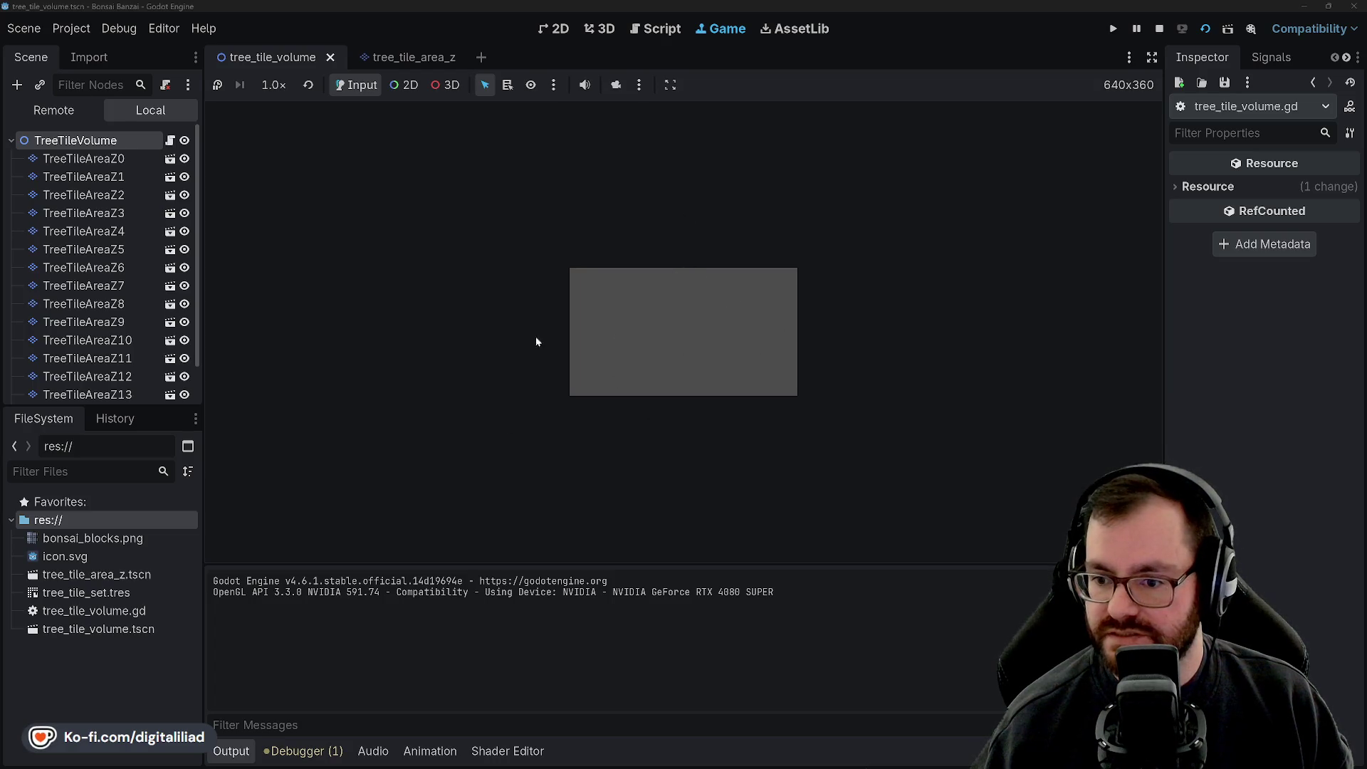
# Step: Stop the running Bonsai Banzai game and look over tree_tile_volume.gd
pyautogui.click(1159, 28)
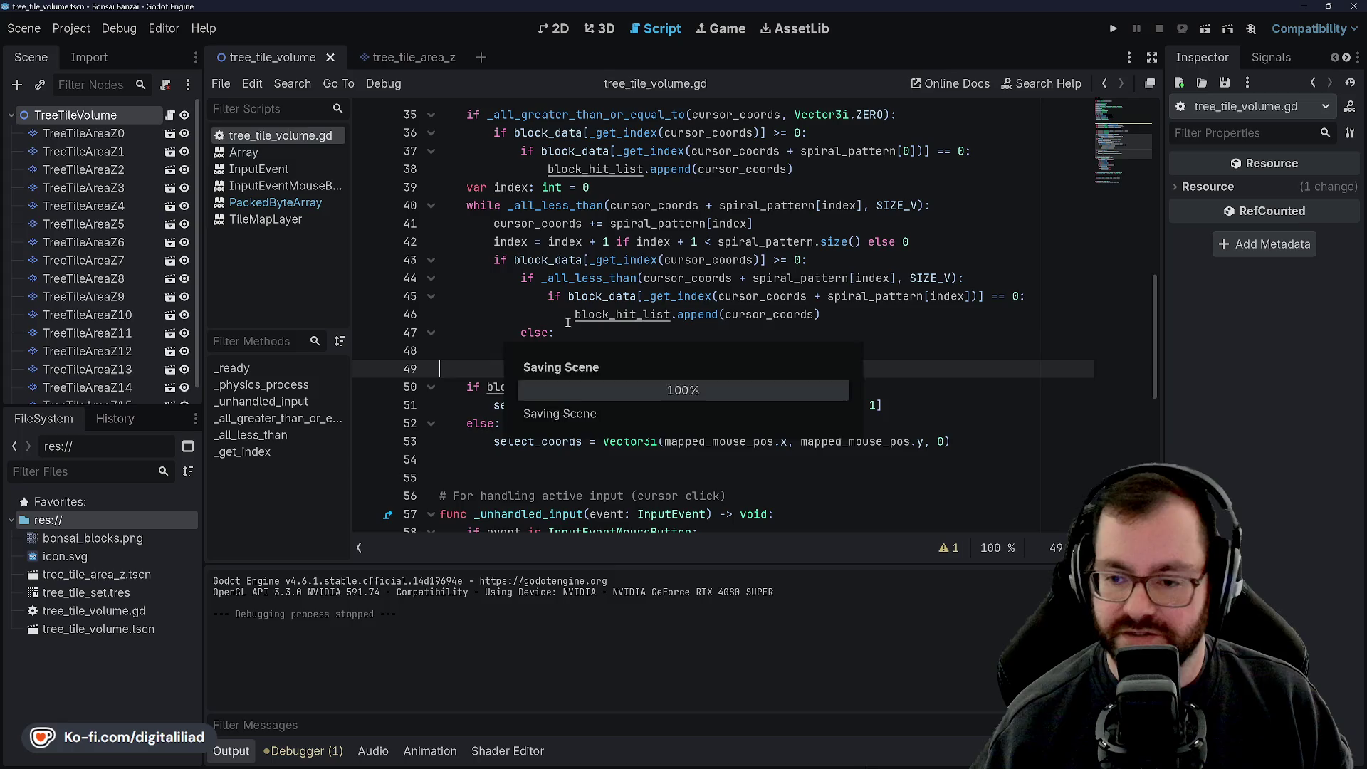
pyautogui.scroll(6, 658, 342)
pyautogui.scroll(-11, 658, 342)
pyautogui.scroll(-2, 609, 272)
pyautogui.scroll(10, 608, 267)
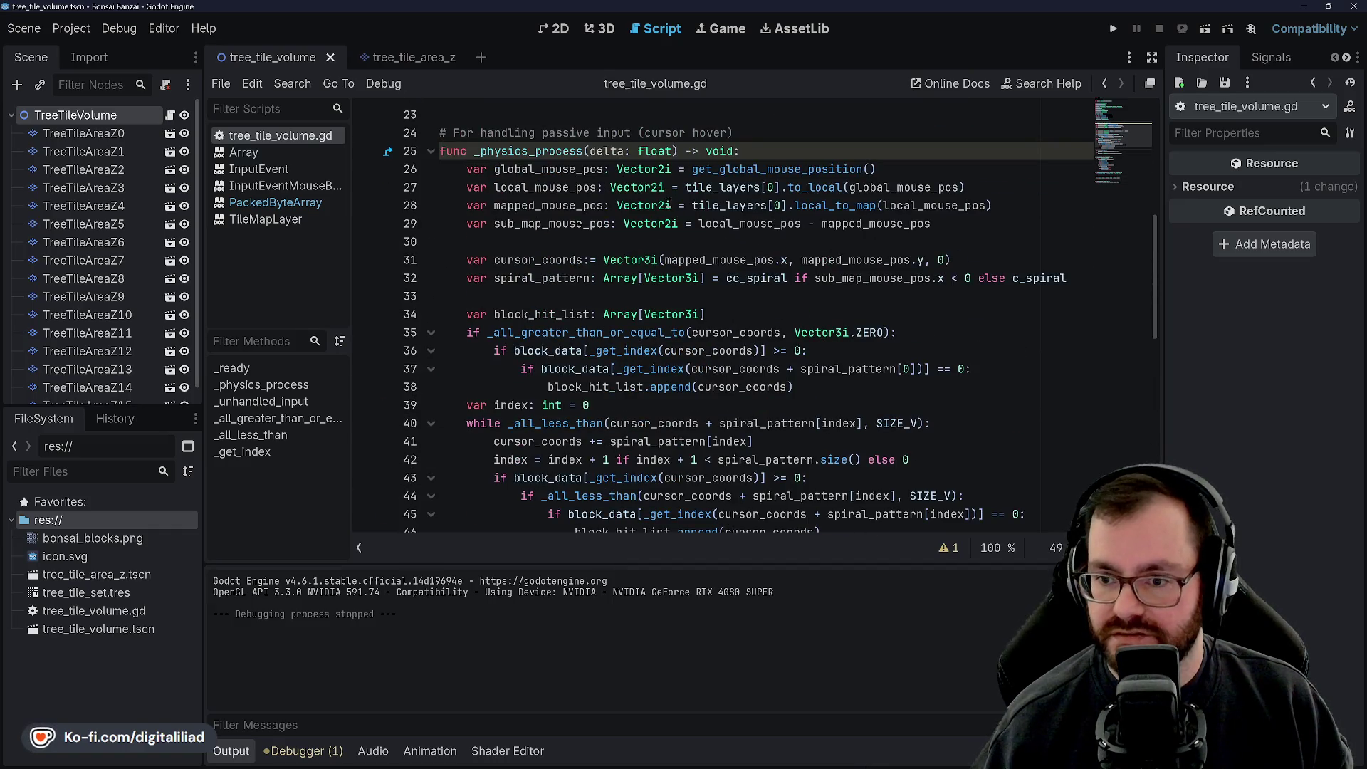
pyautogui.scroll(-4, 675, 289)
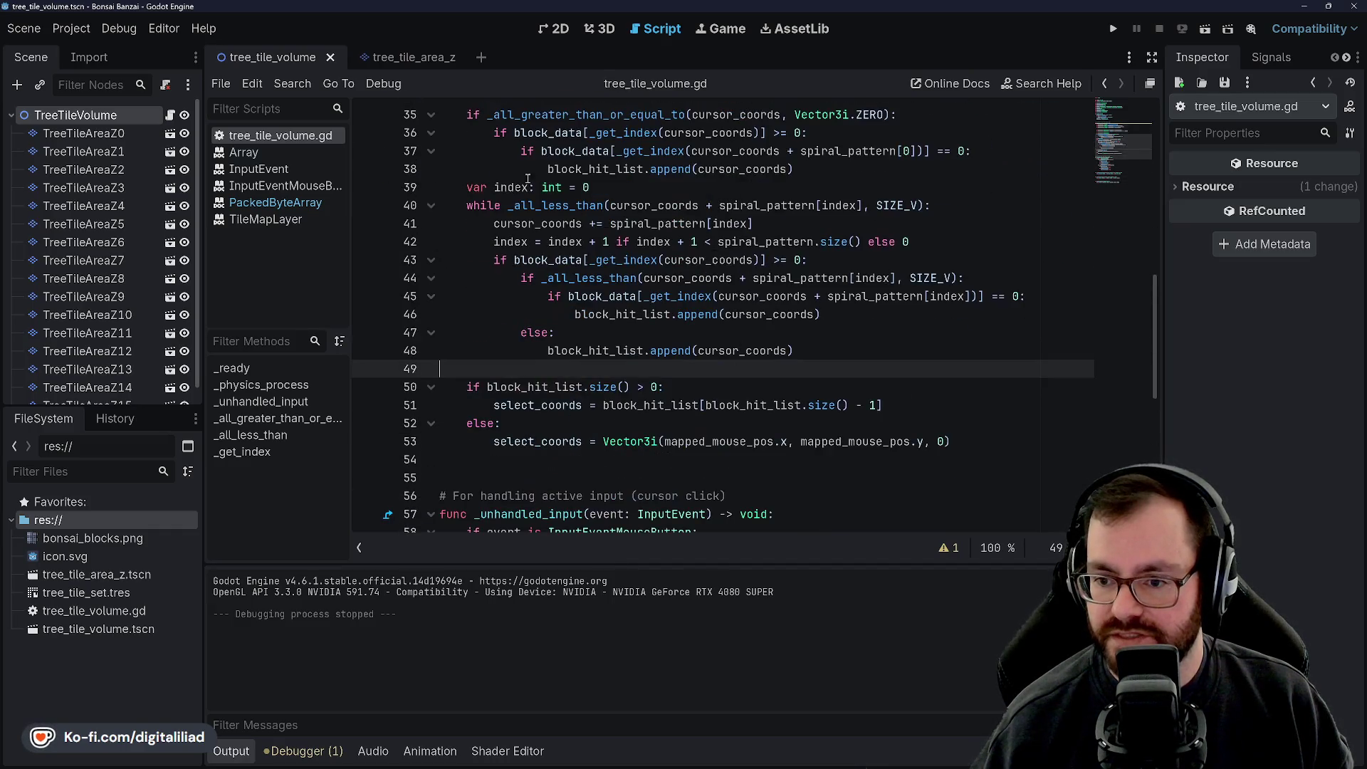
pyautogui.scroll(4, 665, 245)
pyautogui.scroll(-9, 654, 320)
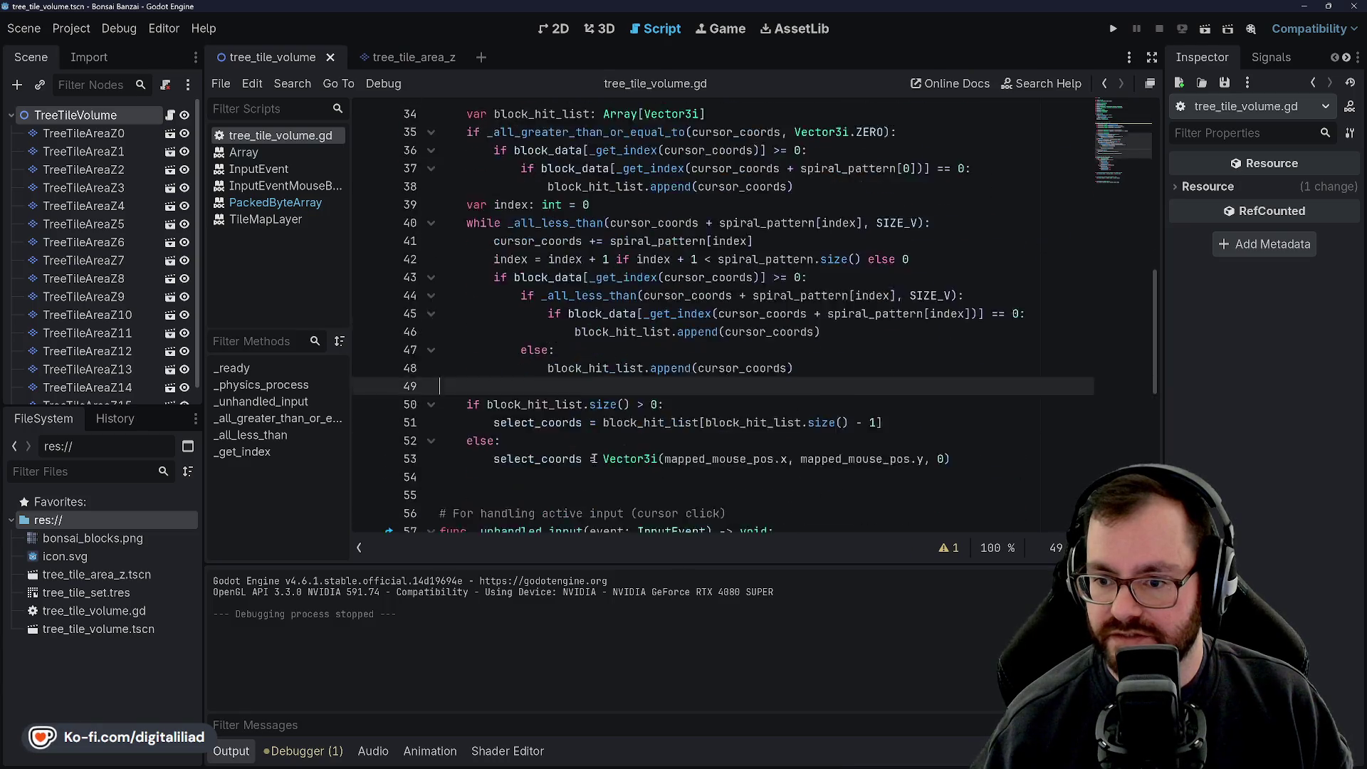
pyautogui.scroll(-3, 654, 170)
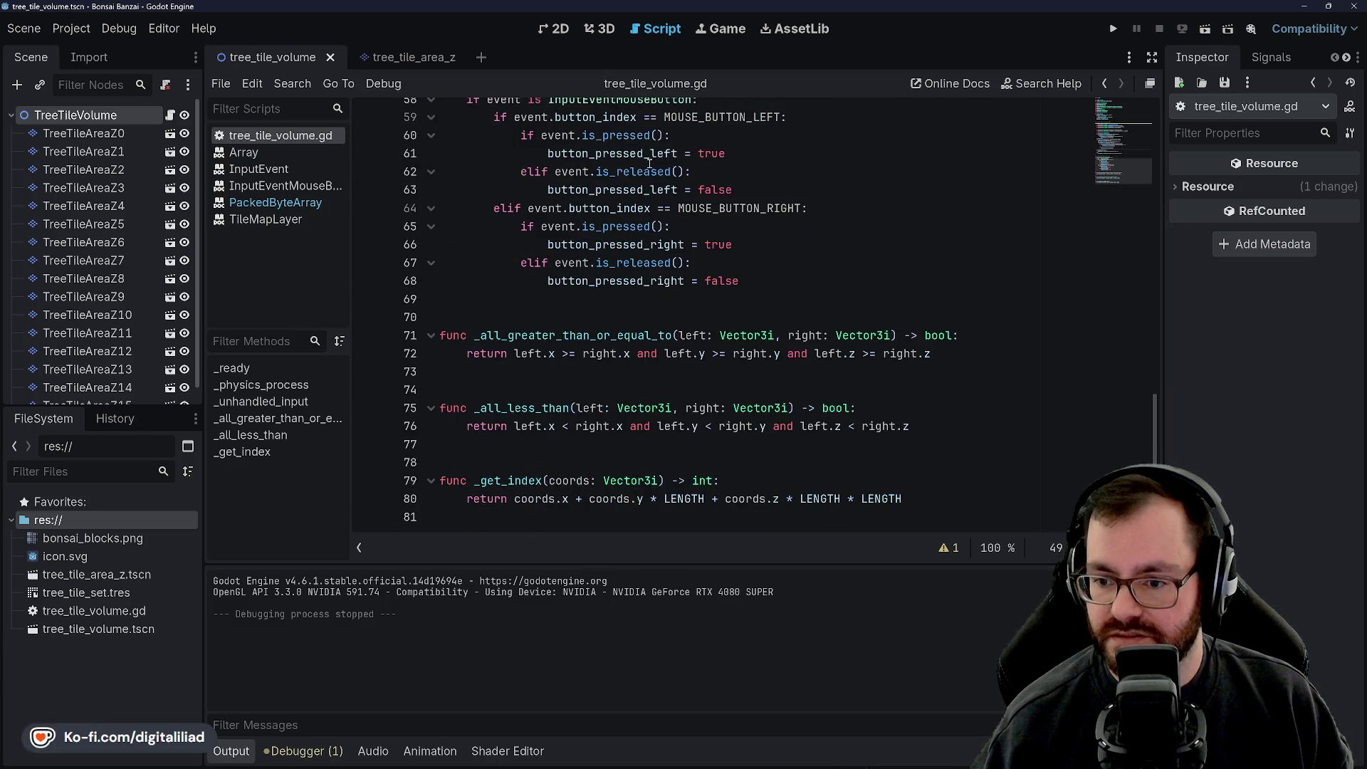
pyautogui.scroll(5, 579, 406)
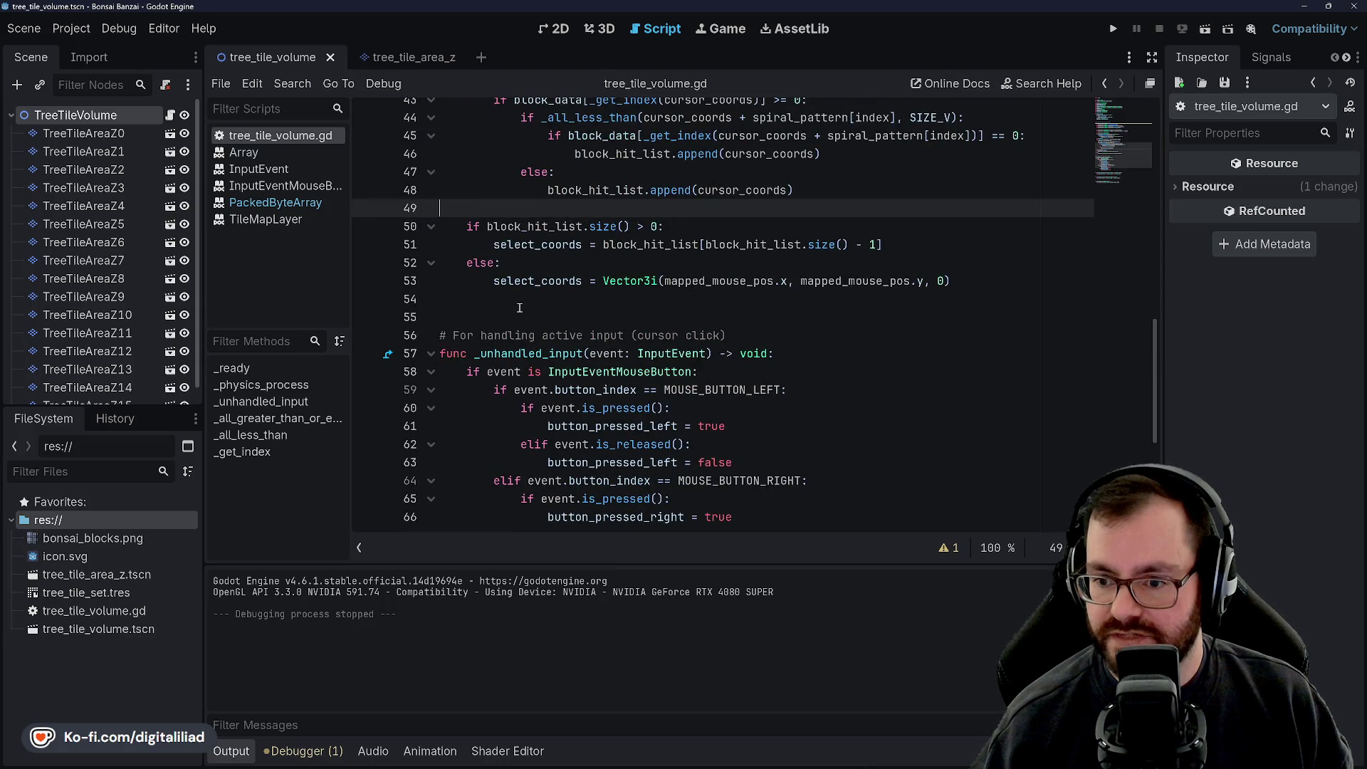
pyautogui.scroll(14, 520, 307)
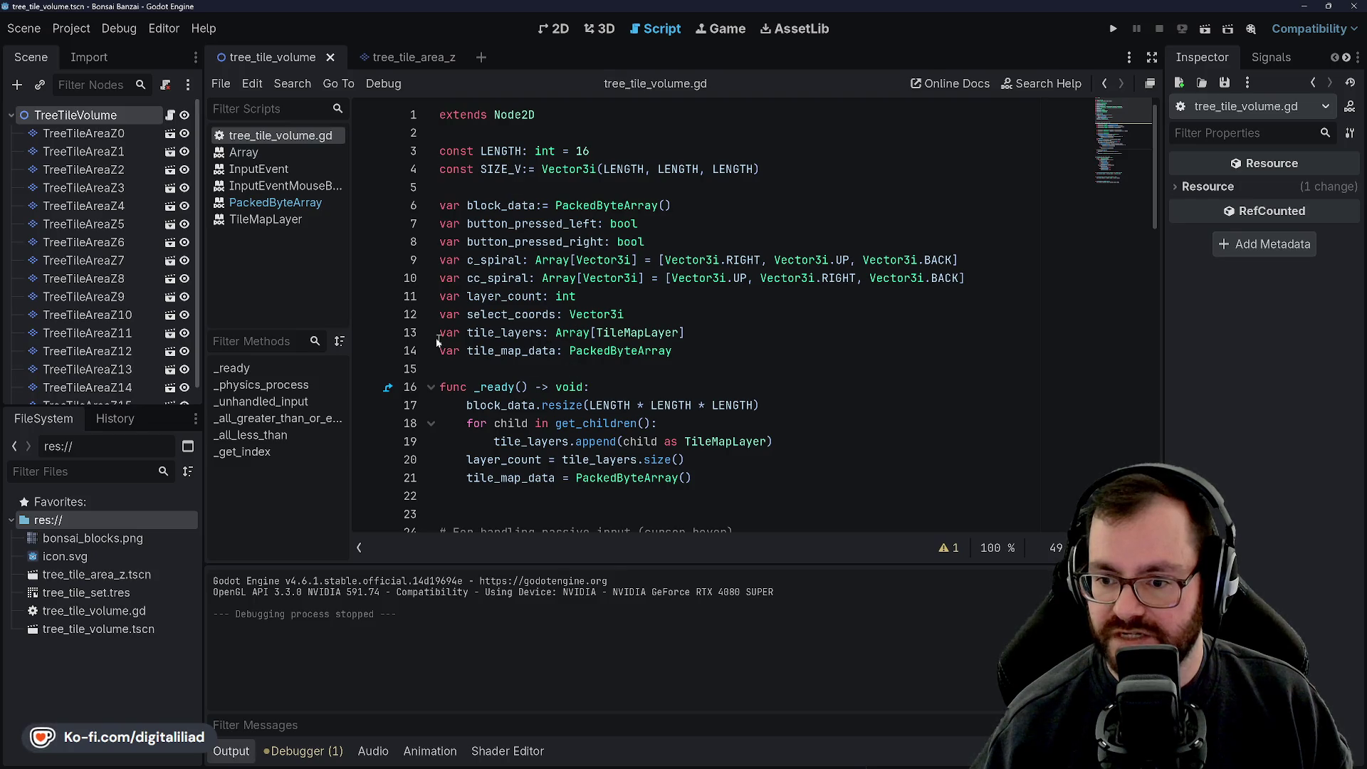
pyautogui.scroll(-4, 514, 346)
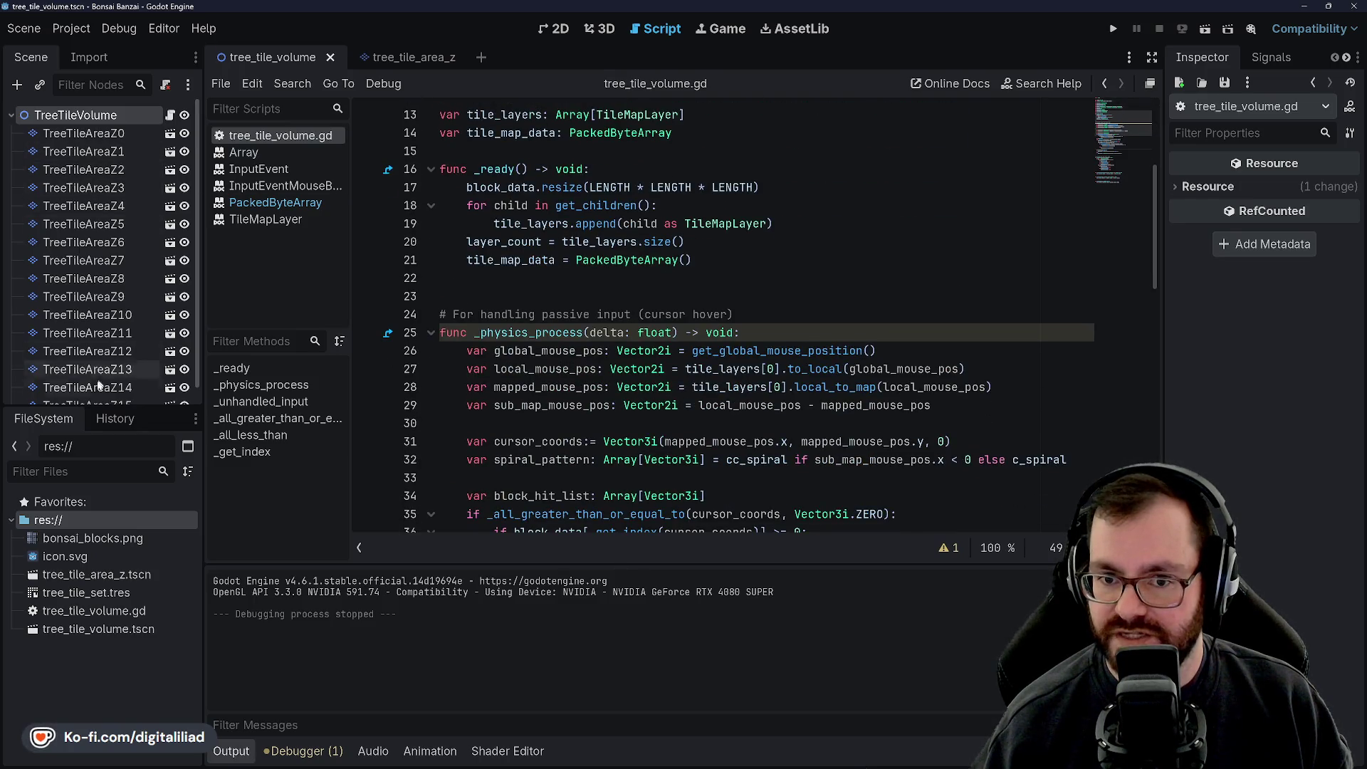
pyautogui.scroll(-15, 583, 326)
# Step: Put the caret on line 69 of tree_tile_volume.gd
pyautogui.click(556, 301)
pyautogui.click(584, 320)
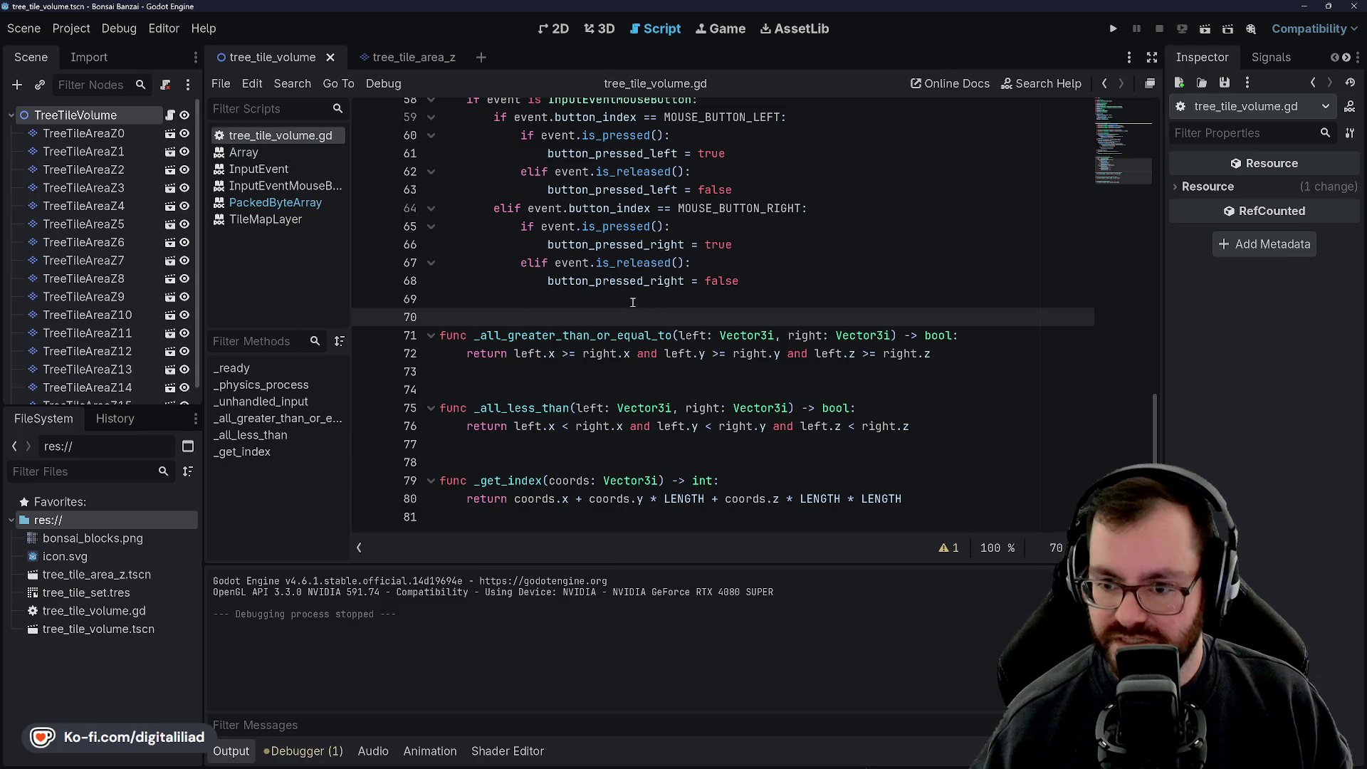
pyautogui.press('Up')
pyautogui.scroll(4, 580, 299)
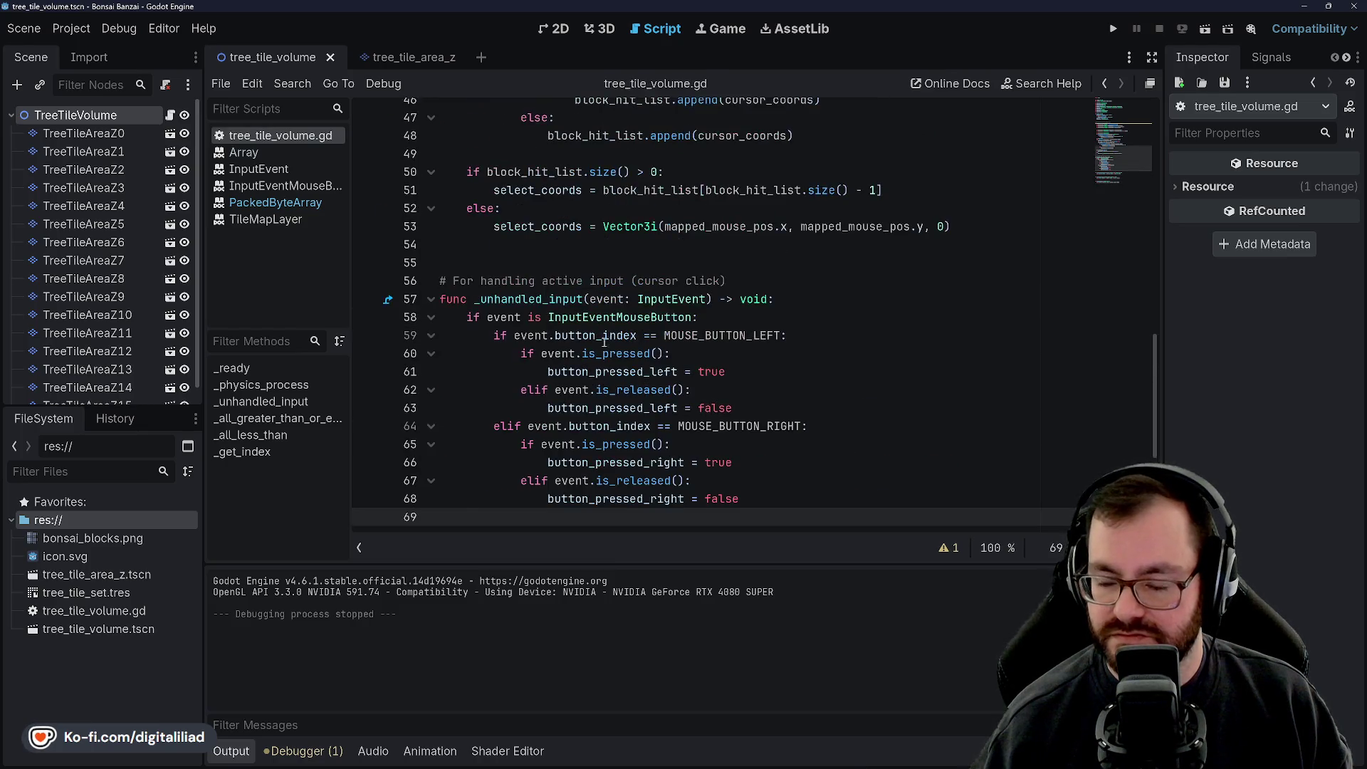
# Step: Review CursorMappingSystem.cs in Rider, then bring up the DIGITAL ILIAD project's block_space.gd
pyautogui.click(743, 756)
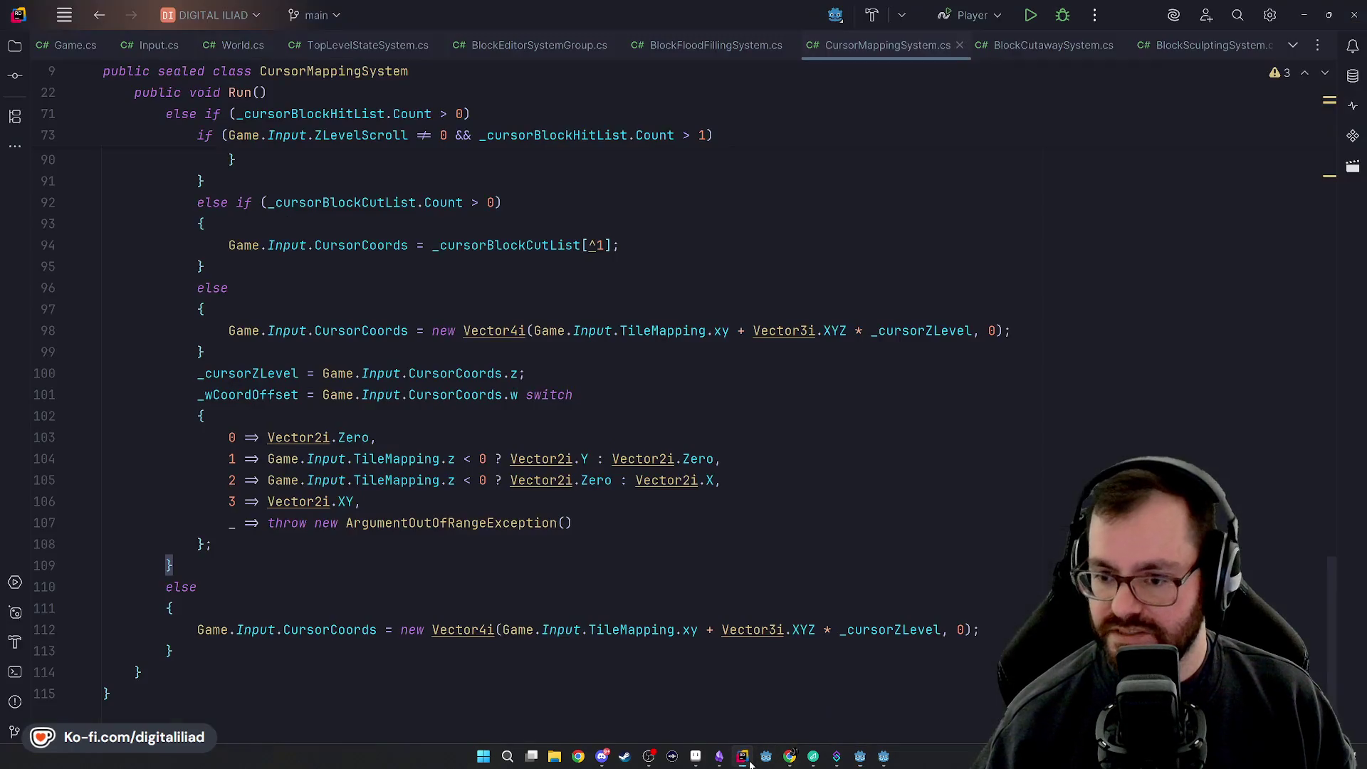
pyautogui.scroll(3, 498, 385)
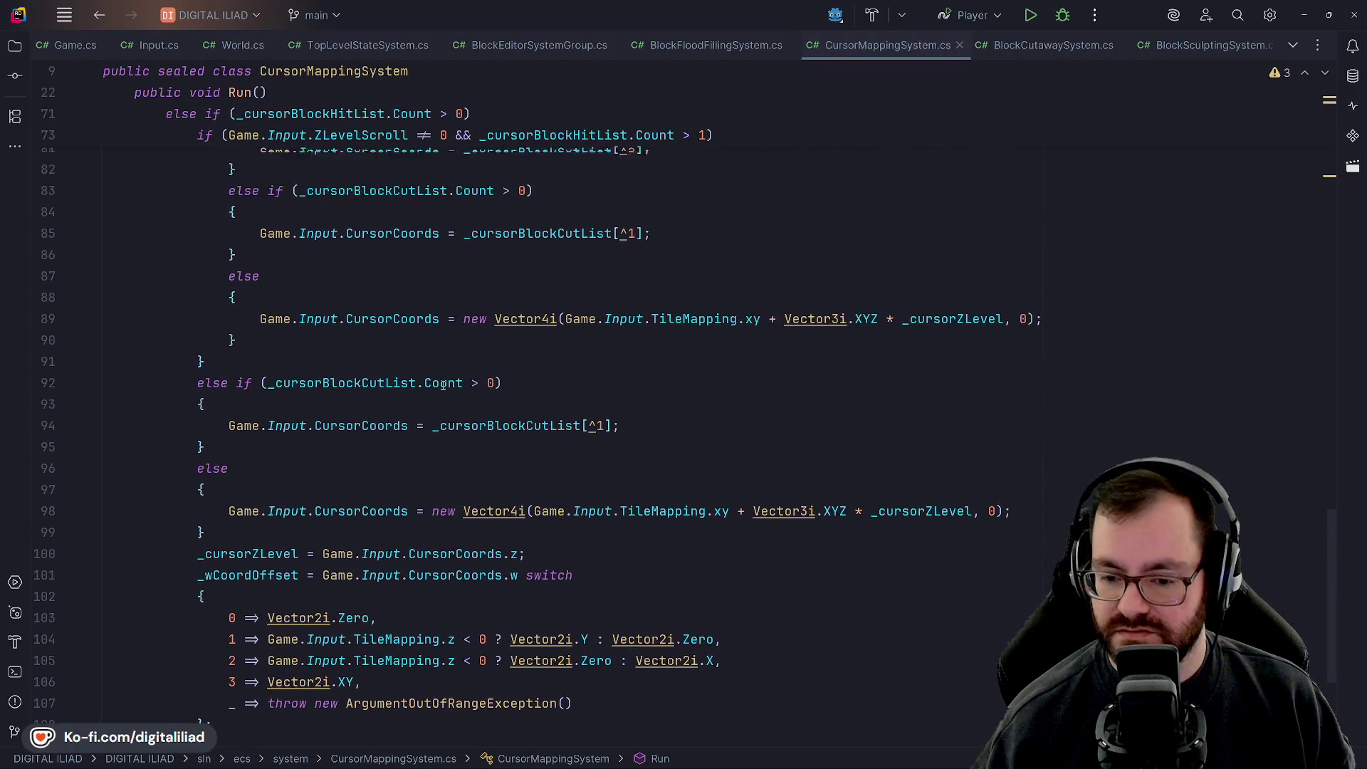
pyautogui.scroll(-4, 475, 388)
pyautogui.click(880, 761)
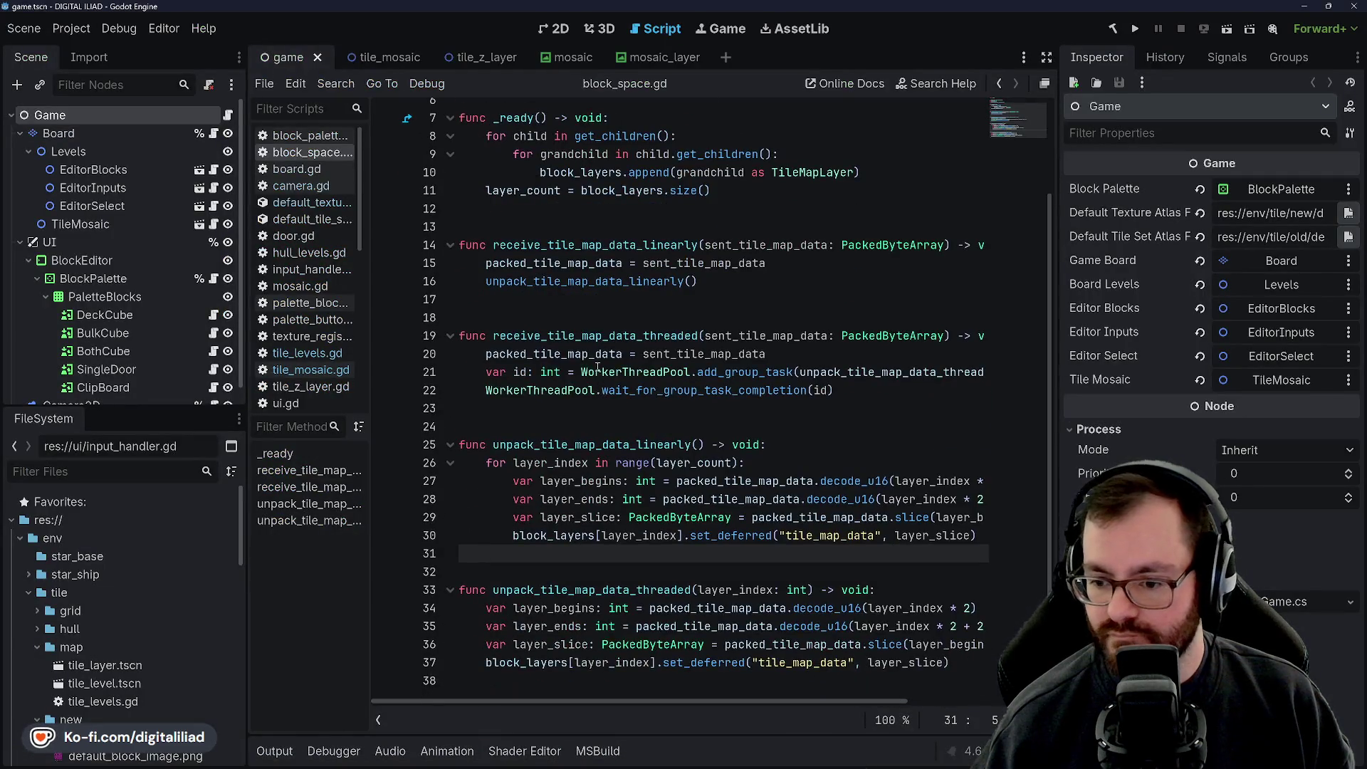
# Step: Read block_space.gd's tile-unpacking functions from line 1, then return to the Bonsai Banzai window
pyautogui.moveTo(870, 758)
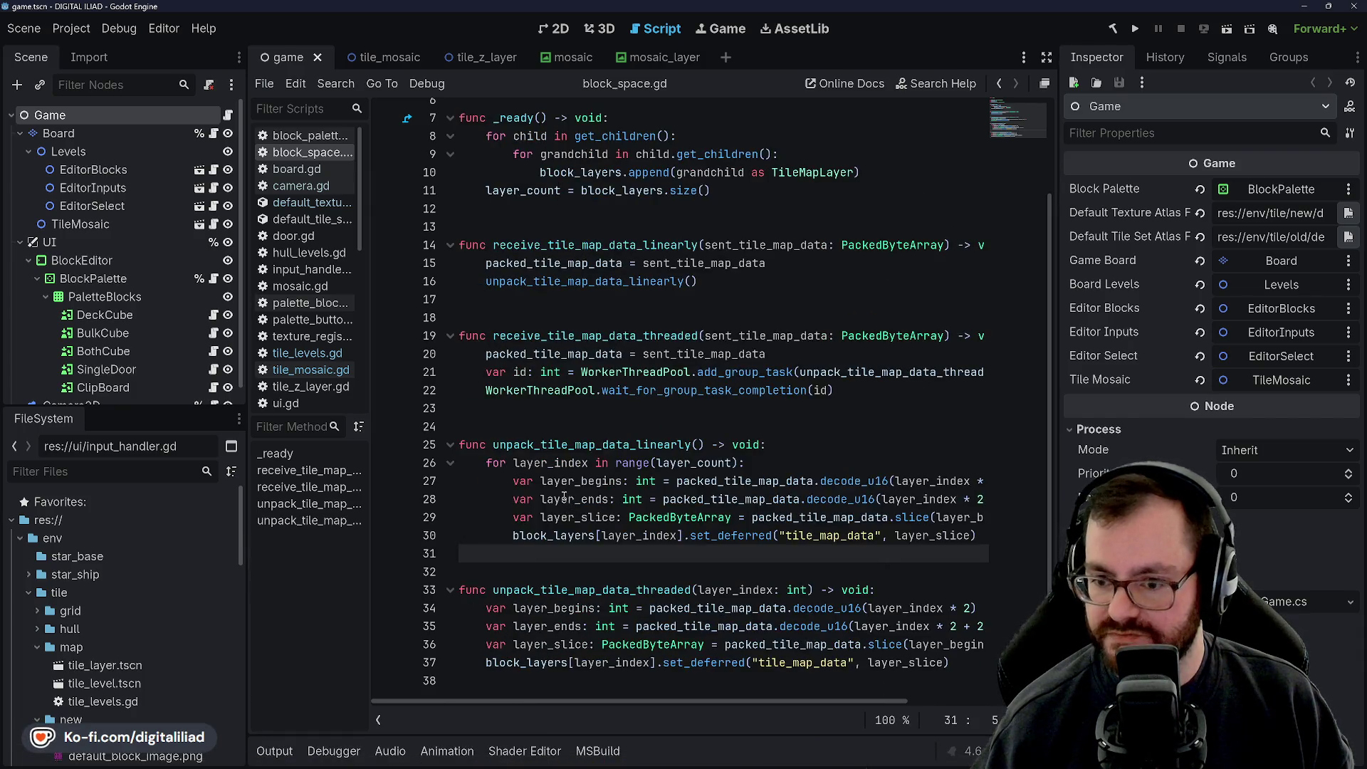
pyautogui.scroll(2, 570, 439)
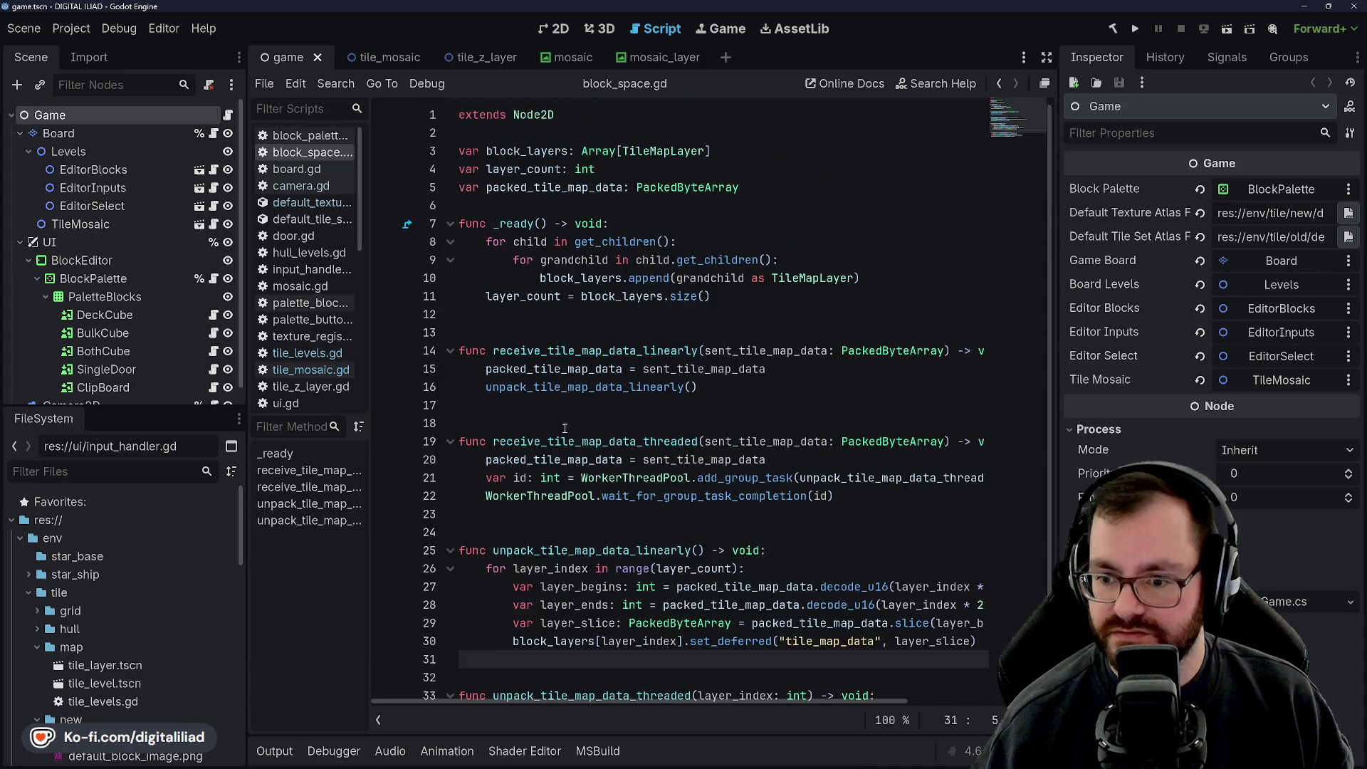
pyautogui.scroll(-1, 553, 329)
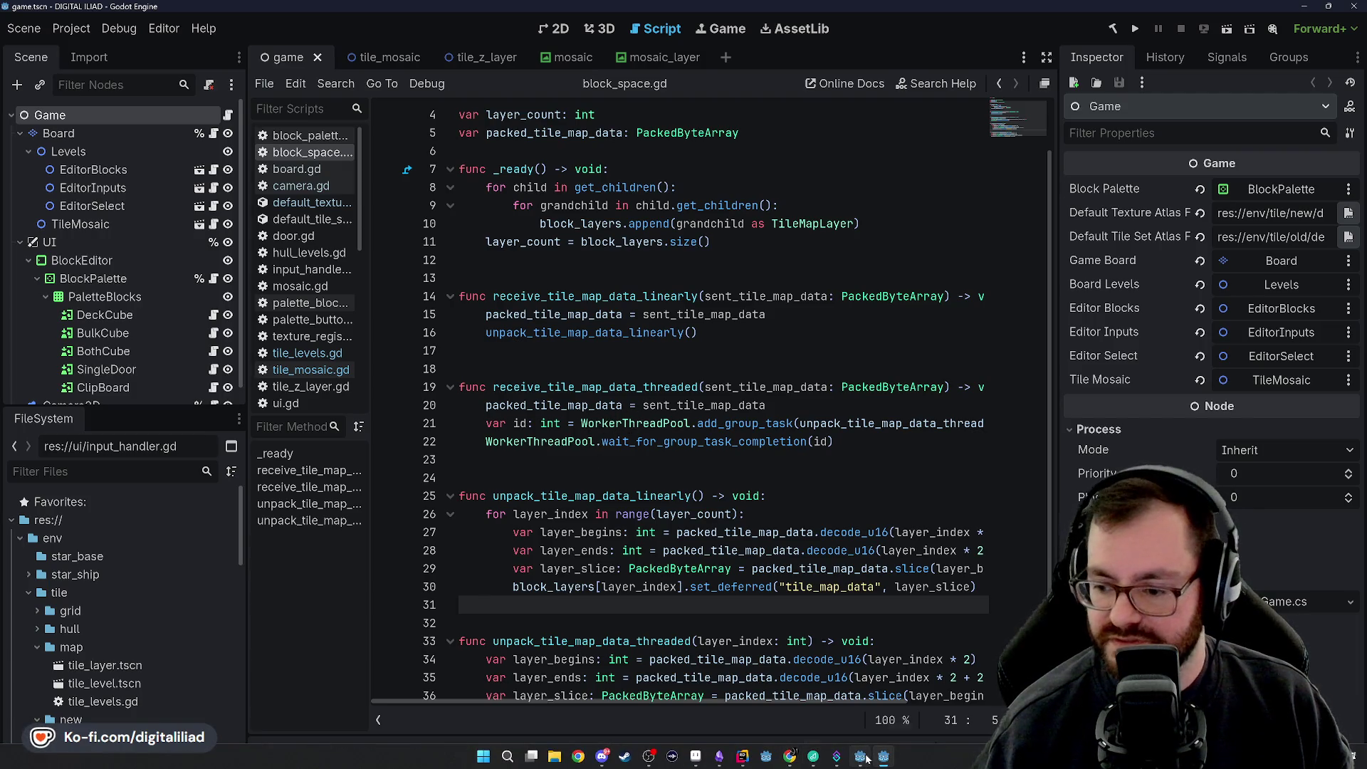
pyautogui.click(864, 757)
pyautogui.click(80, 60)
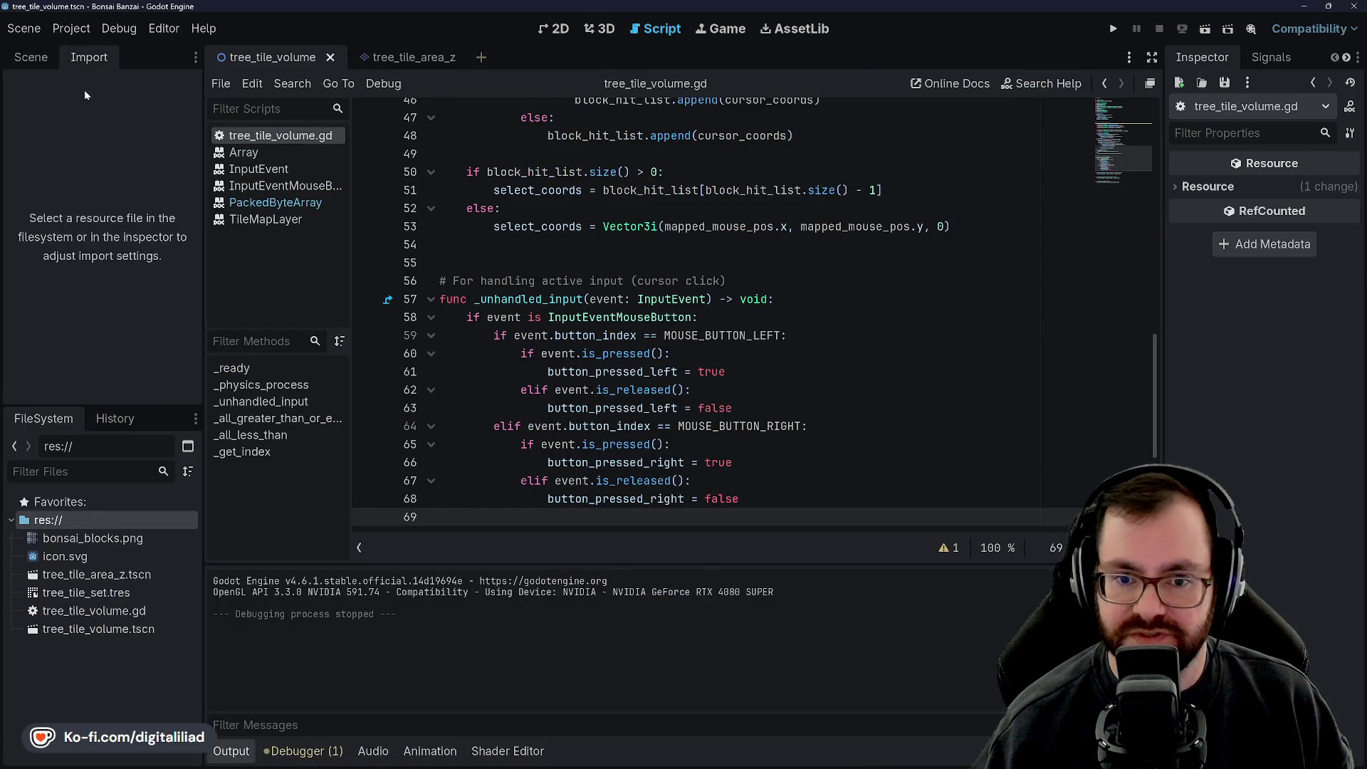
pyautogui.click(30, 57)
pyautogui.click(542, 299)
pyautogui.press('Up')
pyautogui.press('Up')
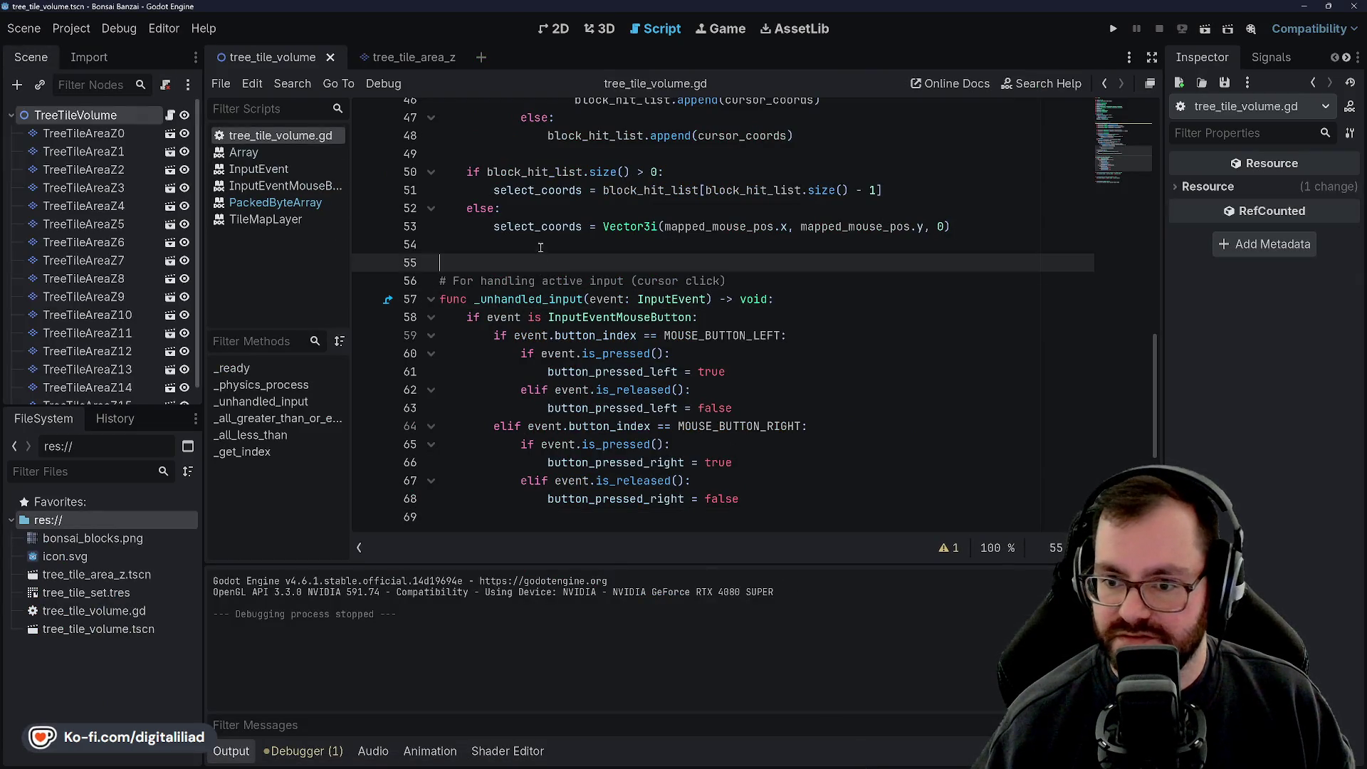
pyautogui.press('Up')
pyautogui.scroll(1, 541, 296)
pyautogui.scroll(6, 542, 296)
pyautogui.press('Up')
pyautogui.press('Up')
pyautogui.press('Up')
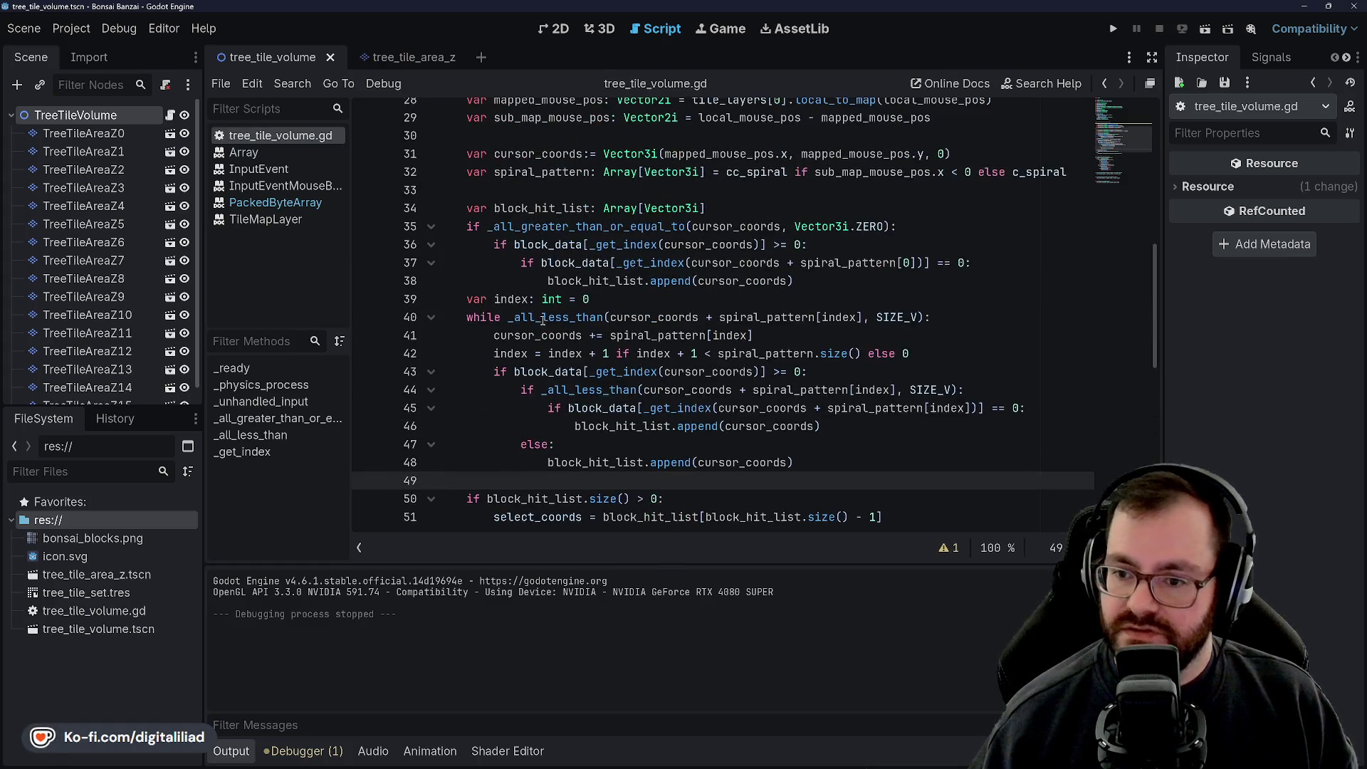
pyautogui.click(536, 296)
pyautogui.scroll(5, 536, 296)
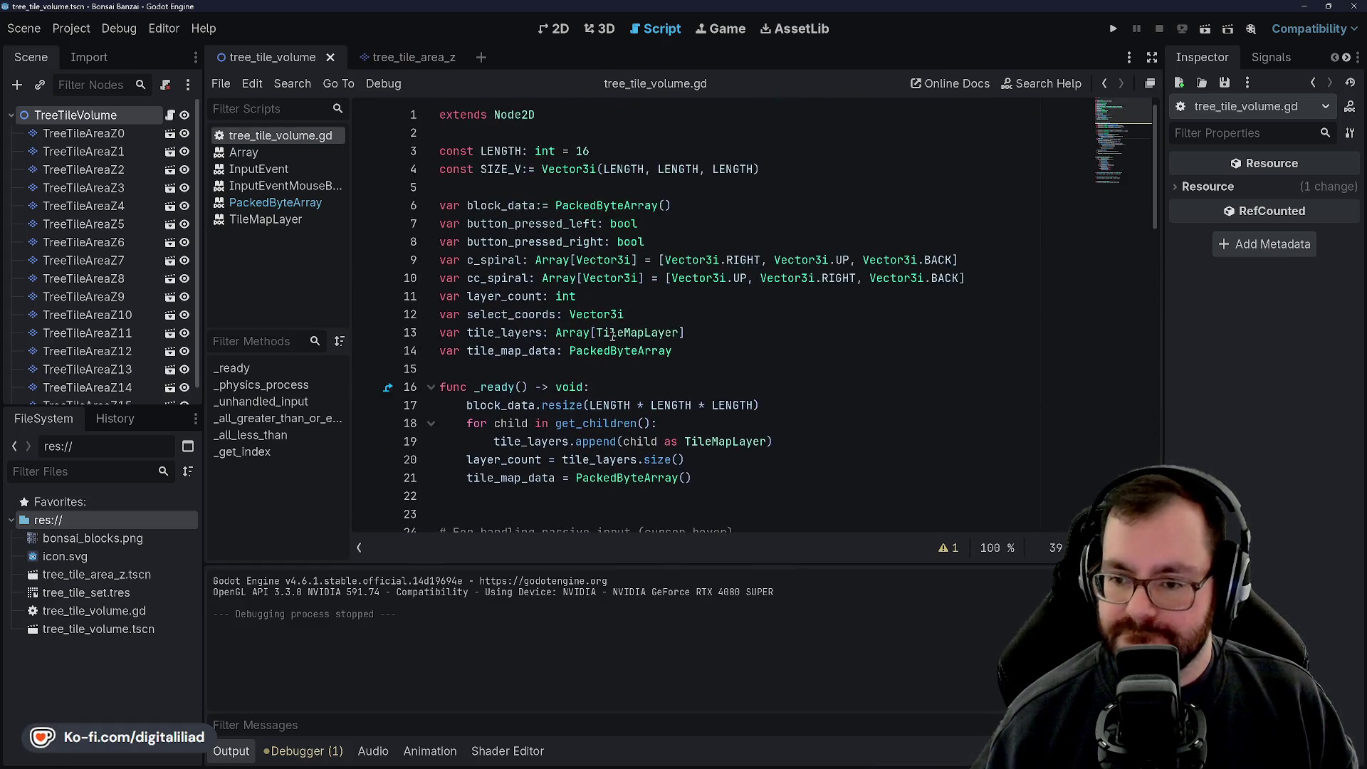
pyautogui.scroll(-1, 731, 335)
pyautogui.click(230, 751)
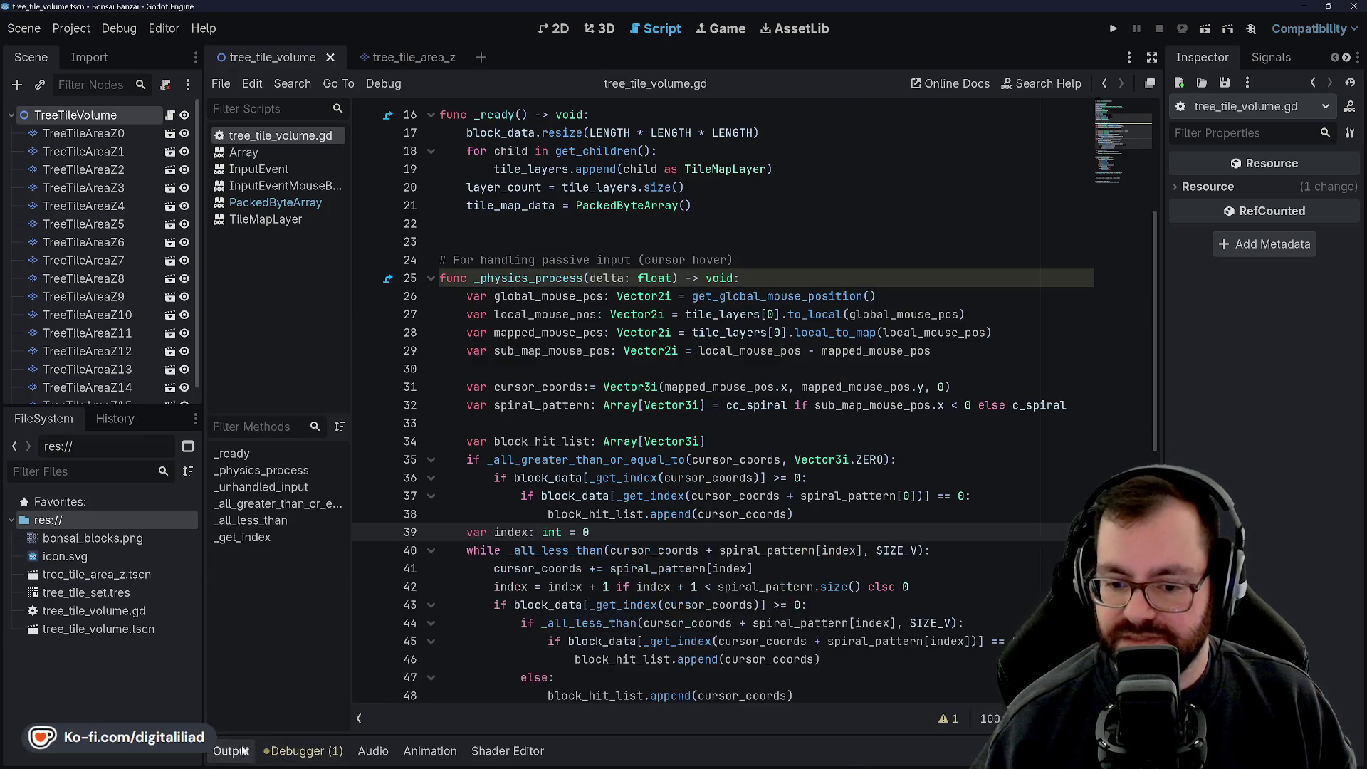
pyautogui.scroll(-3, 607, 400)
pyautogui.scroll(-5, 607, 401)
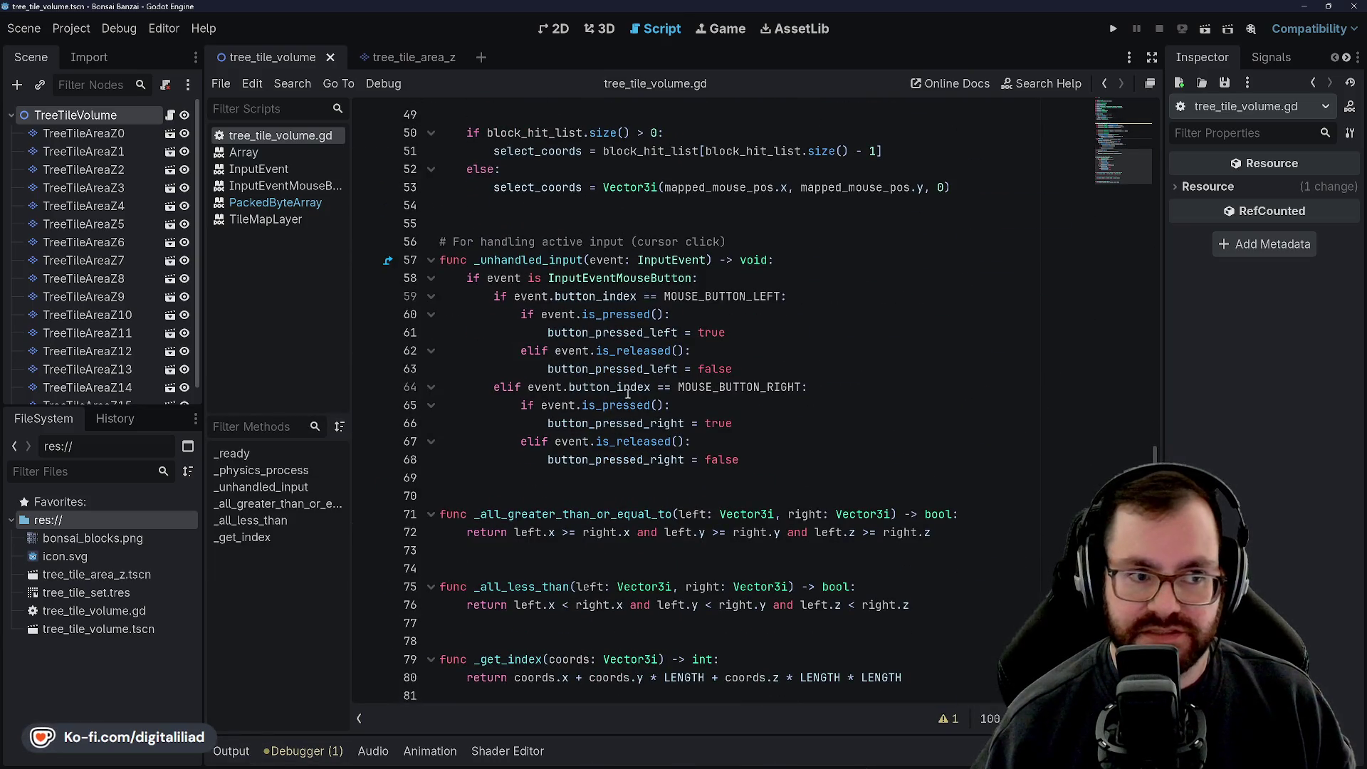
pyautogui.click(553, 224)
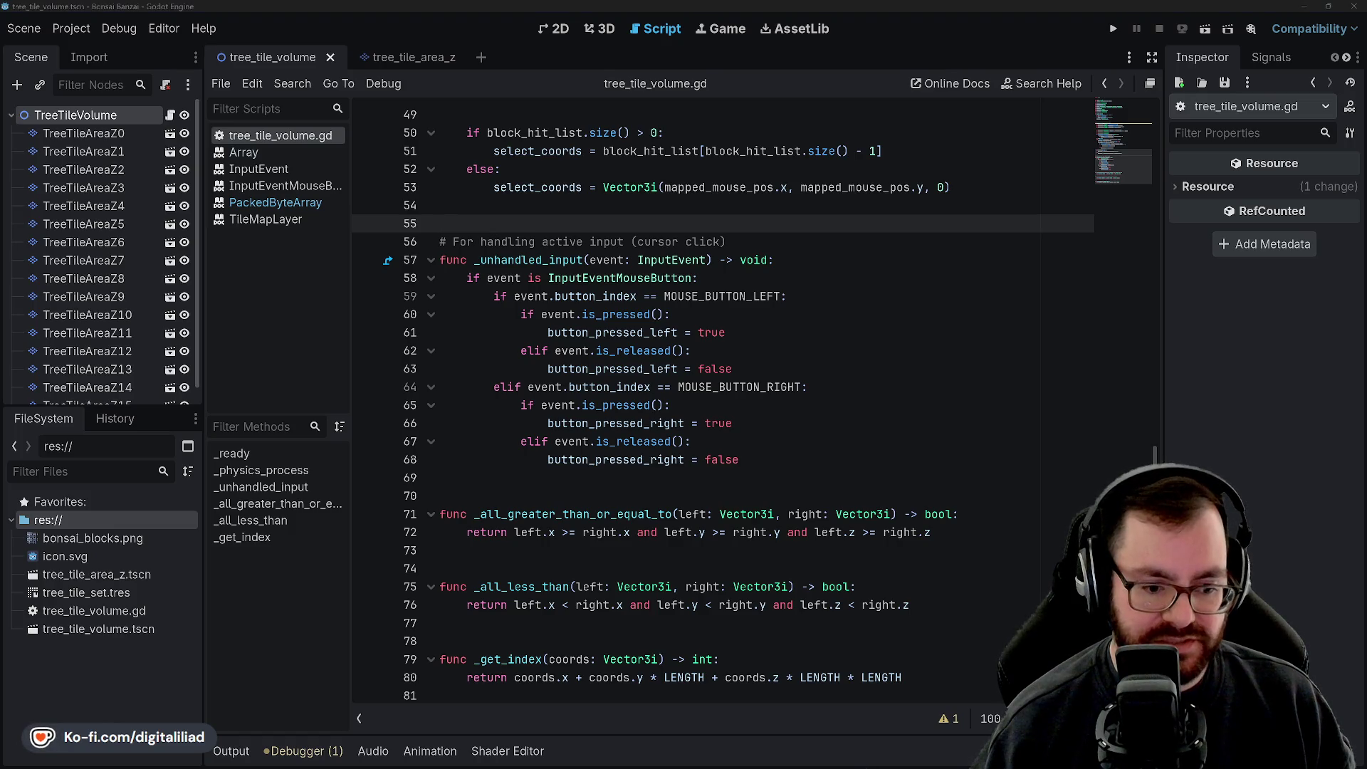
pyautogui.click(573, 482)
pyautogui.click(574, 489)
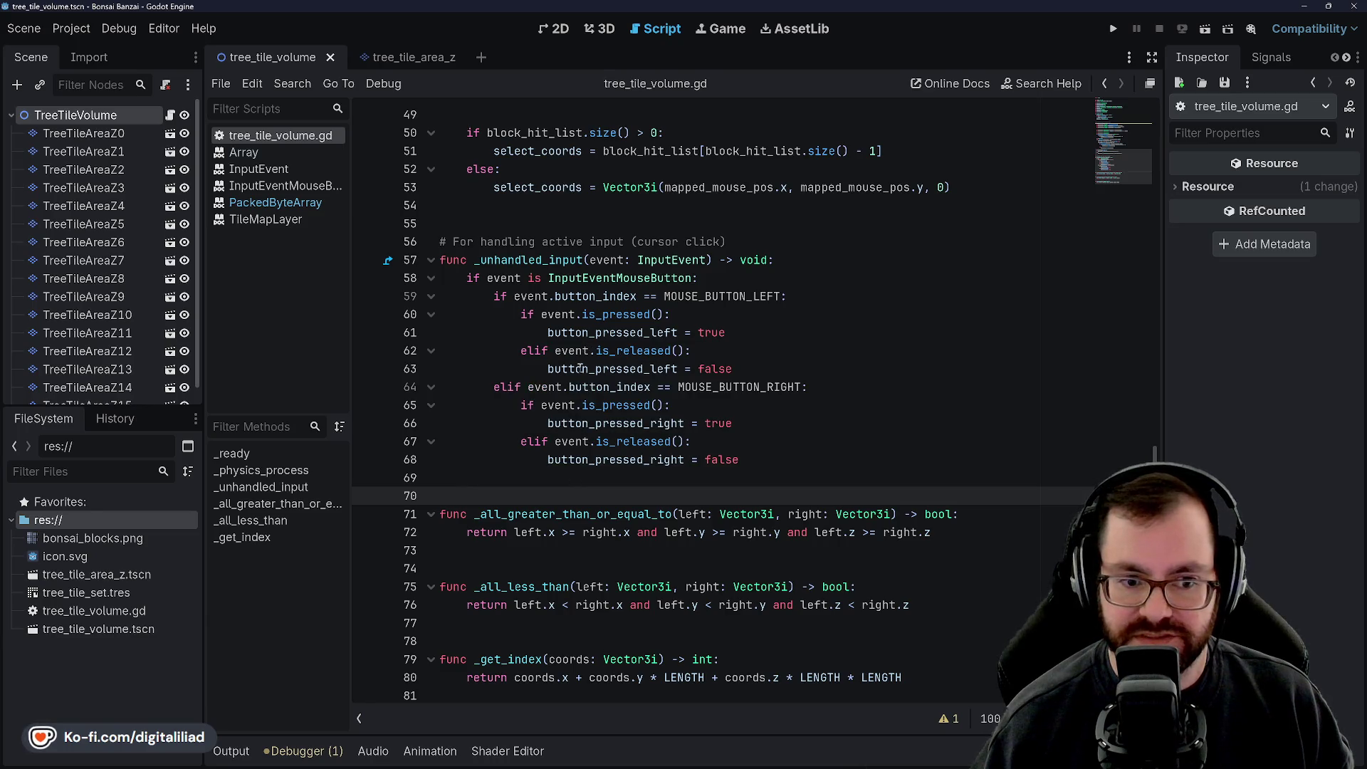
pyautogui.click(545, 205)
pyautogui.click(532, 226)
pyautogui.click(532, 207)
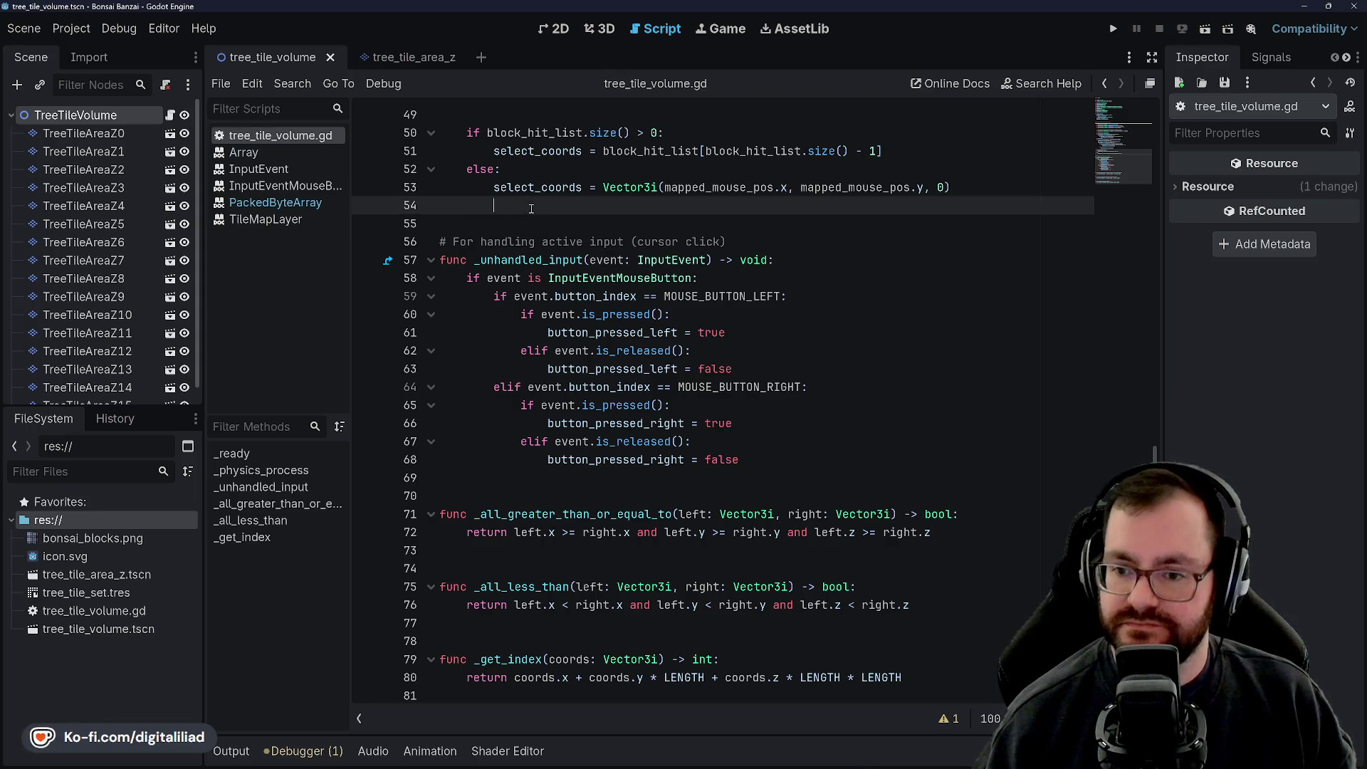
pyautogui.click(534, 477)
pyautogui.click(531, 496)
pyautogui.click(518, 562)
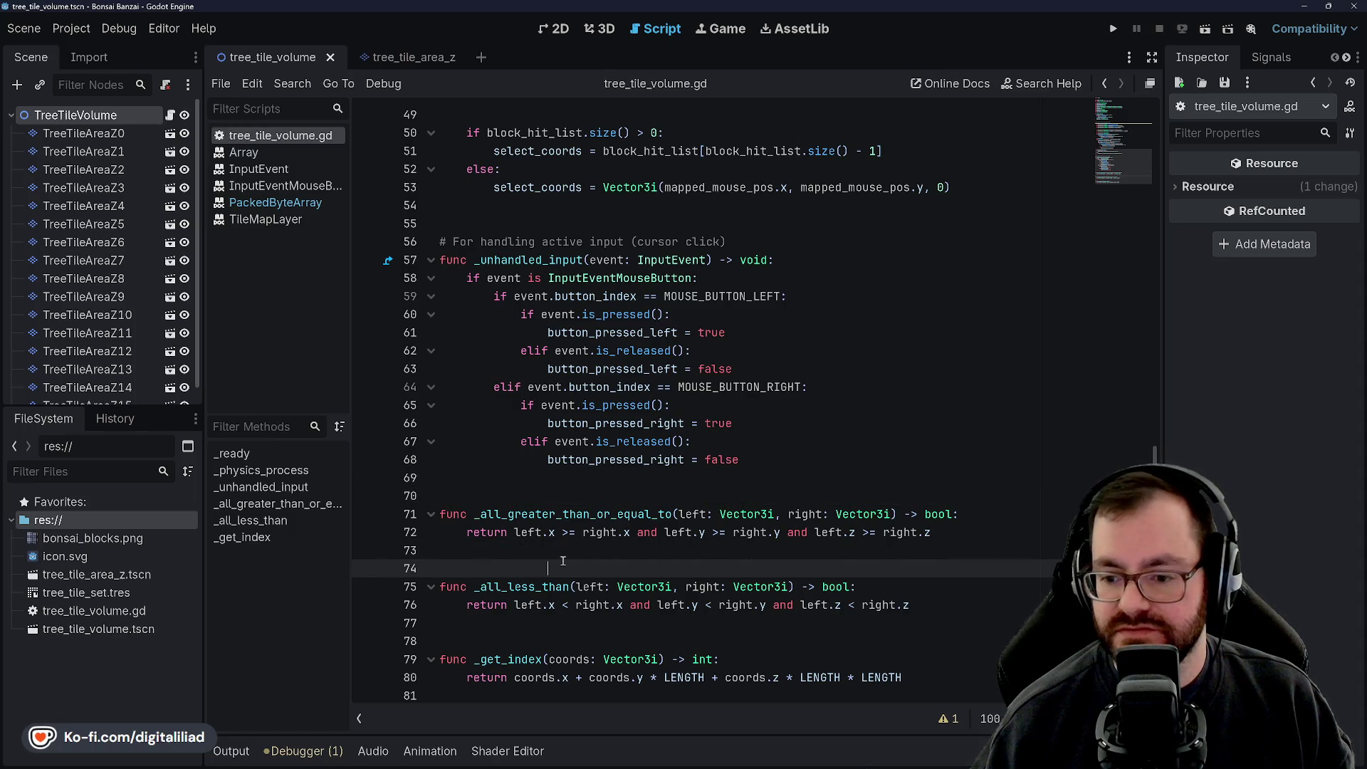
pyautogui.click(589, 497)
pyautogui.scroll(2, 592, 475)
pyautogui.scroll(2, 530, 397)
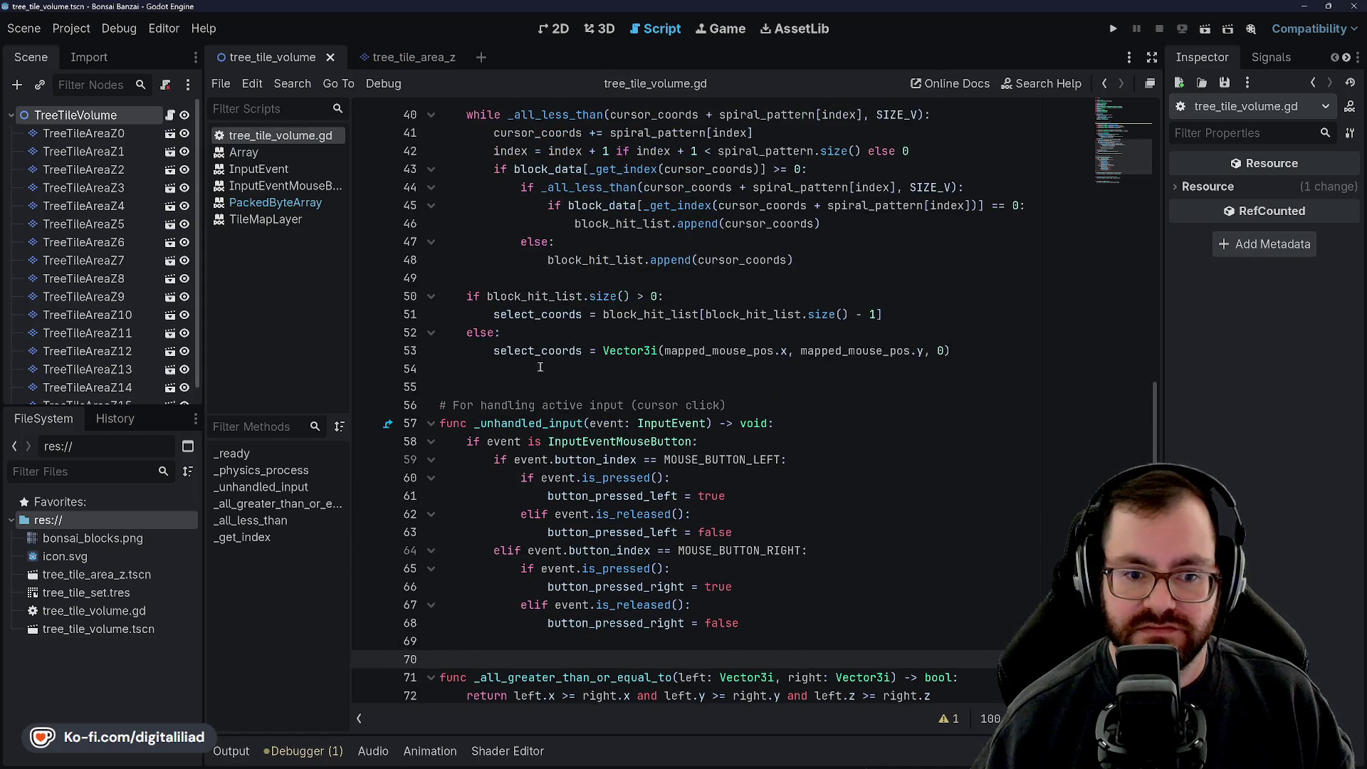
pyautogui.scroll(2, 555, 309)
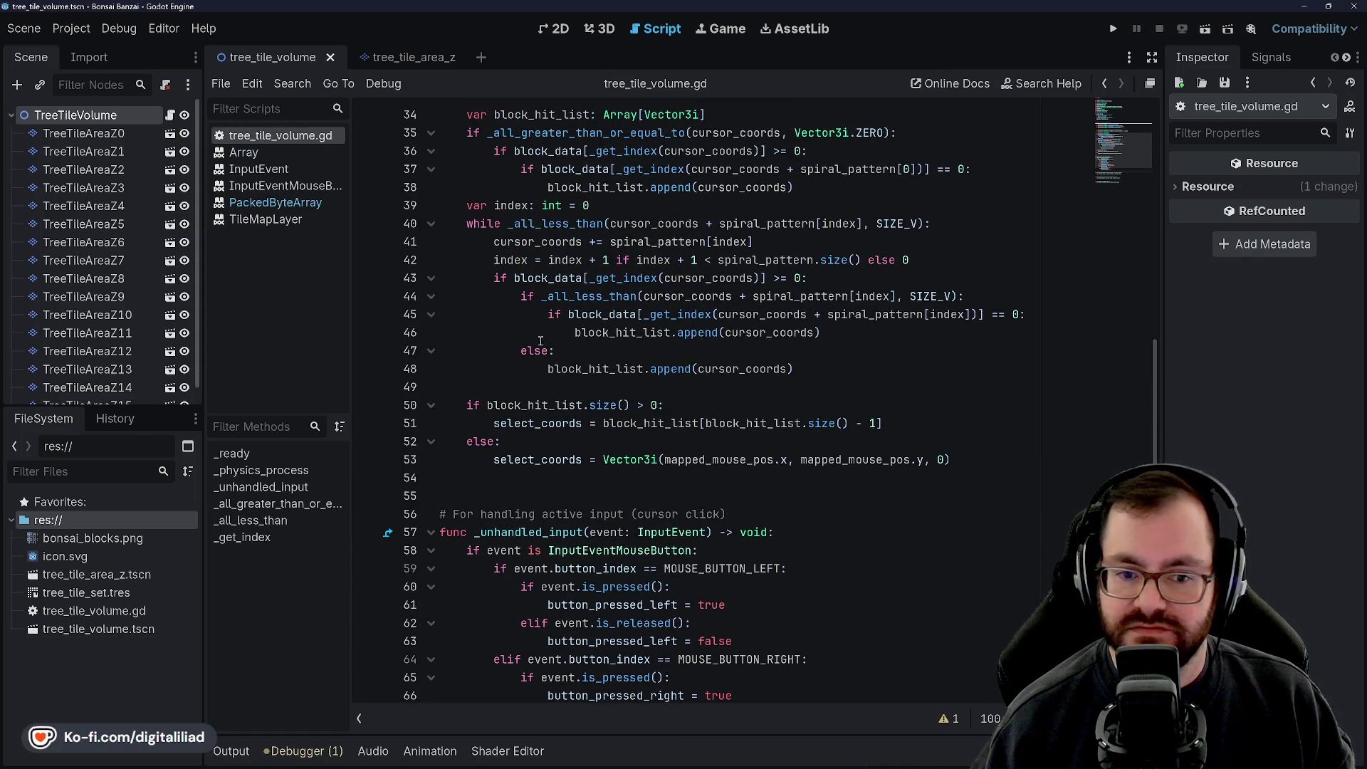
pyautogui.scroll(-2, 537, 345)
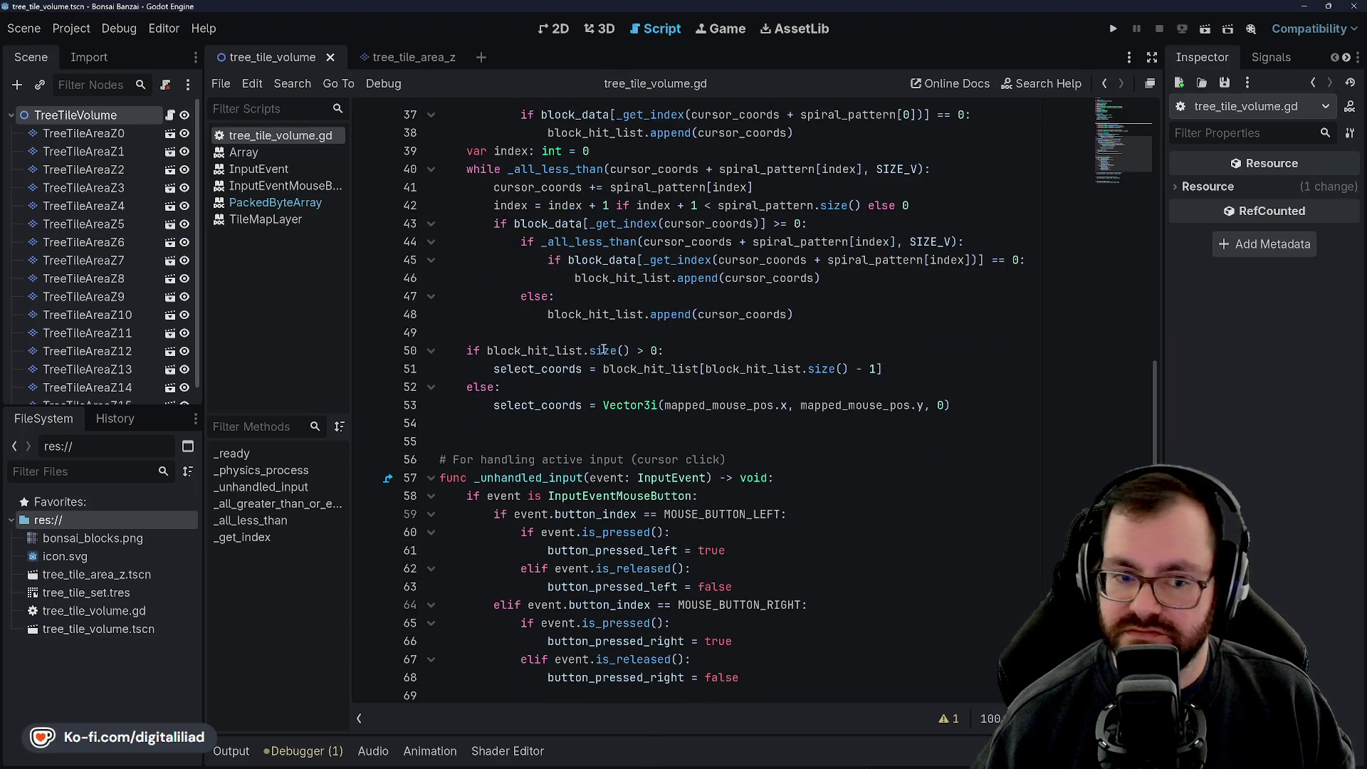
pyautogui.click(561, 421)
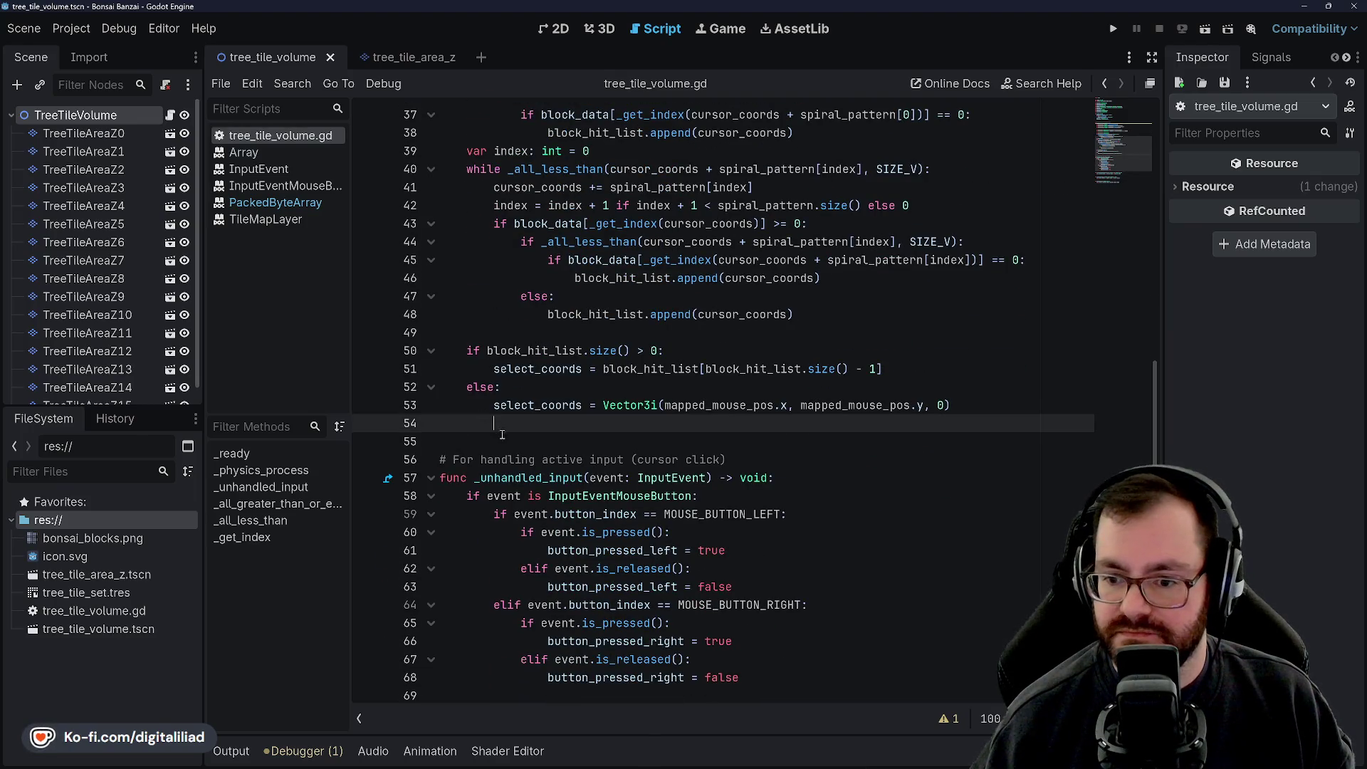
pyautogui.click(540, 333)
pyautogui.scroll(6, 508, 211)
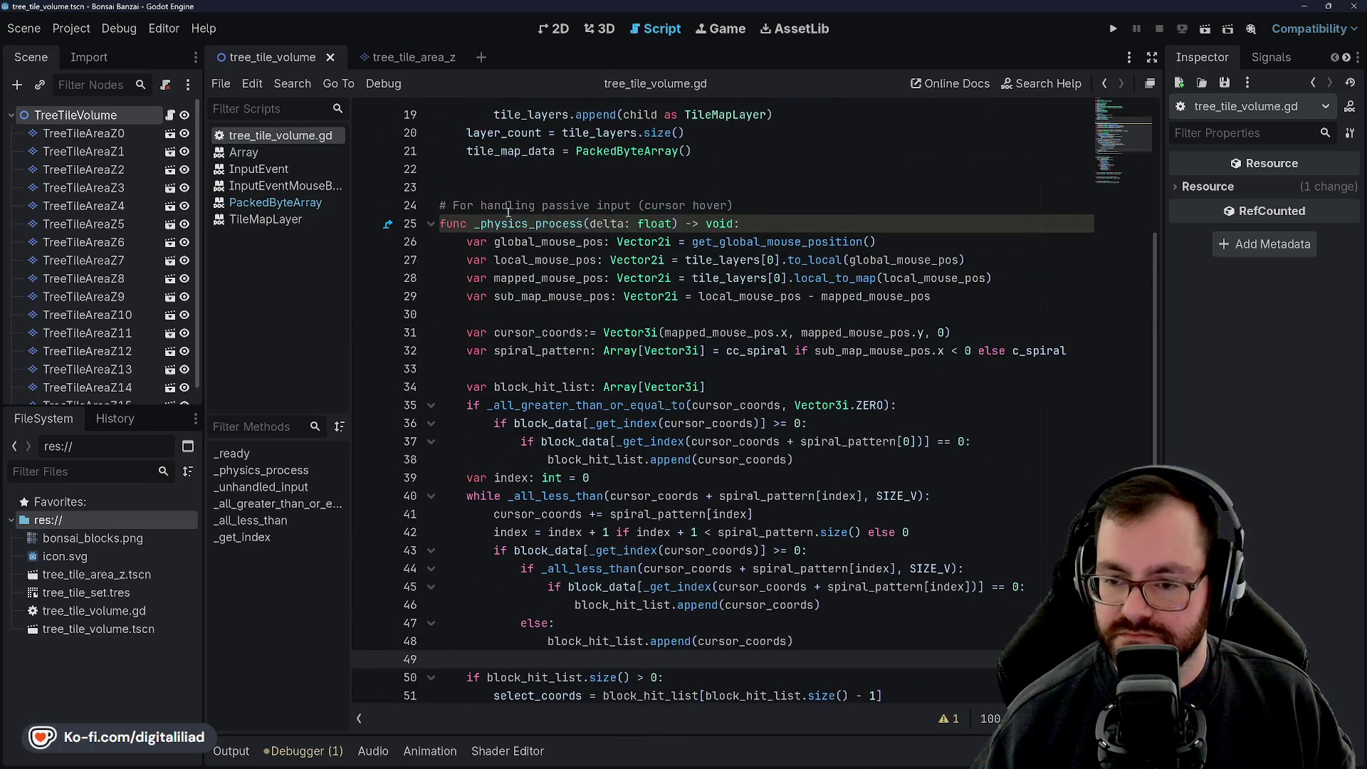
pyautogui.scroll(-6, 523, 311)
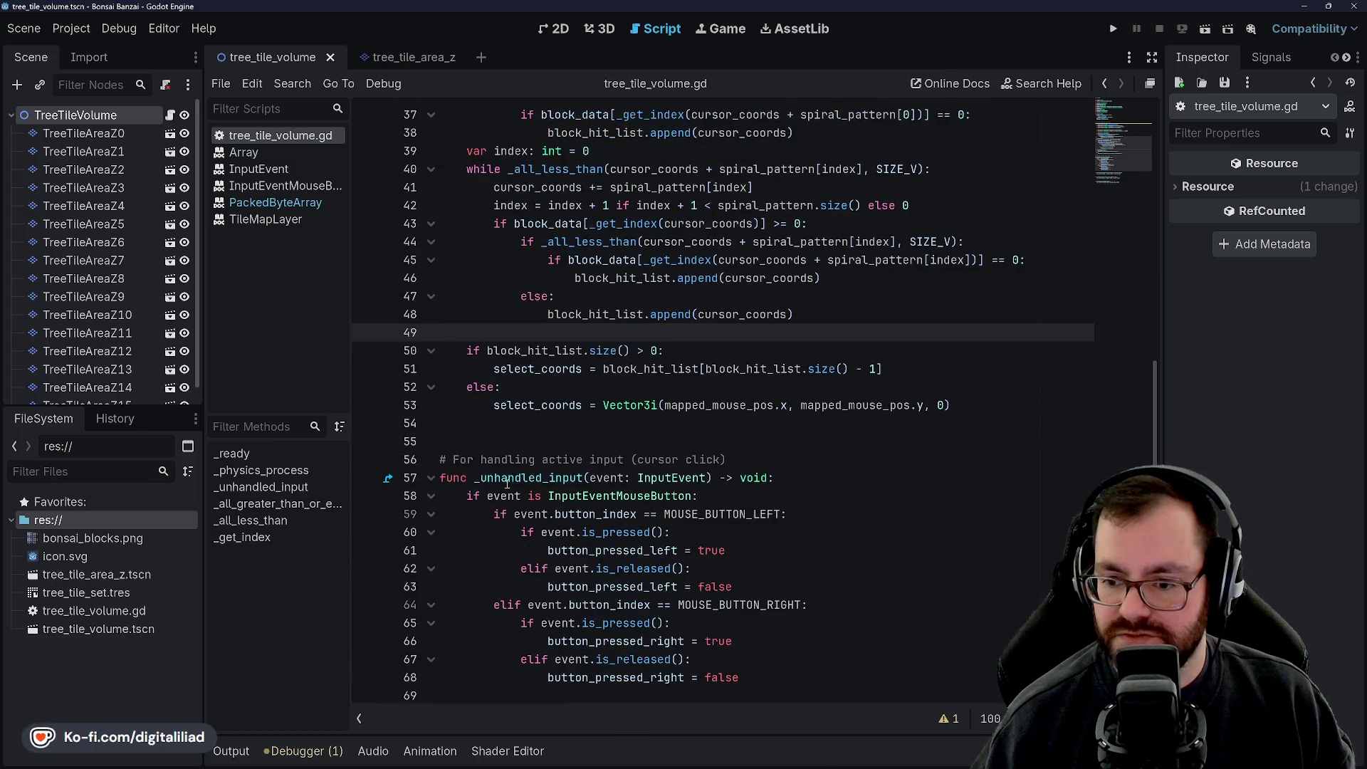
pyautogui.scroll(4, 656, 212)
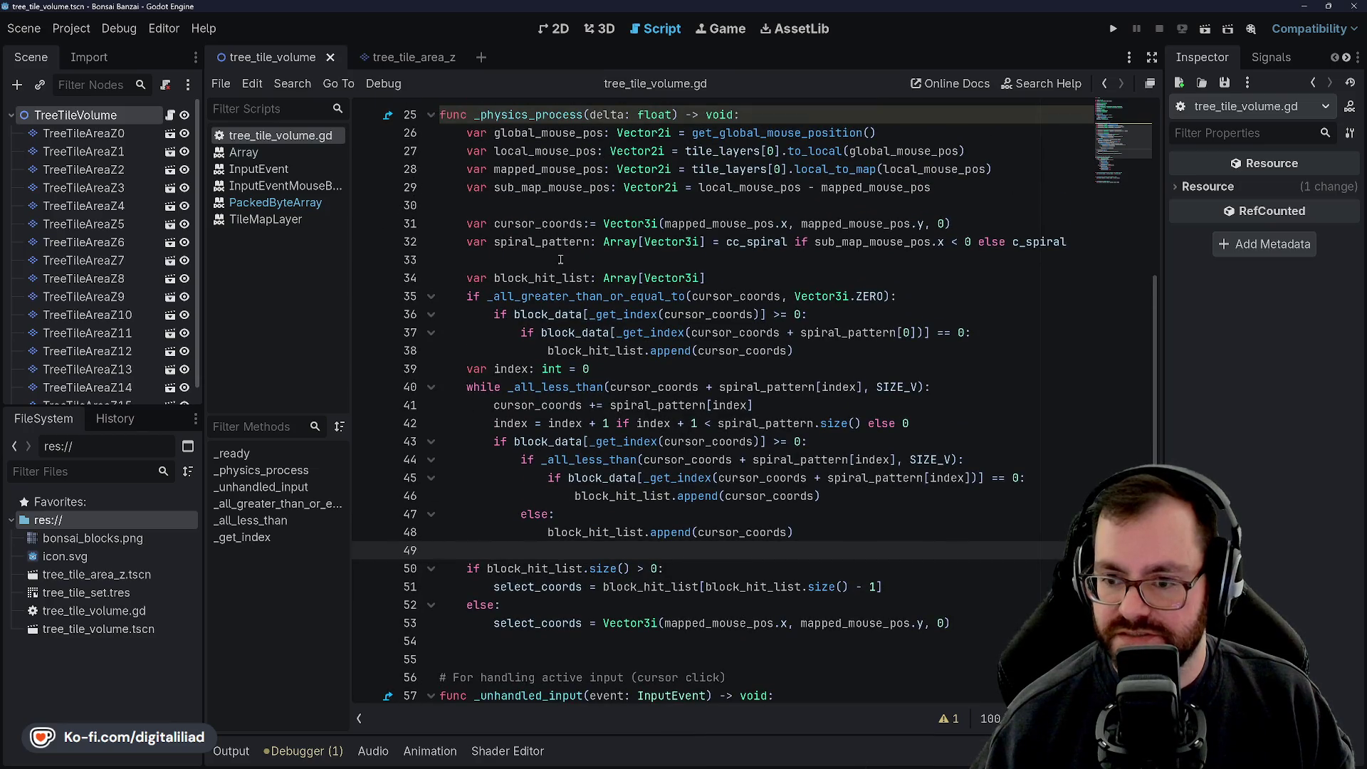
pyautogui.scroll(2, 610, 447)
pyautogui.scroll(-5, 541, 456)
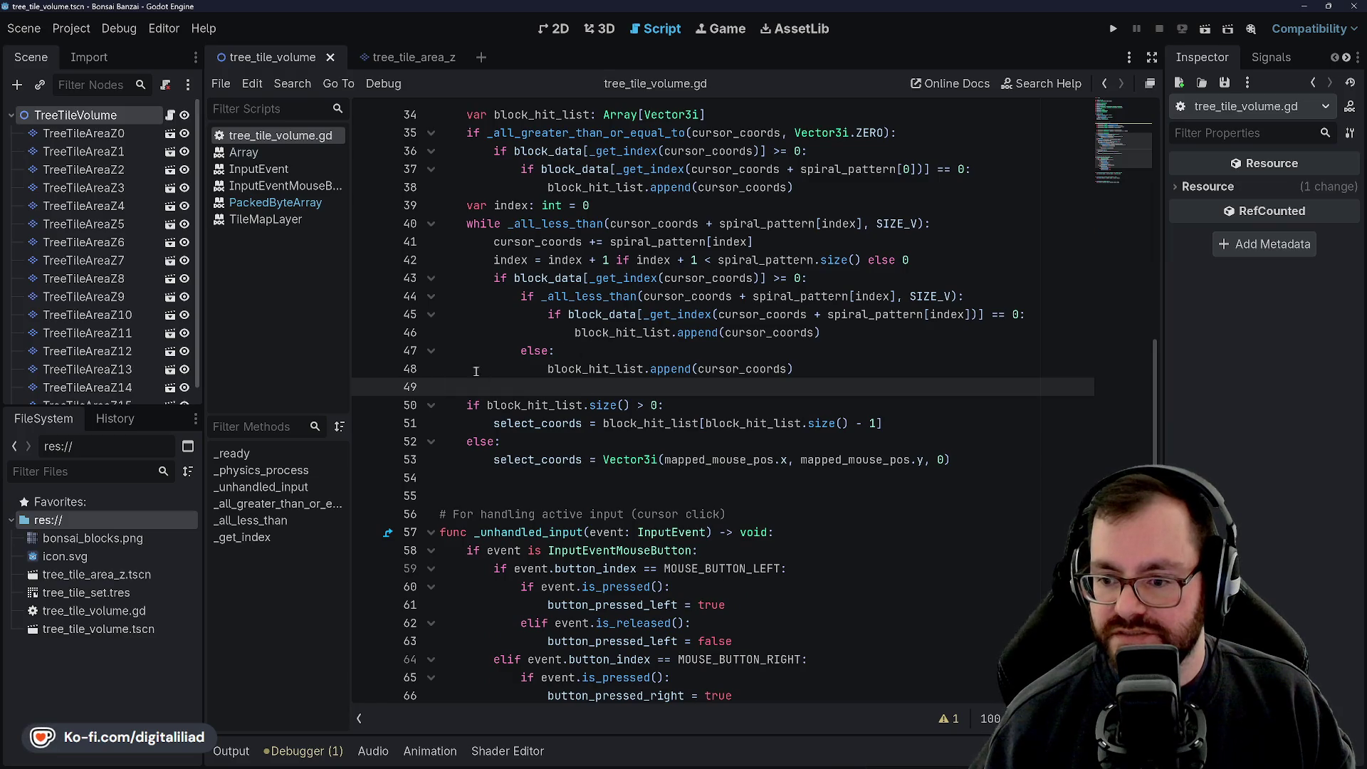
pyautogui.scroll(-3, 529, 473)
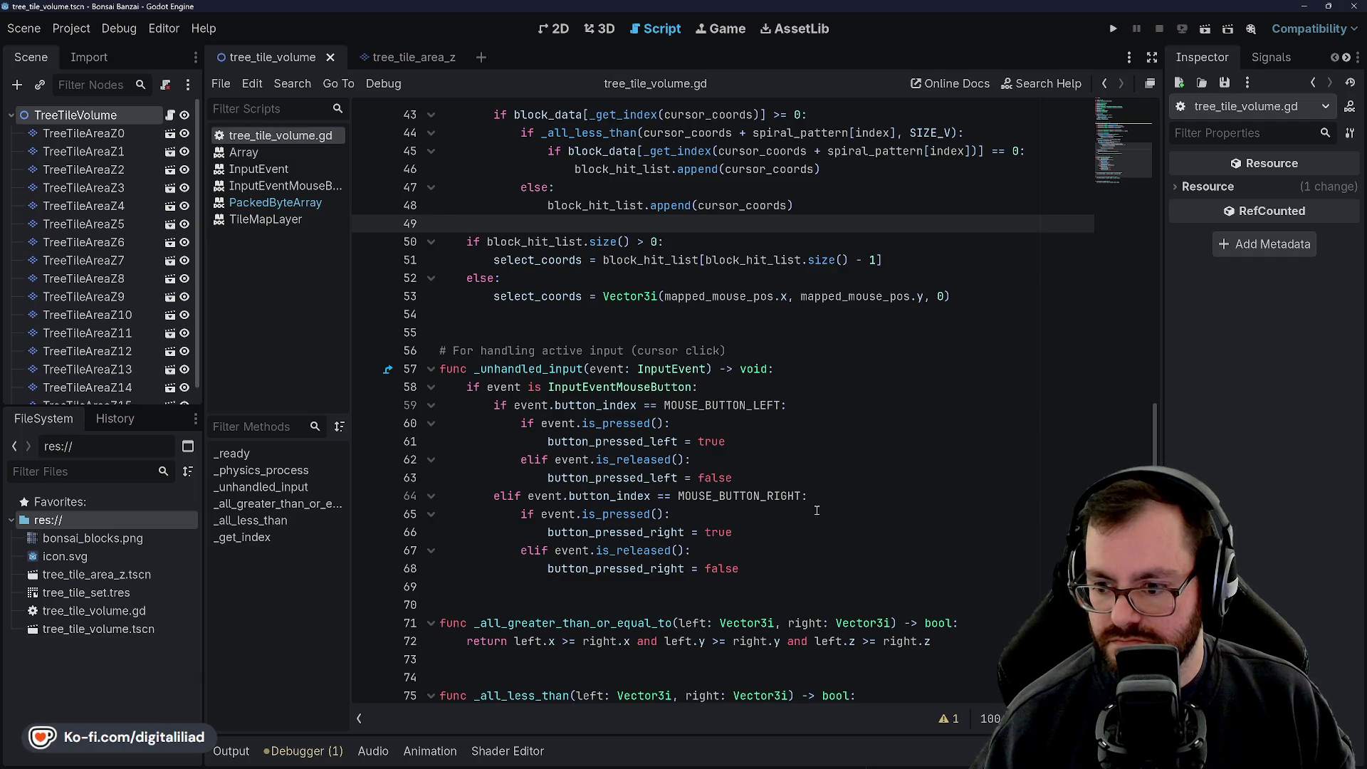
pyautogui.scroll(2, 604, 403)
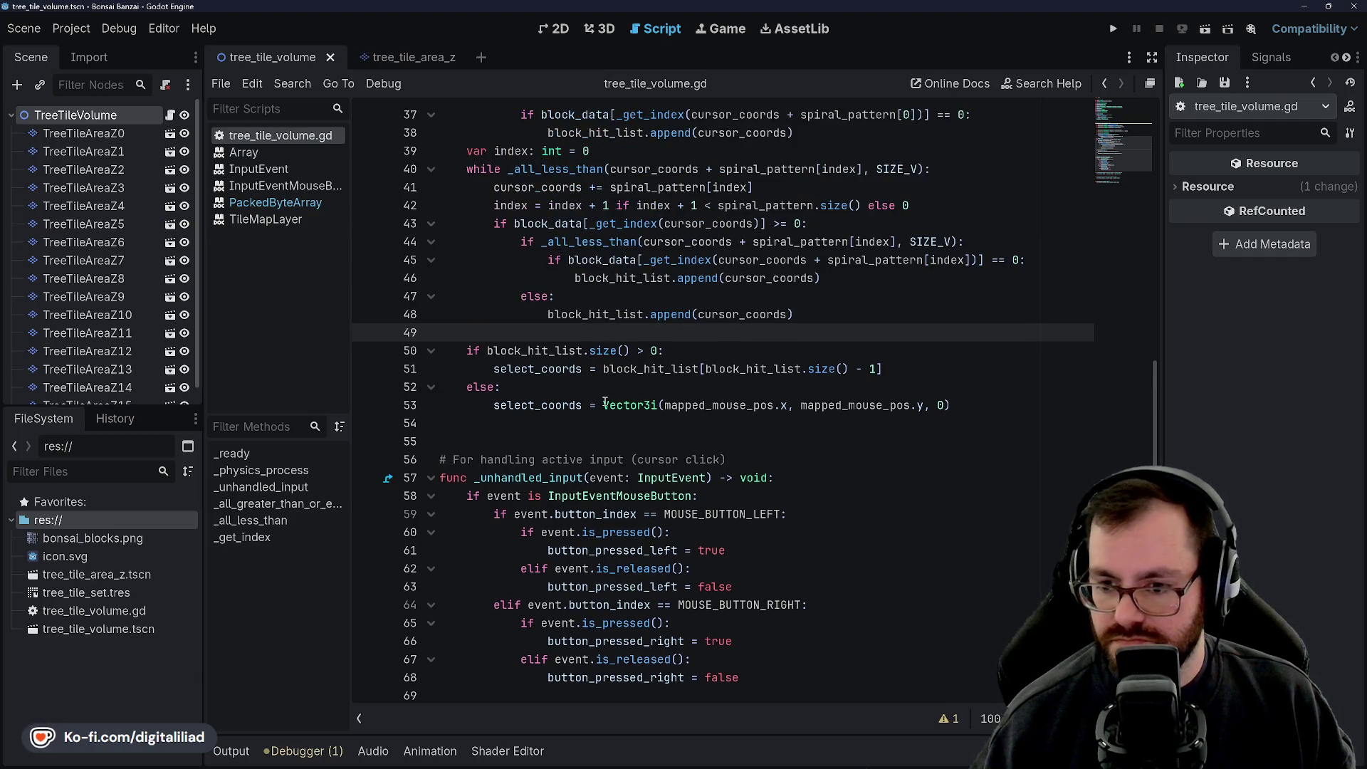
# Step: Start an 'if button_pressed_right:' statement after the select_coords assignment
pyautogui.click(514, 427)
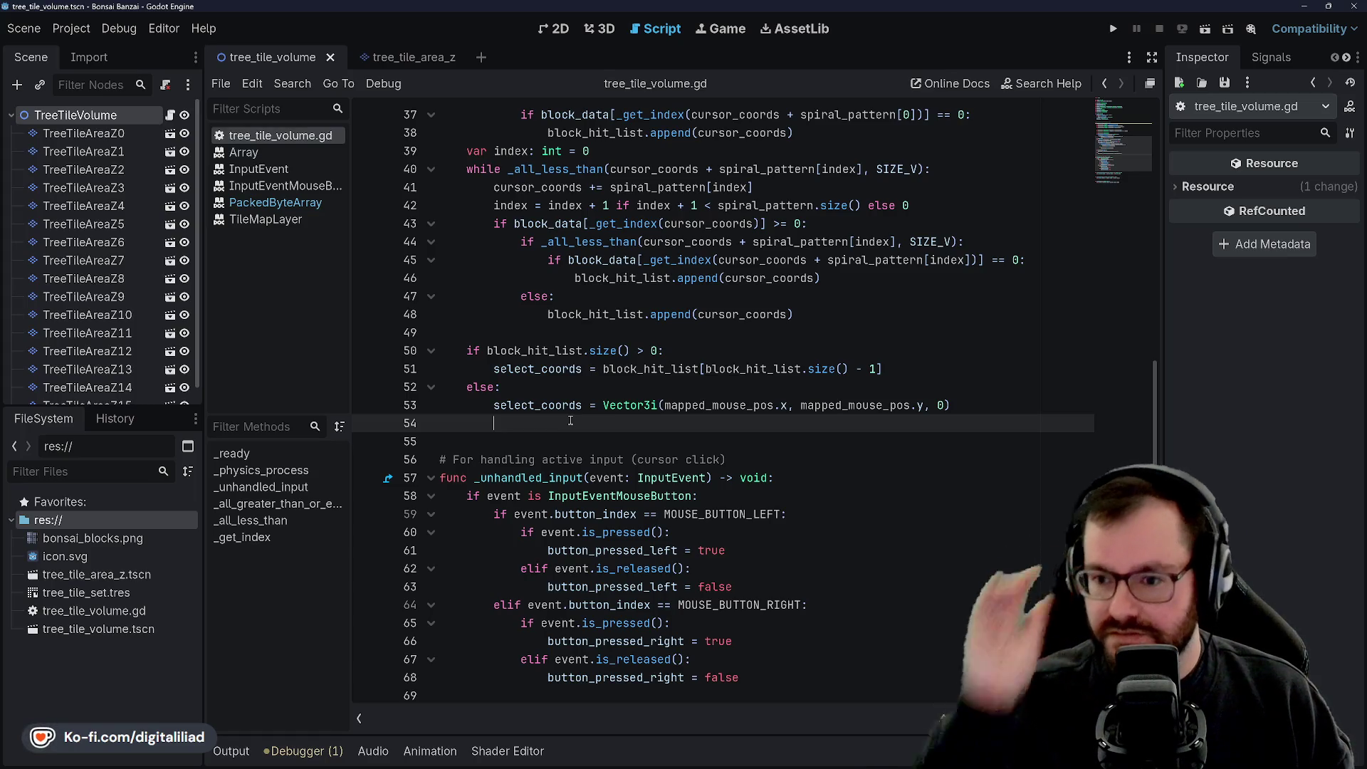
pyautogui.scroll(5, 581, 335)
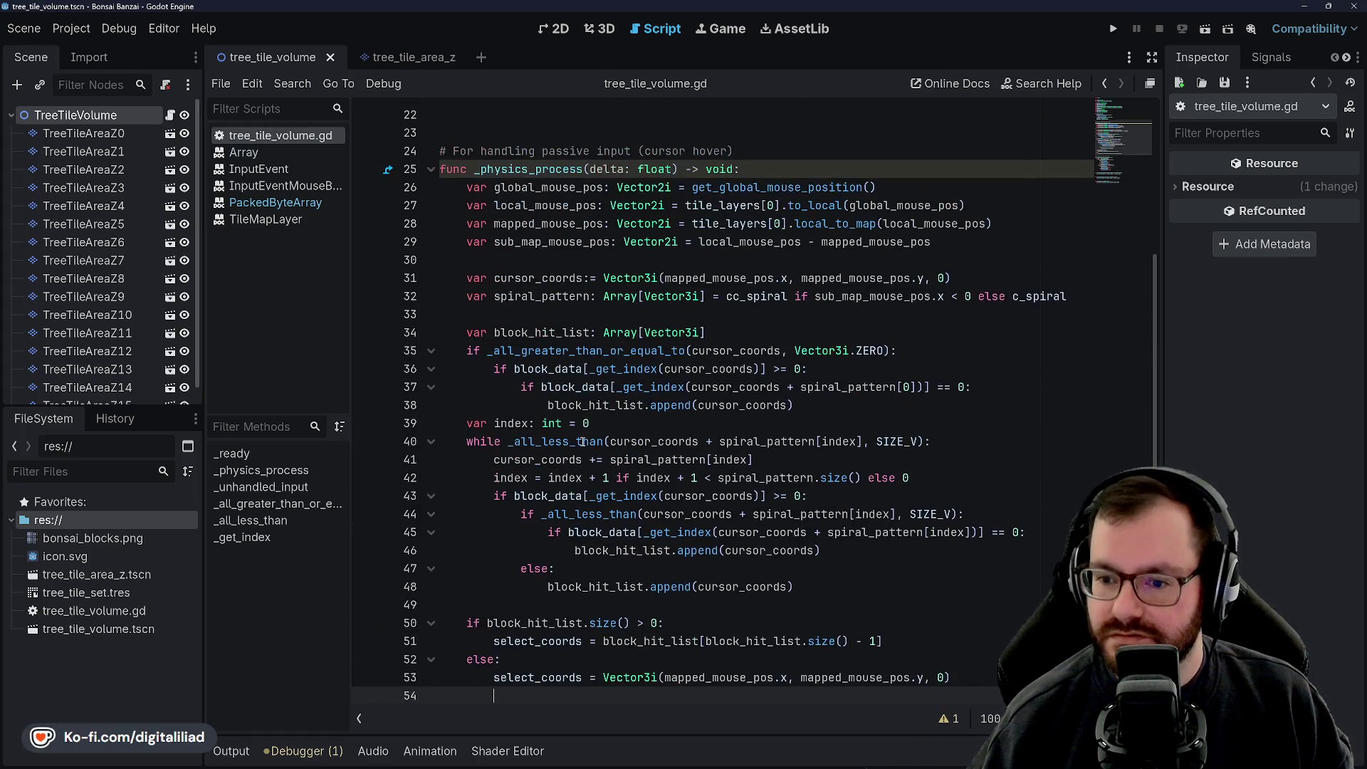
pyautogui.scroll(-5, 575, 449)
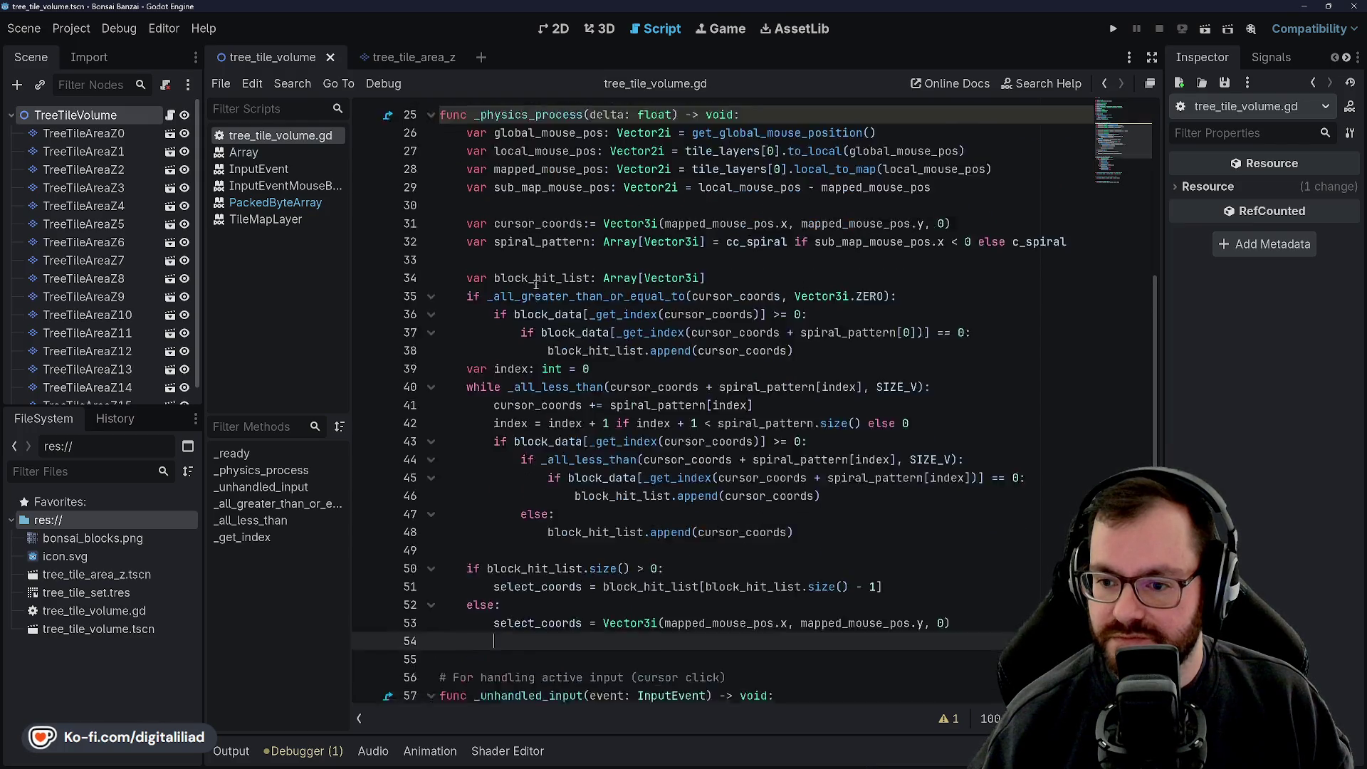
pyautogui.press('Return')
pyautogui.press('Return')
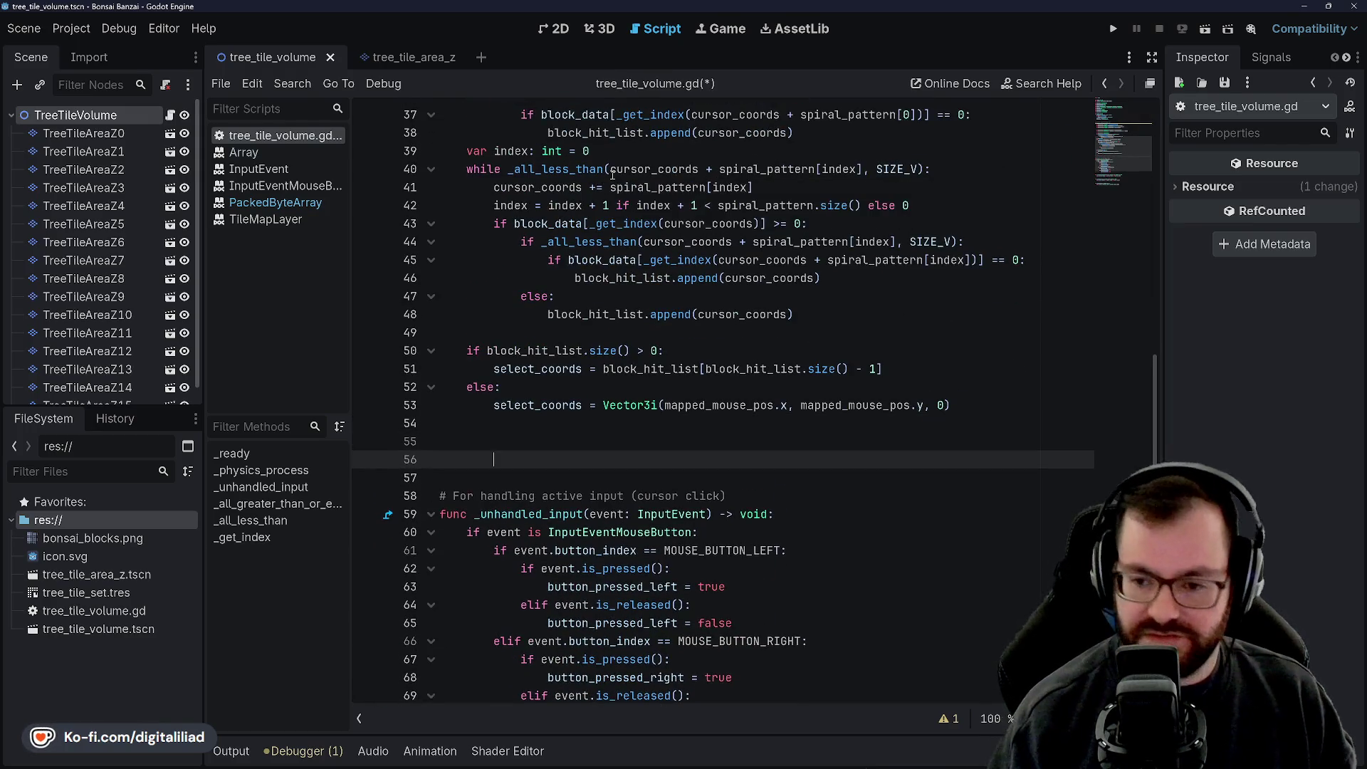
pyautogui.press('Up')
pyautogui.write('if ')
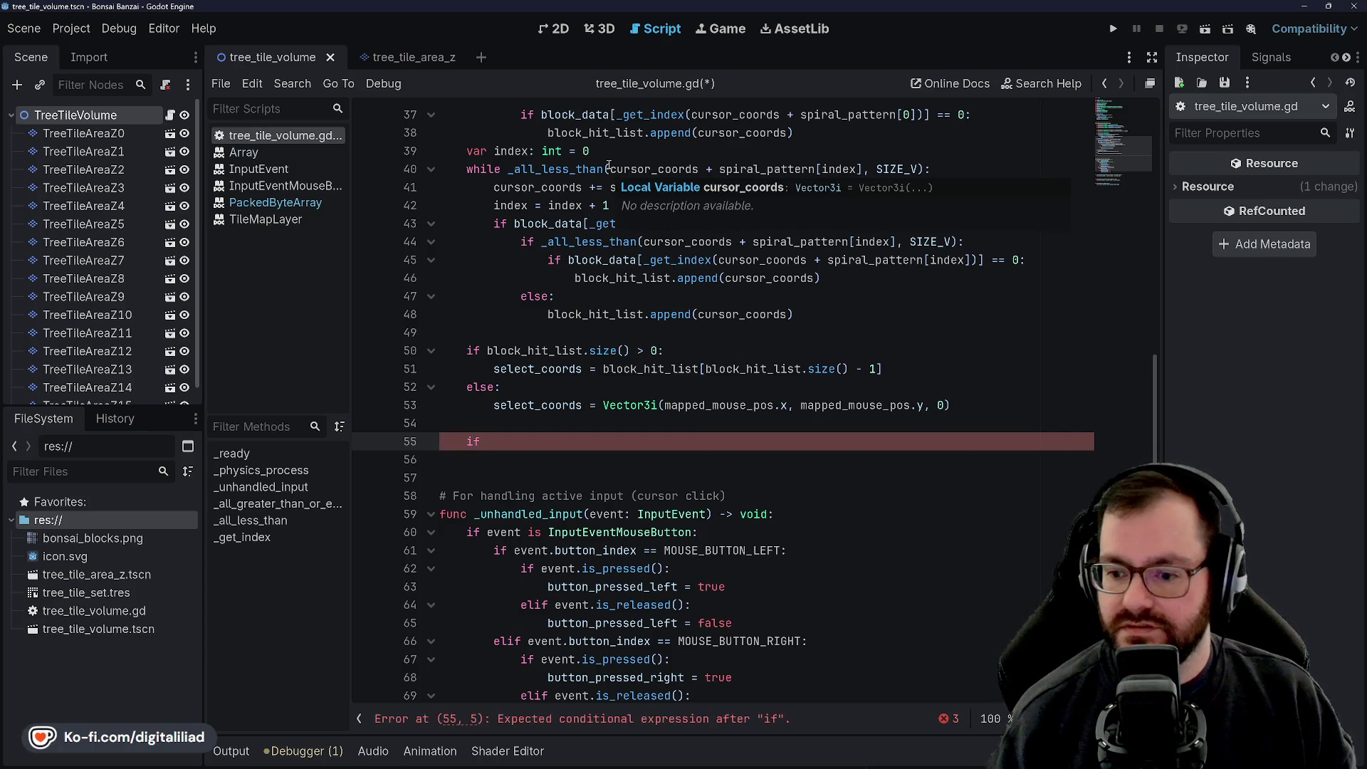
pyautogui.write('butto')
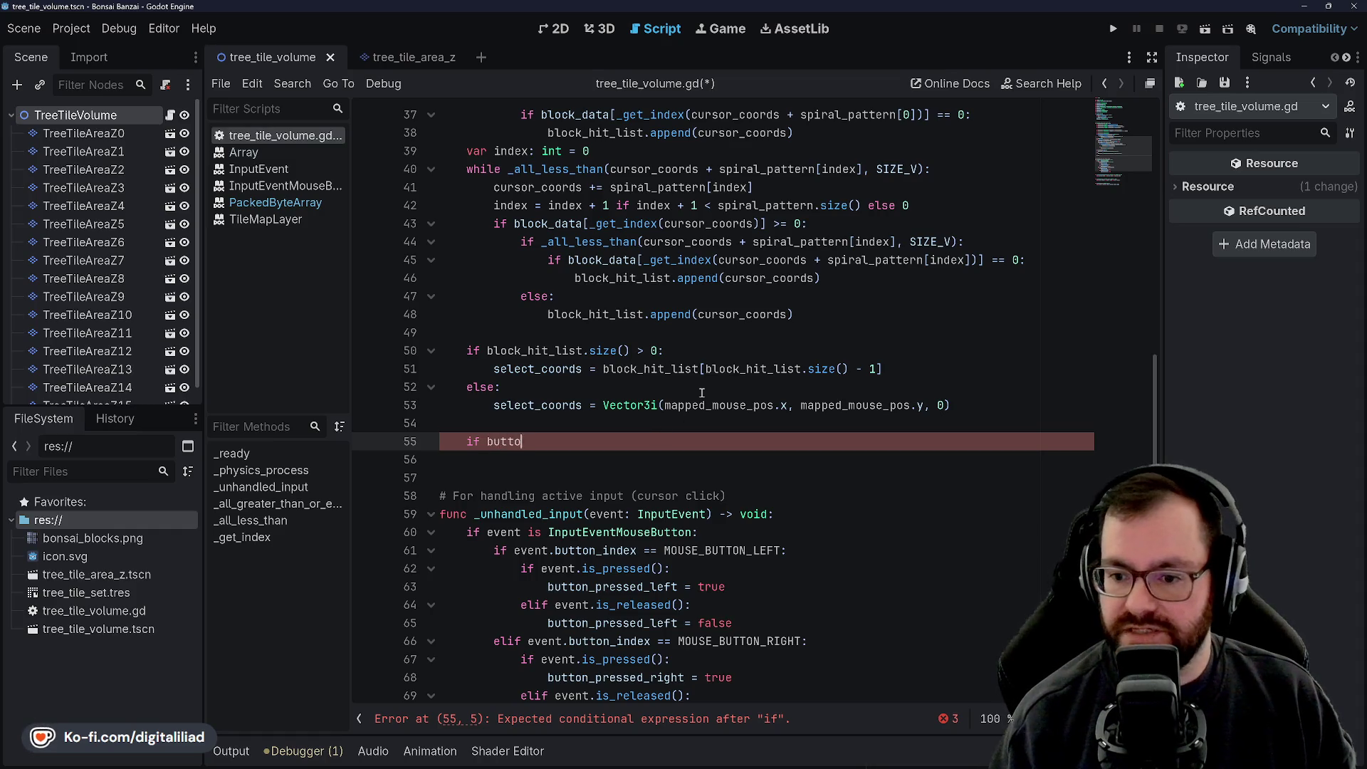
pyautogui.write('n_pres')
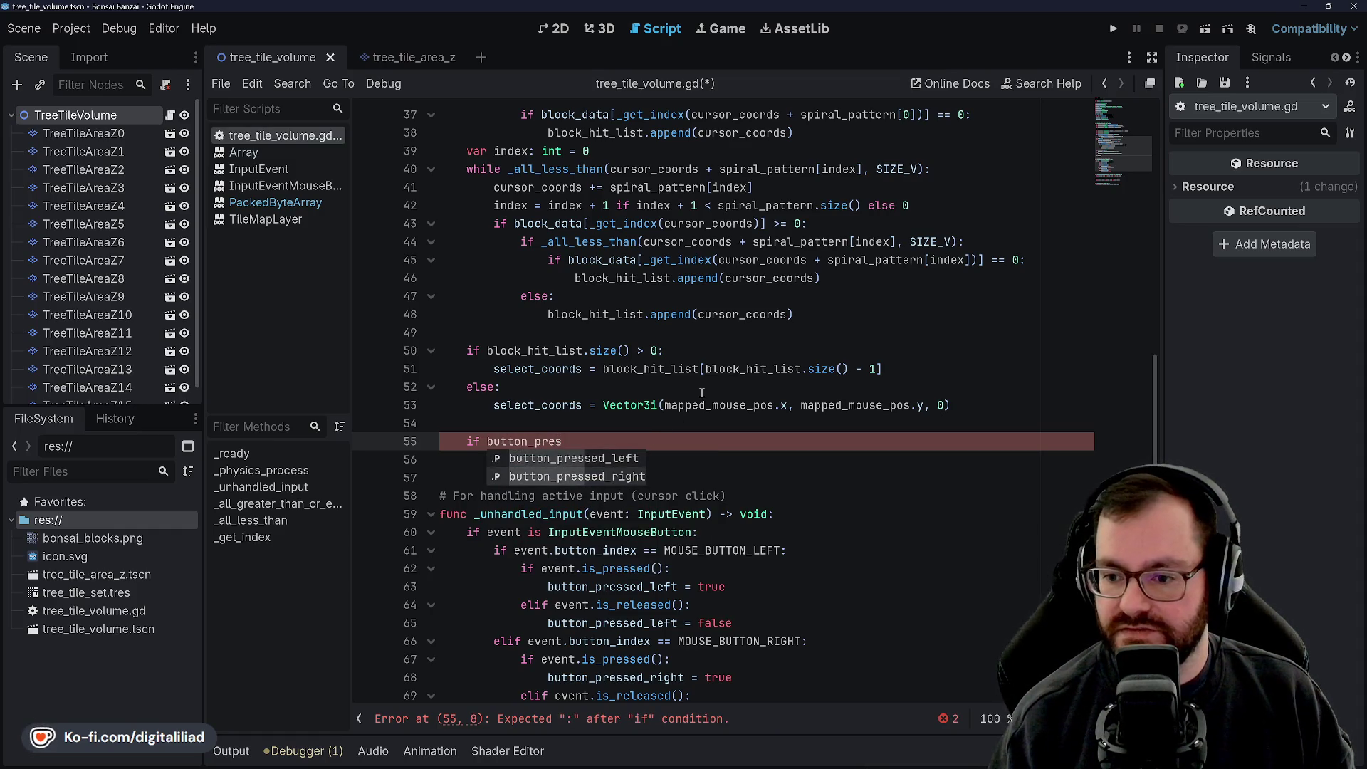
pyautogui.press('Down')
pyautogui.press('Return')
pyautogui.write(':')
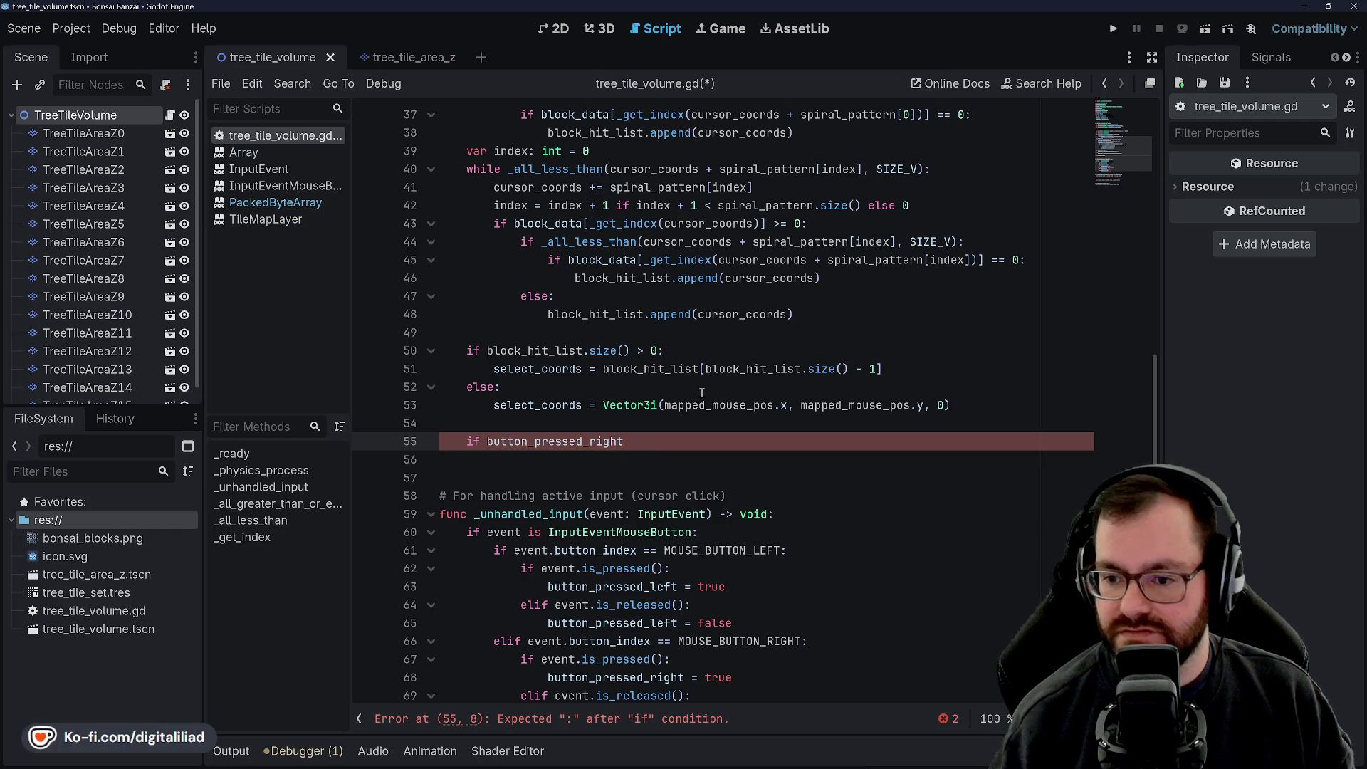
pyautogui.press('Return')
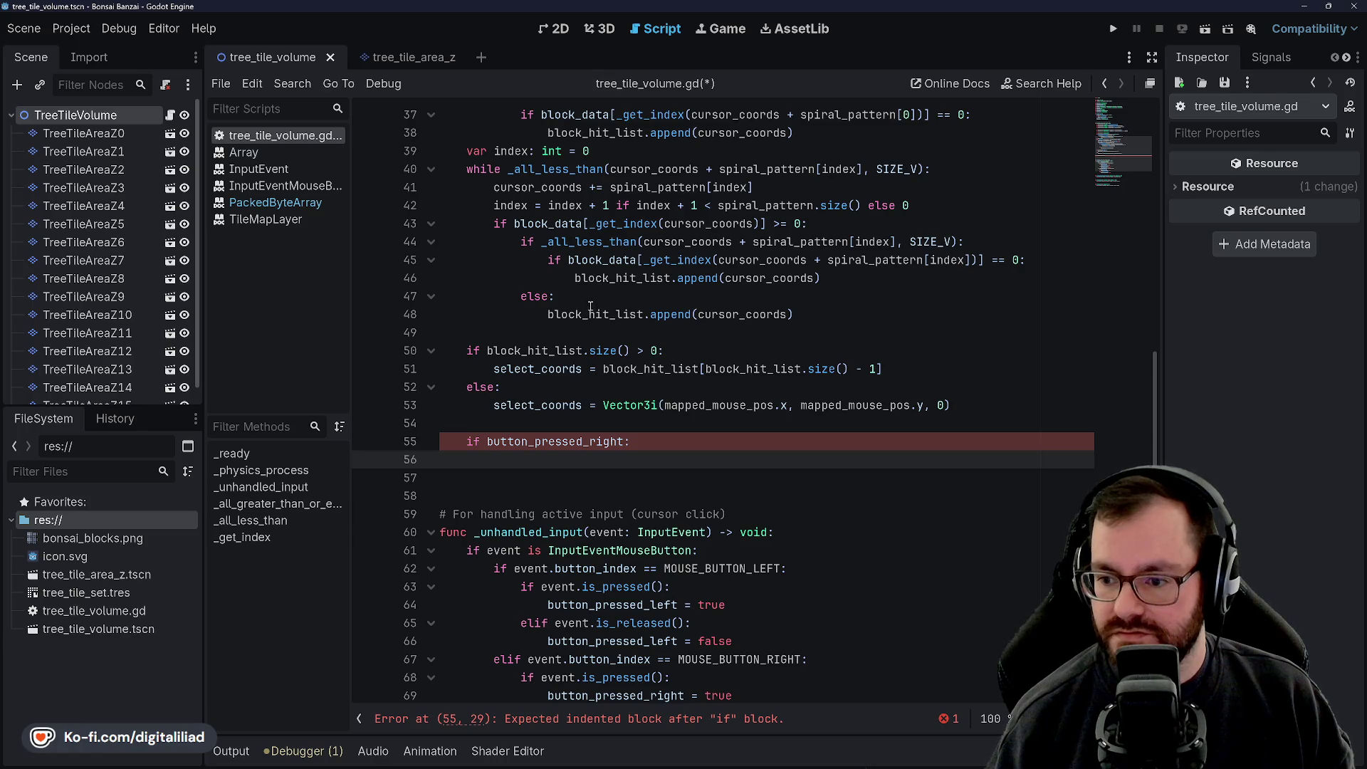
# Step: Extend the condition to 'button_pressed_right and select_coords', removing the colon and stray comparison
pyautogui.click(663, 434)
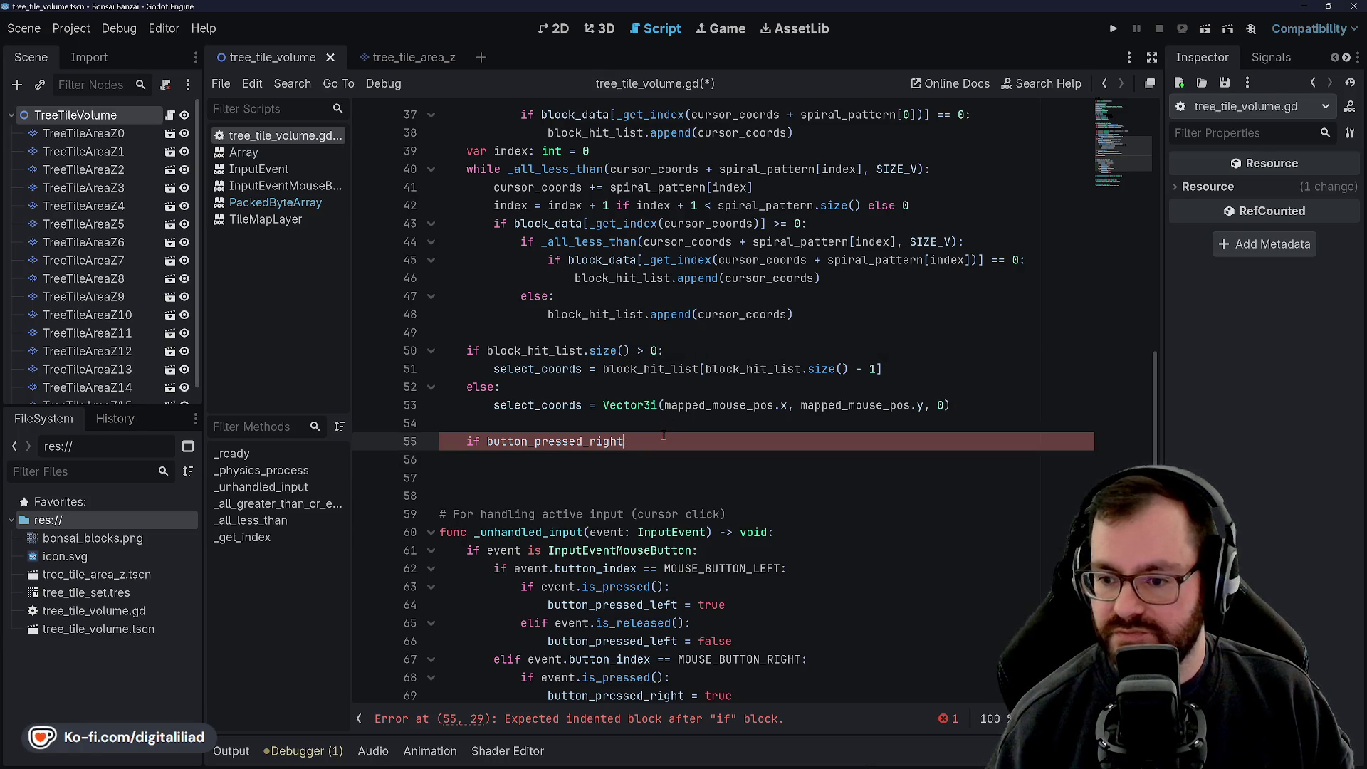
pyautogui.press('BackSpace')
pyautogui.write('and select')
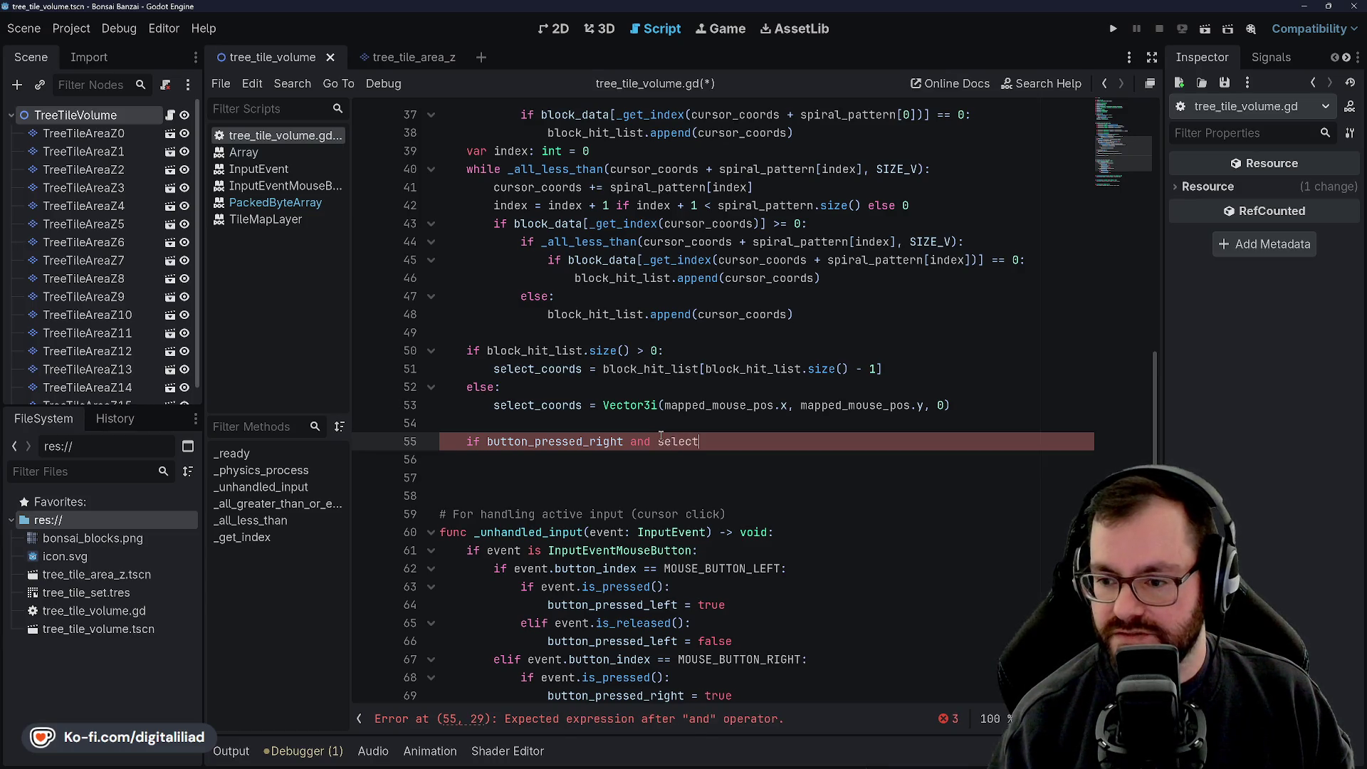
pyautogui.press('Return')
pyautogui.write('= = ')
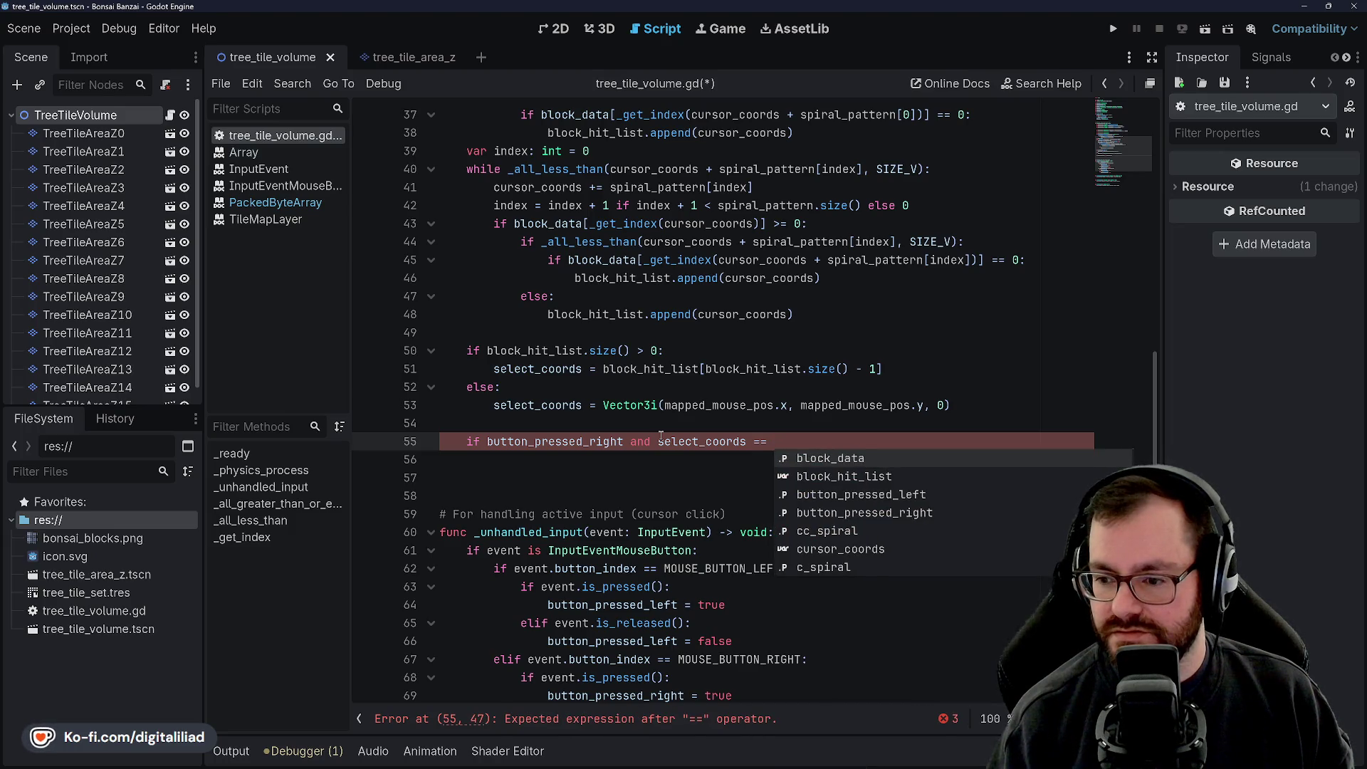
pyautogui.write('clamp')
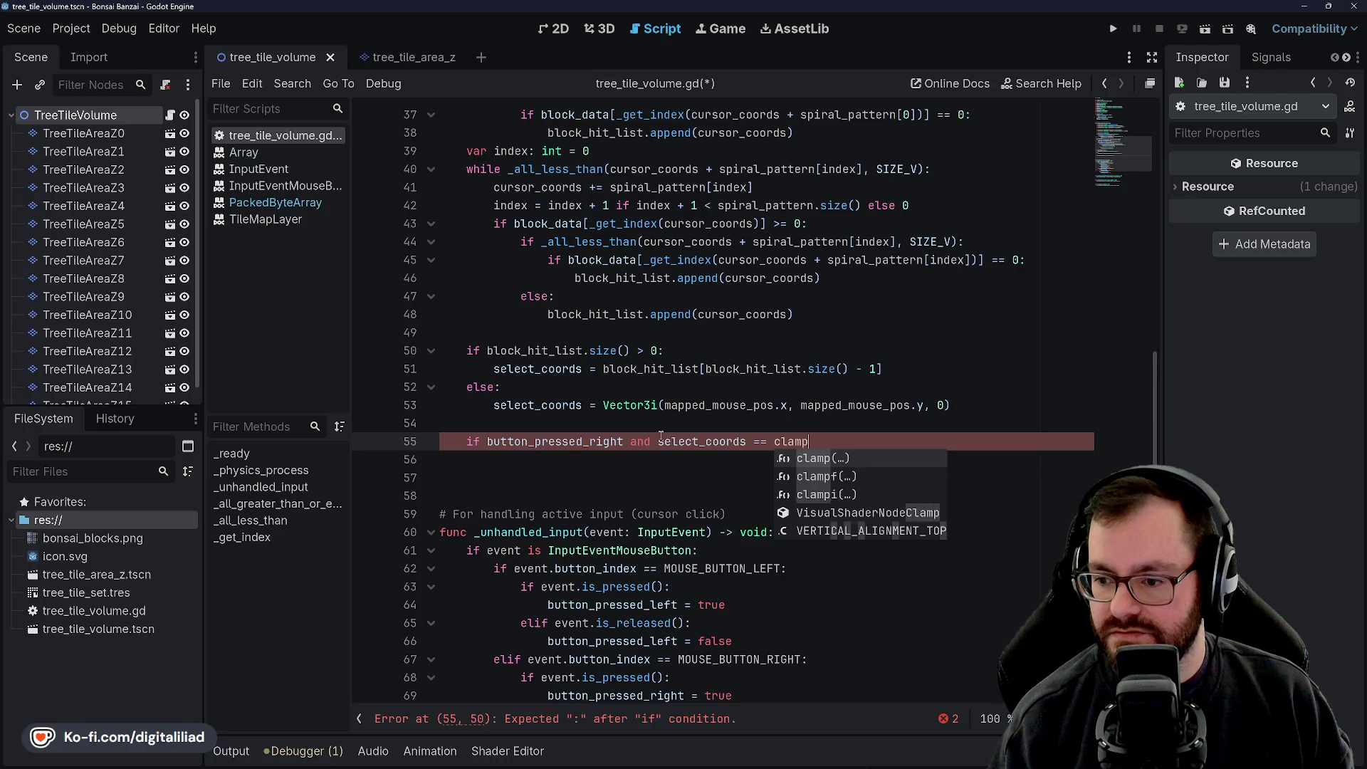
pyautogui.press('BackSpace')
pyautogui.press('BackSpace')
pyautogui.press('BackSpace')
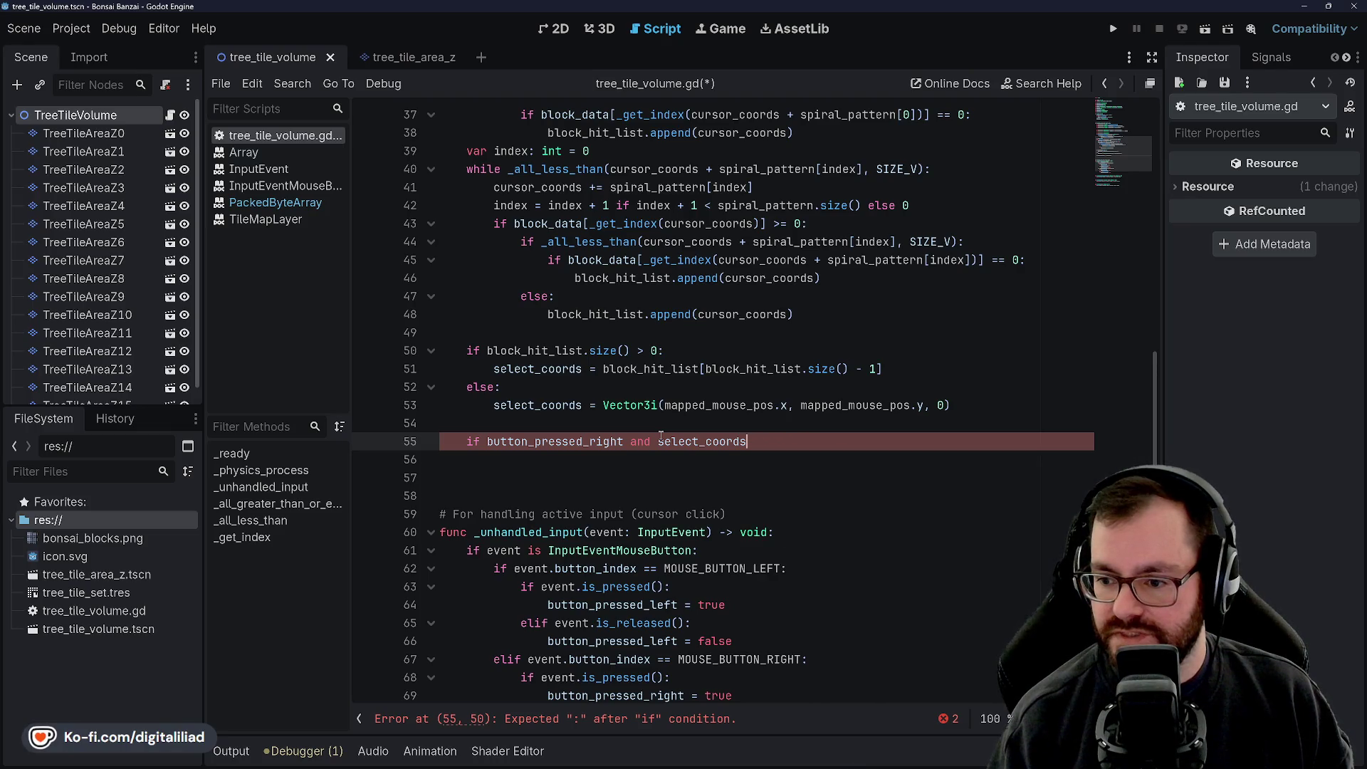
pyautogui.write('.')
pyautogui.press('BackSpace')
# Step: Move the caret to the blank line after _all_less_than
pyautogui.scroll(-3, 700, 350)
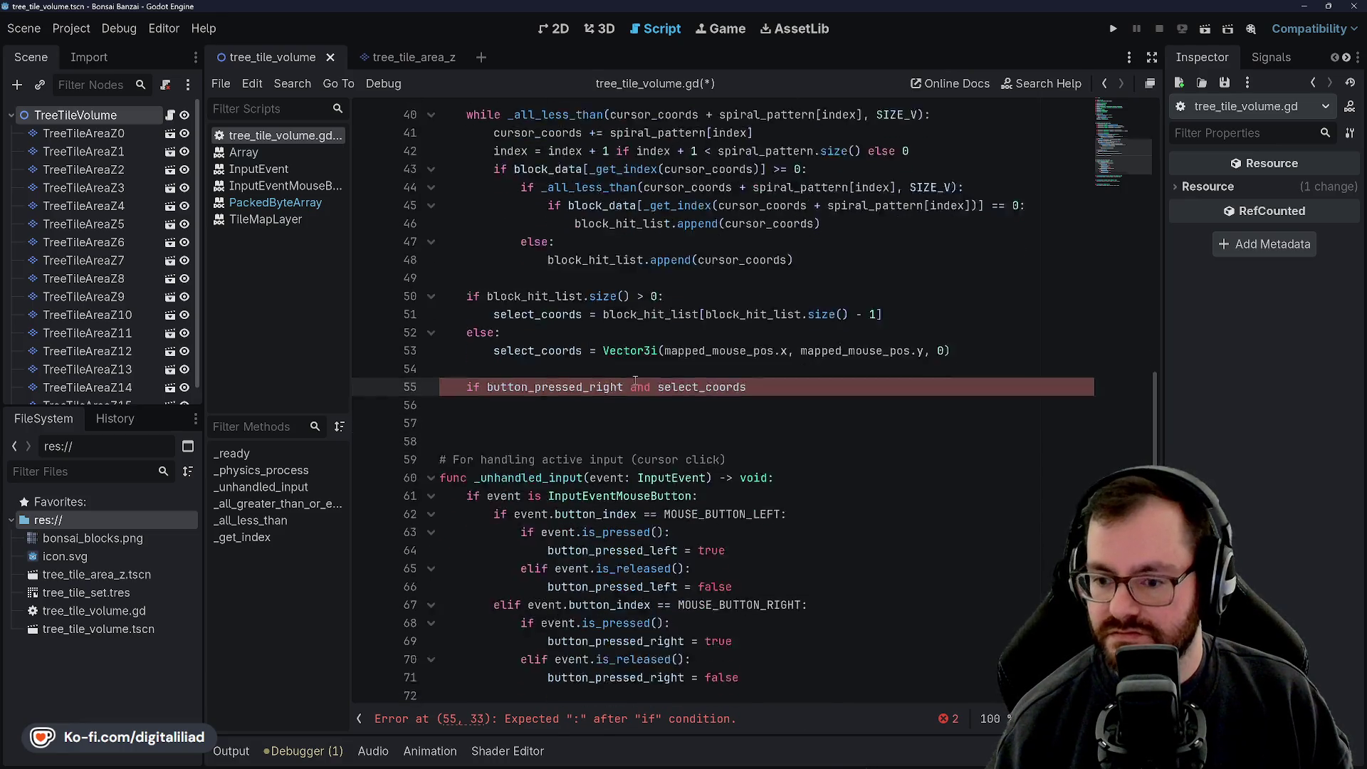
pyautogui.click(522, 311)
pyautogui.press('Up')
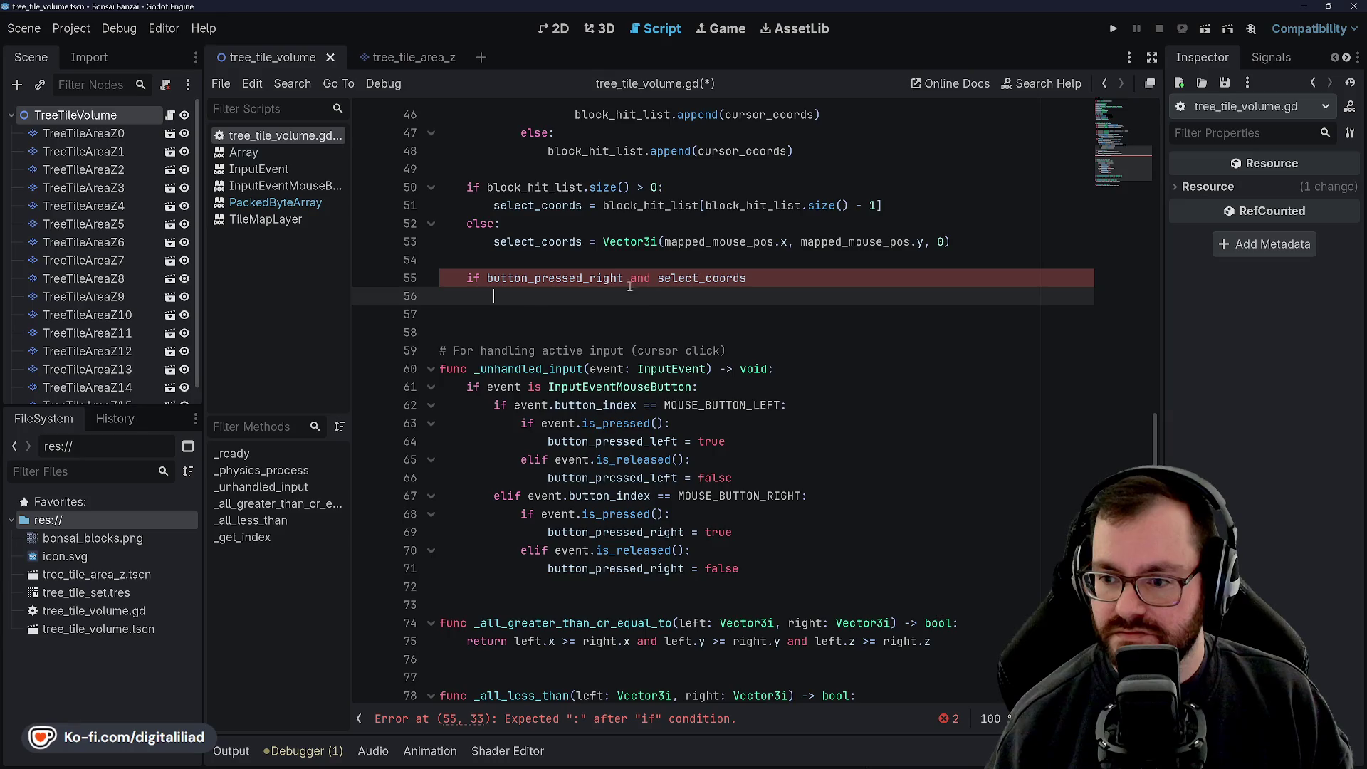
pyautogui.scroll(-2, 512, 568)
pyautogui.click(512, 568)
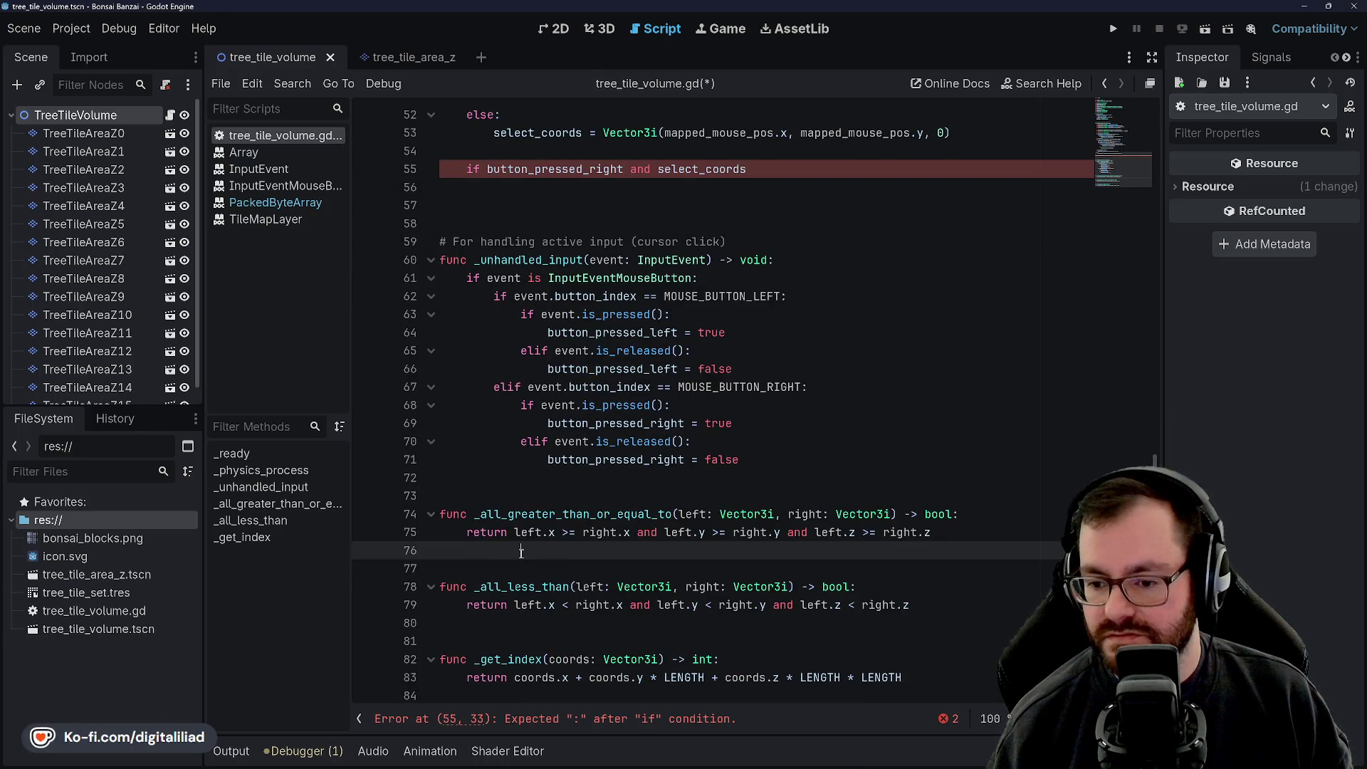
pyautogui.click(580, 624)
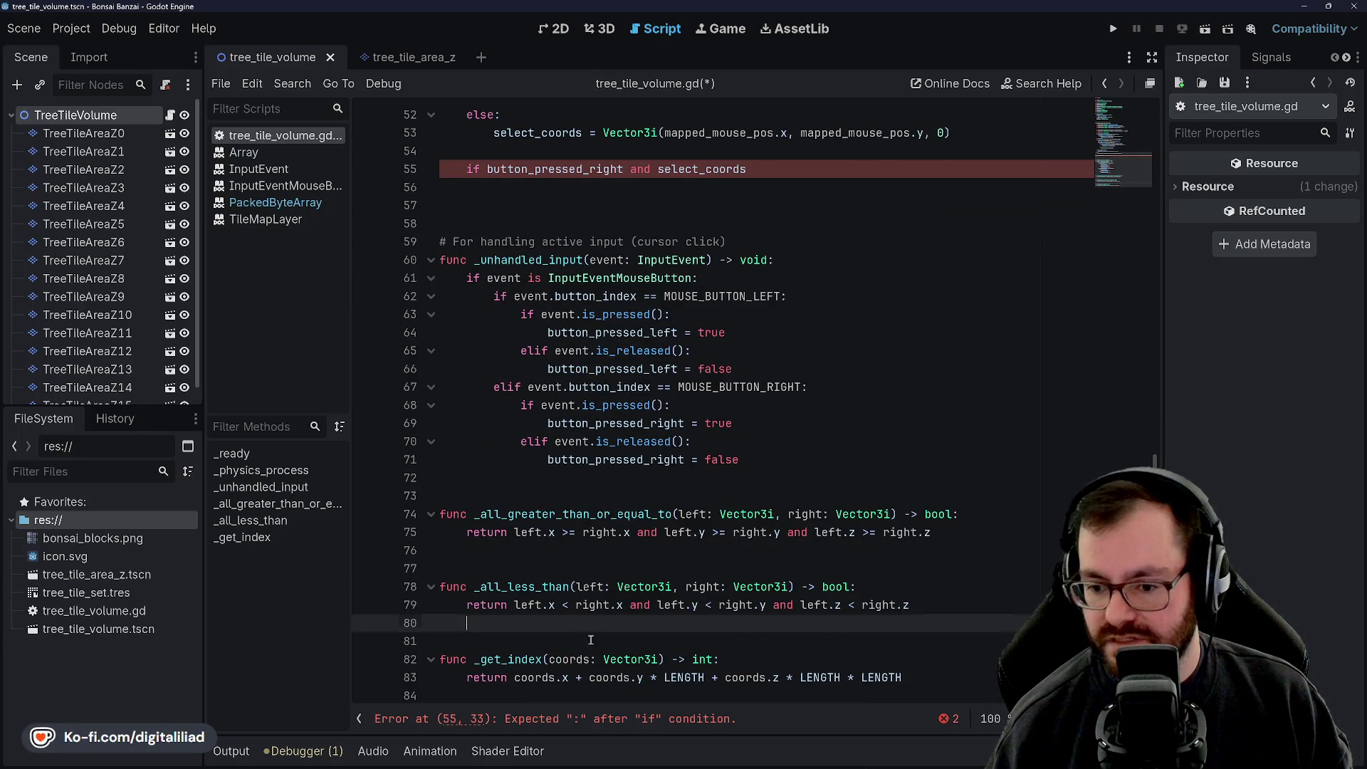
# Step: Add the signature 'func _all_within(coords, min, max: Vector3i) -> bool:' on a new line
pyautogui.press('Return')
pyautogui.press('Return')
pyautogui.press('Up')
pyautogui.press('Return')
pyautogui.write('func _')
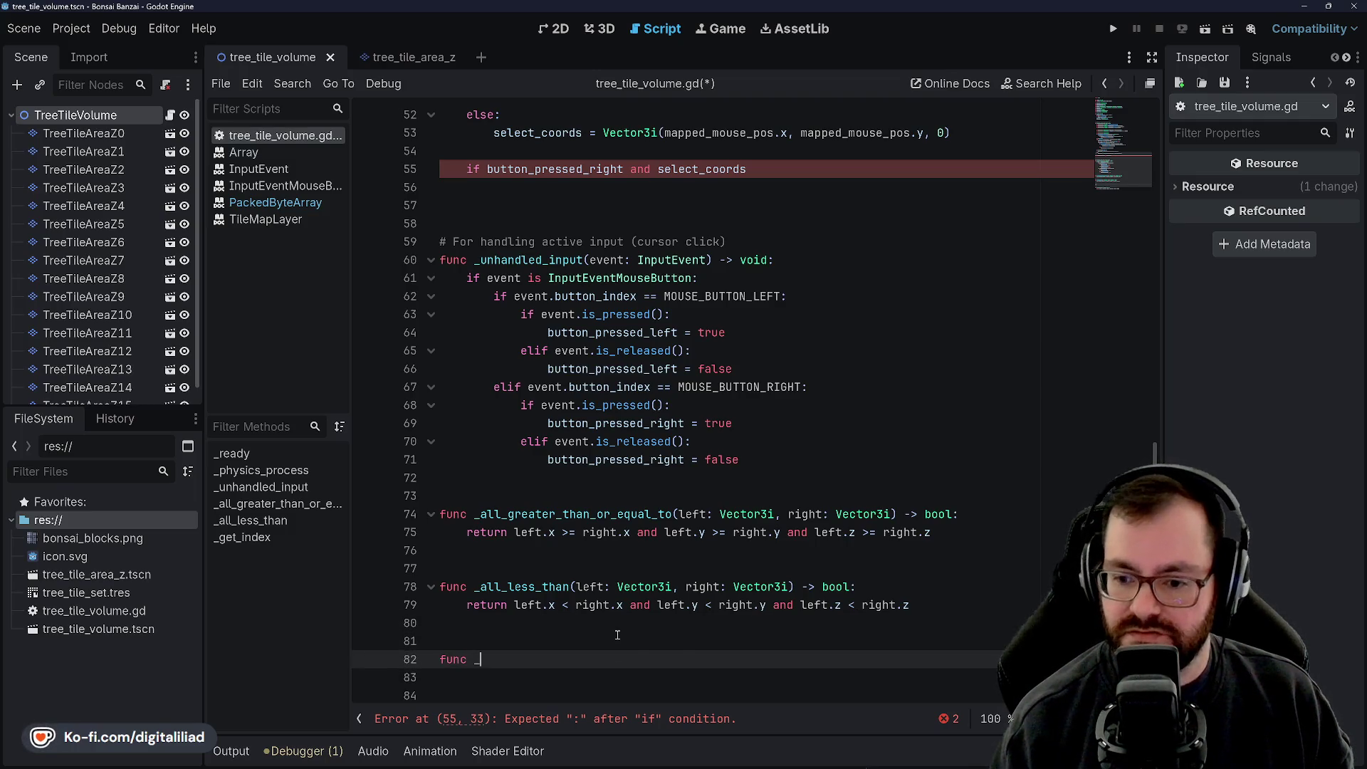
pyautogui.write('all_within(')
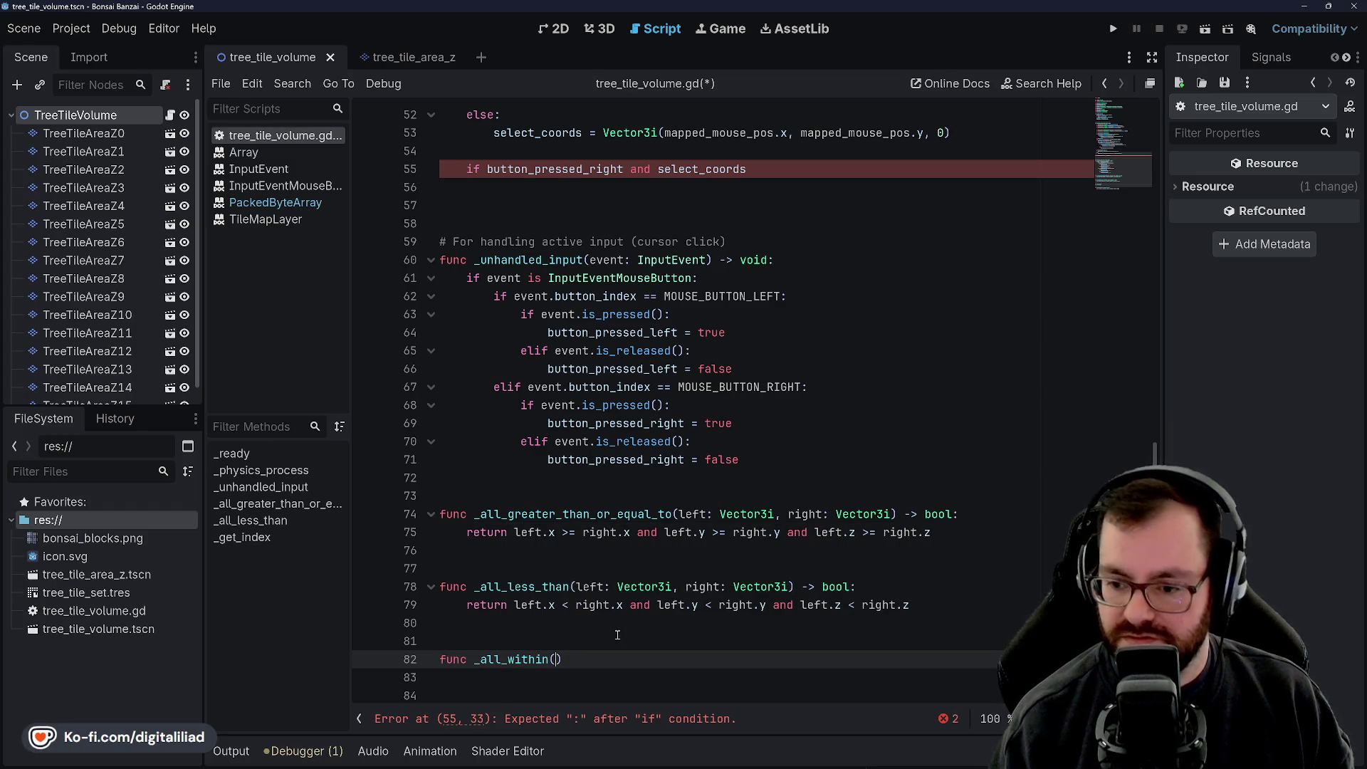
pyautogui.write('coords: Vector3i, minim')
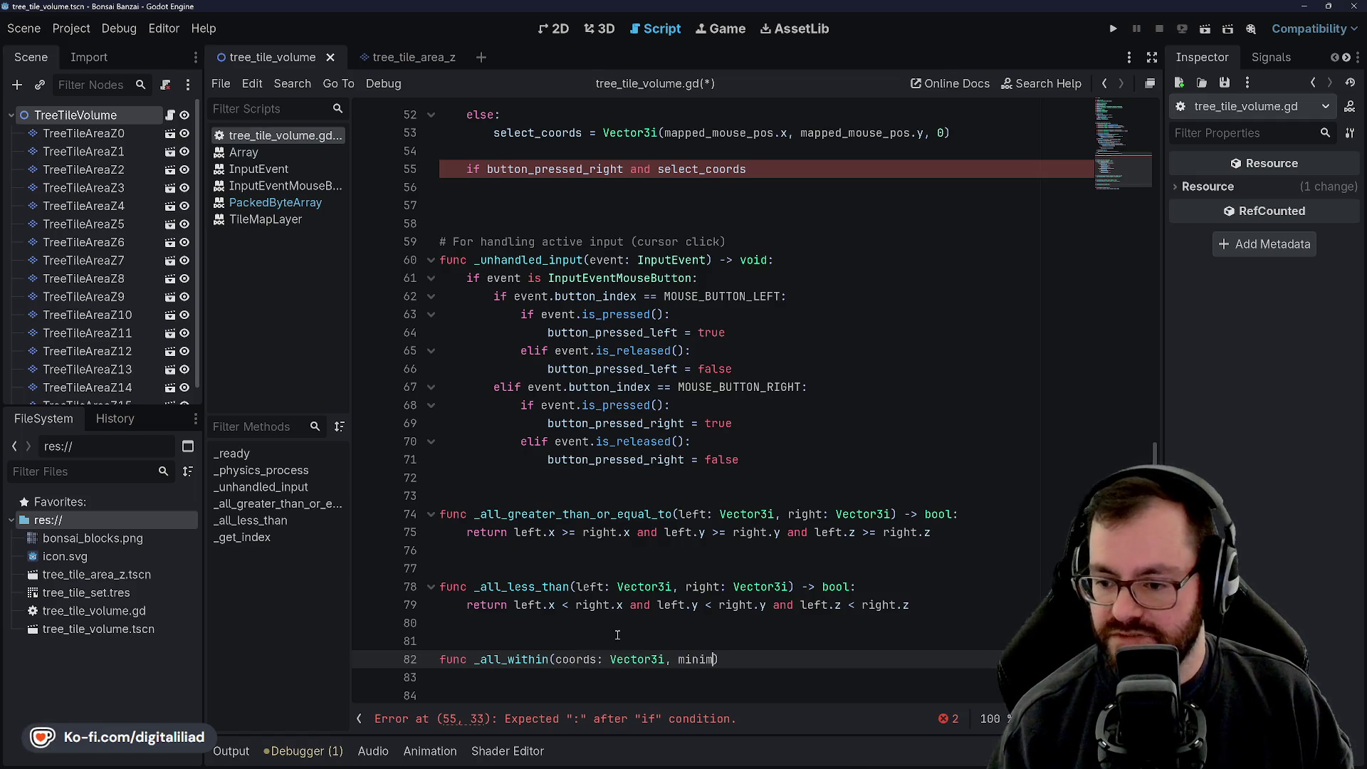
pyautogui.write(': V')
pyautogui.write('r3i')
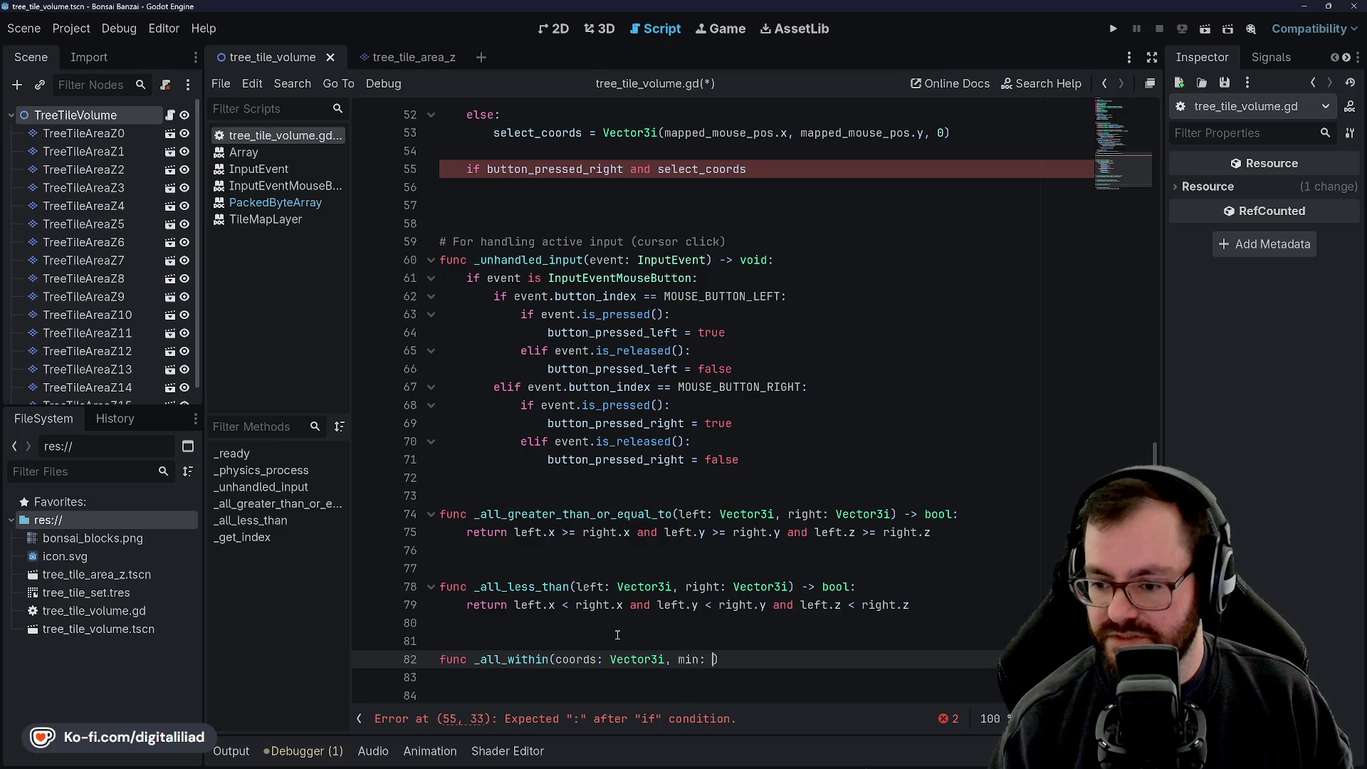
pyautogui.write('Vector3i, max: Vector3i')
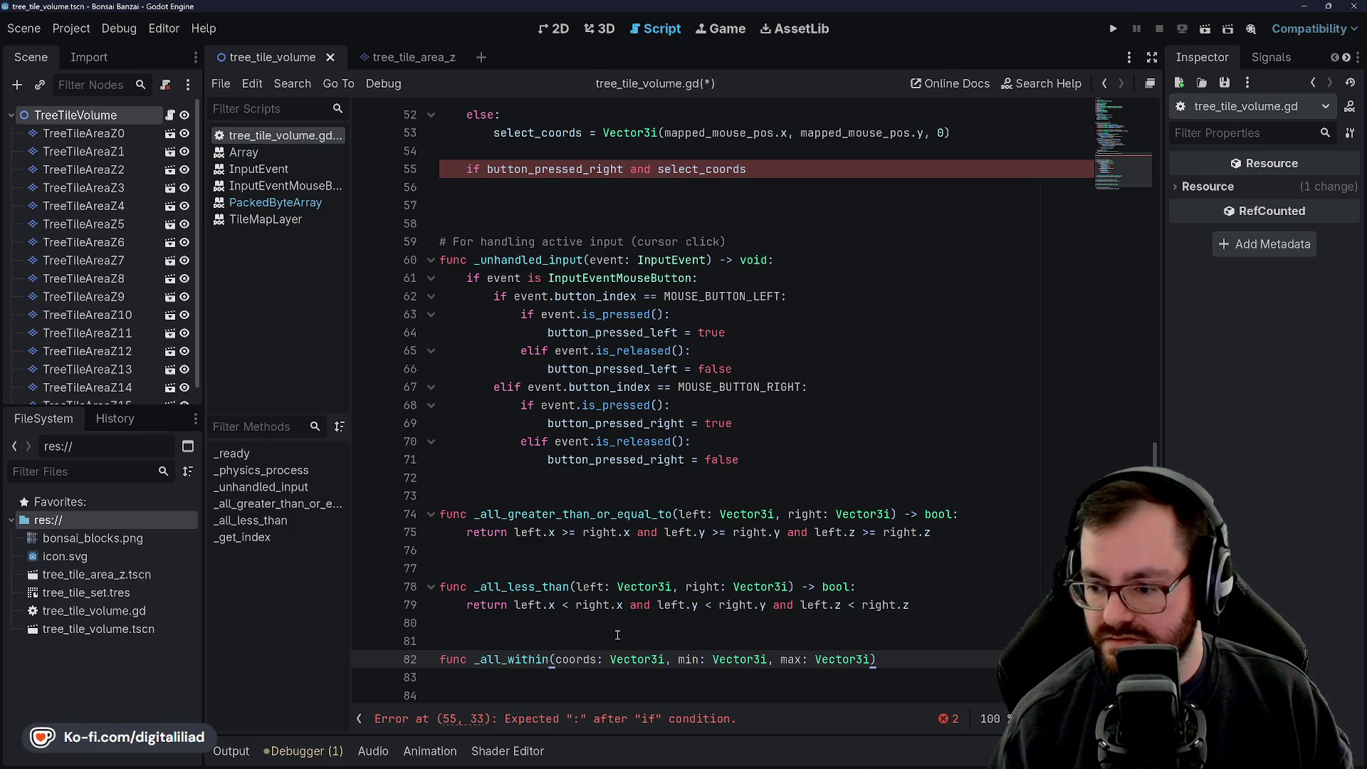
pyautogui.press('BackSpace')
pyautogui.write('bool')
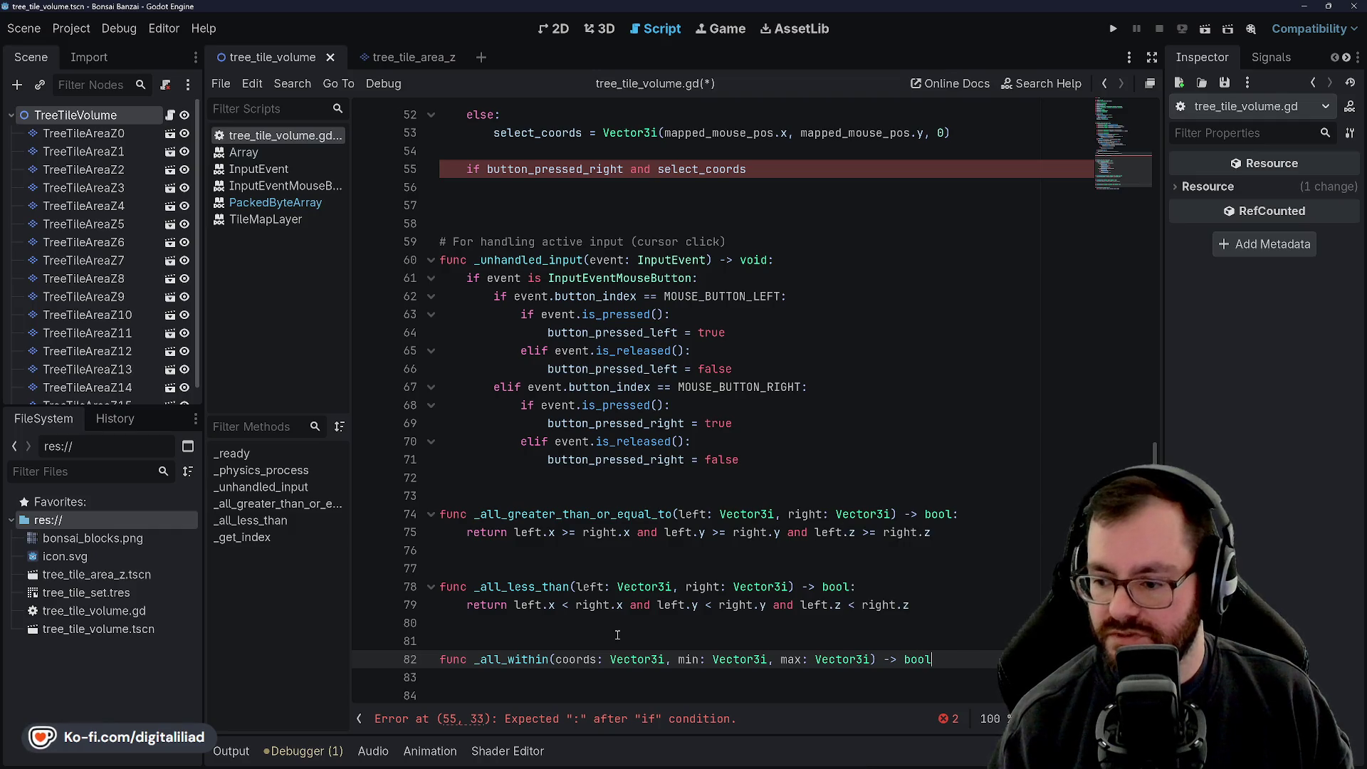
pyautogui.write(':')
pyautogui.press('Return')
# Step: Start the _all_within body with a bare return
pyautogui.scroll(-2, 468, 514)
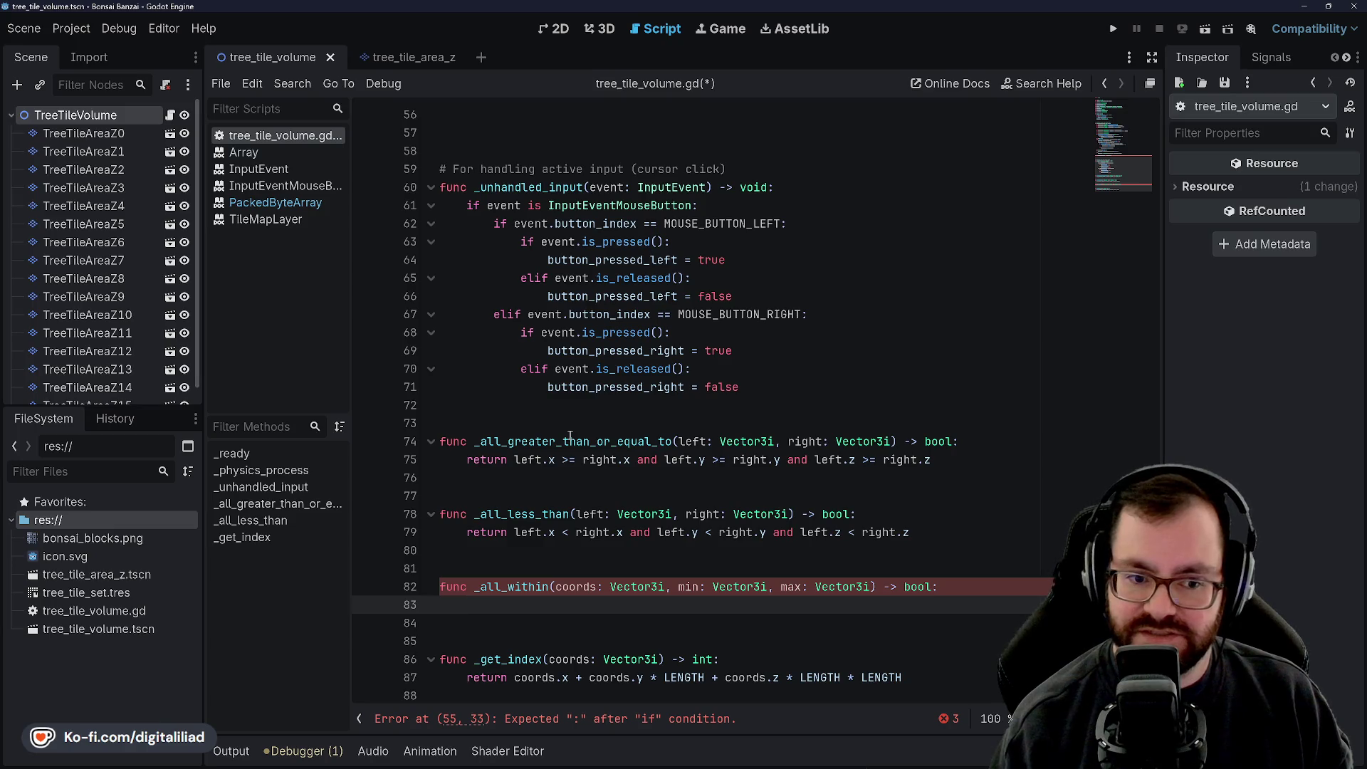
pyautogui.write('return ')
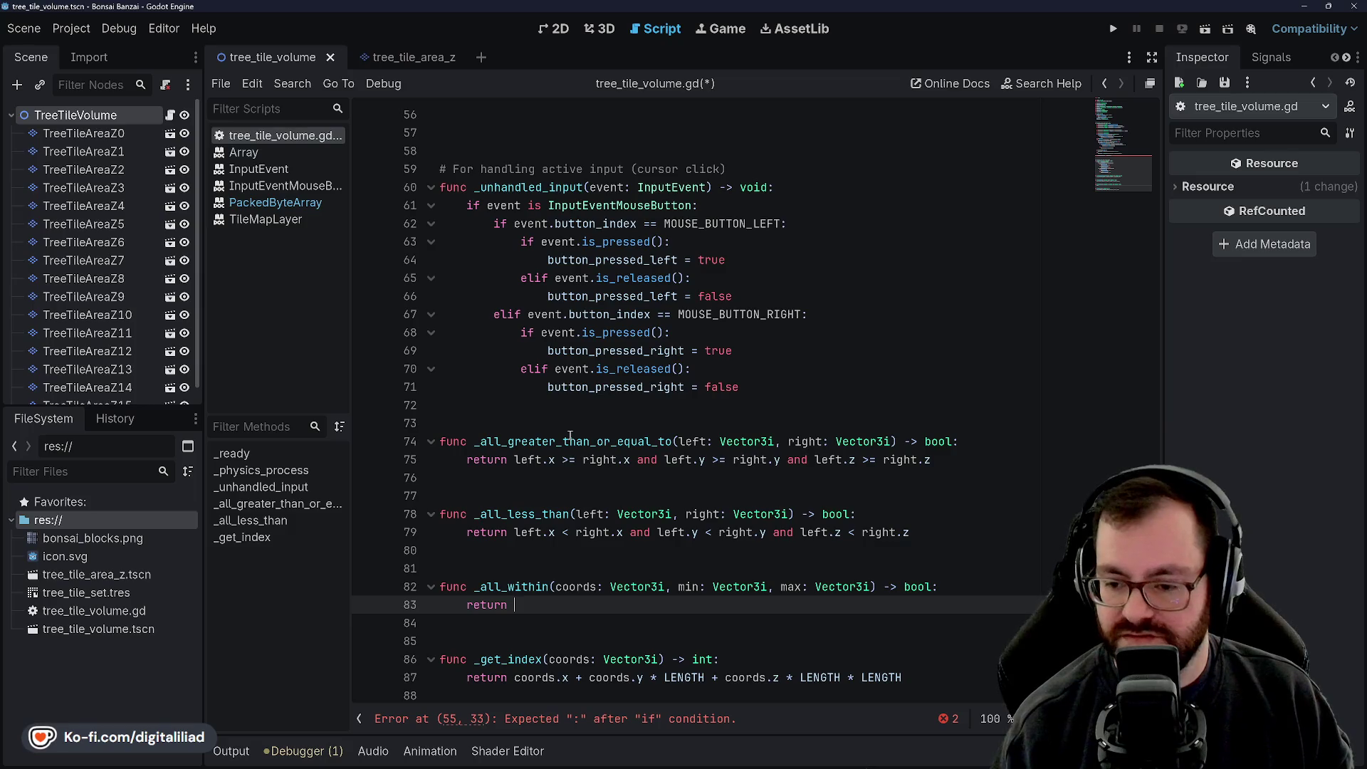
pyautogui.write('coords')
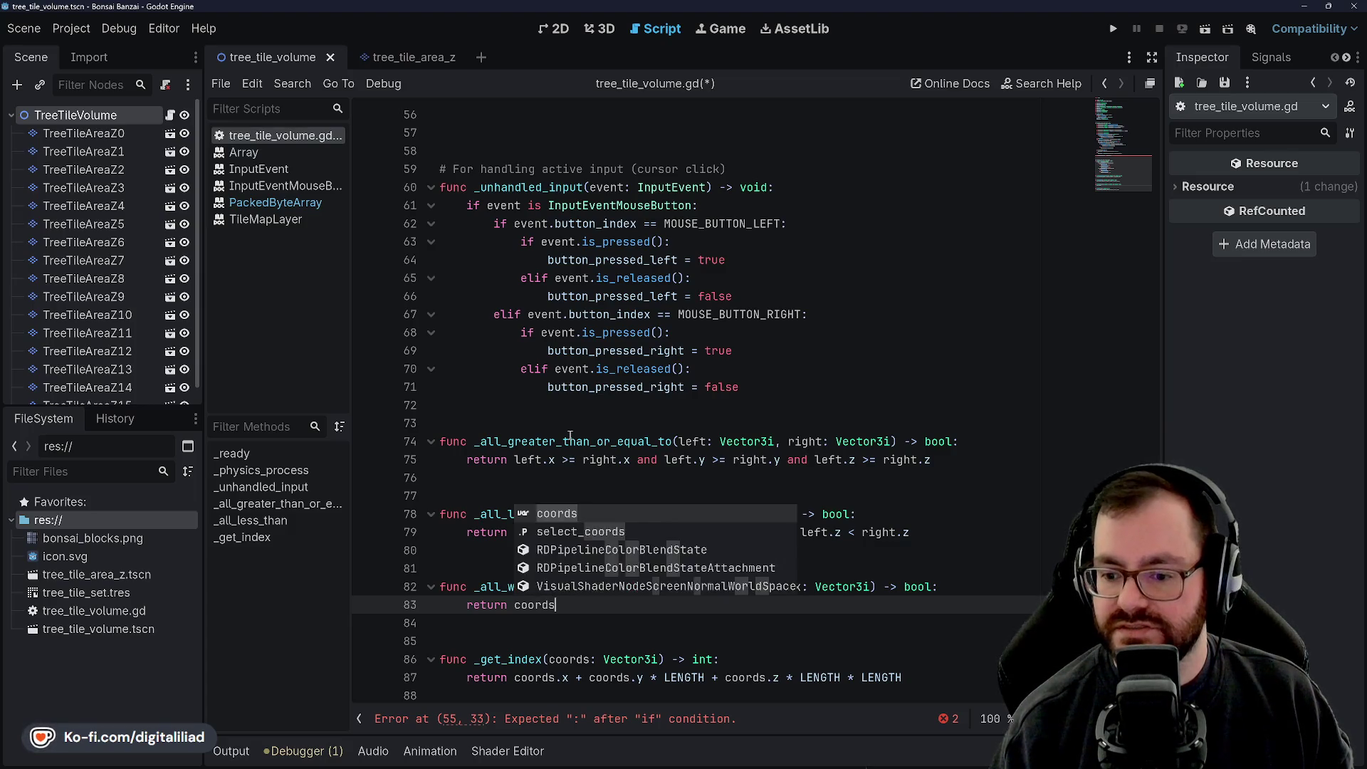
pyautogui.press('BackSpace')
pyautogui.press('BackSpace')
pyautogui.press('BackSpace')
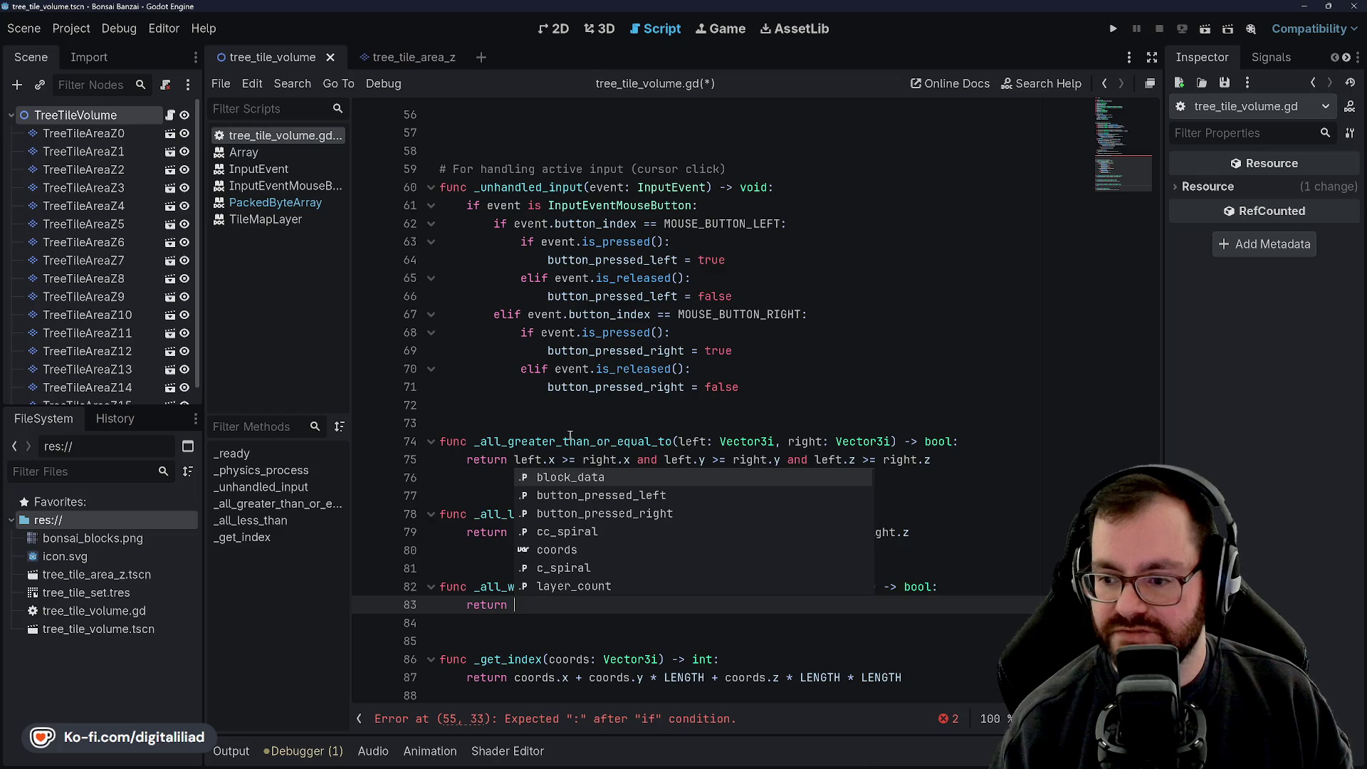
pyautogui.press('Down')
pyautogui.press('Down')
pyautogui.press('Up')
pyautogui.press('Up')
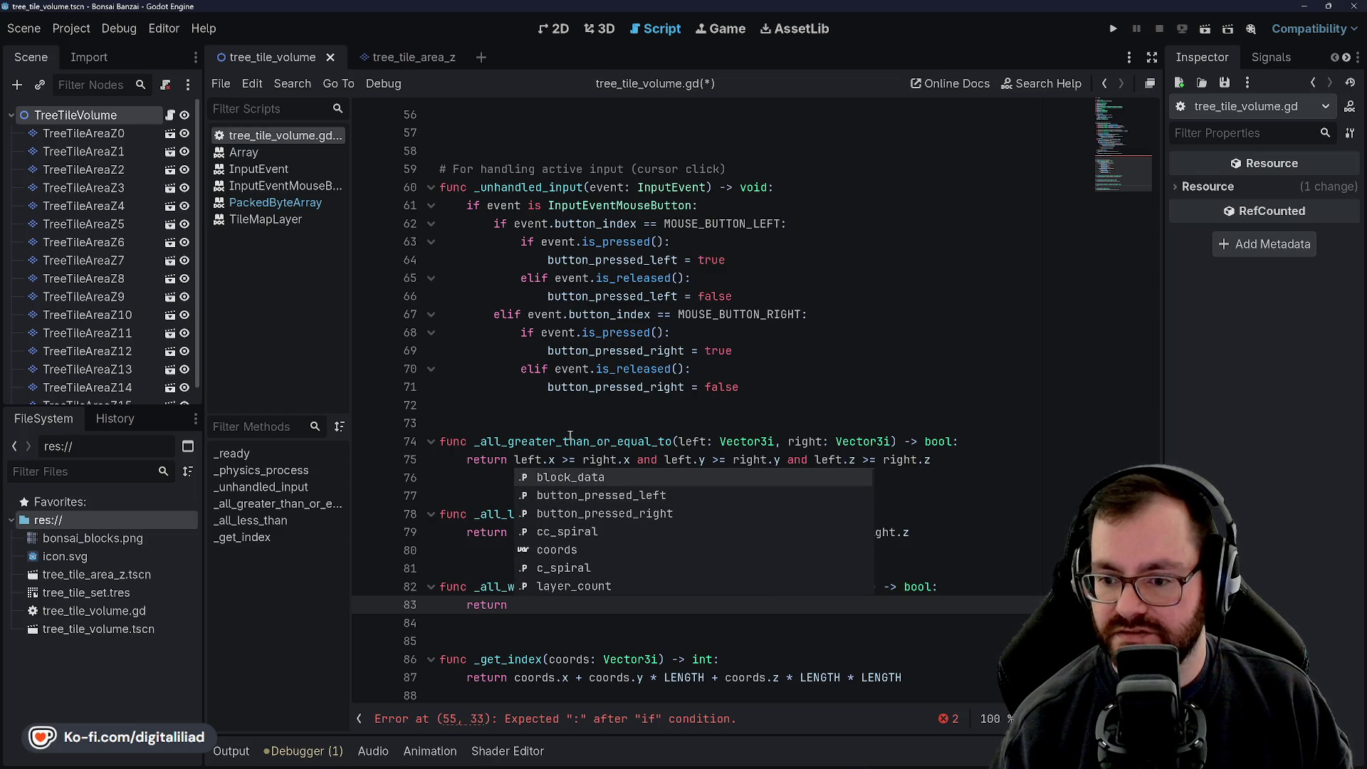
pyautogui.click(569, 427)
pyautogui.click(576, 606)
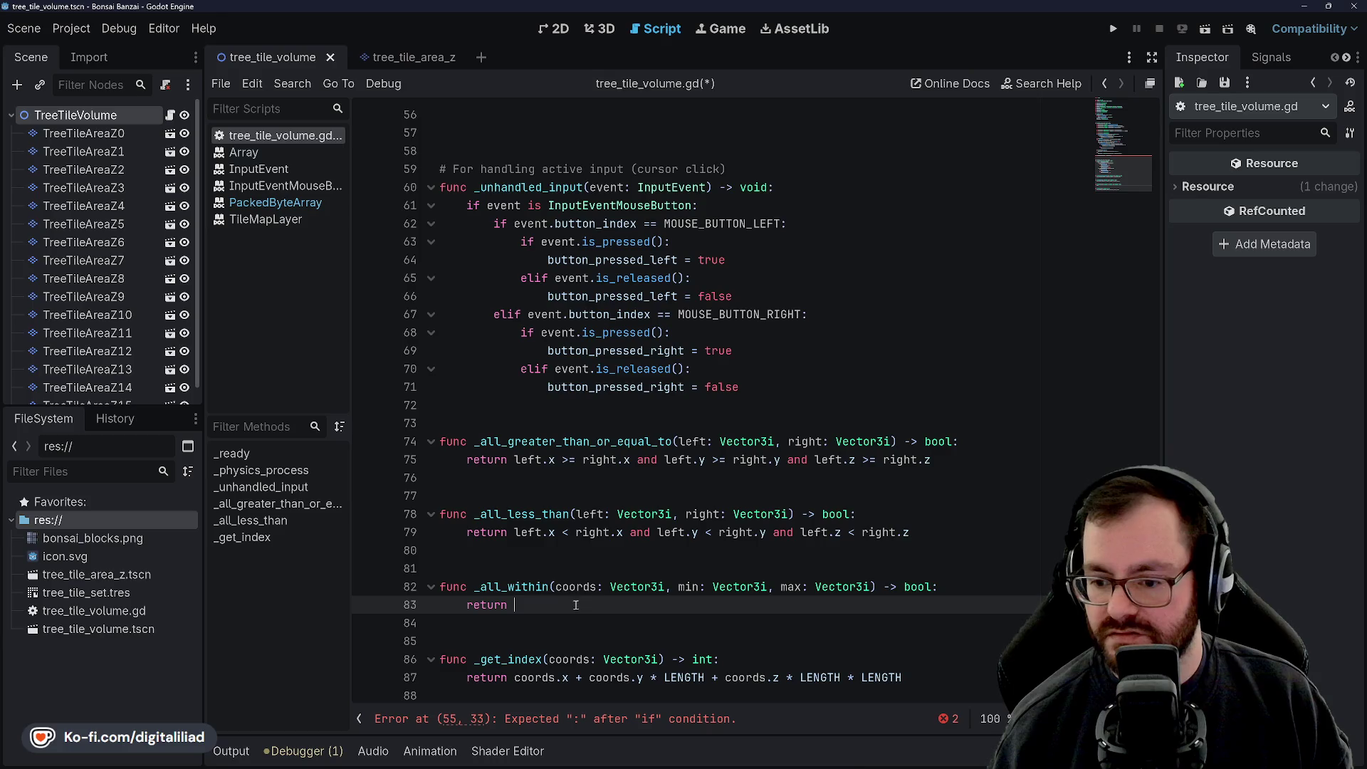
# Step: Select the whole _all_less_than function
pyautogui.click(572, 514)
pyautogui.click(555, 553)
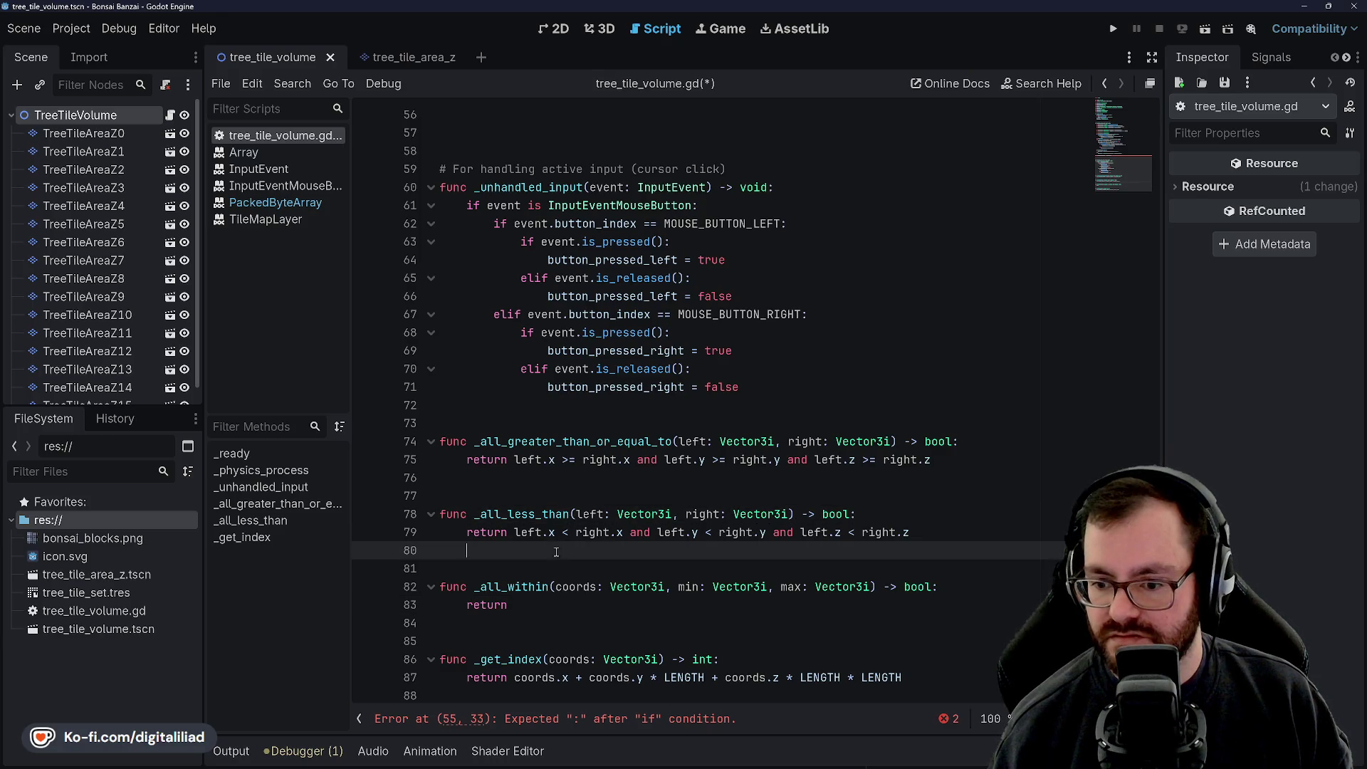
pyautogui.moveTo(906, 530); pyautogui.dragTo(439, 513)
pyautogui.hotkey('ctrl', 'c')
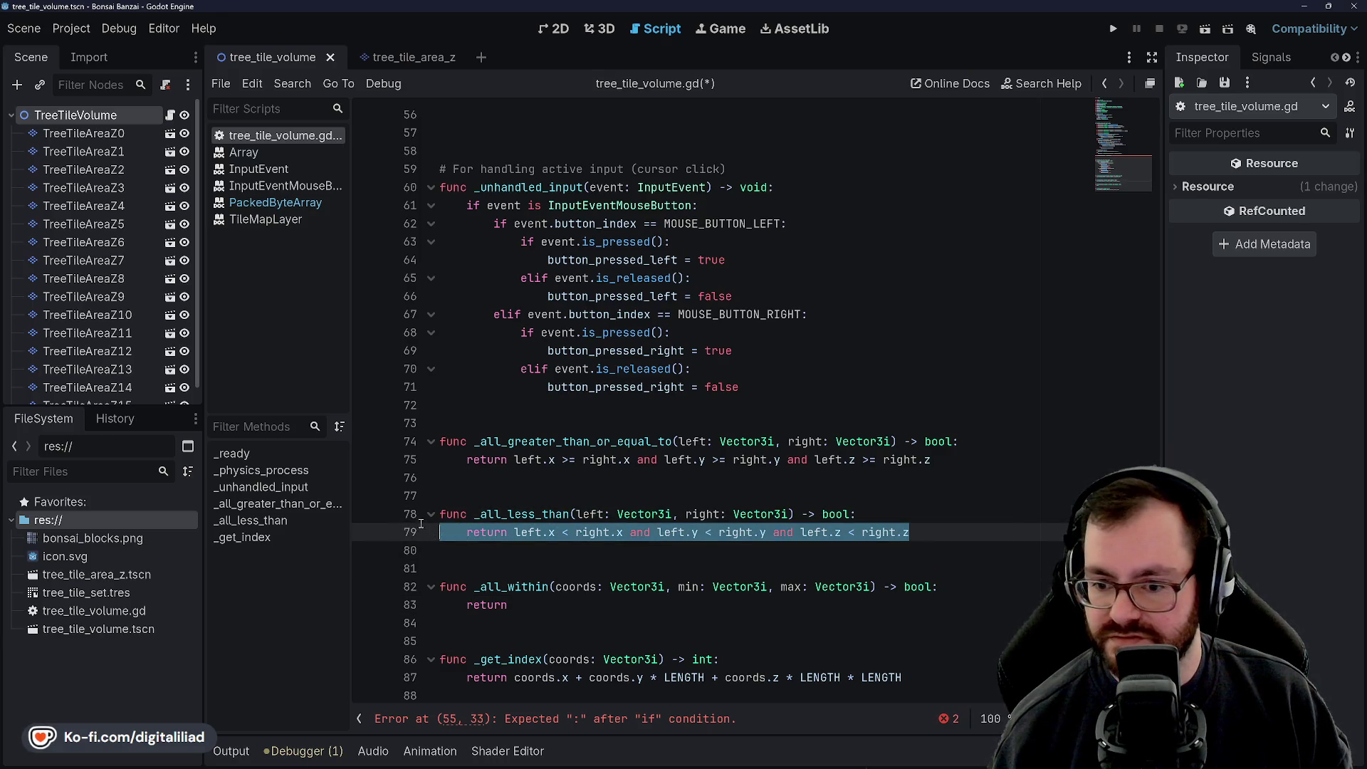
# Step: Paste a copy of _all_less_than below the original, with blank lines around it
pyautogui.click(729, 549)
pyautogui.press('Return')
pyautogui.press('Return')
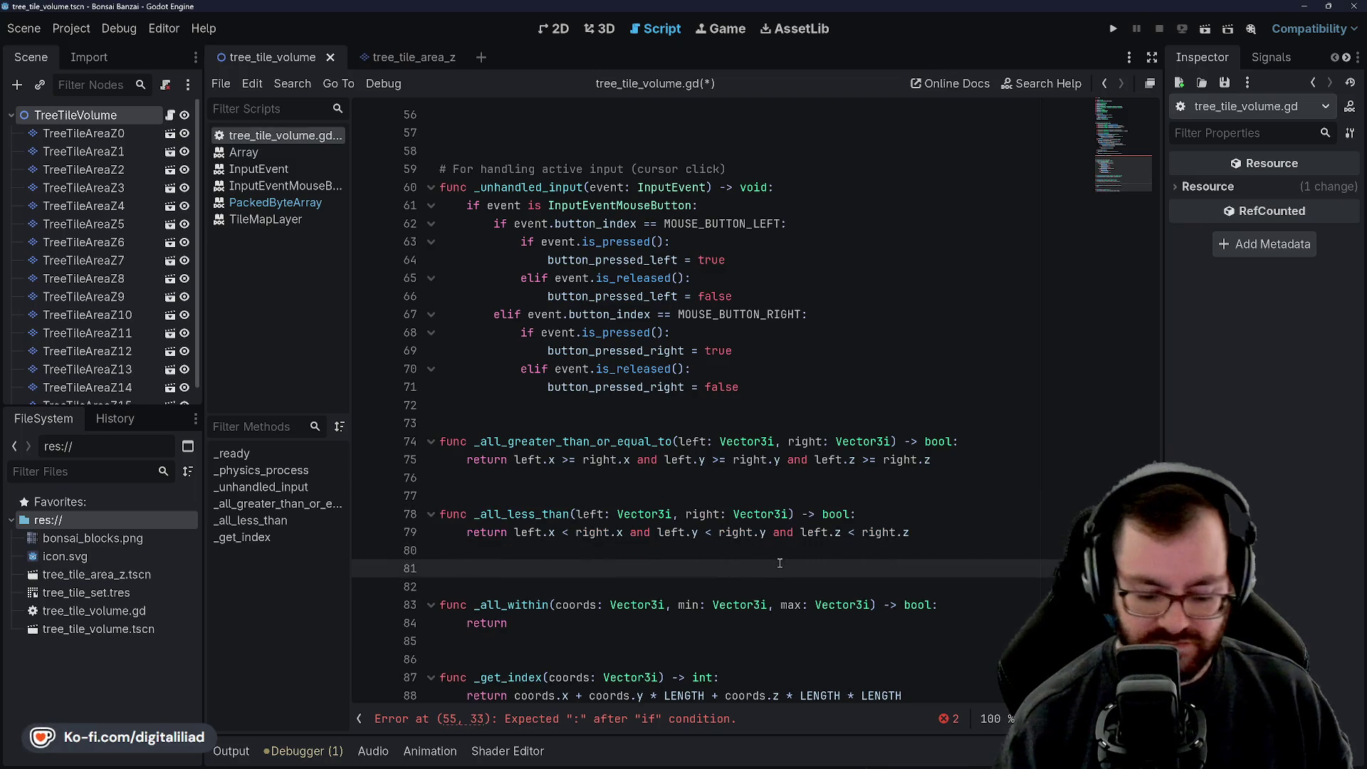
pyautogui.press('Up')
pyautogui.press('Down')
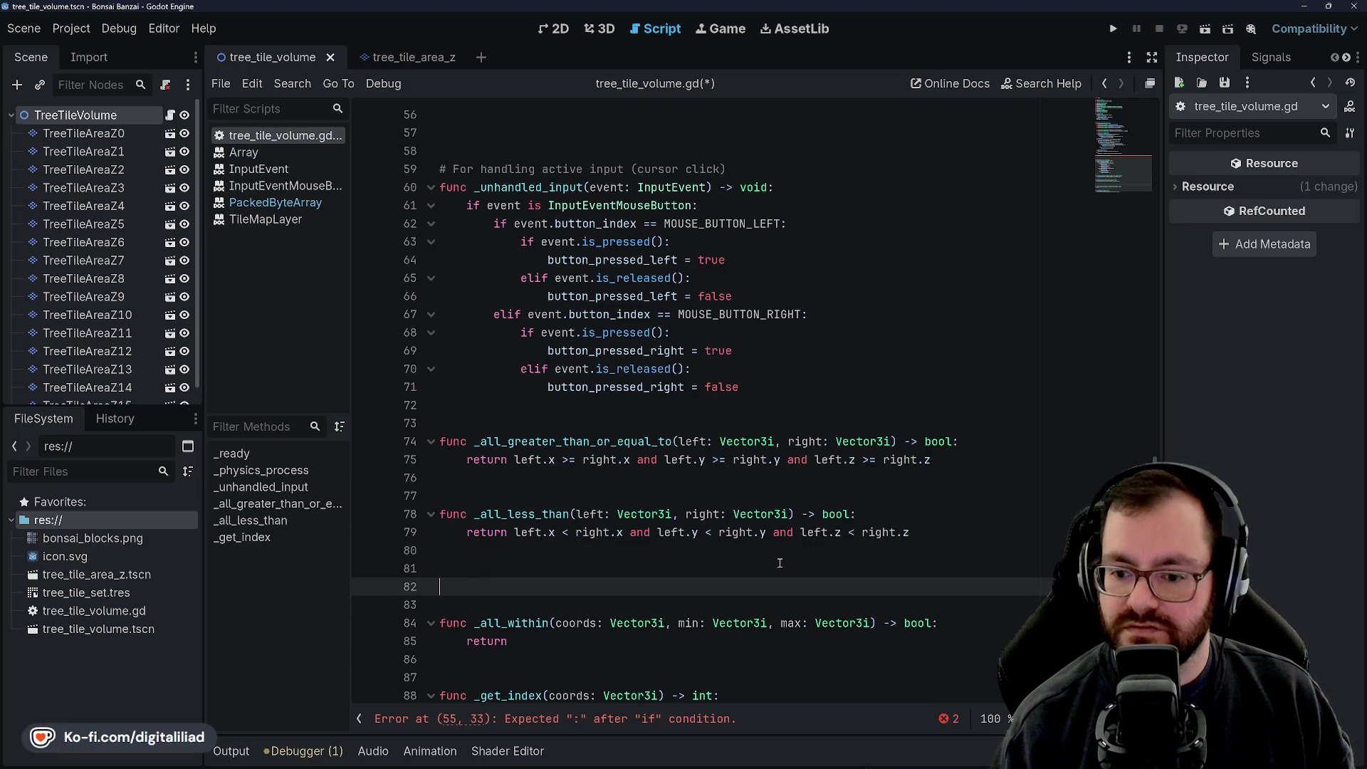
pyautogui.press('Return')
pyautogui.press('Up')
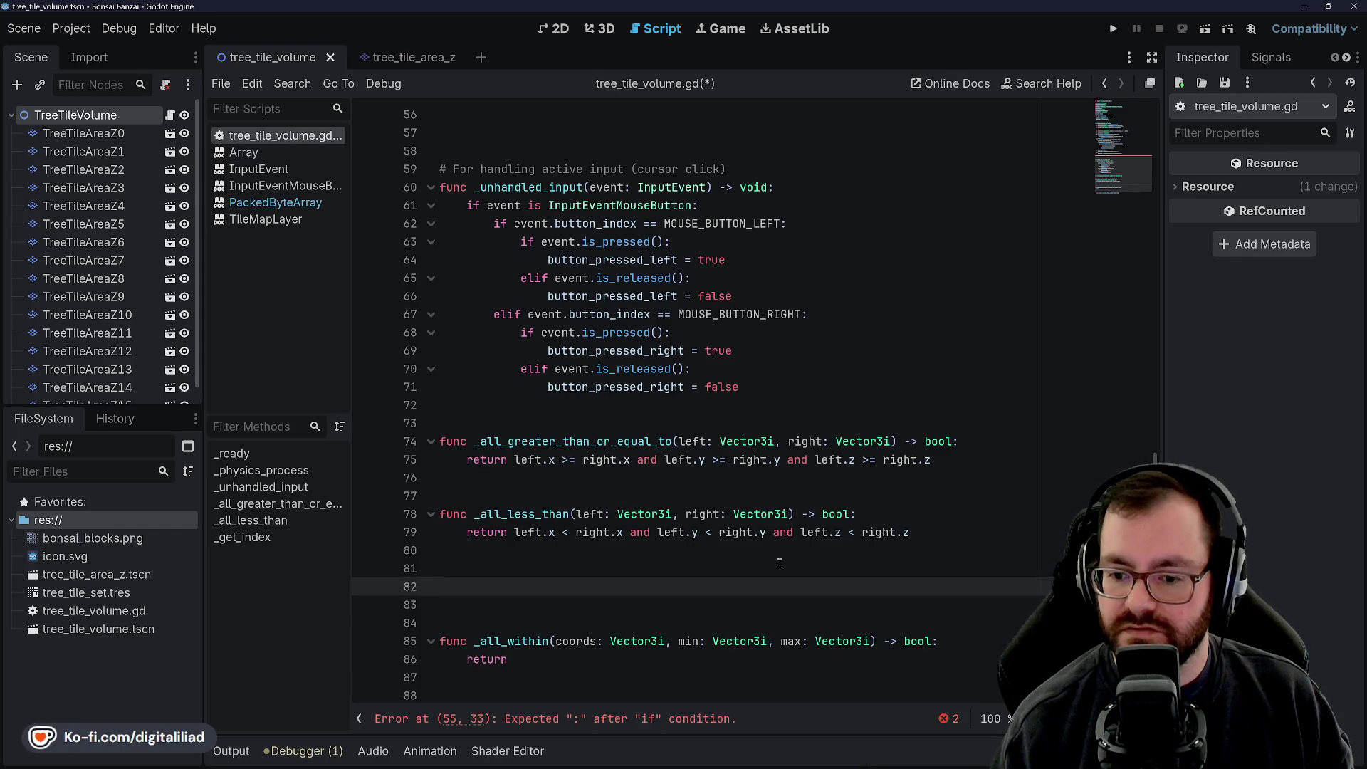
pyautogui.hotkey('ctrl', 'v')
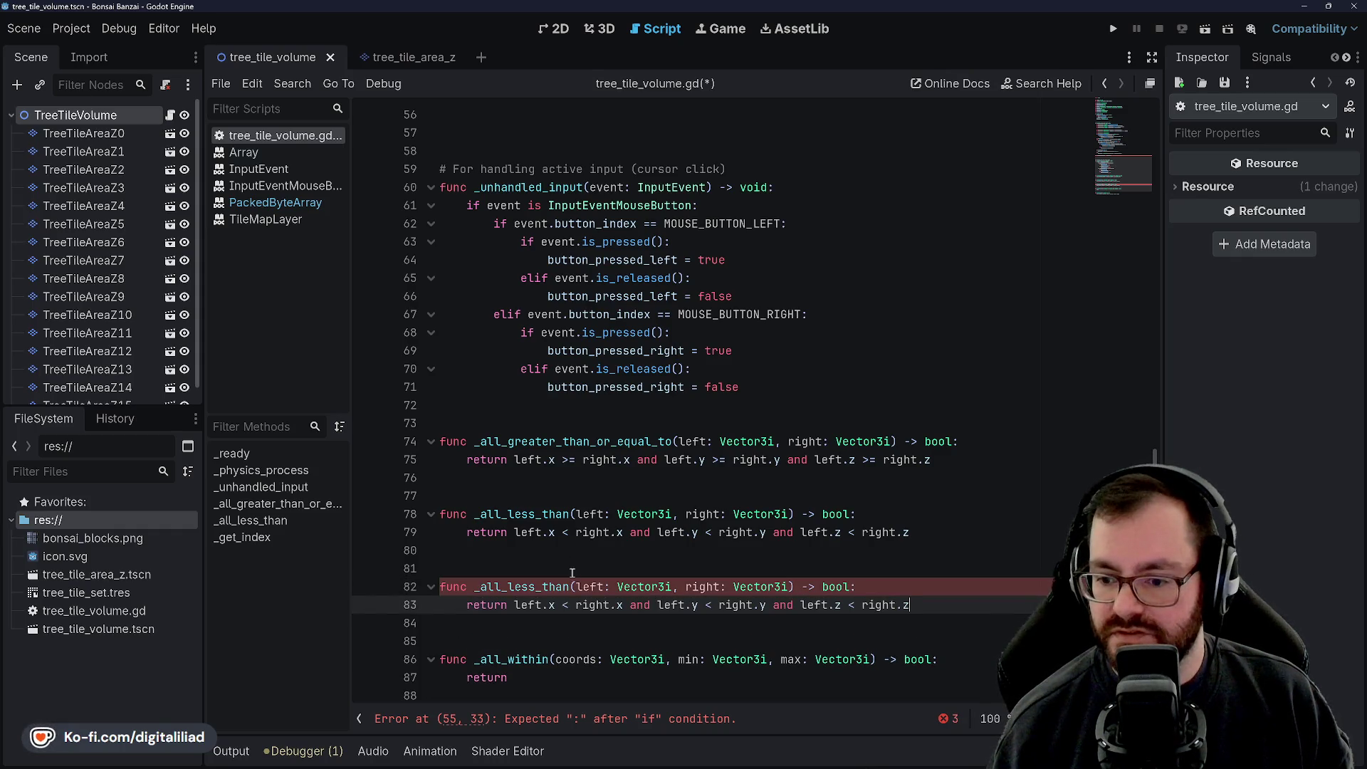
# Step: Rename the copy _all_less_than_or_equal_to and change its x, y, z comparisons to <=
pyautogui.click(568, 585)
pyautogui.write('_or_equal_to')
pyautogui.click(601, 553)
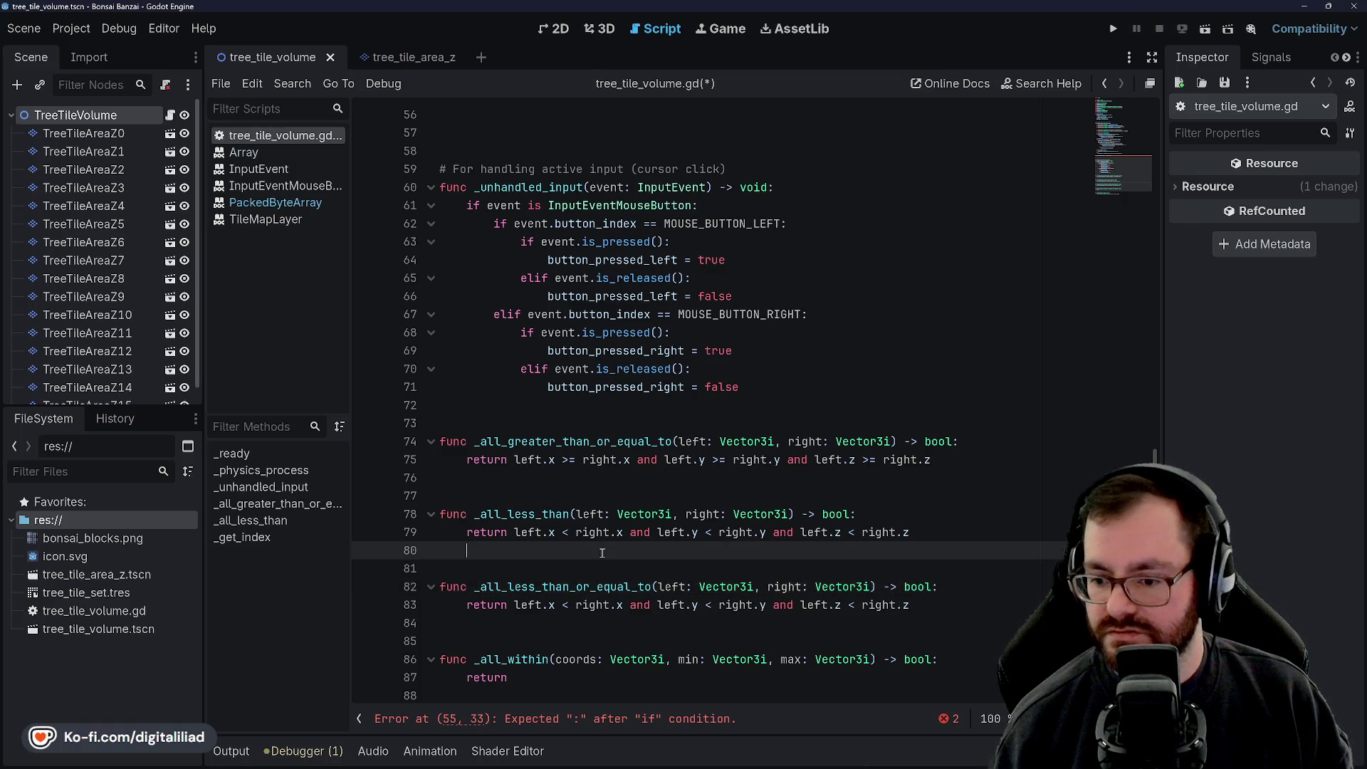
pyautogui.click(576, 604)
pyautogui.write('=')
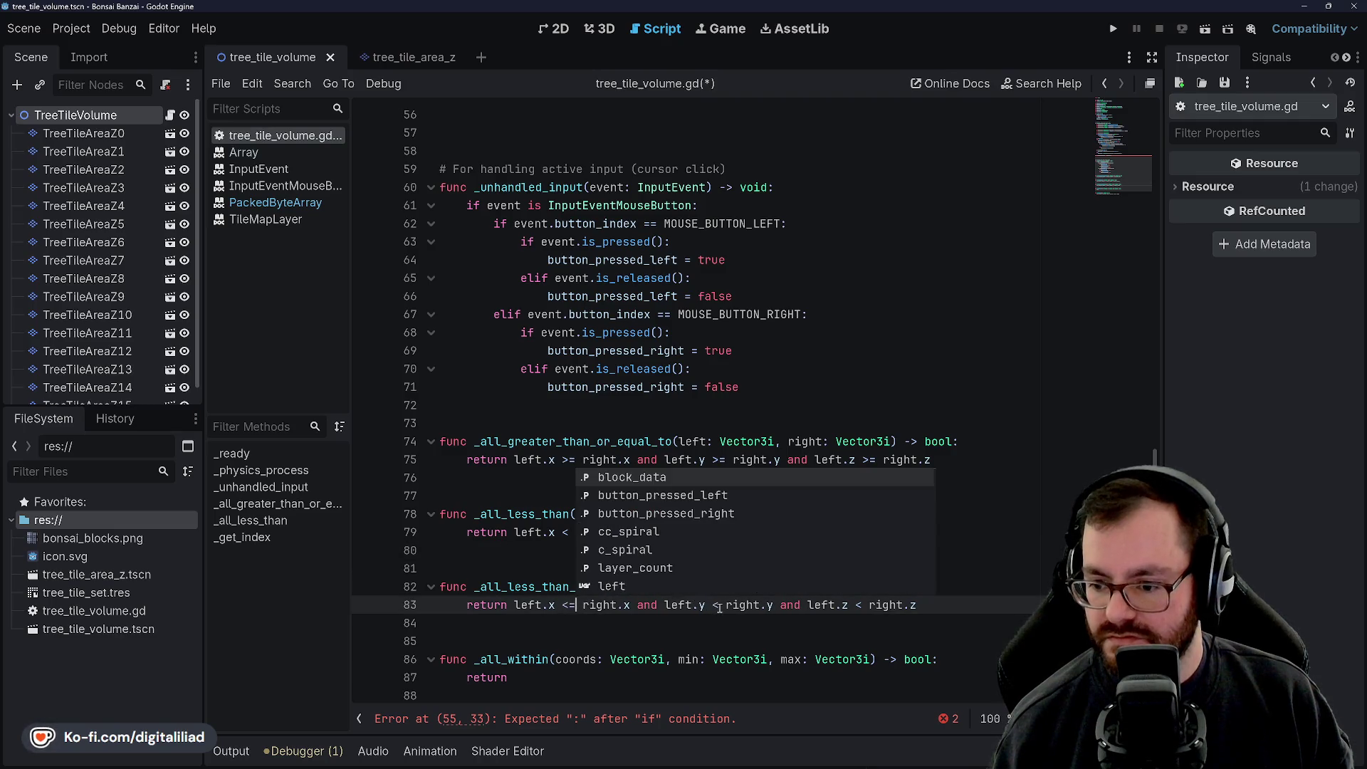
pyautogui.click(719, 605)
pyautogui.write('=')
pyautogui.click(866, 605)
pyautogui.write('=')
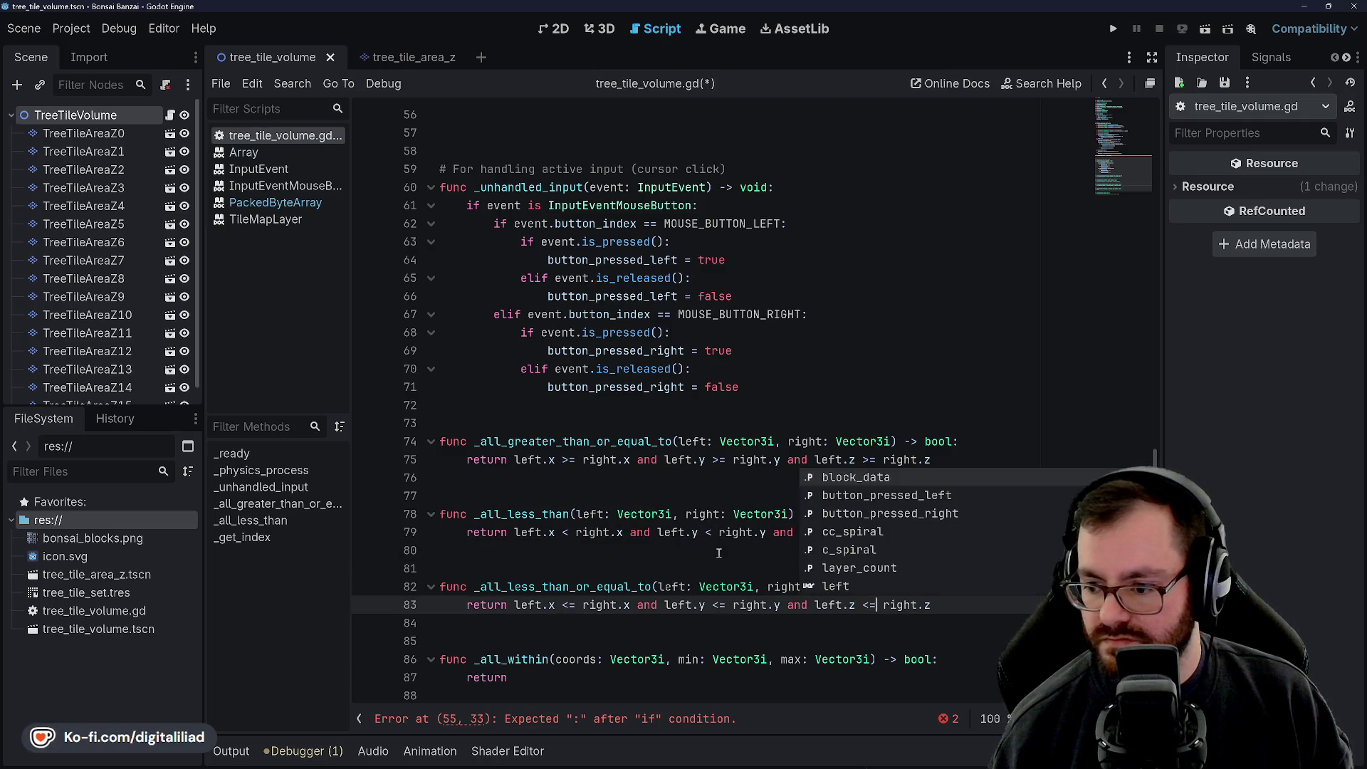
# Step: Save the script and return to the _all_within return line
pyautogui.hotkey('ctrl', 's')
pyautogui.scroll(-2, 719, 553)
pyautogui.click(577, 605)
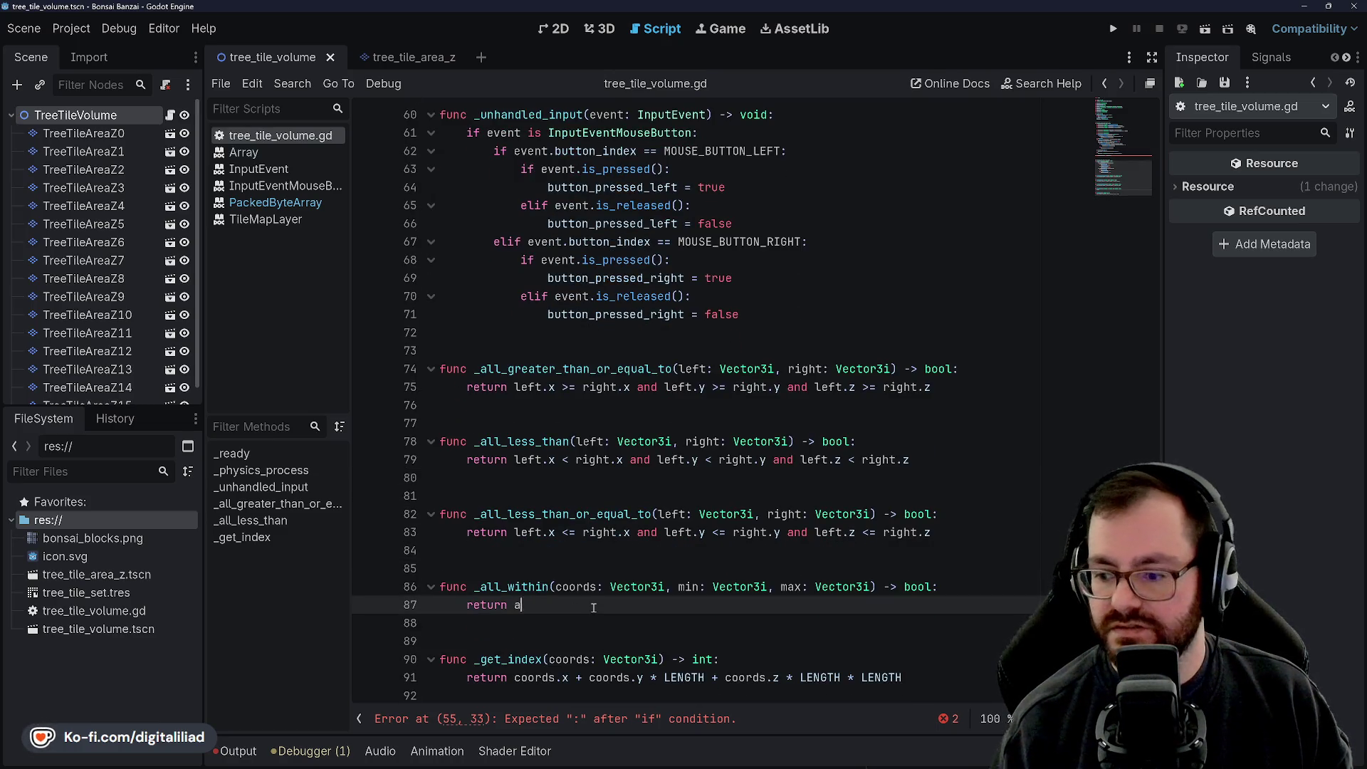
# Step: Make _all_within return _all_greater_than_or_equal_to(...) and _all_less_than_or_equal_to(coords...)
pyautogui.write('ll')
pyautogui.press('Down')
pyautogui.press('Down')
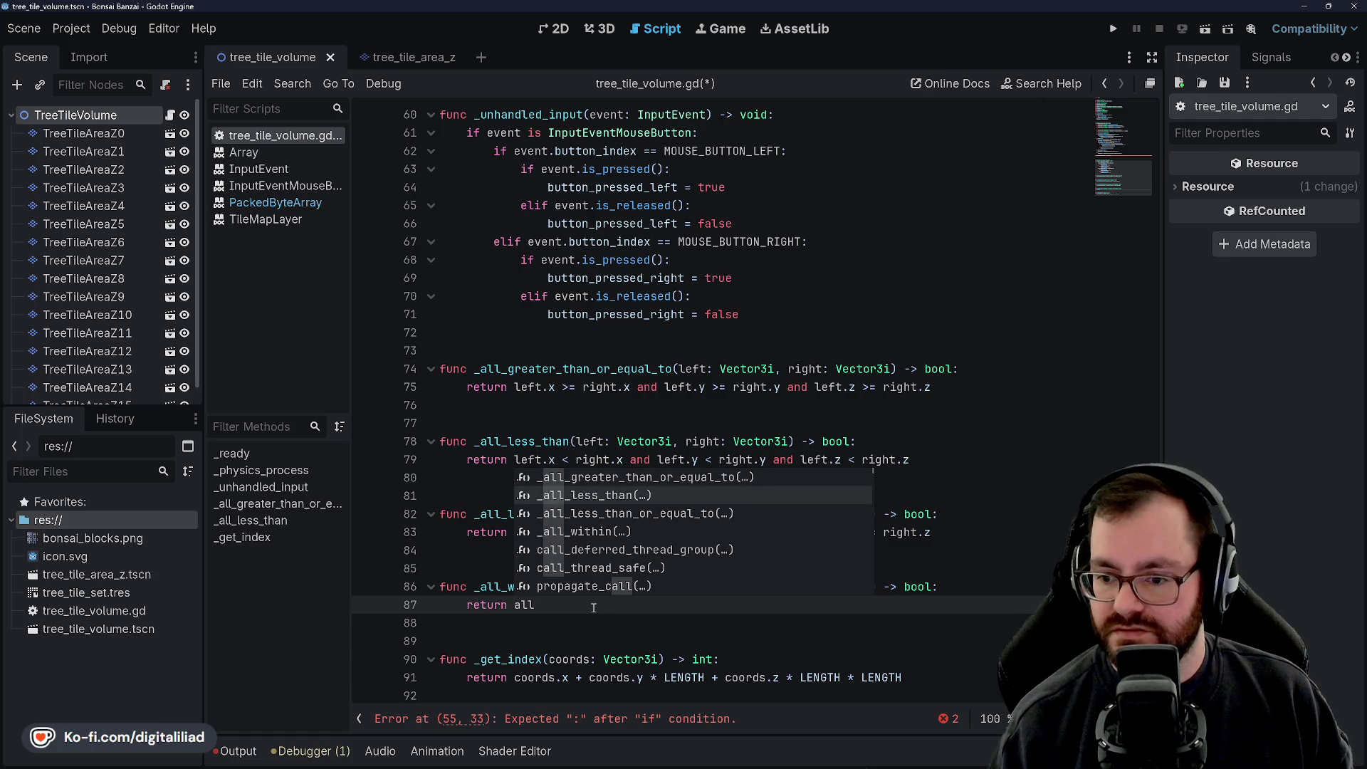
pyautogui.press('Return')
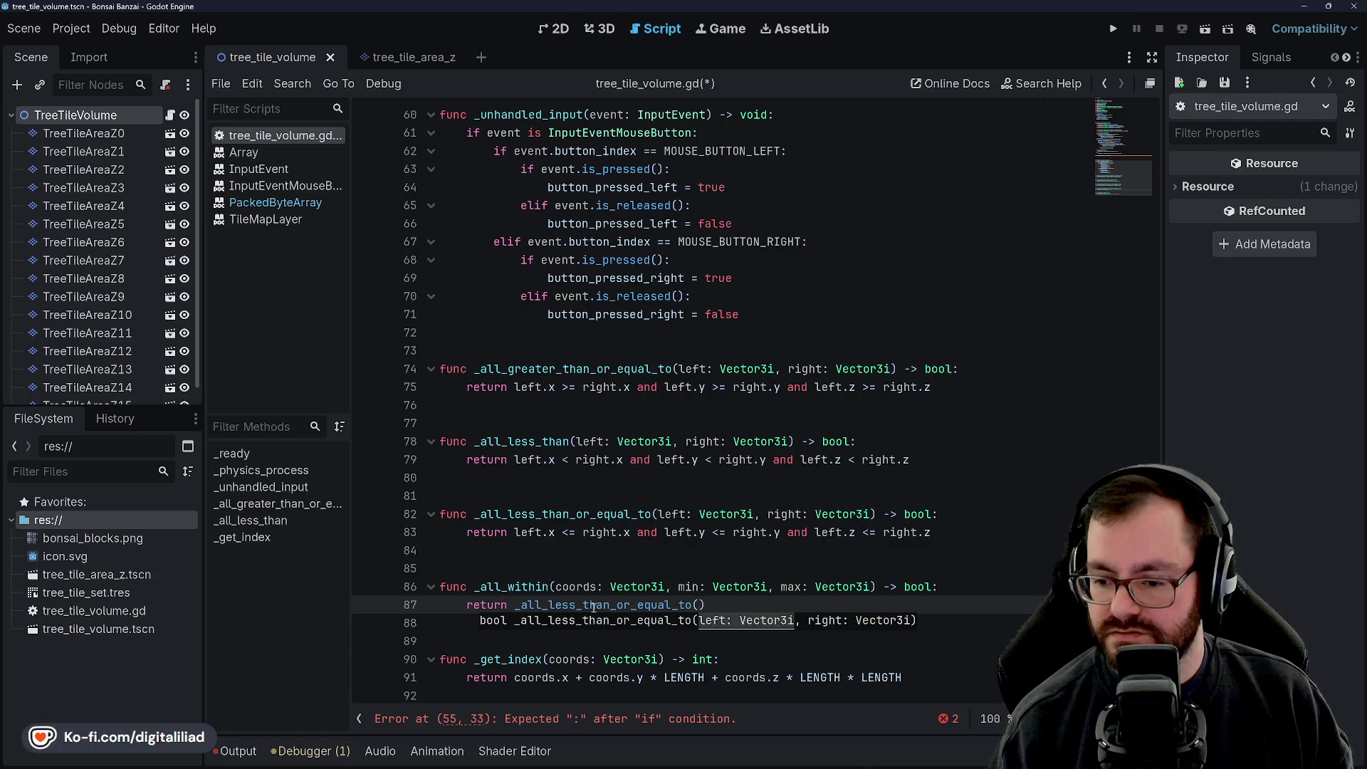
pyautogui.press('BackSpace')
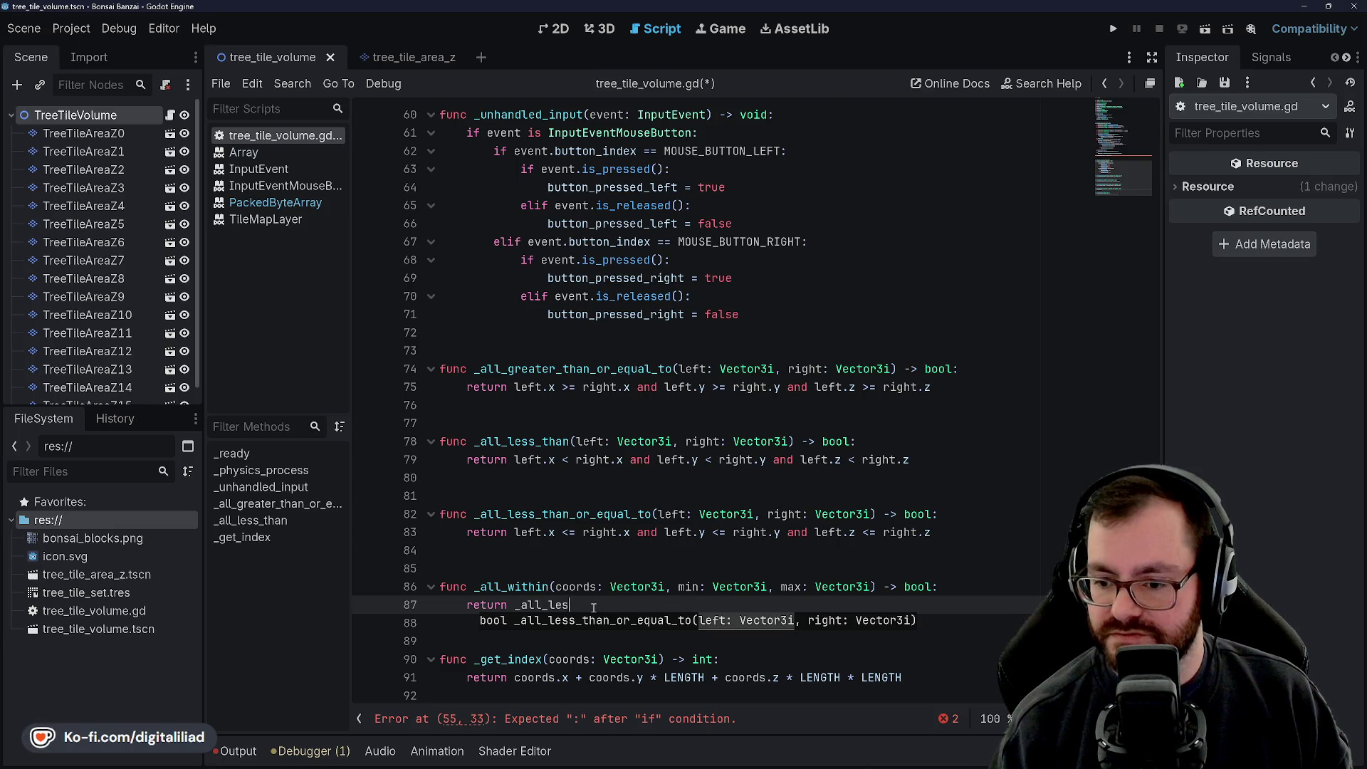
pyautogui.write('great')
pyautogui.press('Return')
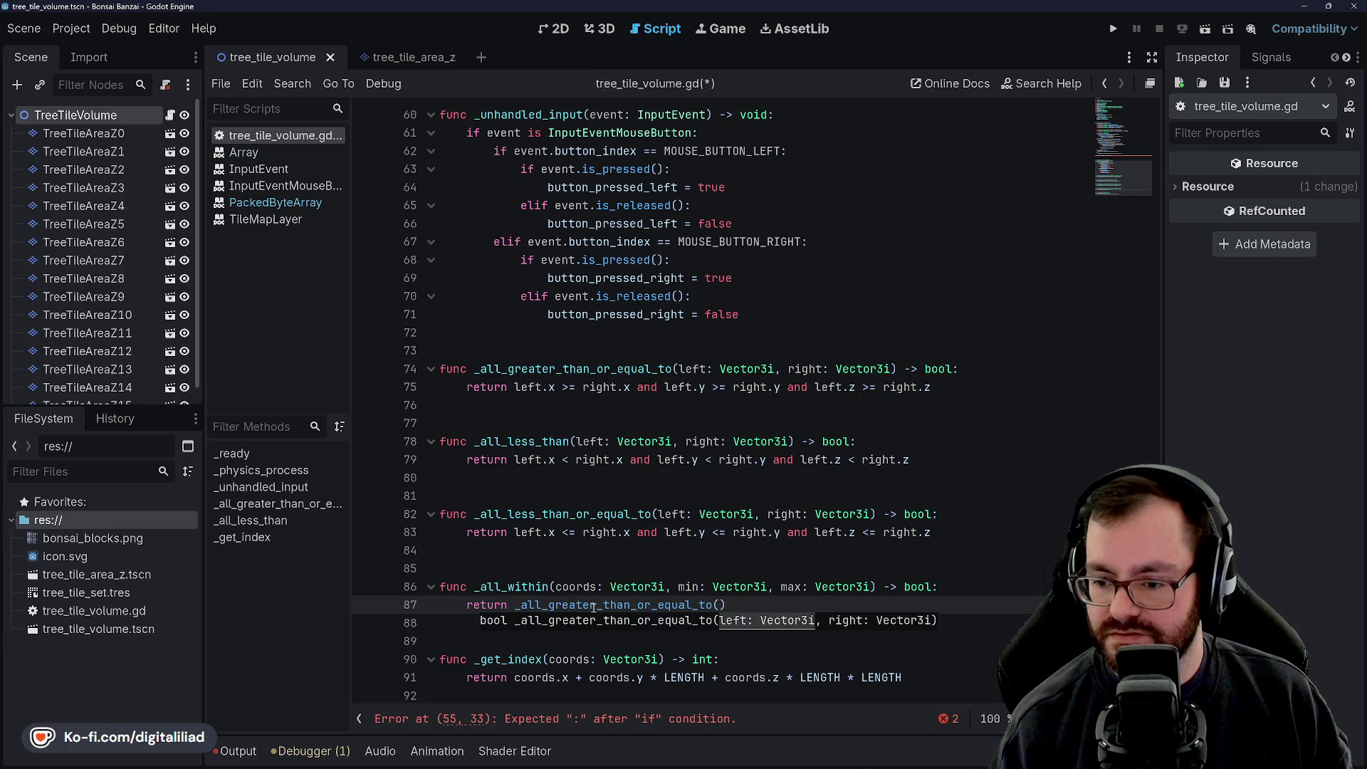
pyautogui.write('coords, max) an')
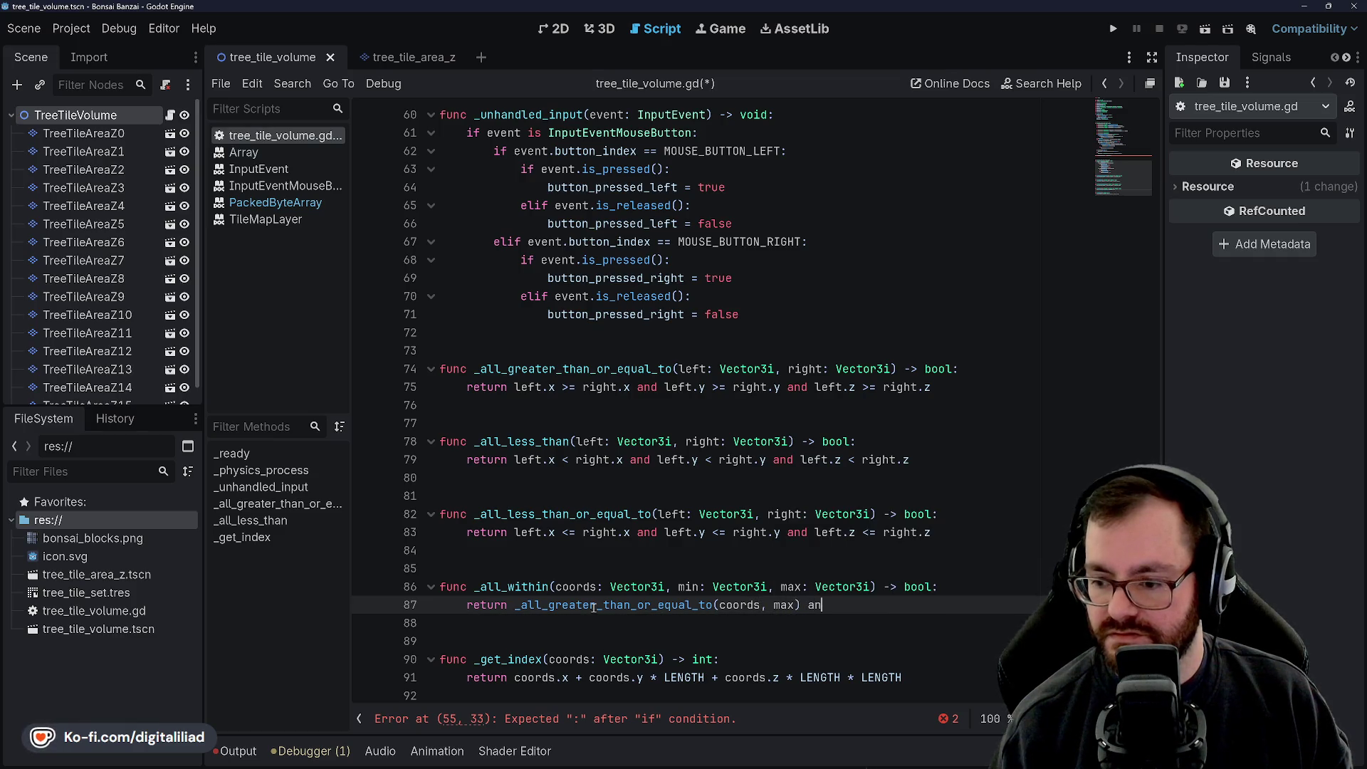
pyautogui.write('d _all')
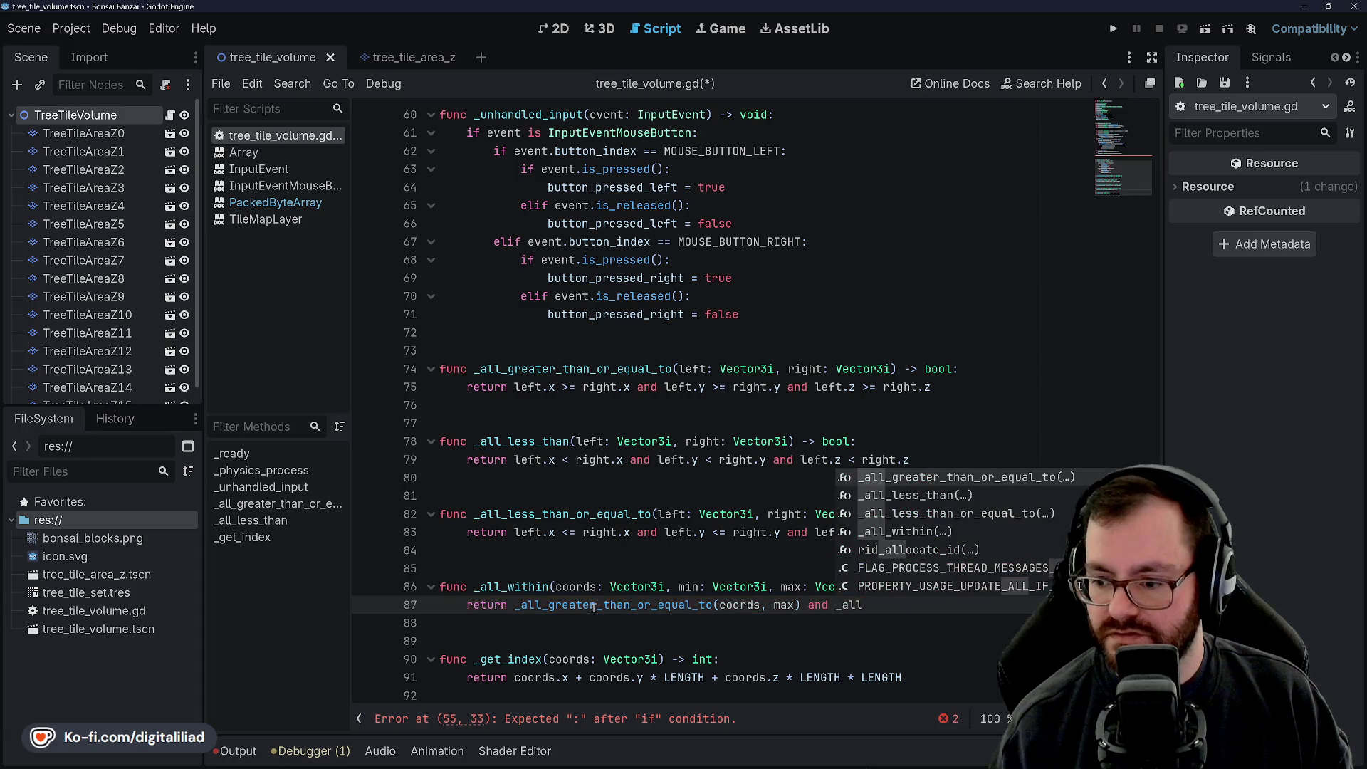
pyautogui.press('Down')
pyautogui.press('Down')
pyautogui.press('Return')
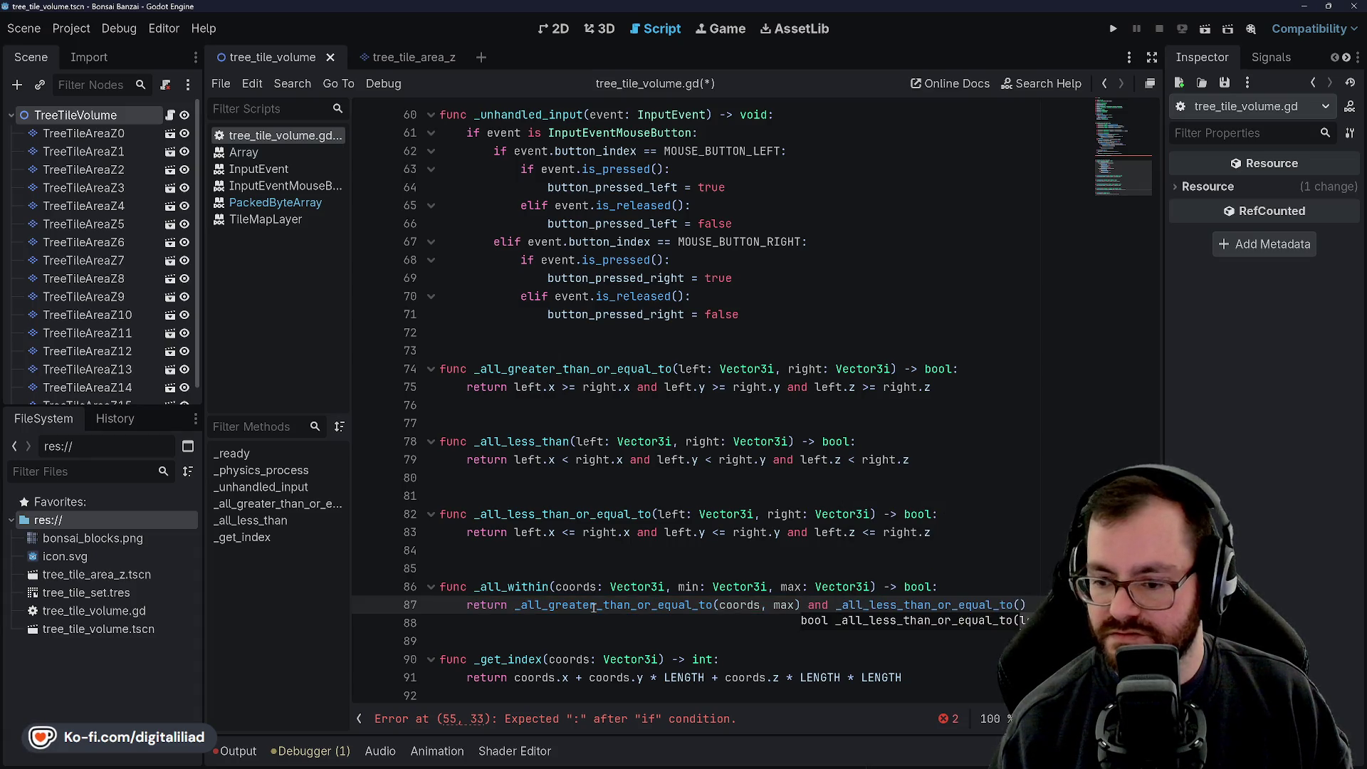
pyautogui.write('coo')
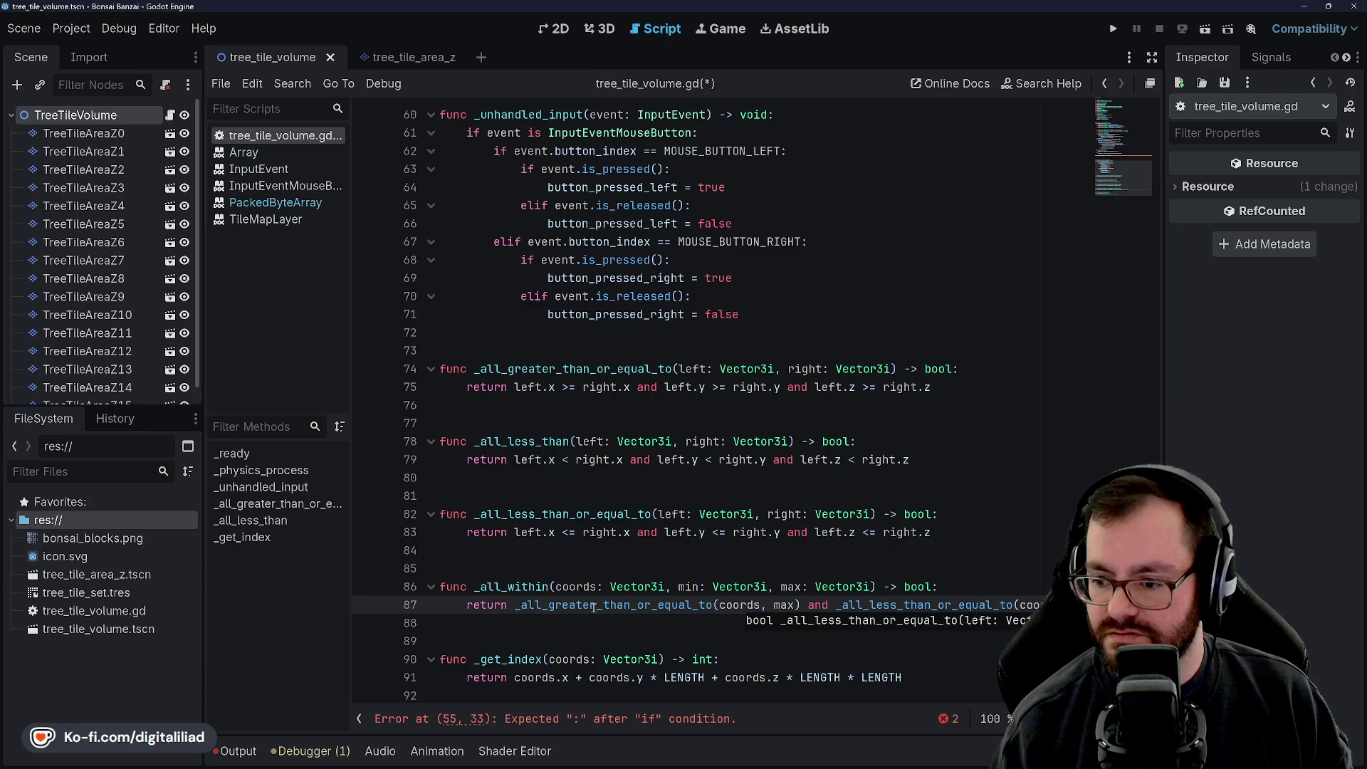
pyautogui.write('rds')
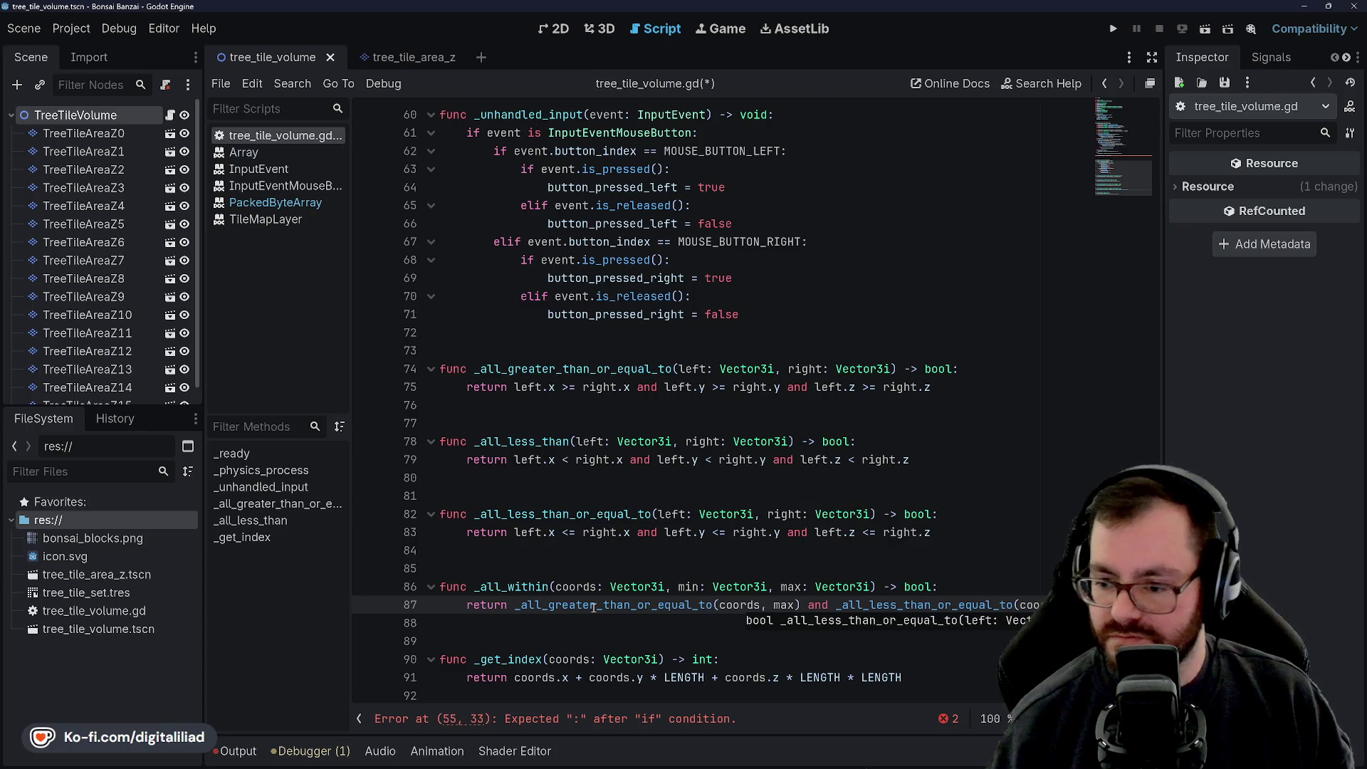
# Step: Pass min to the greater-or-equal call and max to the less-or-equal call, then save
pyautogui.doubleClick(788, 604)
pyautogui.press('BackSpace')
pyautogui.write('min')
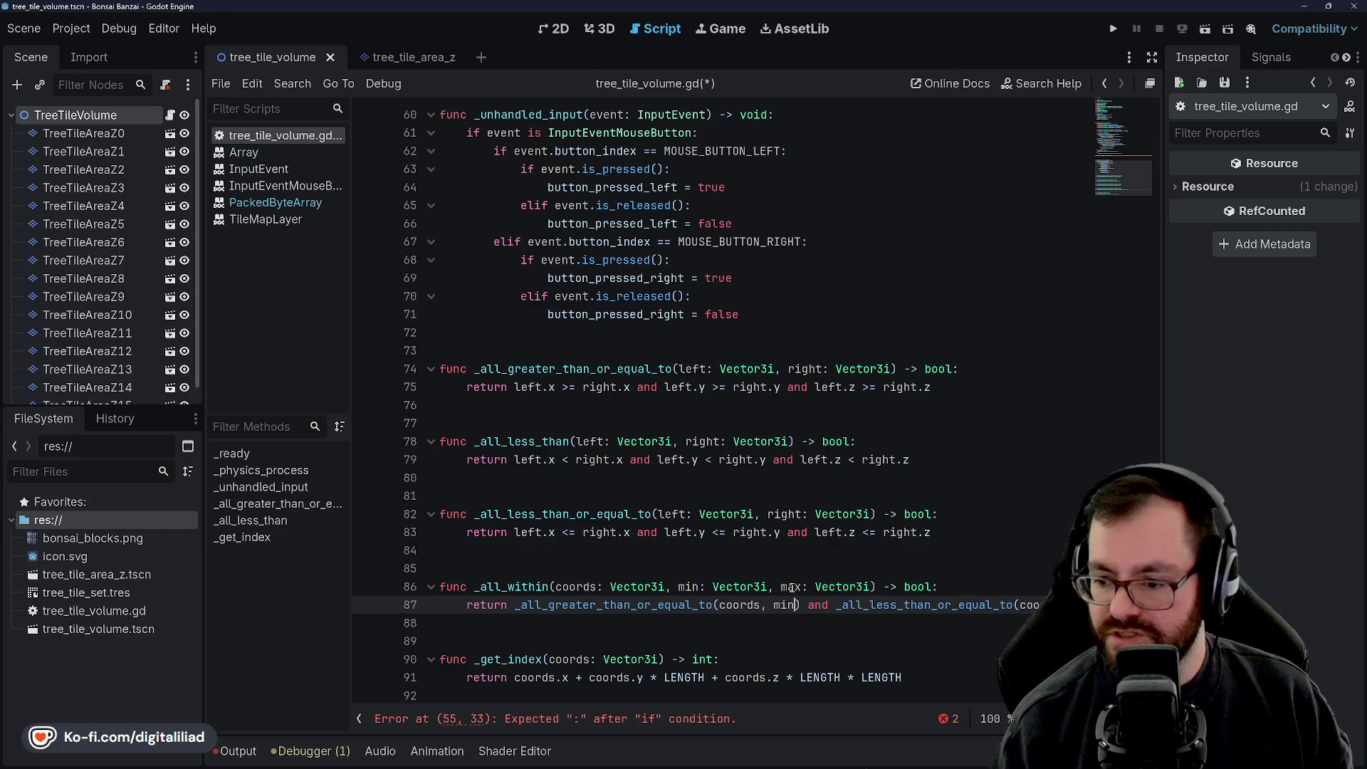
pyautogui.click(470, 623)
pyautogui.click(1041, 603)
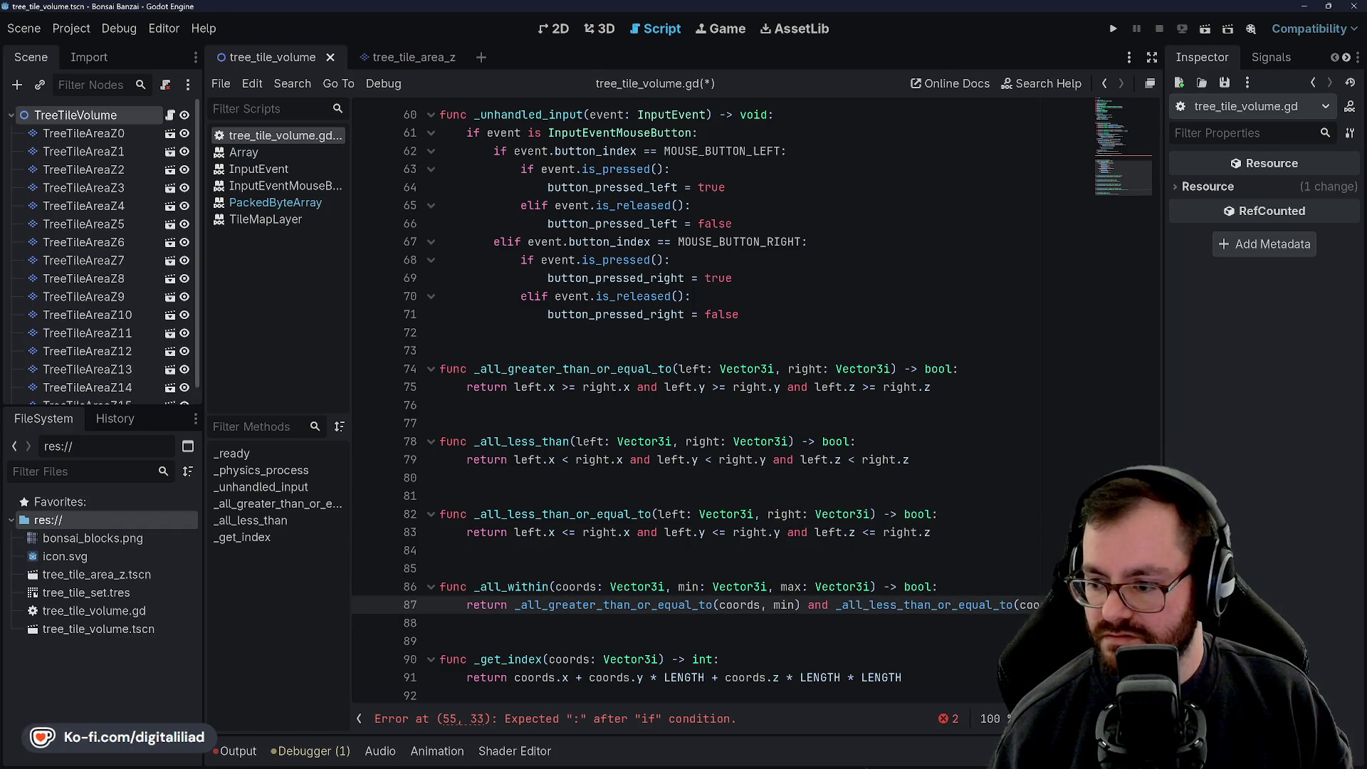
pyautogui.write('max')
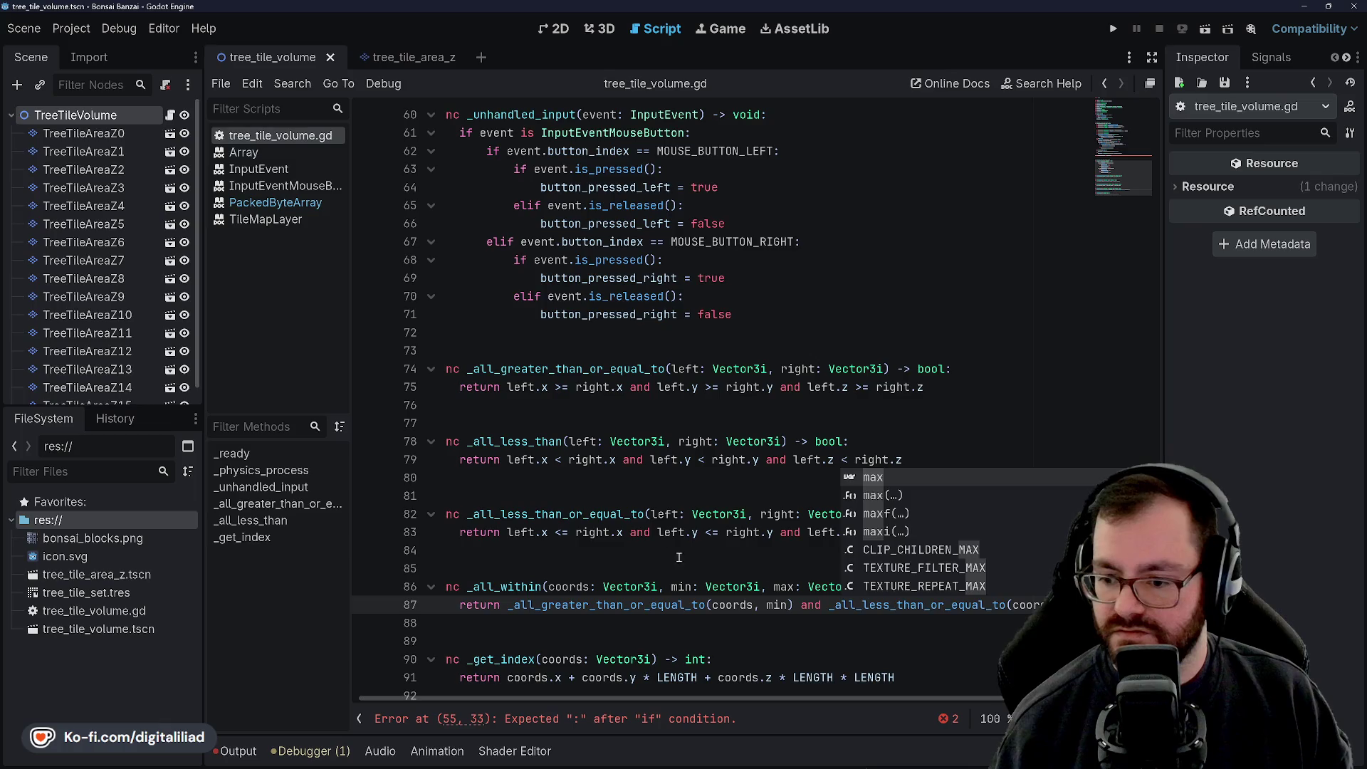
pyautogui.click(1054, 568)
pyautogui.hotkey('ctrl', 's')
# Step: Look over the _all_within parameters and its return expression
pyautogui.click(584, 478)
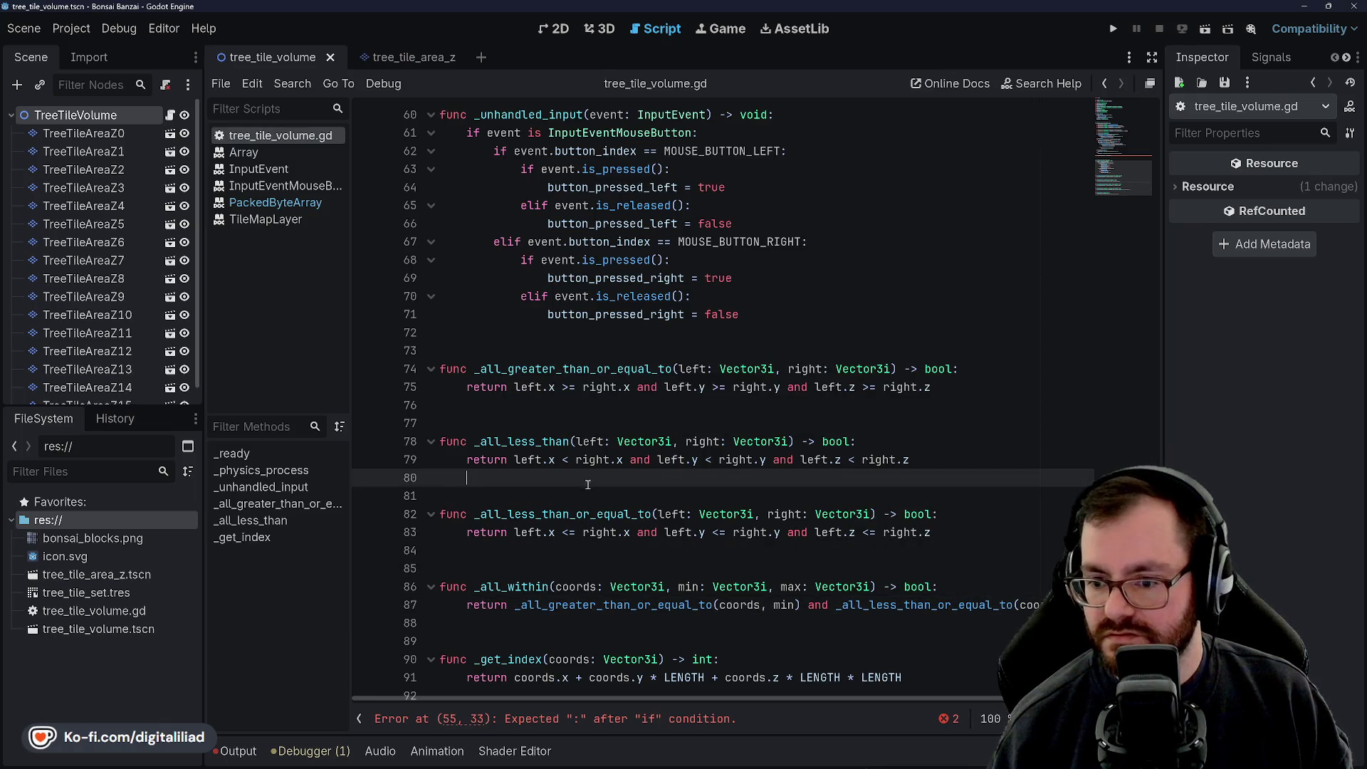
pyautogui.scroll(-1, 584, 479)
pyautogui.click(551, 550)
pyautogui.click(605, 476)
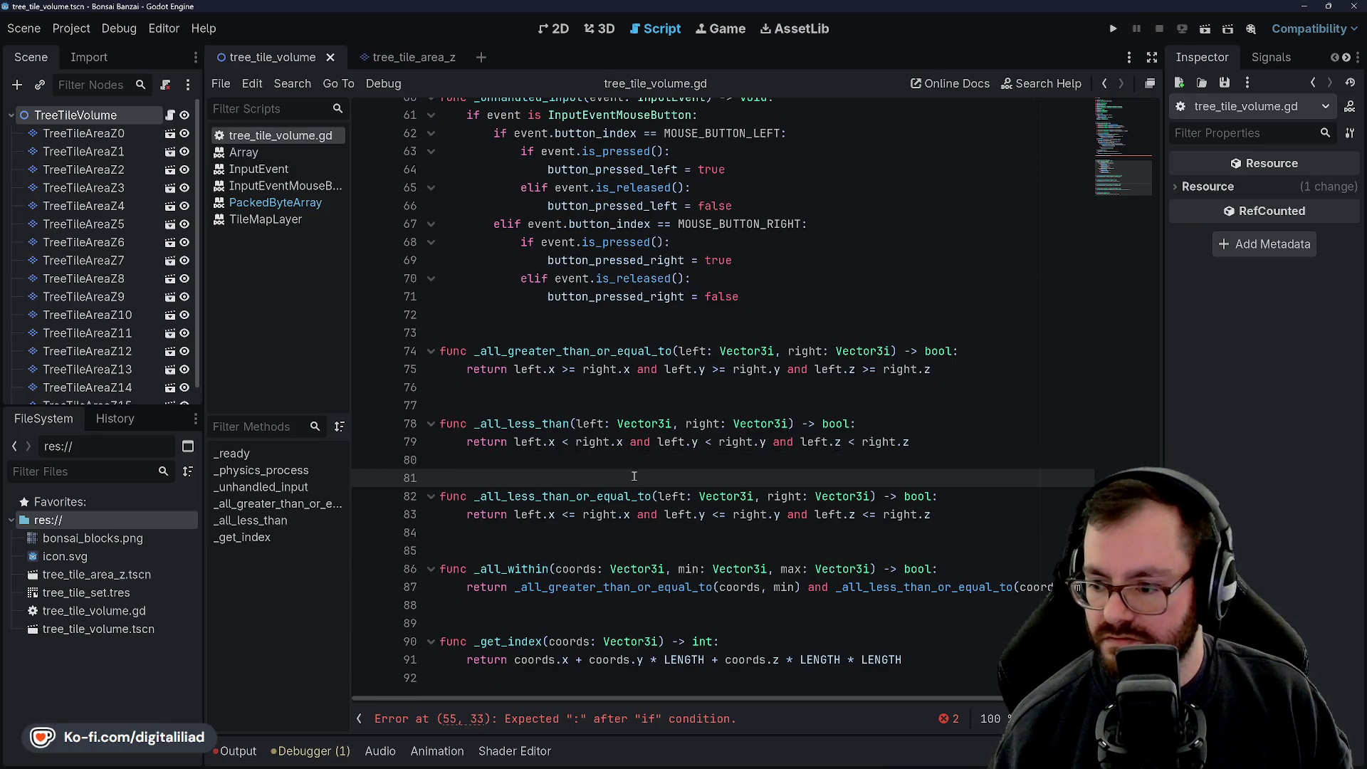
pyautogui.click(518, 588)
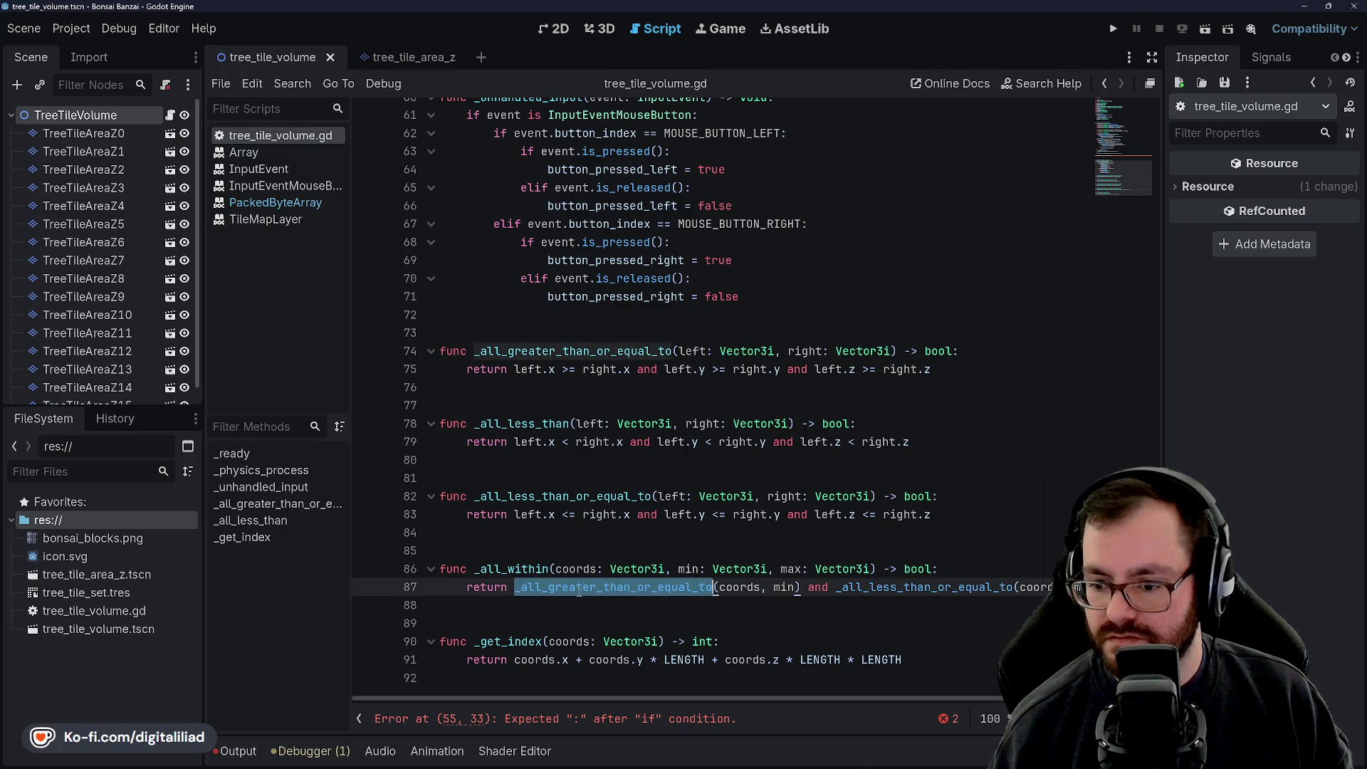
pyautogui.click(672, 550)
pyautogui.click(624, 588)
pyautogui.click(570, 568)
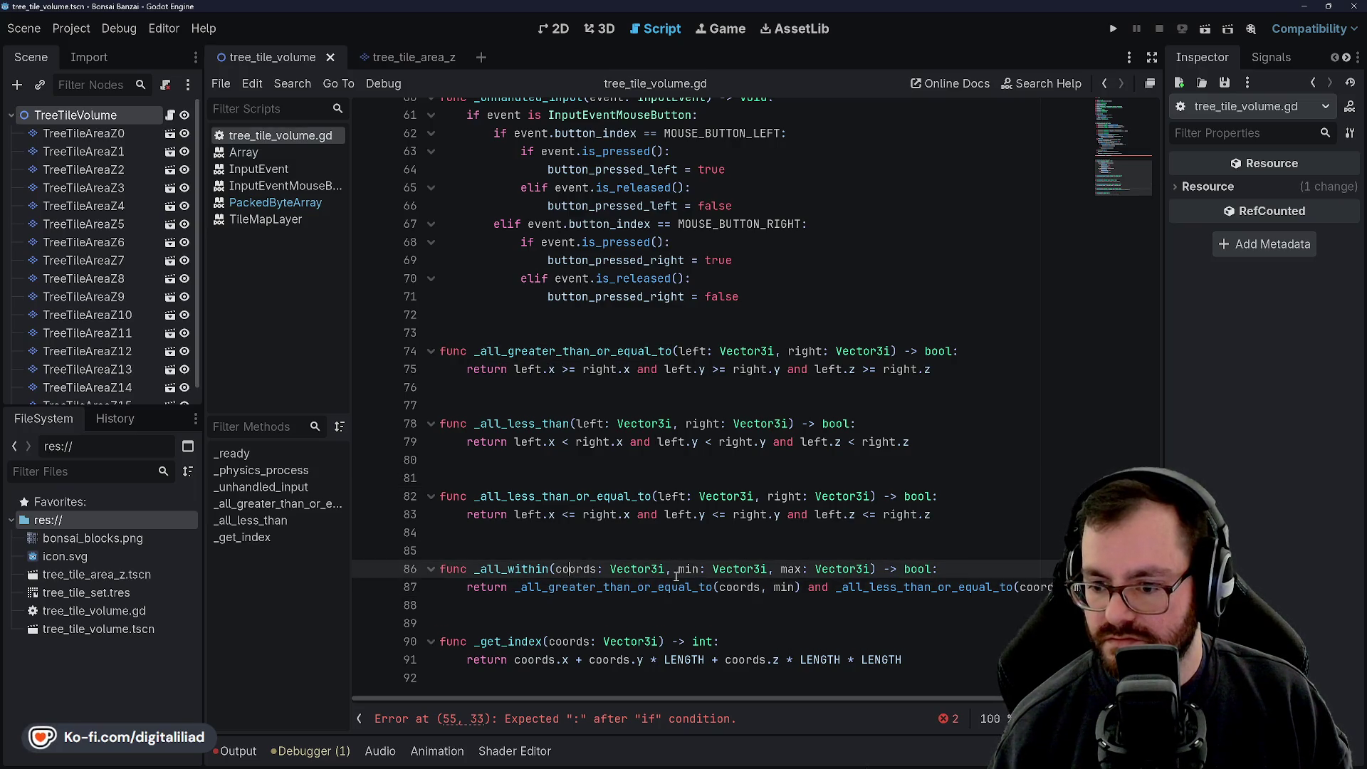
pyautogui.click(780, 569)
pyautogui.hscroll(1, 781, 583)
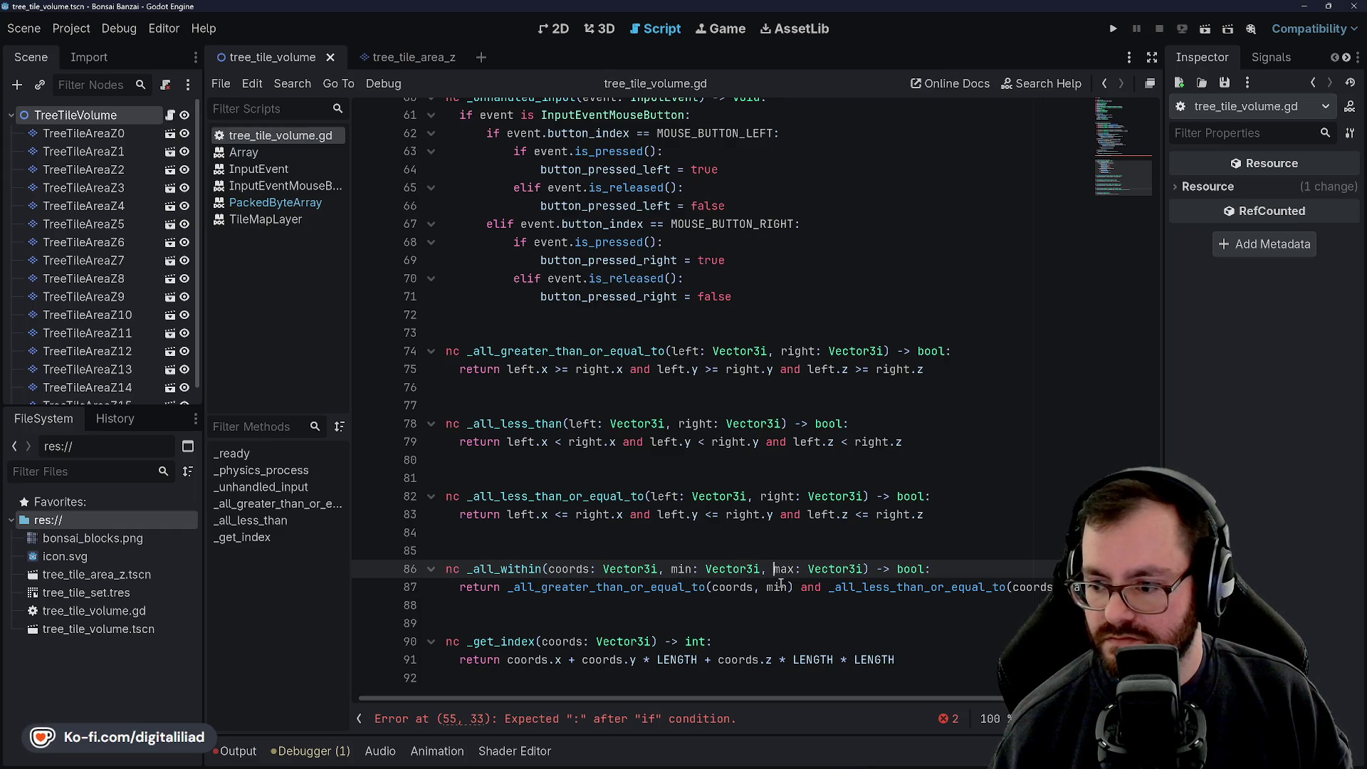
pyautogui.hscroll(-1, 729, 587)
pyautogui.click(610, 532)
# Step: Place the caret at the end of the unfinished condition on line 55
pyautogui.click(576, 470)
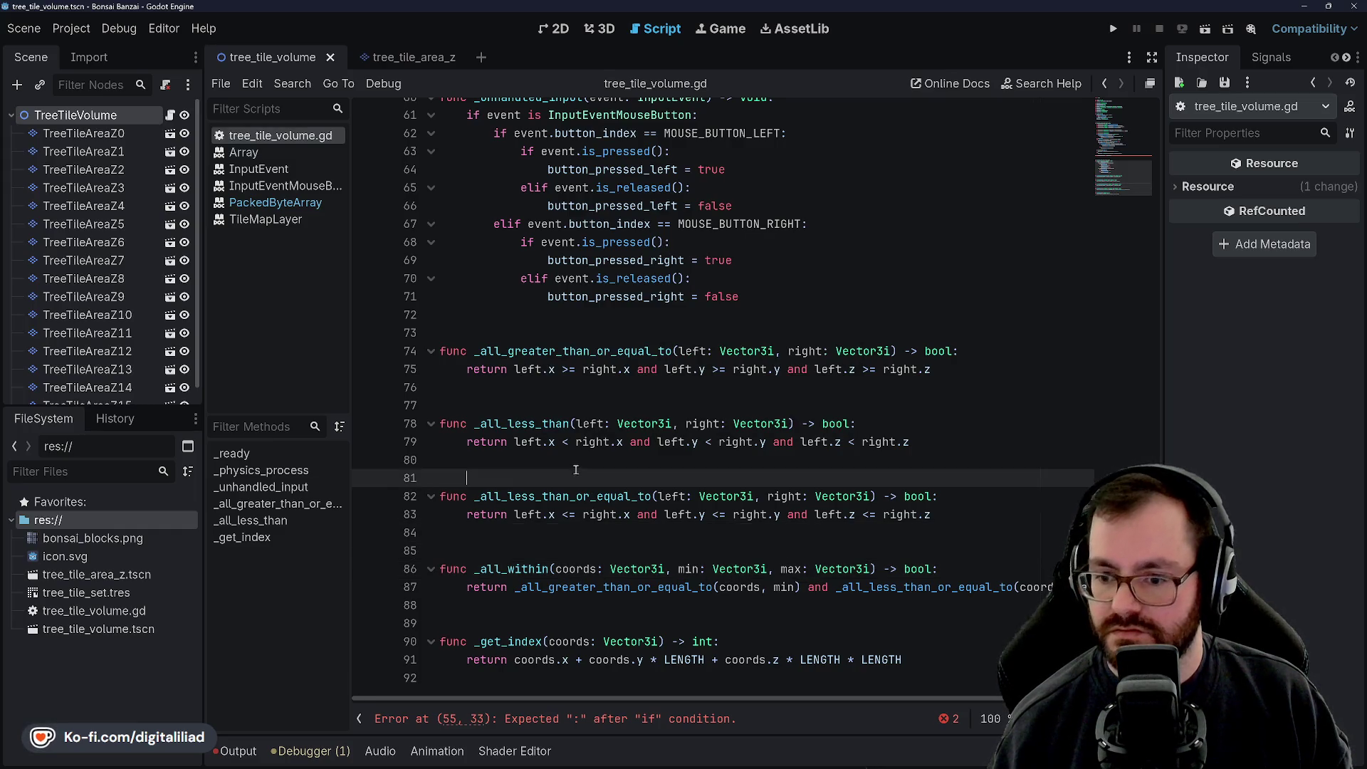
pyautogui.scroll(7, 557, 442)
pyautogui.click(632, 423)
pyautogui.click(631, 386)
# Step: Replace select_coords on line 55 with _all_within(coords, Vector3i.ZERO, MAX_VI) and save
pyautogui.press('BackSpace')
pyautogui.press('BackSpace')
pyautogui.press('BackSpace')
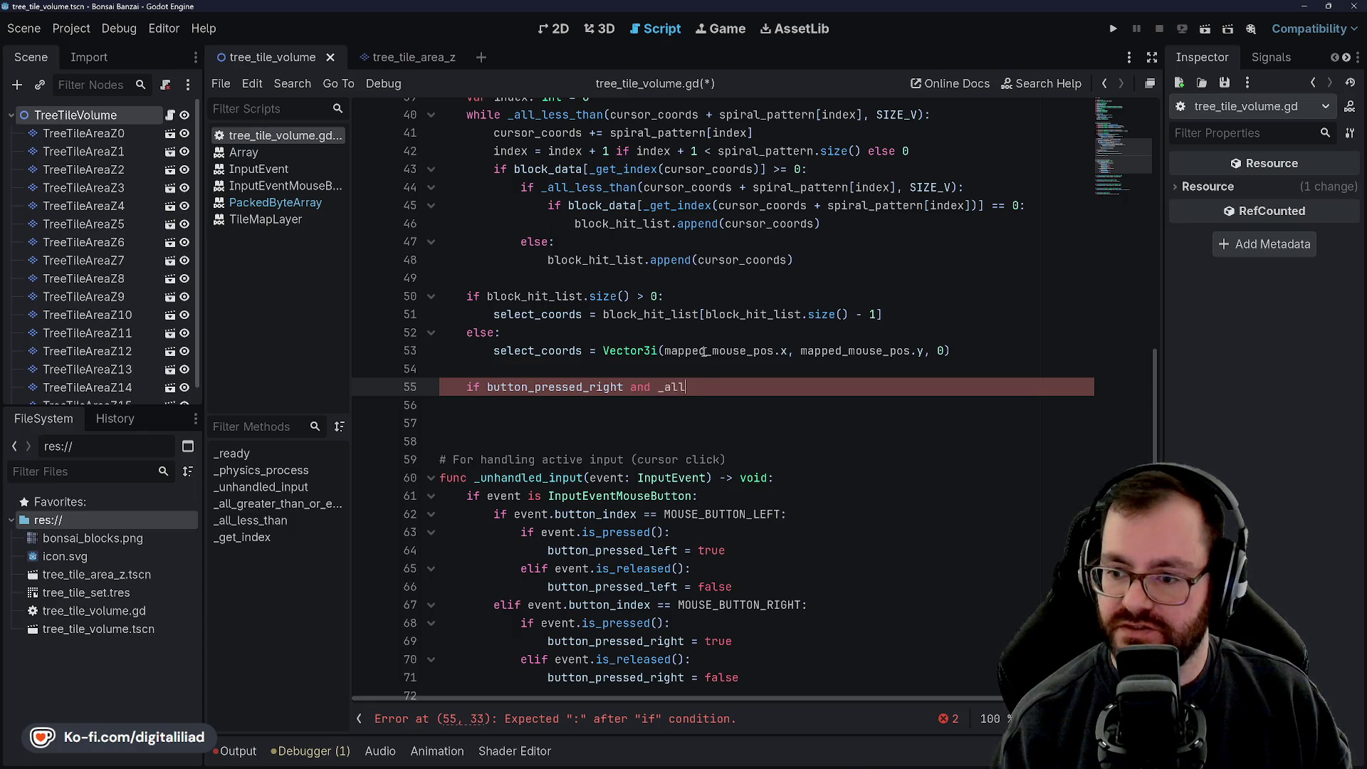
pyautogui.write('(')
pyautogui.write('coords,')
pyautogui.scroll(5, 711, 363)
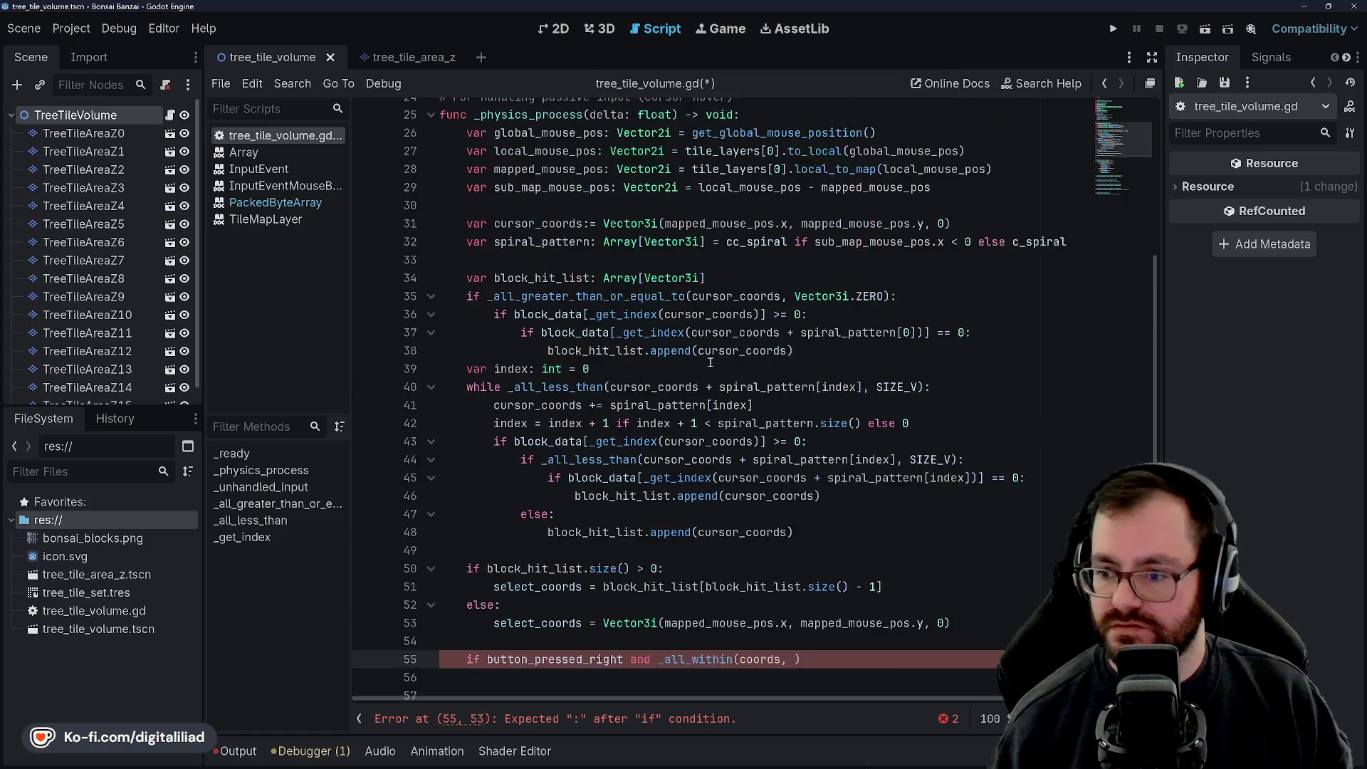
pyautogui.scroll(8, 711, 363)
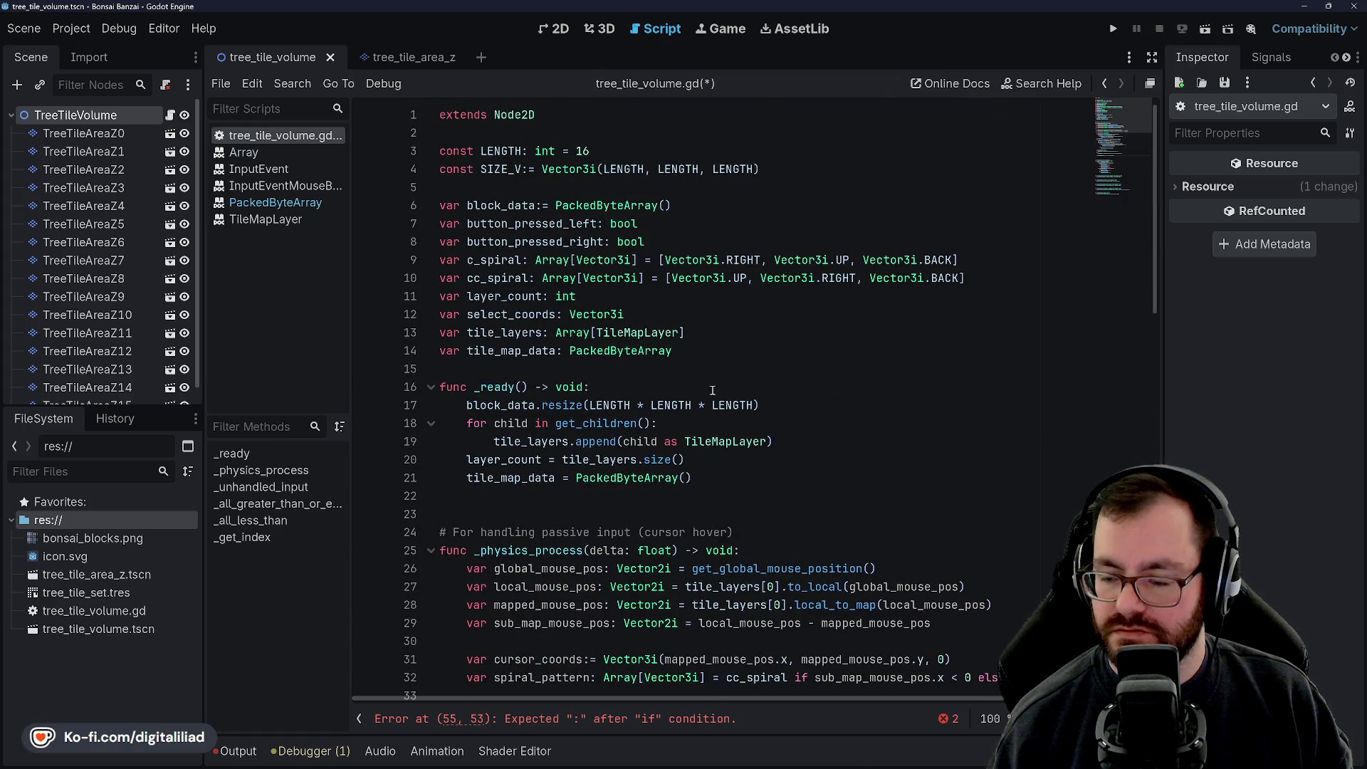
pyautogui.write('Vecto')
pyautogui.scroll(-5, 775, 345)
pyautogui.write('r3i.ZERO, MA')
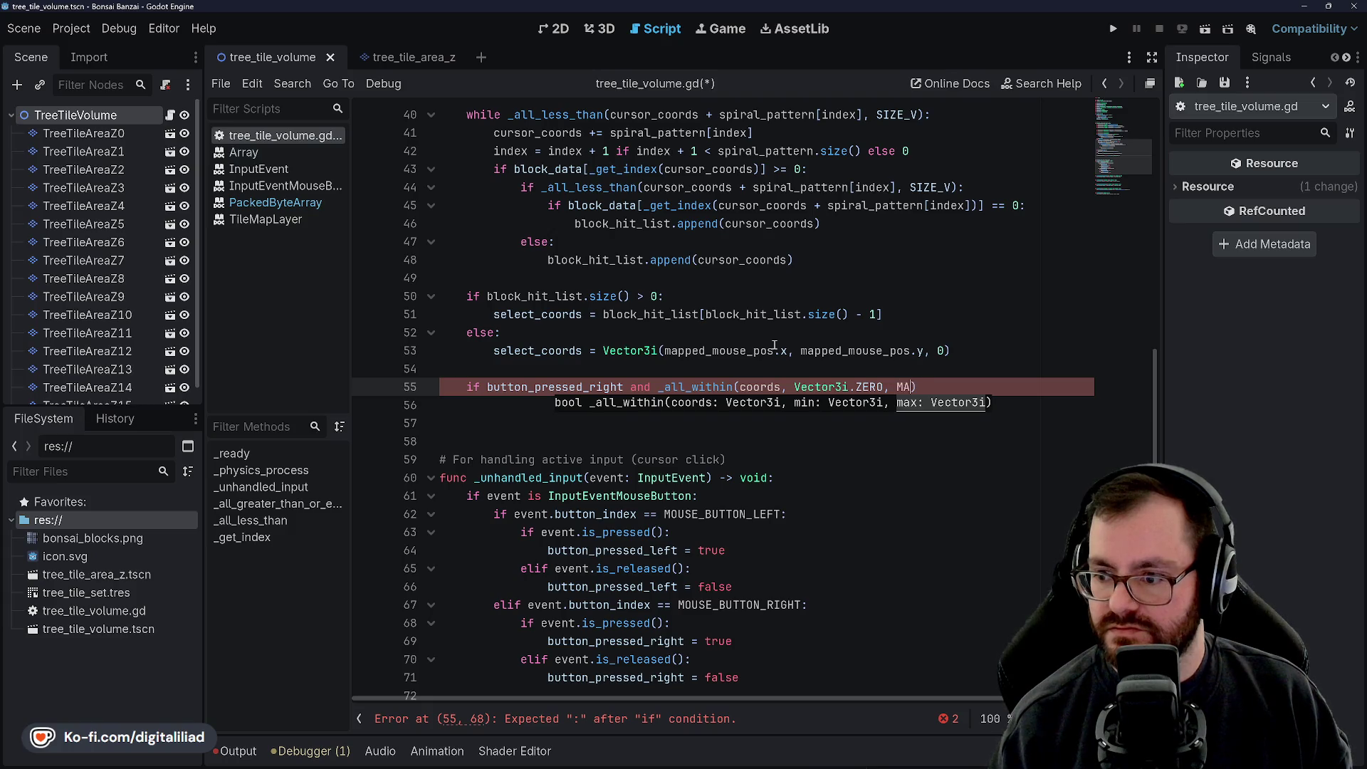
pyautogui.write('X_VI')
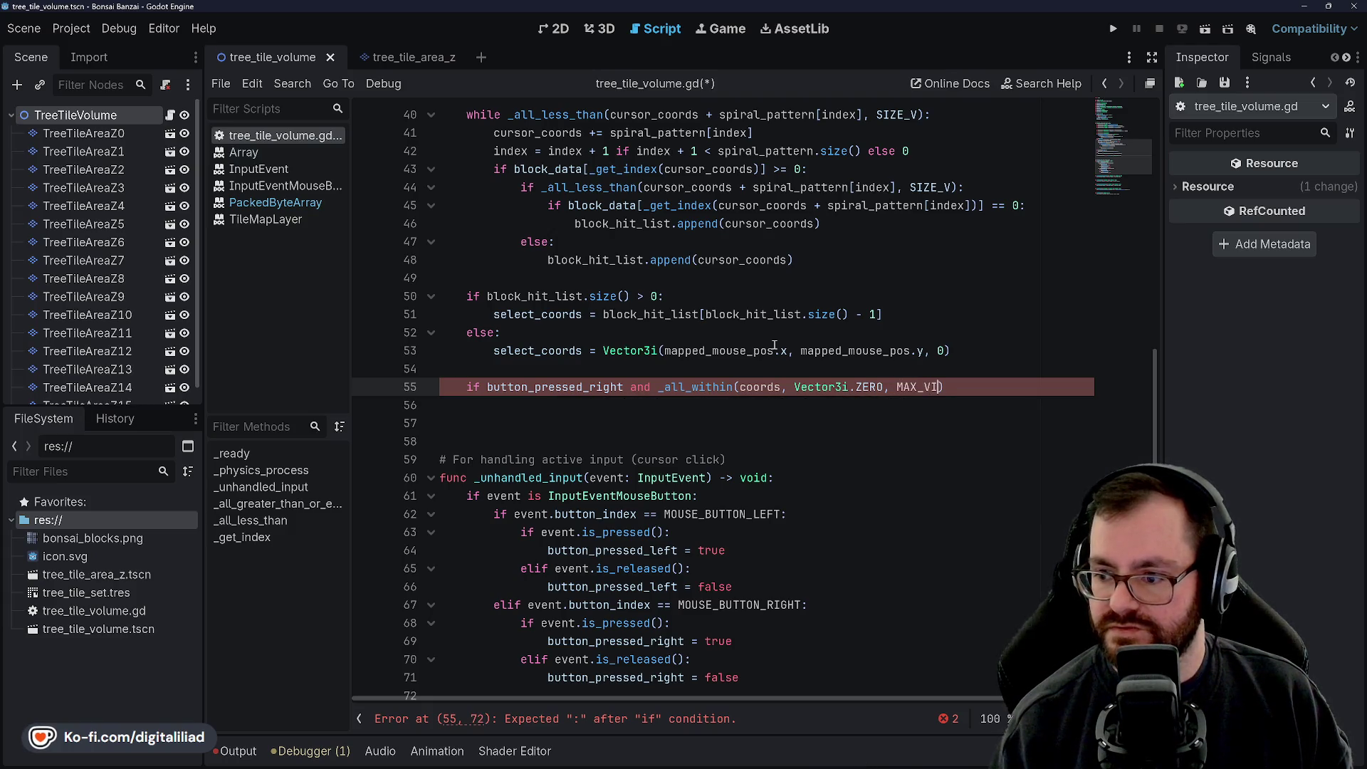
pyautogui.hotkey('ctrl', 's')
# Step: Copy SIZE_V from line 4 and paste it over the MAX_VI argument
pyautogui.scroll(9, 653, 460)
pyautogui.scroll(4, 652, 460)
pyautogui.click(518, 169)
pyautogui.doubleClick(518, 168)
pyautogui.hotkey('ctrl', 'c')
pyautogui.scroll(-12, 692, 450)
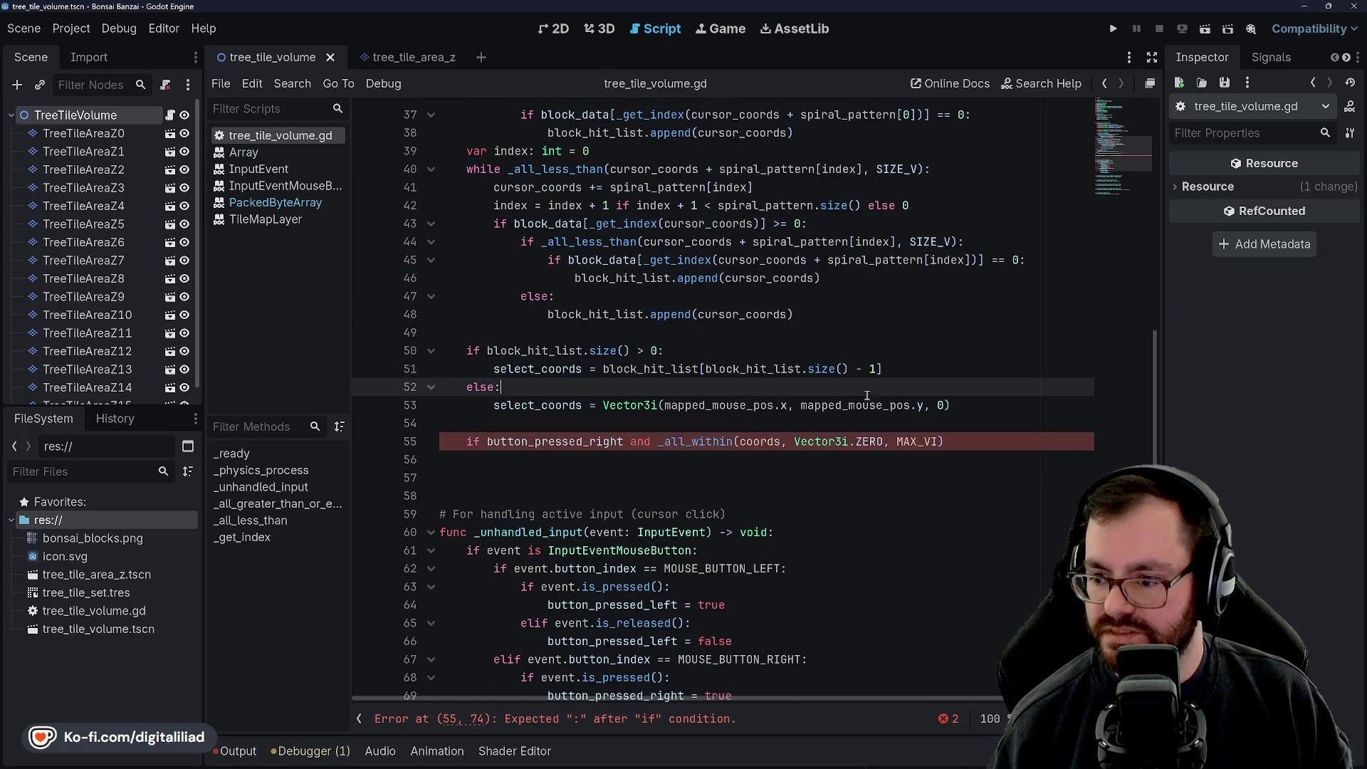
pyautogui.click(855, 441)
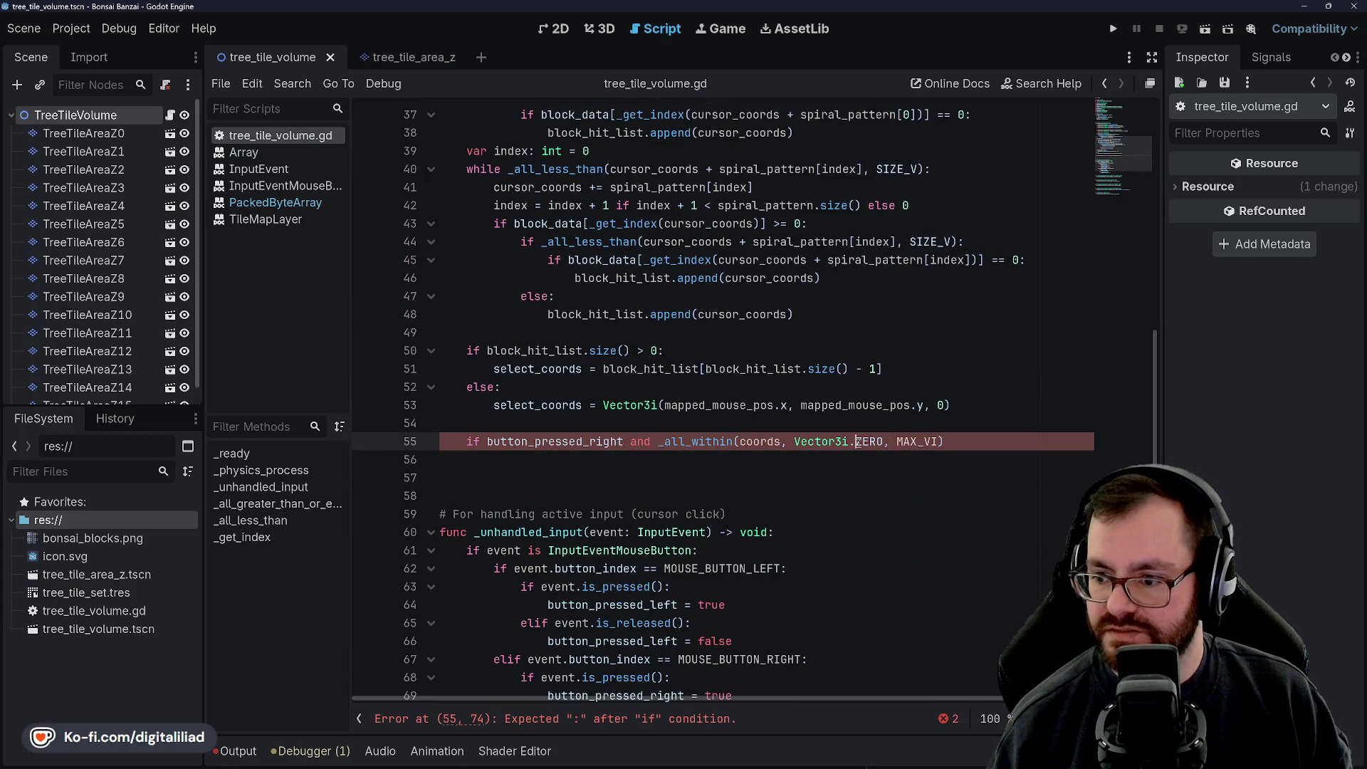
pyautogui.doubleClick(911, 442)
pyautogui.hotkey('ctrl', 'v')
pyautogui.click(889, 405)
pyautogui.scroll(-2, 708, 461)
pyautogui.scroll(-6, 708, 461)
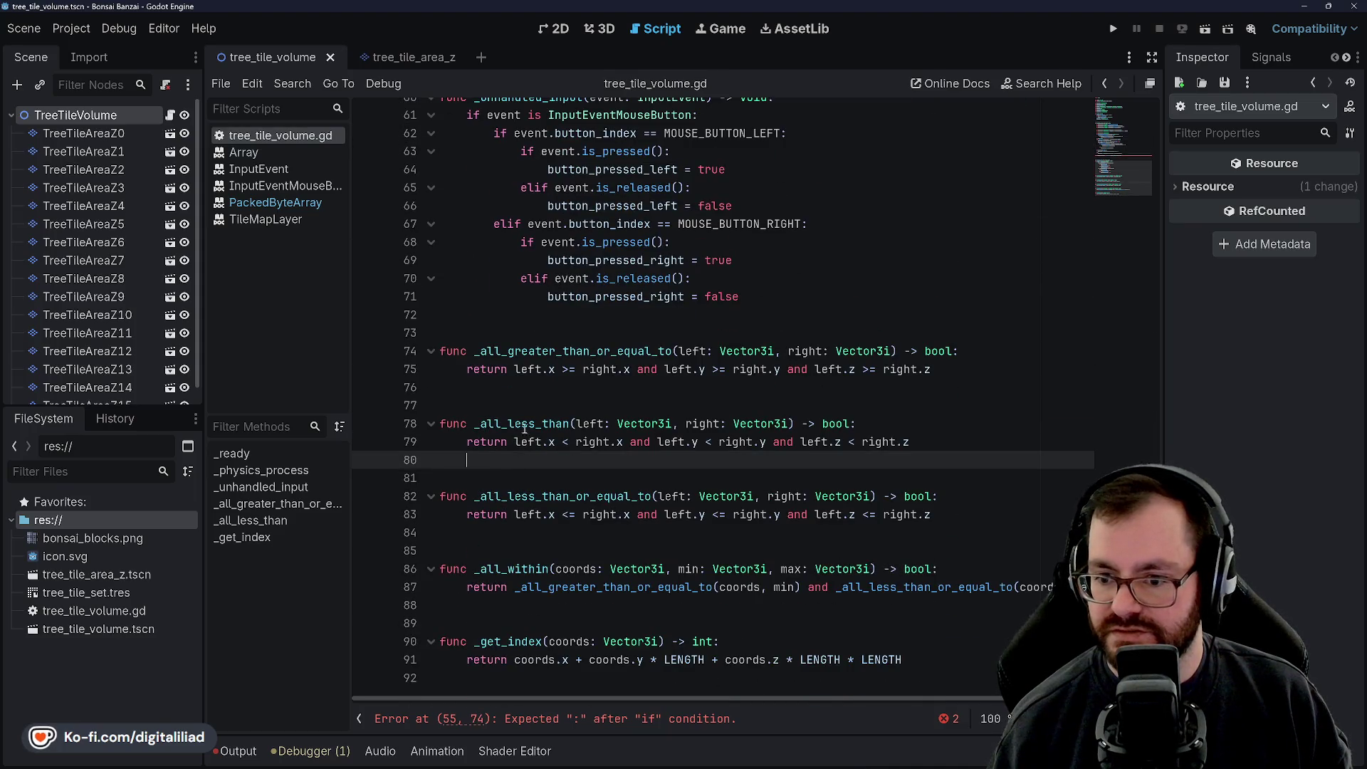
# Step: Insert blank lines after _unhandled_input, ahead of the _all_* helper functions
pyautogui.click(608, 316)
pyautogui.press('Return')
pyautogui.press('Return')
pyautogui.press('Return')
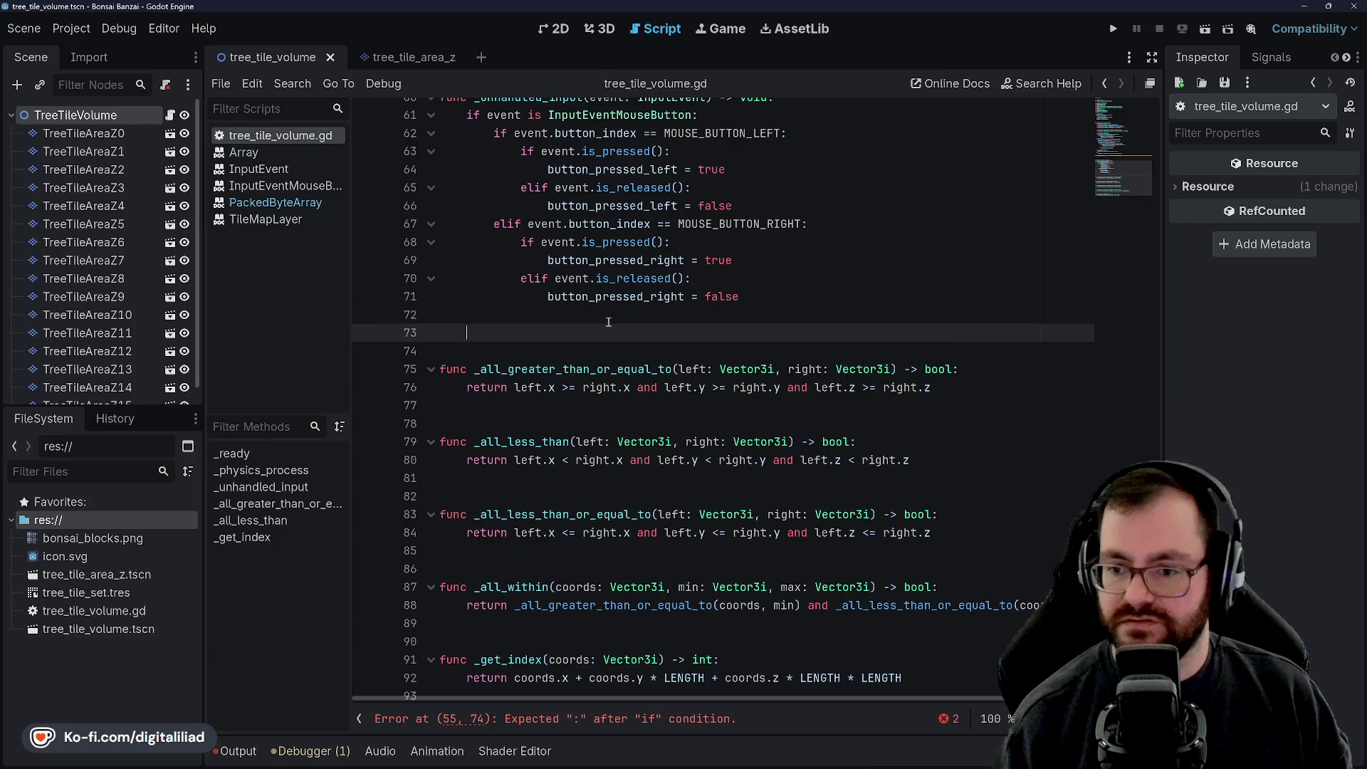
pyautogui.press('Up')
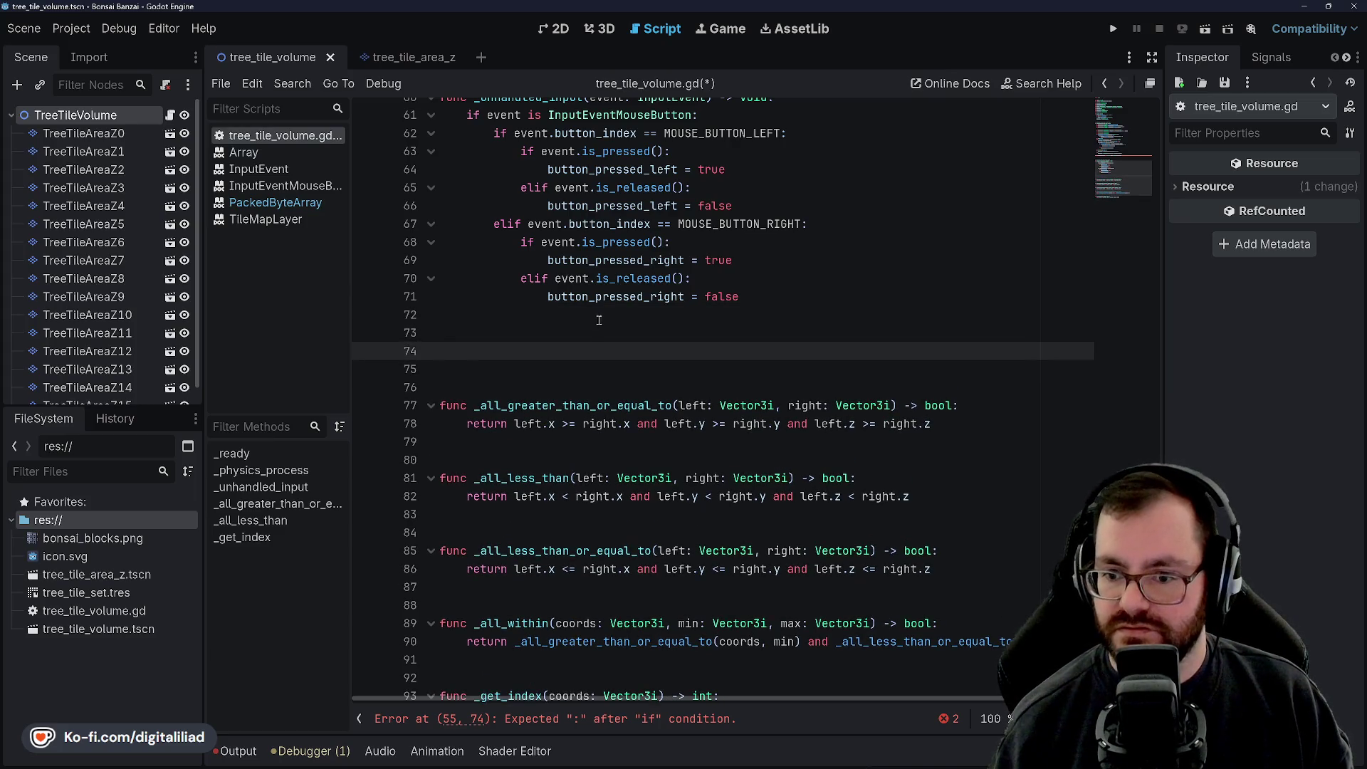
pyautogui.scroll(-1, 609, 321)
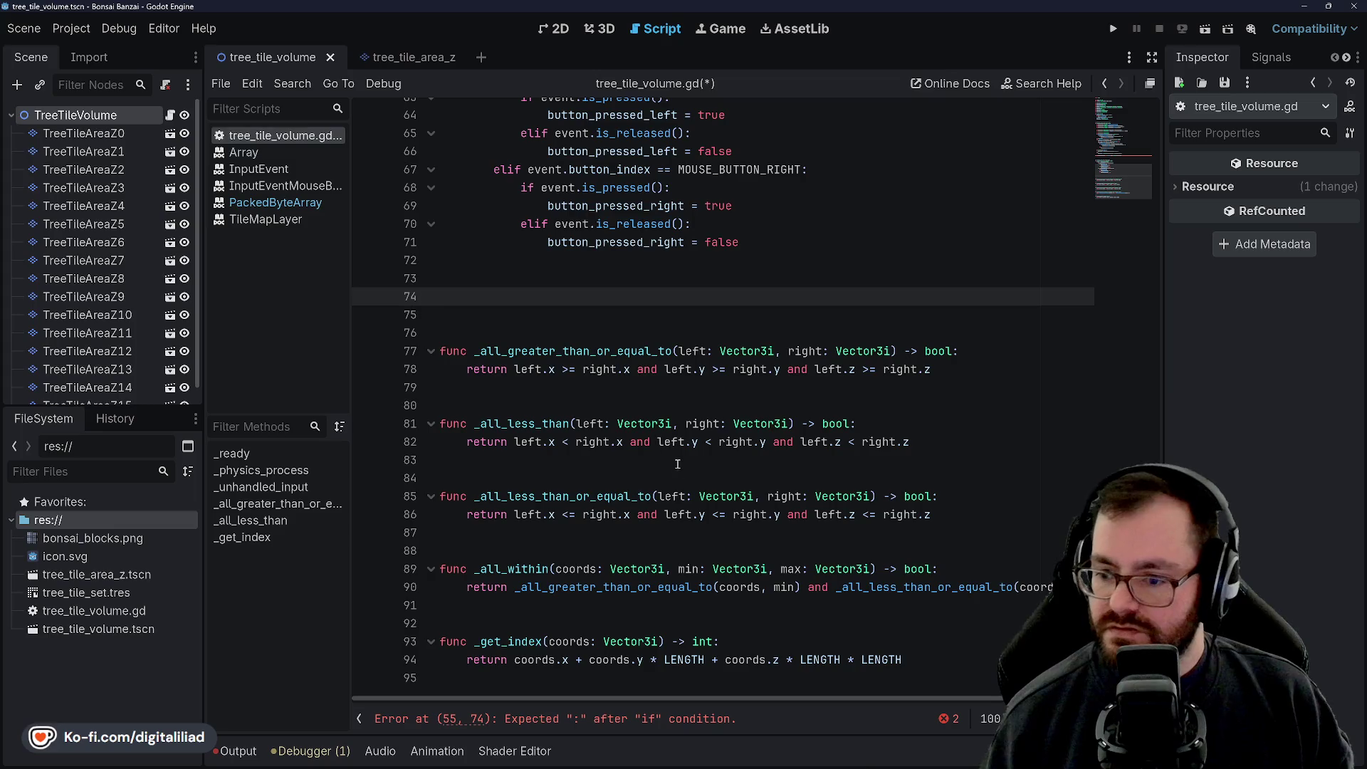
# Step: Review the _all_within signature and the SIZE_V constant near the top of the script
pyautogui.click(787, 569)
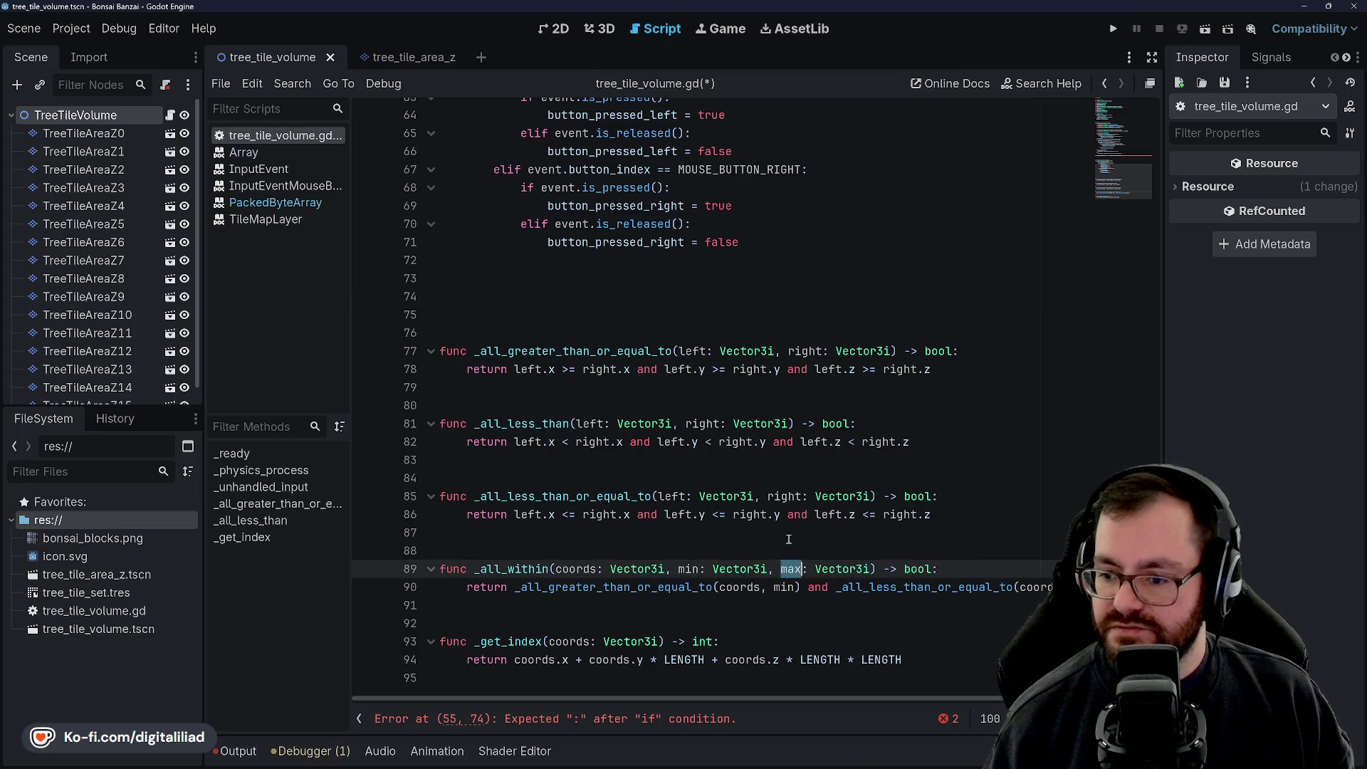
pyautogui.click(775, 554)
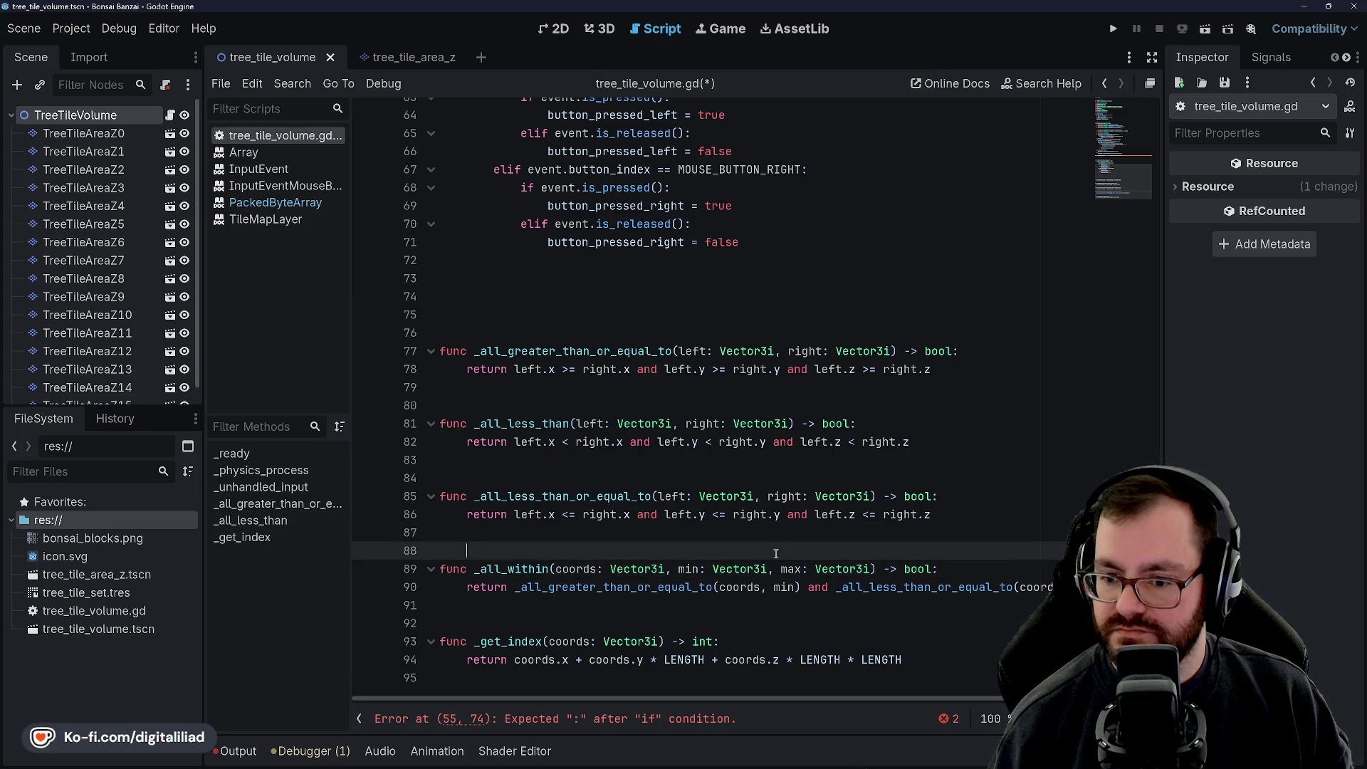
pyautogui.scroll(10, 778, 541)
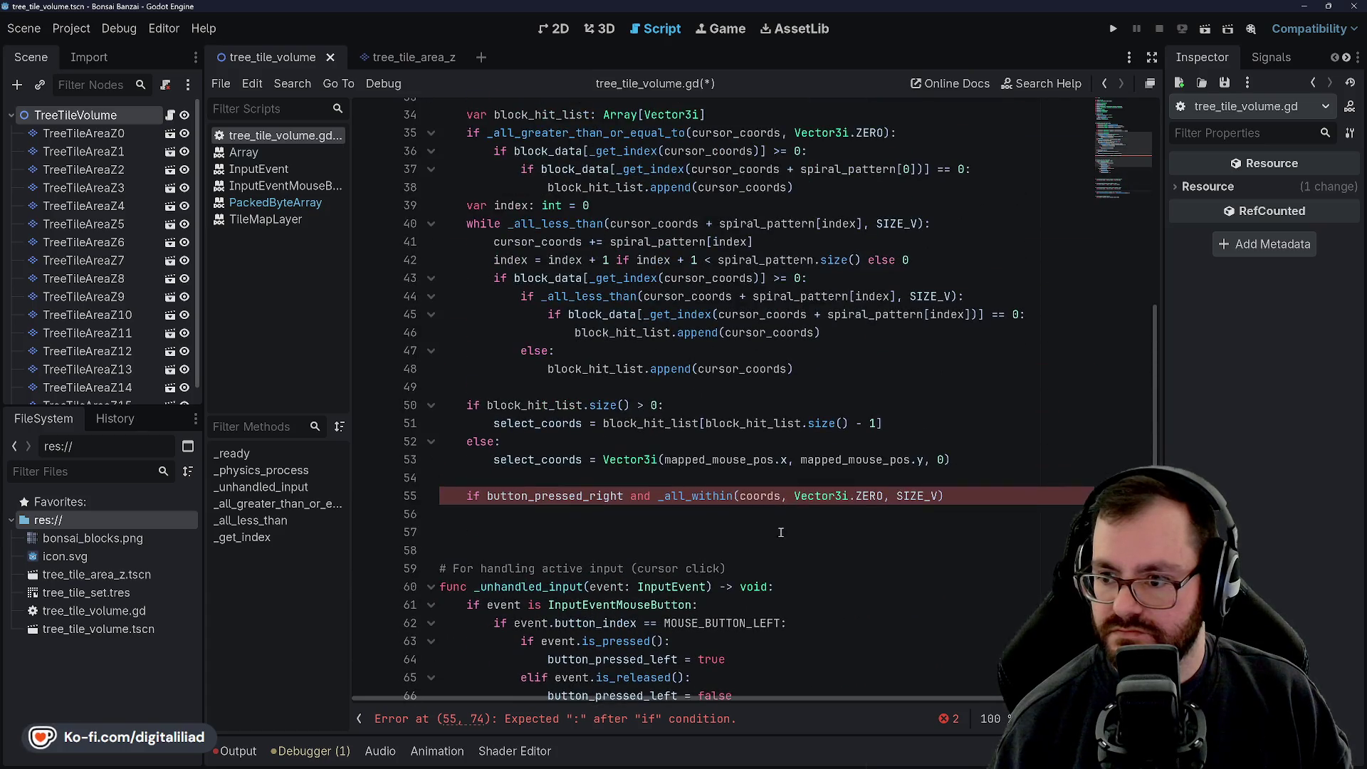
pyautogui.scroll(9, 766, 516)
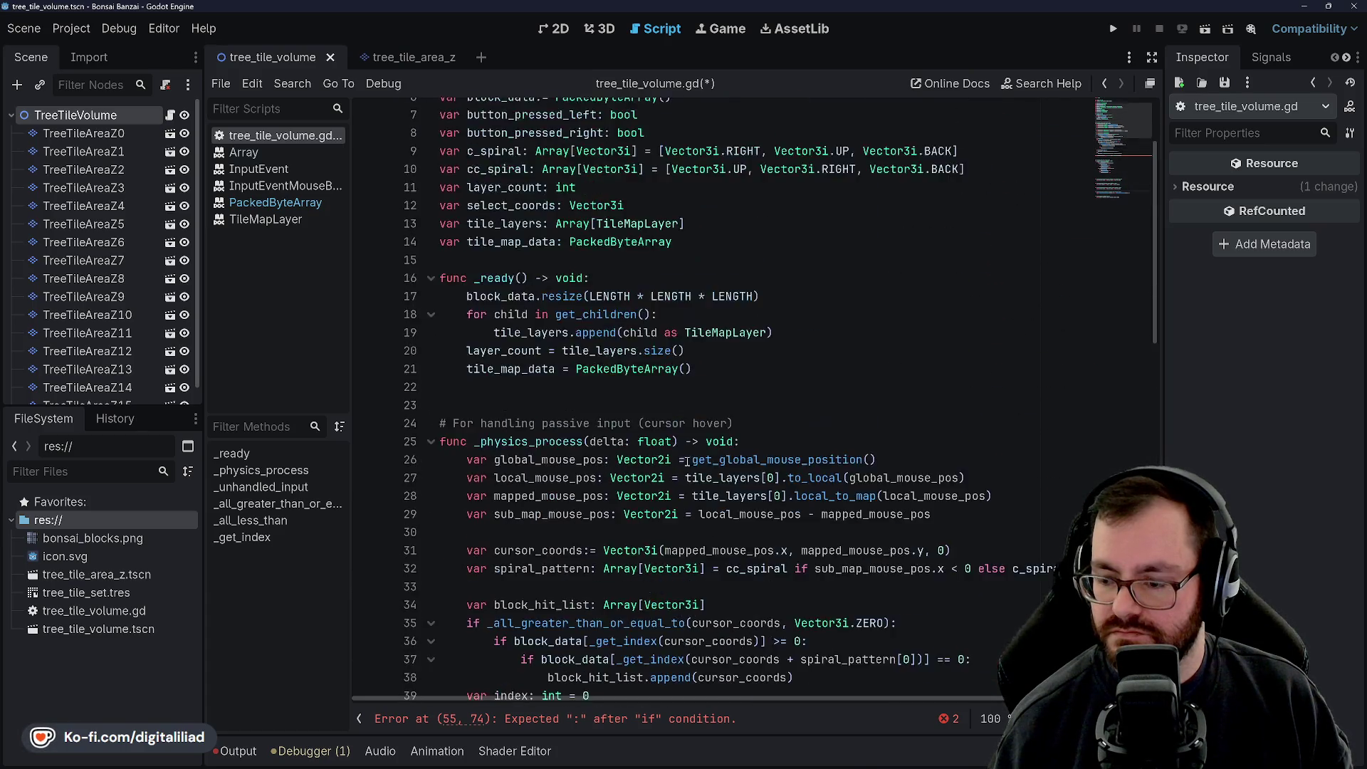
pyautogui.scroll(2, 679, 450)
pyautogui.doubleClick(496, 165)
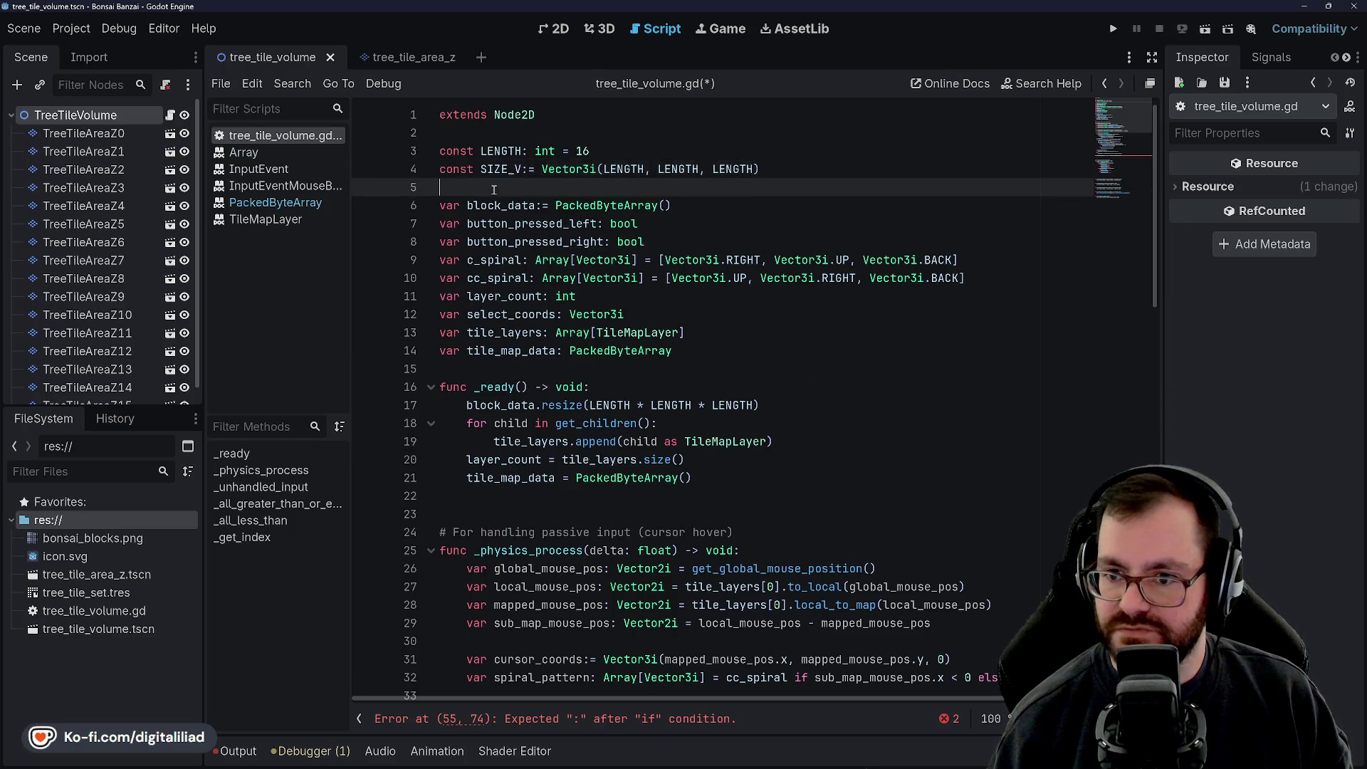
pyautogui.click(496, 186)
pyautogui.scroll(-20, 554, 397)
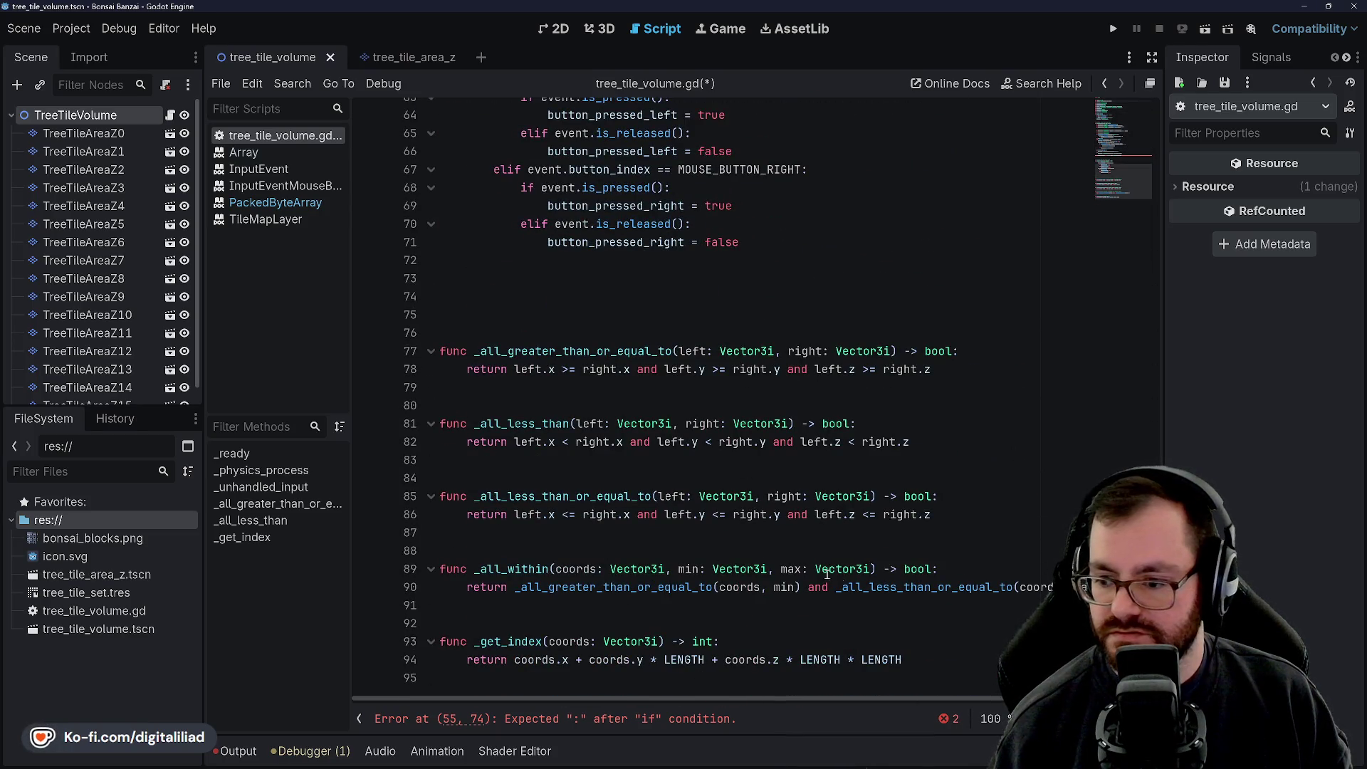
# Step: Prefix _all_within's min parameter with inclusive_
pyautogui.click(876, 587)
pyautogui.click(845, 545)
pyautogui.click(826, 605)
pyautogui.click(824, 560)
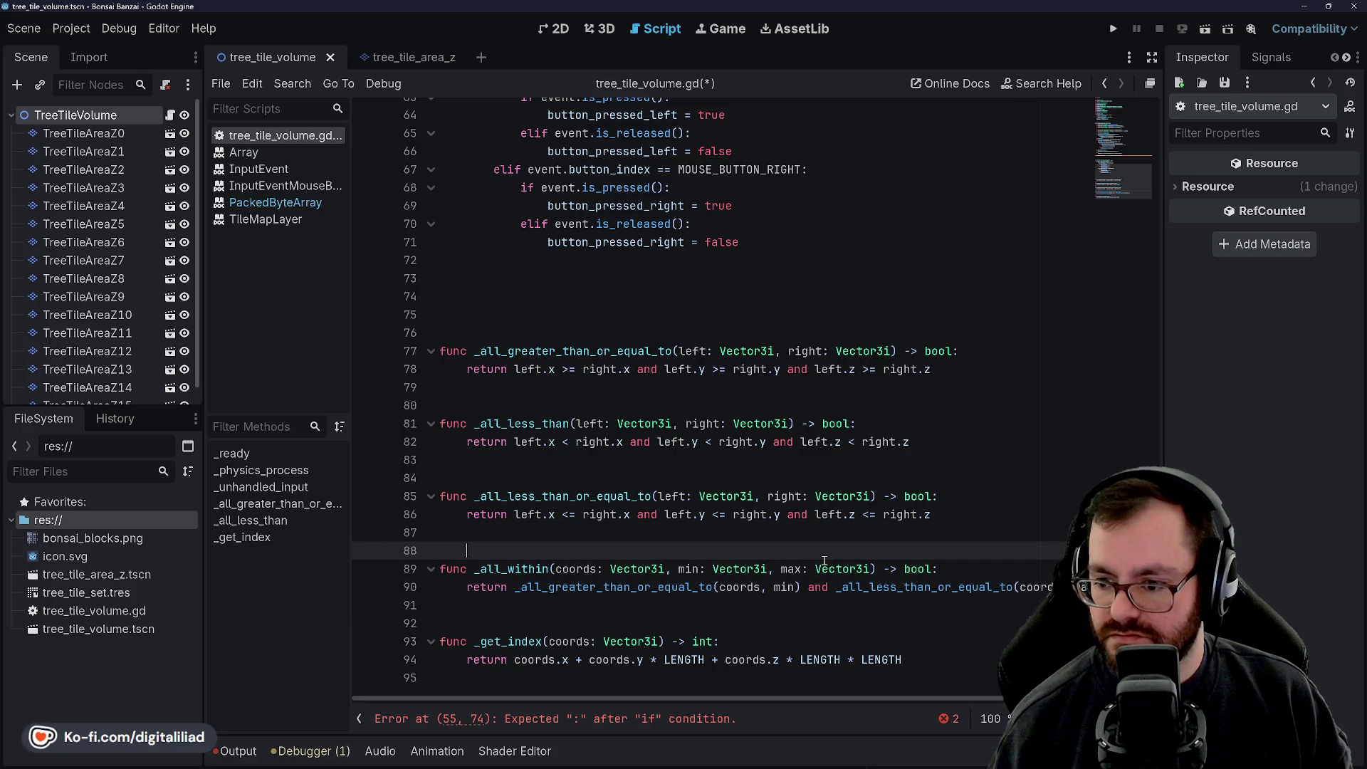
pyautogui.doubleClick(783, 569)
pyautogui.click(777, 558)
pyautogui.click(778, 570)
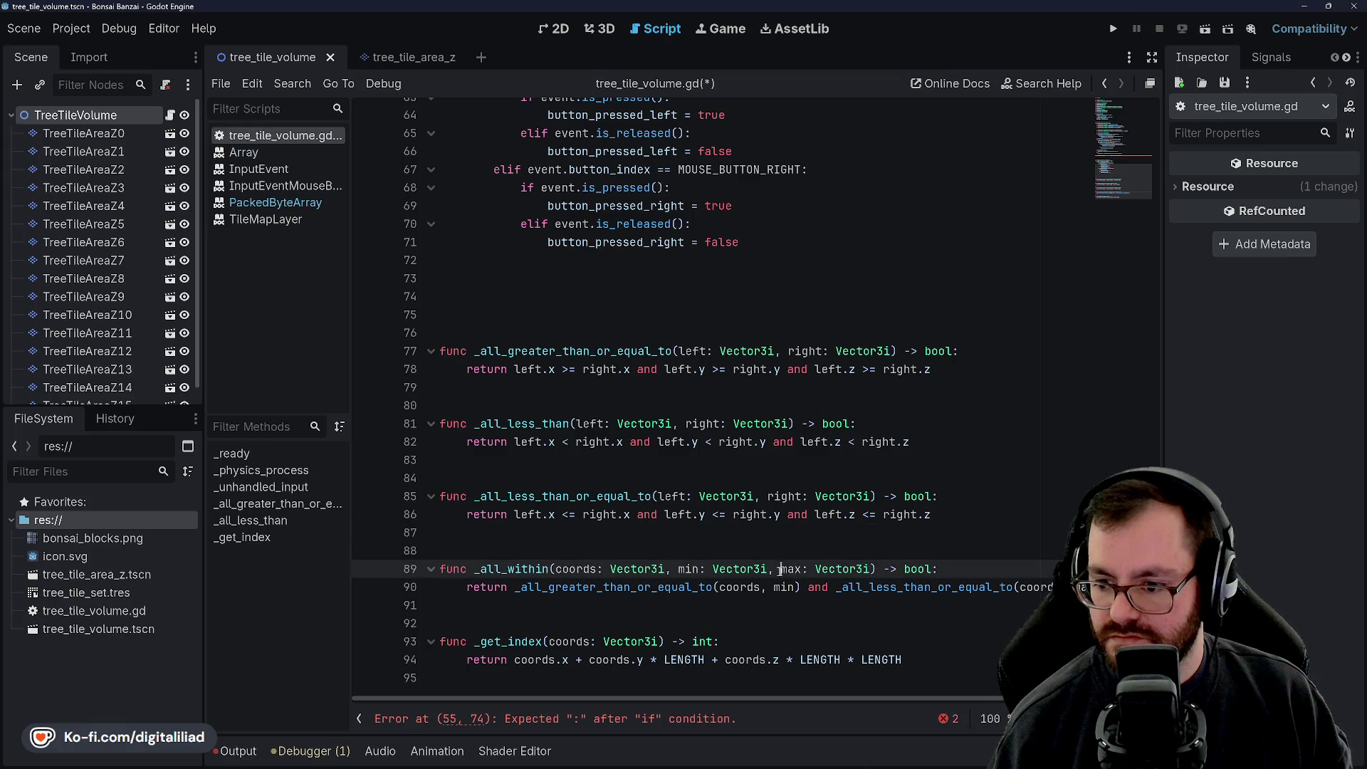
pyautogui.write('incl')
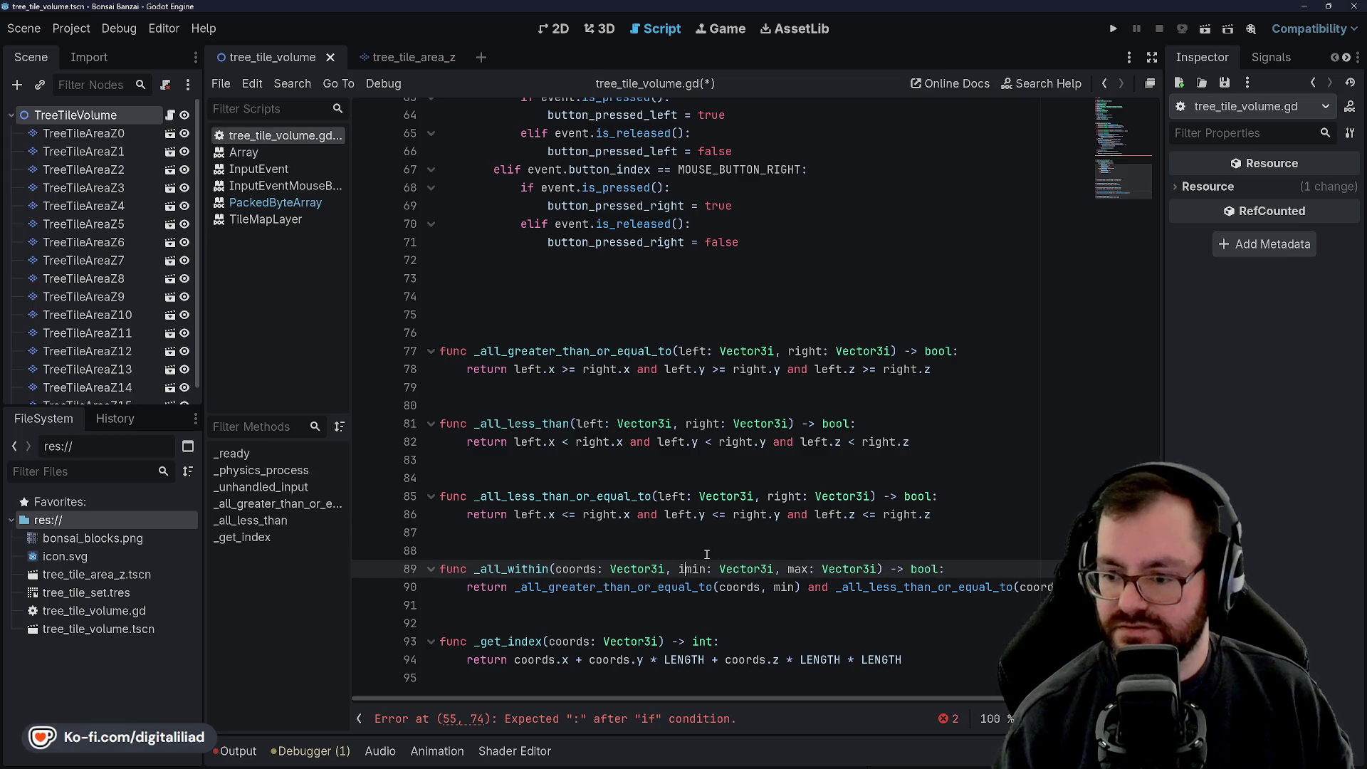
pyautogui.write('usive_')
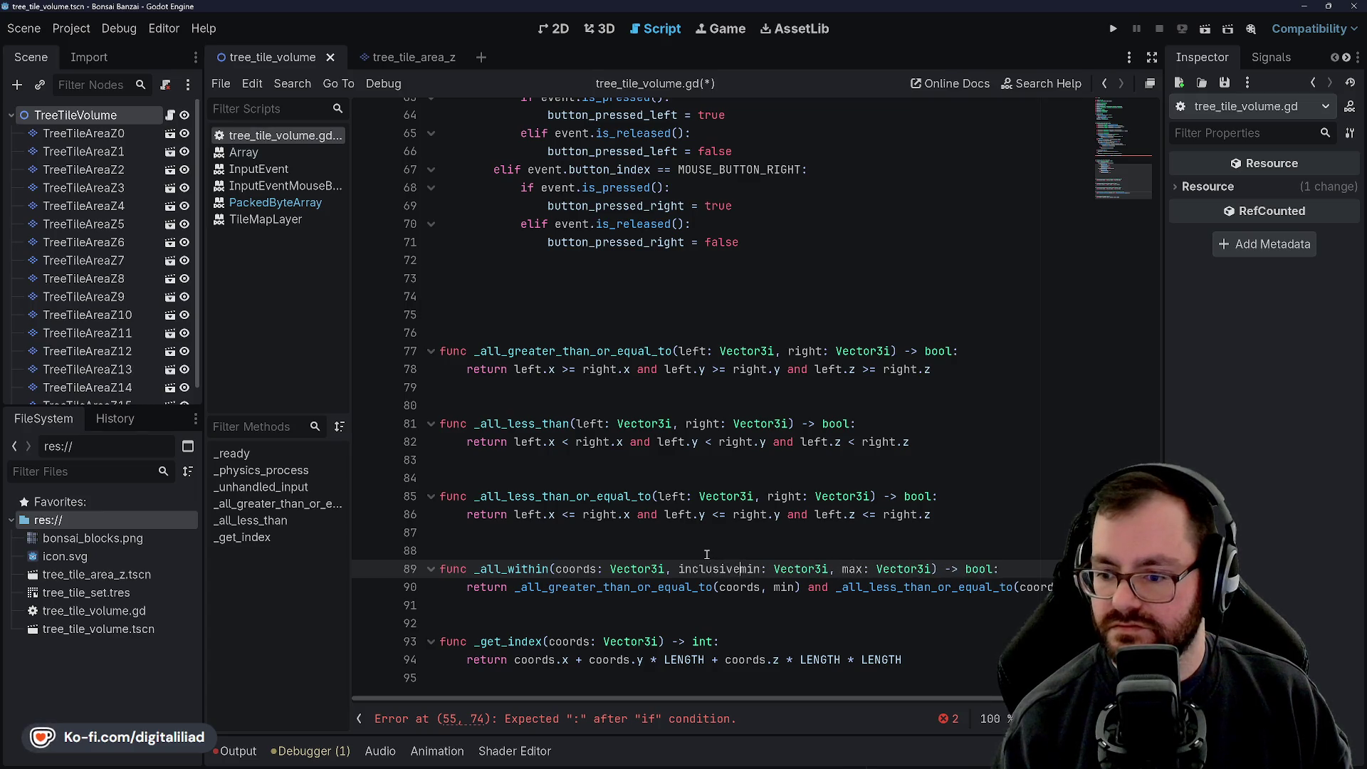
# Step: Rename _all_within's max parameter to exclusive_max and save the script
pyautogui.click(770, 558)
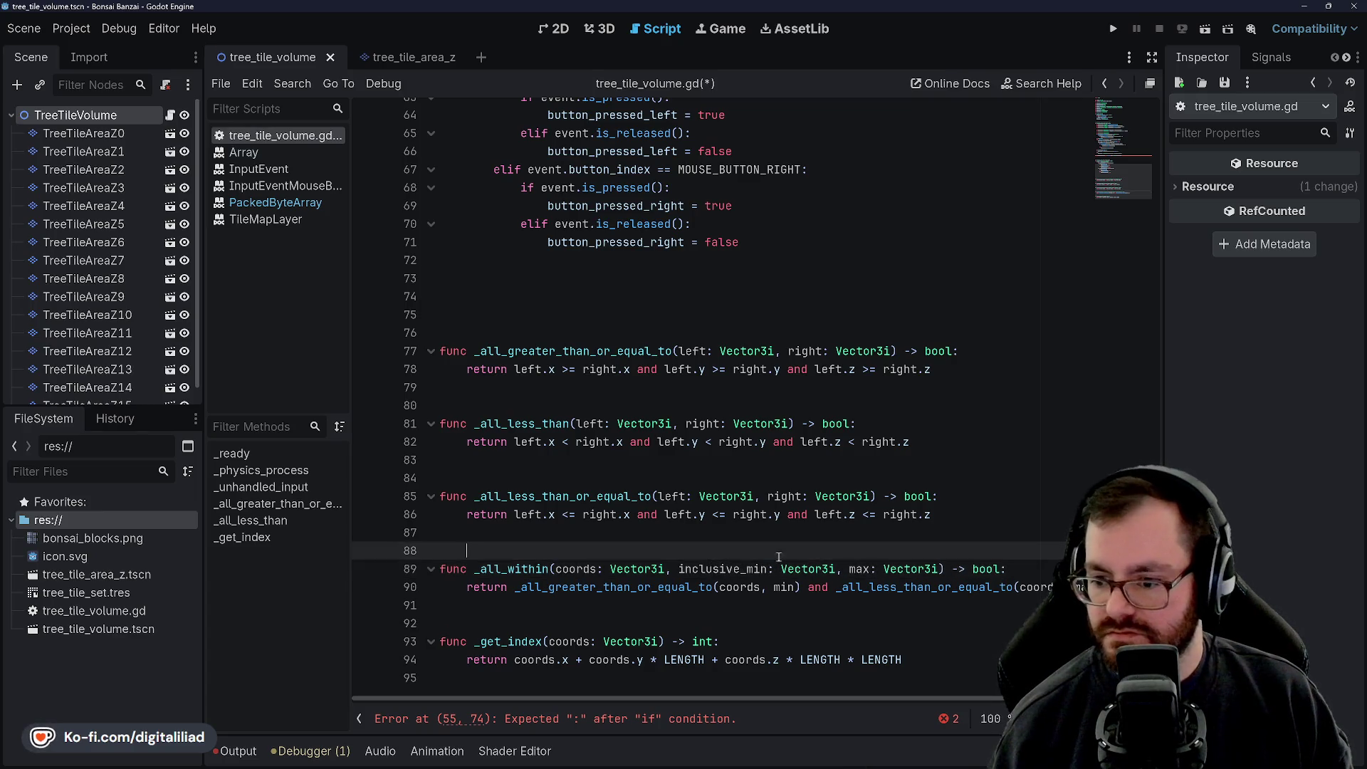
pyautogui.click(843, 569)
pyautogui.write('exclusive_')
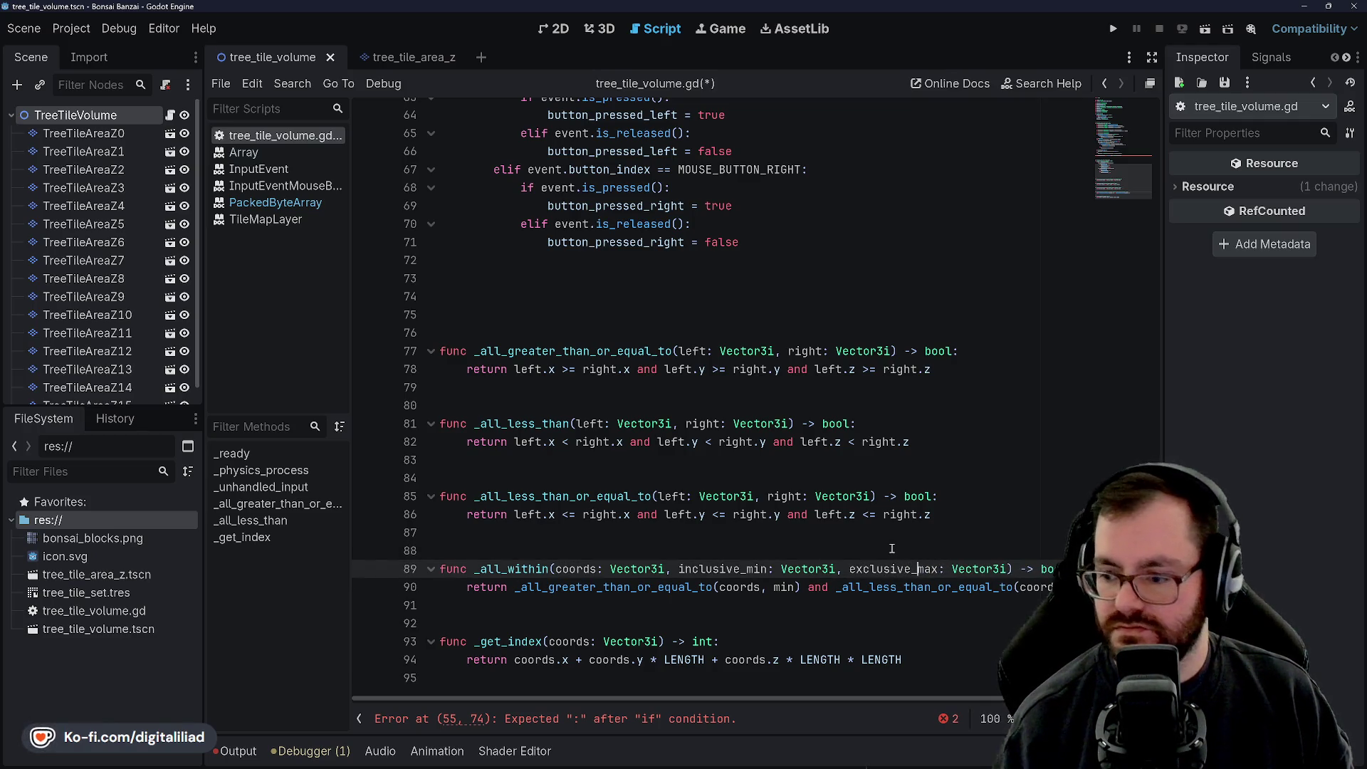
pyautogui.click(869, 514)
pyautogui.hotkey('ctrl', 's')
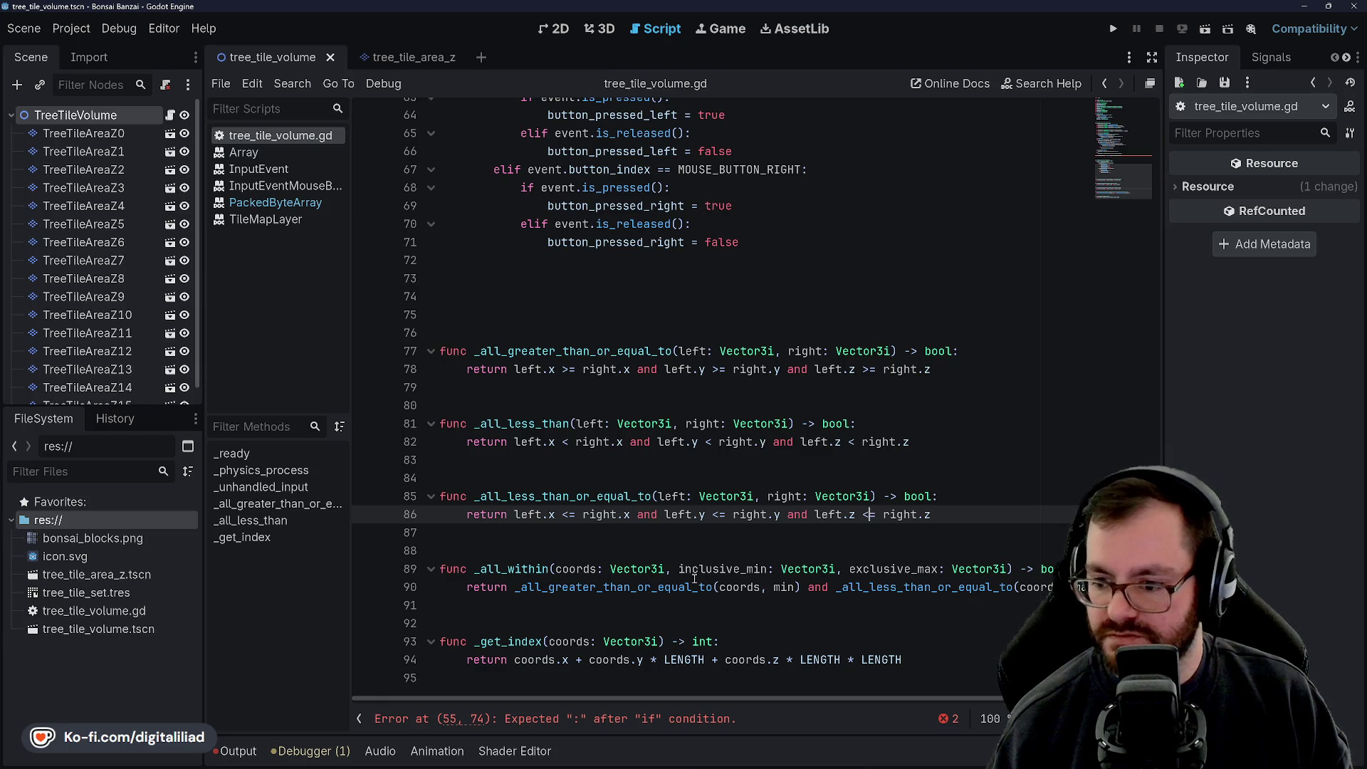
# Step: Break the line 90 return condition onto a second line before 'and'
pyautogui.click(808, 587)
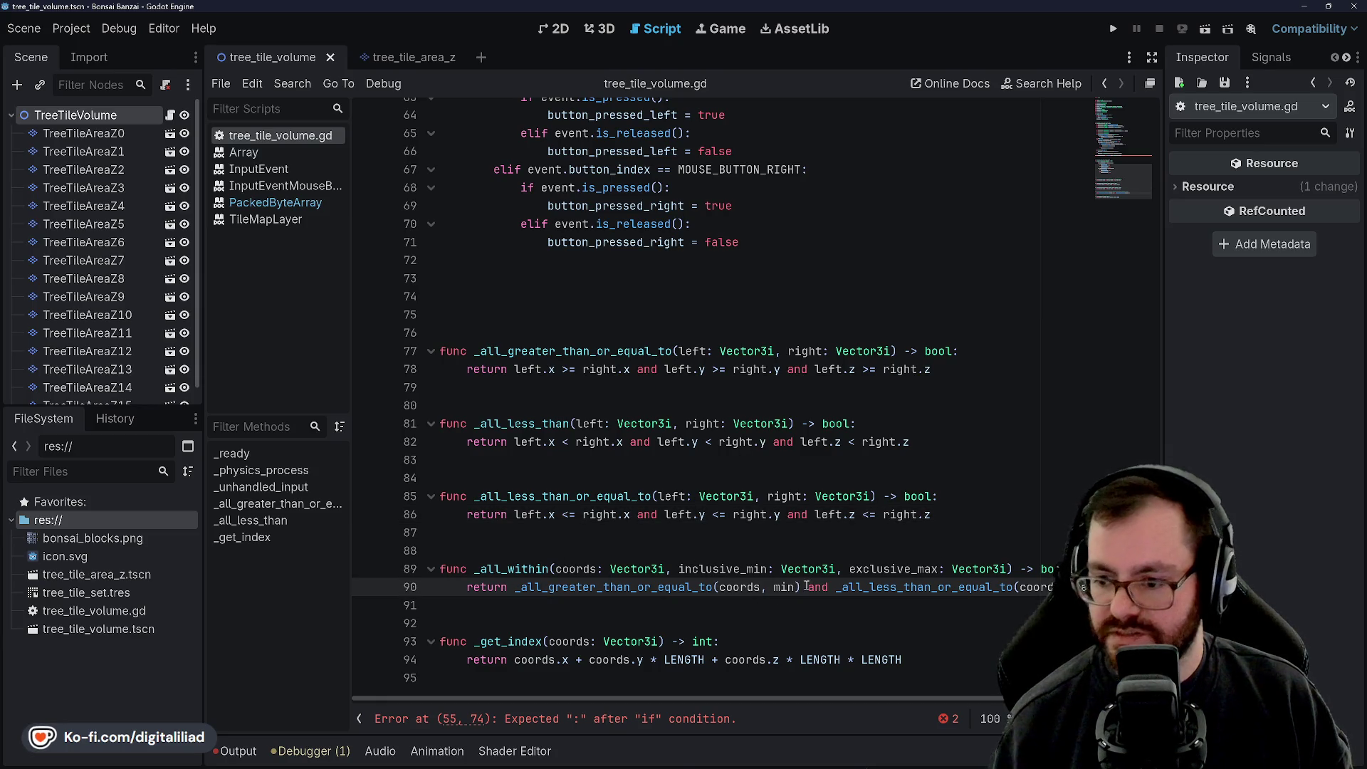
pyautogui.press('Return')
pyautogui.click(791, 549)
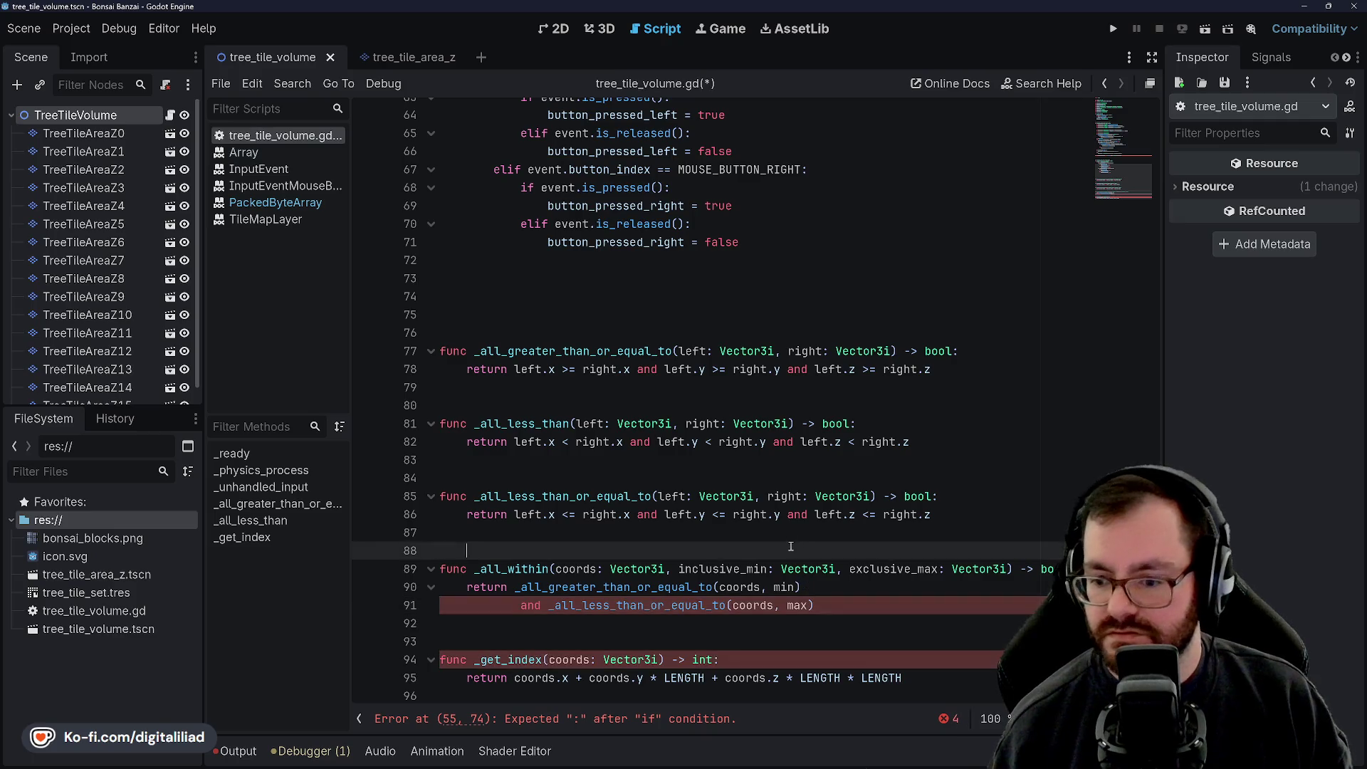
# Step: Try wrapping the two-line return condition in parentheses, then remove the parentheses again
pyautogui.click(510, 587)
pyautogui.write('(')
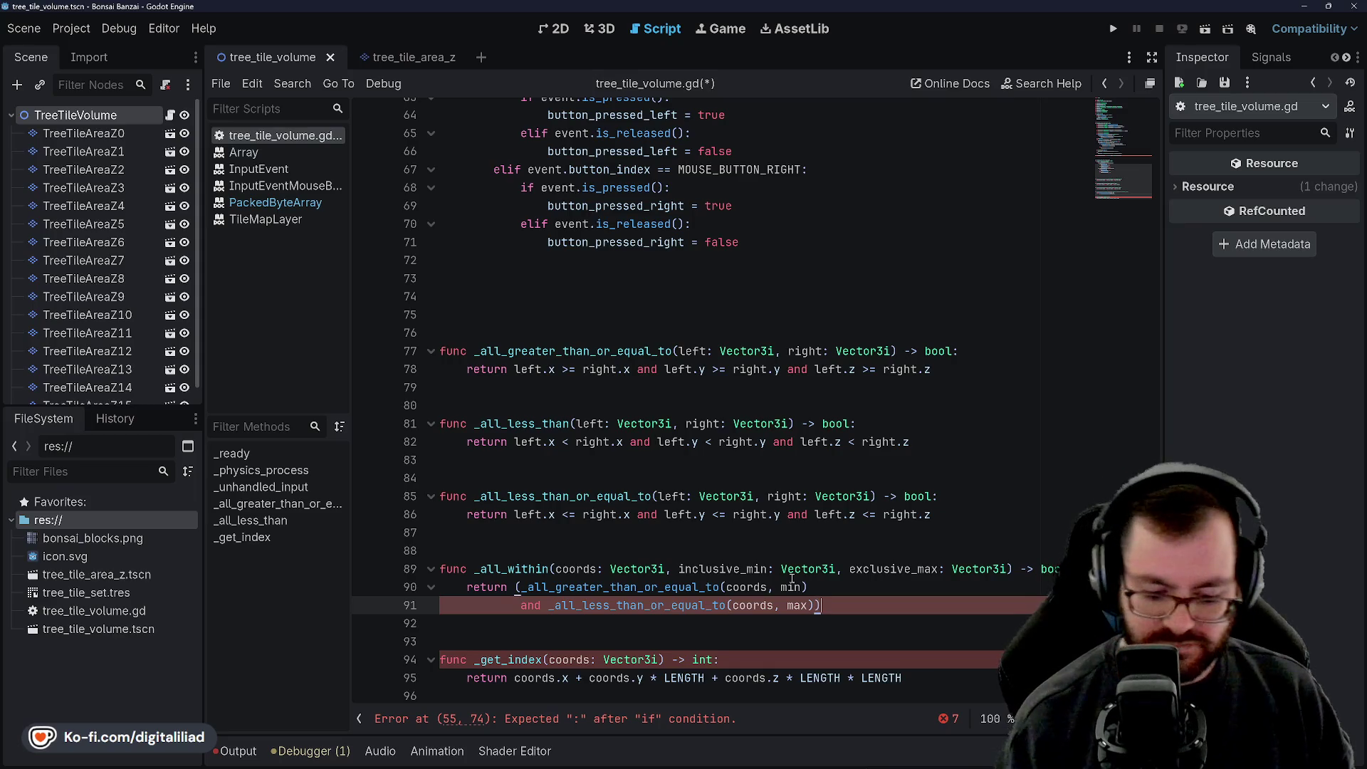
pyautogui.click(755, 496)
pyautogui.hotkey('ctrl', 's')
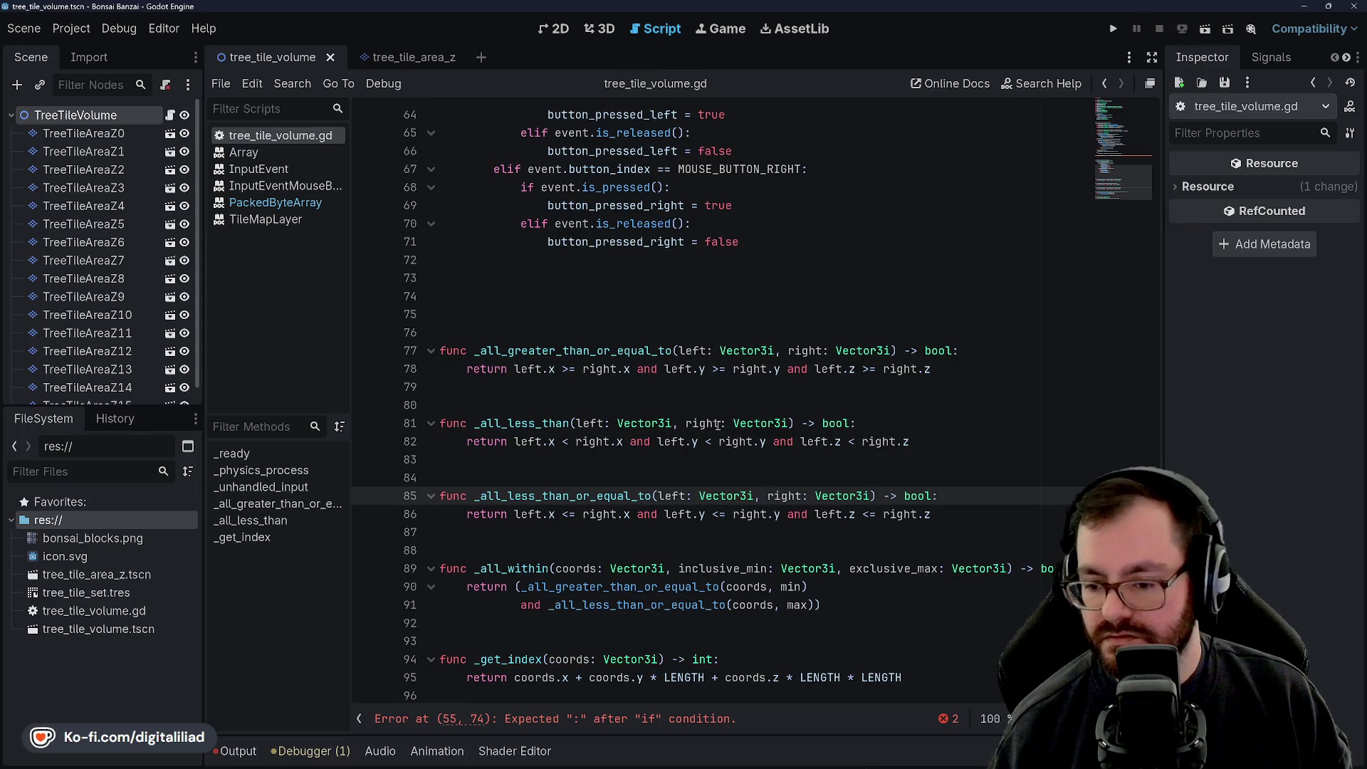
pyautogui.click(677, 423)
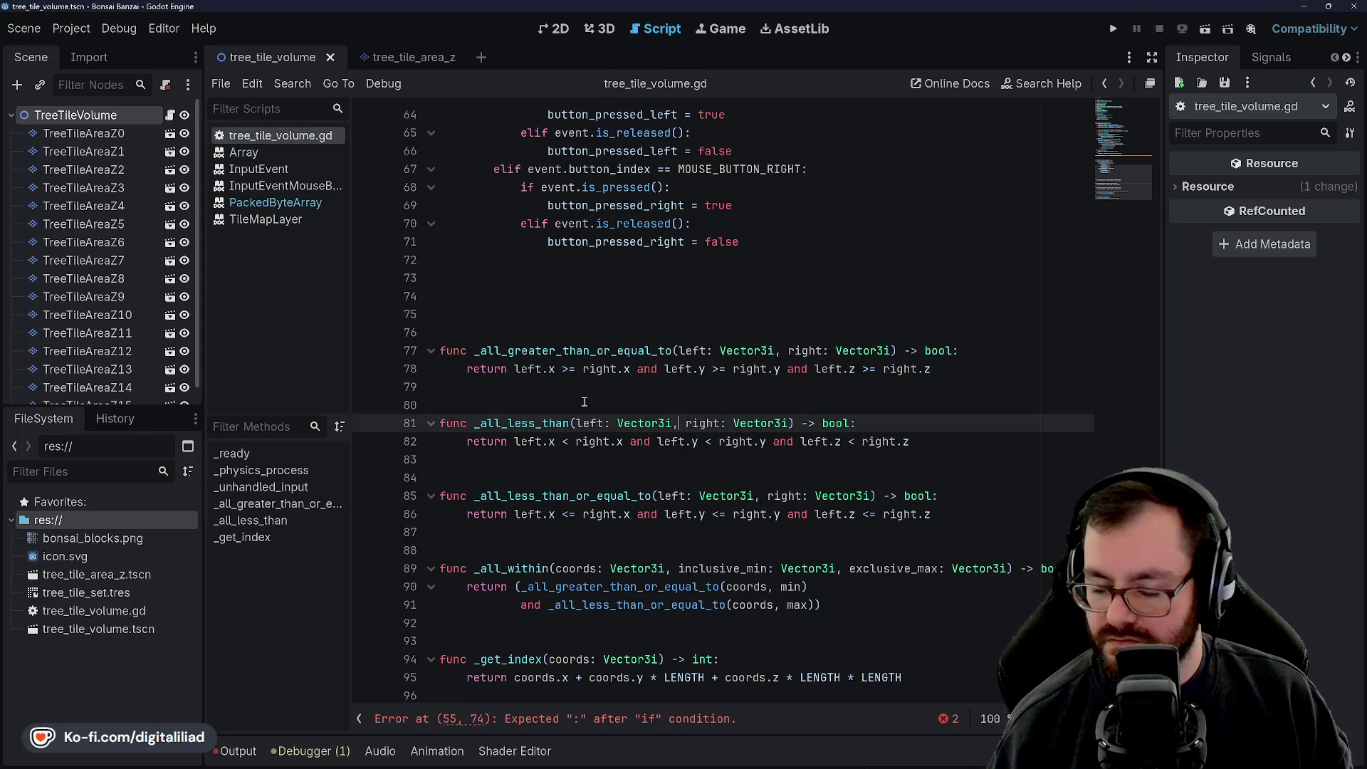
pyautogui.click(529, 588)
pyautogui.press('BackSpace')
pyautogui.click(865, 605)
pyautogui.press('BackSpace')
# Step: End line 90 with a backslash line continuation and save the script
pyautogui.click(854, 585)
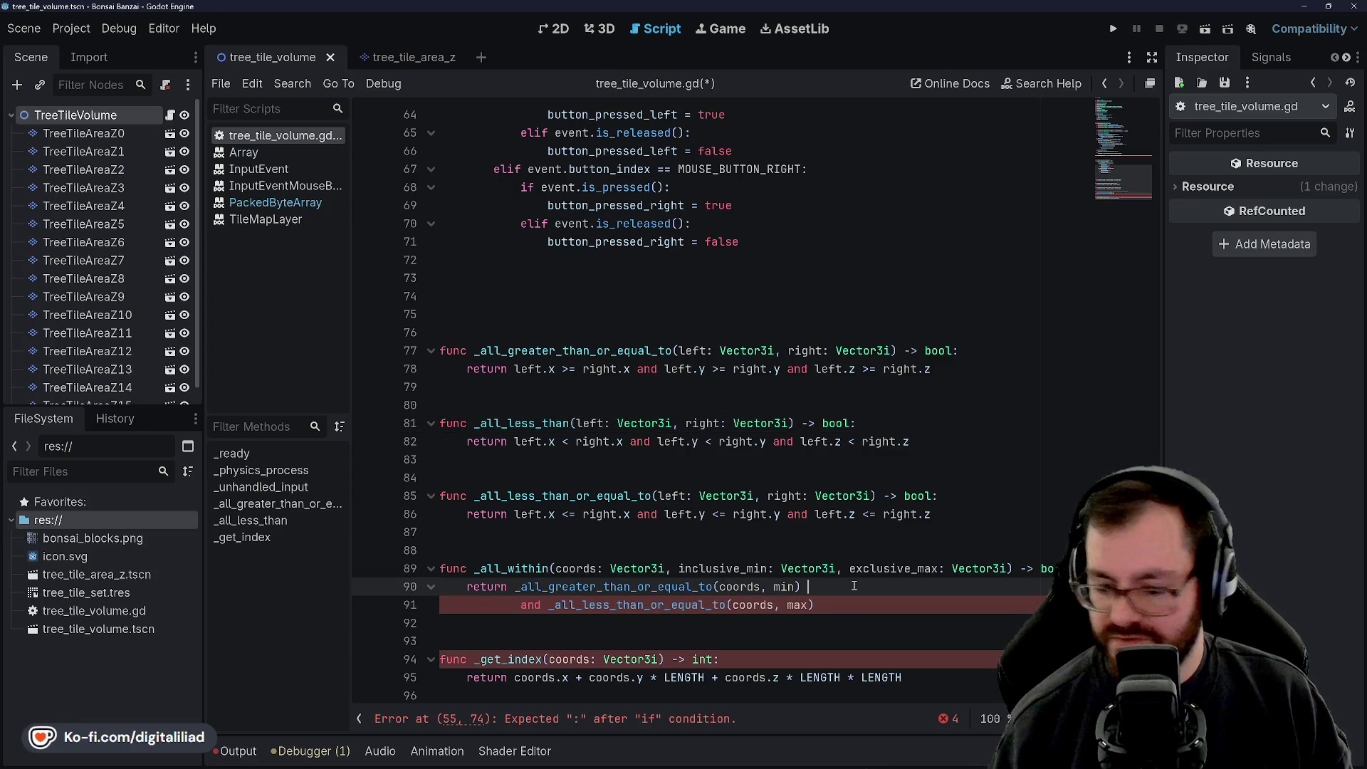
pyautogui.write('/')
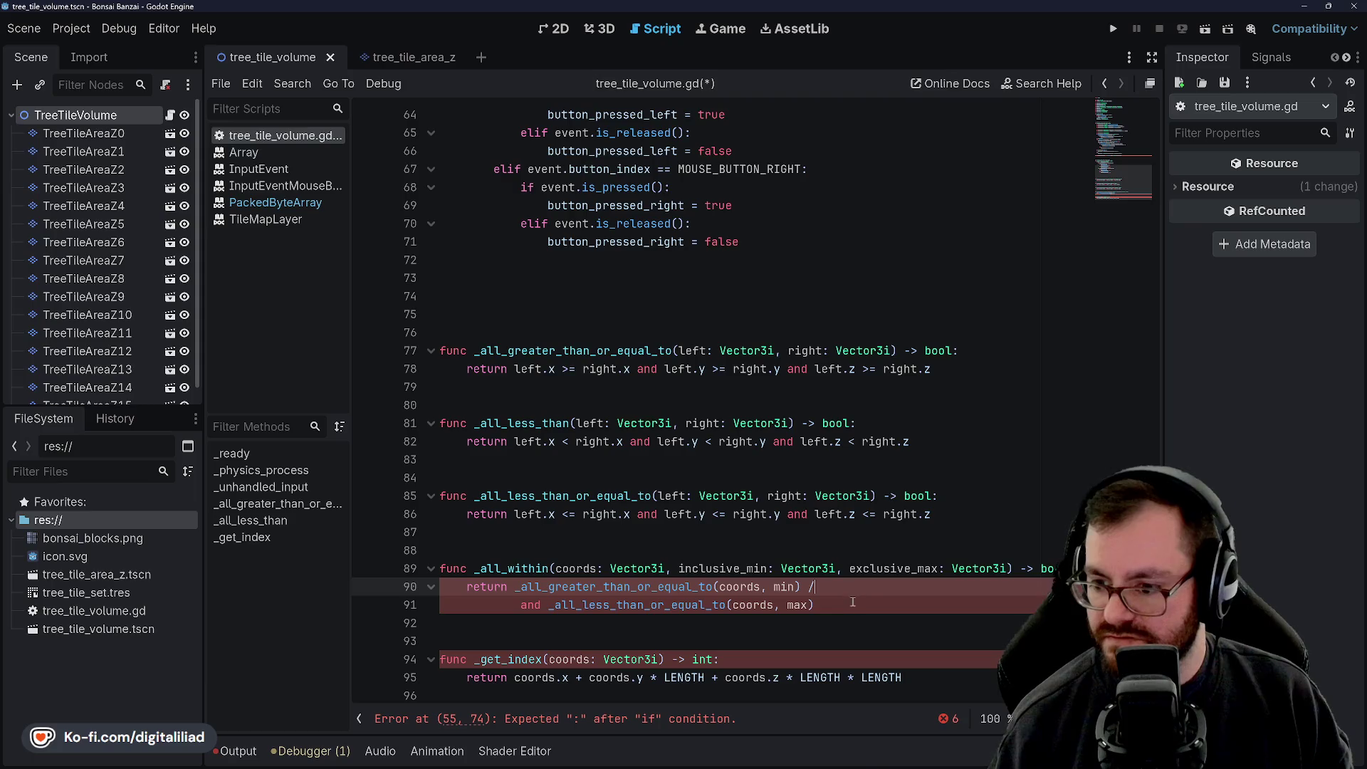
pyautogui.click(852, 601)
pyautogui.write('/')
pyautogui.click(851, 529)
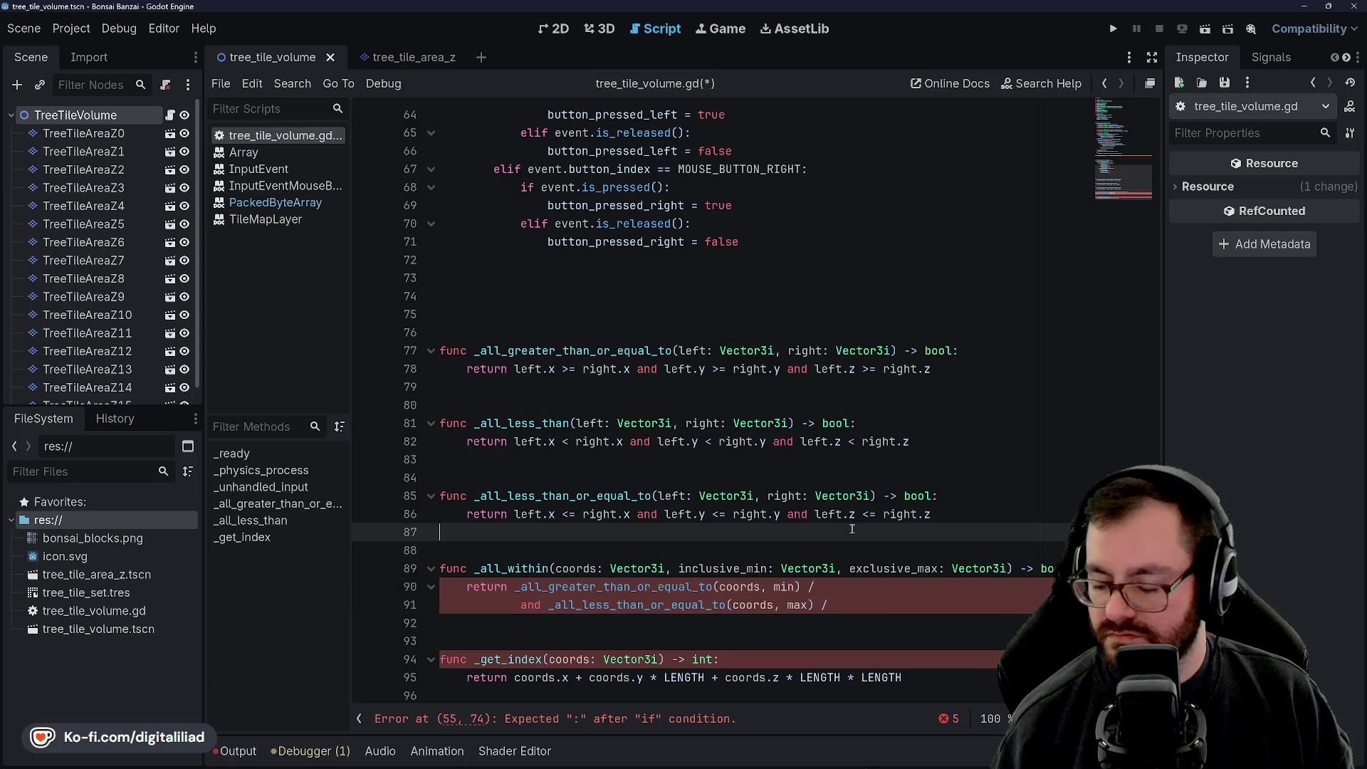
pyautogui.click(851, 588)
pyautogui.press('BackSpace')
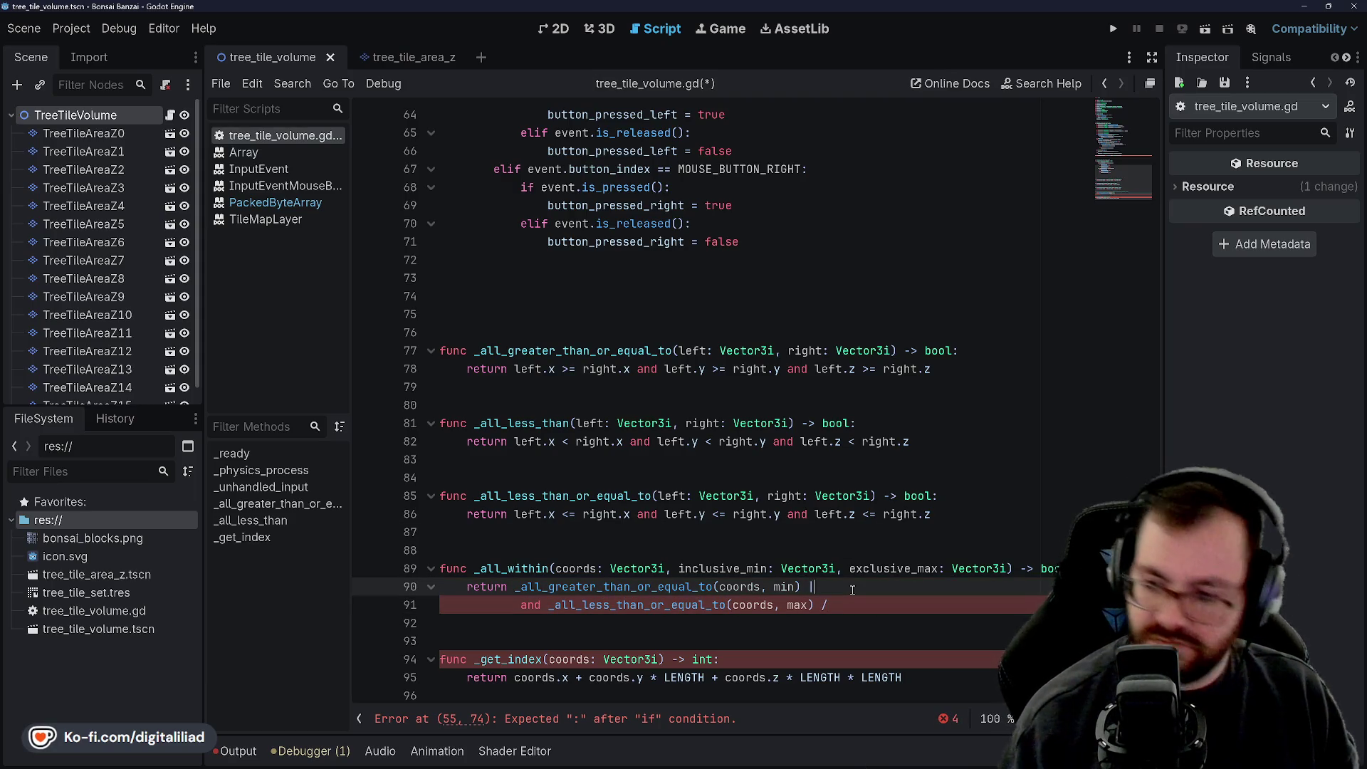
pyautogui.write('-')
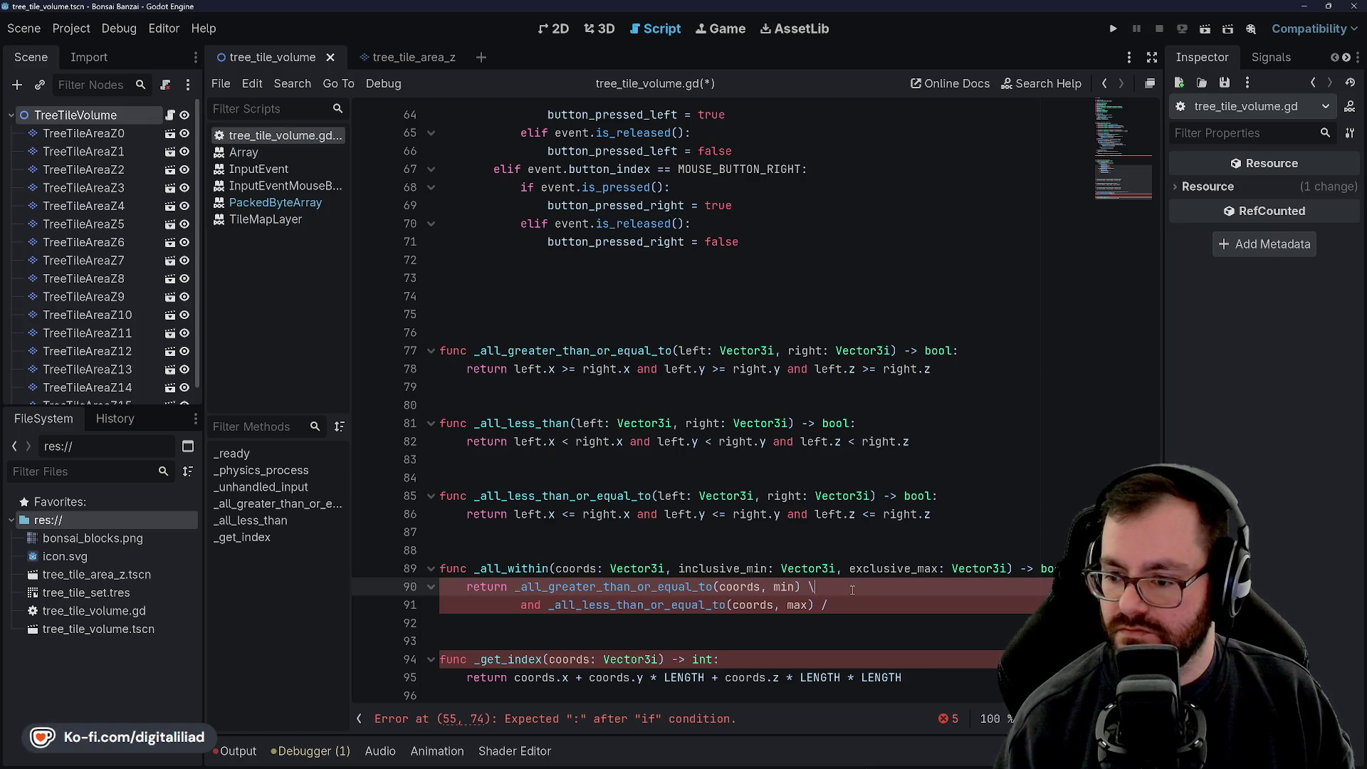
pyautogui.press('Down')
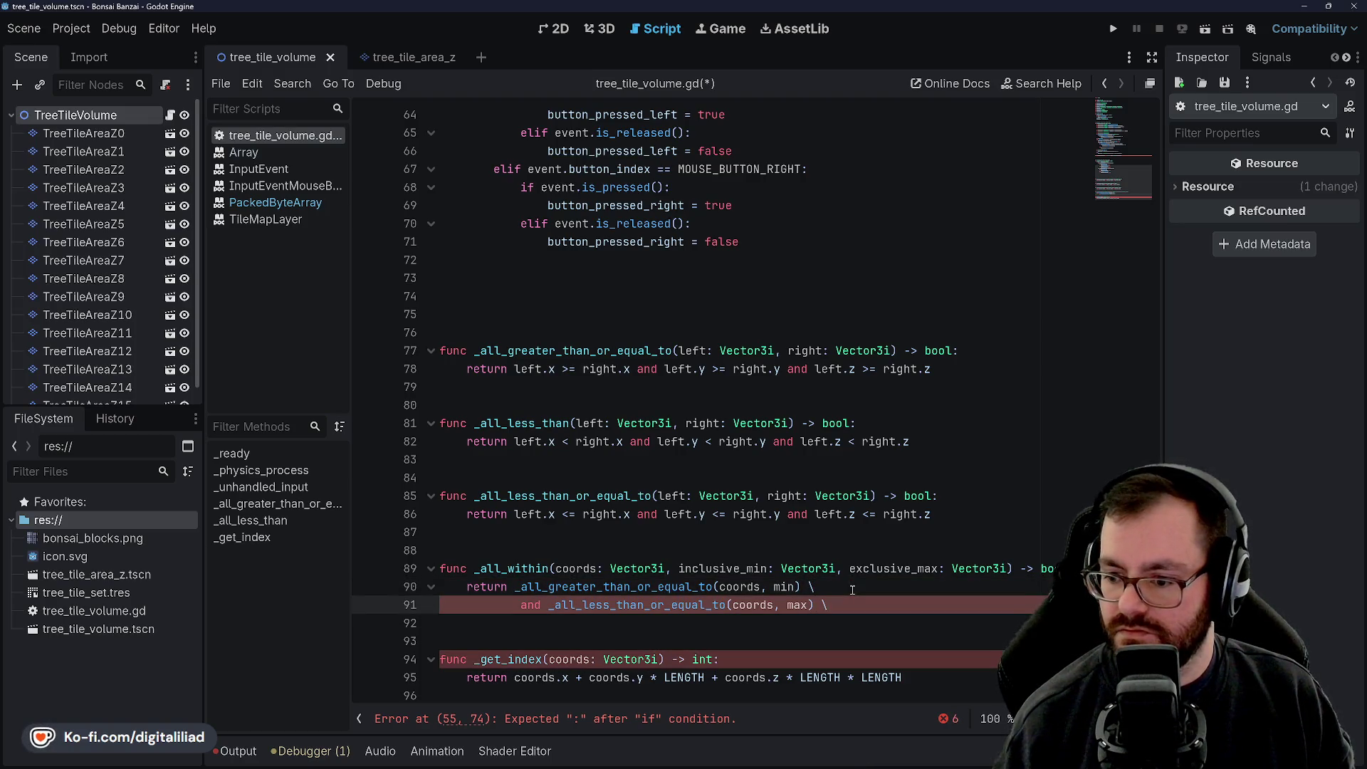
pyautogui.click(815, 501)
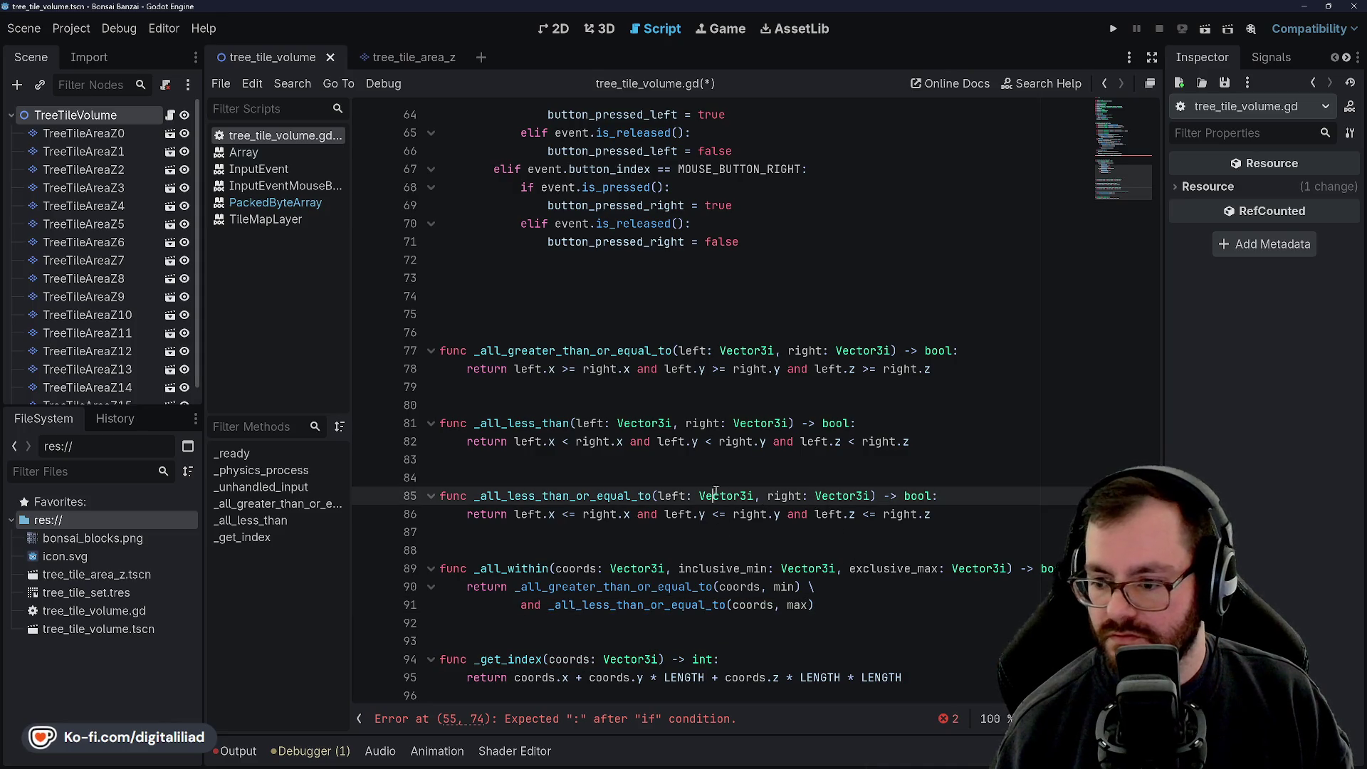
pyautogui.hotkey('shift', 'Up')
pyautogui.hotkey('ctrl', 's')
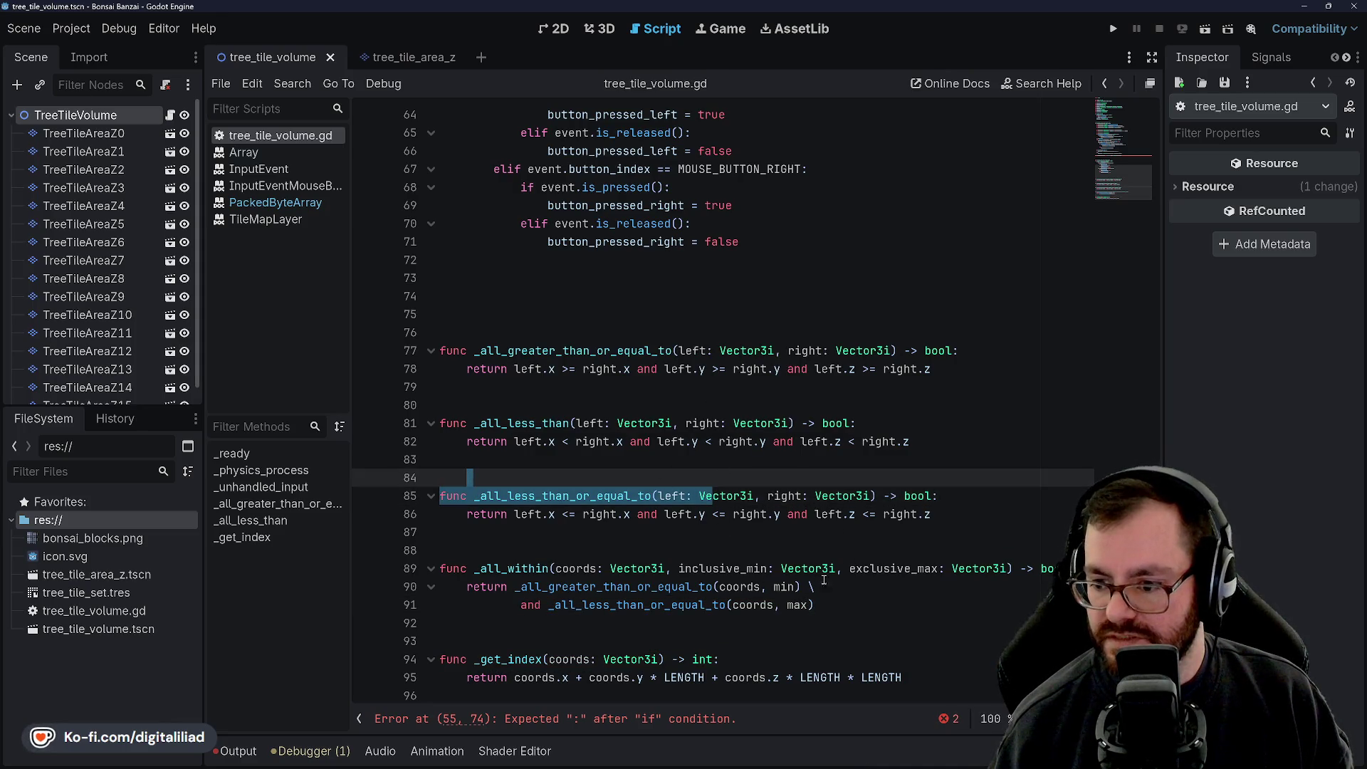
# Step: Review the continued return expression in _all_within
pyautogui.click(821, 582)
pyautogui.click(456, 550)
pyautogui.click(539, 588)
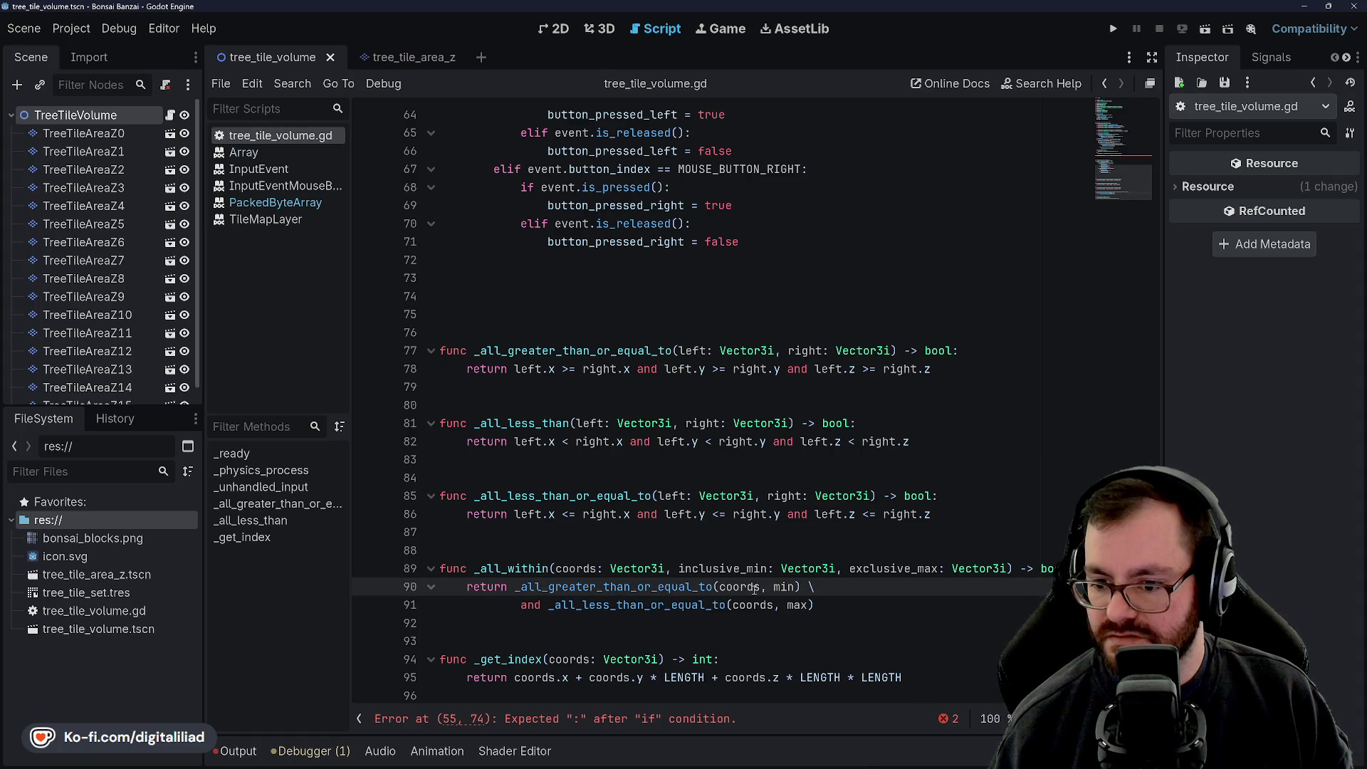
pyautogui.click(753, 520)
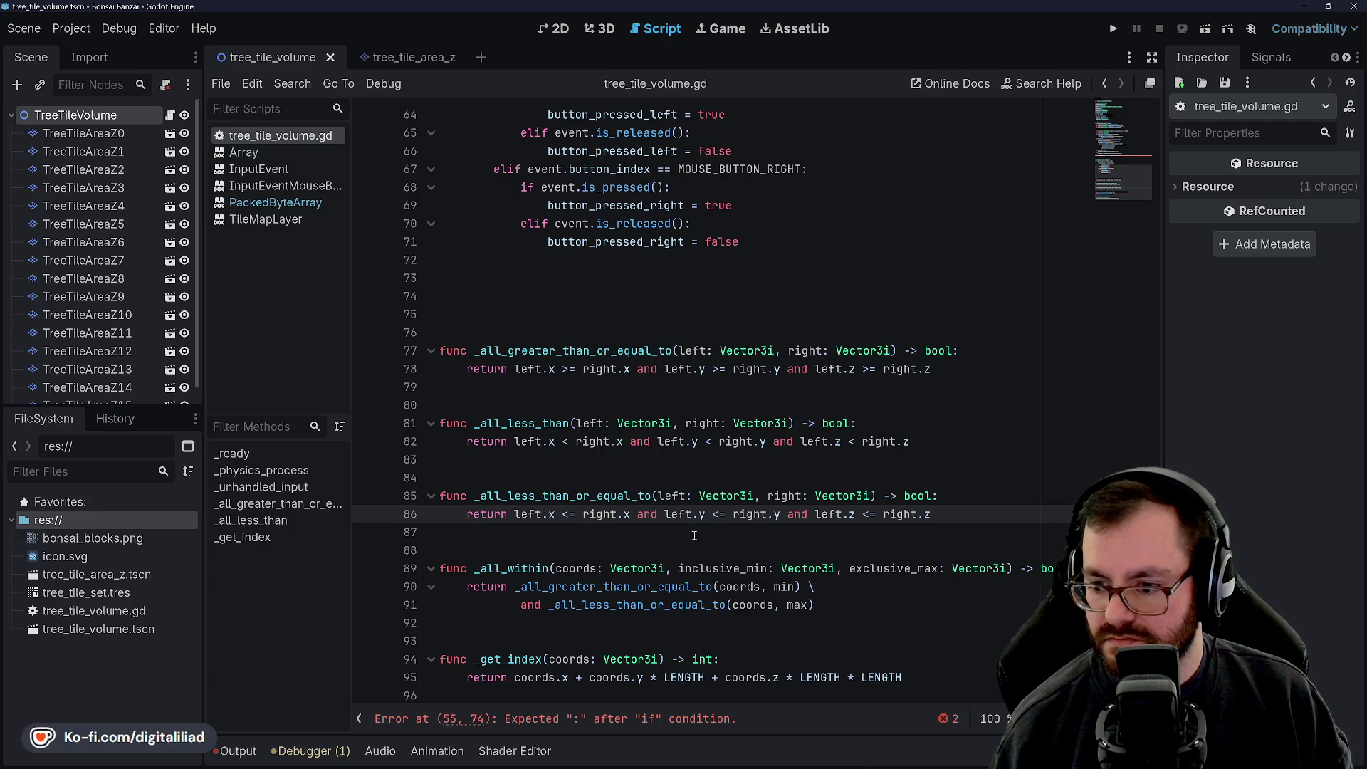
# Step: Shorten _all_within's parameters to inc_min and exc_max and save
pyautogui.moveTo(704, 566); pyautogui.dragTo(755, 566)
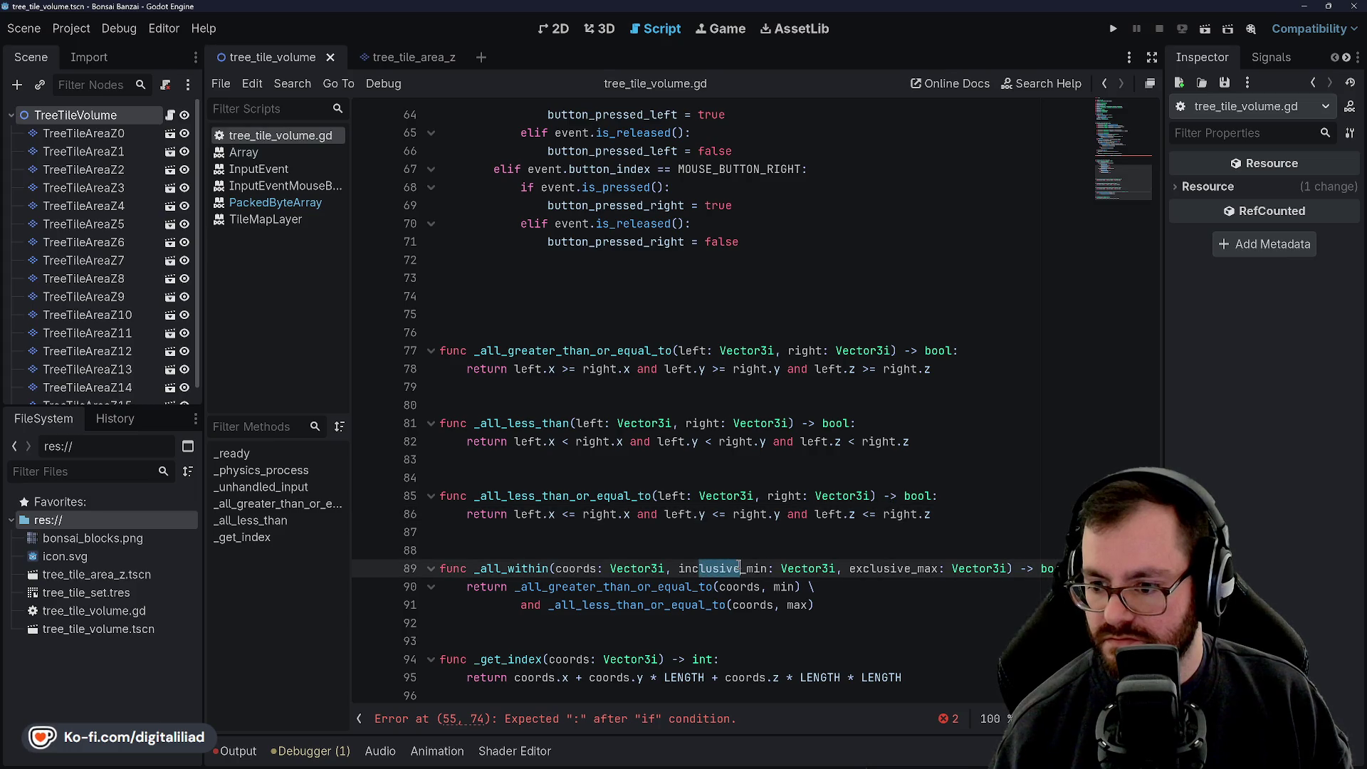
pyautogui.press('BackSpace')
pyautogui.press('Up')
pyautogui.press('Up')
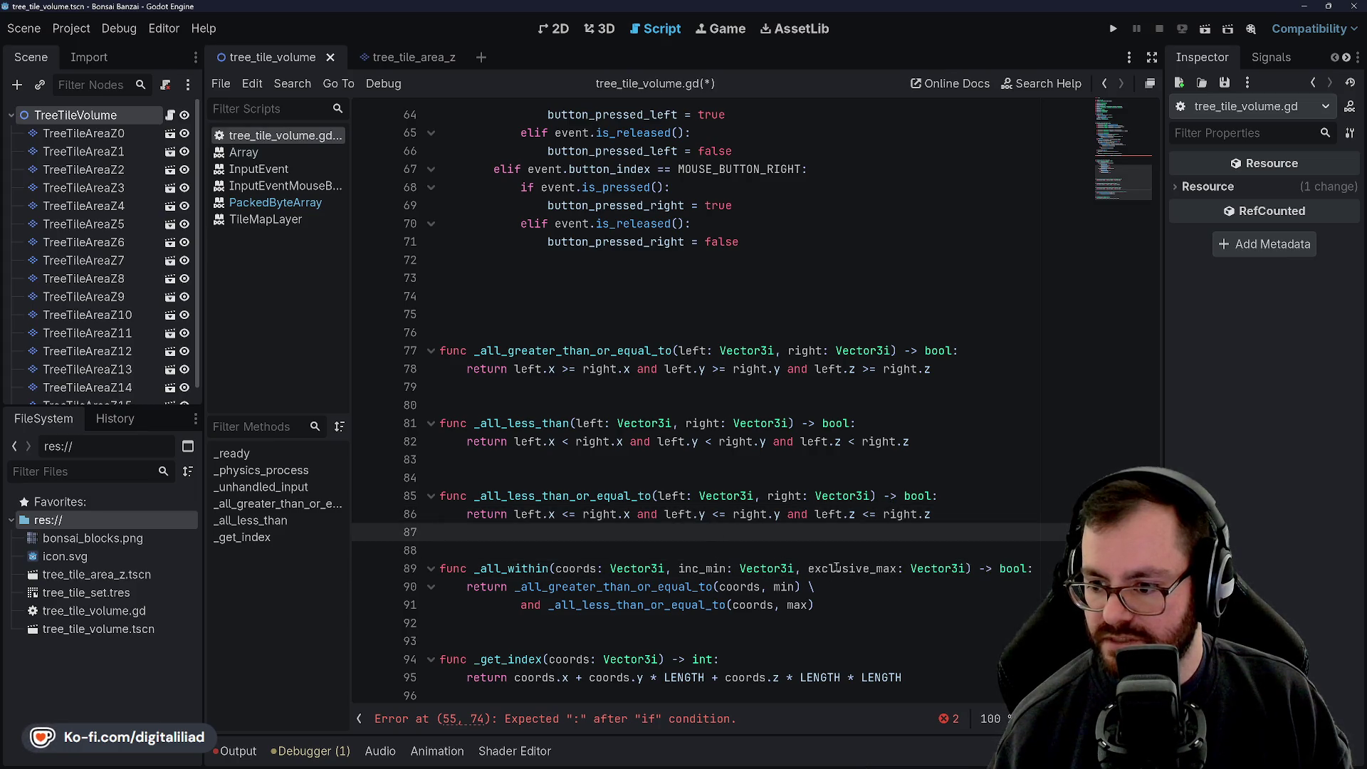
pyautogui.moveTo(828, 567); pyautogui.dragTo(870, 567)
pyautogui.press('BackSpace')
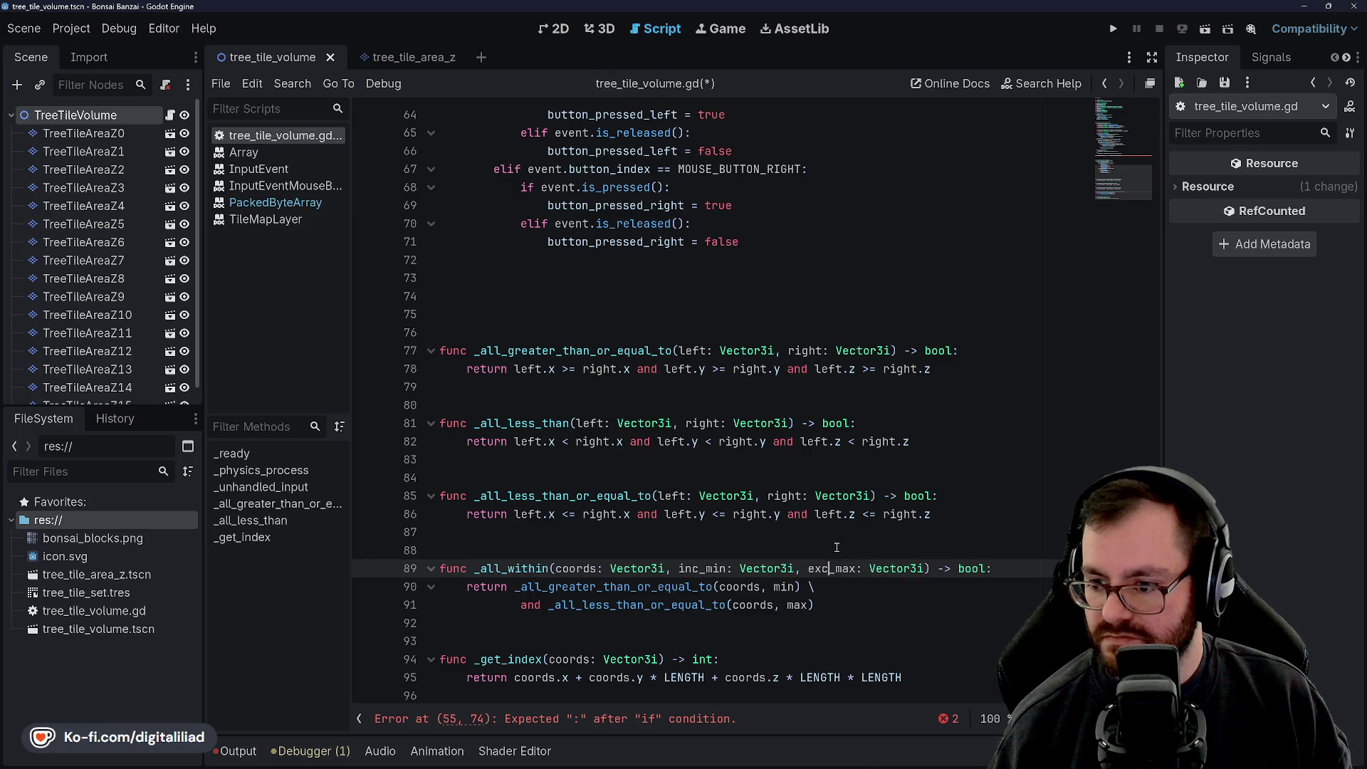
pyautogui.press('Up')
pyautogui.click(732, 503)
pyautogui.click(722, 563)
pyautogui.hotkey('ctrl', 's')
pyautogui.click(842, 601)
pyautogui.click(705, 568)
# Step: Call _all_less_than on line 91 and use inc_min and exc_max in the return condition
pyautogui.doubleClick(612, 586)
pyautogui.doubleClick(612, 604)
pyautogui.click(612, 586)
pyautogui.doubleClick(612, 605)
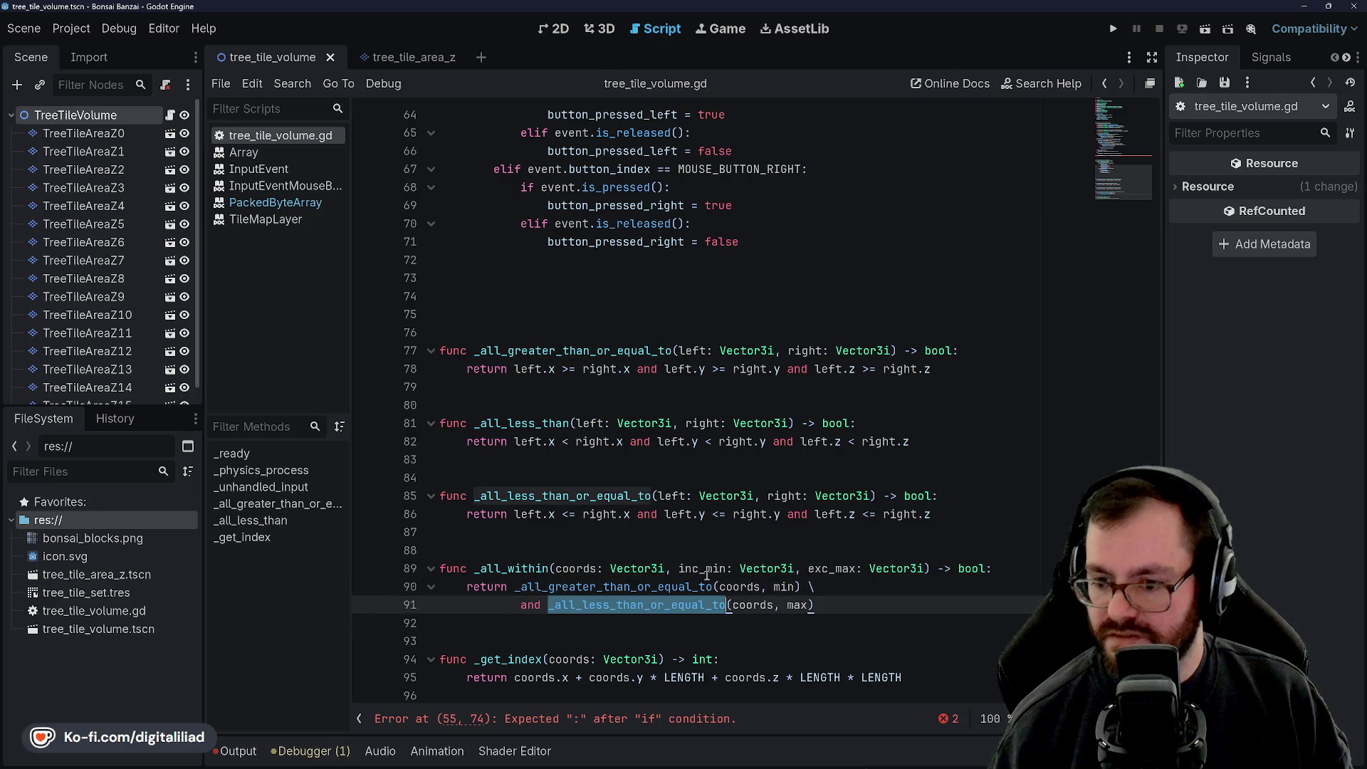
pyautogui.write('_all_less')
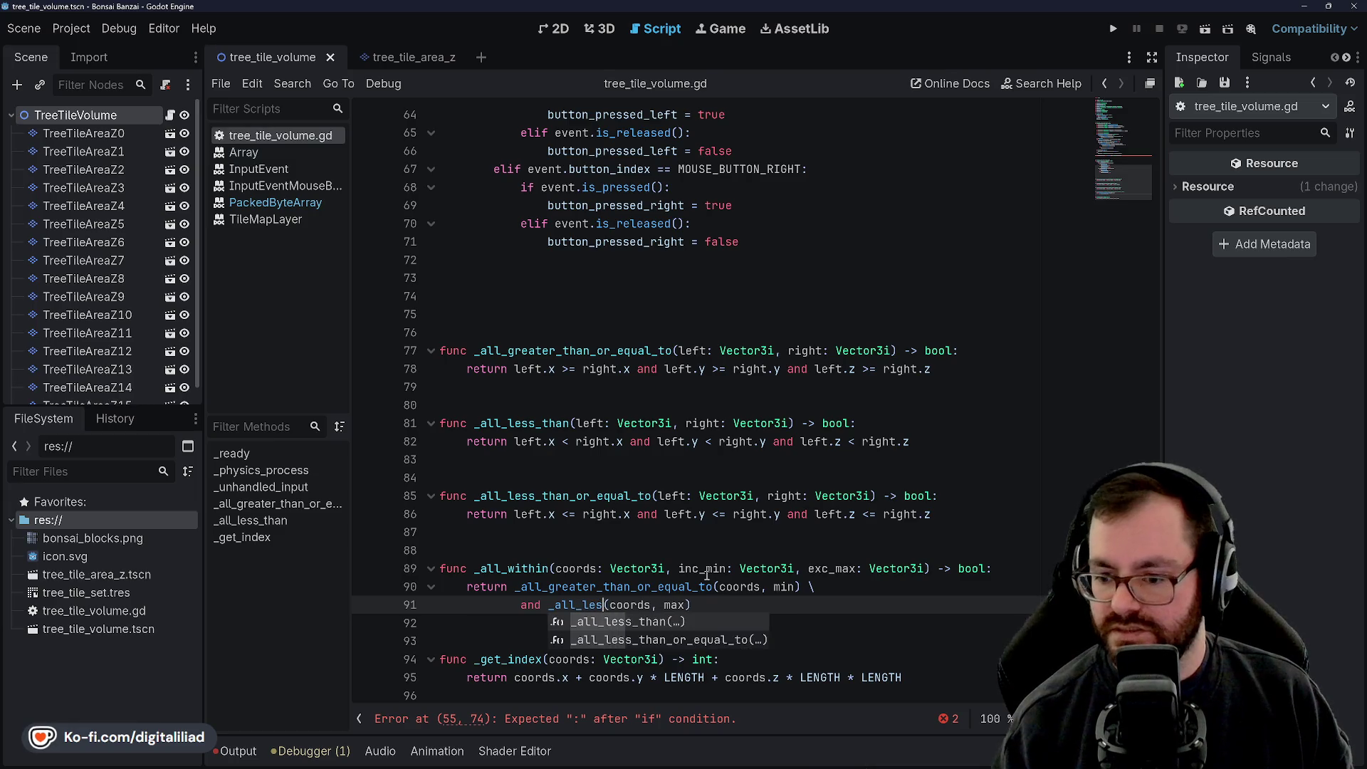
pyautogui.press('Return')
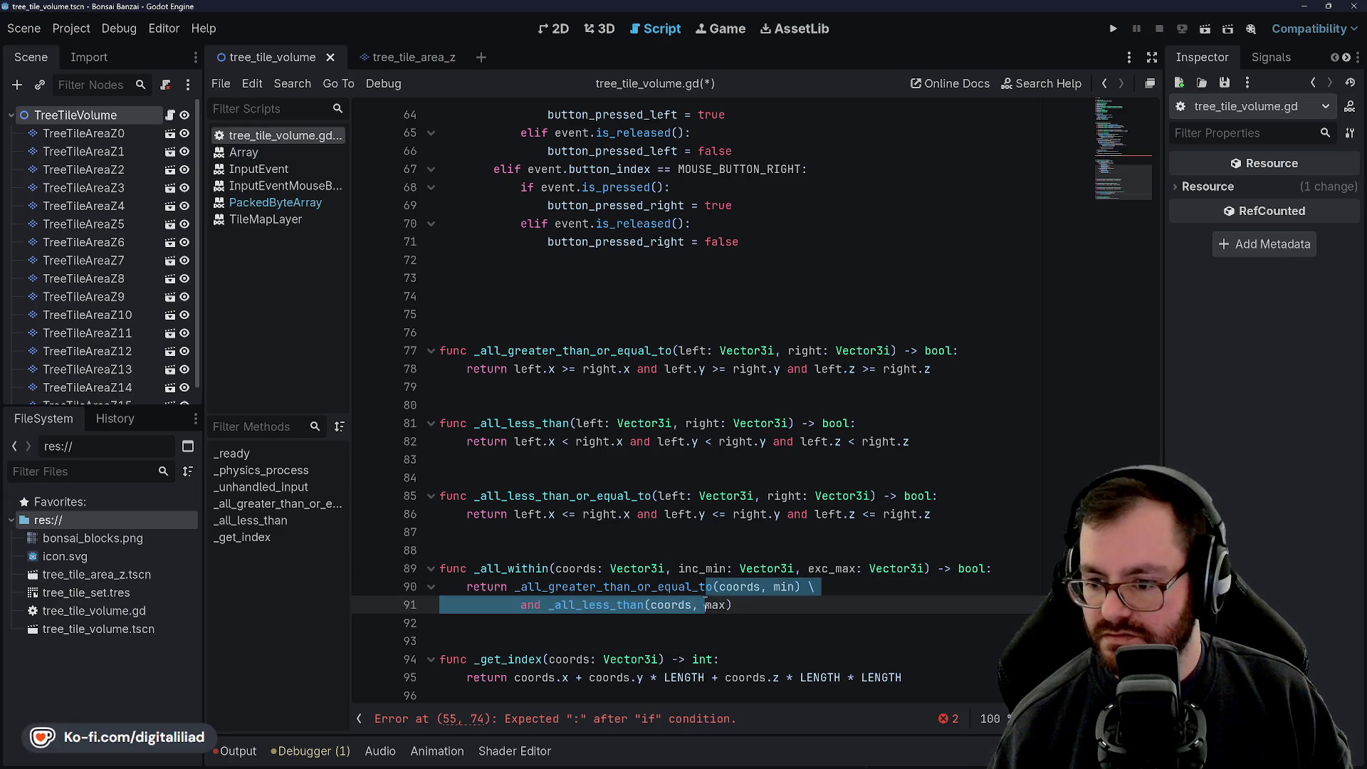
pyautogui.click(791, 568)
pyautogui.click(774, 586)
pyautogui.write('inc')
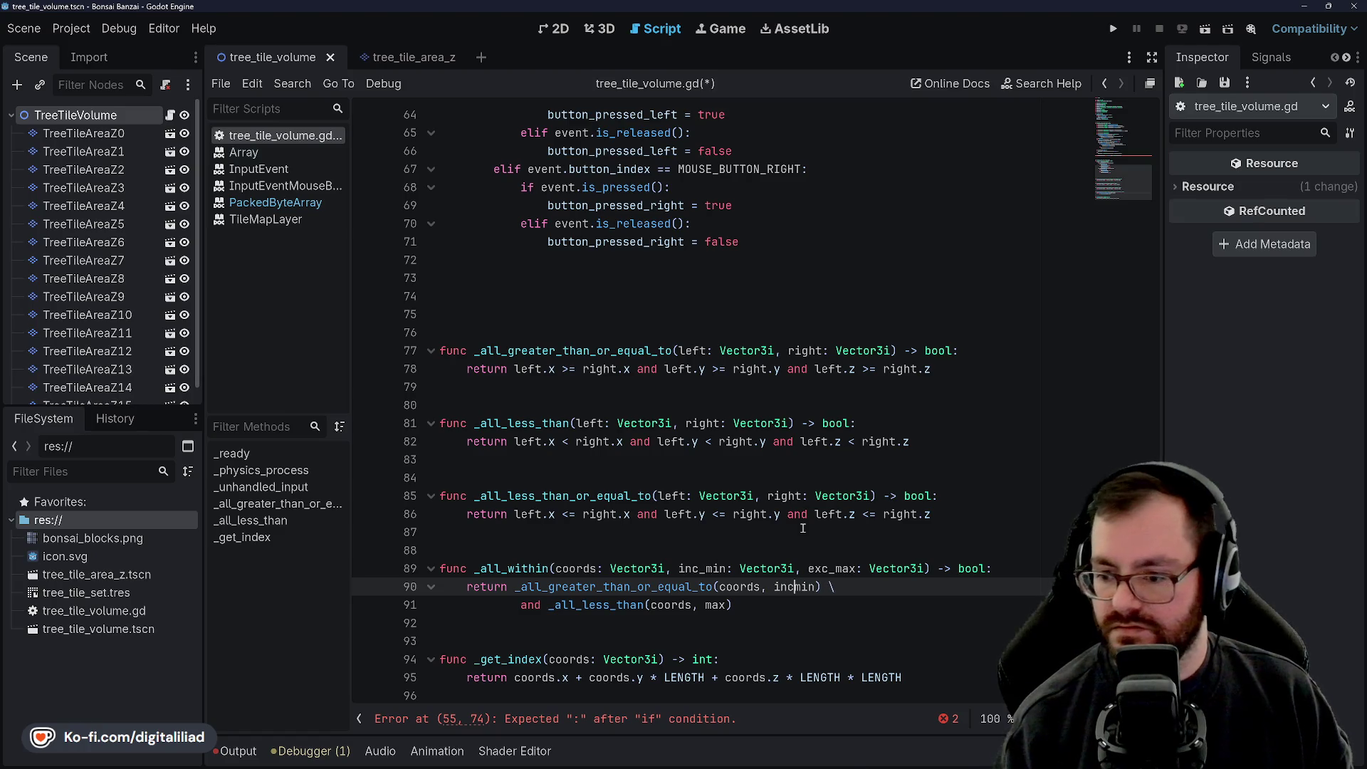
pyautogui.write('_')
pyautogui.click(707, 604)
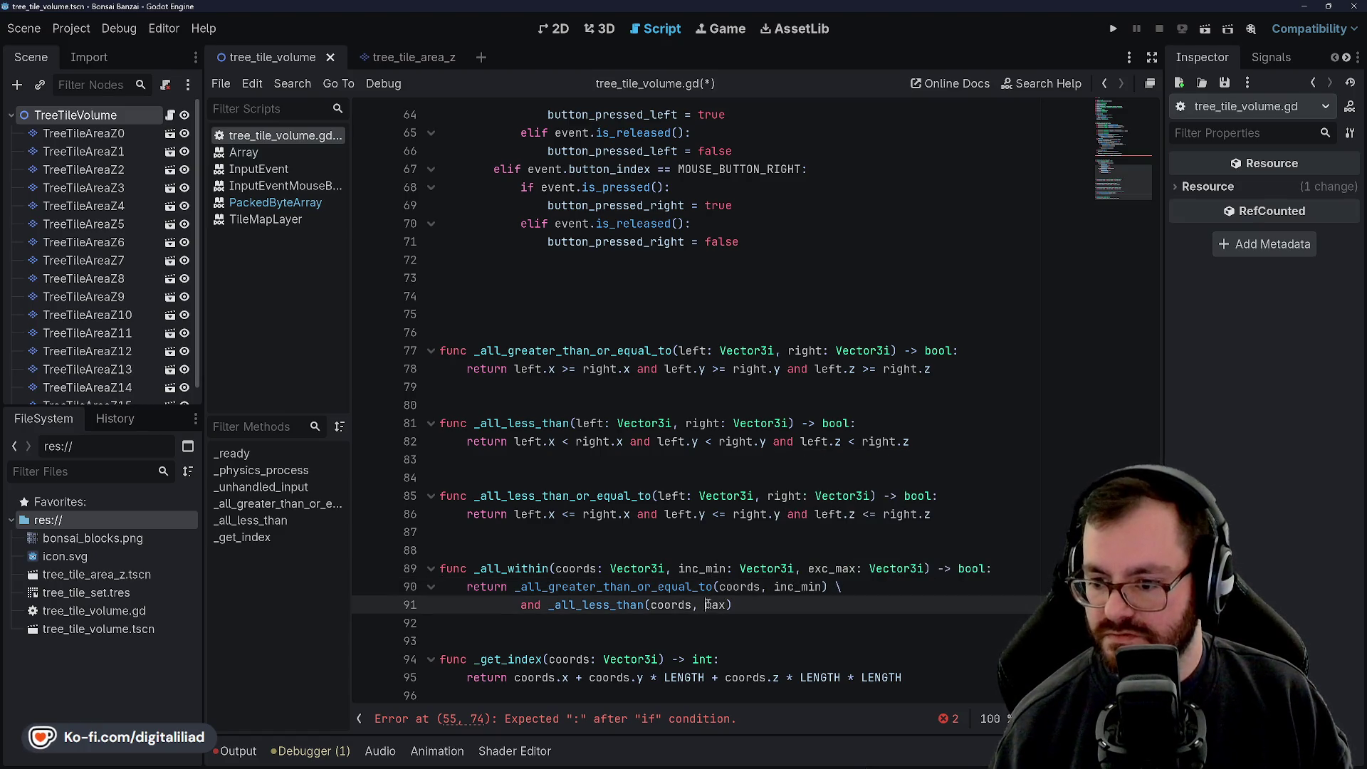
pyautogui.write('exc_')
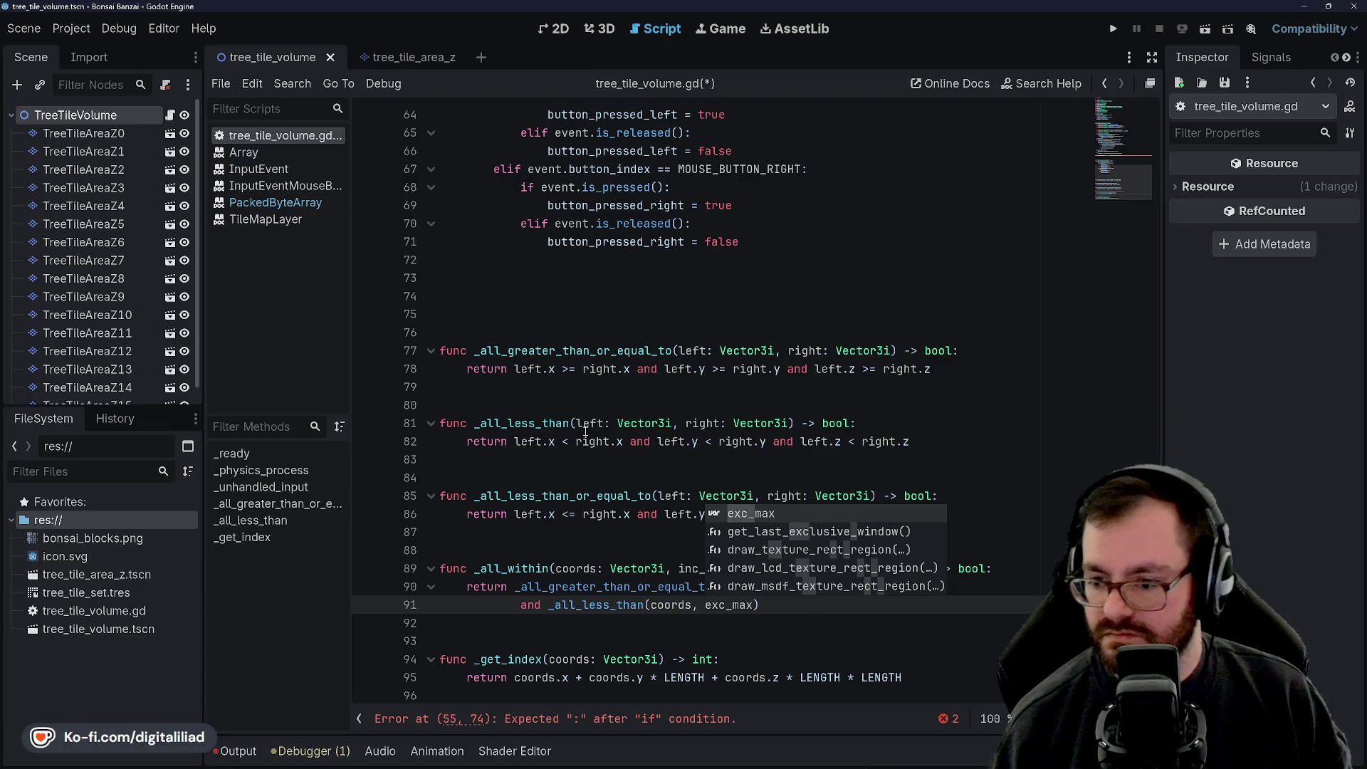
# Step: Join the return condition onto one line, save, and delete the extra blank lines after line 71
pyautogui.keyDown('ctrl'); pyautogui.click(547, 600); pyautogui.keyUp('ctrl')
pyautogui.click(520, 604)
pyautogui.press('BackSpace')
pyautogui.press('BackSpace')
pyautogui.press('BackSpace')
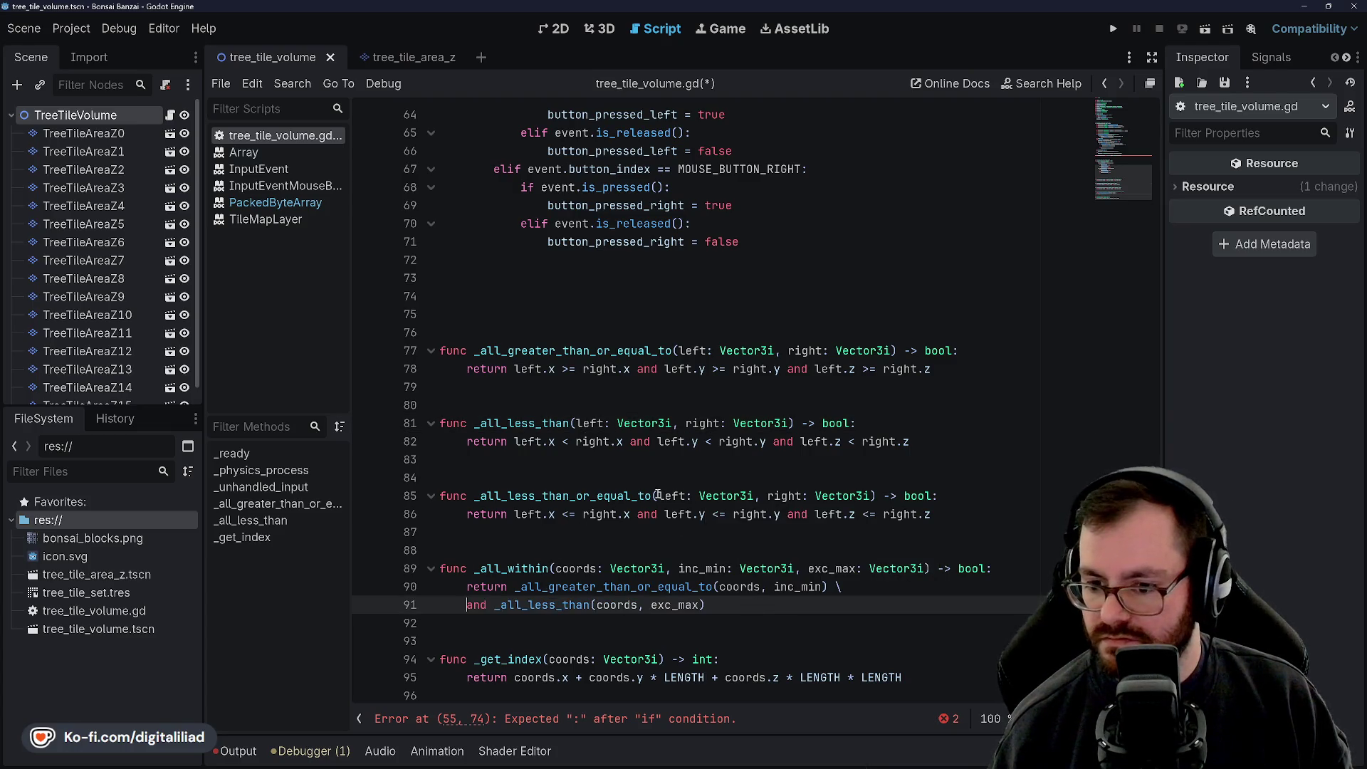
pyautogui.press('BackSpace')
pyautogui.press('BackSpace')
pyautogui.click(679, 459)
pyautogui.hotkey('ctrl', 's')
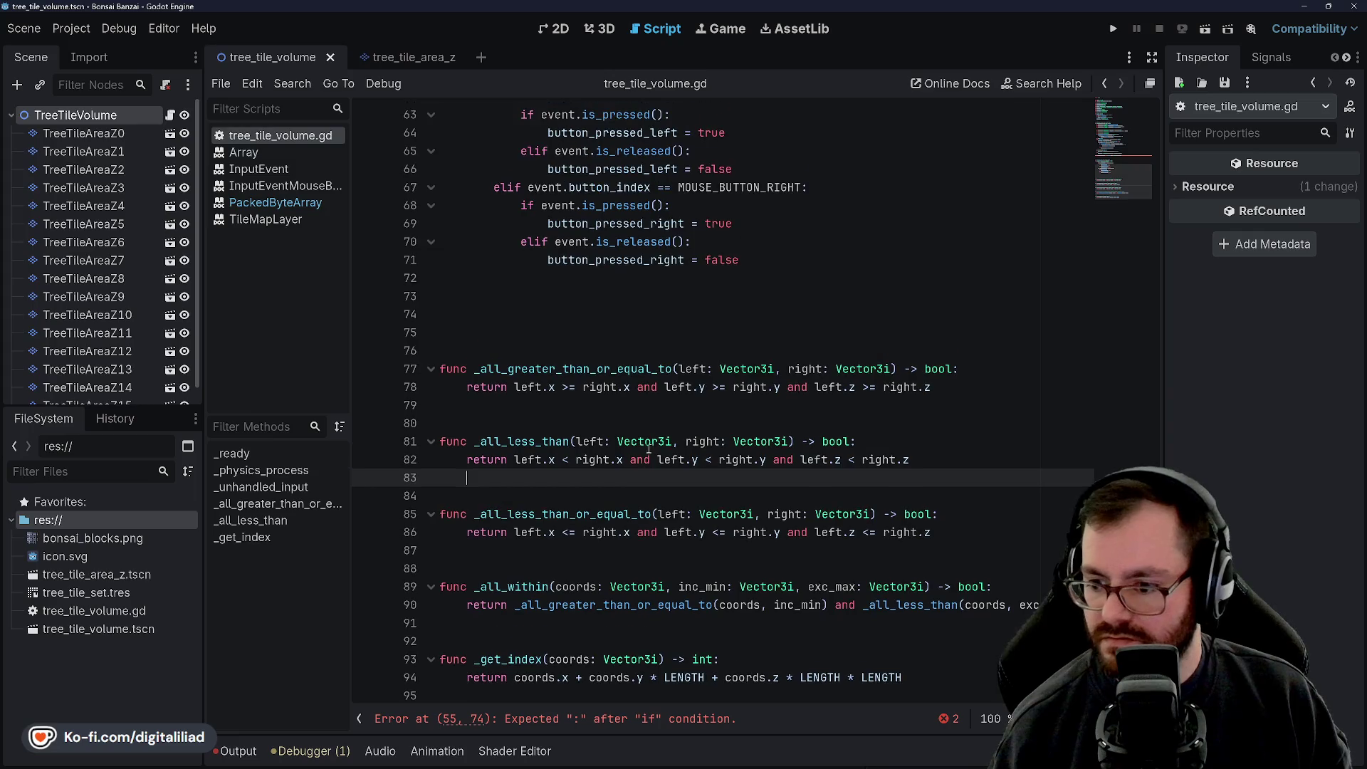
pyautogui.press('Down')
pyautogui.press('Down')
pyautogui.press('Down')
pyautogui.press('Up')
pyautogui.press('Up')
pyautogui.press('Up')
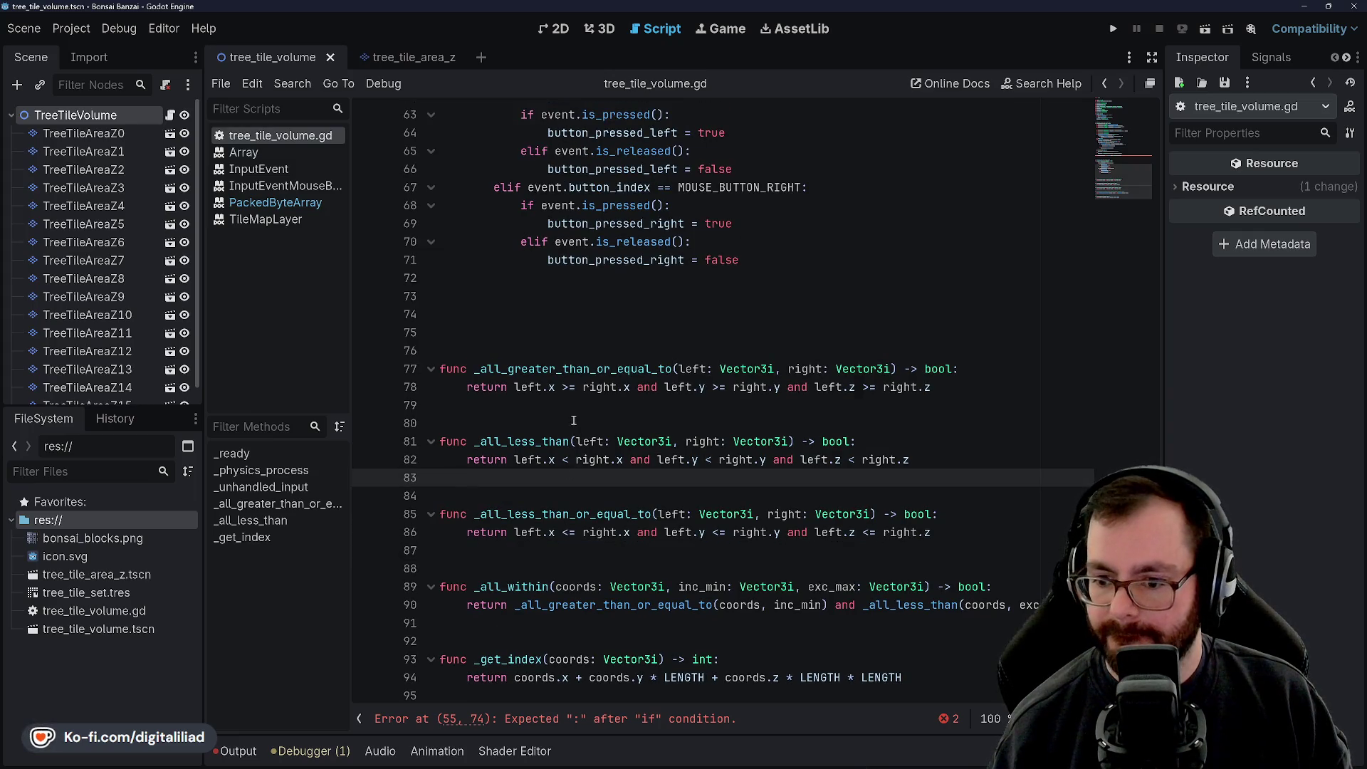
pyautogui.click(549, 332)
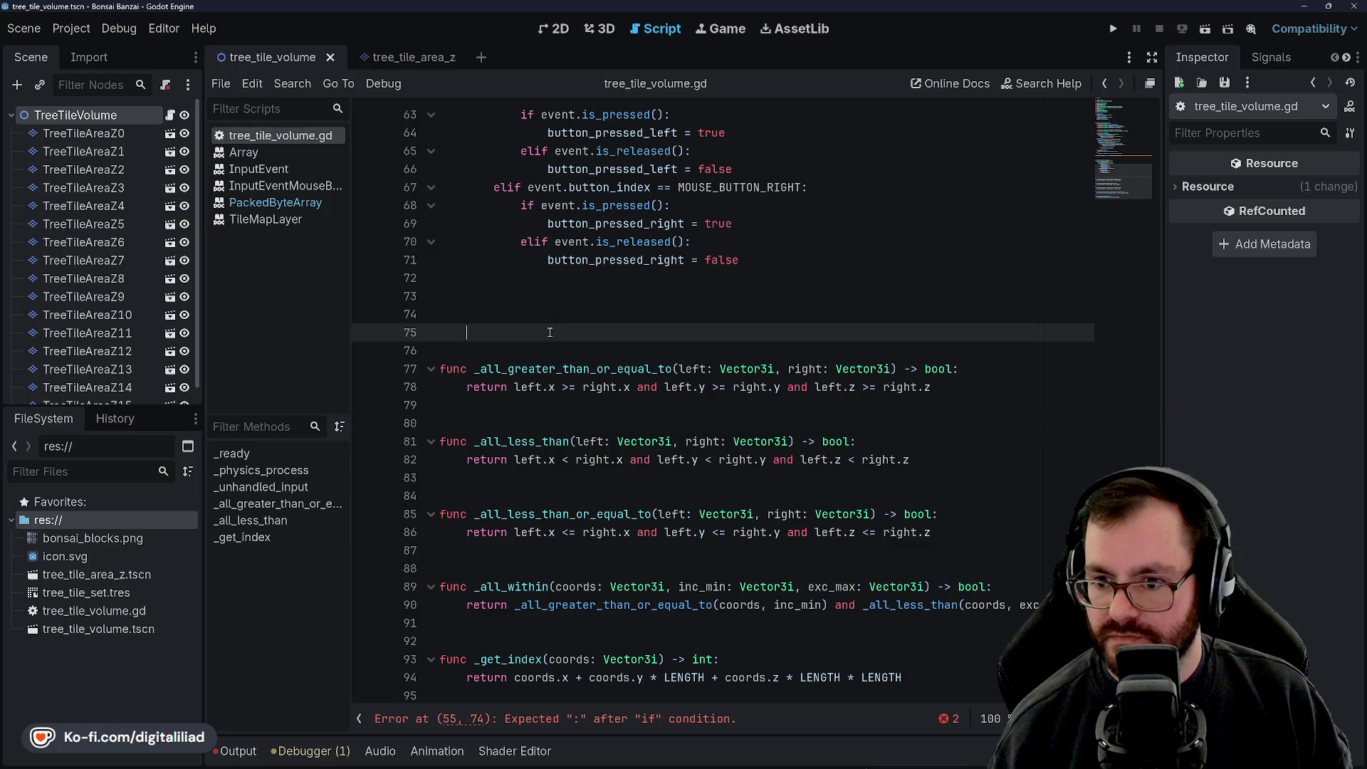
pyautogui.press('BackSpace')
pyautogui.press('BackSpace')
pyautogui.press('BackSpace')
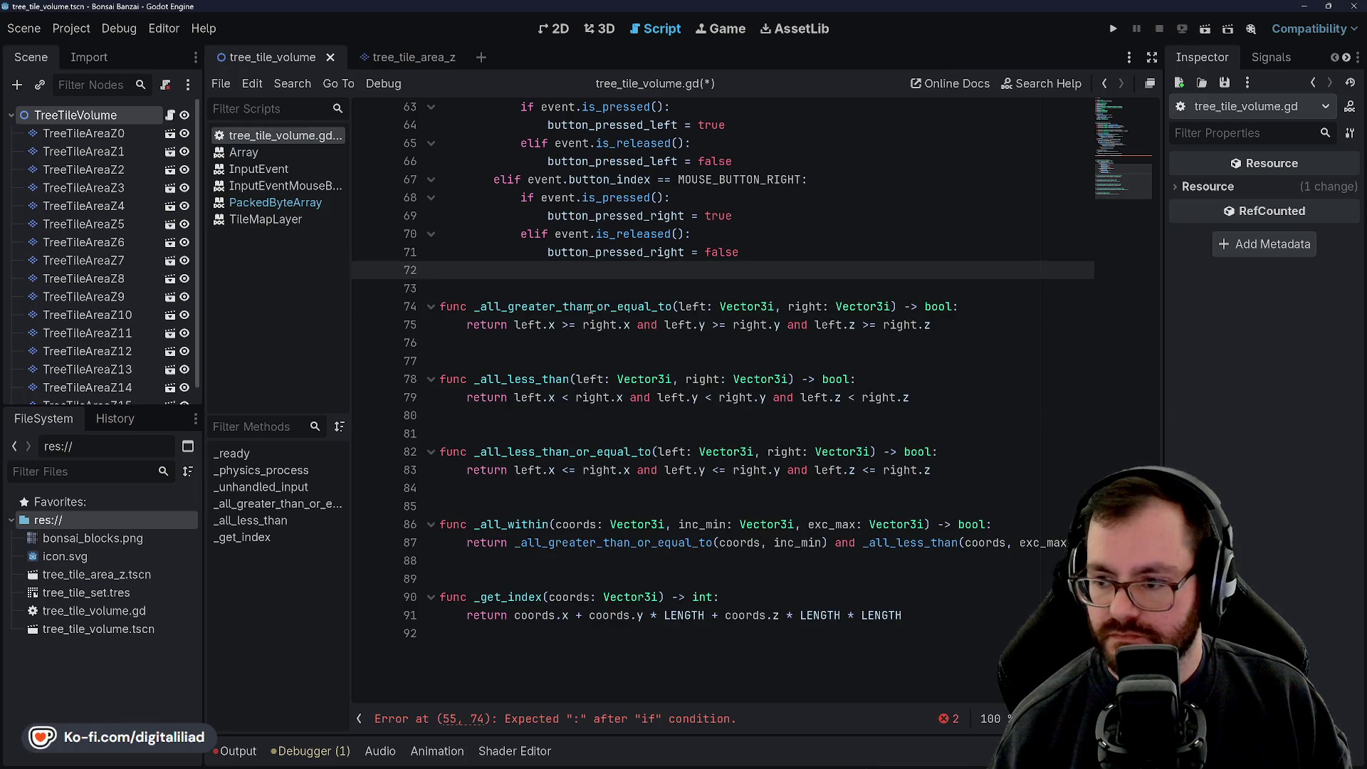
# Step: Inspect SIZE_V on line 4 and the input-handling code down to line 43
pyautogui.scroll(7, 593, 311)
pyautogui.scroll(13, 593, 311)
pyautogui.doubleClick(500, 169)
pyautogui.scroll(-9, 641, 321)
pyautogui.click(666, 241)
pyautogui.click(661, 386)
pyautogui.press('Up')
pyautogui.press('Up')
pyautogui.press('Up')
pyautogui.scroll(-1, 652, 389)
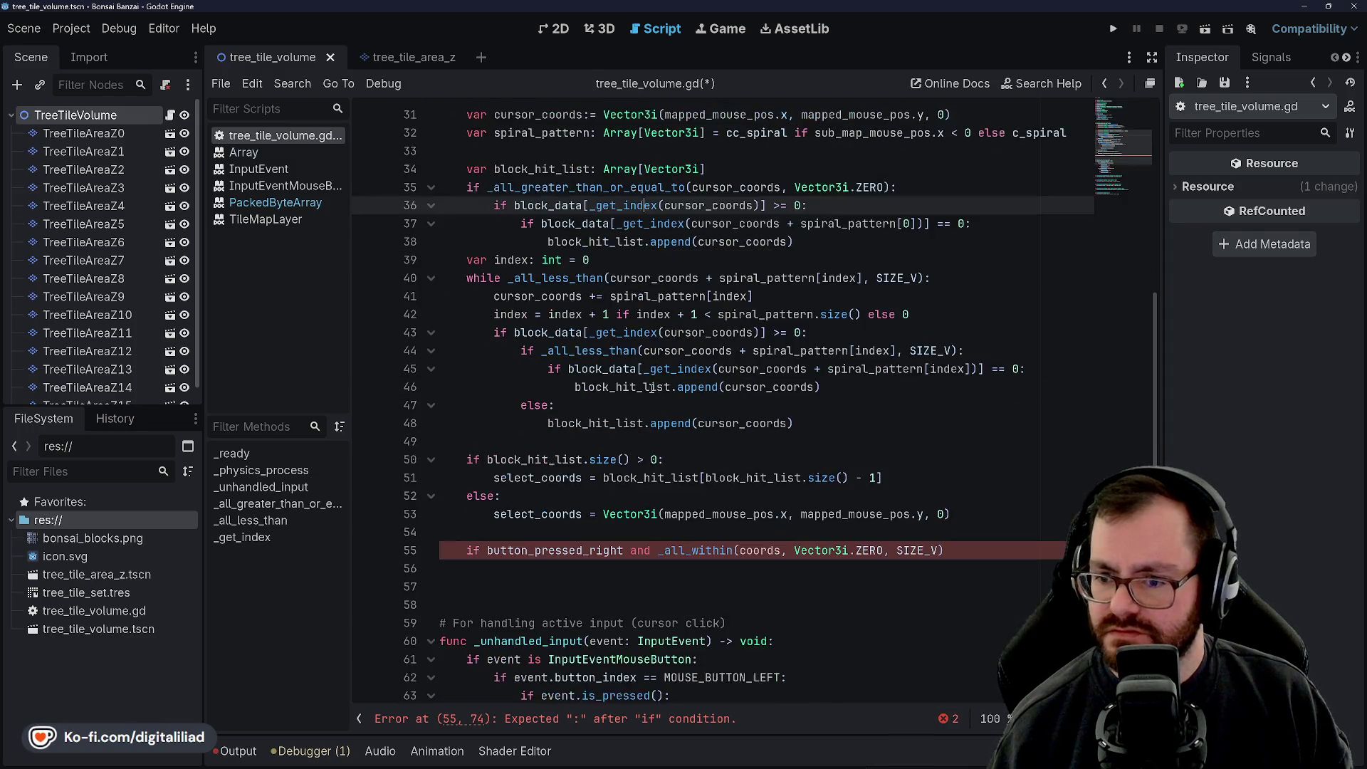
pyautogui.click(668, 333)
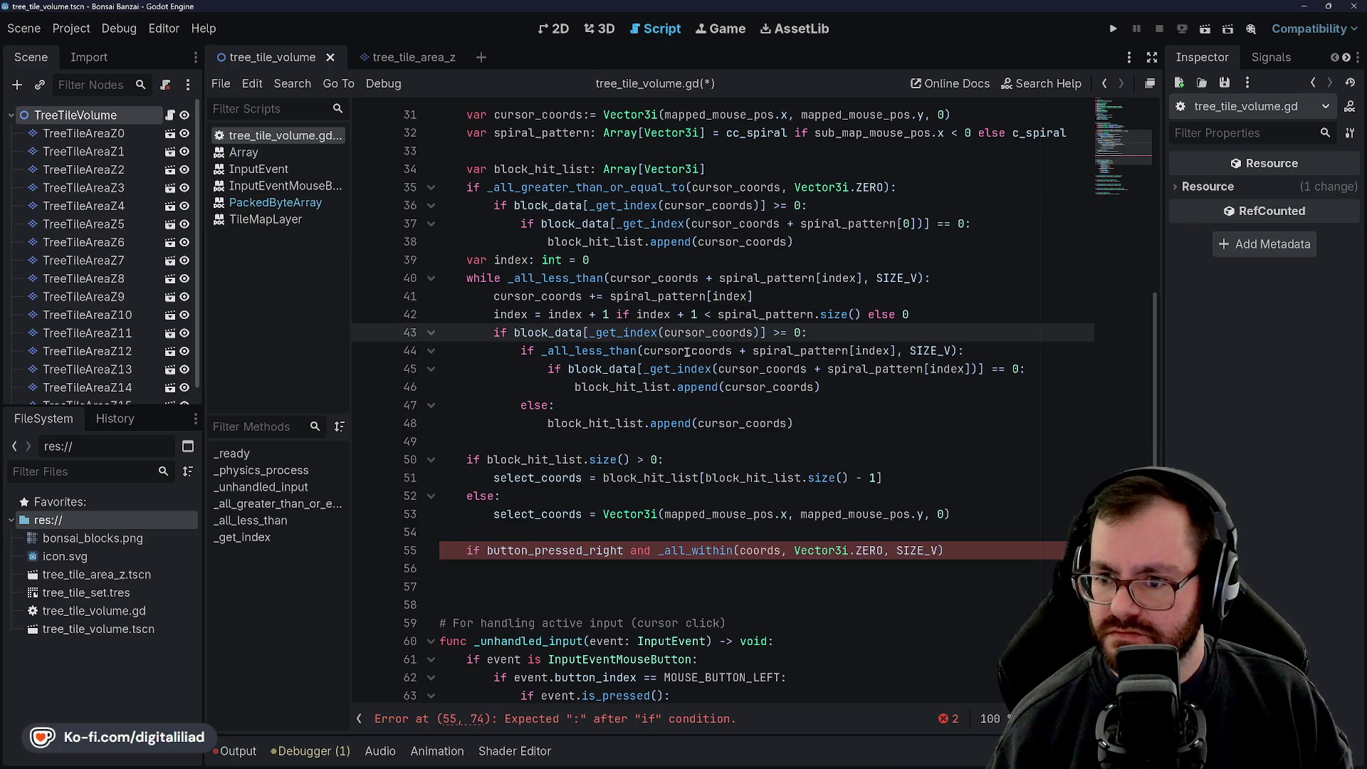
pyautogui.scroll(-3, 704, 396)
# Step: End the line 55 if condition with a colon and save the script
pyautogui.click(871, 350)
pyautogui.click(871, 368)
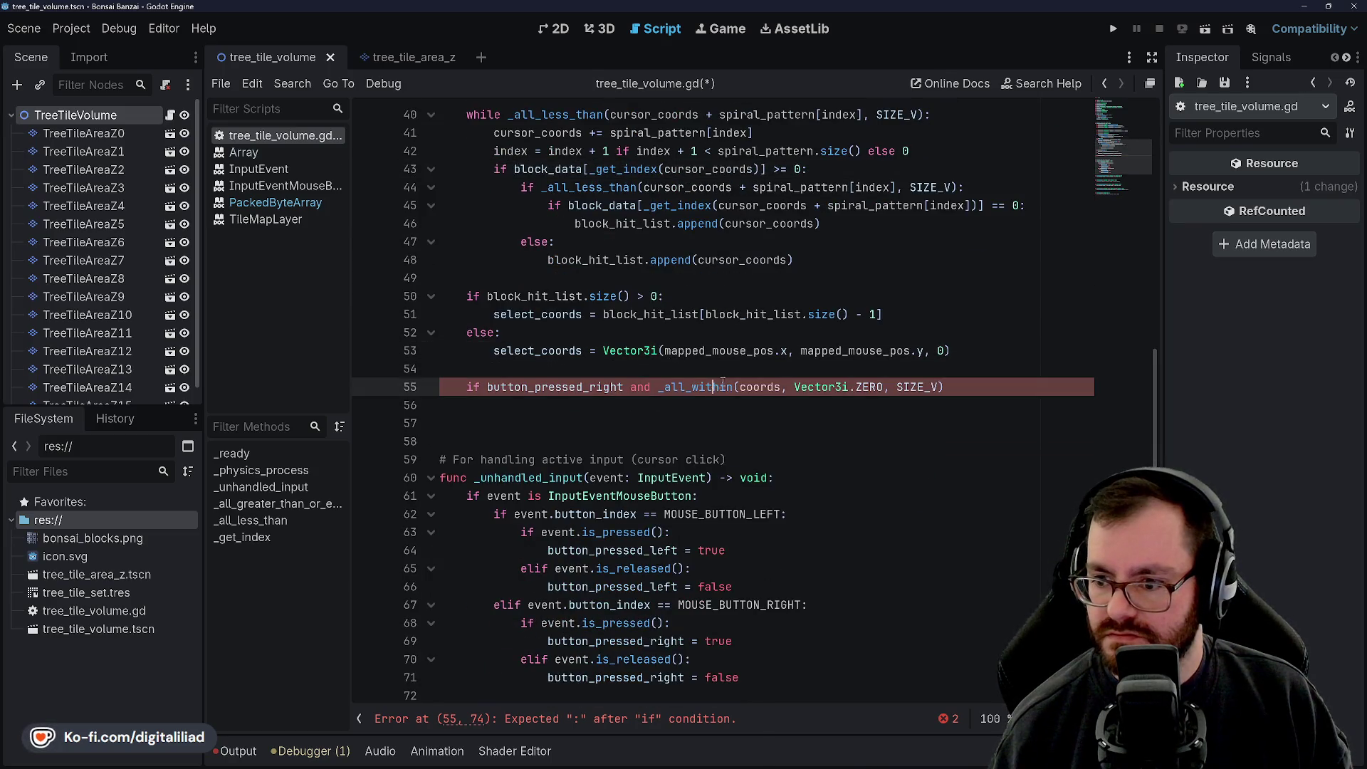
pyautogui.click(901, 387)
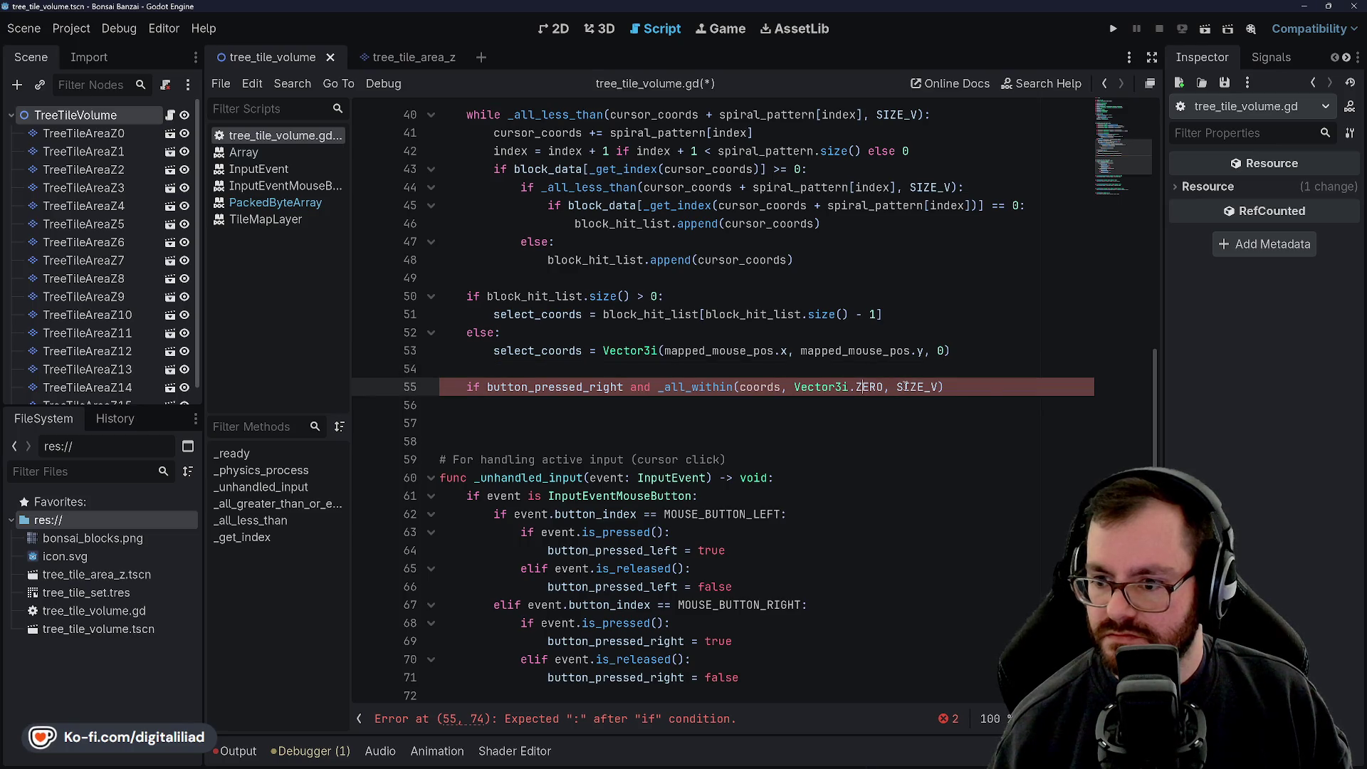
pyautogui.press('End')
pyautogui.write(':')
pyautogui.hotkey('ctrl', 's')
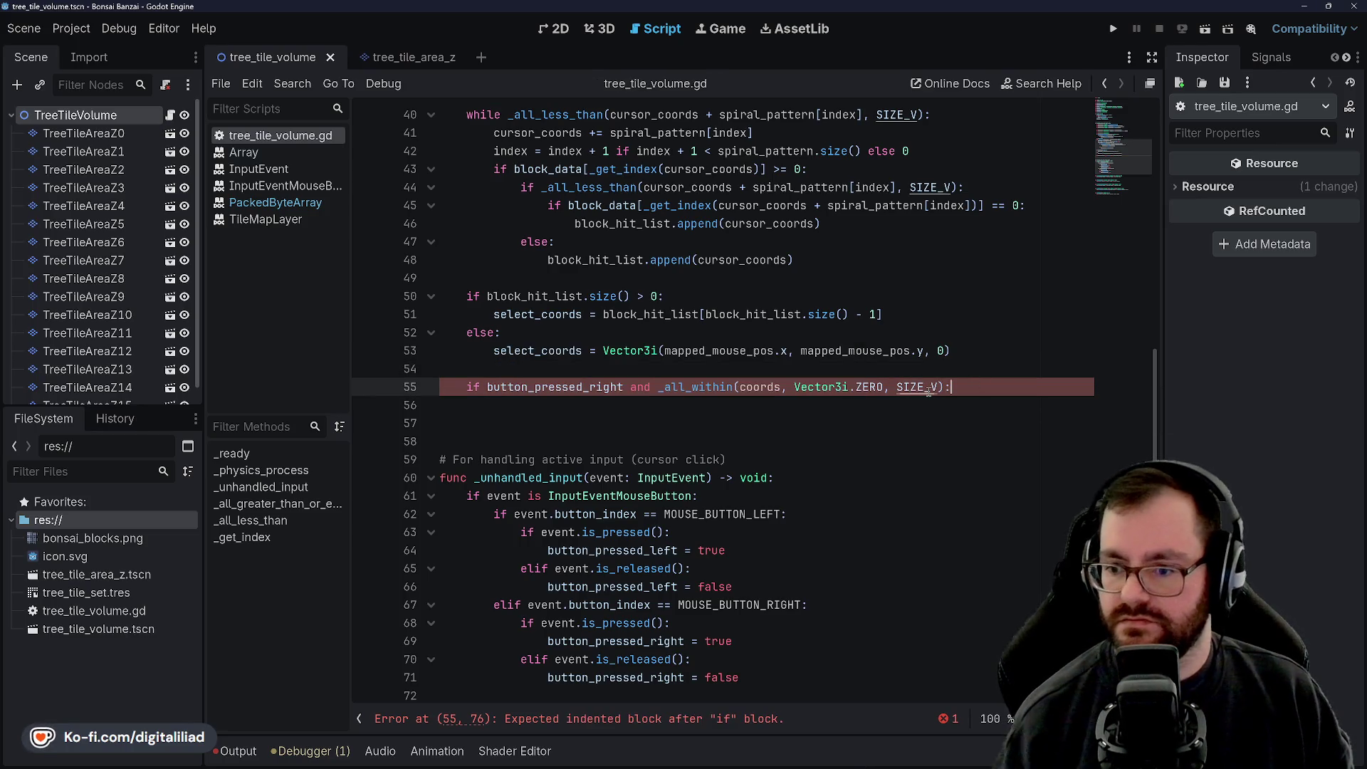
# Step: Replace coords in the line 55 condition with select_coords from line 53
pyautogui.click(643, 313)
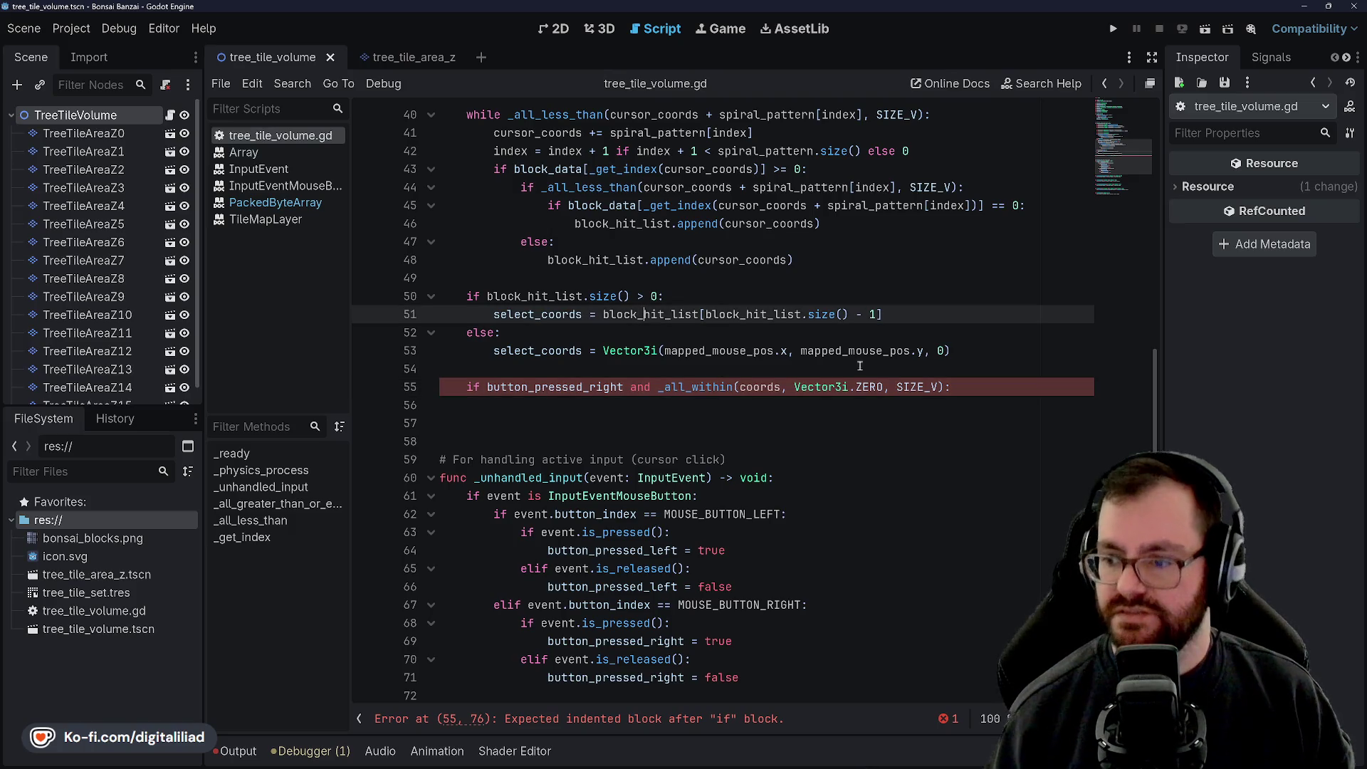
pyautogui.click(819, 405)
pyautogui.scroll(-4, 620, 328)
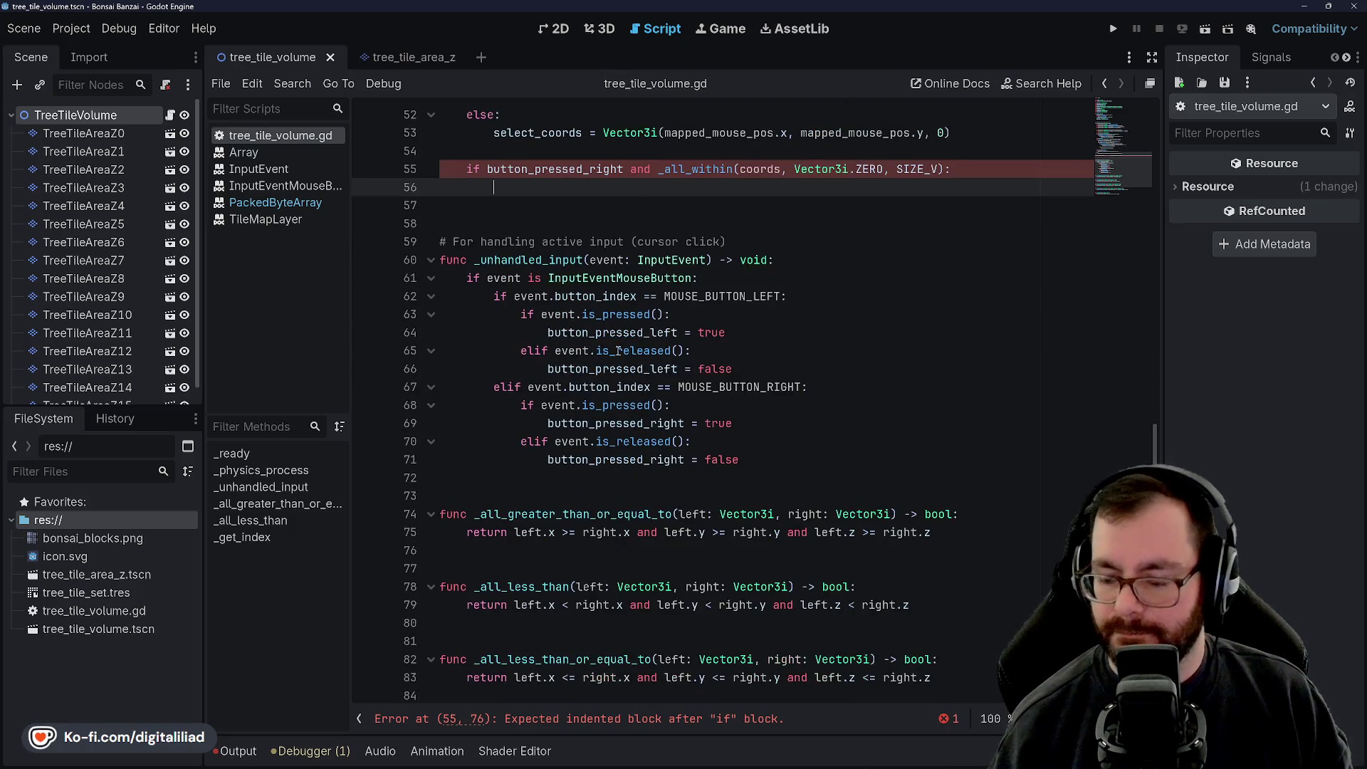
pyautogui.scroll(3, 620, 328)
pyautogui.scroll(1, 649, 356)
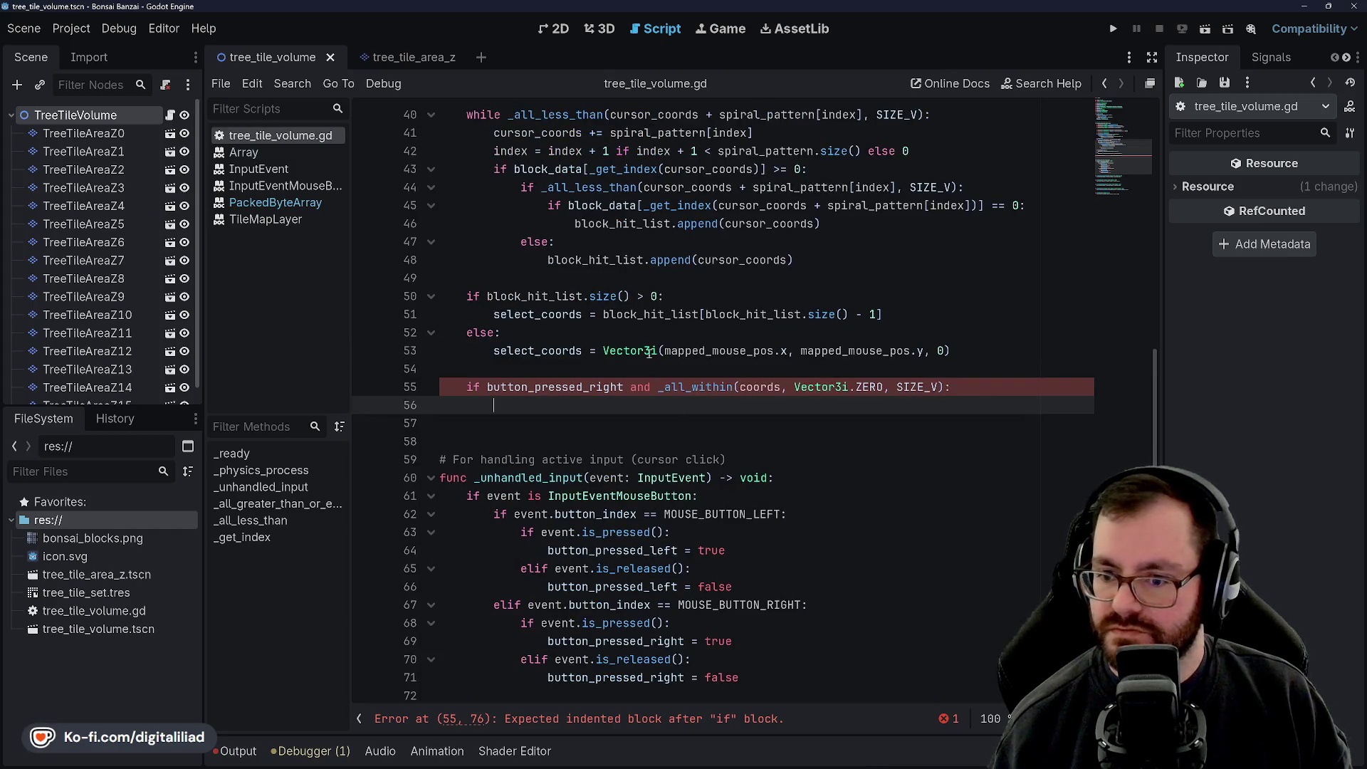
pyautogui.doubleClick(566, 351)
pyautogui.hotkey('ctrl', 'c')
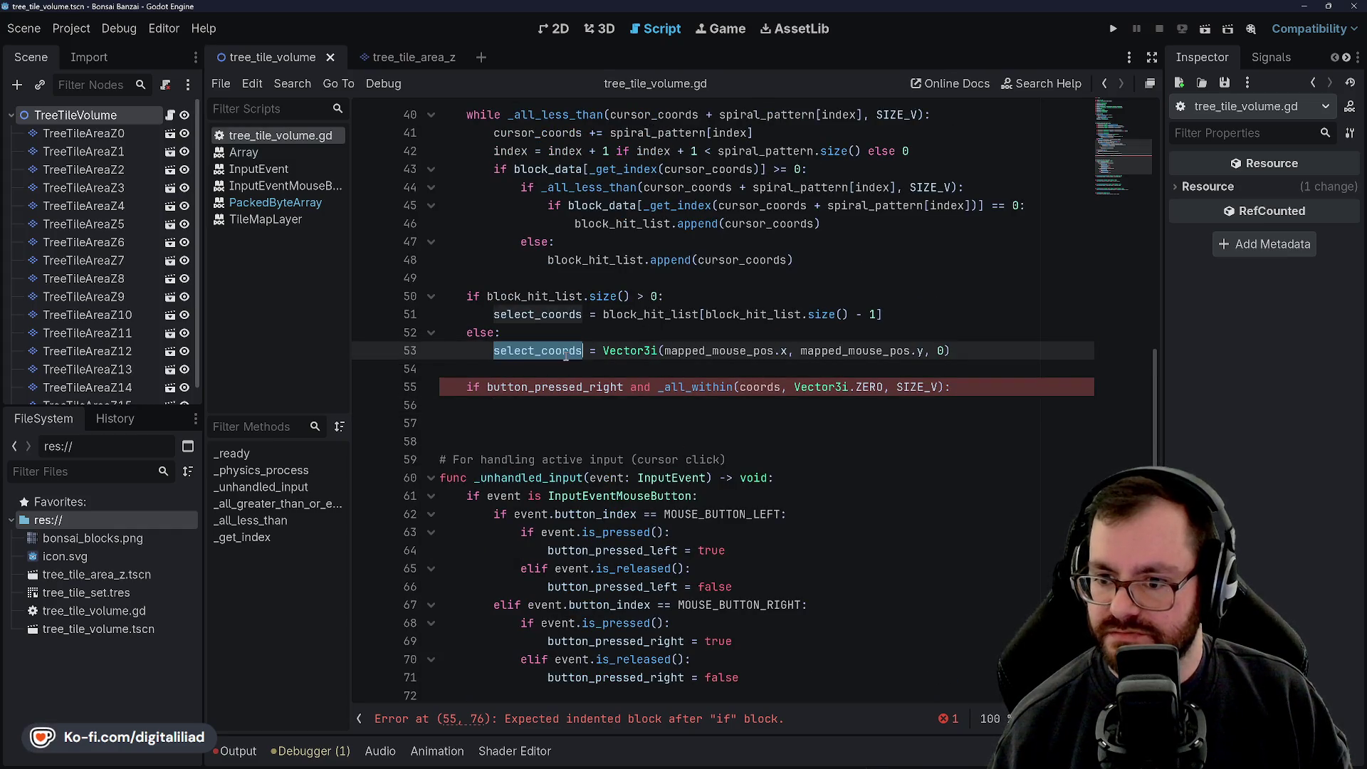
pyautogui.doubleClick(760, 387)
pyautogui.hotkey('ctrl', 'v')
pyautogui.click(670, 297)
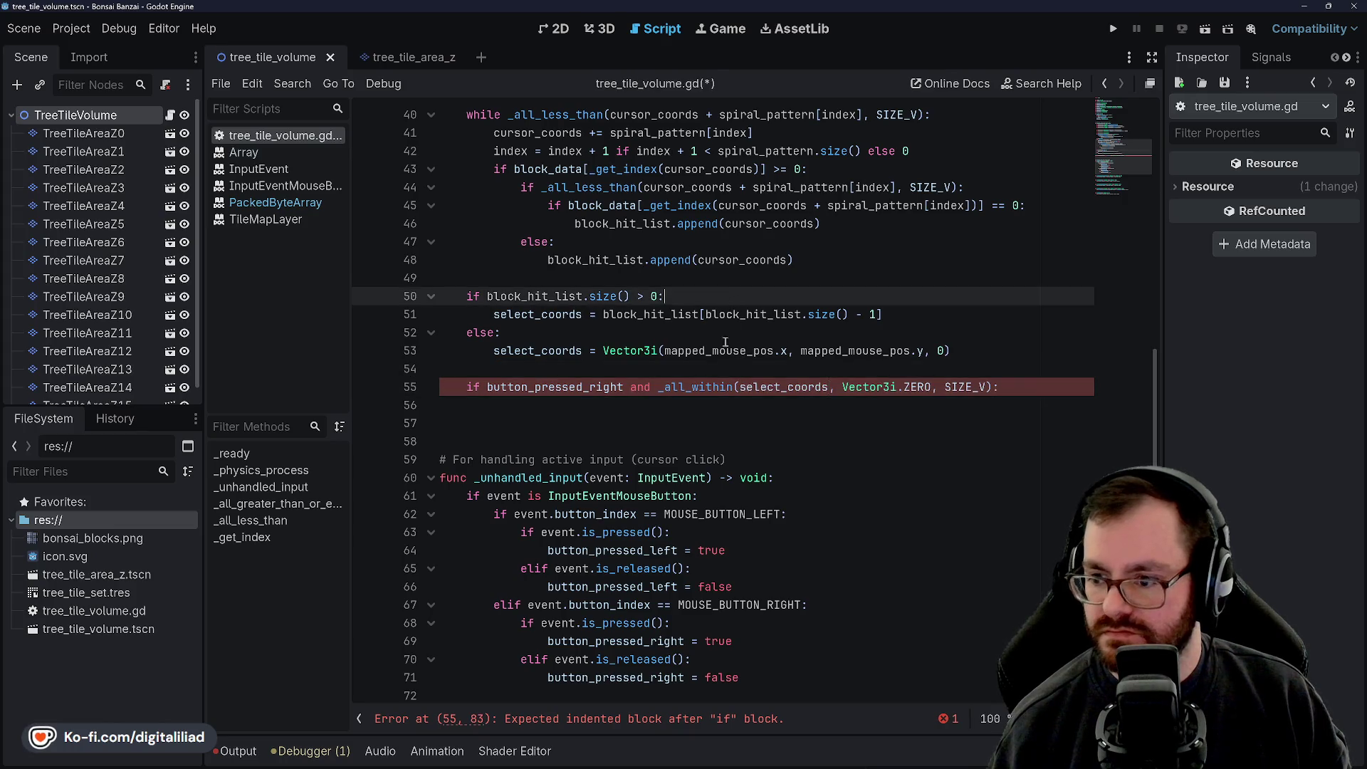
pyautogui.click(670, 410)
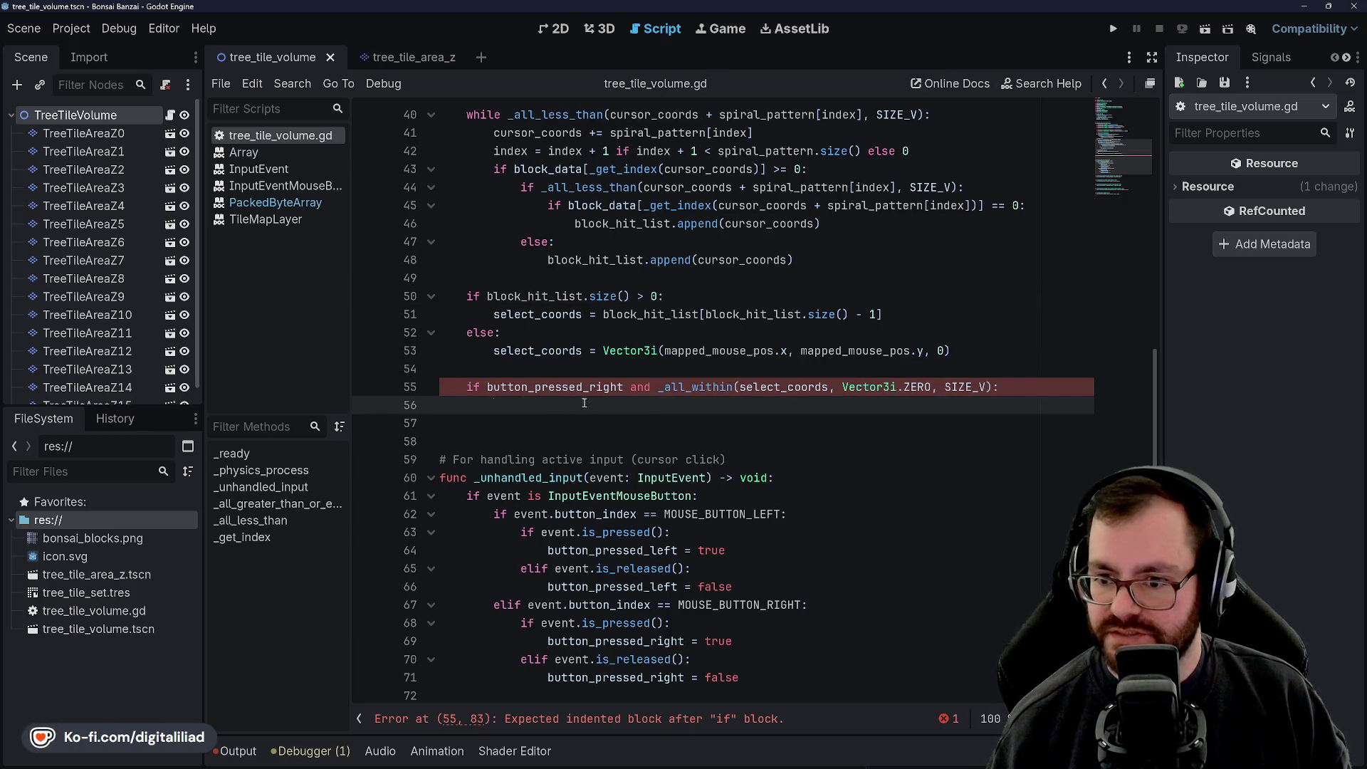
pyautogui.scroll(-7, 563, 354)
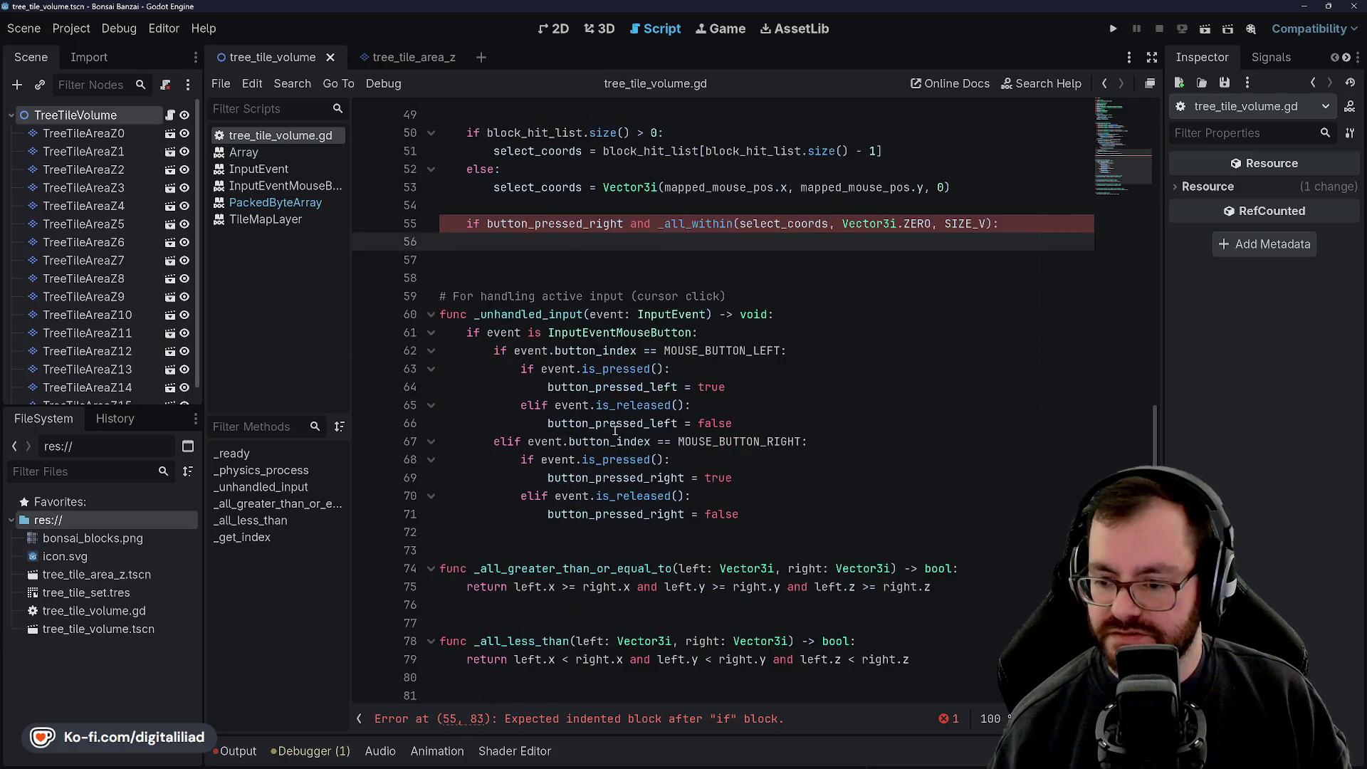
pyautogui.scroll(7, 622, 486)
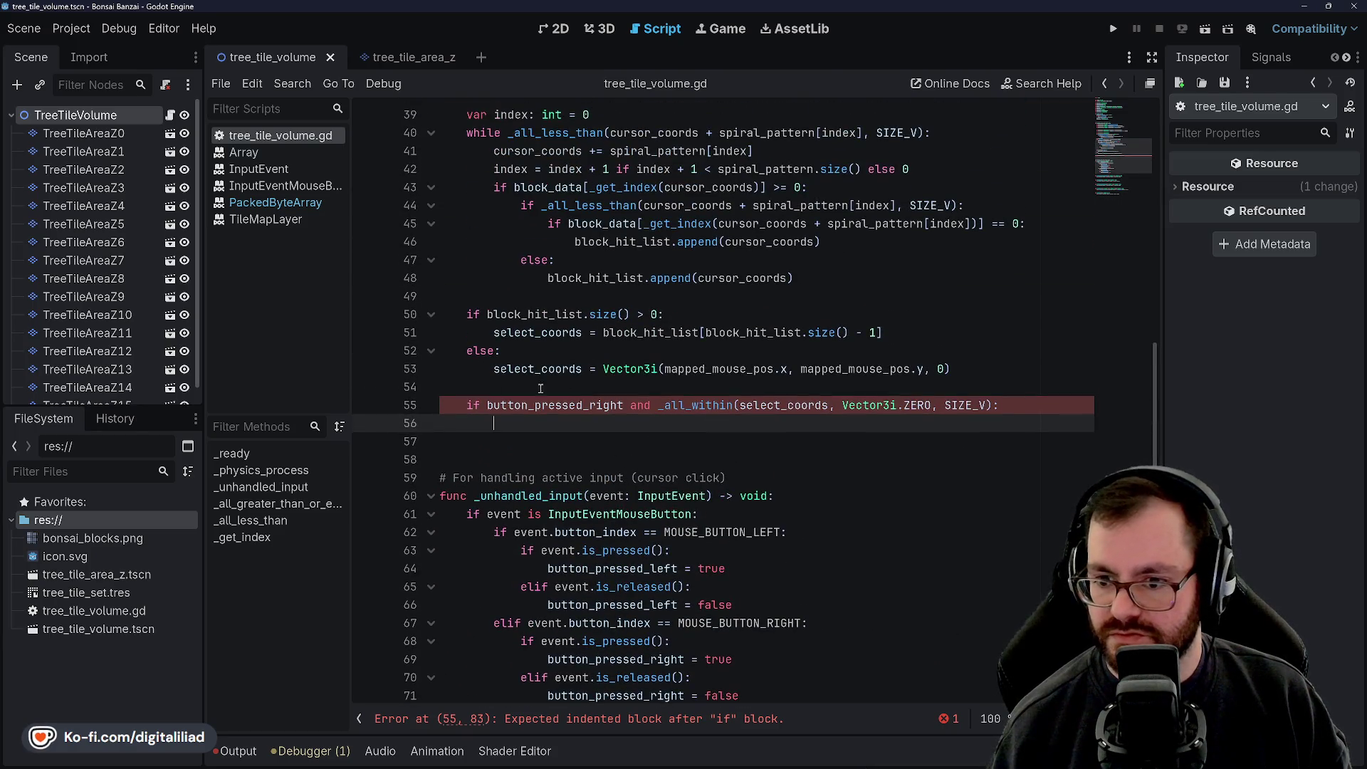
pyautogui.scroll(-3, 579, 413)
pyautogui.scroll(13, 579, 412)
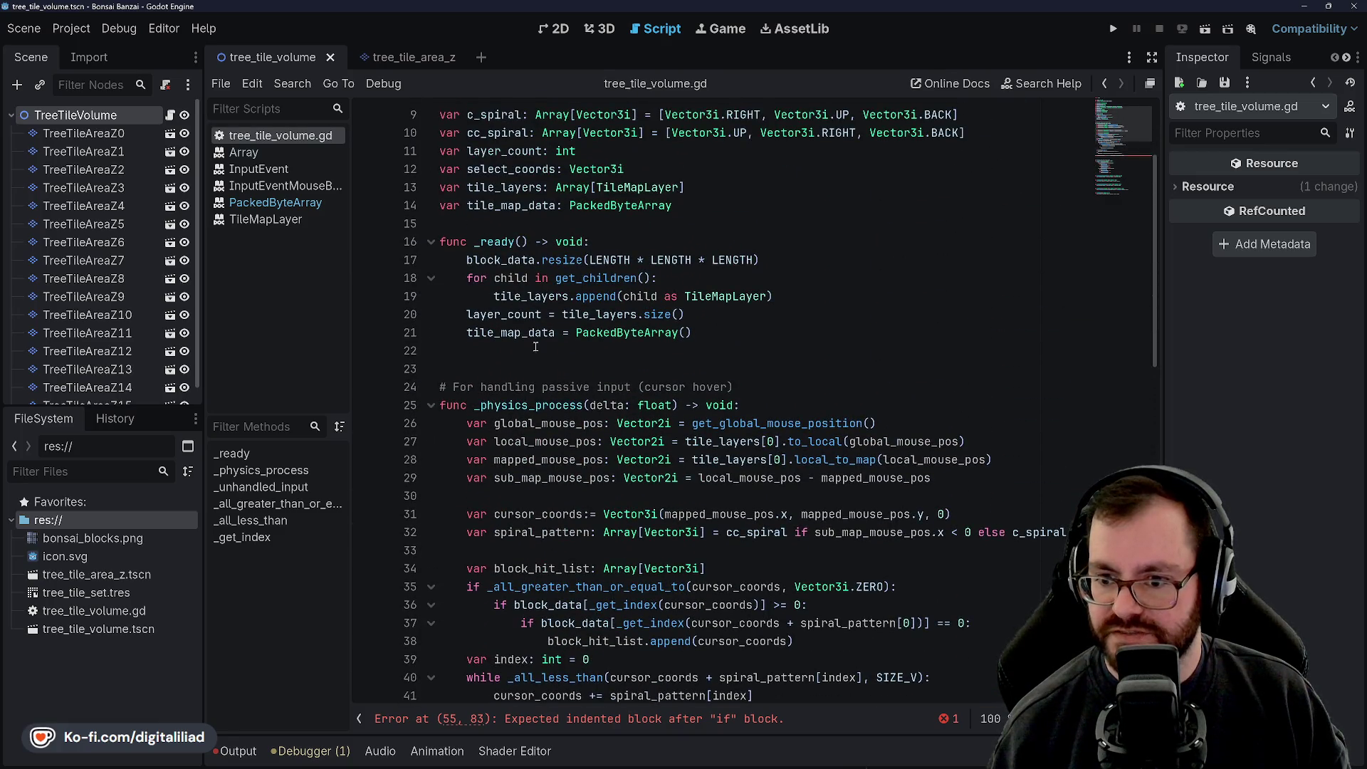
pyautogui.scroll(3, 530, 333)
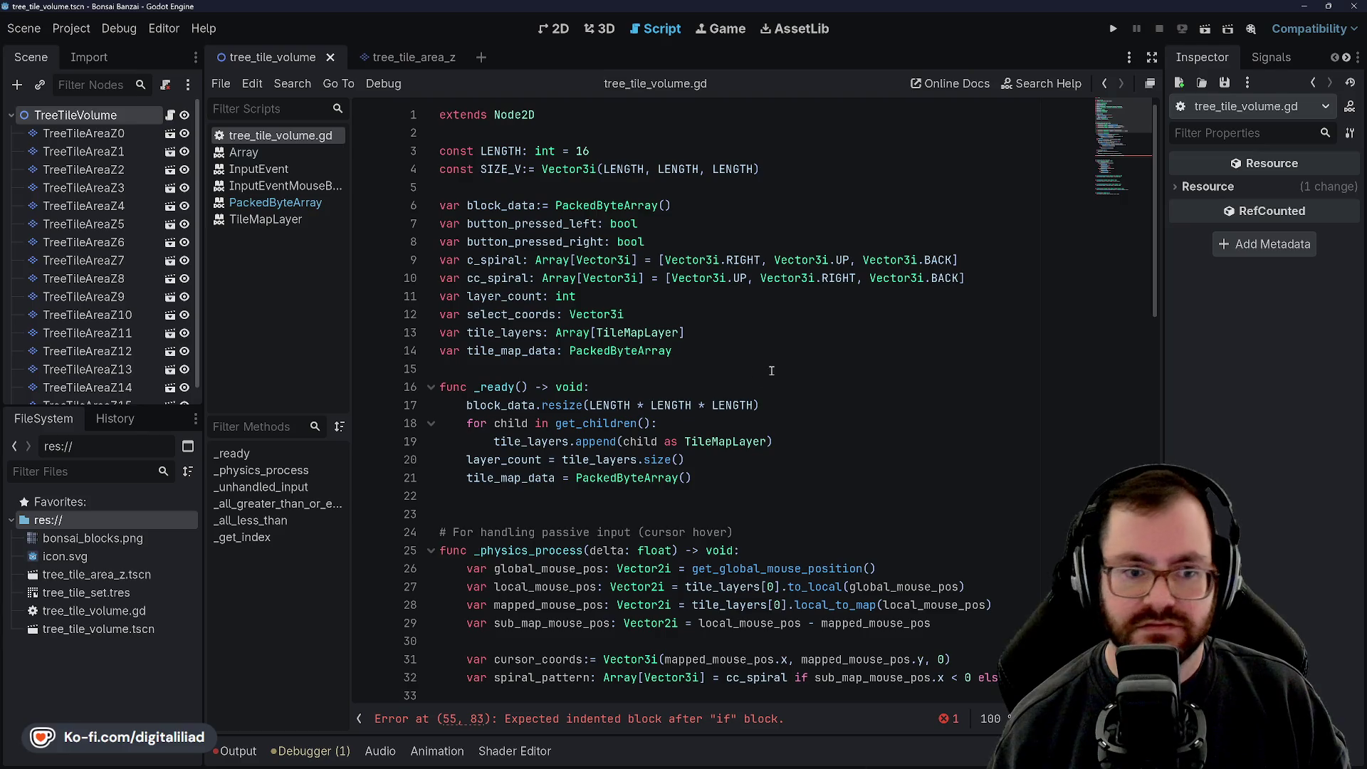
pyautogui.scroll(-13, 771, 367)
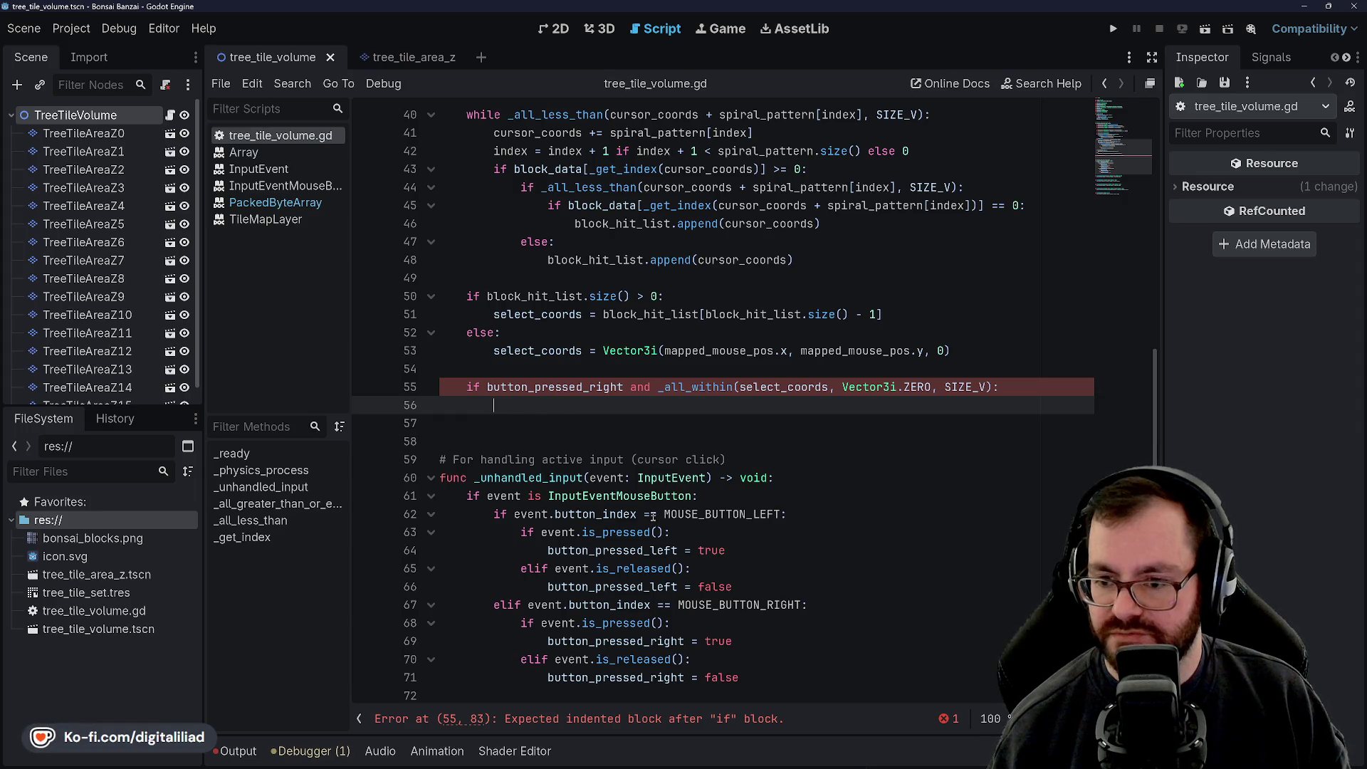
pyautogui.click(563, 365)
pyautogui.press('Down')
pyautogui.press('Down')
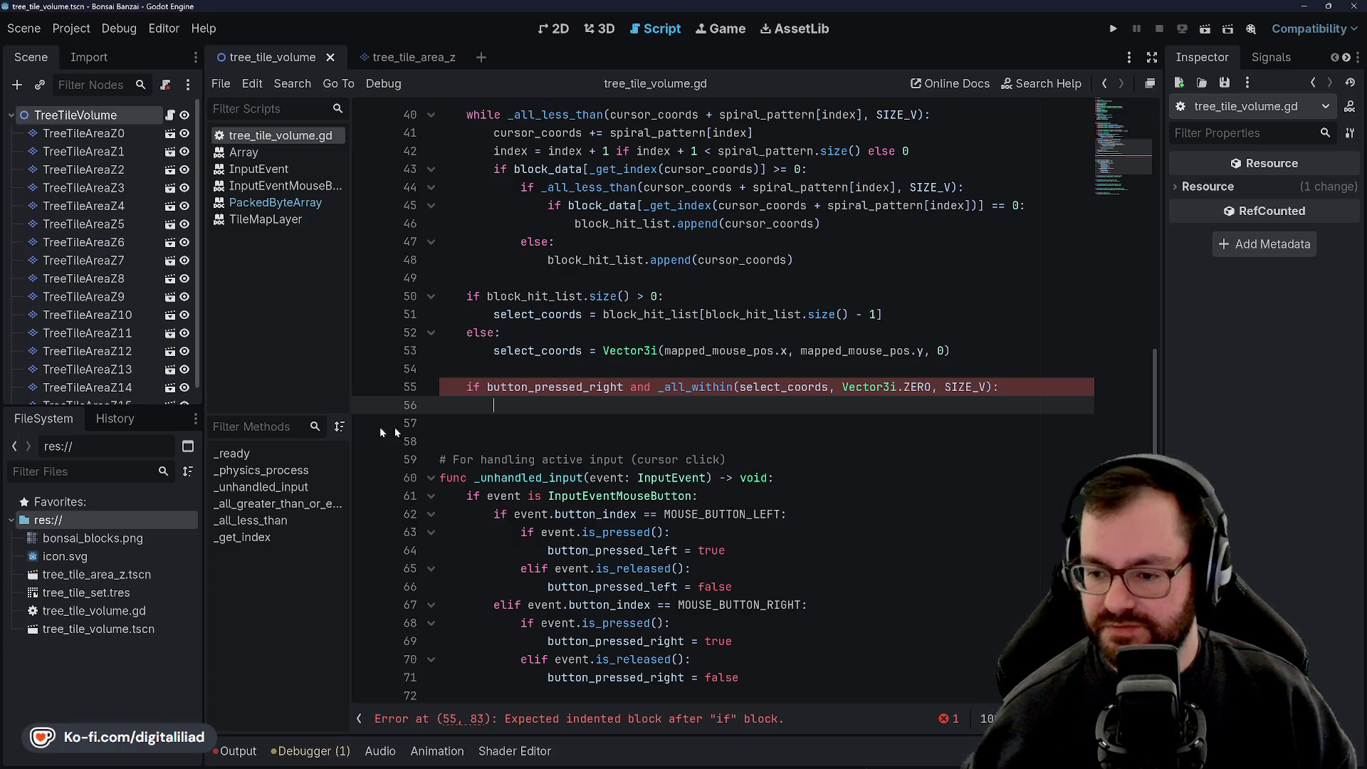
pyautogui.scroll(-4, 486, 432)
pyautogui.scroll(1, 619, 376)
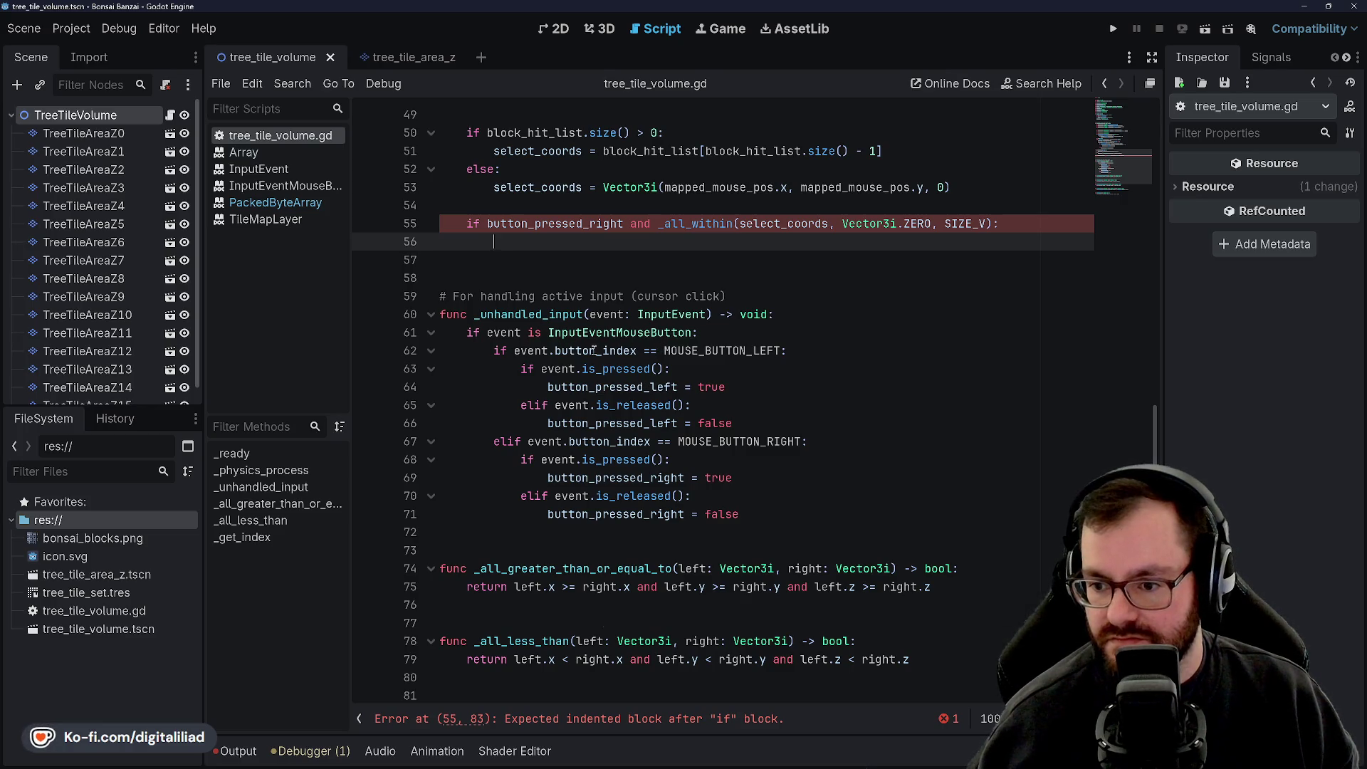
pyautogui.moveTo(594, 350)
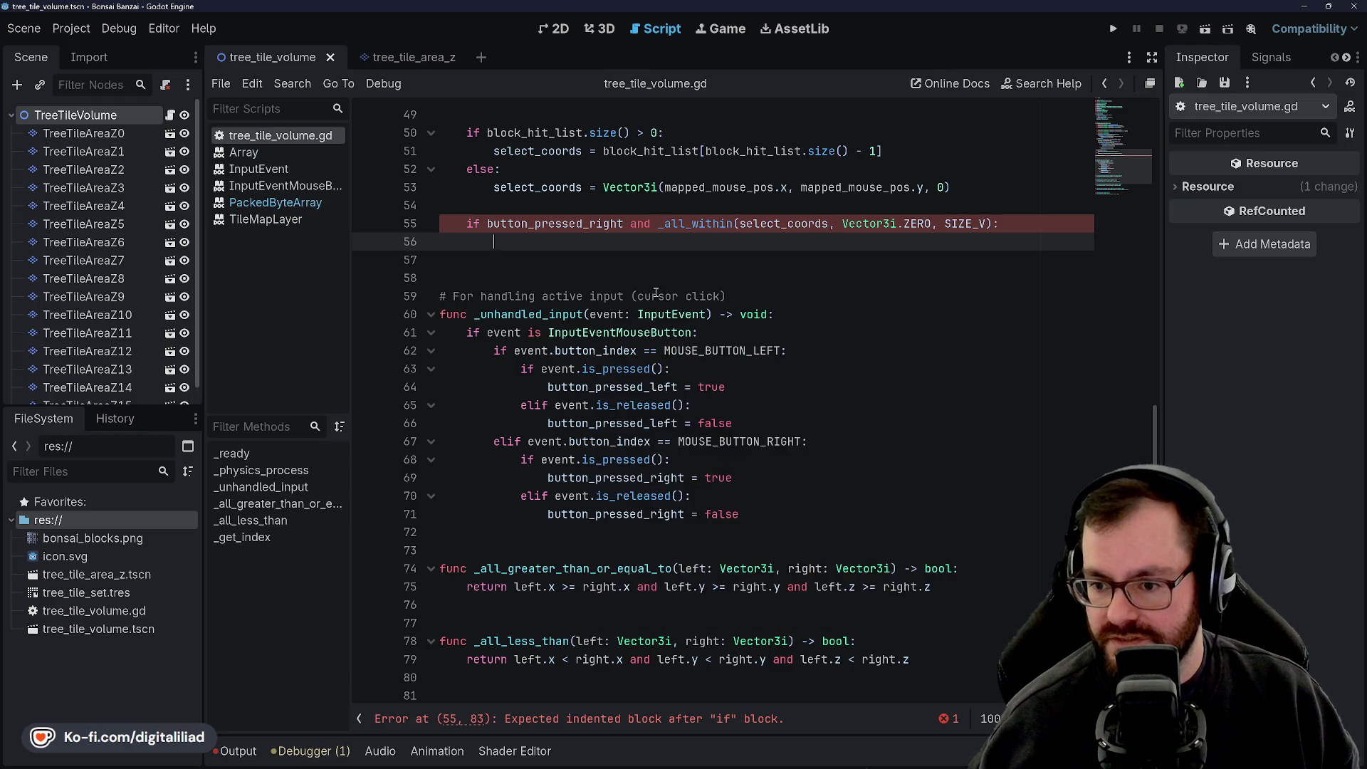
pyautogui.keyDown('ctrl'); pyautogui.click(598, 350); pyautogui.keyUp('ctrl')
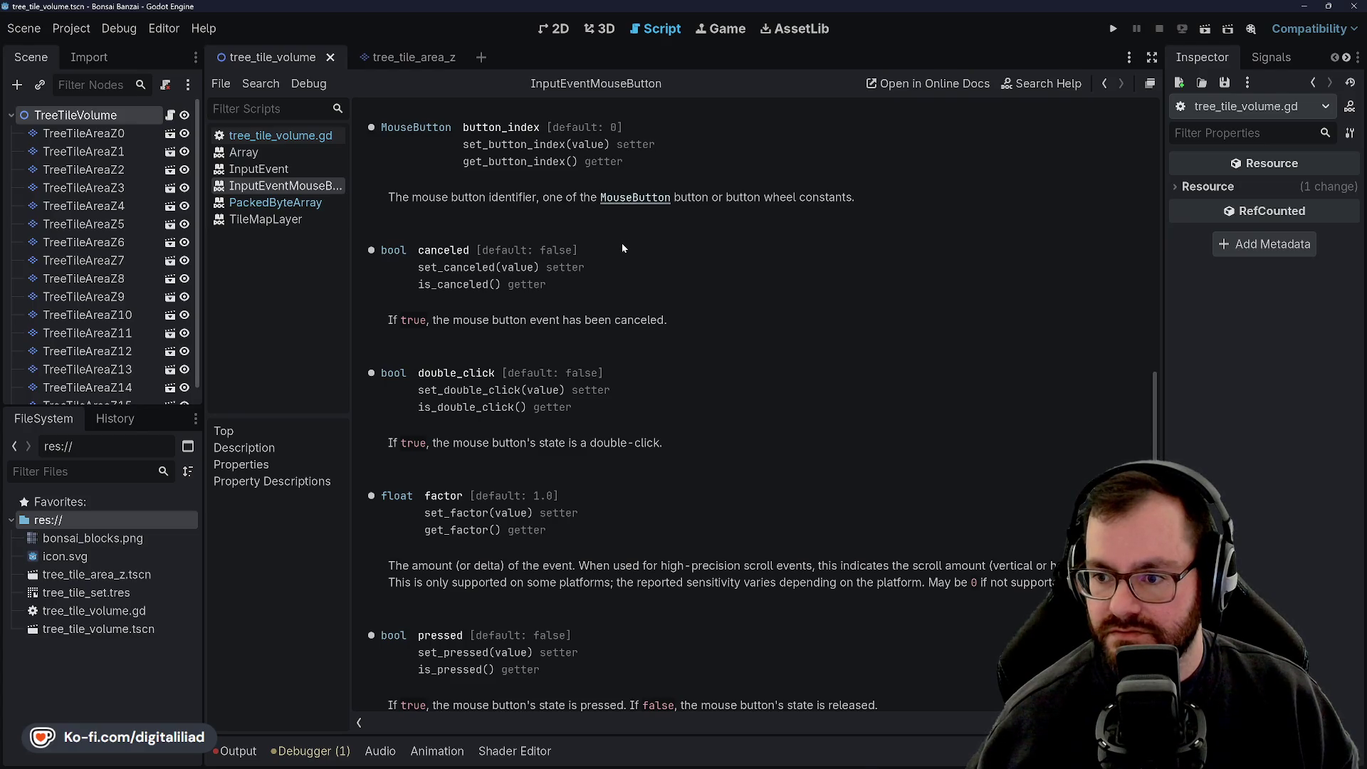
pyautogui.click(636, 199)
pyautogui.scroll(2, 835, 266)
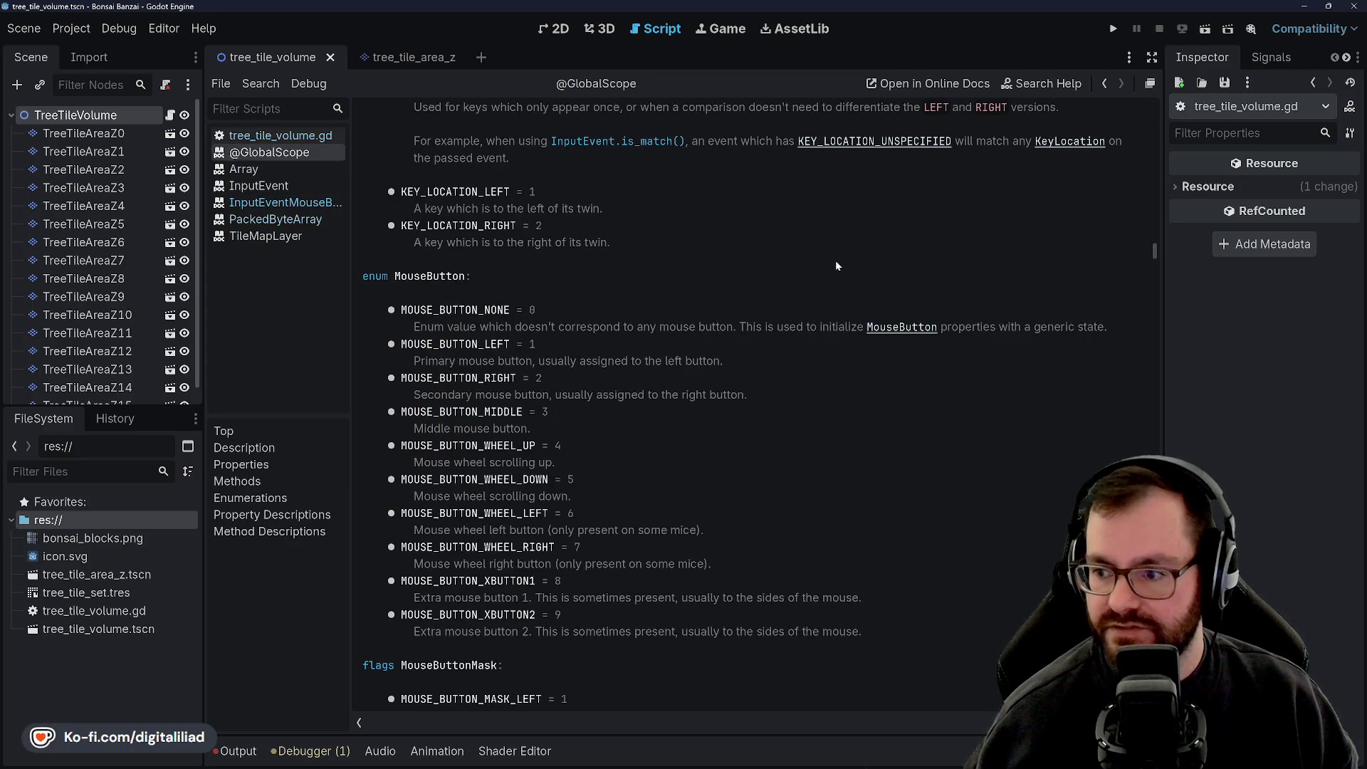
pyautogui.scroll(-2, 519, 291)
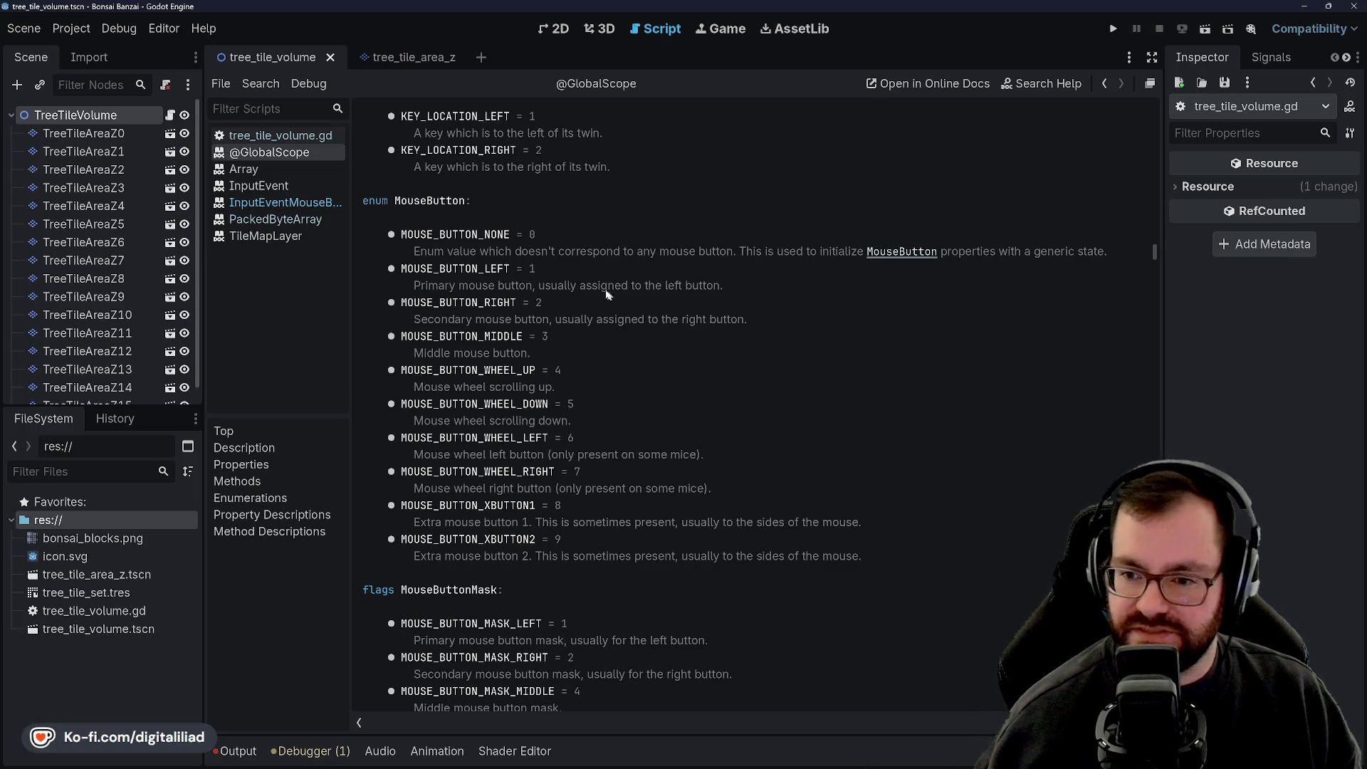
pyautogui.click(281, 135)
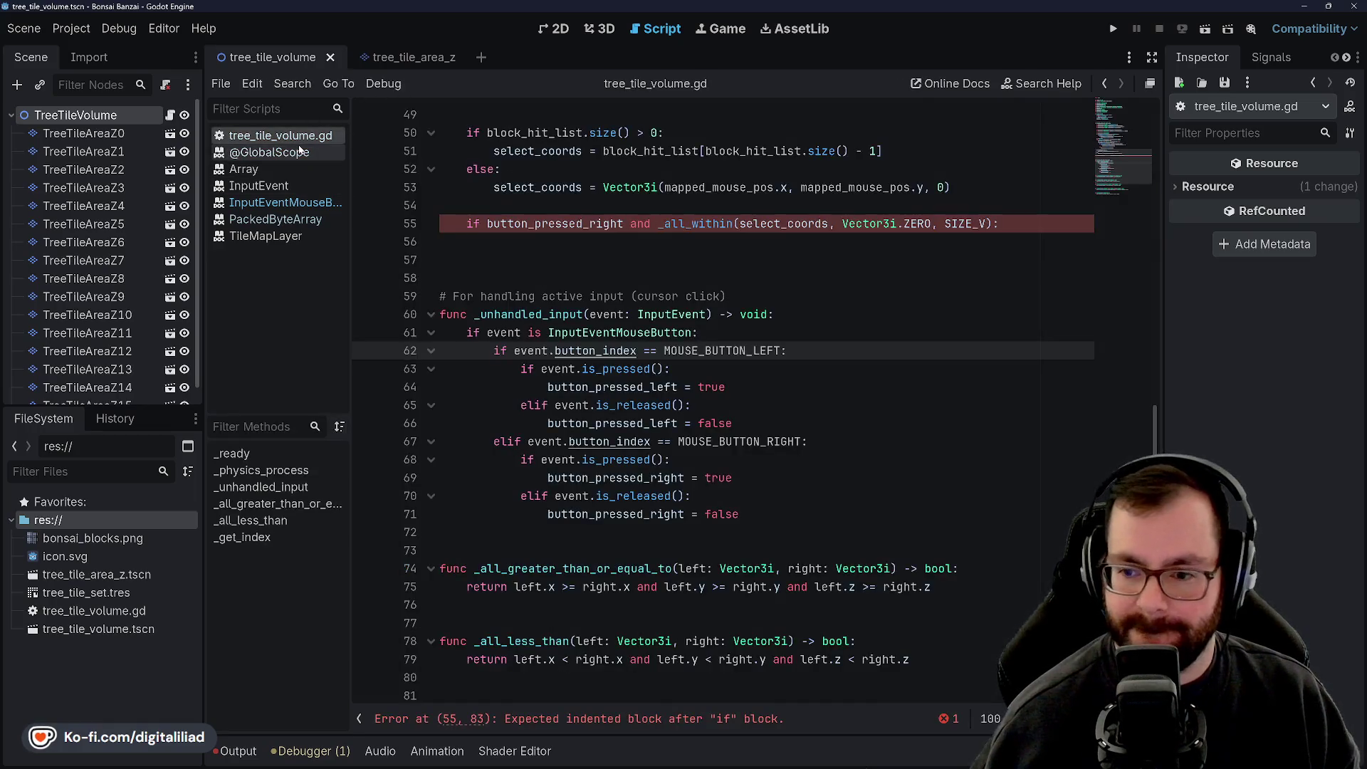
# Step: Delete the right-button handling branch on lines 67–71
pyautogui.click(745, 314)
pyautogui.click(733, 350)
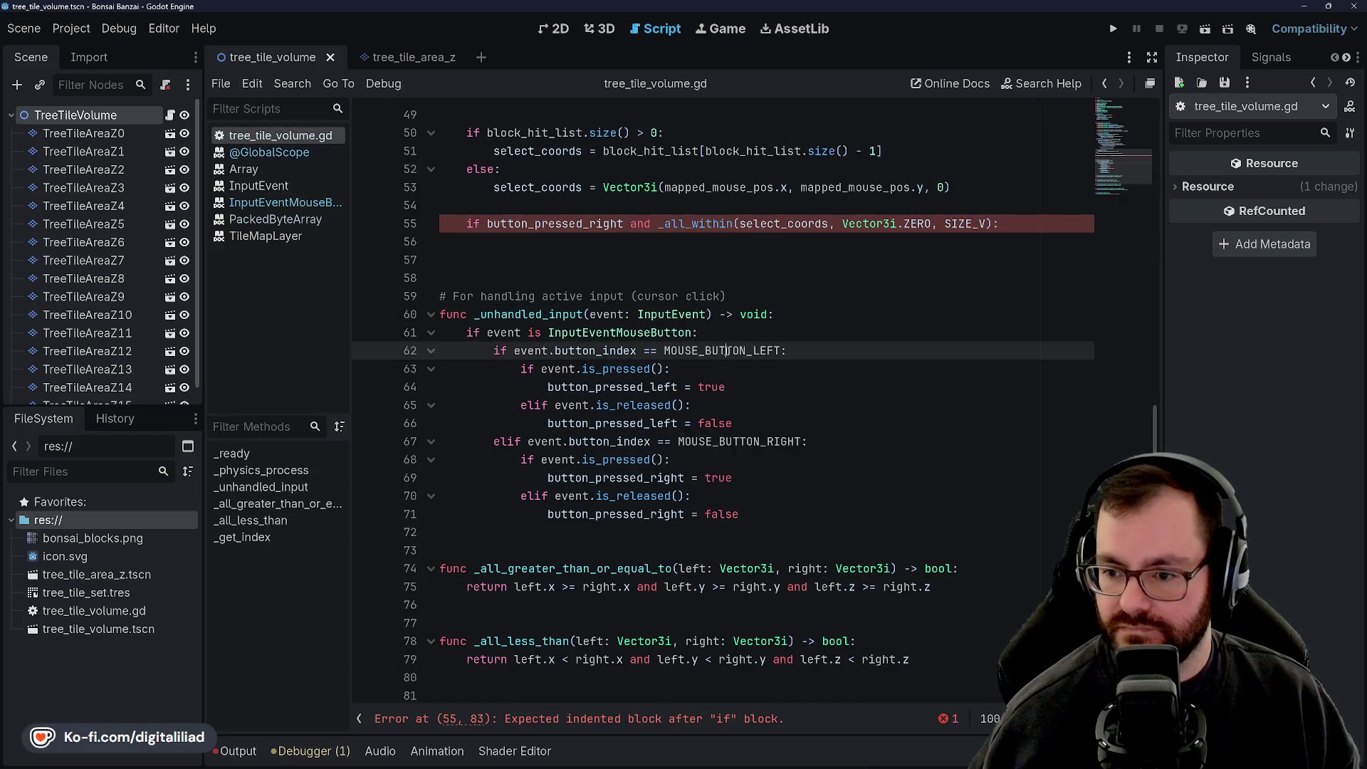
pyautogui.click(700, 387)
pyautogui.click(624, 423)
pyautogui.moveTo(780, 514); pyautogui.dragTo(811, 432)
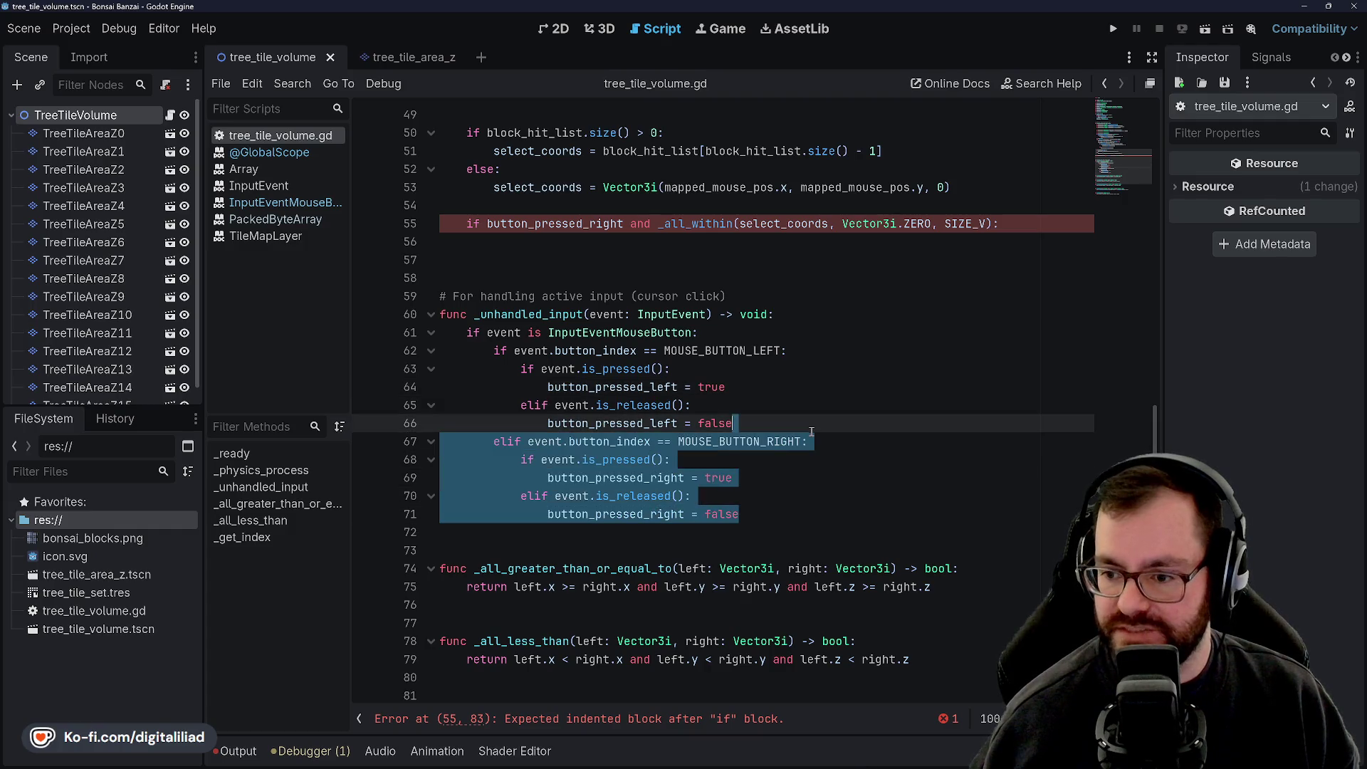
pyautogui.press('BackSpace')
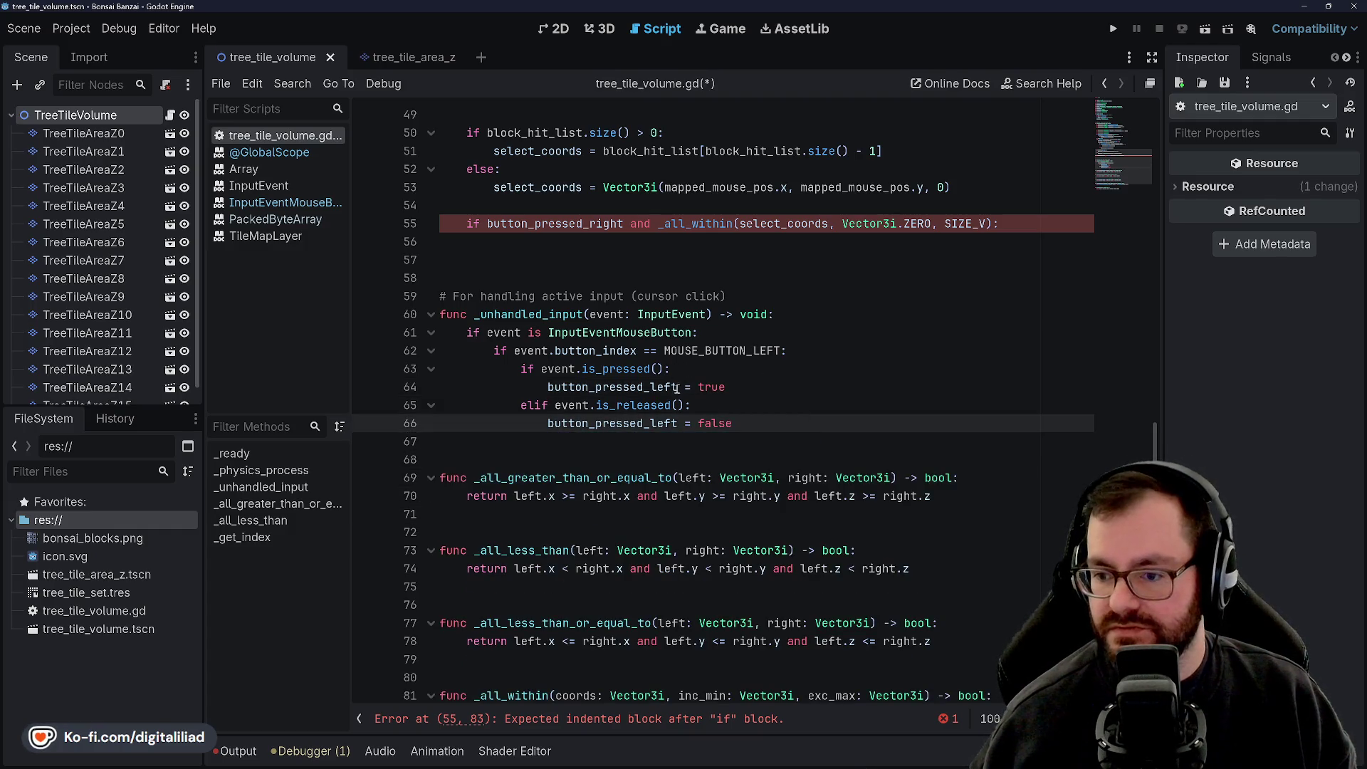
# Step: Rename button_pressed_left to button_pressed in the press and release assignments and save
pyautogui.doubleClick(668, 387)
pyautogui.press('BackSpace')
pyautogui.press('BackSpace')
pyautogui.press('Up')
pyautogui.press('Up')
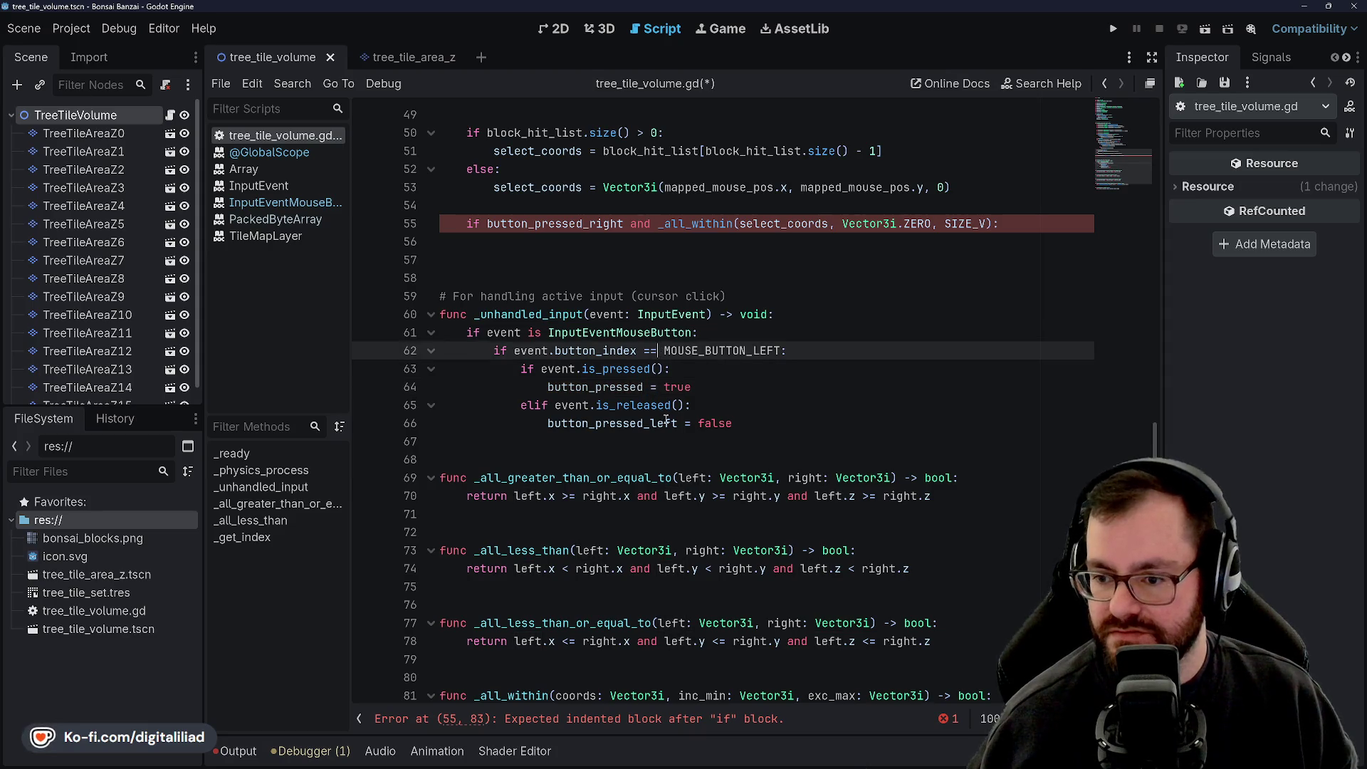
pyautogui.doubleClick(680, 426)
pyautogui.press('BackSpace')
pyautogui.press('BackSpace')
pyautogui.press('Up')
pyautogui.press('Up')
pyautogui.press('Up')
pyautogui.hotkey('ctrl', 's')
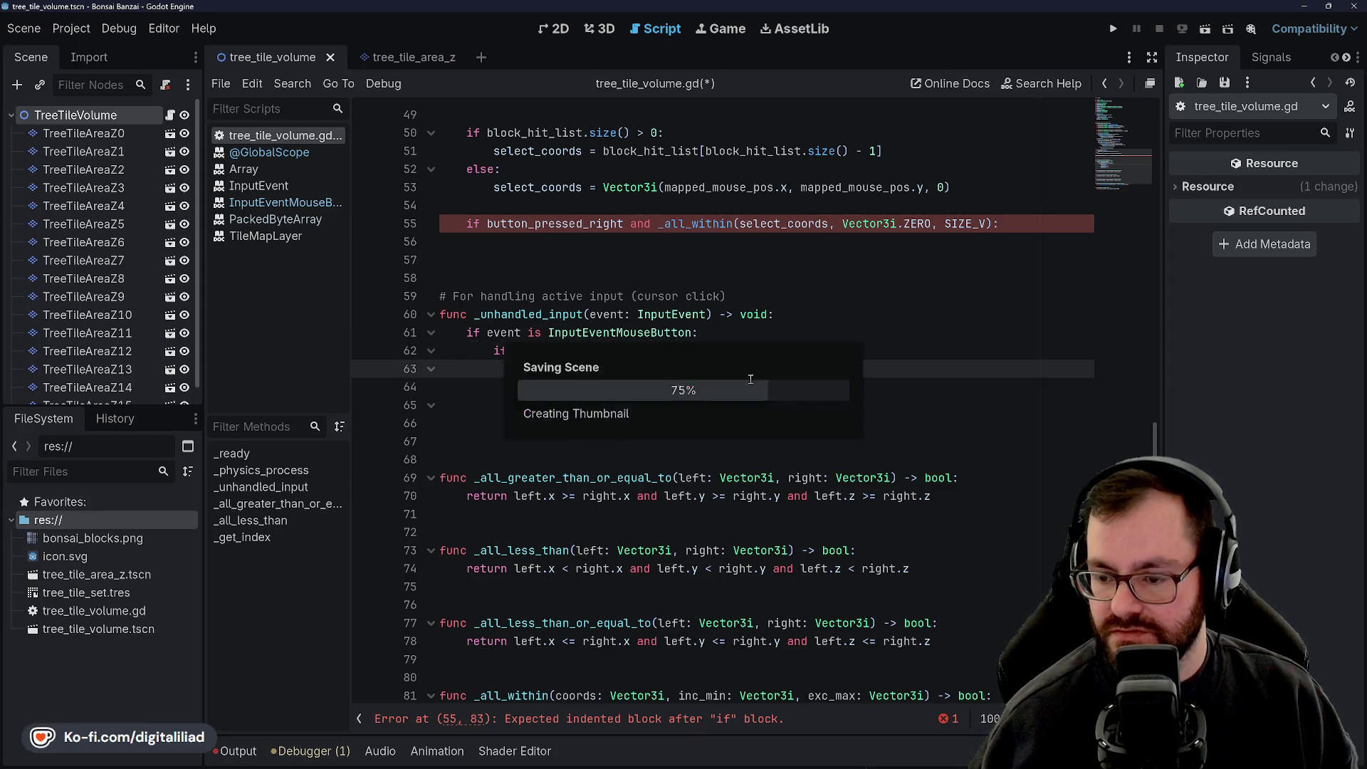
# Step: Rename the button_pressed_right declaration to button_pressed, delete the button_pressed_left declaration, and save
pyautogui.scroll(2, 560, 335)
pyautogui.scroll(14, 560, 335)
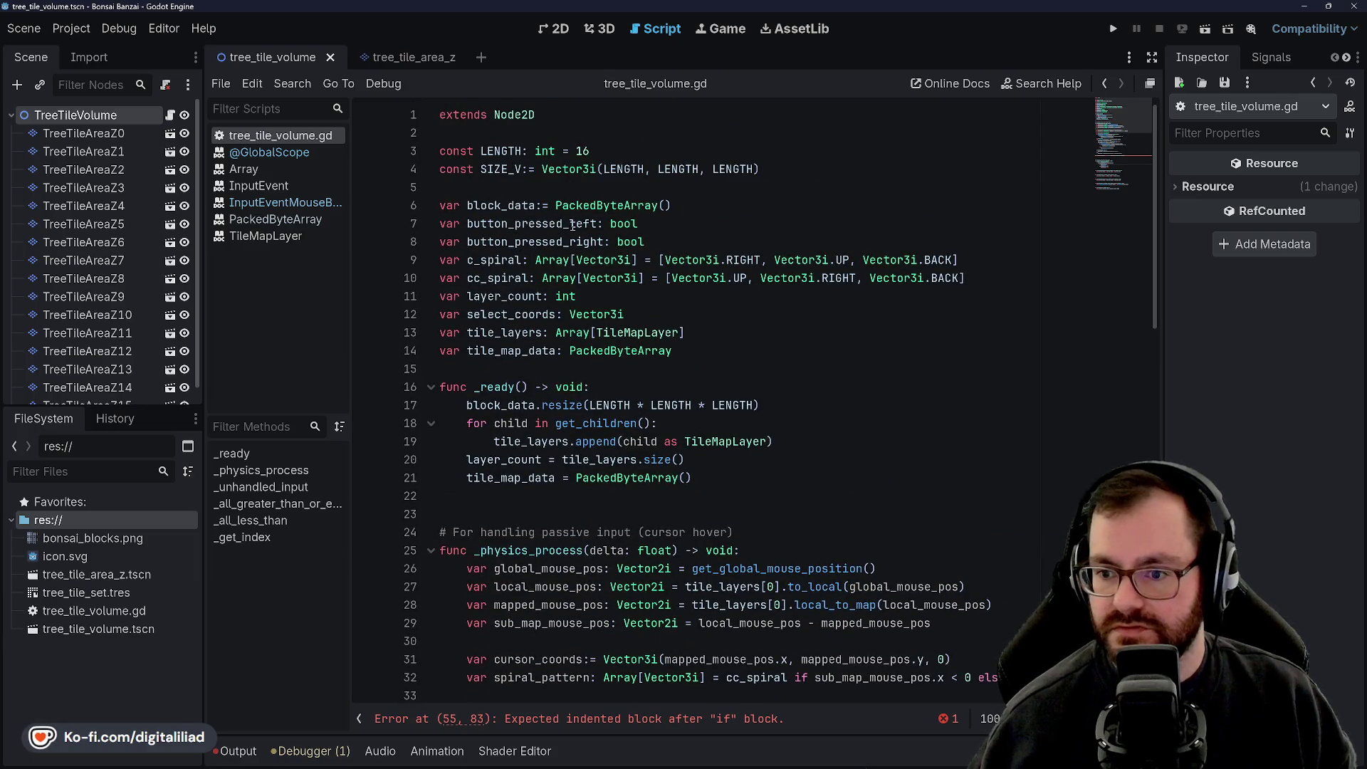
pyautogui.click(598, 242)
pyautogui.hotkey('shift', 'Left')
pyautogui.hotkey('shift', 'Left')
pyautogui.hotkey('shift', 'Left')
pyautogui.press('BackSpace')
pyautogui.tripleClick(563, 227)
pyautogui.press('BackSpace')
pyautogui.hotkey('ctrl', 's')
pyautogui.click(768, 354)
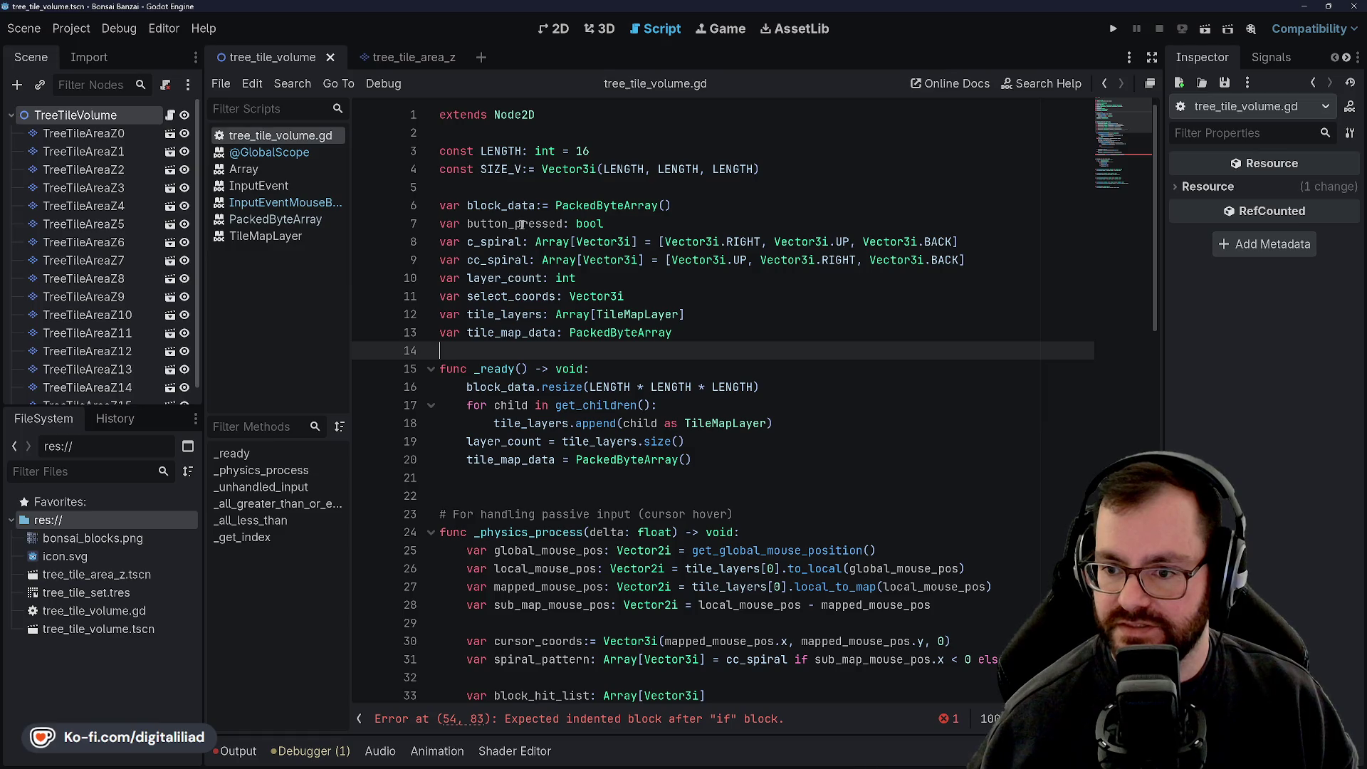
pyautogui.scroll(-15, 808, 377)
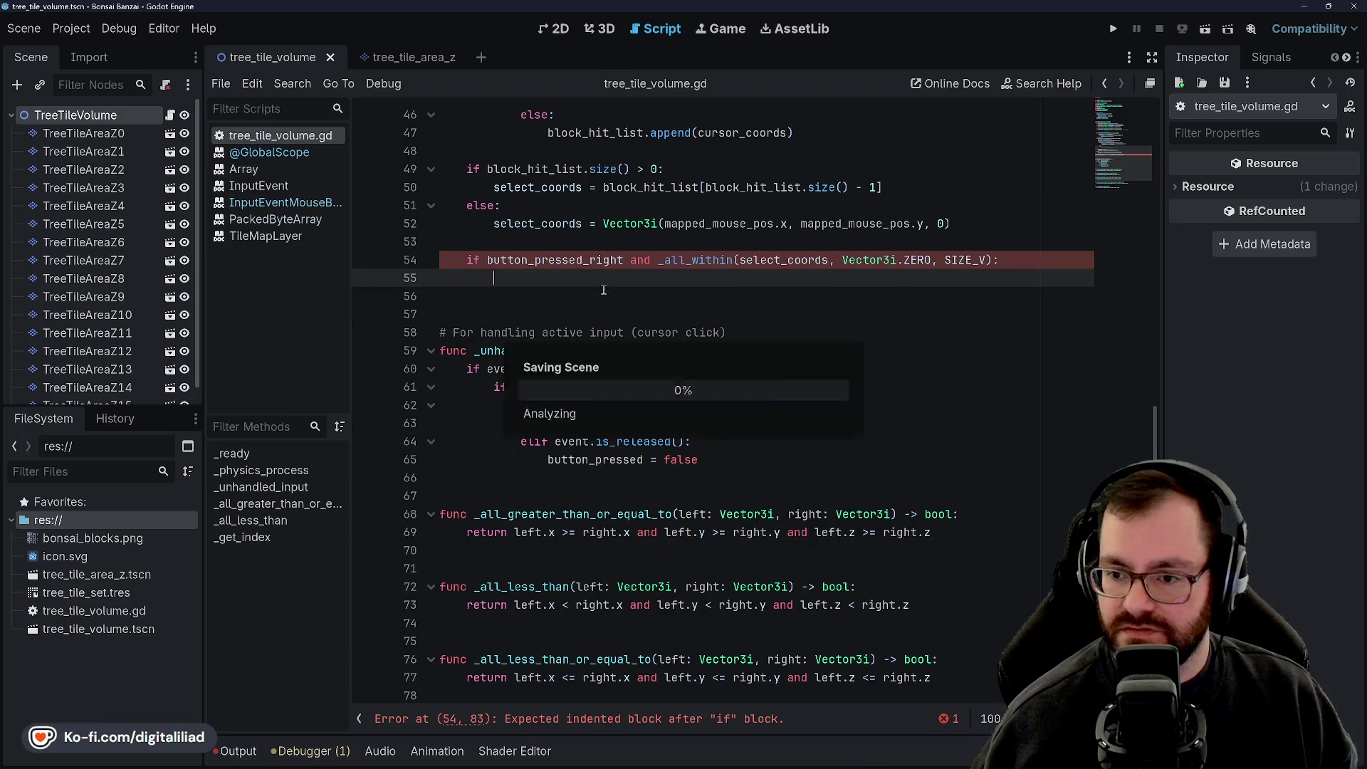
# Step: Change line 54's check to button_pressed by deleting '_right', and remove the empty line below it
pyautogui.click(598, 247)
pyautogui.click(601, 281)
pyautogui.click(607, 298)
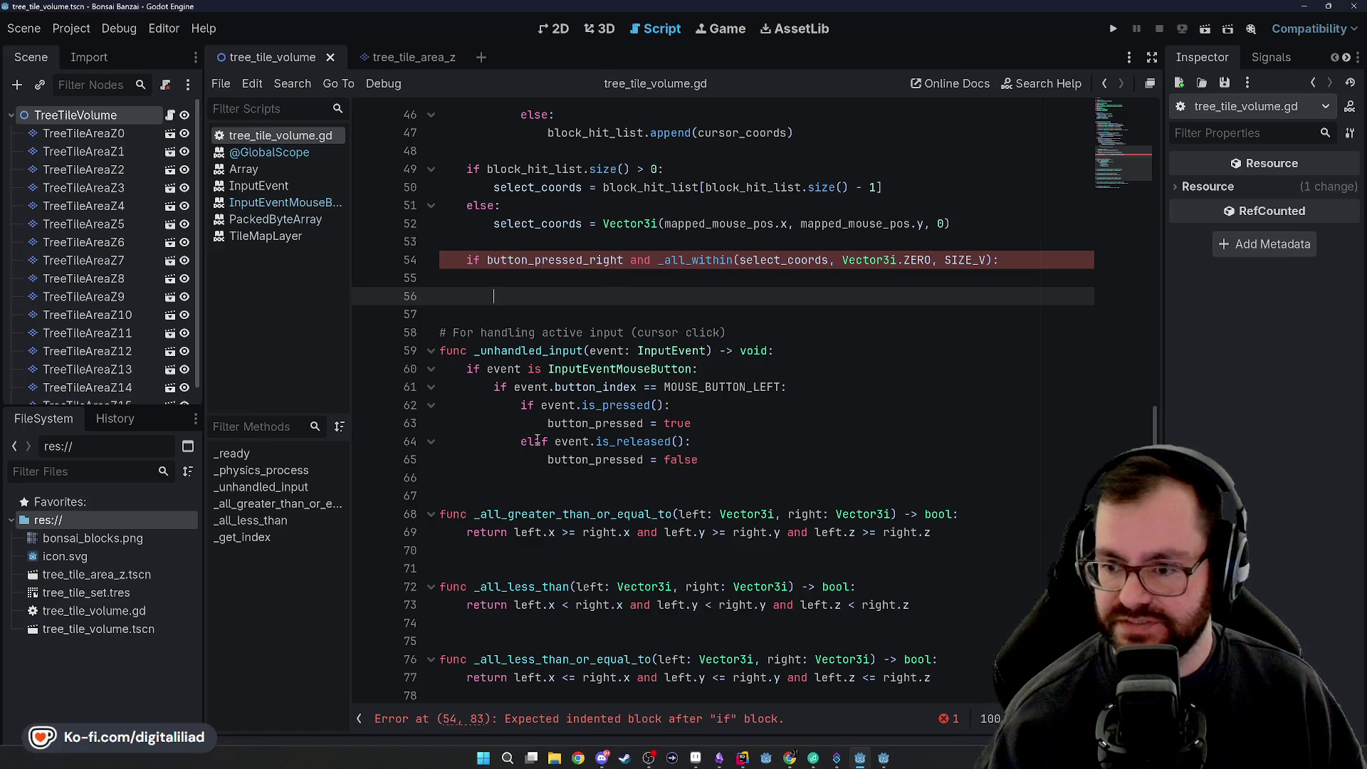
pyautogui.click(550, 260)
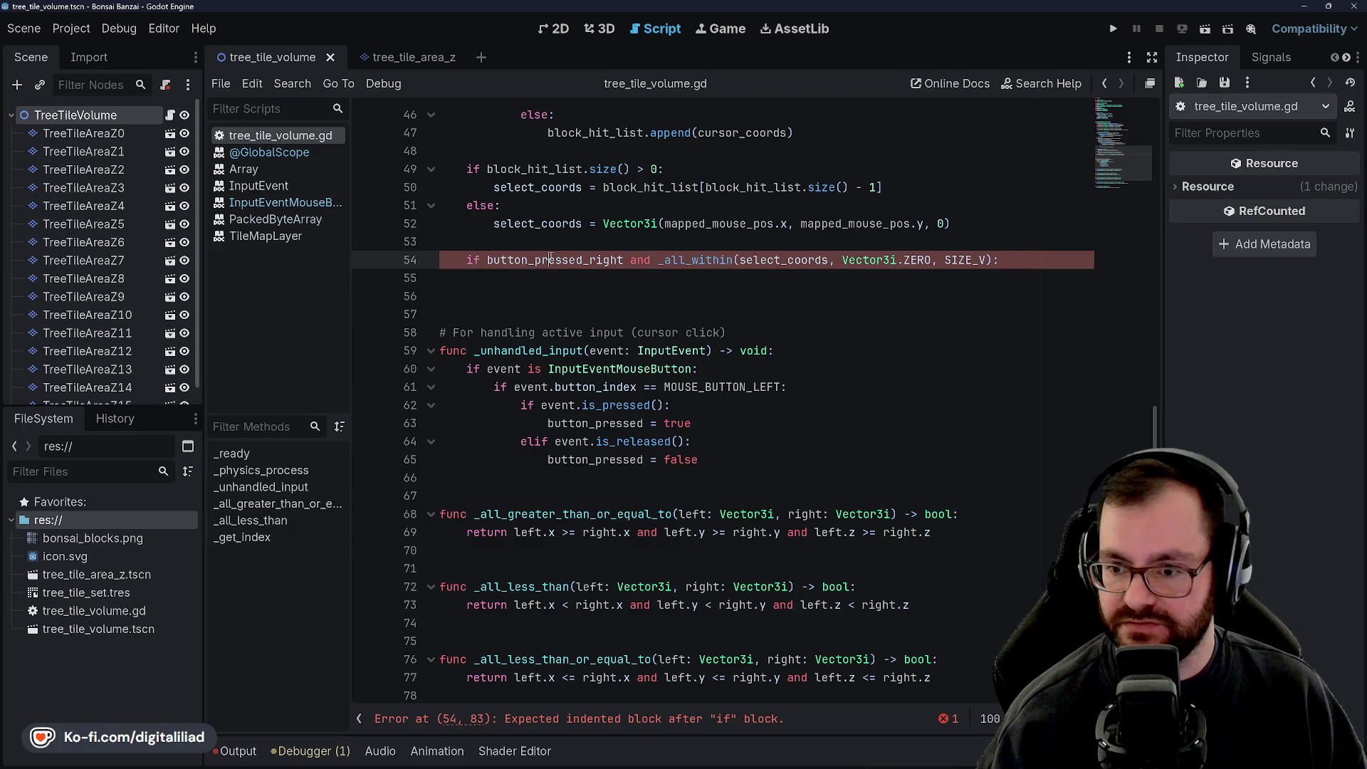
pyautogui.moveTo(582, 259); pyautogui.dragTo(618, 259)
pyautogui.press('BackSpace')
pyautogui.click(514, 285)
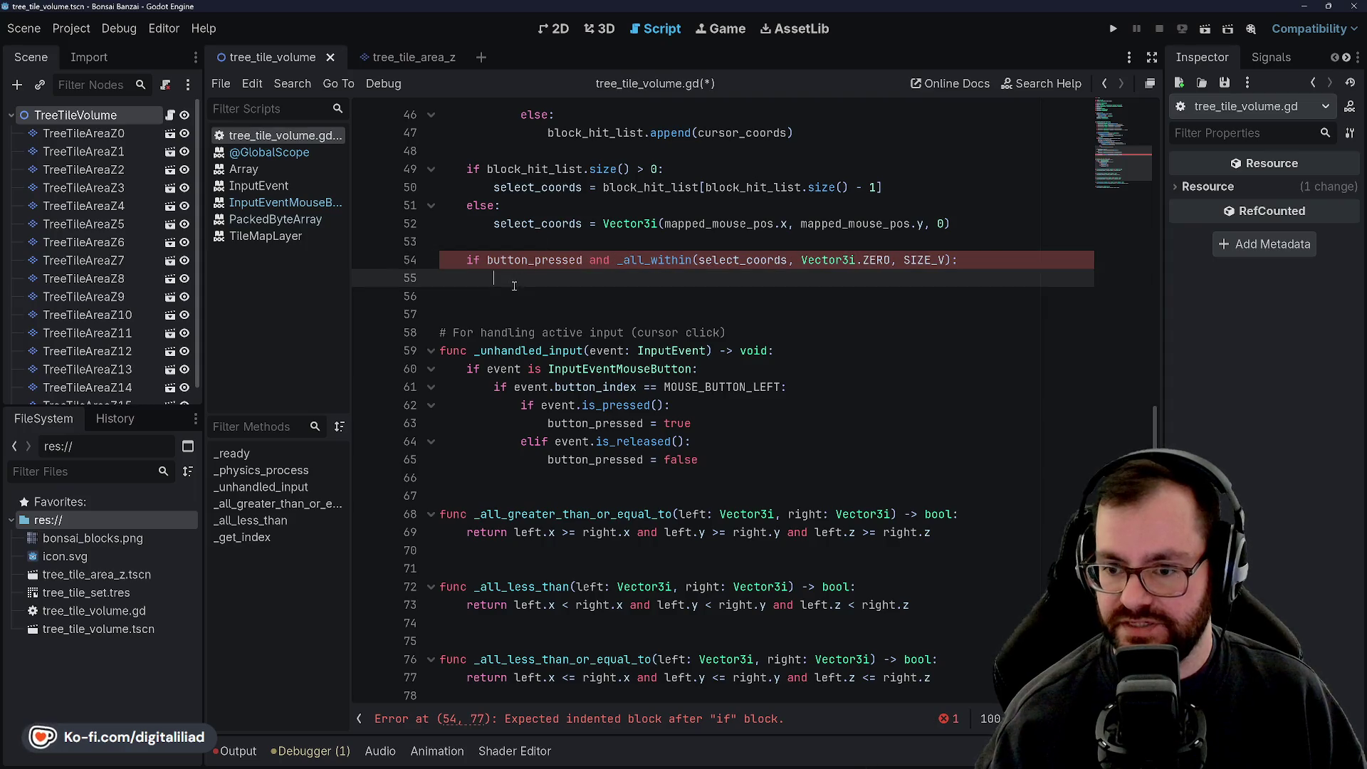
pyautogui.click(559, 300)
pyautogui.press('Up')
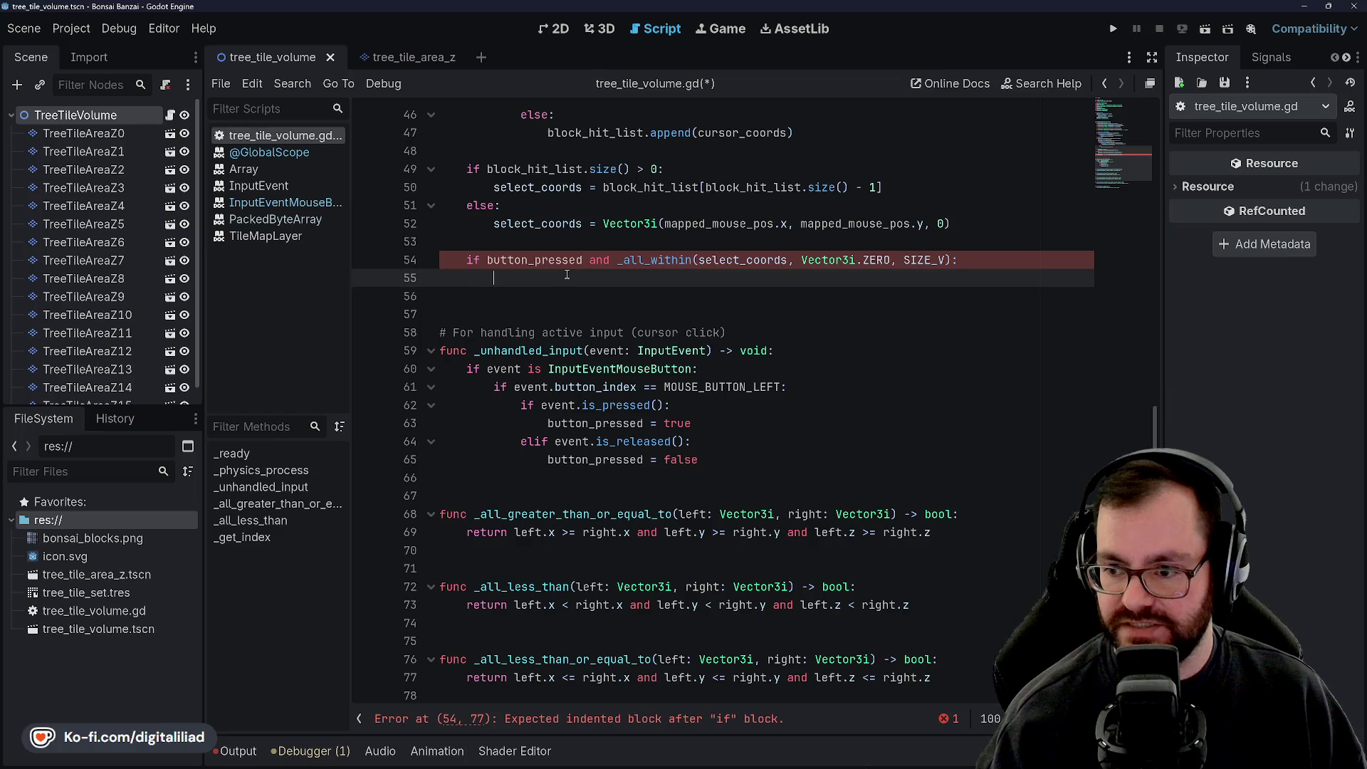
pyautogui.scroll(2, 577, 306)
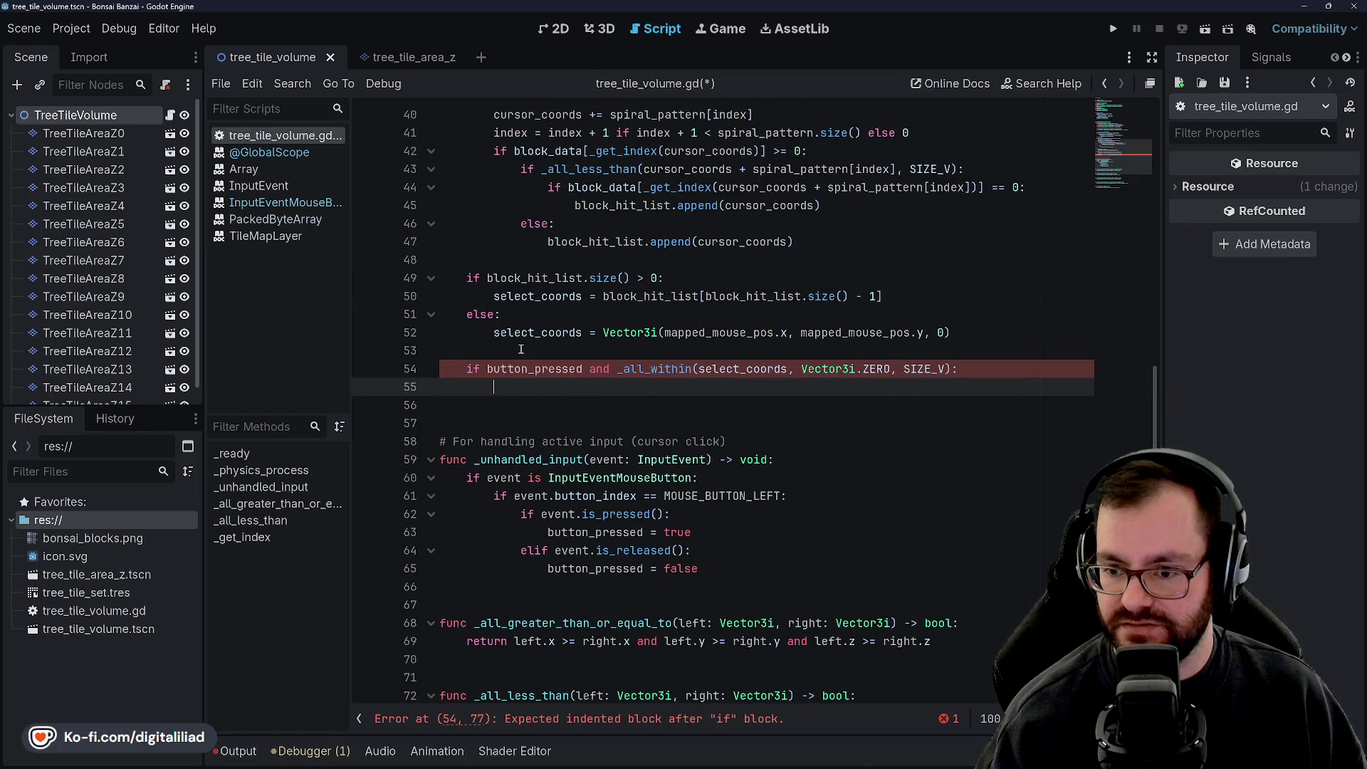
pyautogui.scroll(13, 521, 347)
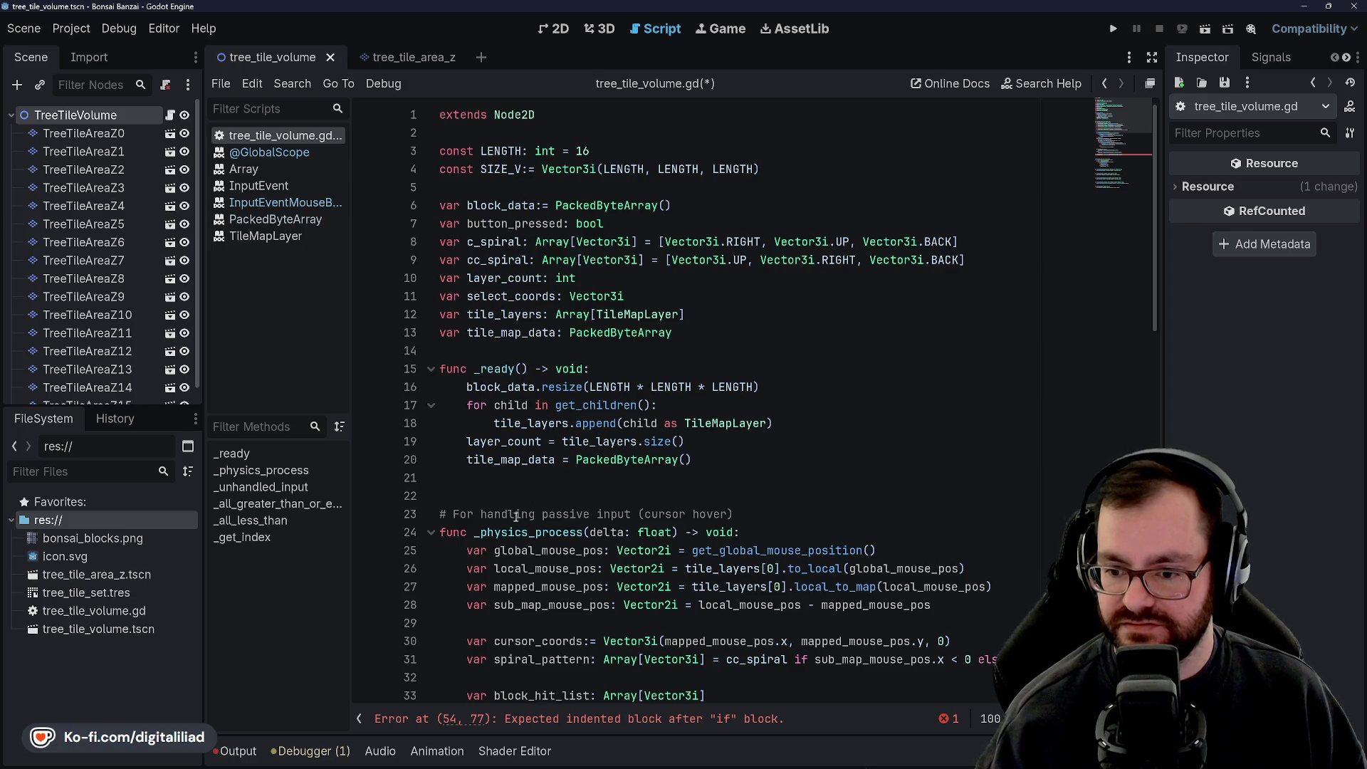
pyautogui.scroll(-2, 518, 499)
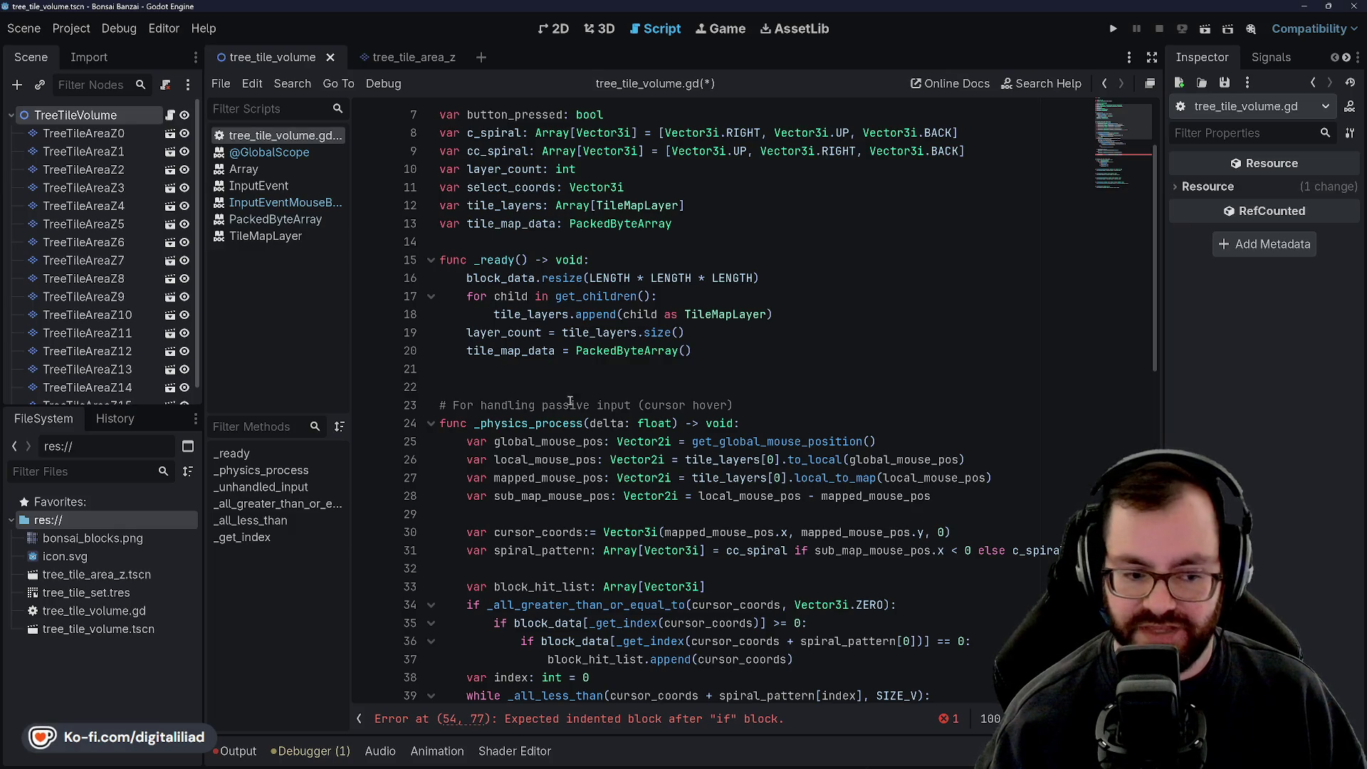
pyautogui.scroll(-5, 561, 386)
pyautogui.scroll(-3, 562, 385)
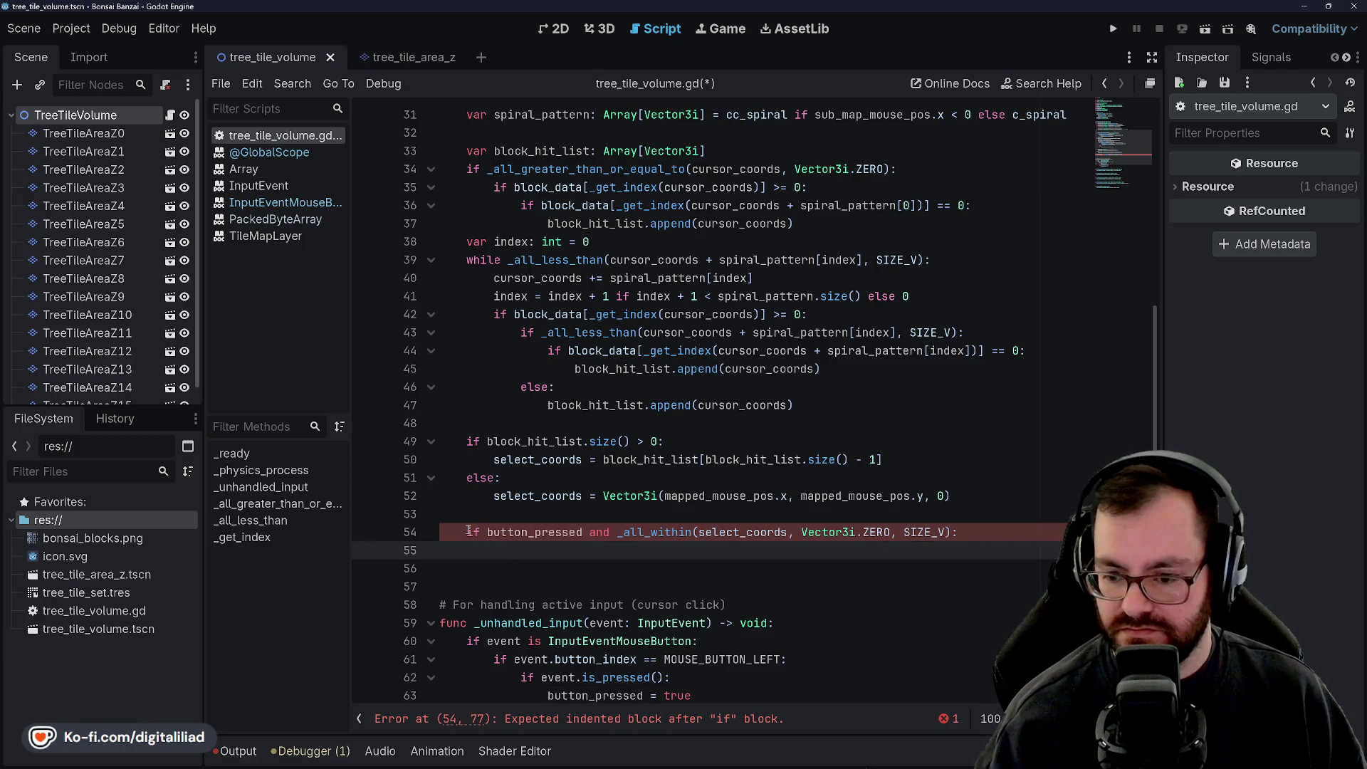
pyautogui.press('BackSpace')
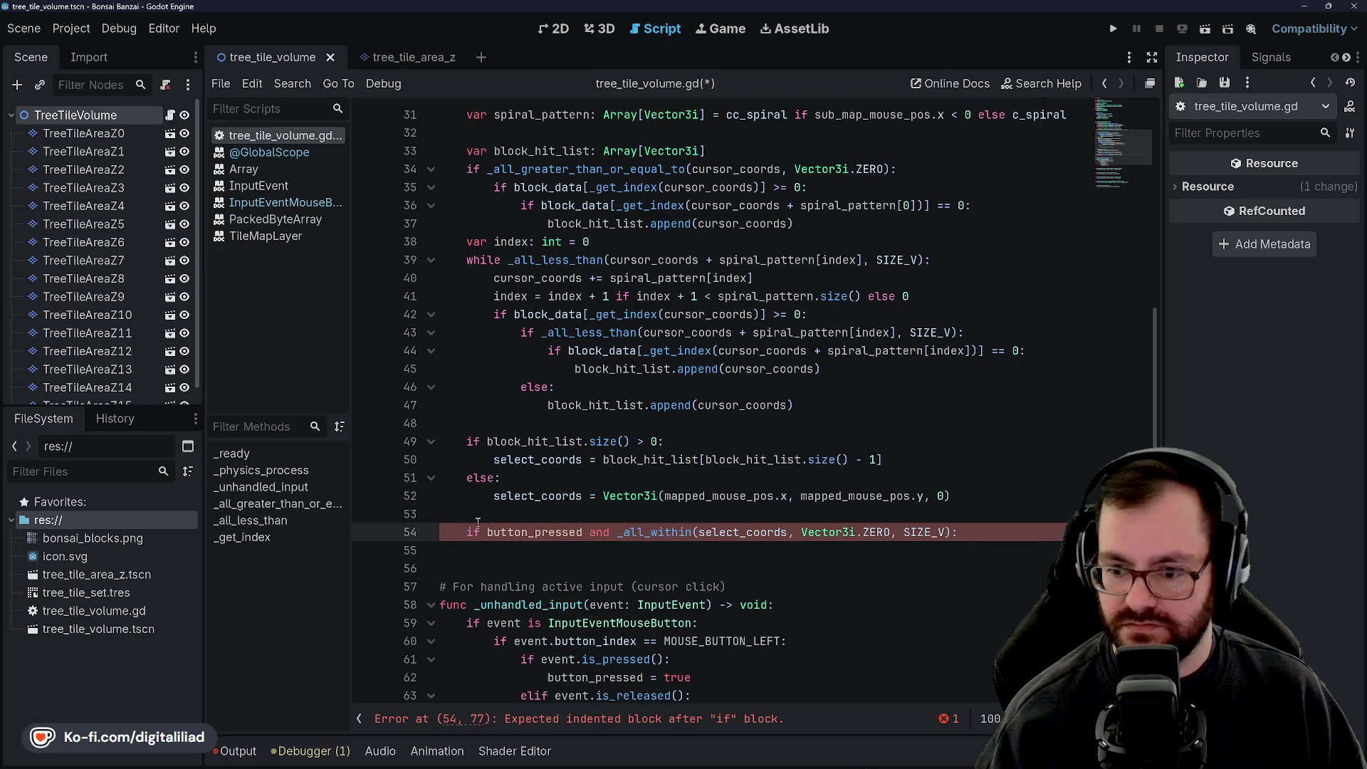
# Step: Comment out the unfinished if on line 54 and save the script
pyautogui.hotkey('ctrl', 'k')
pyautogui.hotkey('ctrl', 's')
pyautogui.scroll(4, 538, 387)
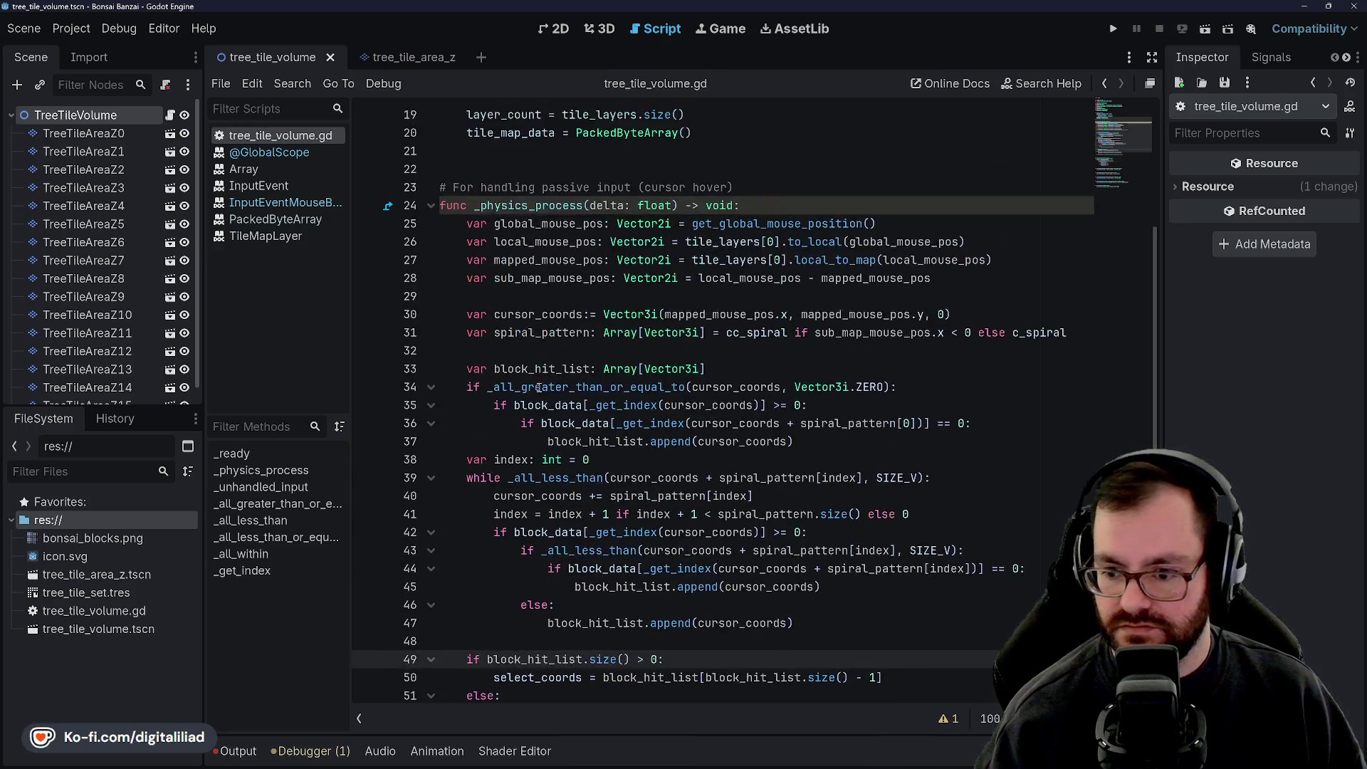
pyautogui.scroll(6, 539, 386)
# Step: Add a blank line after block_data.resize in _ready and begin a 'for' loop there
pyautogui.click(521, 490)
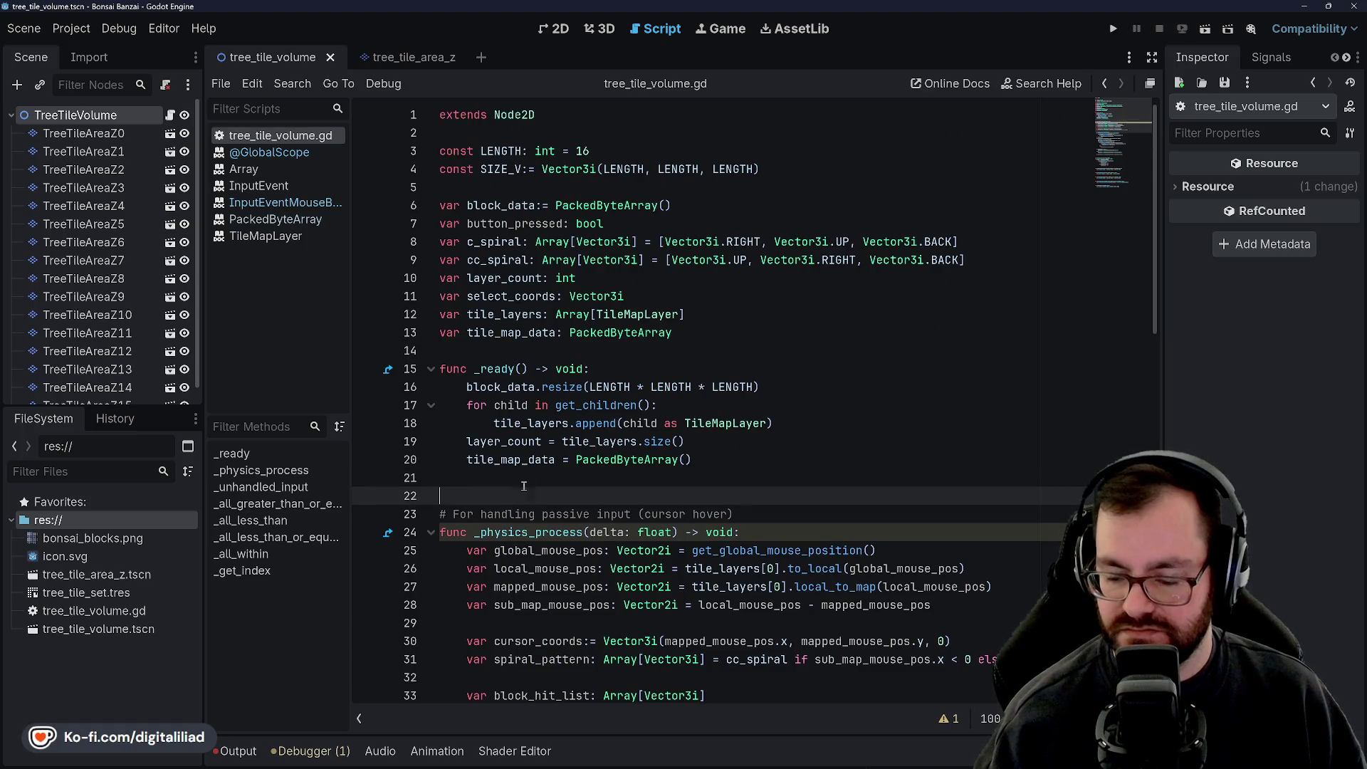
pyautogui.click(666, 369)
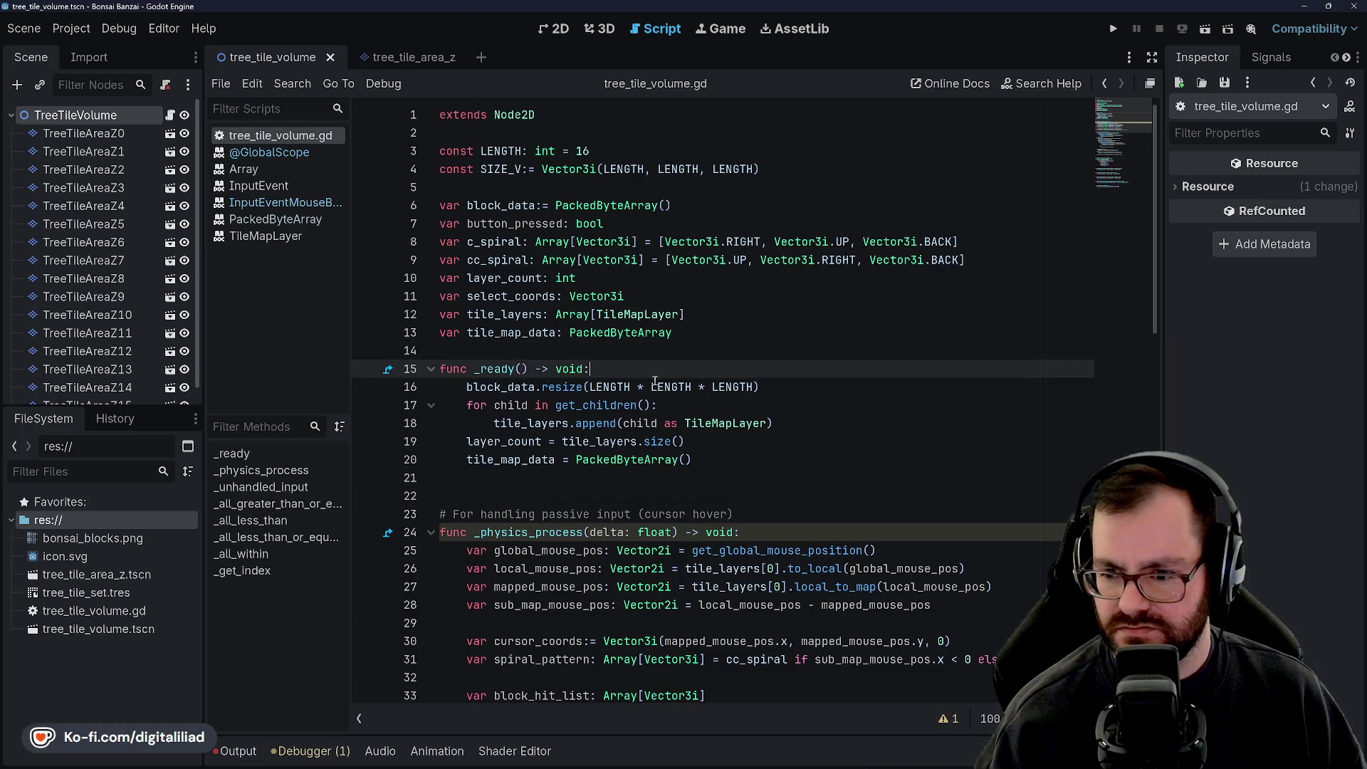
pyautogui.click(718, 414)
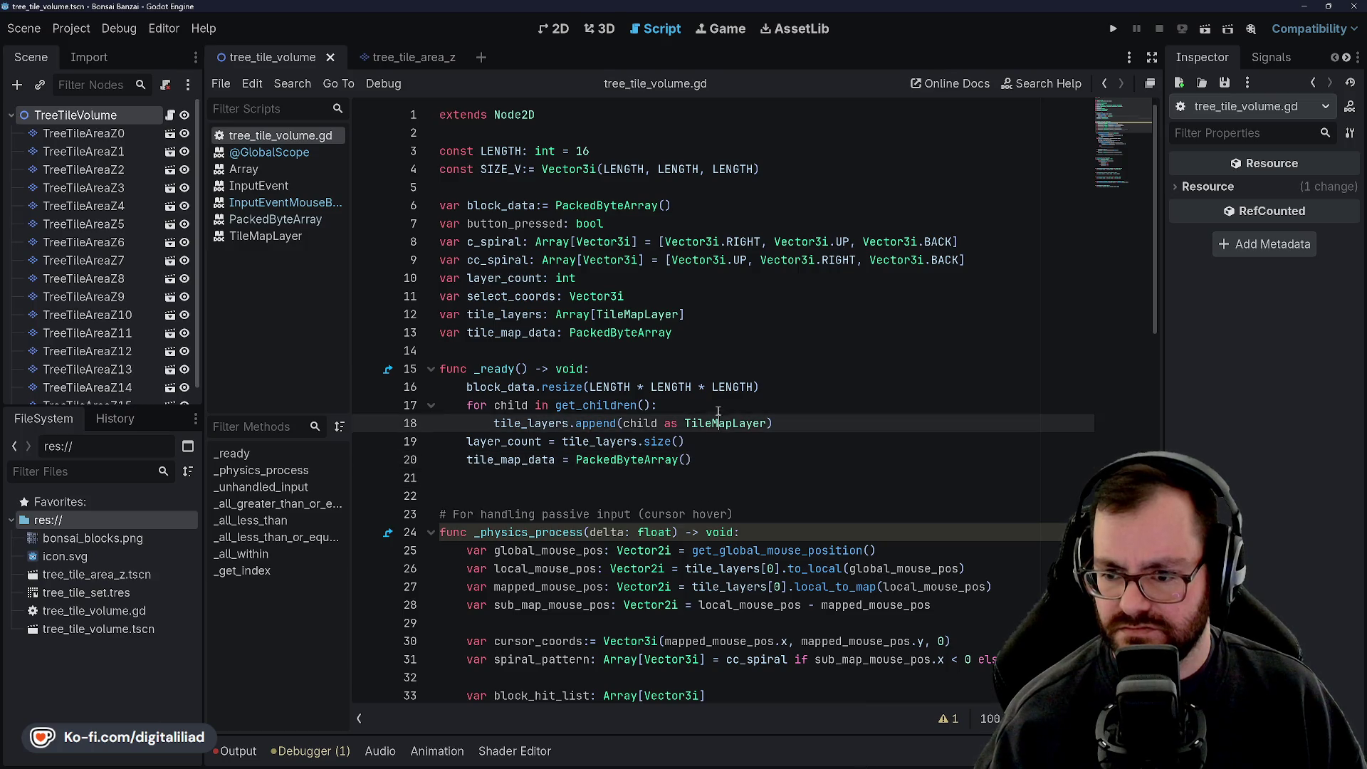
pyautogui.click(811, 385)
pyautogui.press('Return')
pyautogui.press('Return')
pyautogui.press('Up')
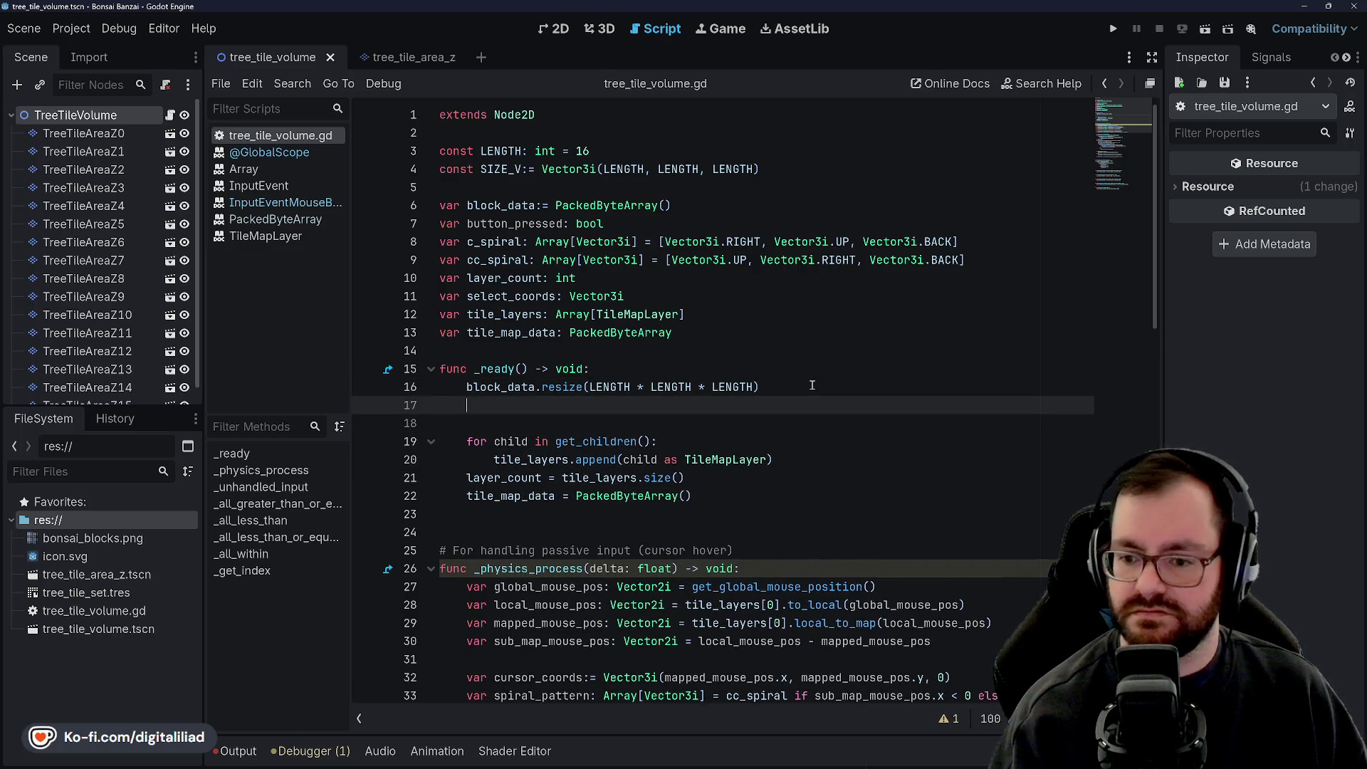
pyautogui.write('for')
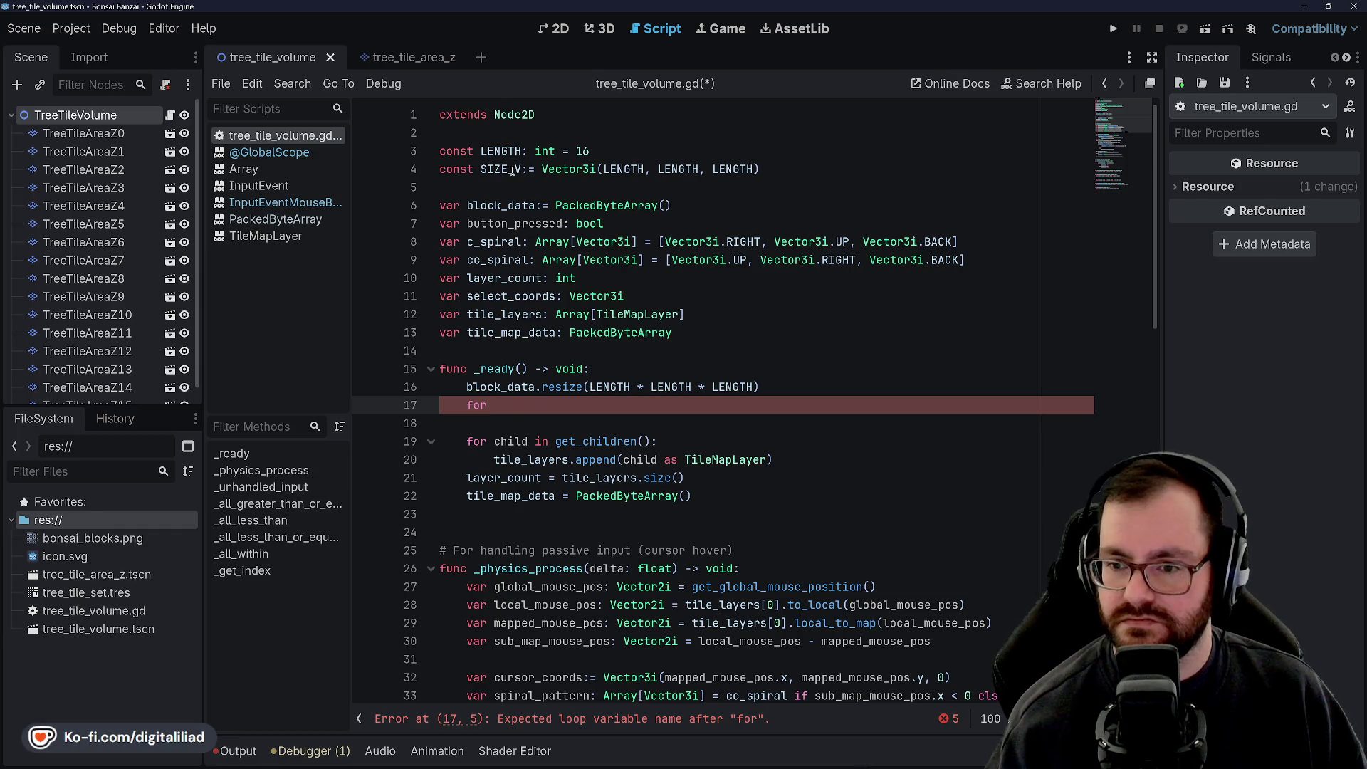
# Step: Declare 'const VOLUME: int = Length * Length * Length' below SIZE_V and save
pyautogui.click(787, 163)
pyautogui.press('Return')
pyautogui.write('const VOLUME')
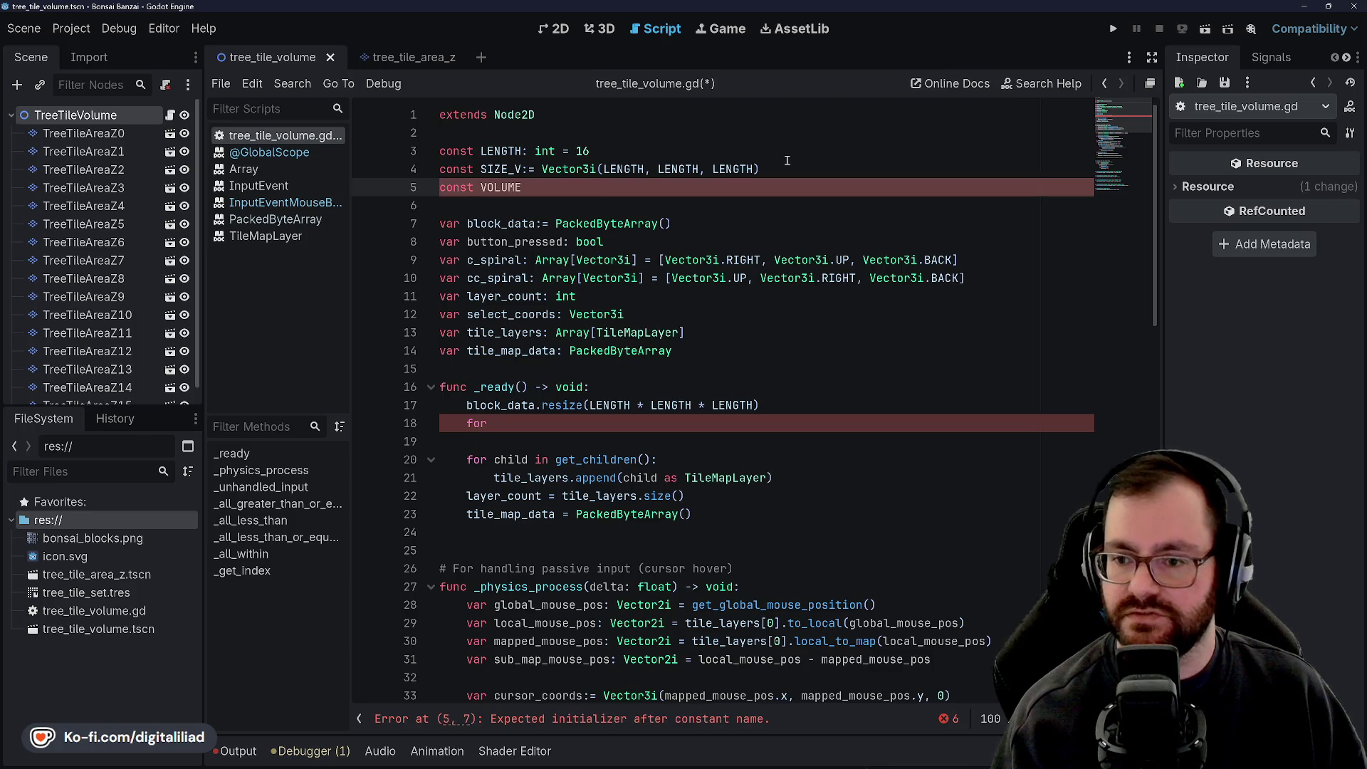
pyautogui.write(': int = ')
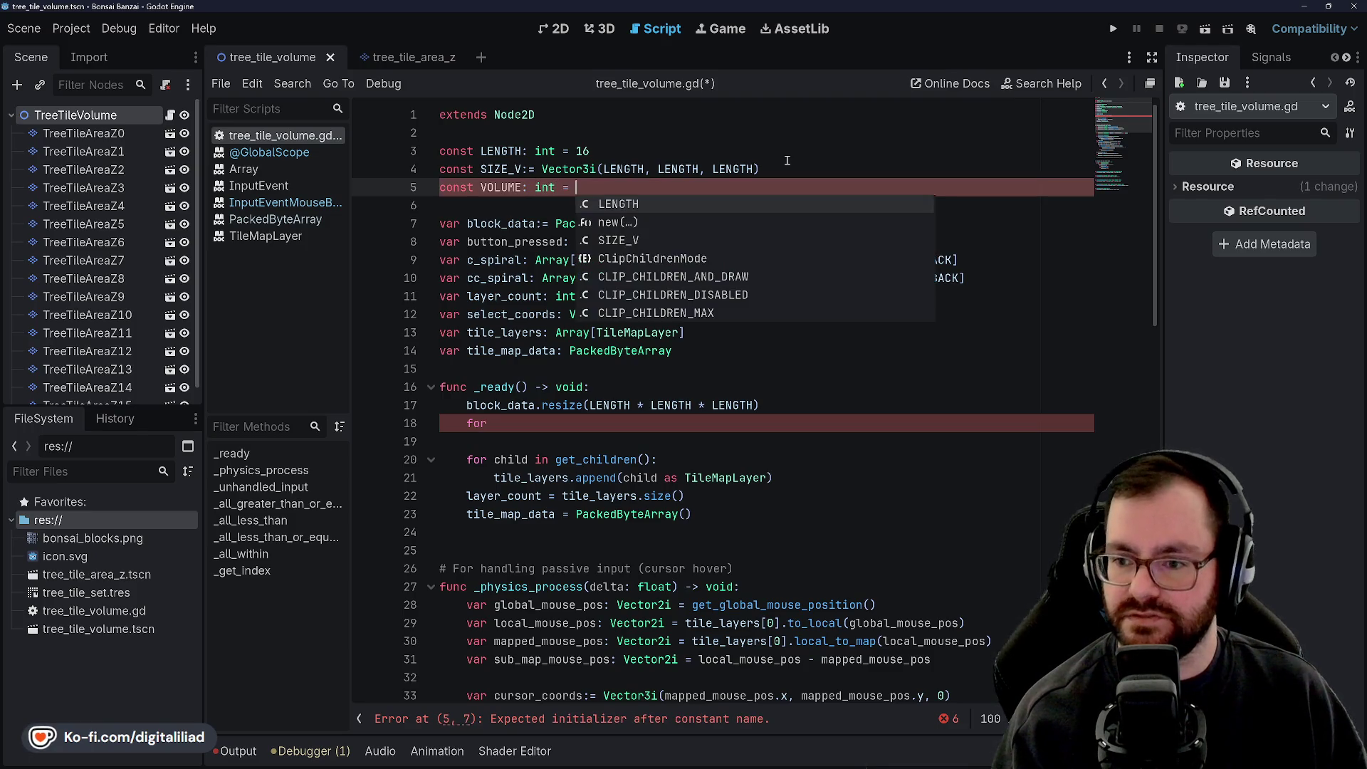
pyautogui.write('Length *')
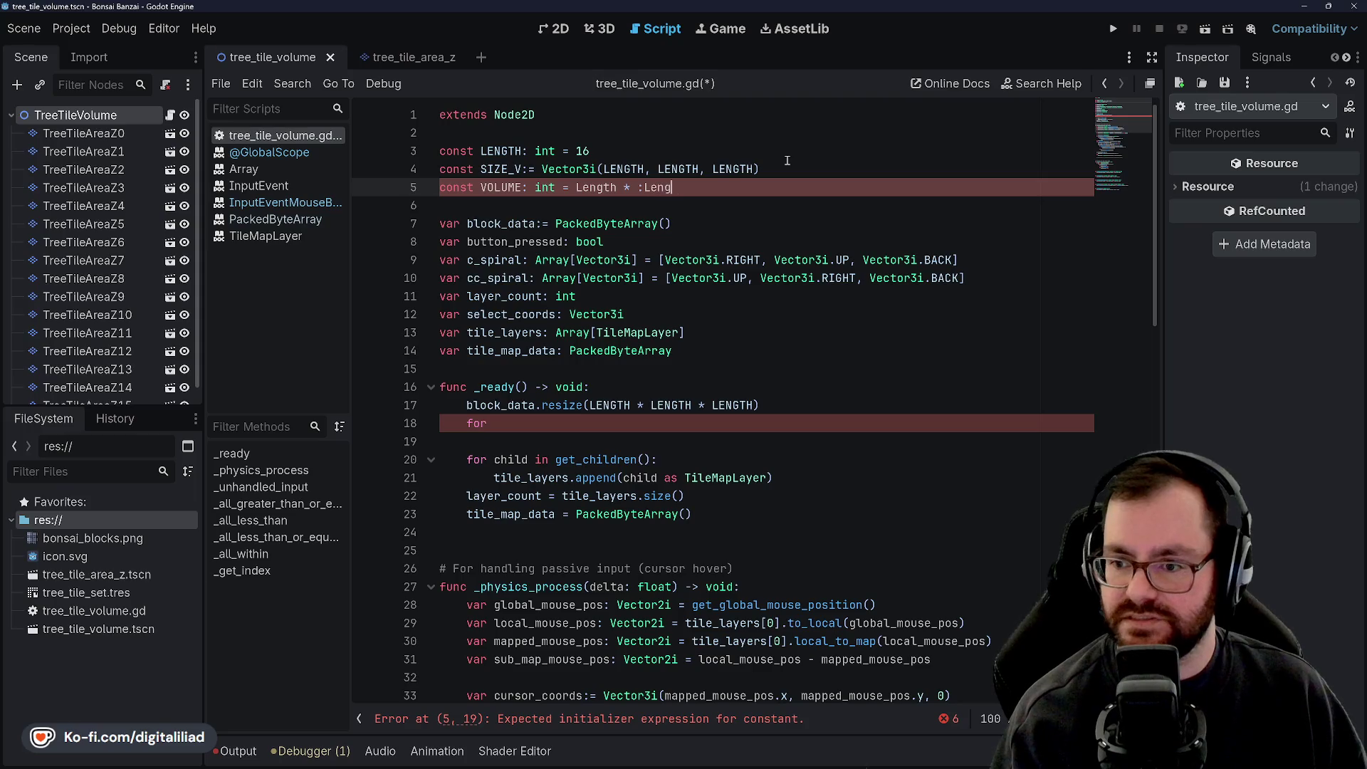
pyautogui.press('BackSpace')
pyautogui.press('BackSpace')
pyautogui.press('BackSpace')
pyautogui.write('ength &*')
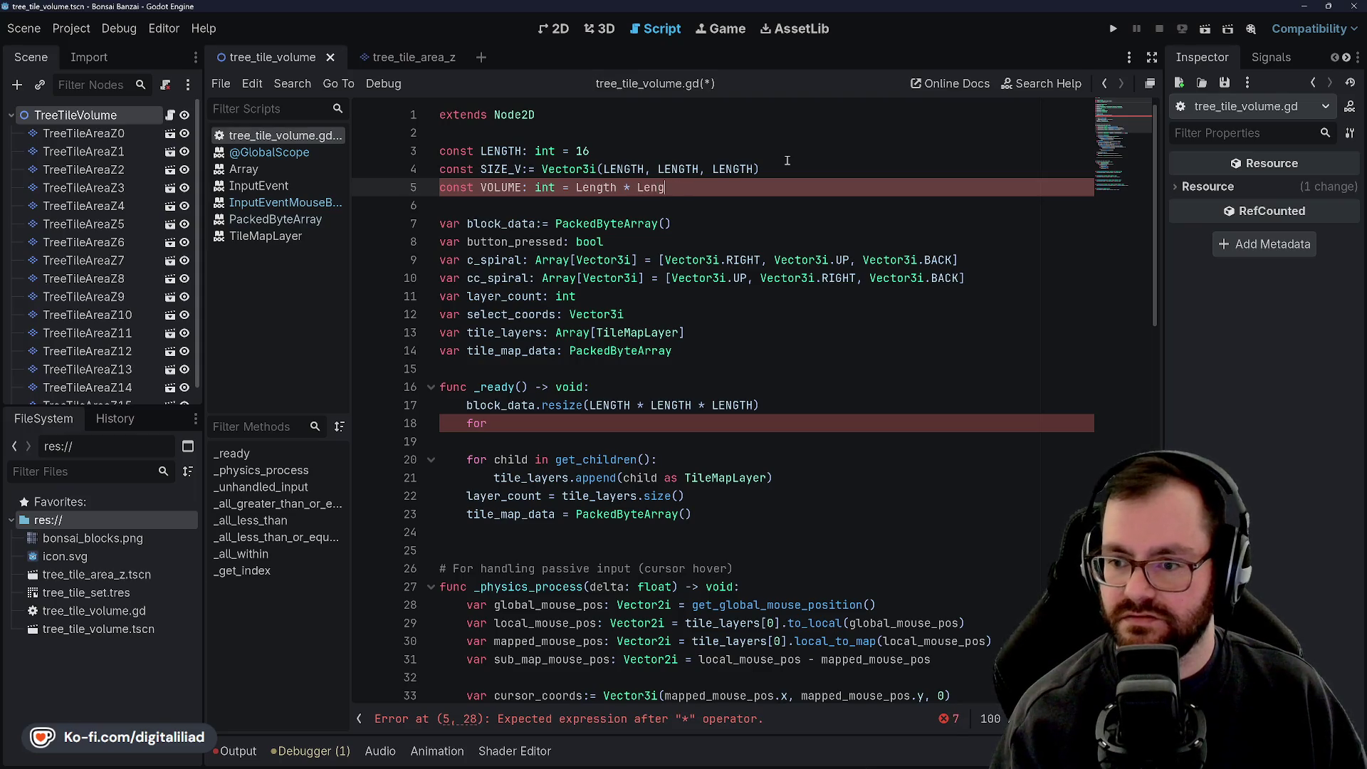
pyautogui.press('BackSpace')
pyautogui.write('* Length')
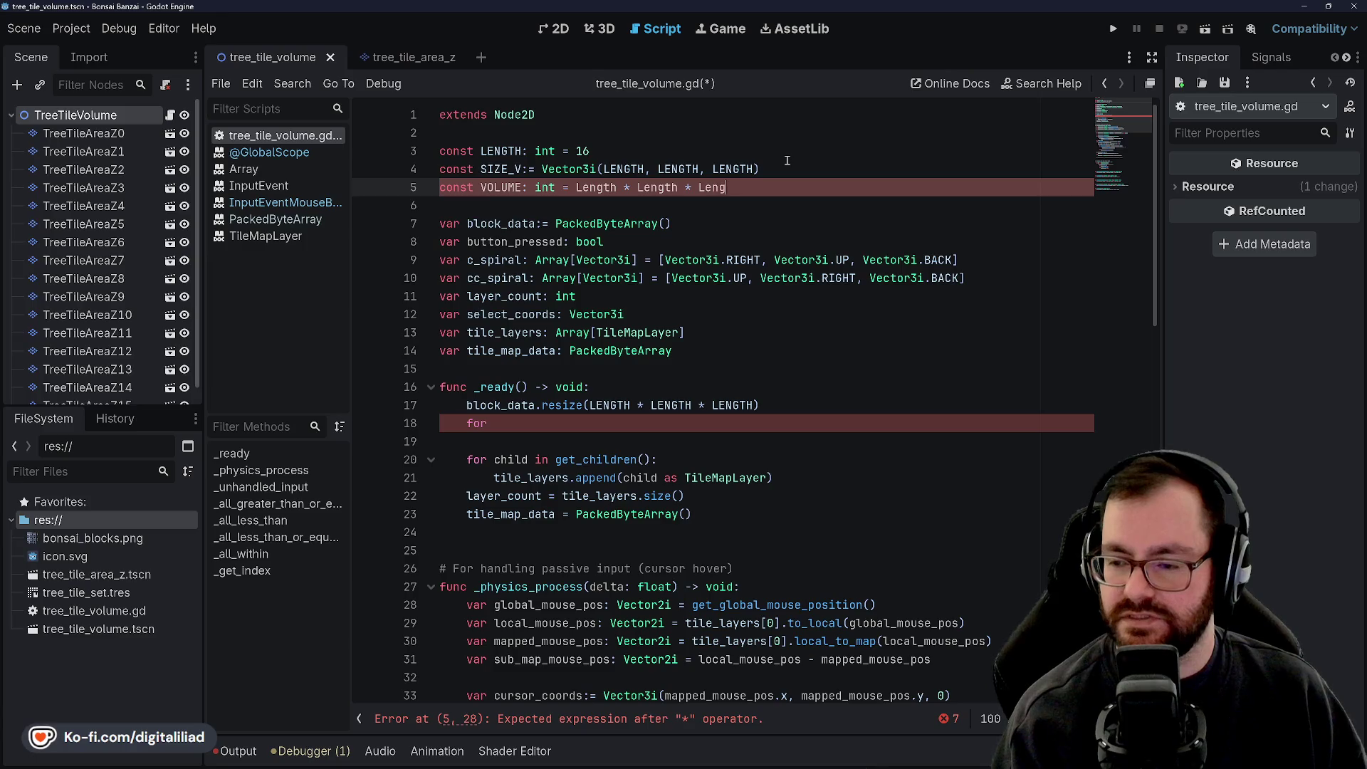
pyautogui.hotkey('ctrl', 's')
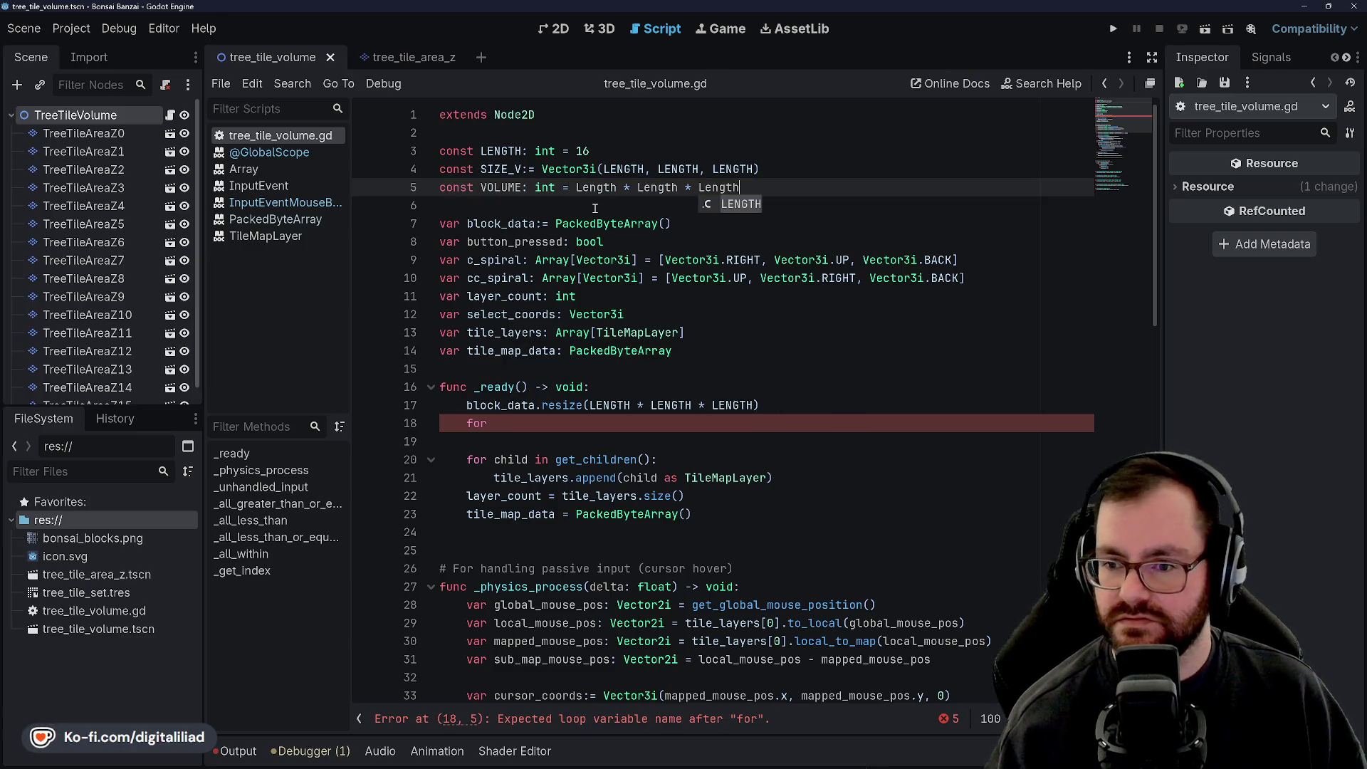
# Step: Complete the _ready loop header as 'for i in range(VOLUME):'
pyautogui.click(569, 188)
pyautogui.doubleClick(491, 171)
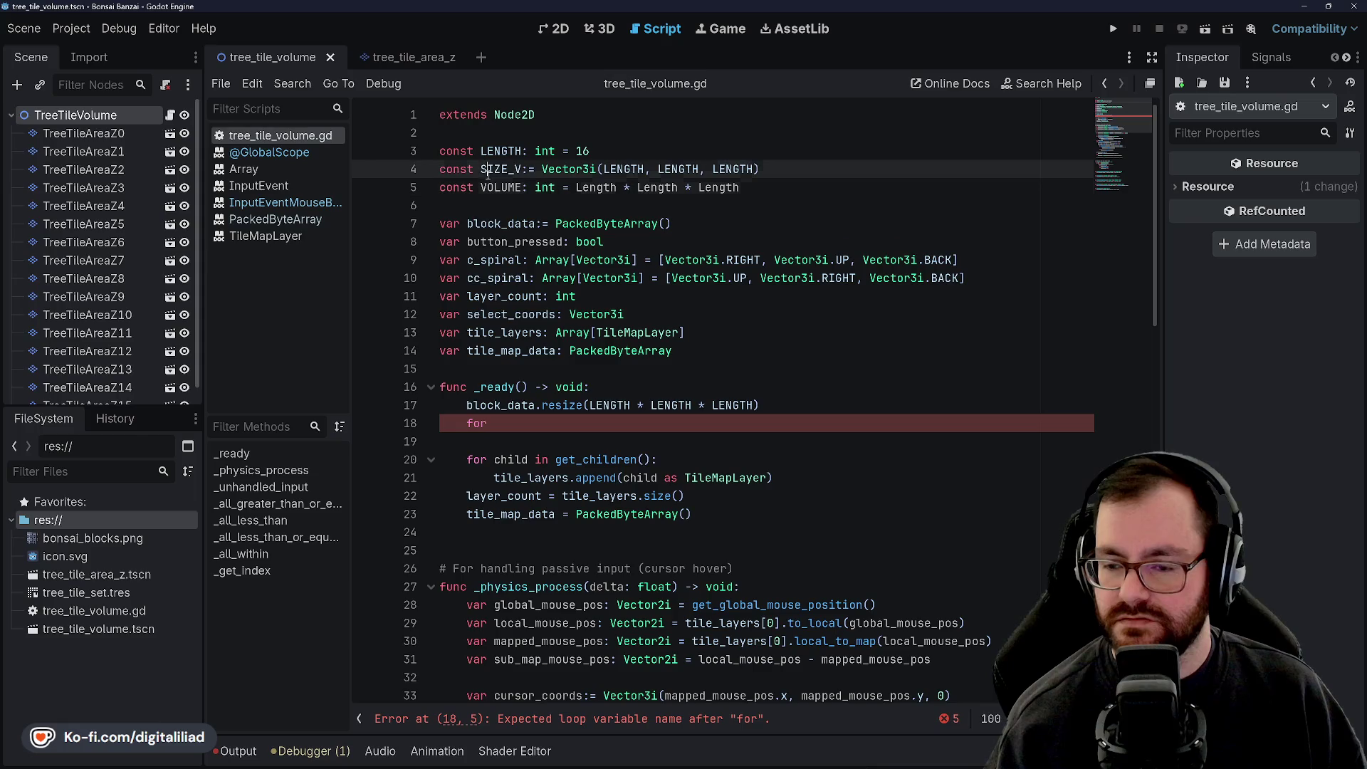
pyautogui.click(493, 206)
pyautogui.doubleClick(491, 171)
pyautogui.click(493, 207)
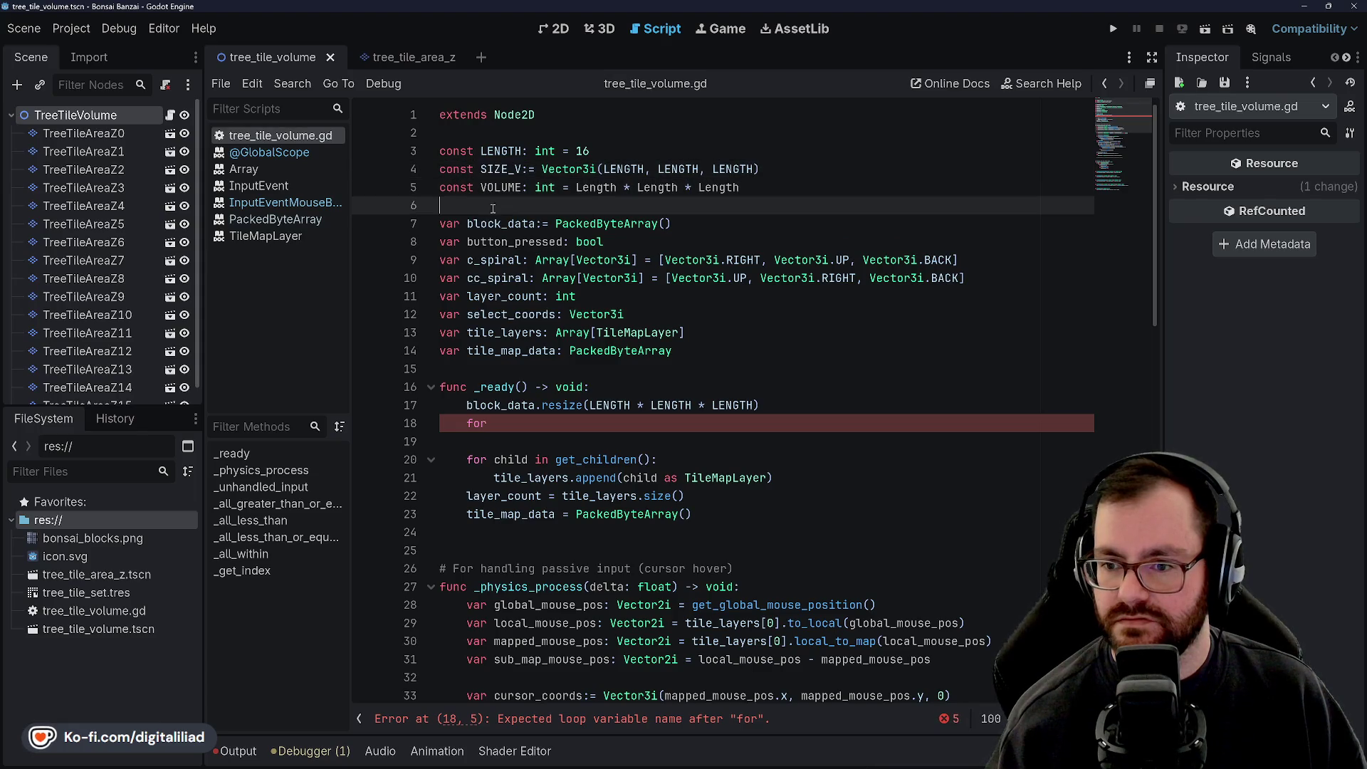
pyautogui.doubleClick(498, 171)
pyautogui.click(493, 207)
pyautogui.doubleClick(501, 169)
pyautogui.click(492, 206)
pyautogui.scroll(-1, 641, 285)
pyautogui.click(730, 267)
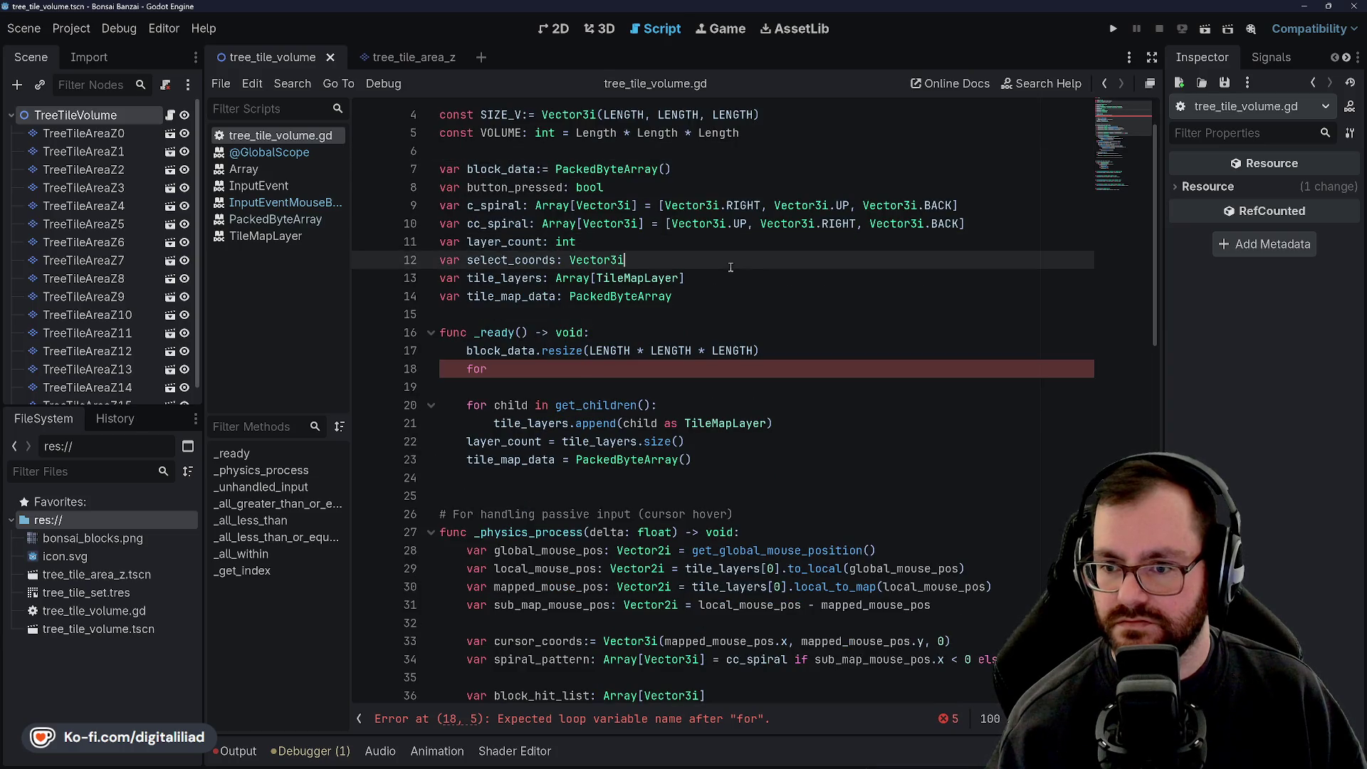
pyautogui.click(704, 297)
pyautogui.click(622, 328)
pyautogui.scroll(-1, 619, 329)
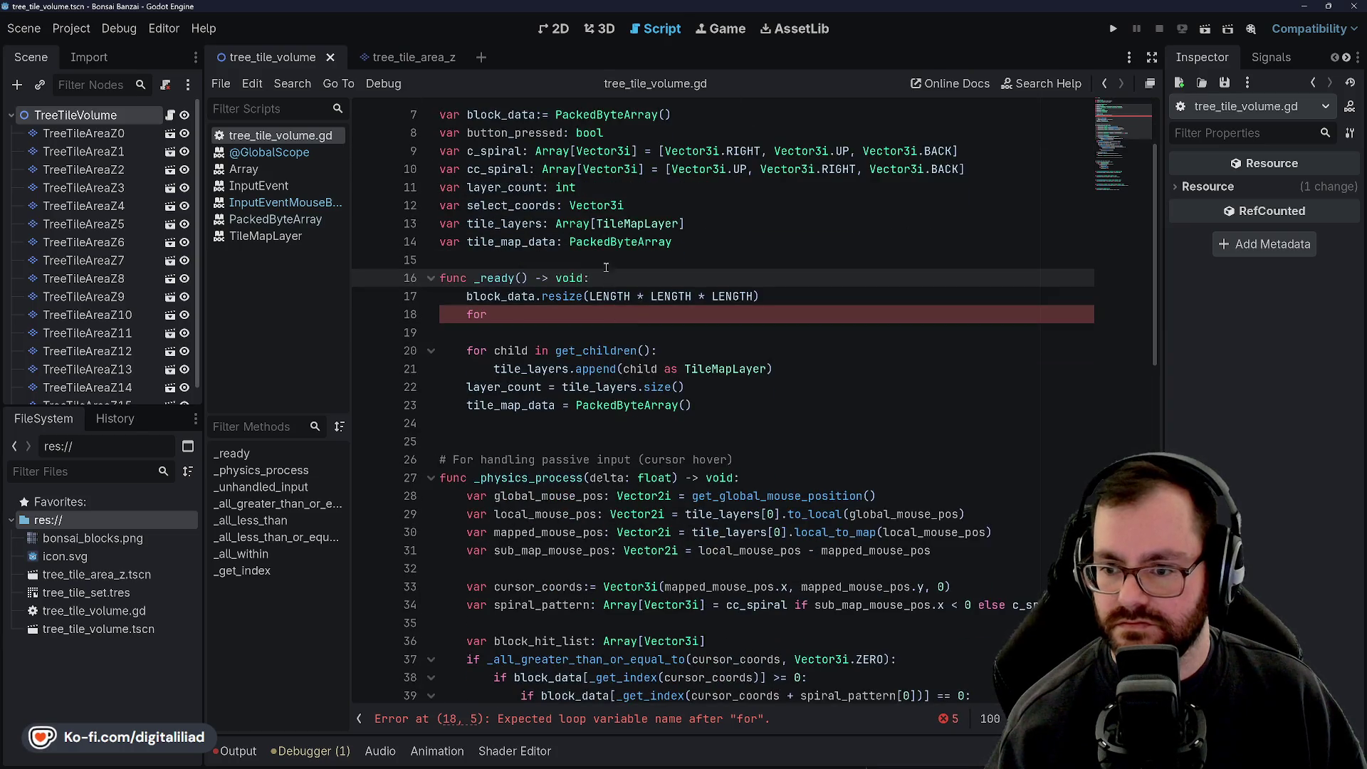
pyautogui.click(602, 333)
pyautogui.scroll(2, 596, 302)
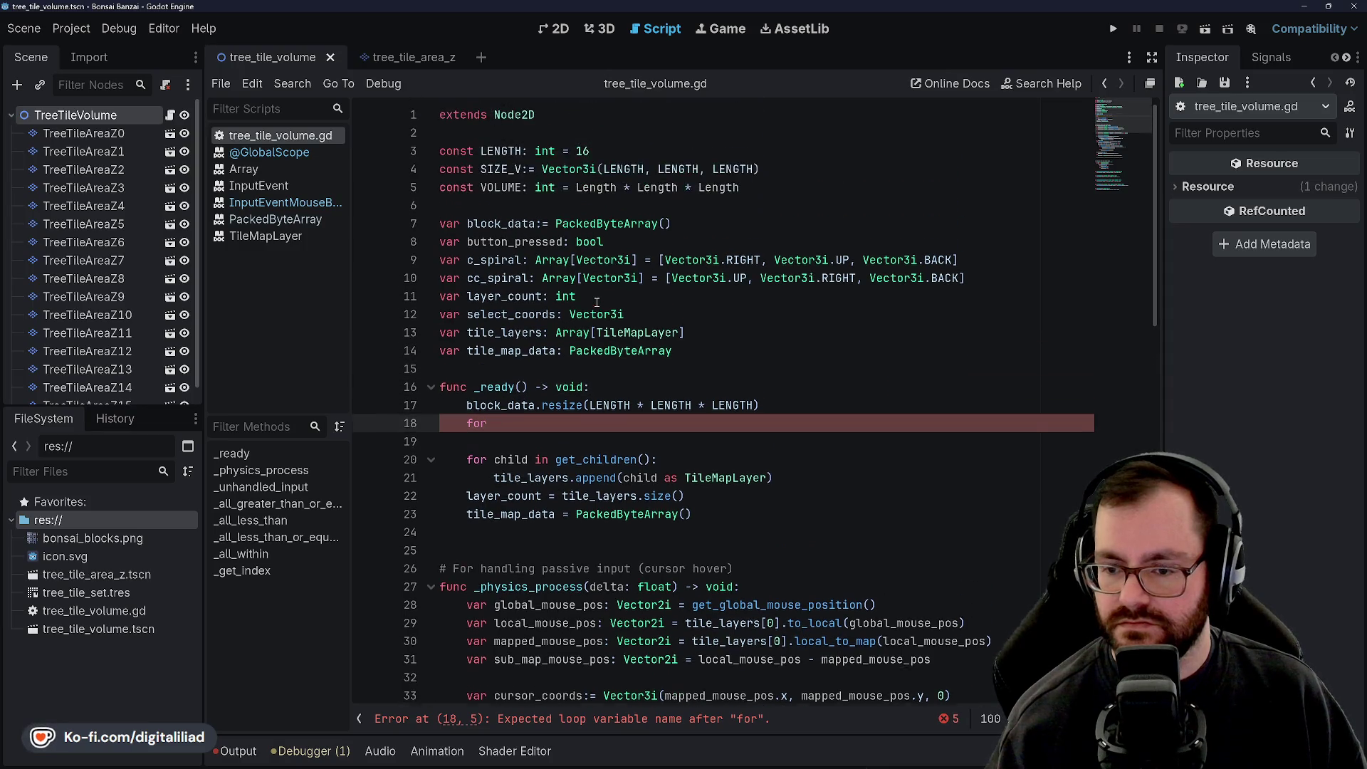
pyautogui.scroll(-1, 613, 312)
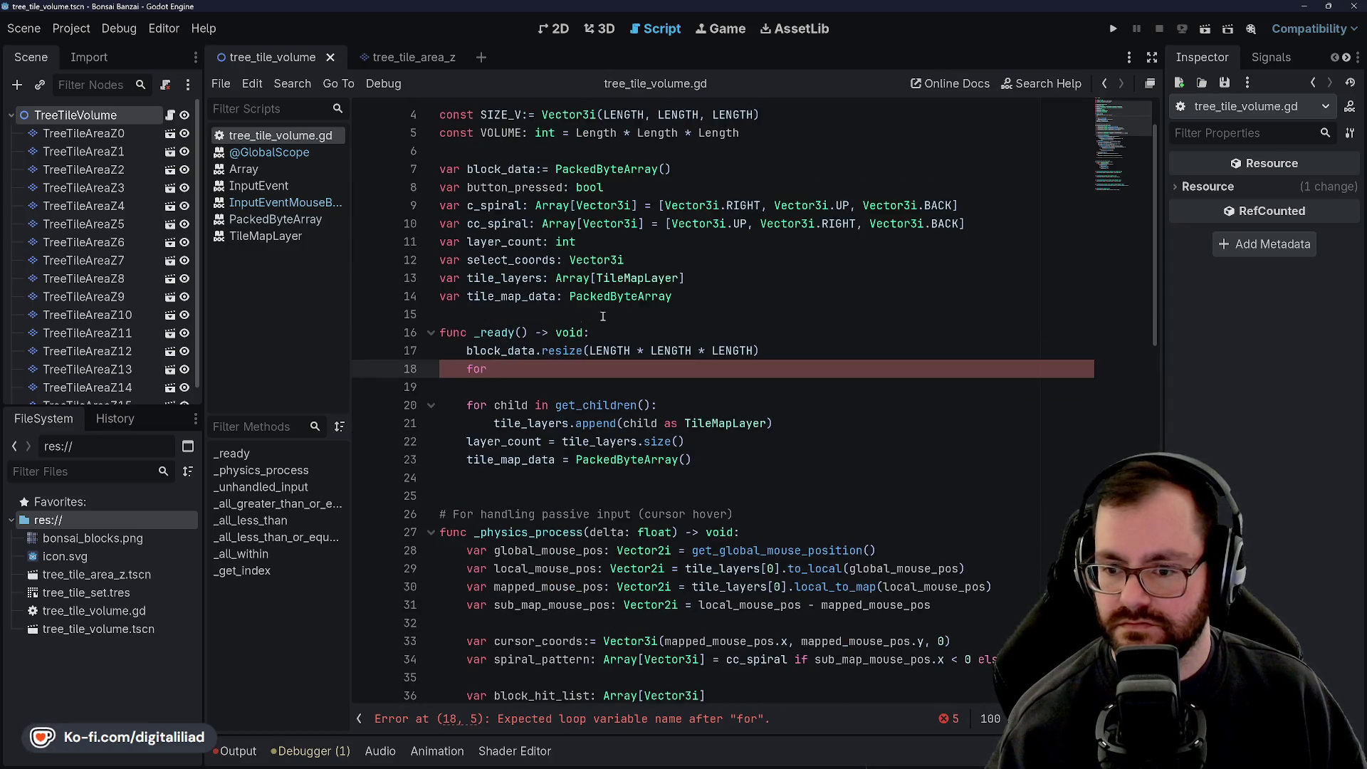
pyautogui.scroll(1, 562, 326)
pyautogui.write('i in range(V')
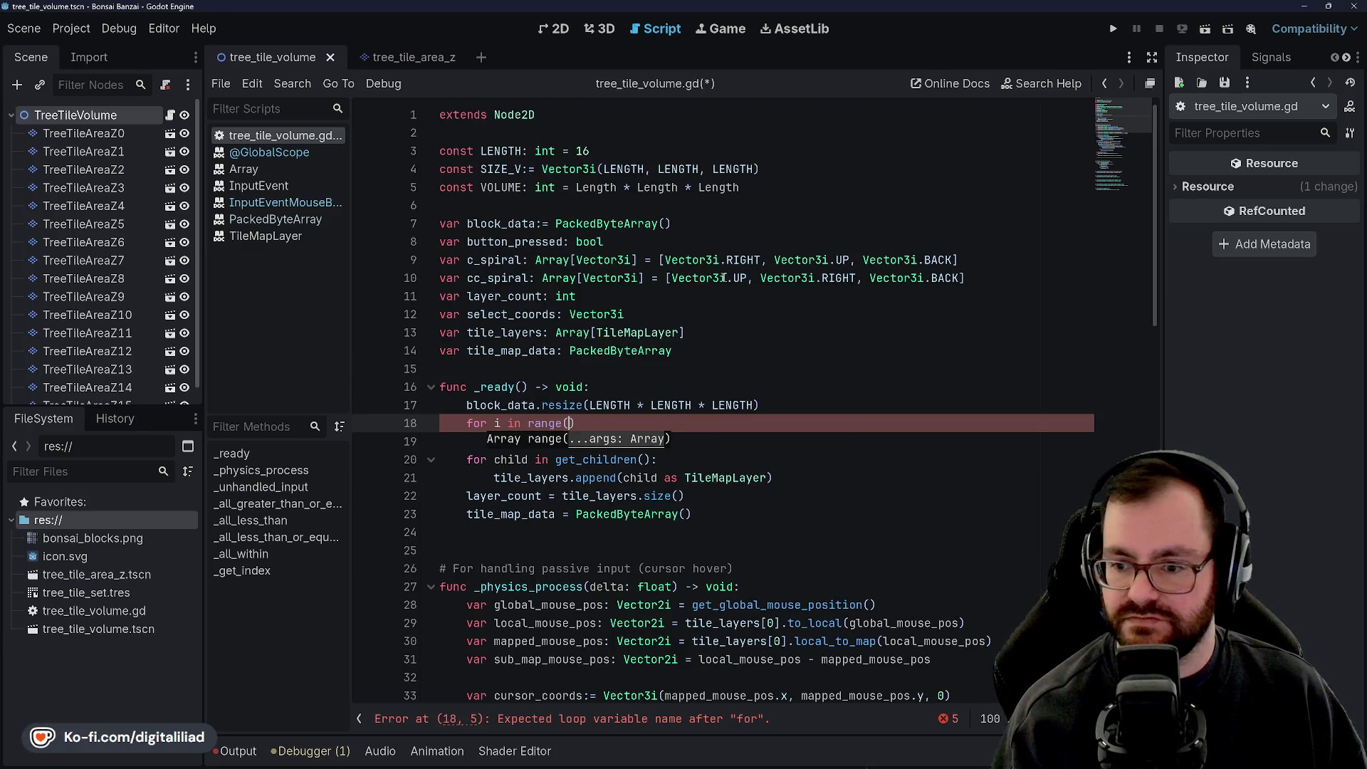
pyautogui.write('OLUME):')
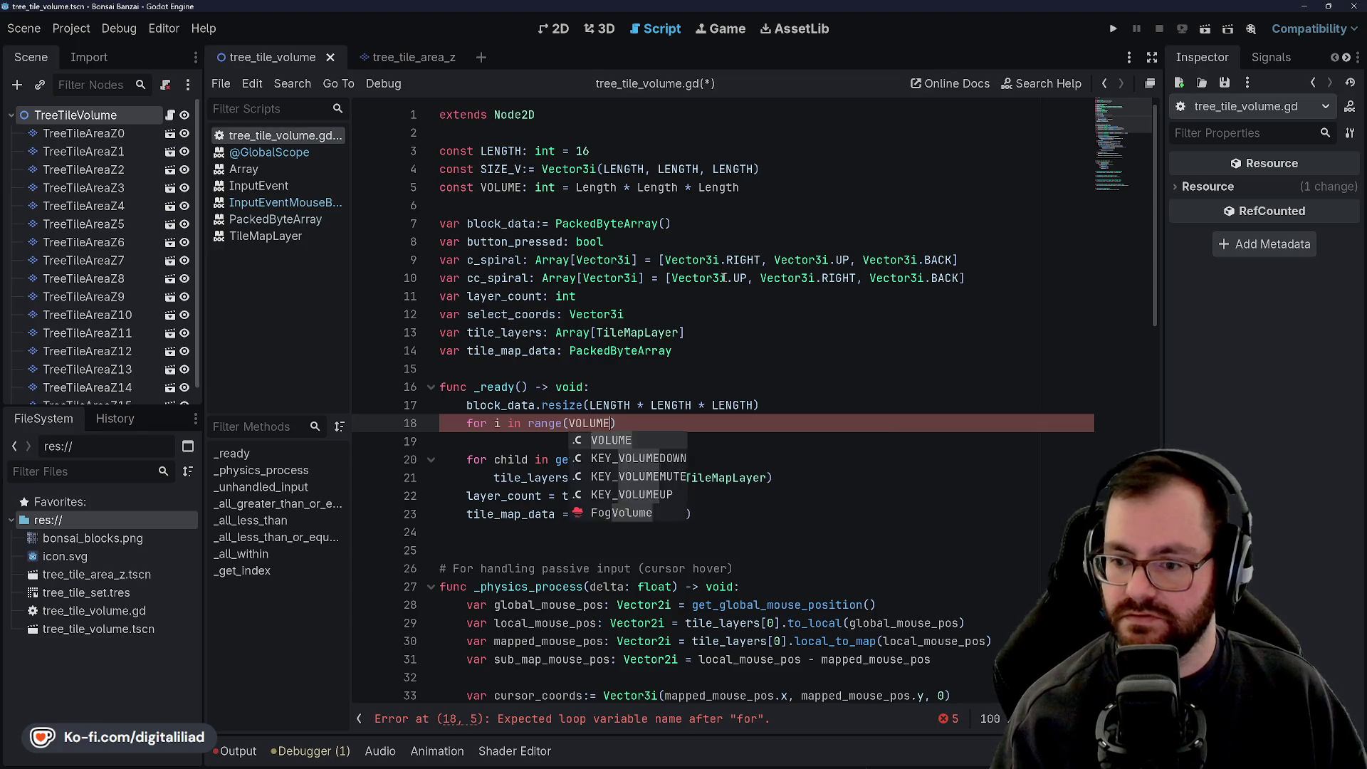
# Step: Start the loop body with 'if randi()', accepting the randi() autocomplete suggestion
pyautogui.press('Return')
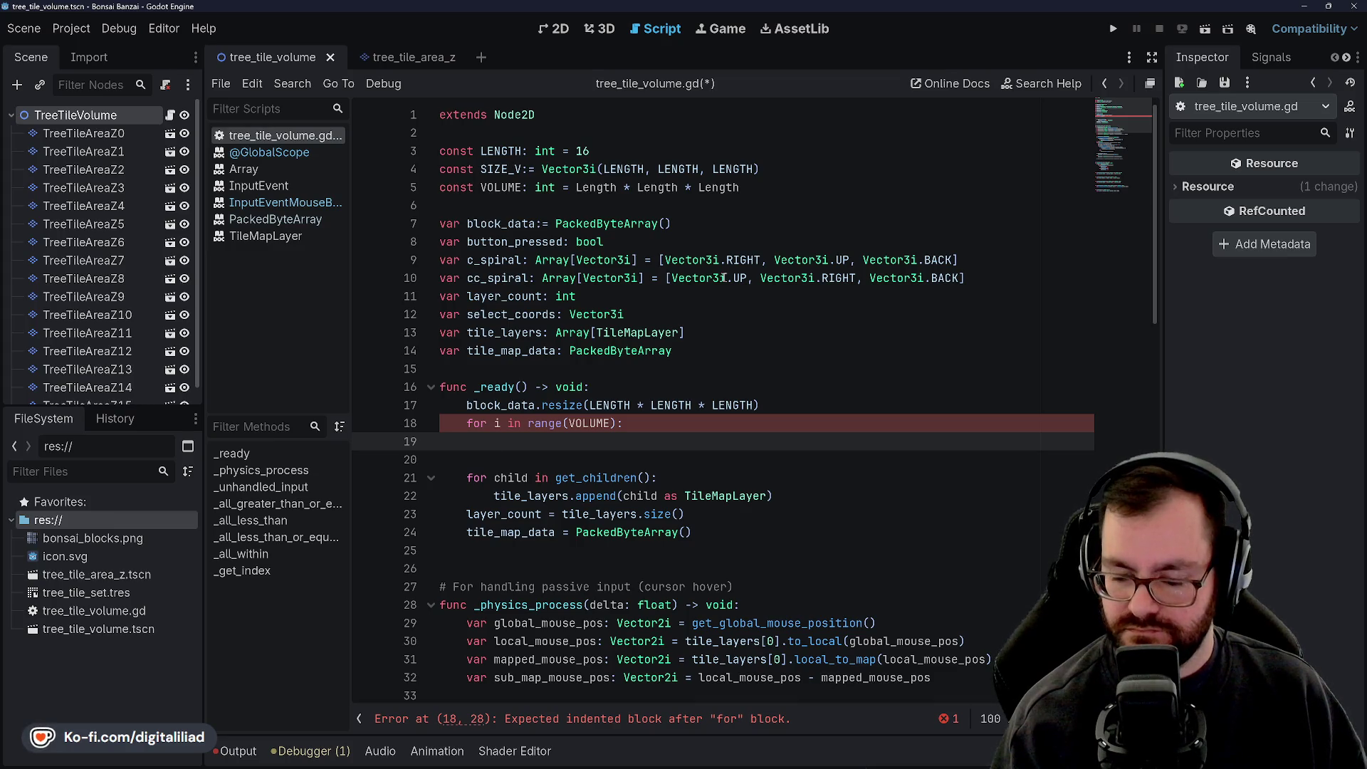
pyautogui.write('block_data[')
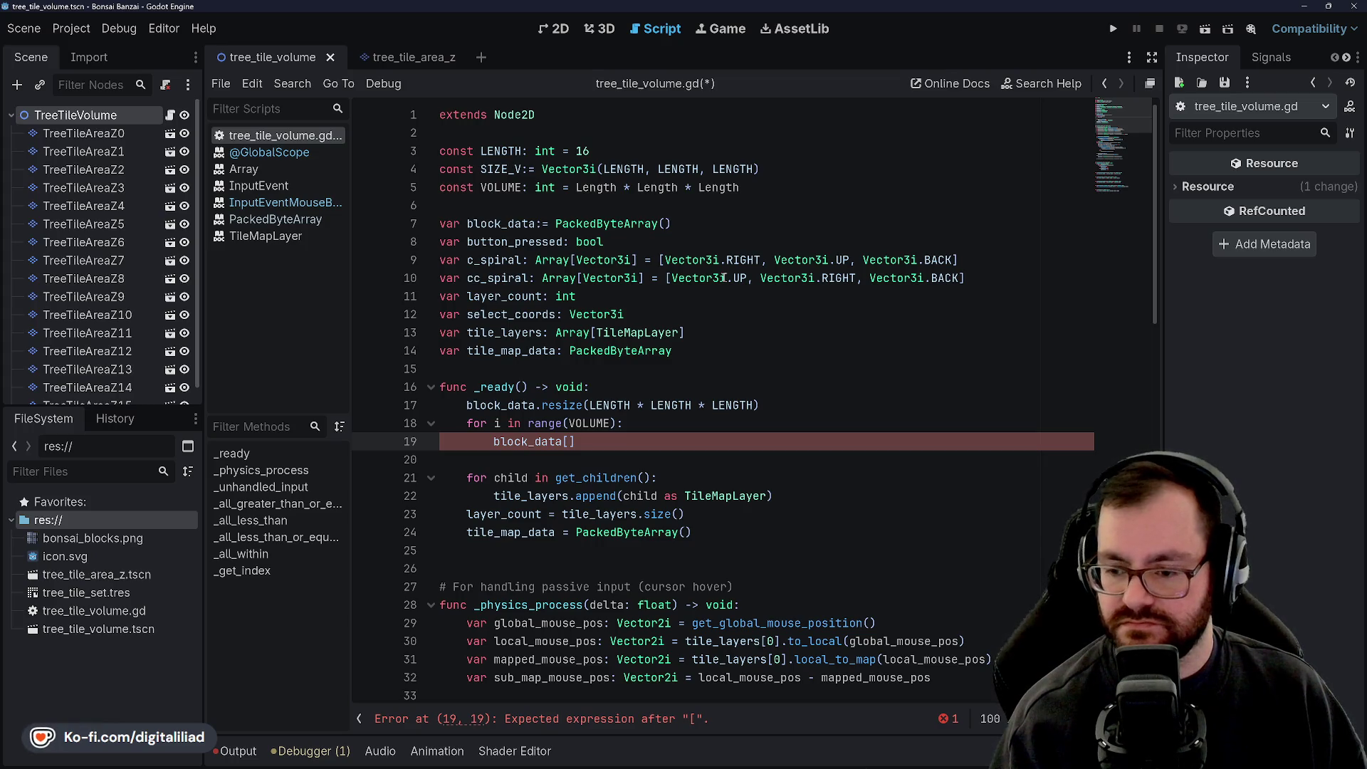
pyautogui.press('BackSpace')
pyautogui.press('BackSpace')
pyautogui.press('BackSpace')
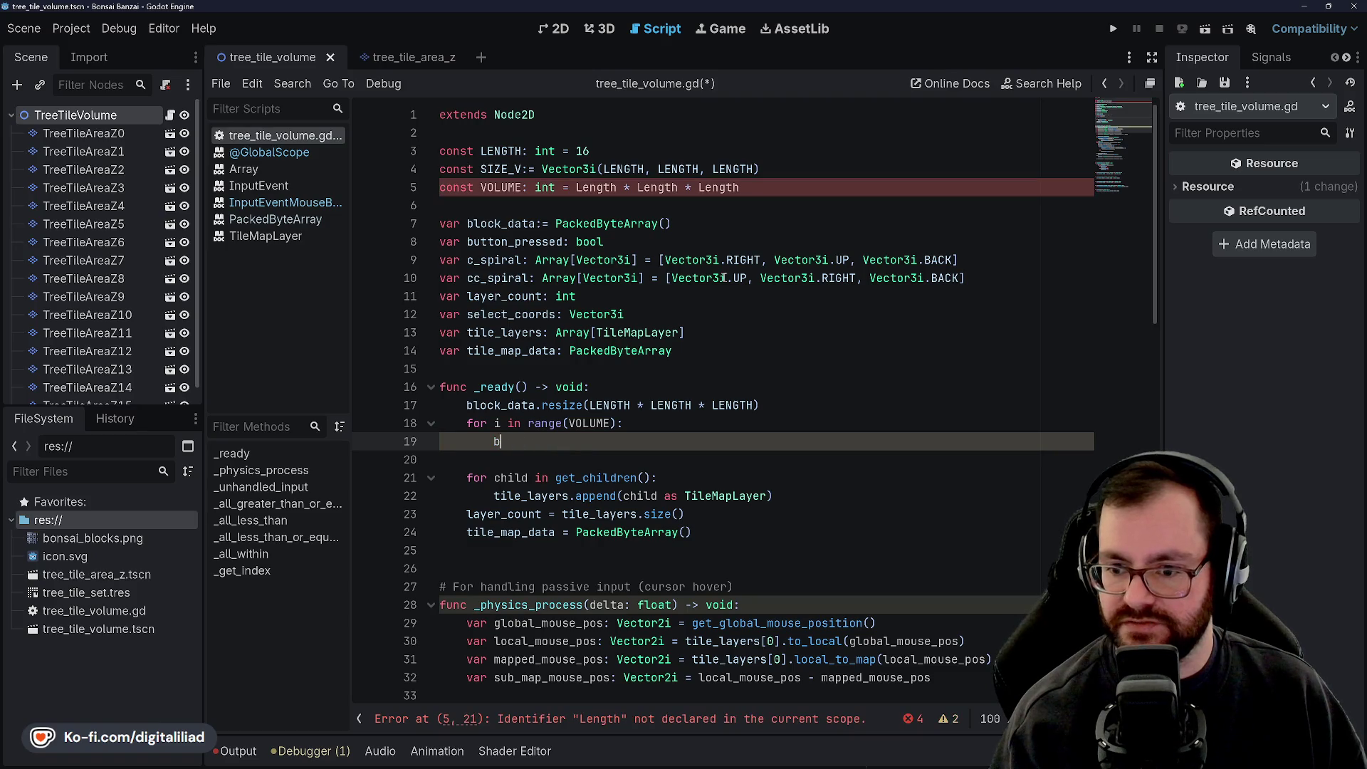
pyautogui.write('ifrandom')
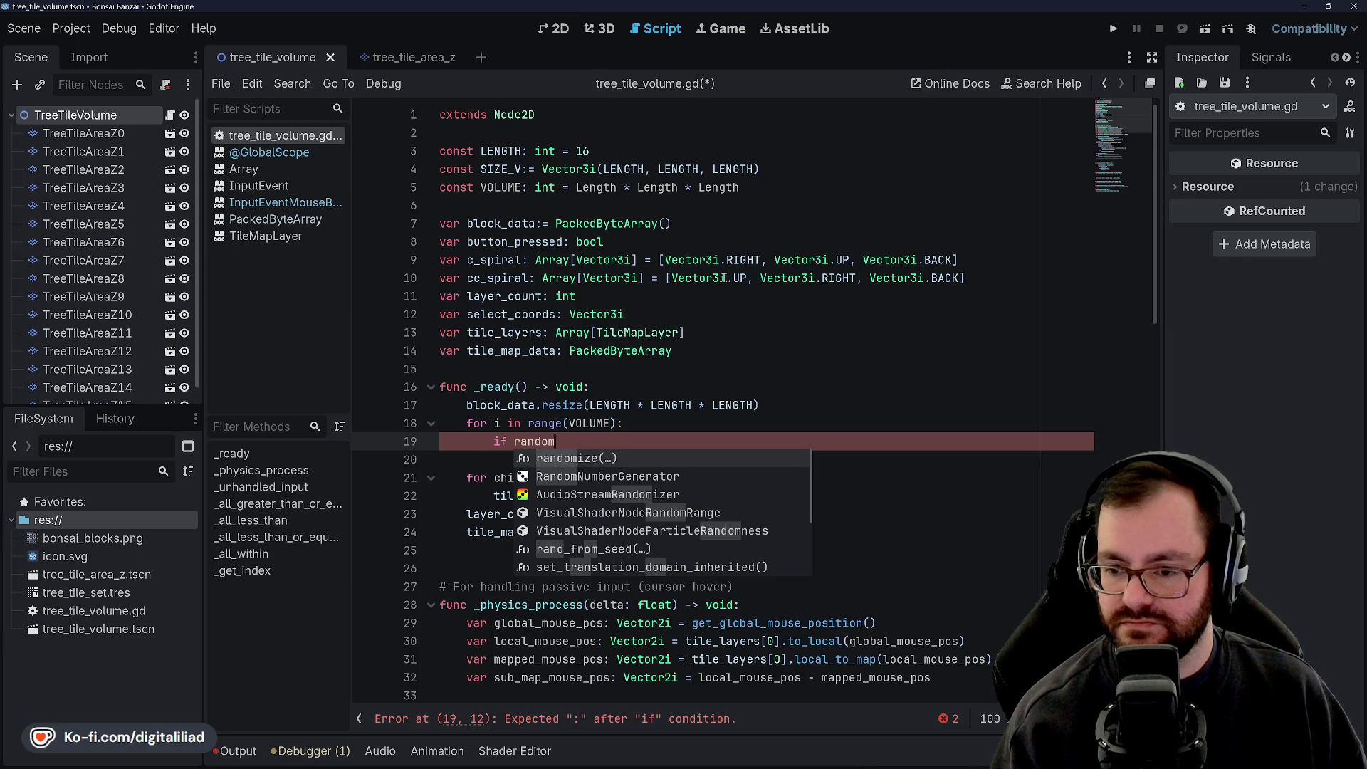
pyautogui.press('BackSpace')
pyautogui.press('BackSpace')
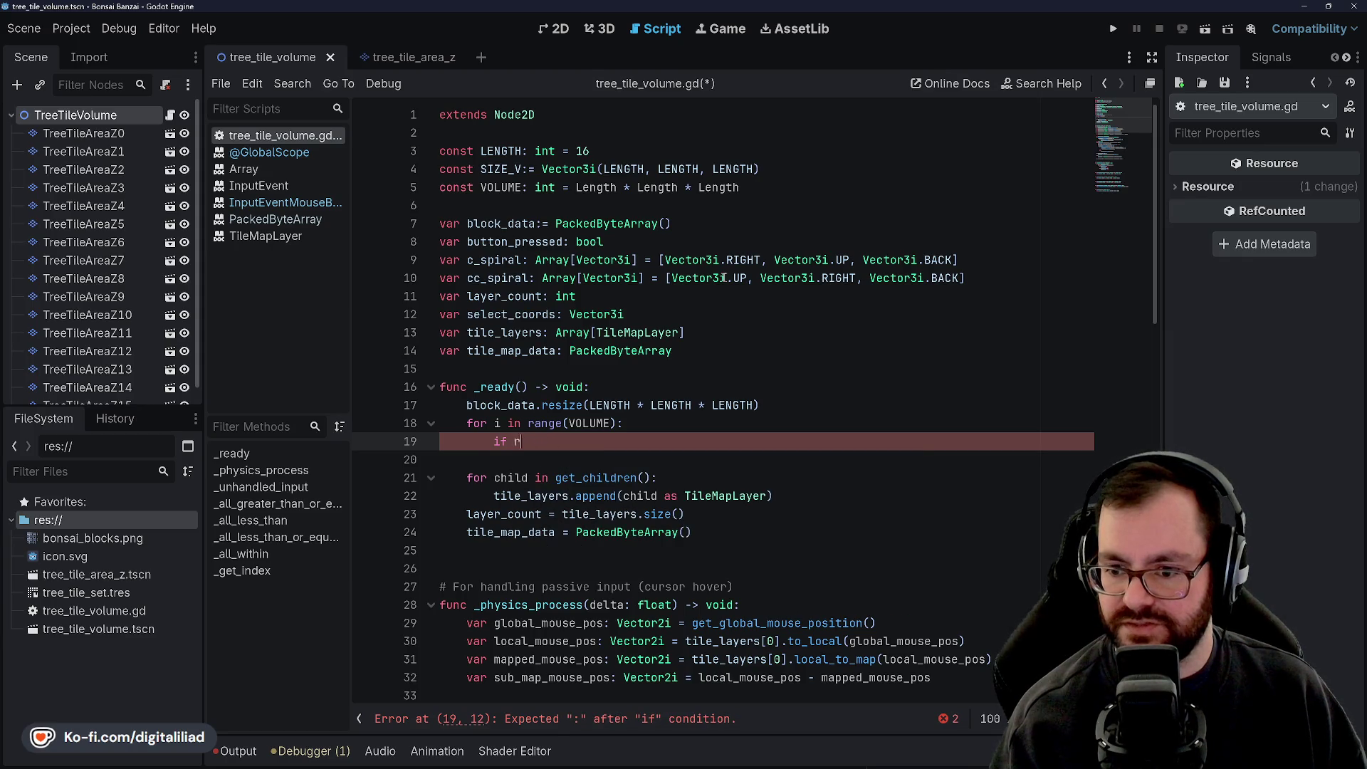
pyautogui.write('andf')
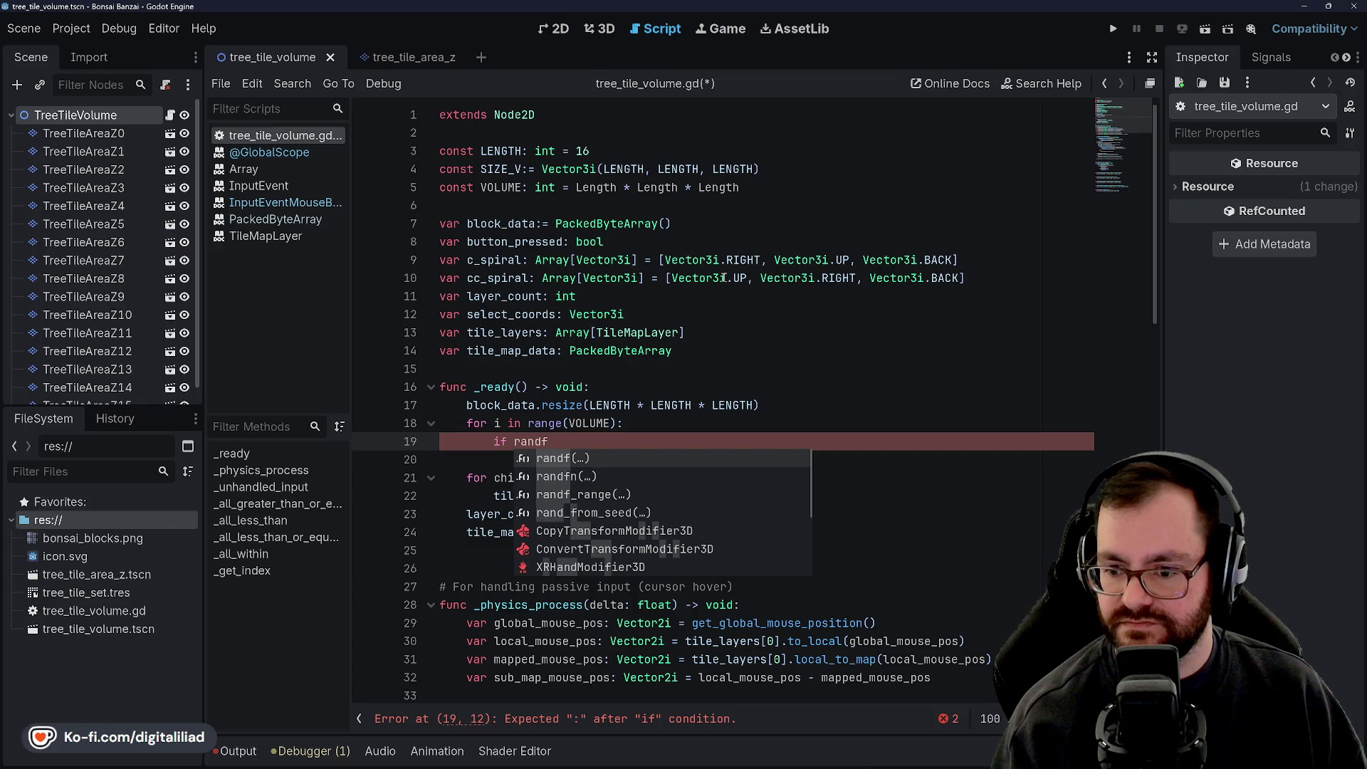
pyautogui.press('BackSpace')
pyautogui.write('i')
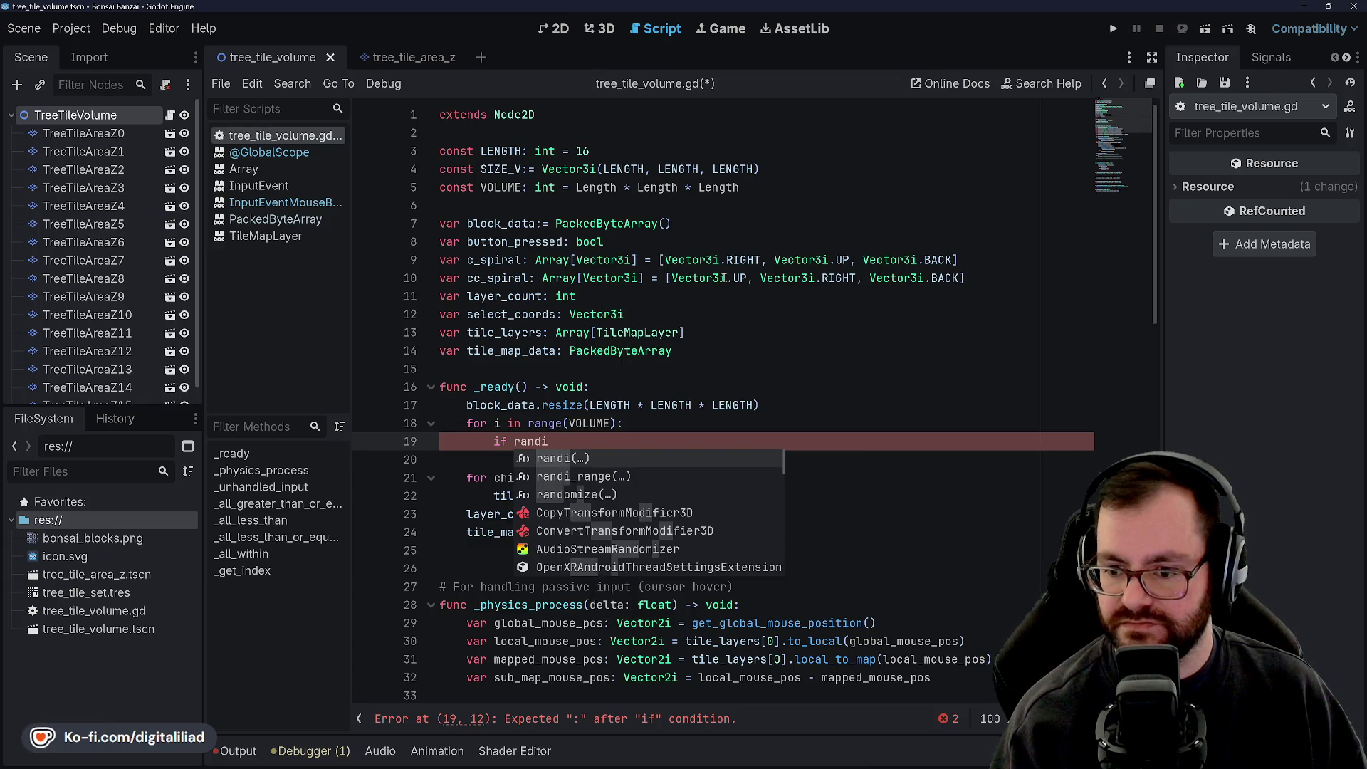
pyautogui.press('Return')
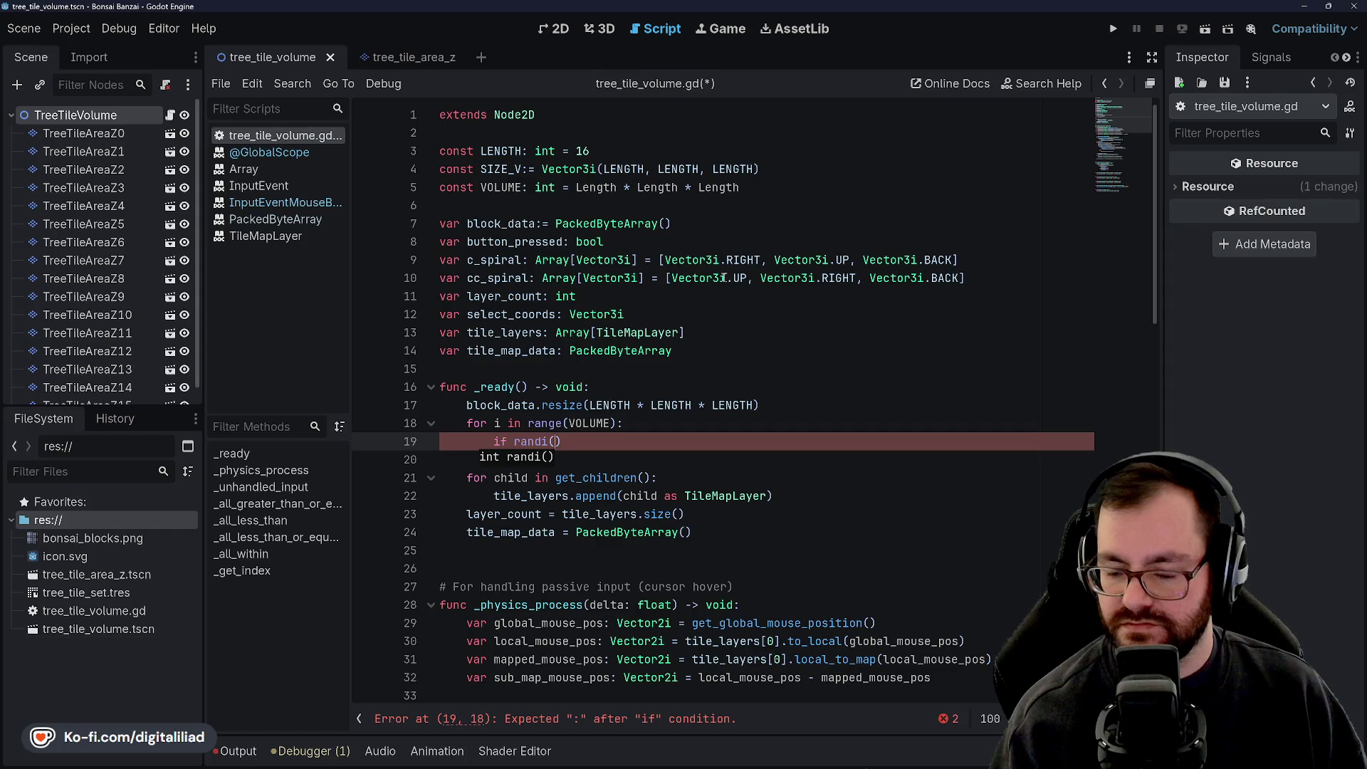
# Step: Bring up the reference documentation for randi()
pyautogui.click(584, 333)
pyautogui.click(527, 443)
pyautogui.keyDown('ctrl'); pyautogui.click(527, 443); pyautogui.keyUp('ctrl')
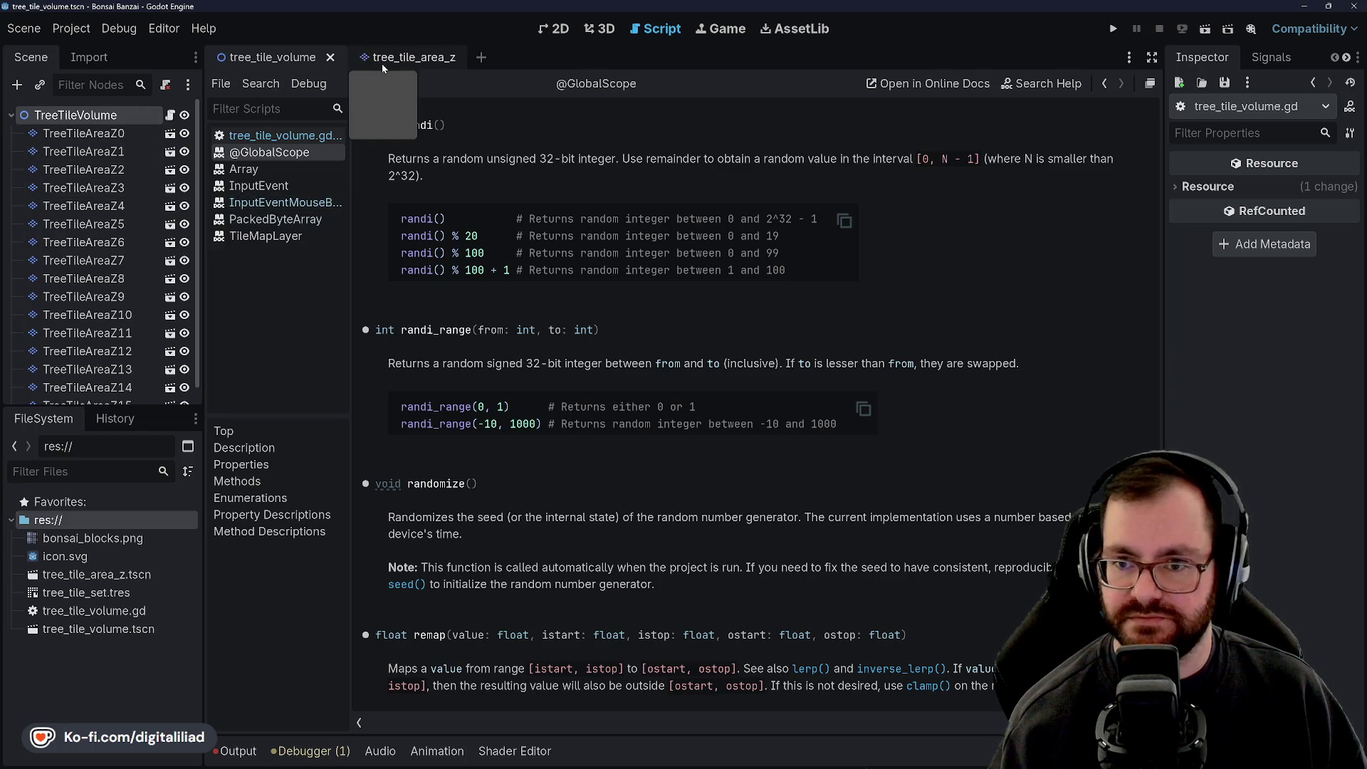
pyautogui.click(277, 136)
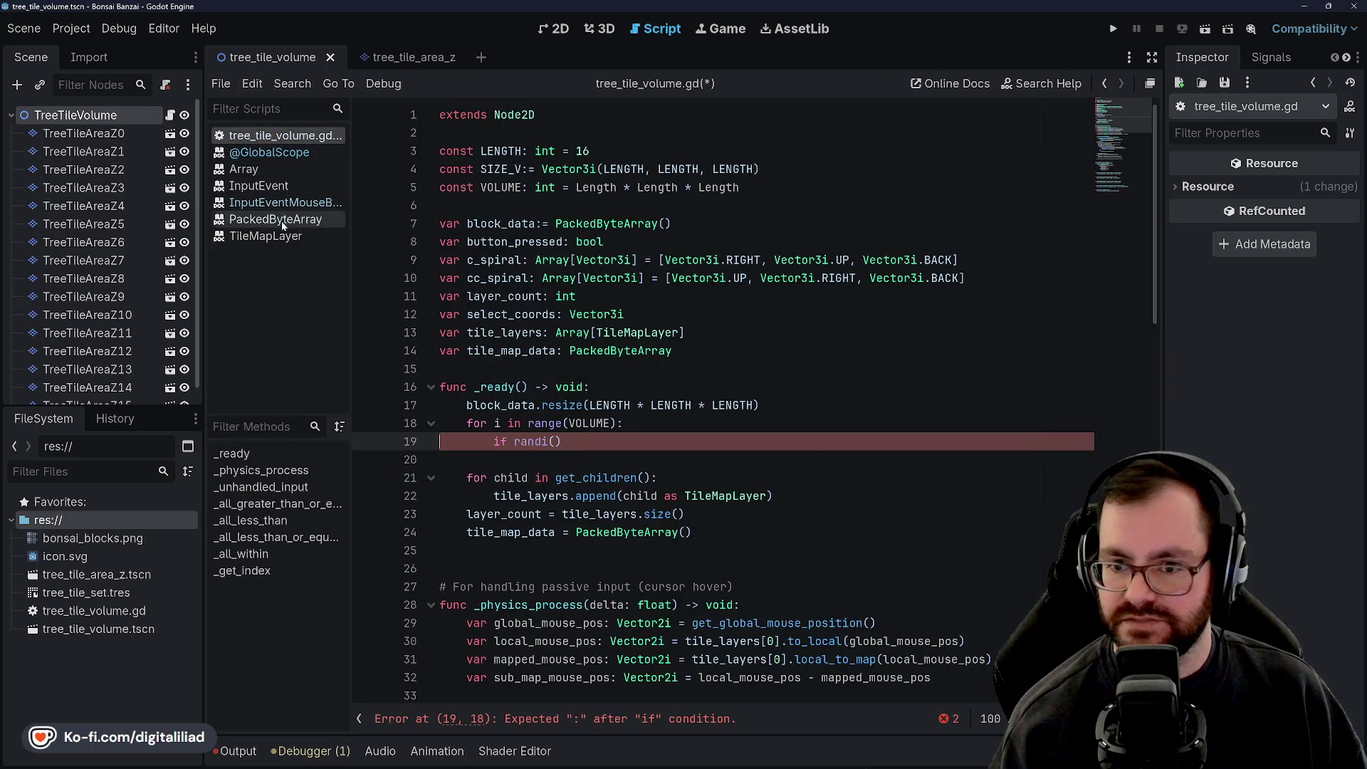
pyautogui.rightClick(293, 152)
pyautogui.click(306, 163)
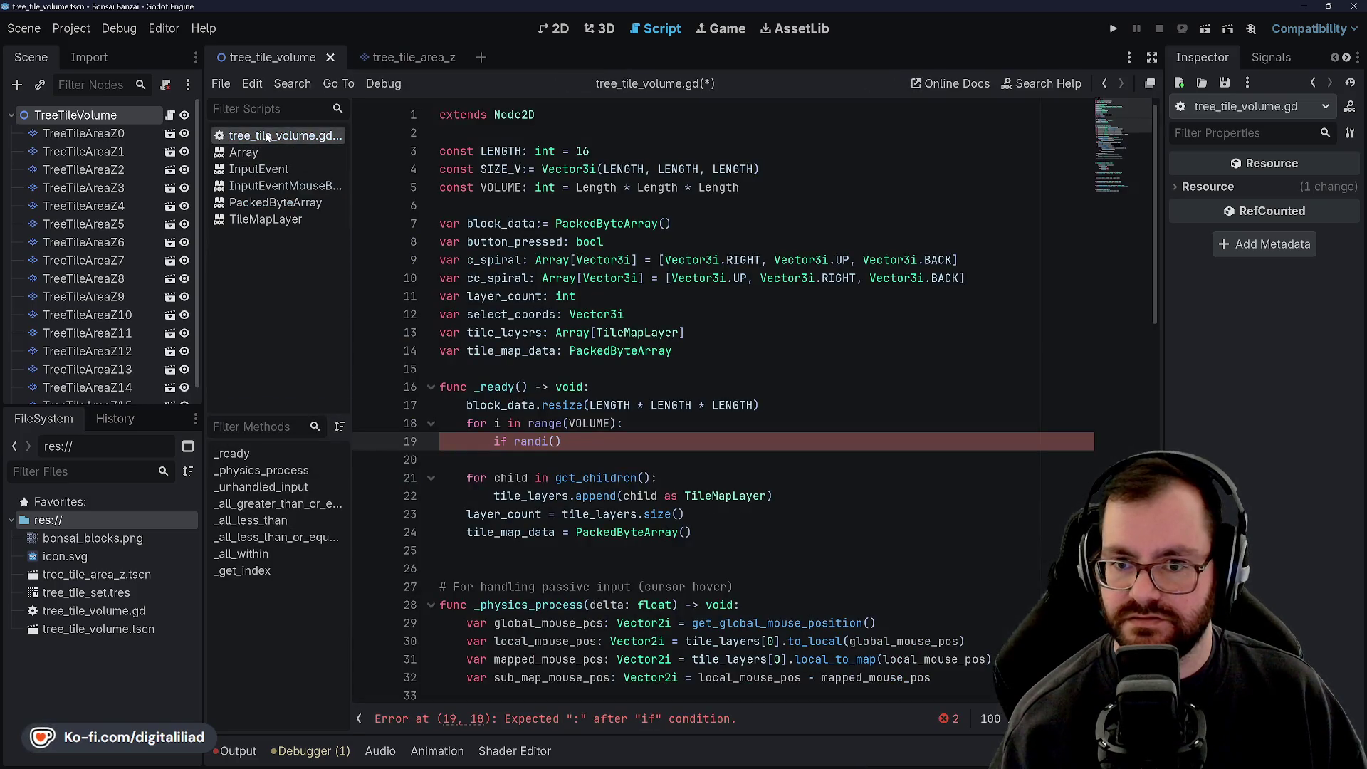
pyautogui.moveTo(561, 441); pyautogui.dragTo(514, 441)
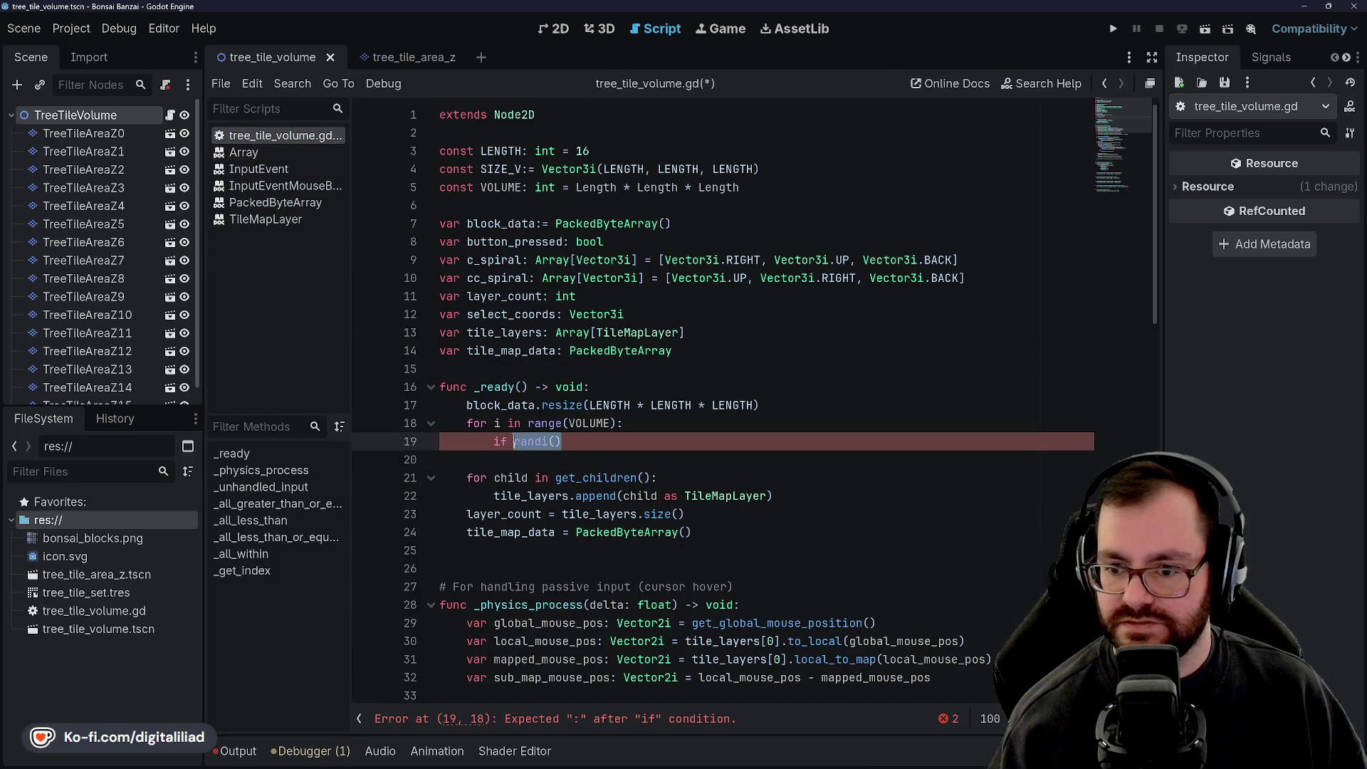
pyautogui.write('randf(')
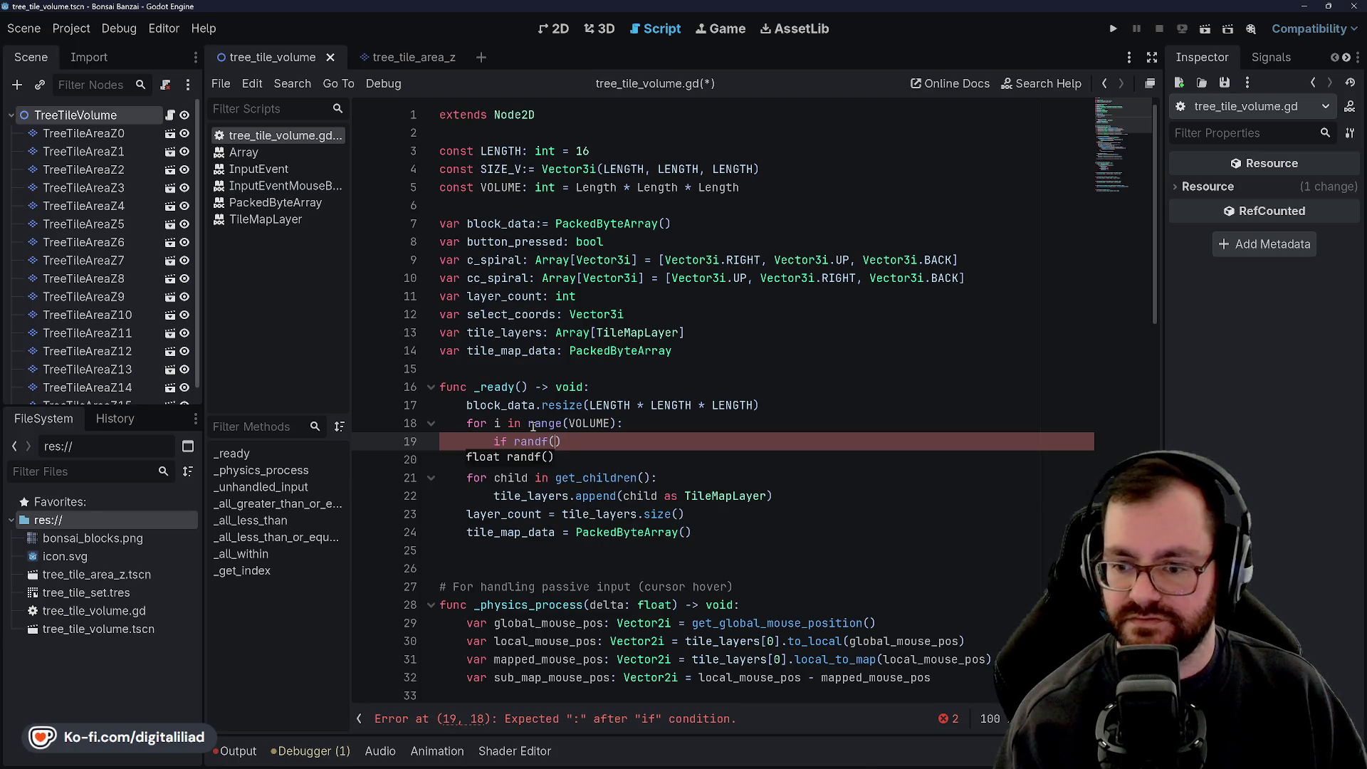
pyautogui.write(') >')
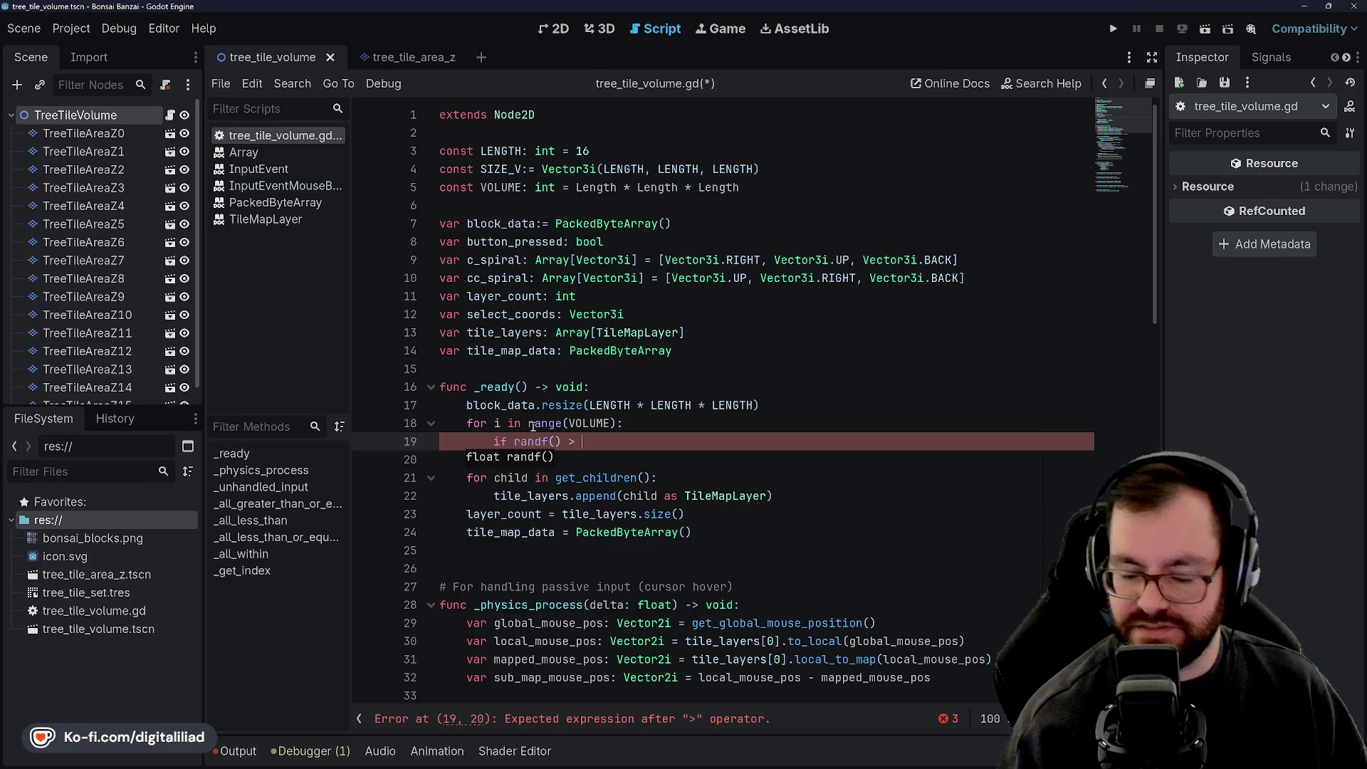
pyautogui.write('0.5:')
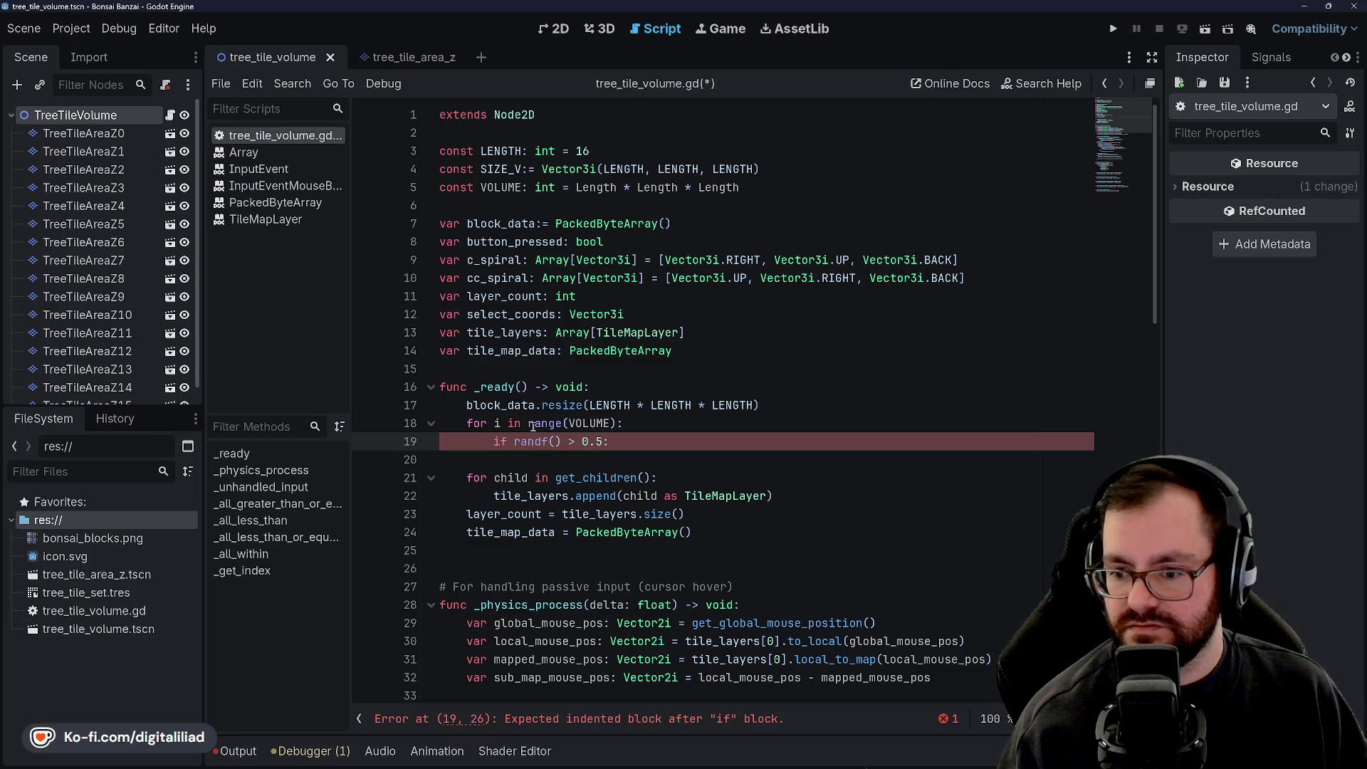
pyautogui.press('Left')
pyautogui.press('Left')
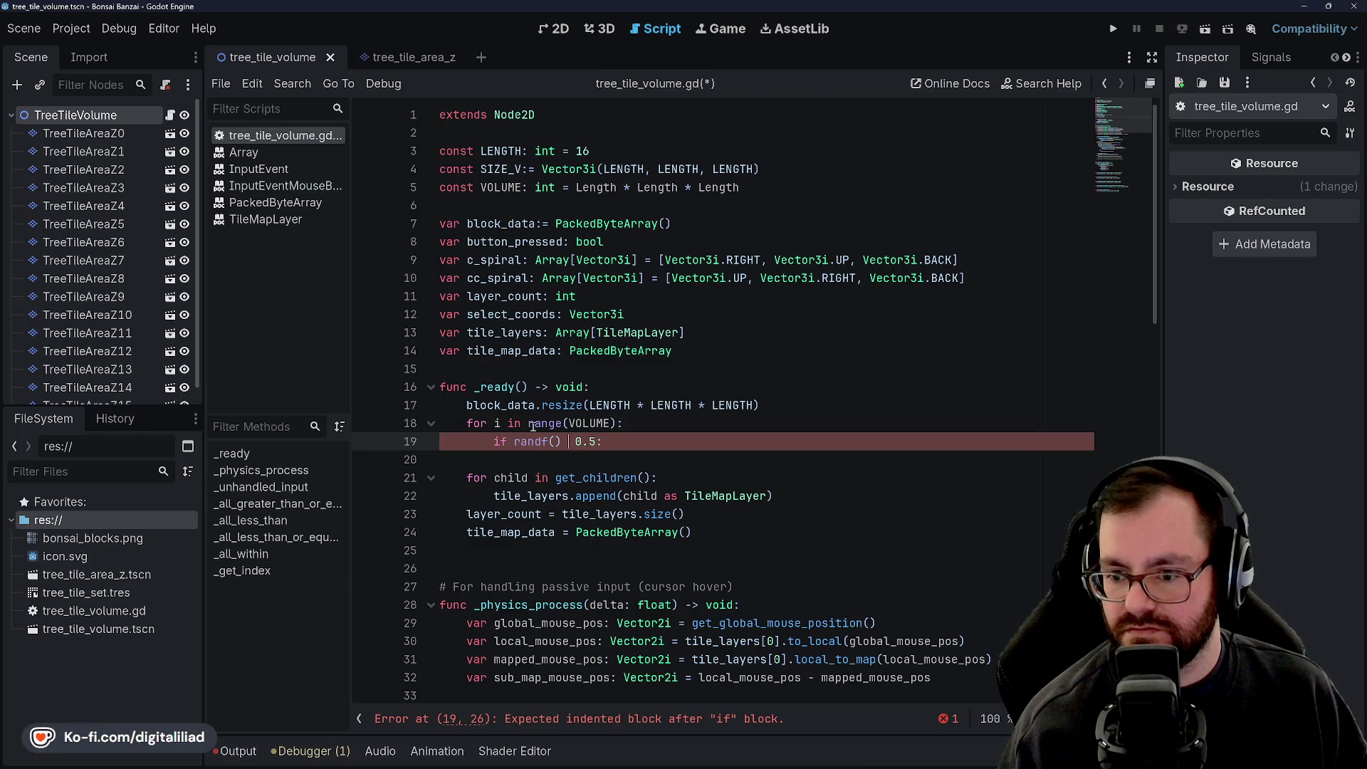
pyautogui.press('Right')
pyautogui.press('Right')
pyautogui.press('Right')
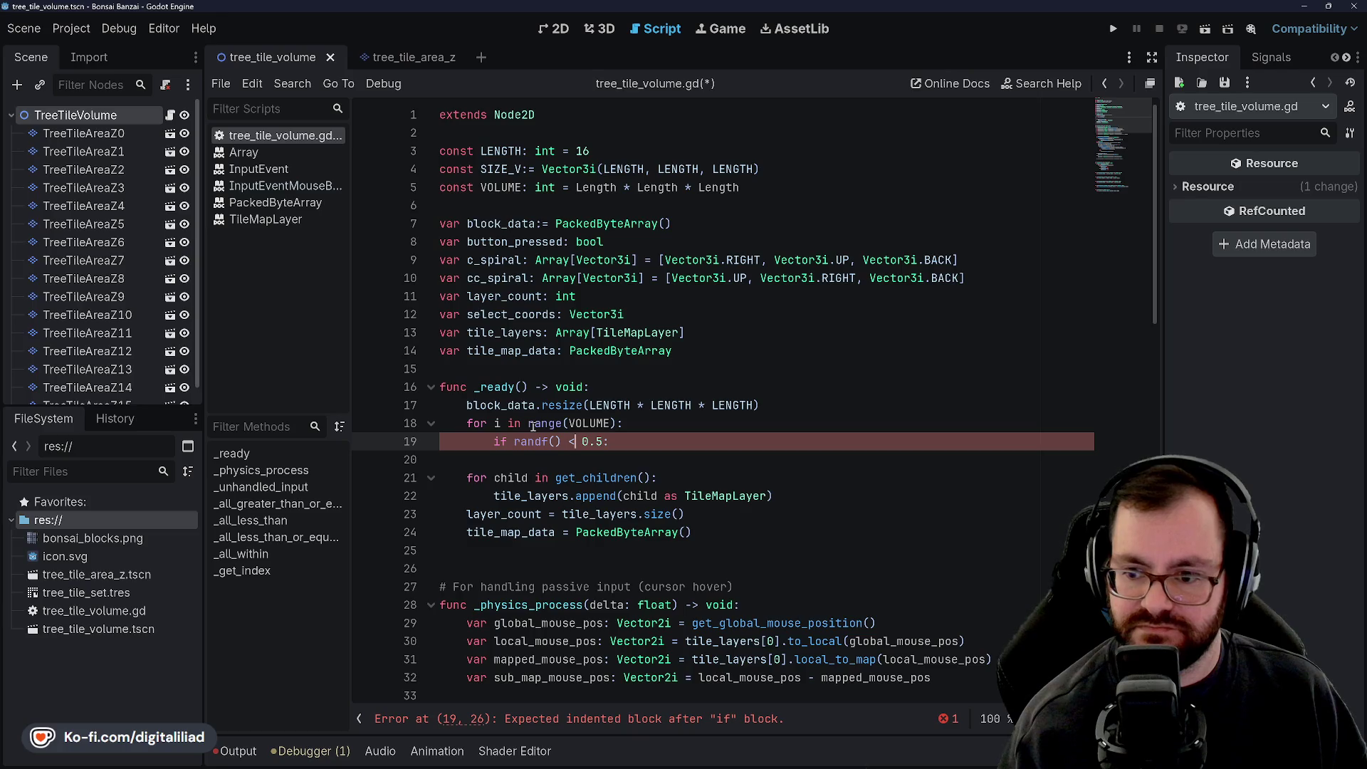
pyautogui.press('Return')
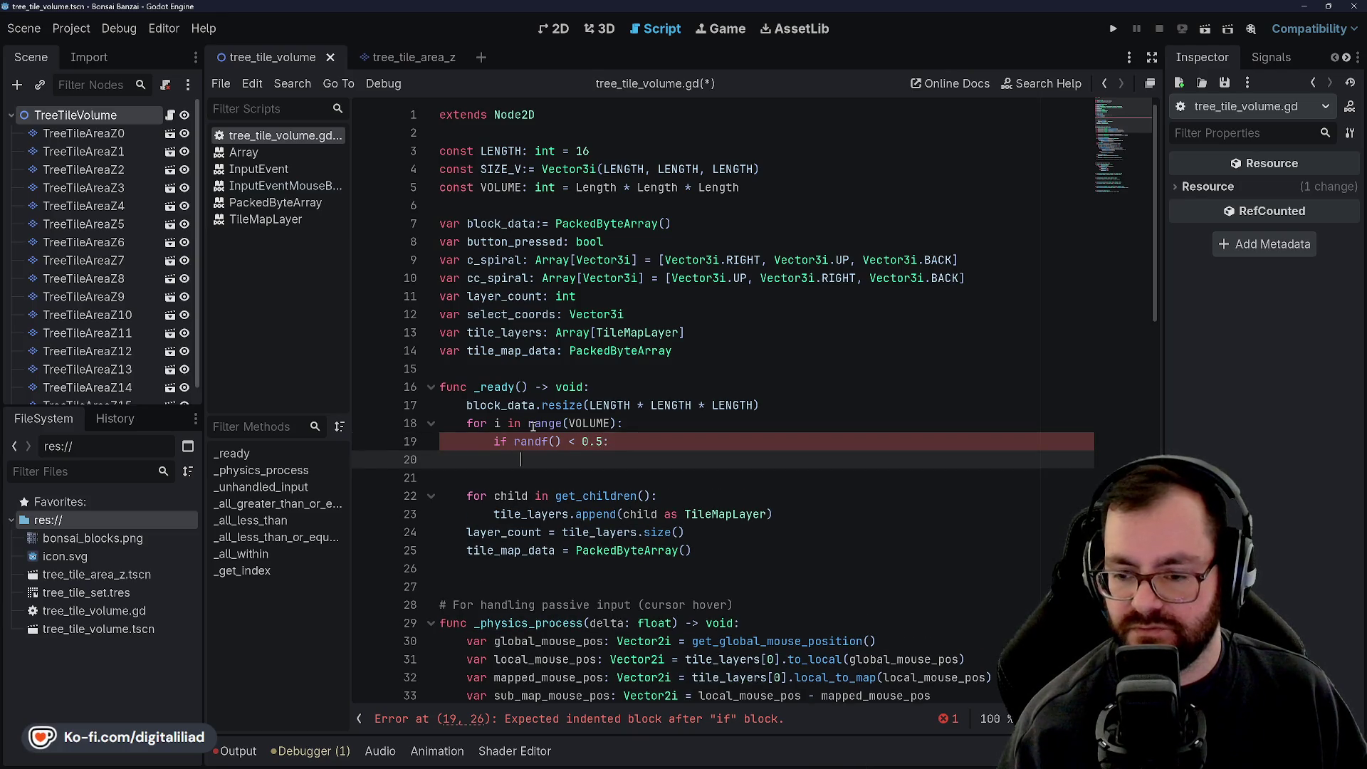
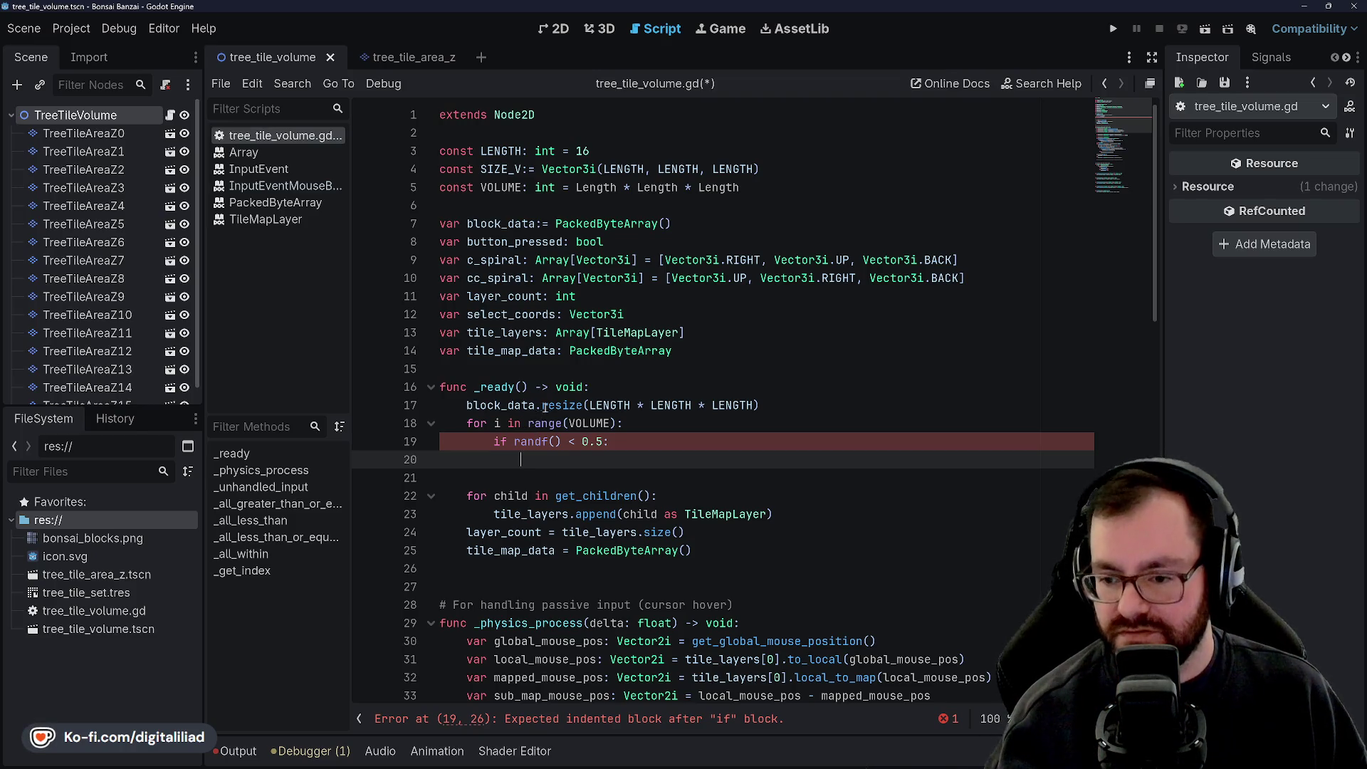
# Step: Add block_data[i] = 1 under the randf() < 0.5 check in _ready and save the script
pyautogui.scroll(-1, 627, 376)
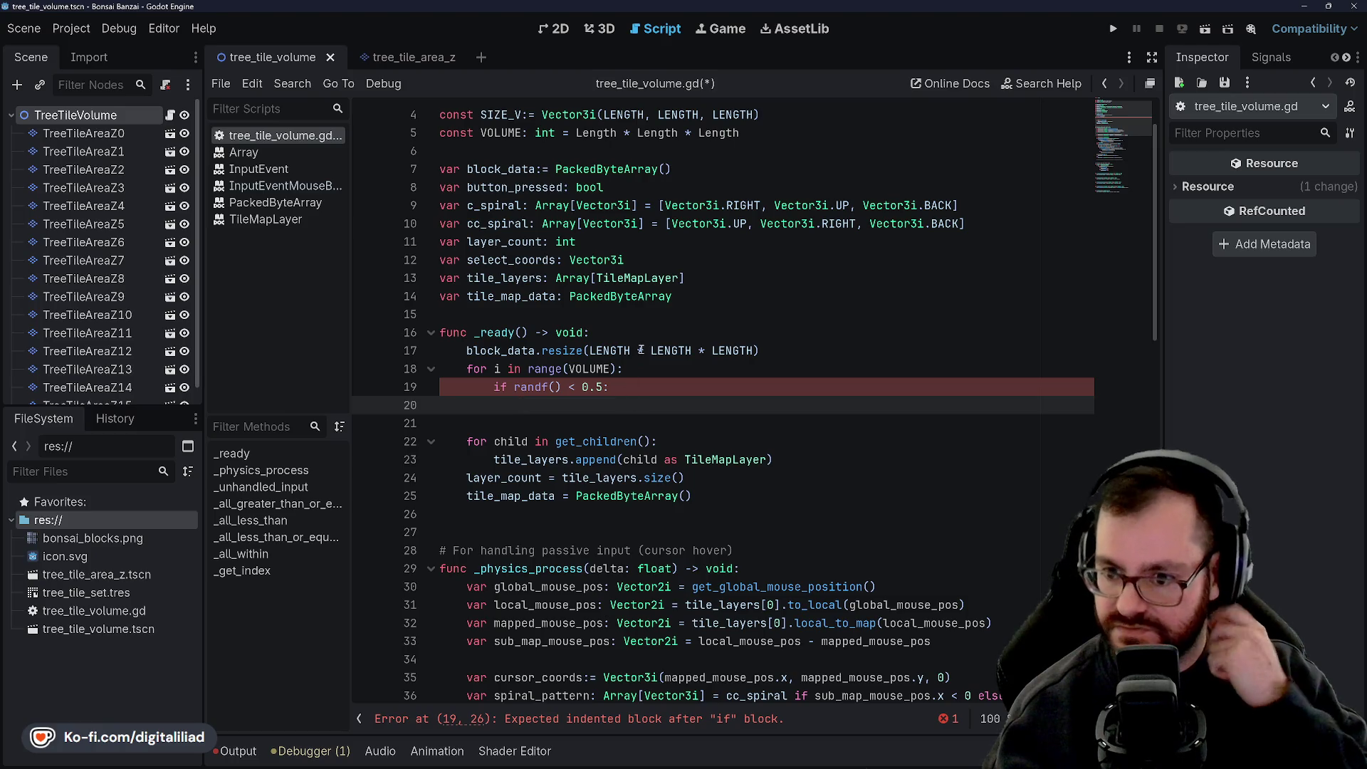
pyautogui.write('block_data[i')
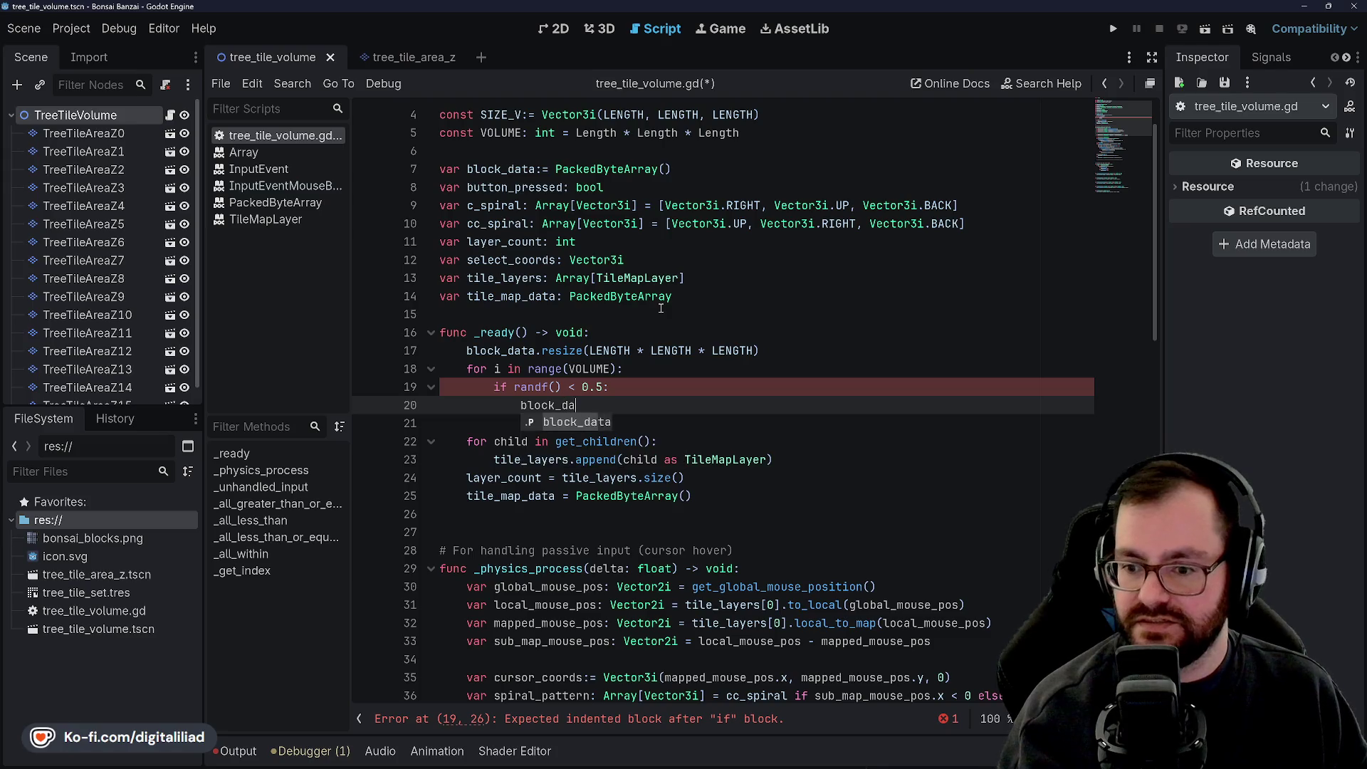
pyautogui.write('] = ')
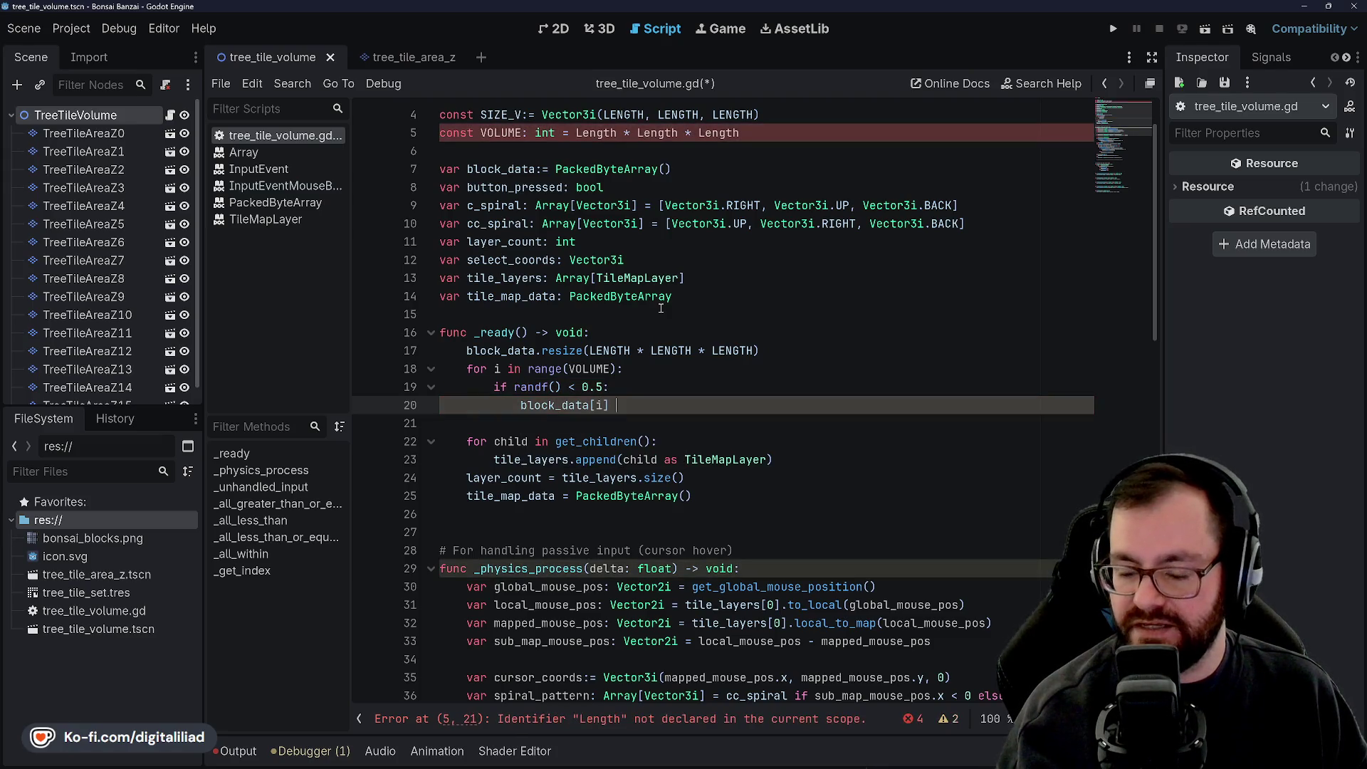
pyautogui.write('1')
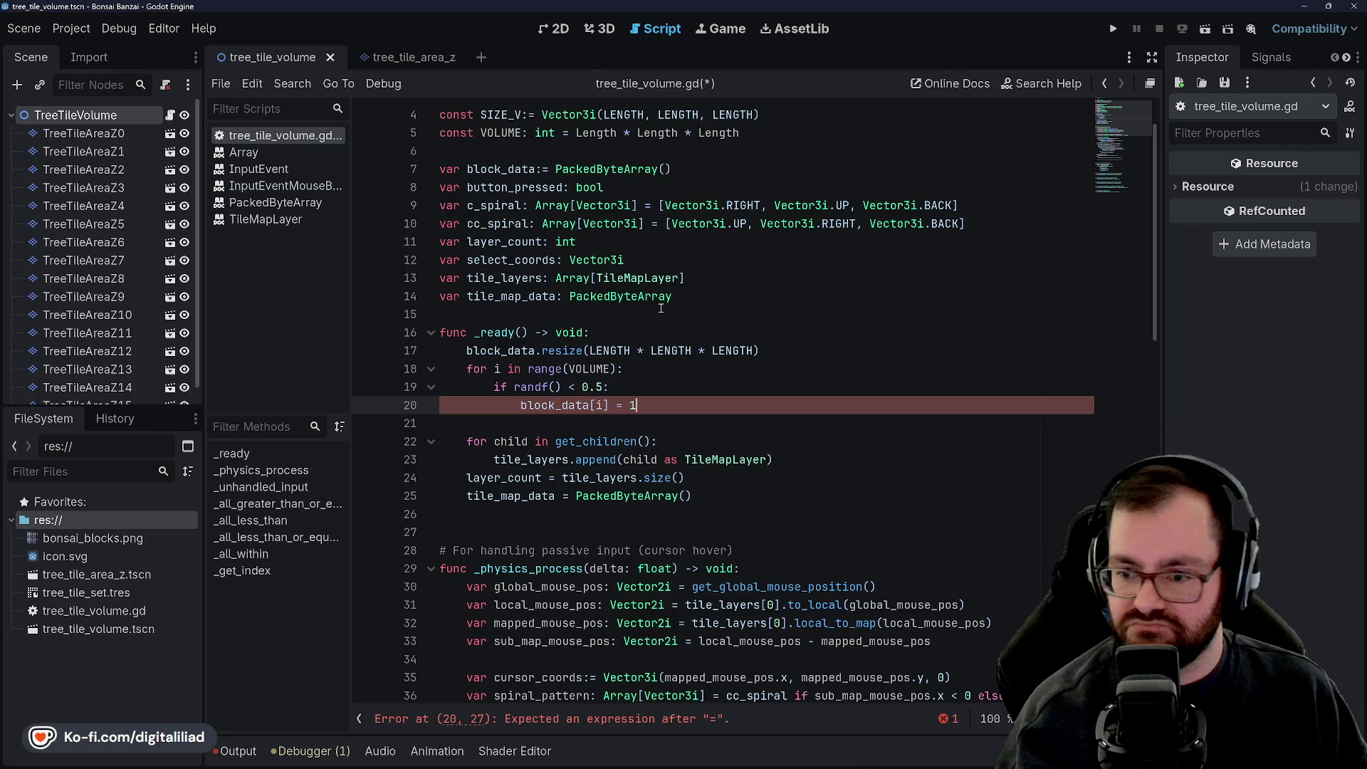
pyautogui.hotkey('ctrl', 's')
pyautogui.click(660, 302)
pyautogui.click(648, 390)
pyautogui.press('Down')
pyautogui.press('Down')
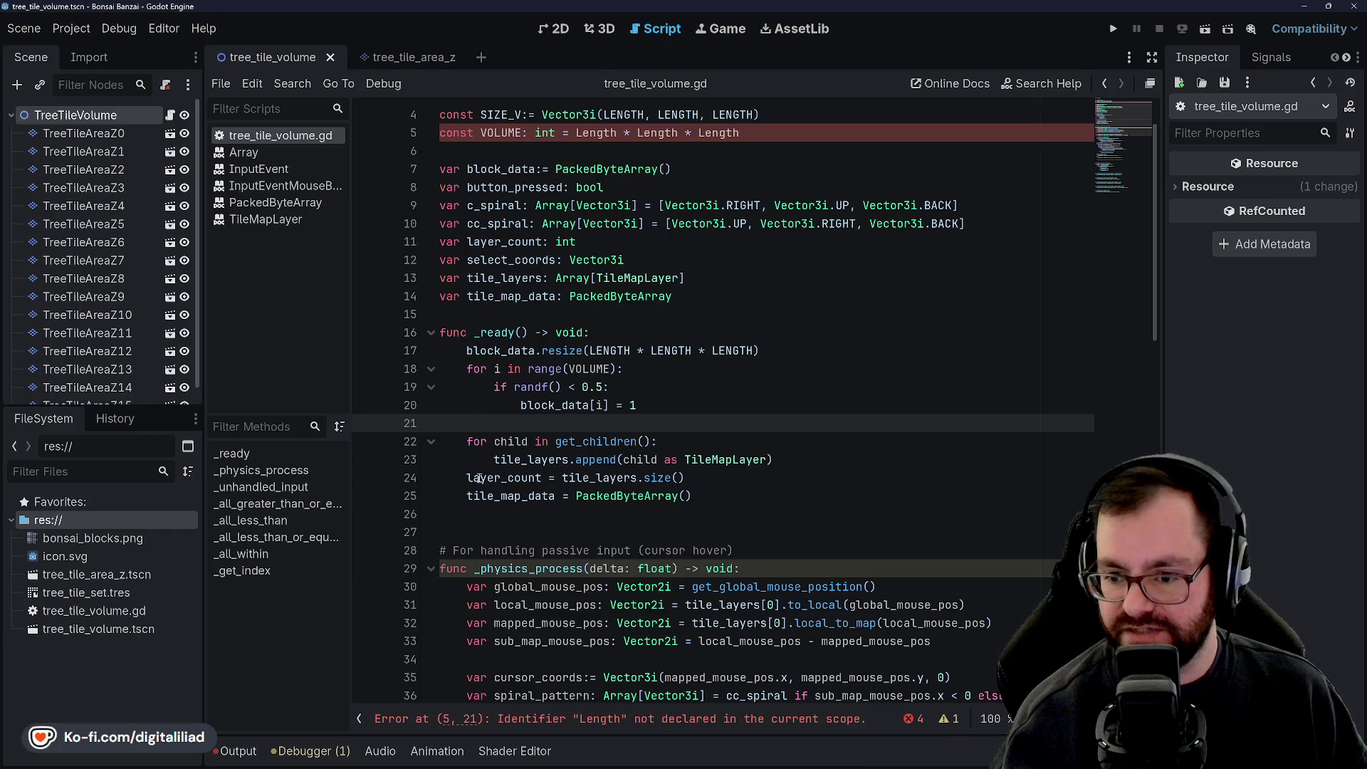
pyautogui.scroll(-6, 504, 511)
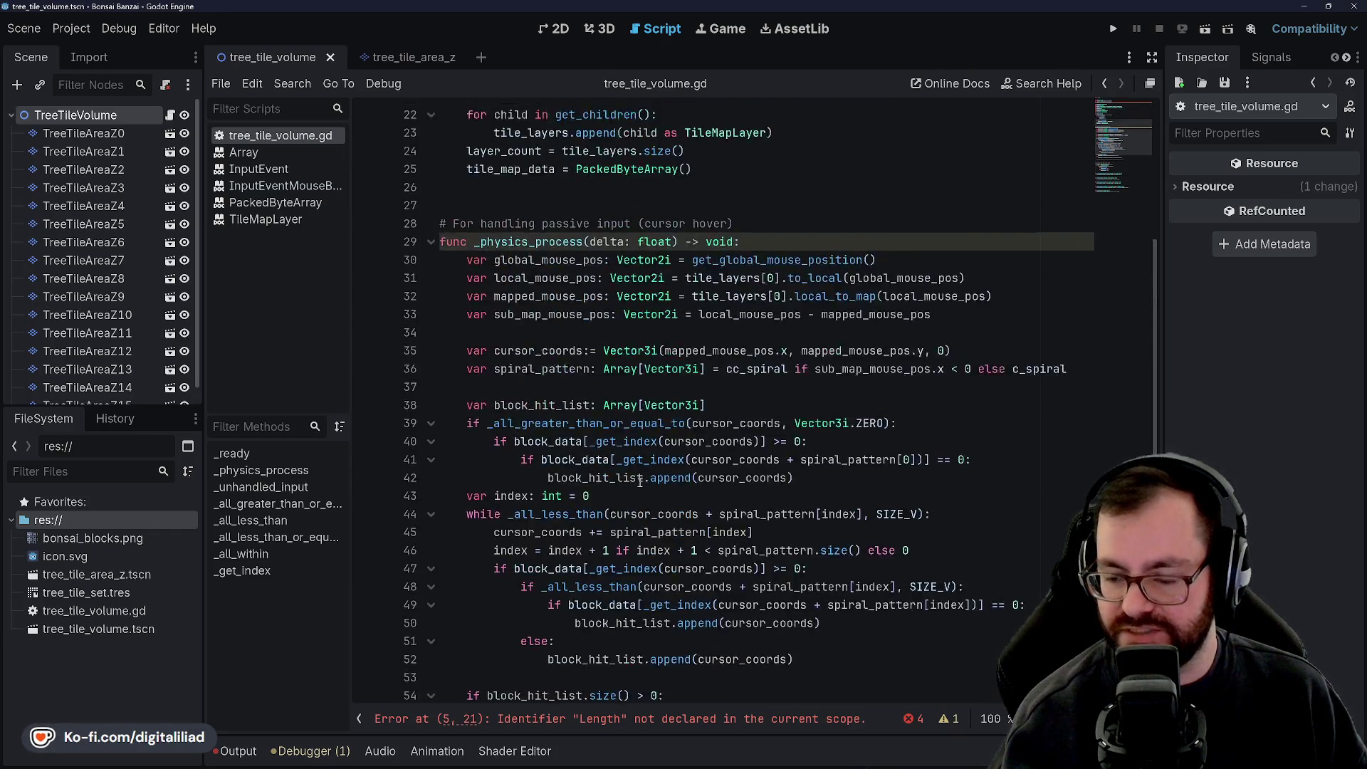
pyautogui.scroll(3, 619, 398)
pyautogui.click(609, 352)
pyautogui.hotkey('ctrl', 's')
pyautogui.scroll(-4, 614, 353)
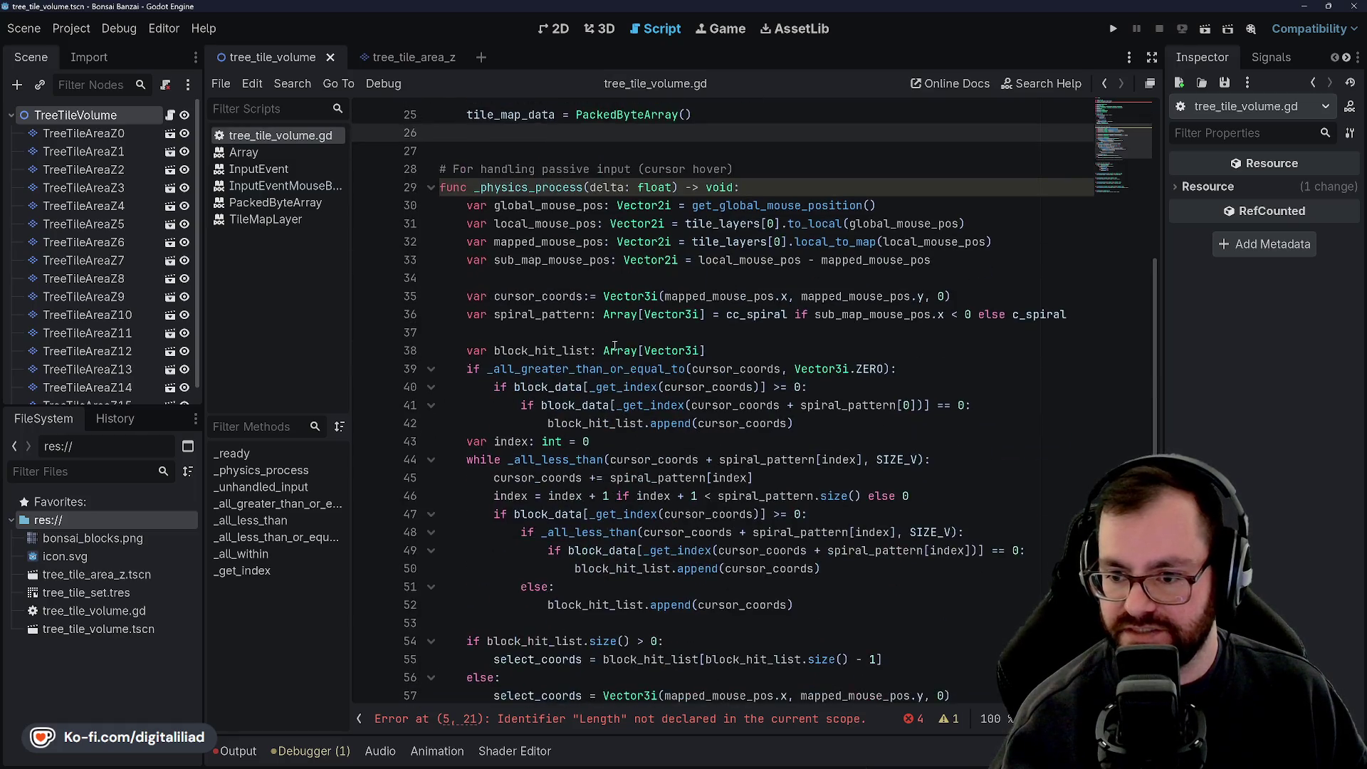
pyautogui.scroll(1, 608, 362)
pyautogui.scroll(-9, 603, 380)
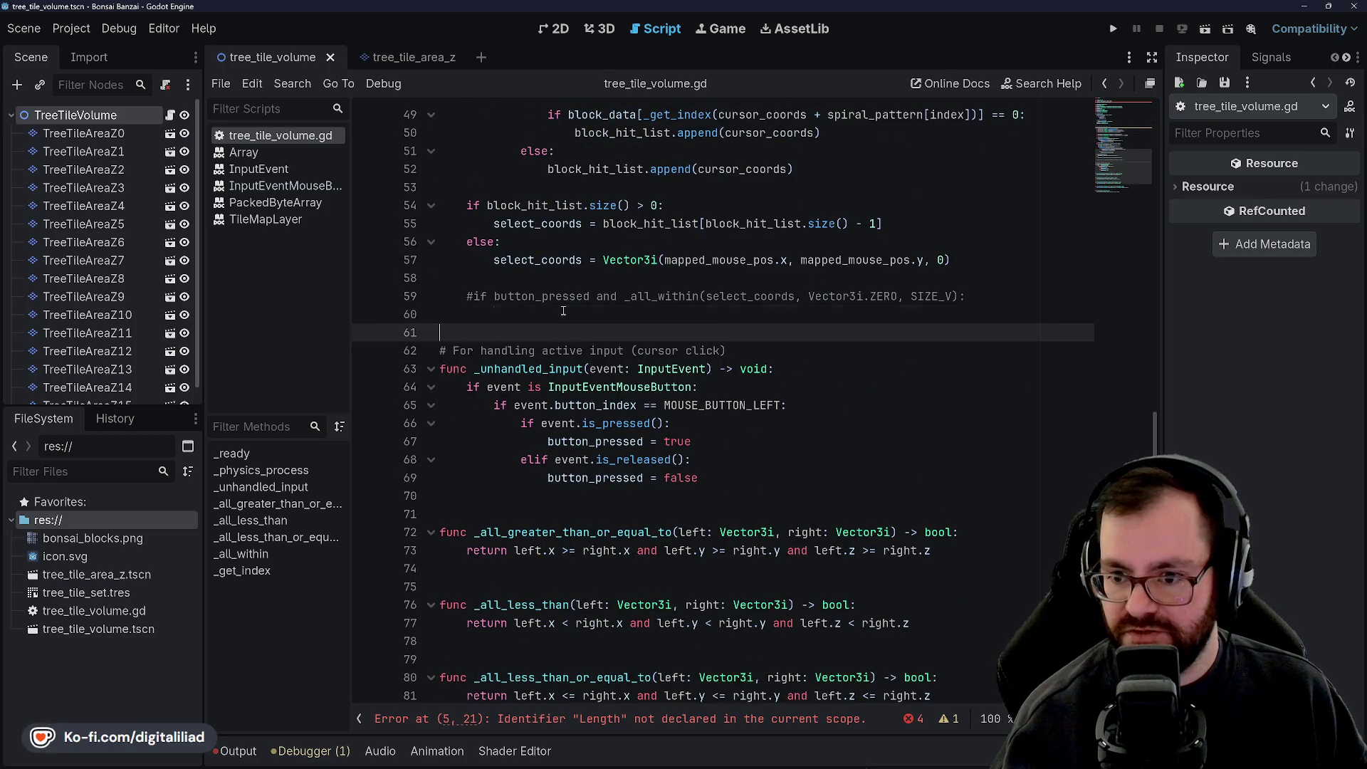
pyautogui.click(573, 275)
pyautogui.hotkey('ctrl', 's')
pyautogui.click(565, 333)
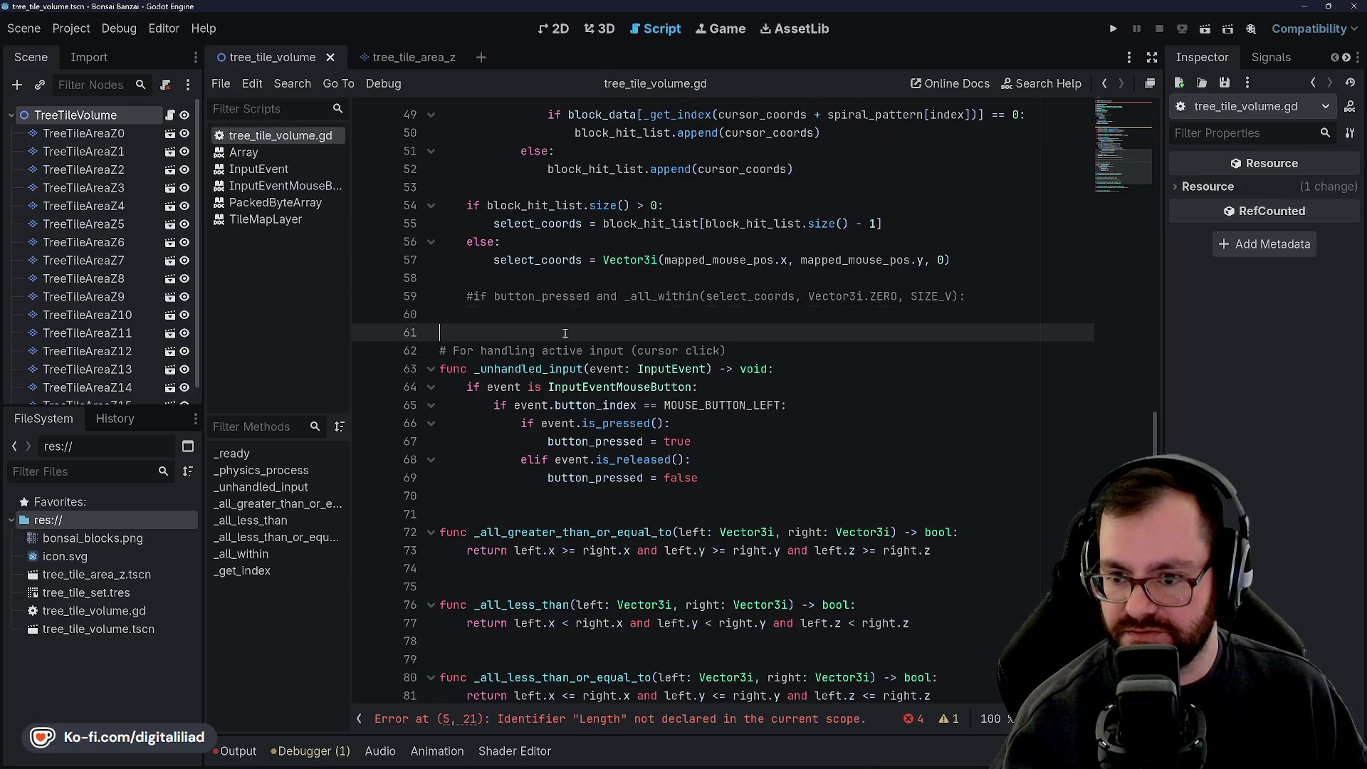
pyautogui.scroll(-3, 566, 333)
pyautogui.click(586, 335)
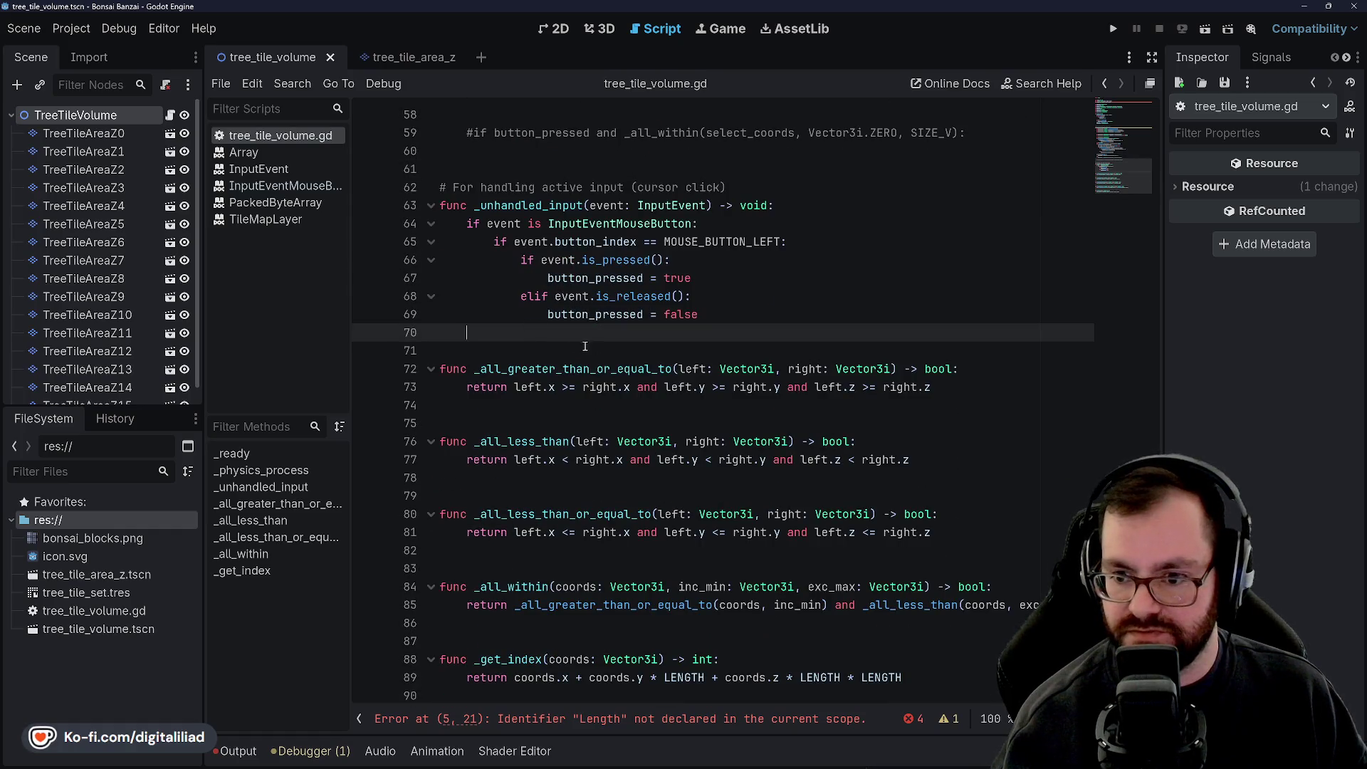
pyautogui.press('Down')
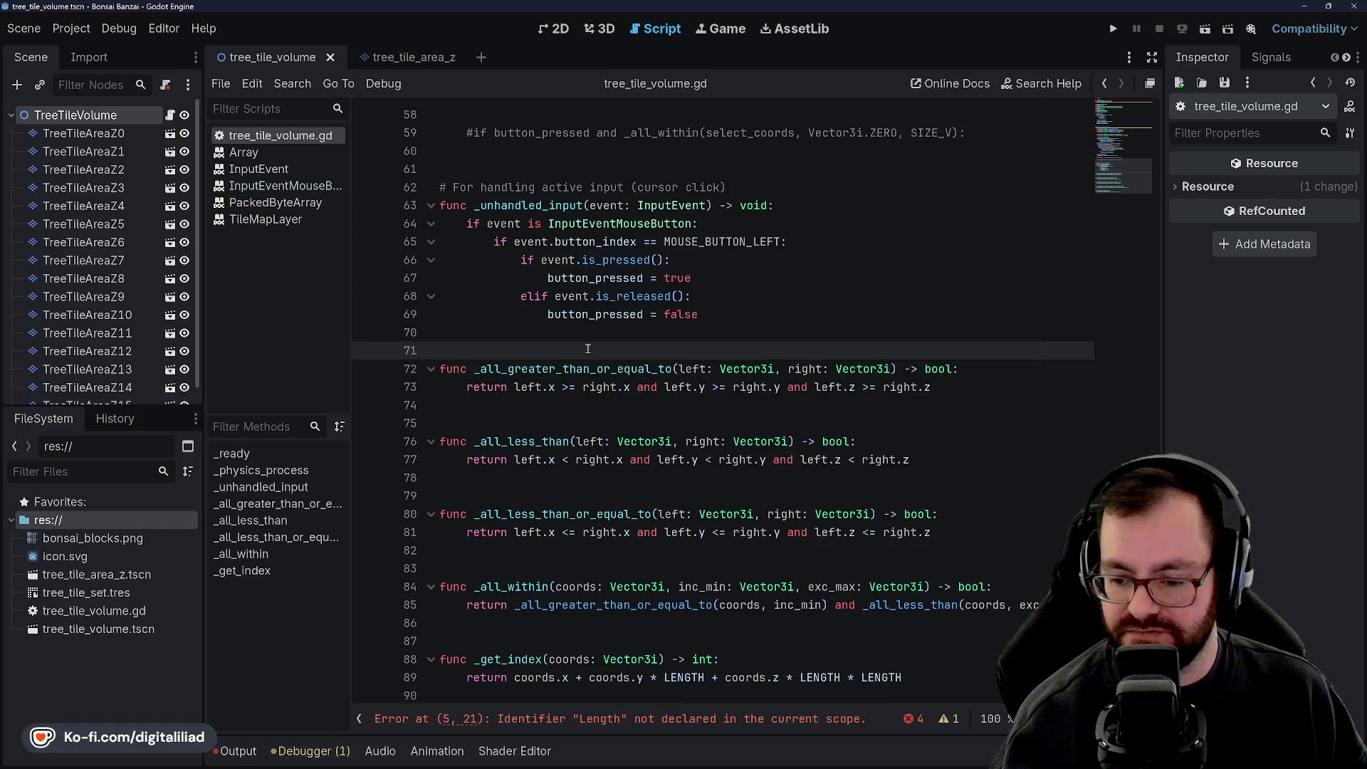
pyautogui.click(532, 407)
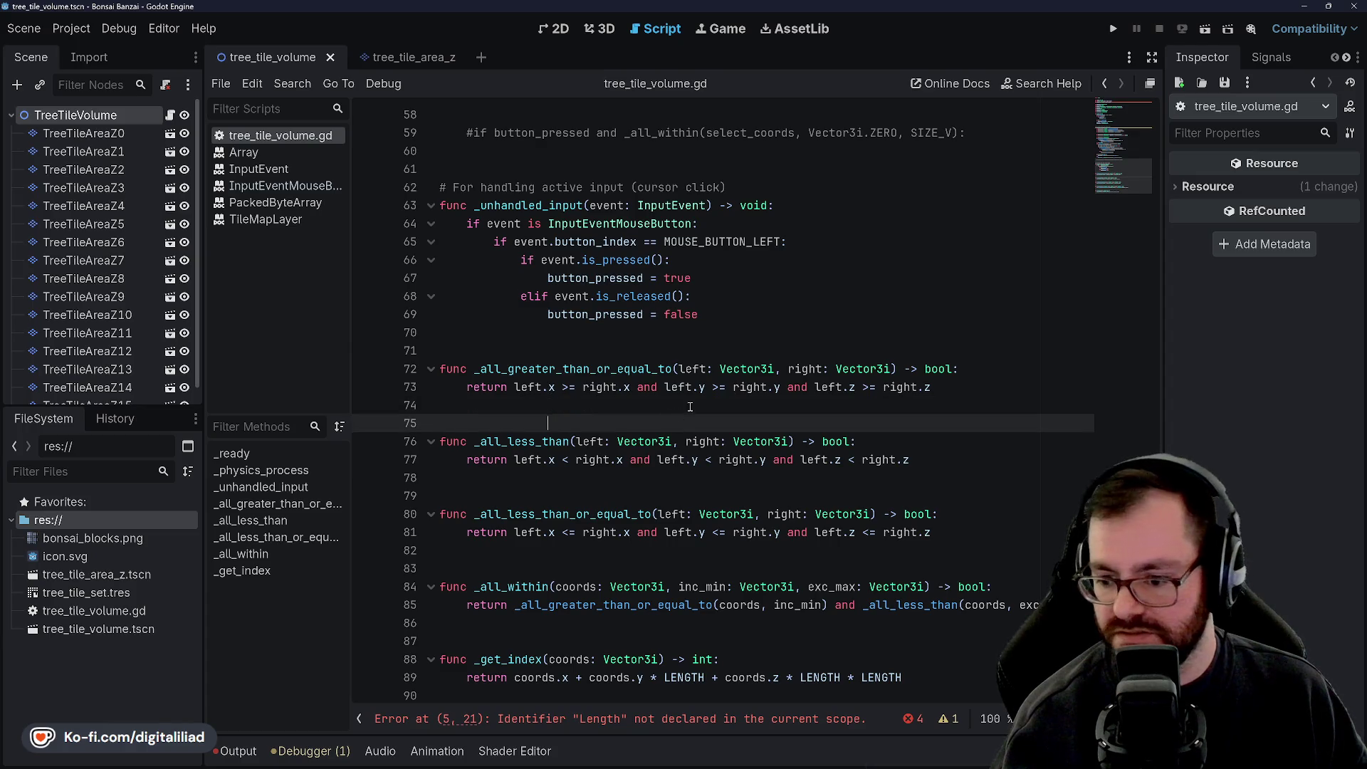
pyautogui.press('Up')
pyautogui.press('Up')
pyautogui.press('Up')
pyautogui.press('Down')
pyautogui.press('Down')
pyautogui.press('Down')
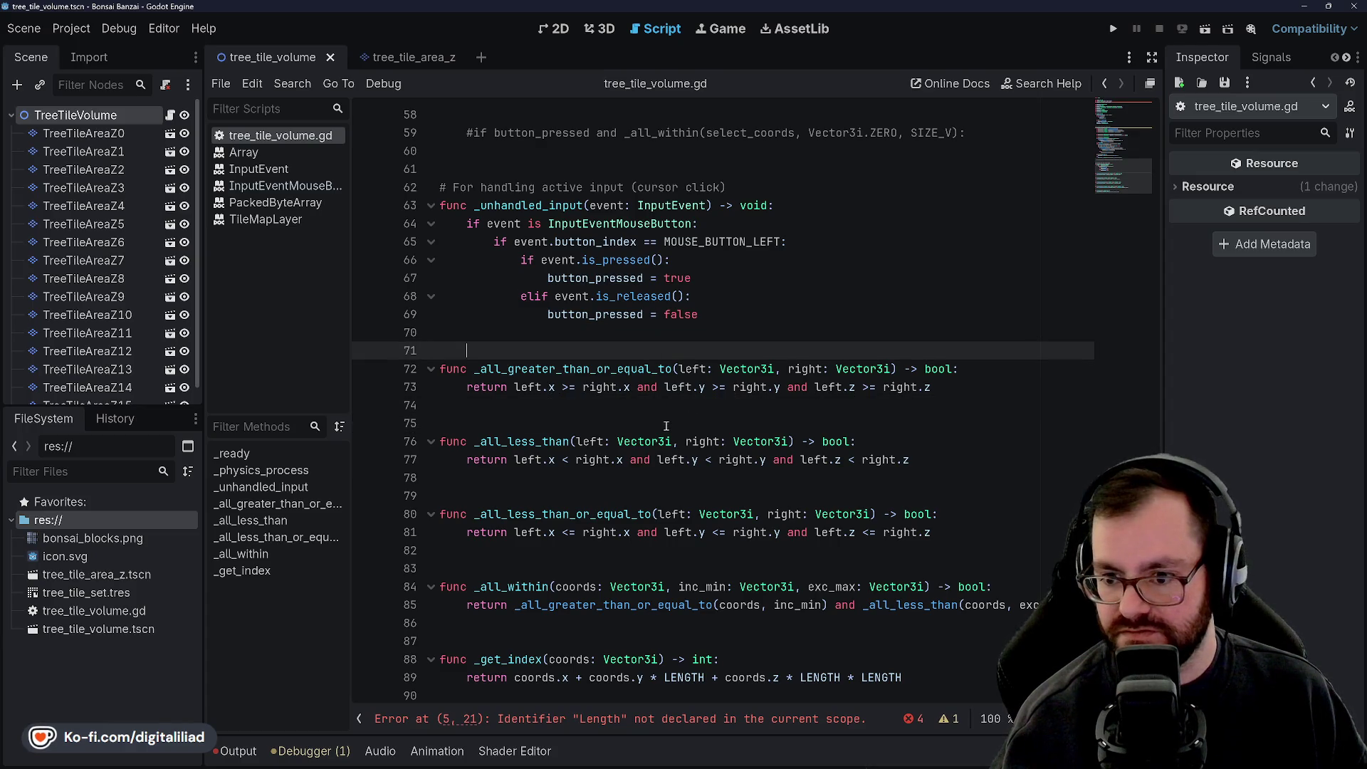
pyautogui.click(667, 421)
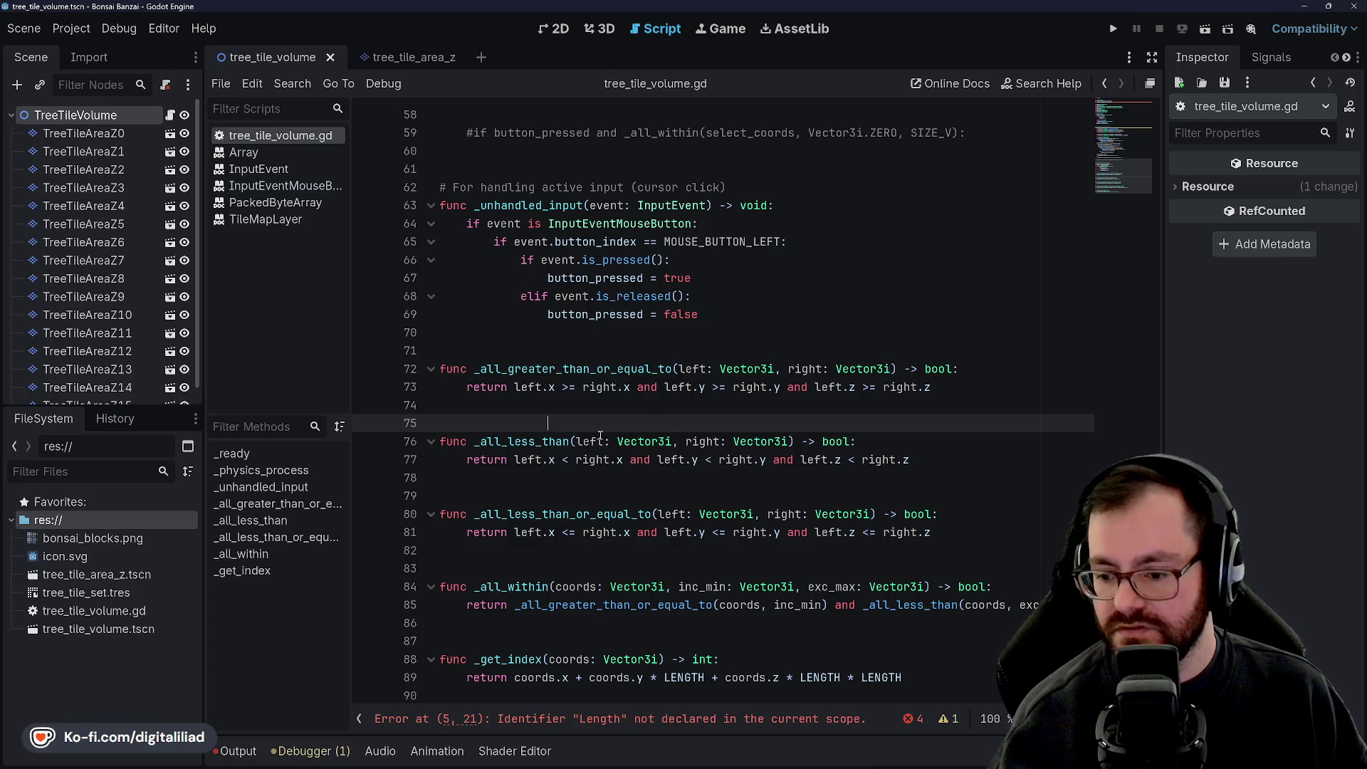
pyautogui.scroll(8, 651, 516)
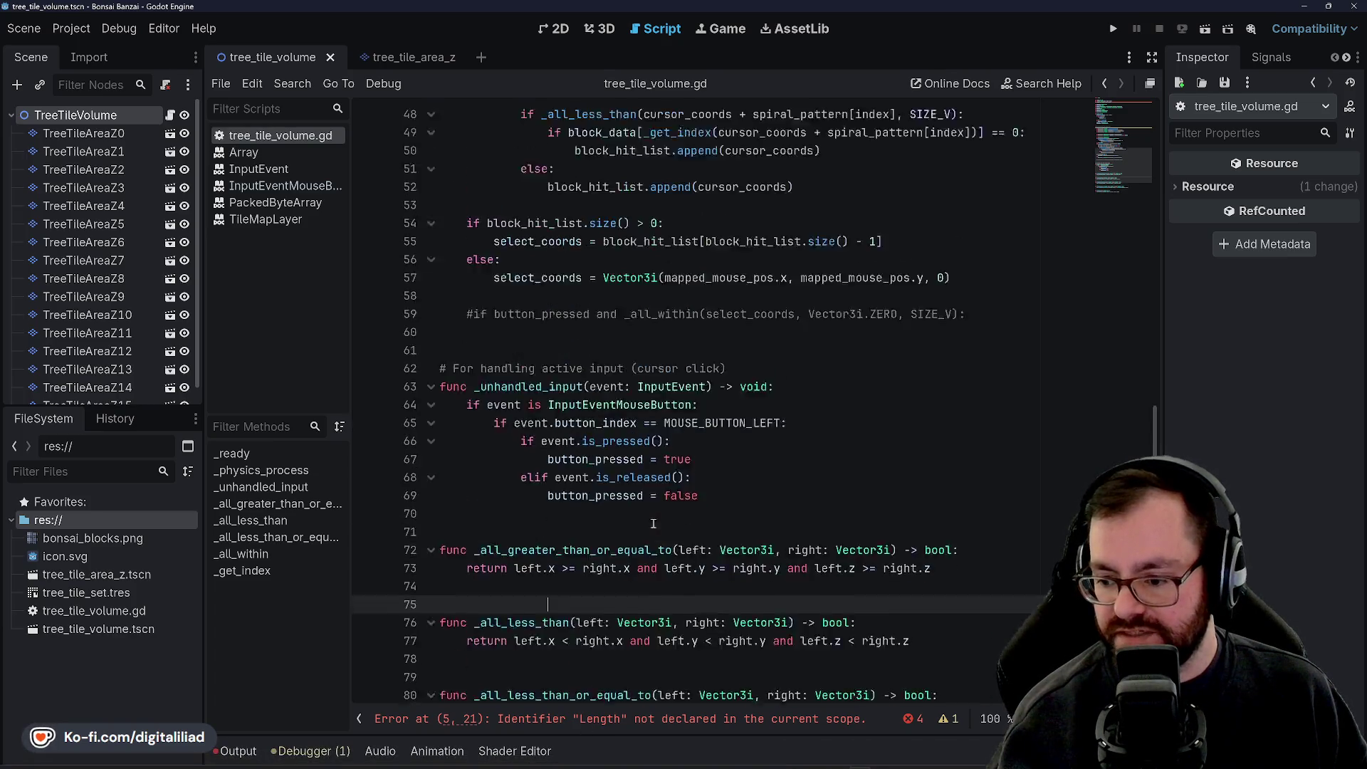
pyautogui.scroll(10, 651, 517)
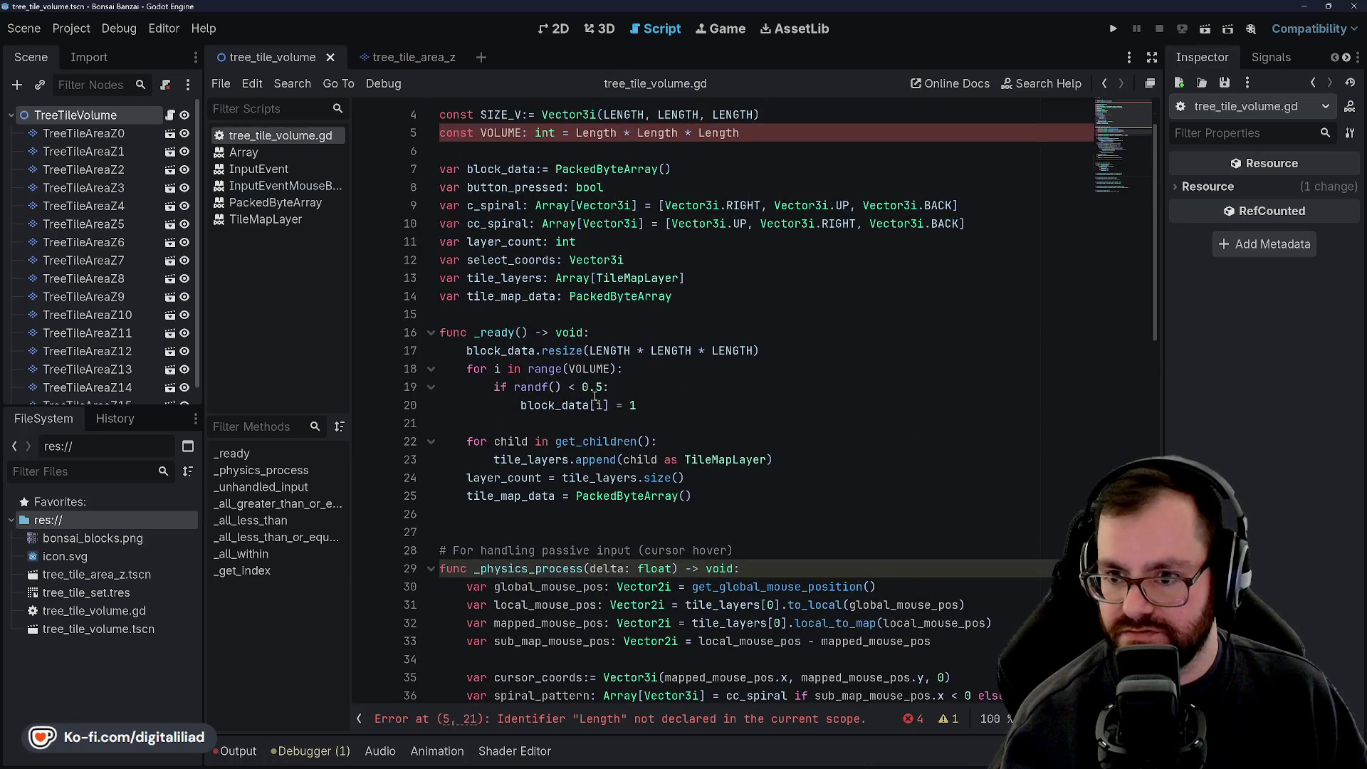
pyautogui.doubleClick(495, 151)
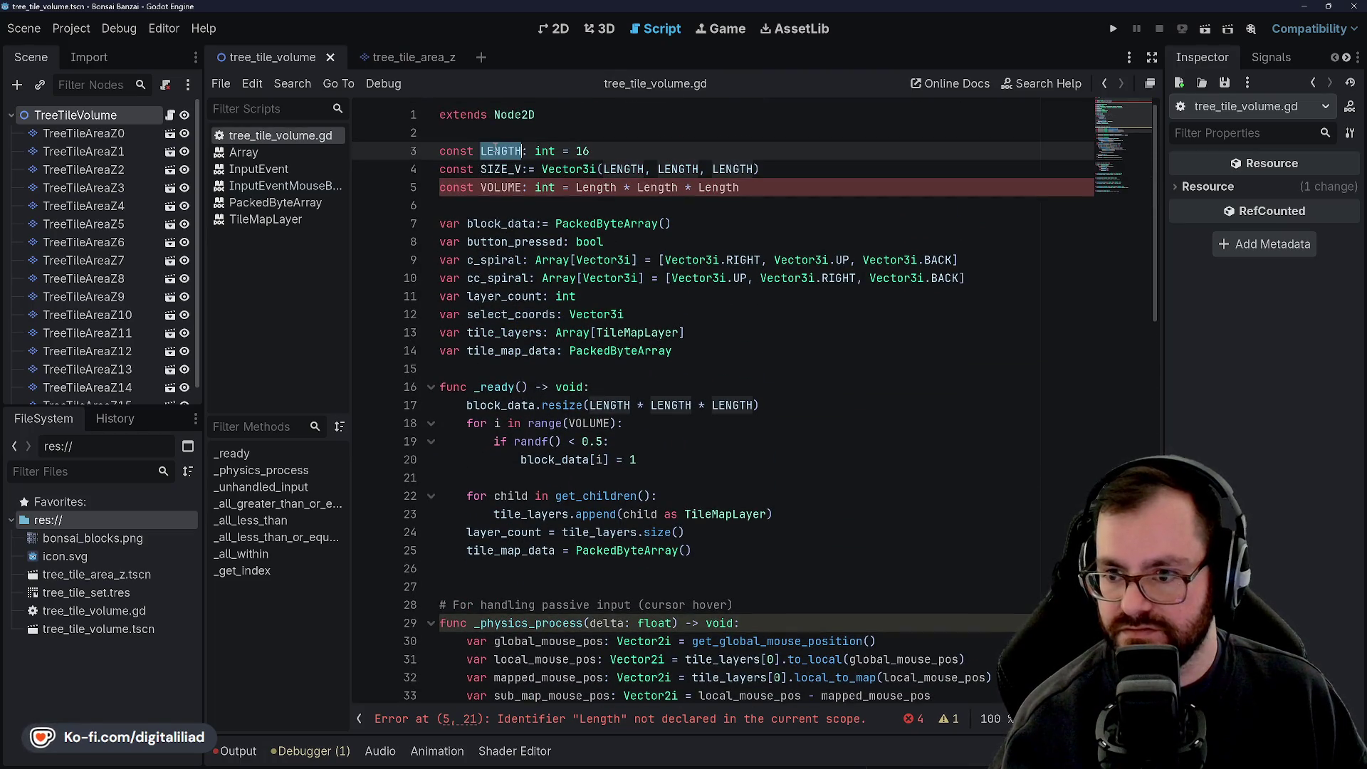
# Step: Change both misspelled 'Length' names in the line-5 VOLUME constant to LENGTH
pyautogui.click(583, 187)
pyautogui.doubleClick(658, 187)
pyautogui.write('LENGTH')
pyautogui.doubleClick(719, 187)
pyautogui.write('LENGTH')
# Step: Move through the script from line 8 down to line 34 to check the code
pyautogui.click(687, 249)
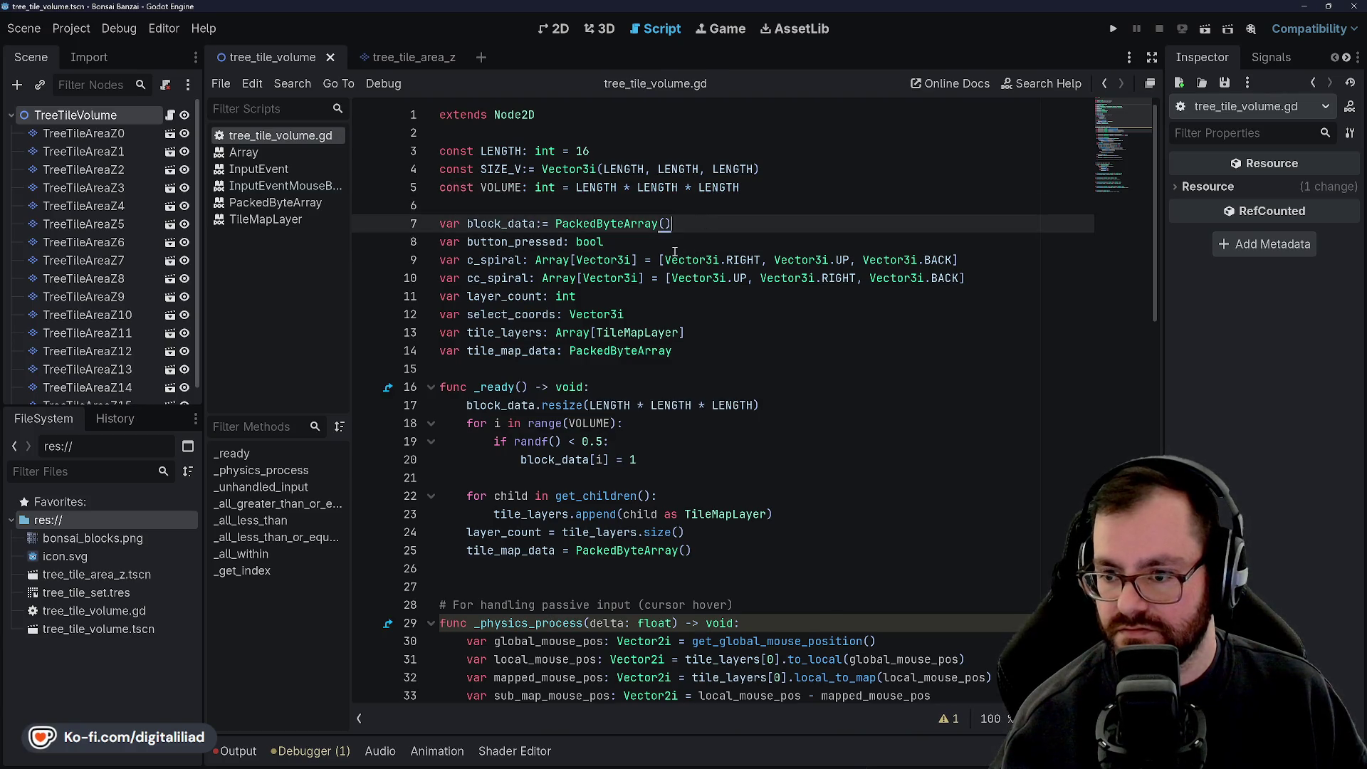
pyautogui.click(678, 404)
pyautogui.scroll(-2, 678, 405)
pyautogui.press('Down')
pyautogui.press('Down')
pyautogui.press('Down')
pyautogui.press('Down')
pyautogui.press('Down')
pyautogui.press('Down')
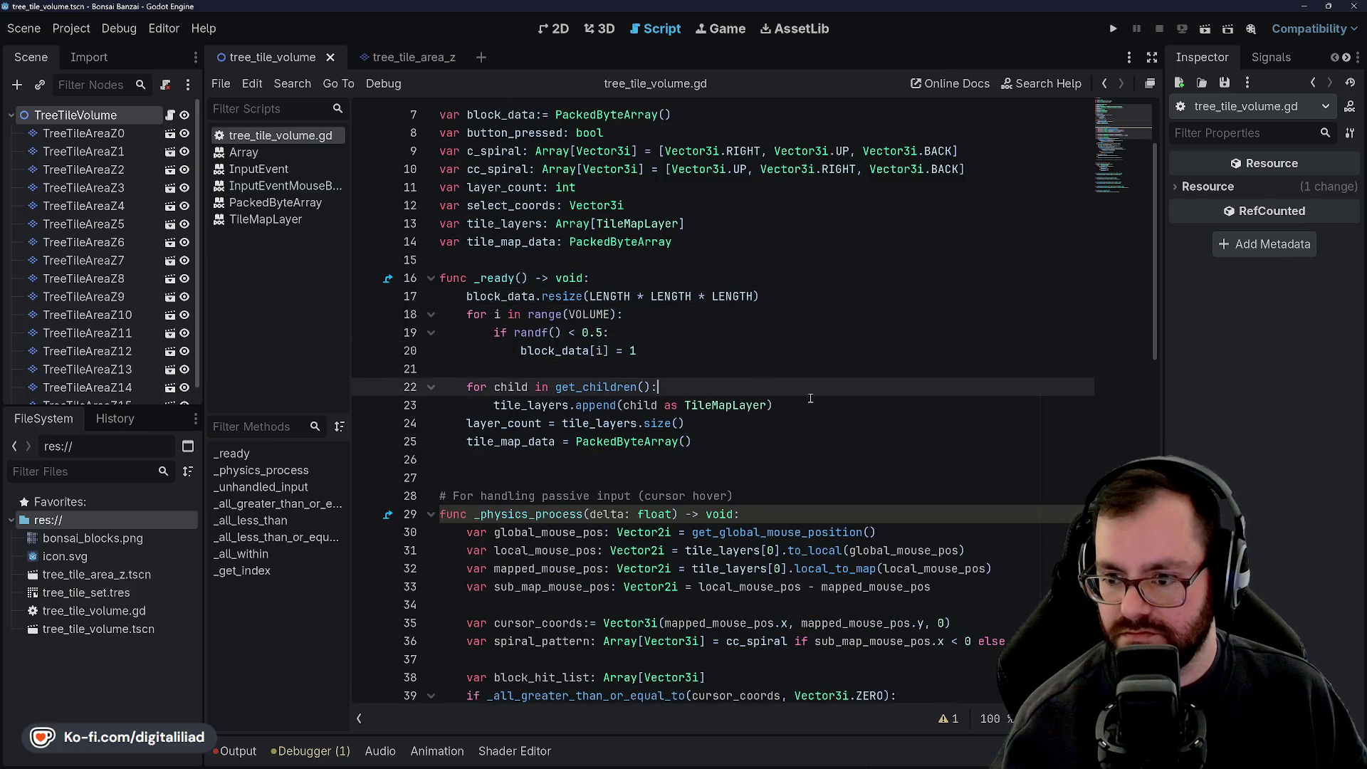
pyautogui.scroll(-1, 646, 447)
pyautogui.press('Down')
pyautogui.press('Down')
pyautogui.press('Up')
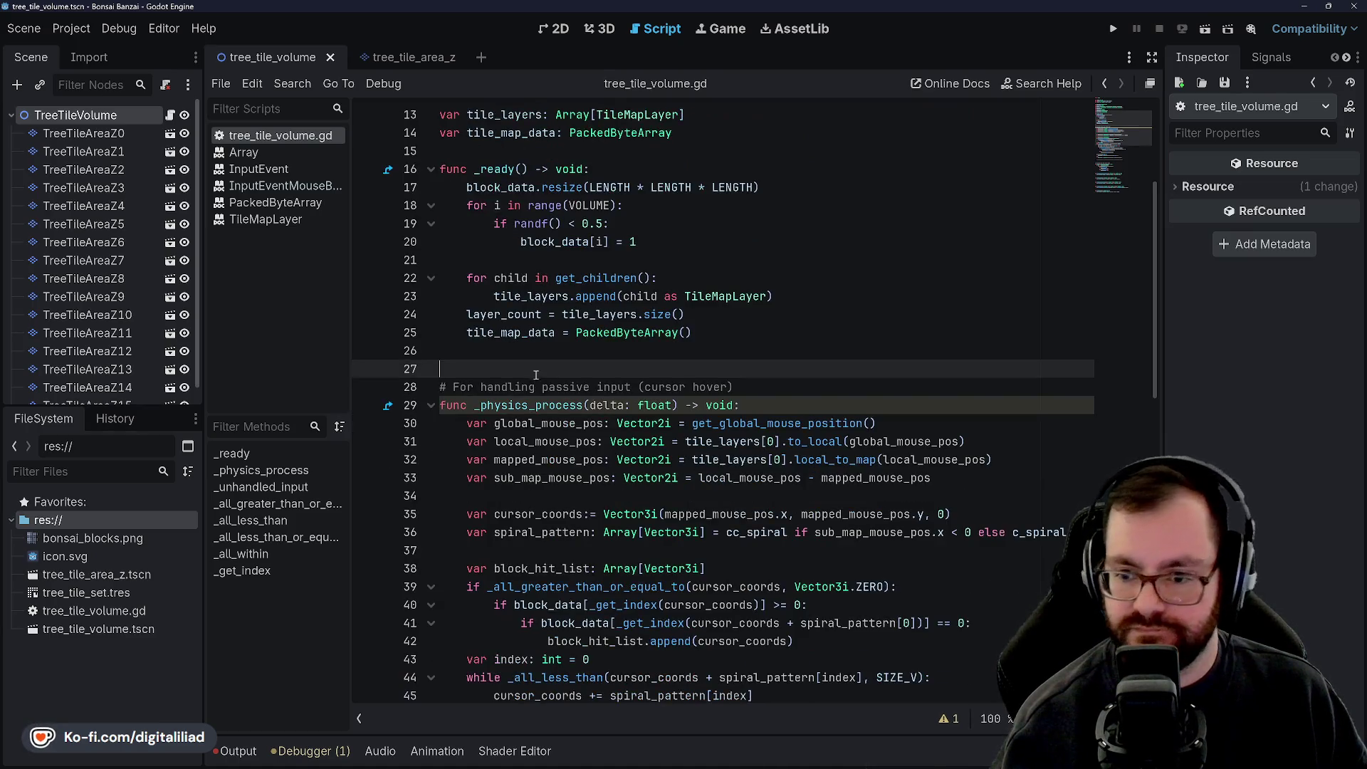
pyautogui.scroll(-3, 523, 402)
pyautogui.click(525, 388)
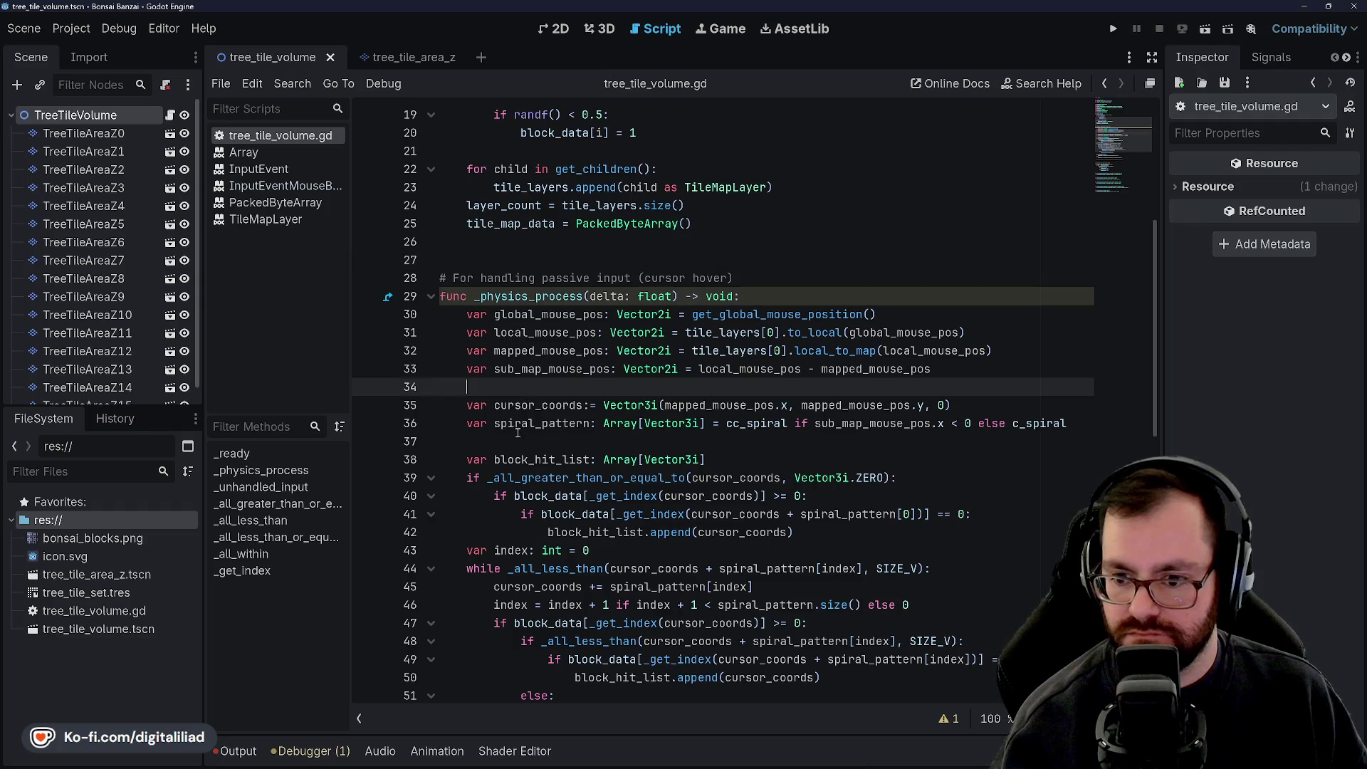
pyautogui.scroll(6, 526, 385)
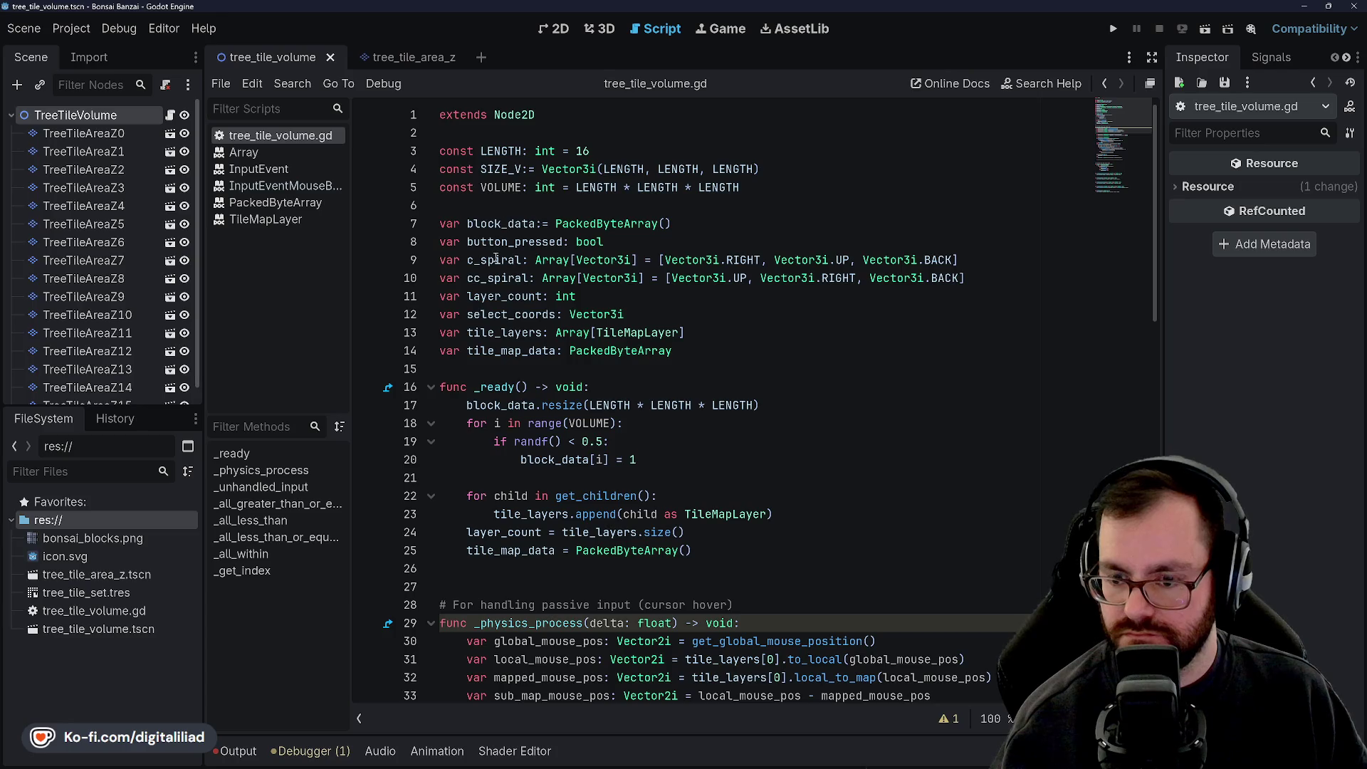
pyautogui.scroll(-16, 515, 371)
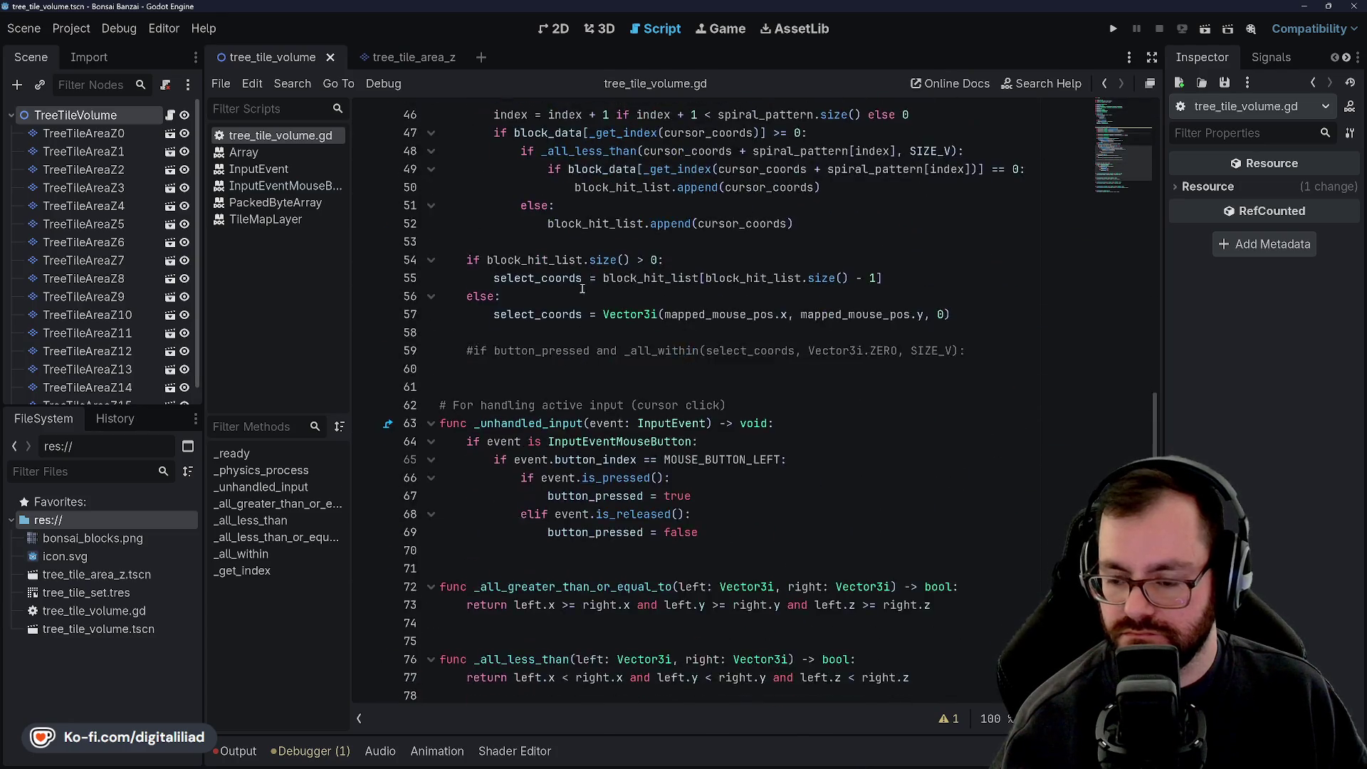
pyautogui.scroll(-3, 598, 399)
pyautogui.scroll(19, 594, 459)
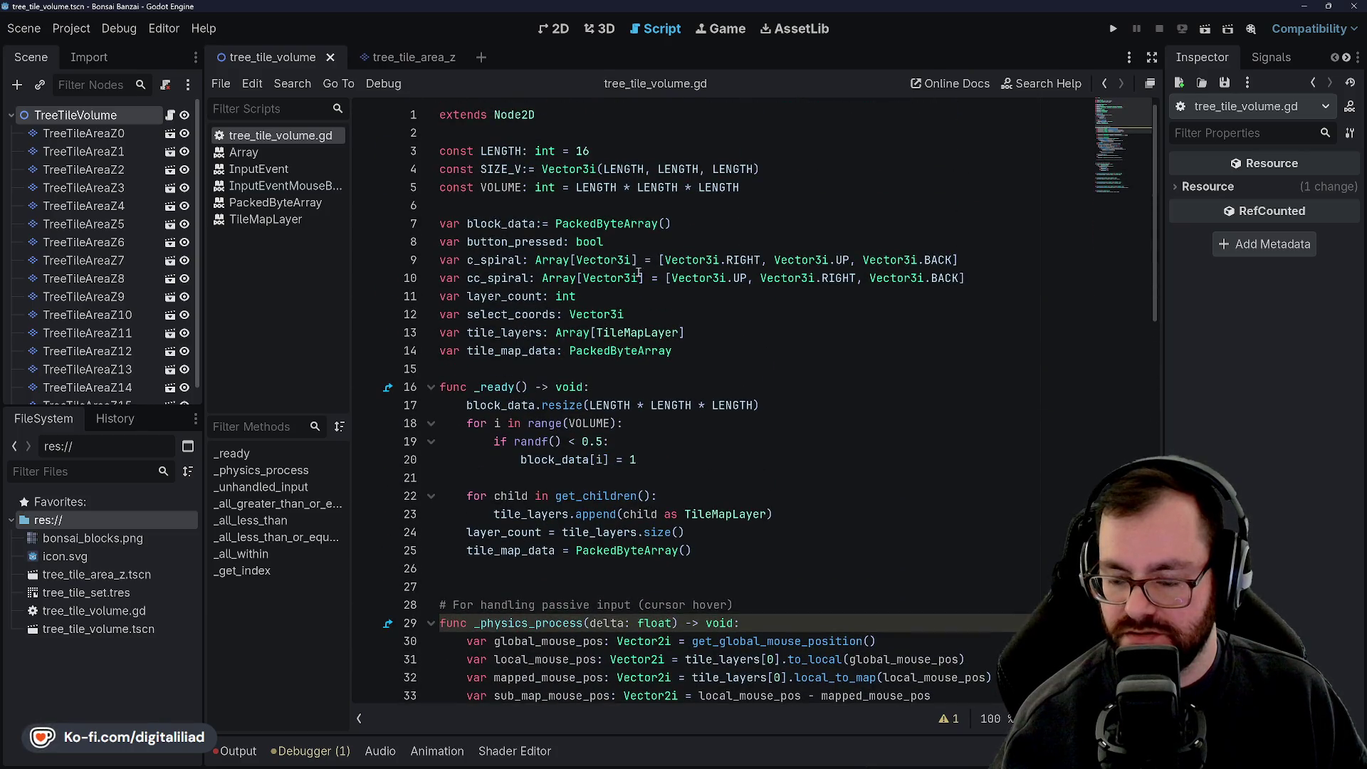
# Step: Highlight every use of block_data and tile_map_data, then check the _physics_process docs
pyautogui.doubleClick(501, 223)
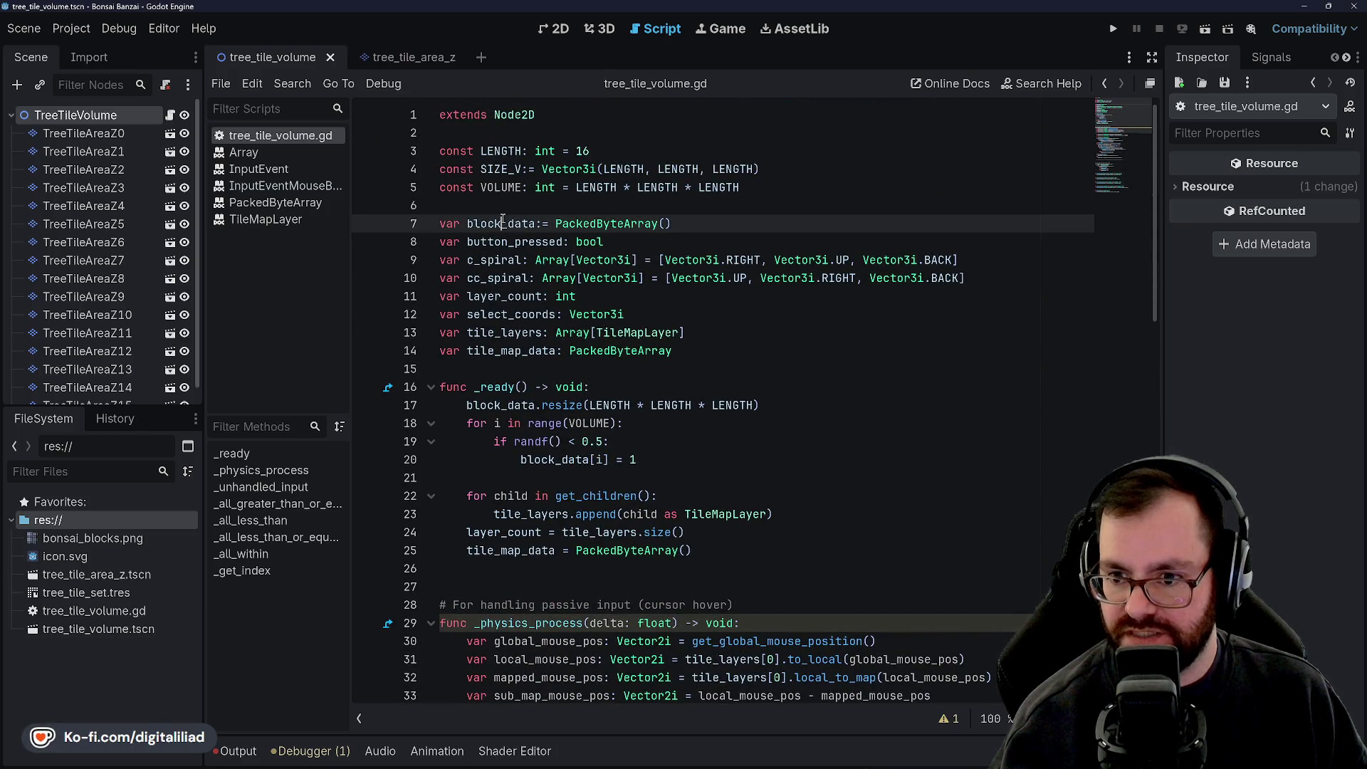
pyautogui.doubleClick(511, 351)
pyautogui.click(496, 376)
pyautogui.doubleClick(511, 350)
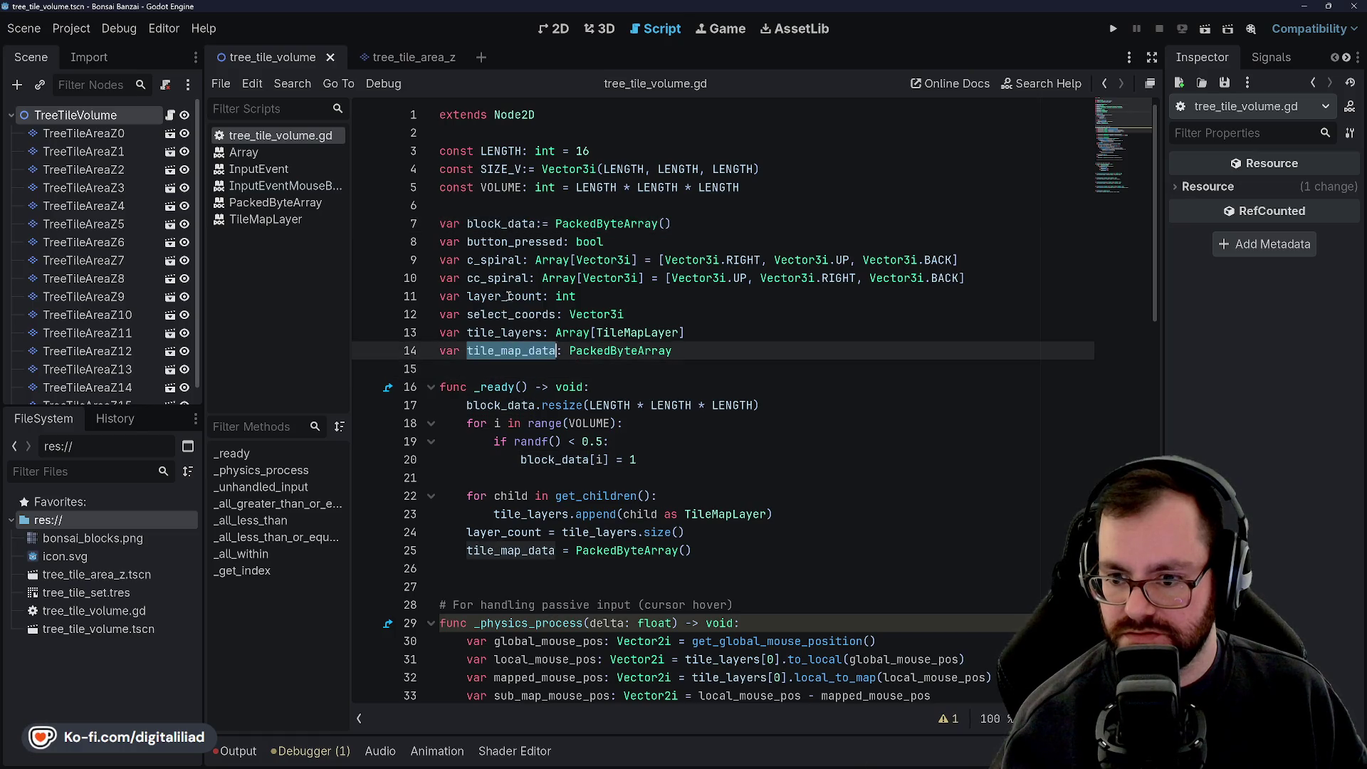
pyautogui.doubleClick(501, 224)
pyautogui.doubleClick(496, 349)
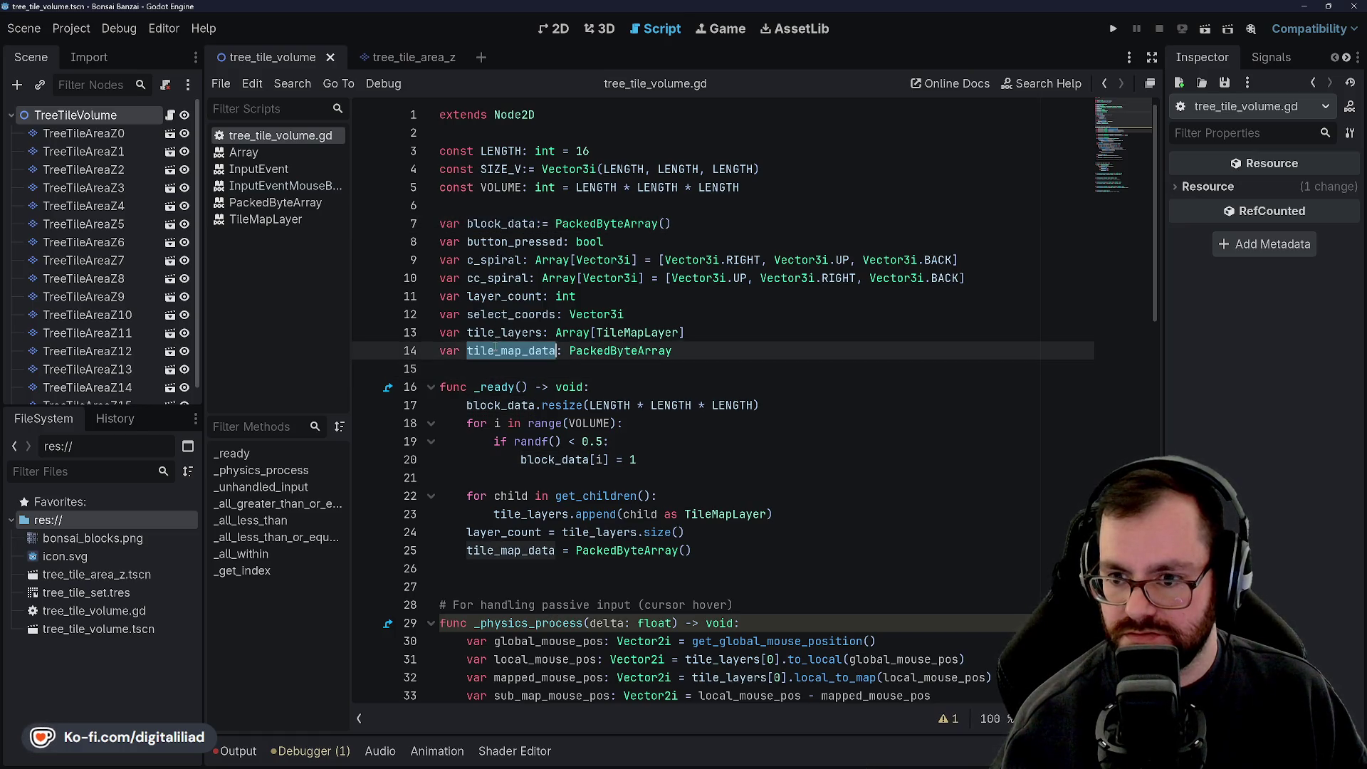
pyautogui.doubleClick(501, 224)
pyautogui.doubleClick(519, 358)
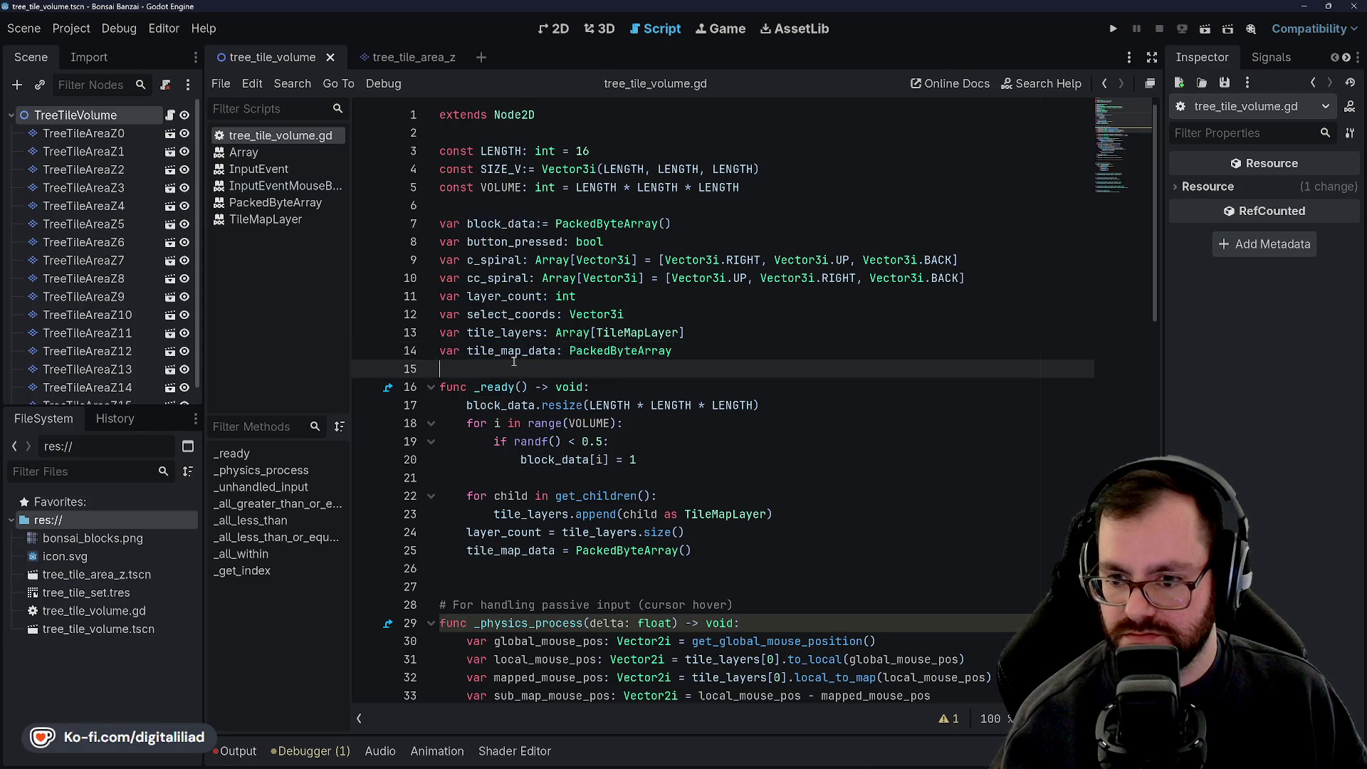
pyautogui.scroll(-5, 517, 367)
pyautogui.moveTo(522, 350)
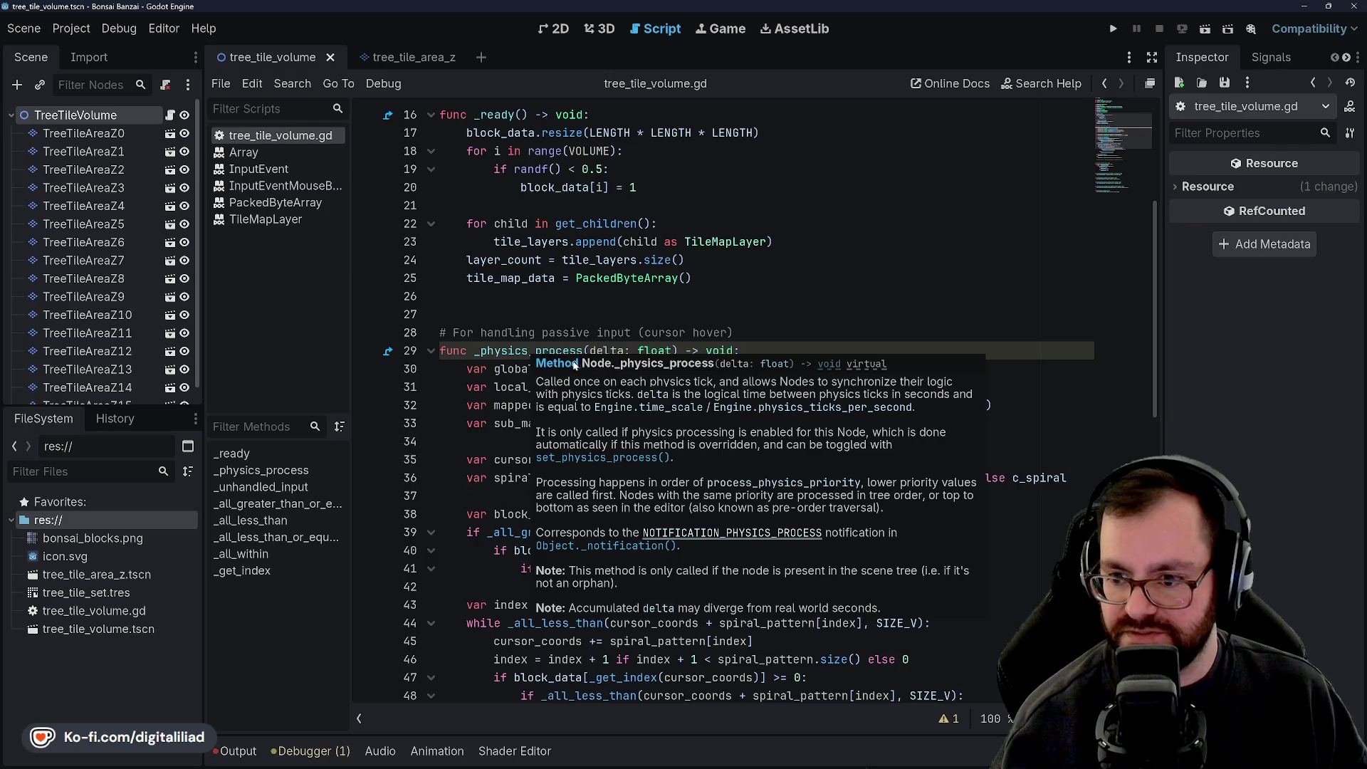
pyautogui.click(614, 366)
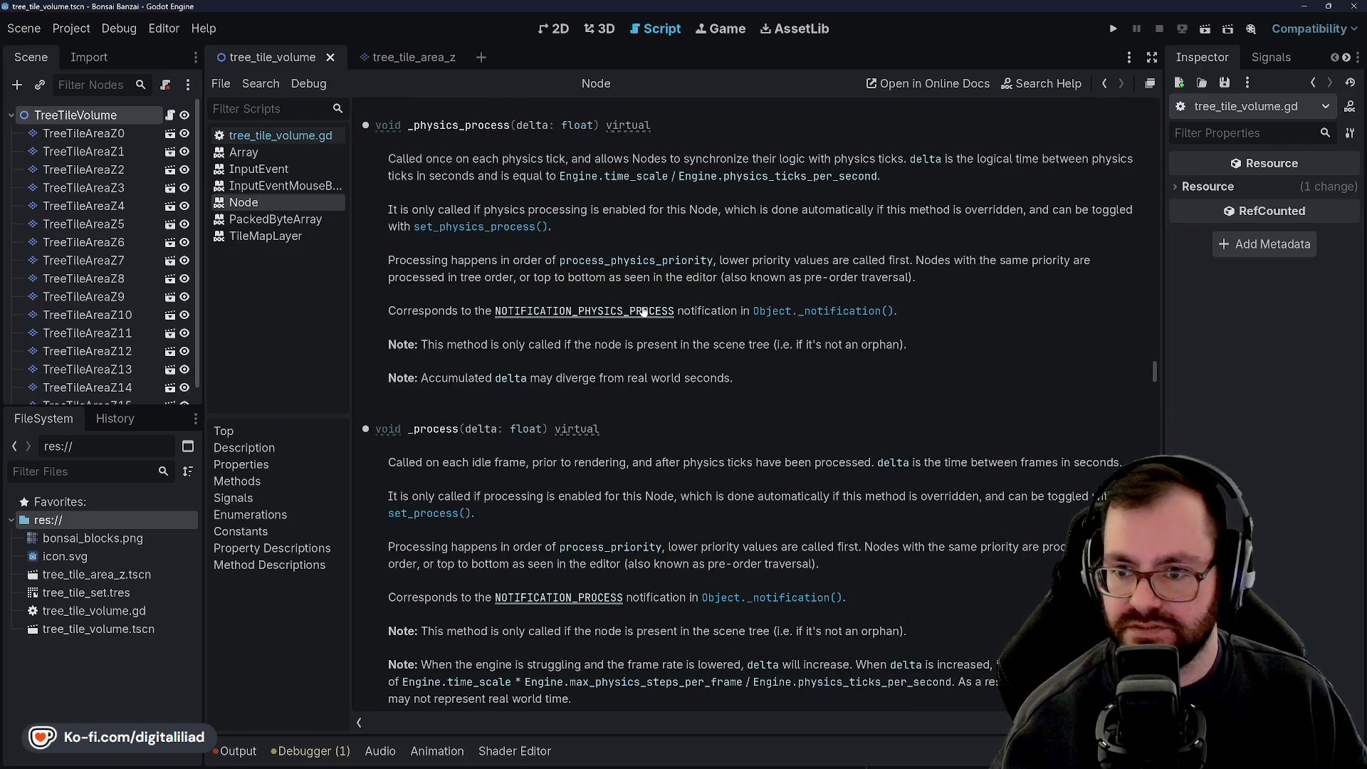
pyautogui.scroll(2, 560, 262)
pyautogui.scroll(-3, 561, 262)
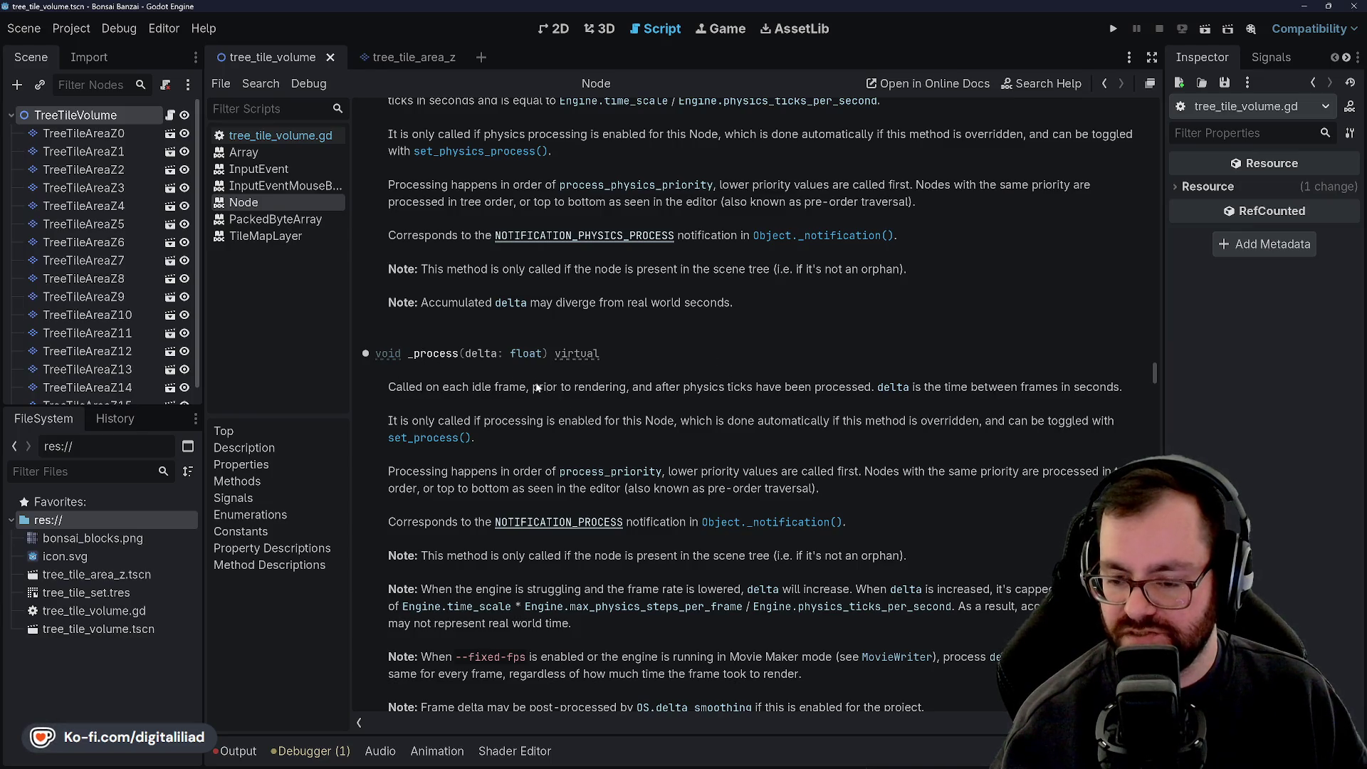
pyautogui.scroll(-2, 513, 433)
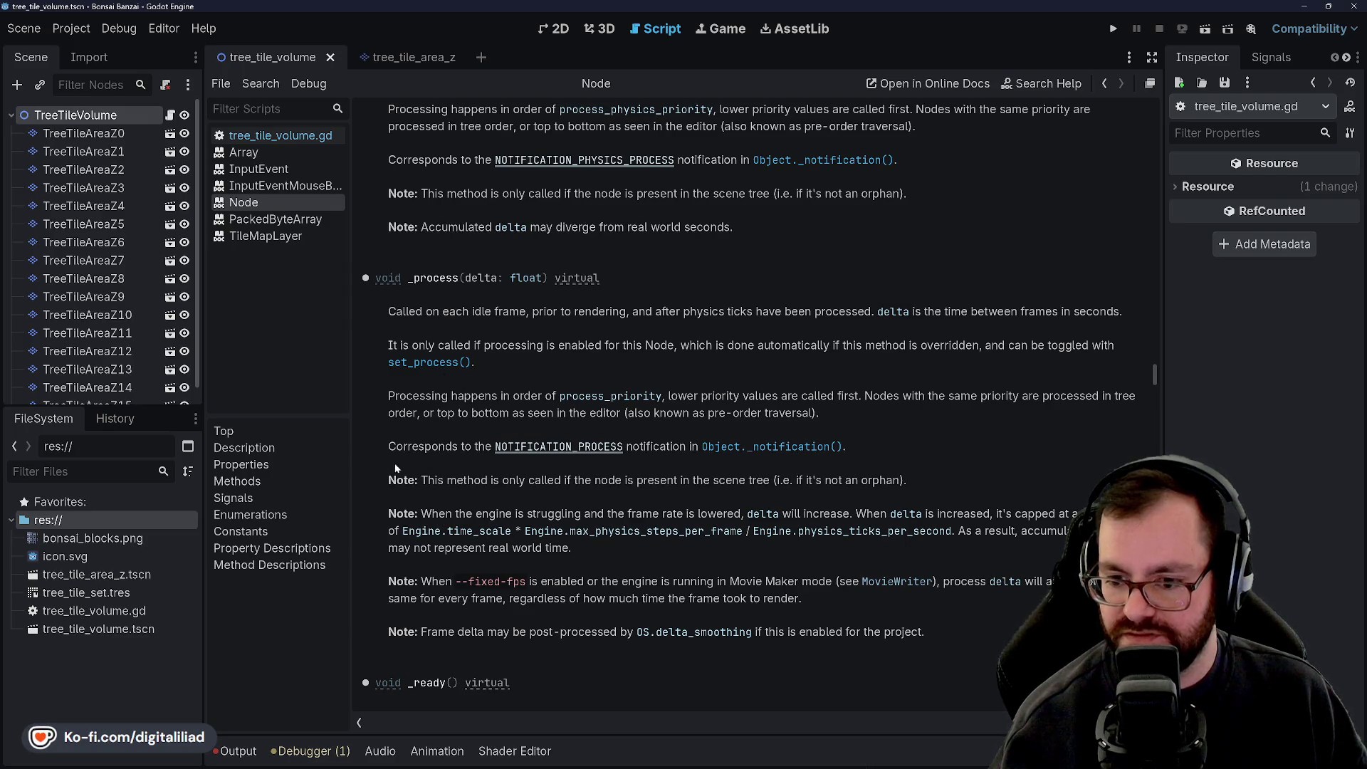
pyautogui.click(218, 138)
pyautogui.click(541, 297)
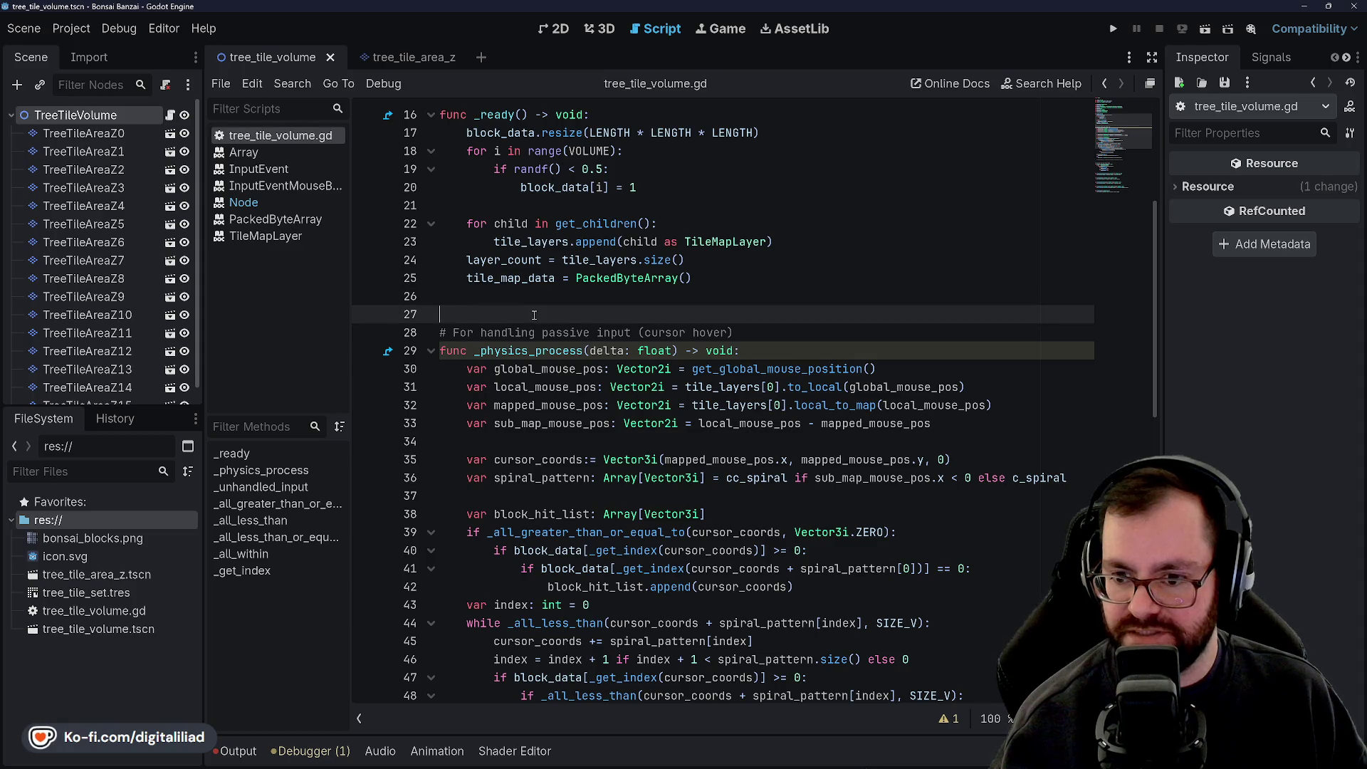
# Step: Delete the active-input comment line above _unhandled_input and save the script
pyautogui.click(532, 313)
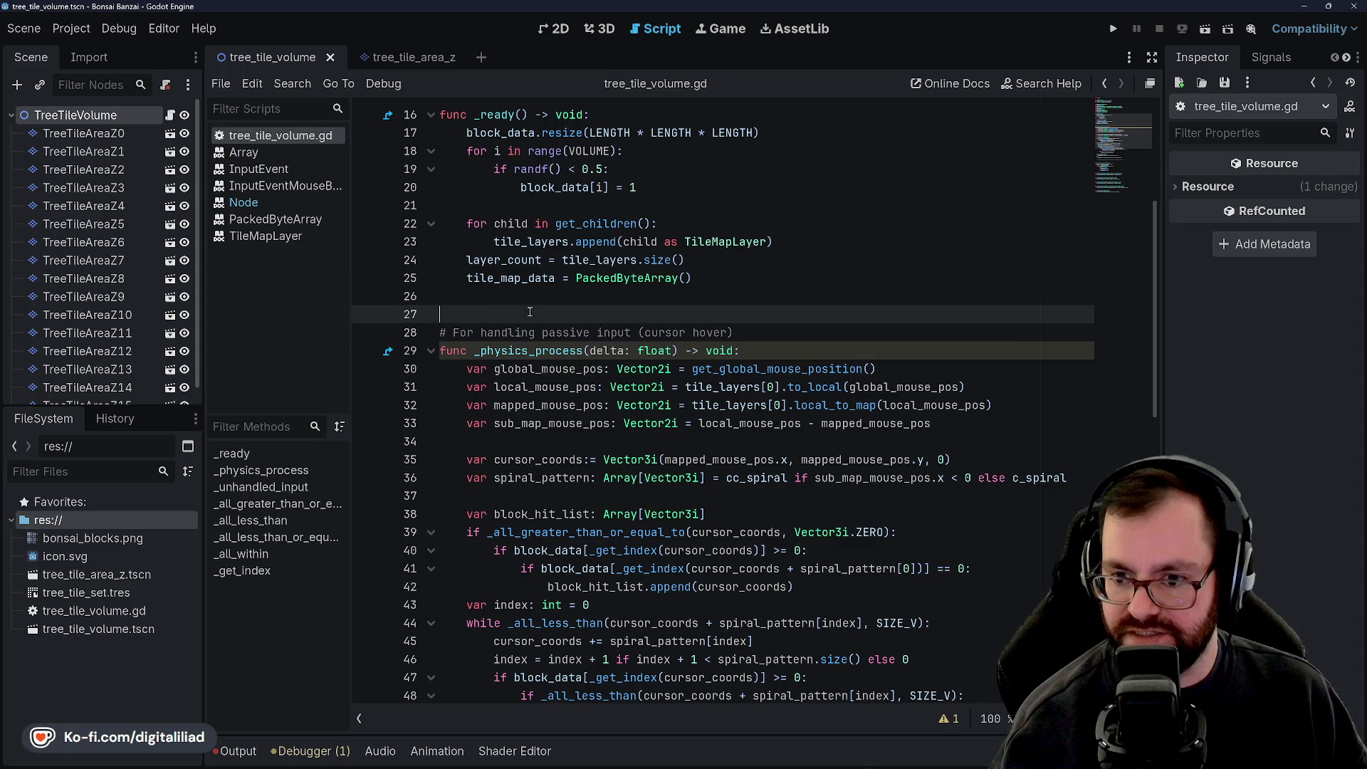
pyautogui.scroll(-3, 475, 350)
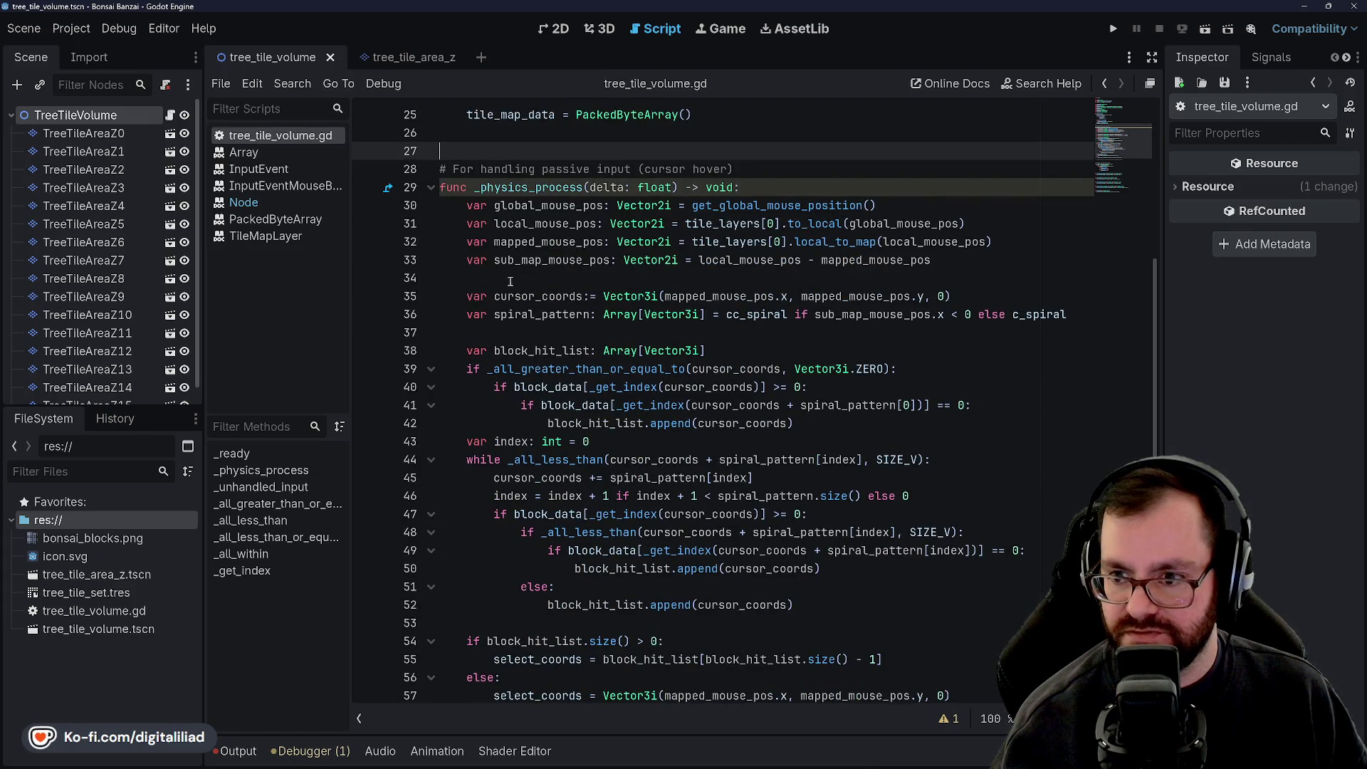
pyautogui.scroll(-7, 510, 281)
pyautogui.scroll(10, 524, 333)
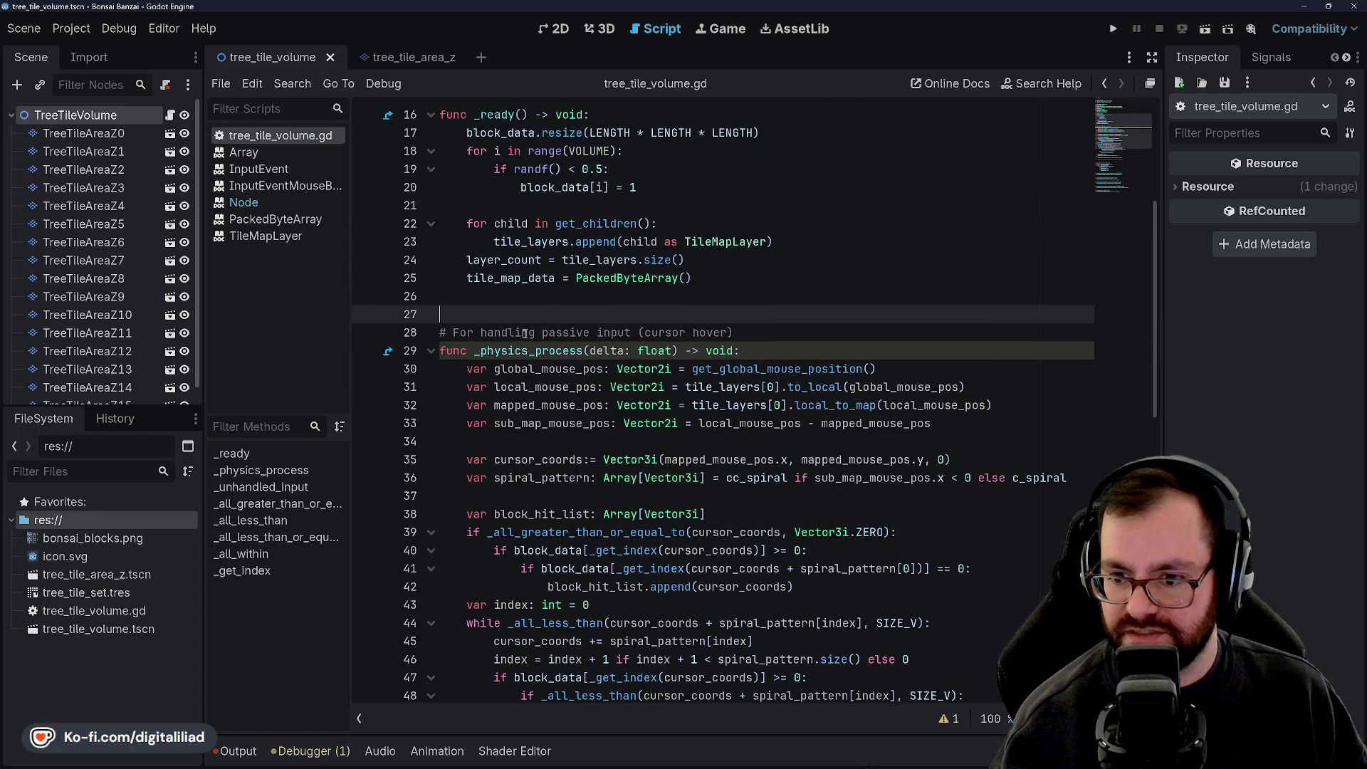
pyautogui.scroll(-10, 519, 356)
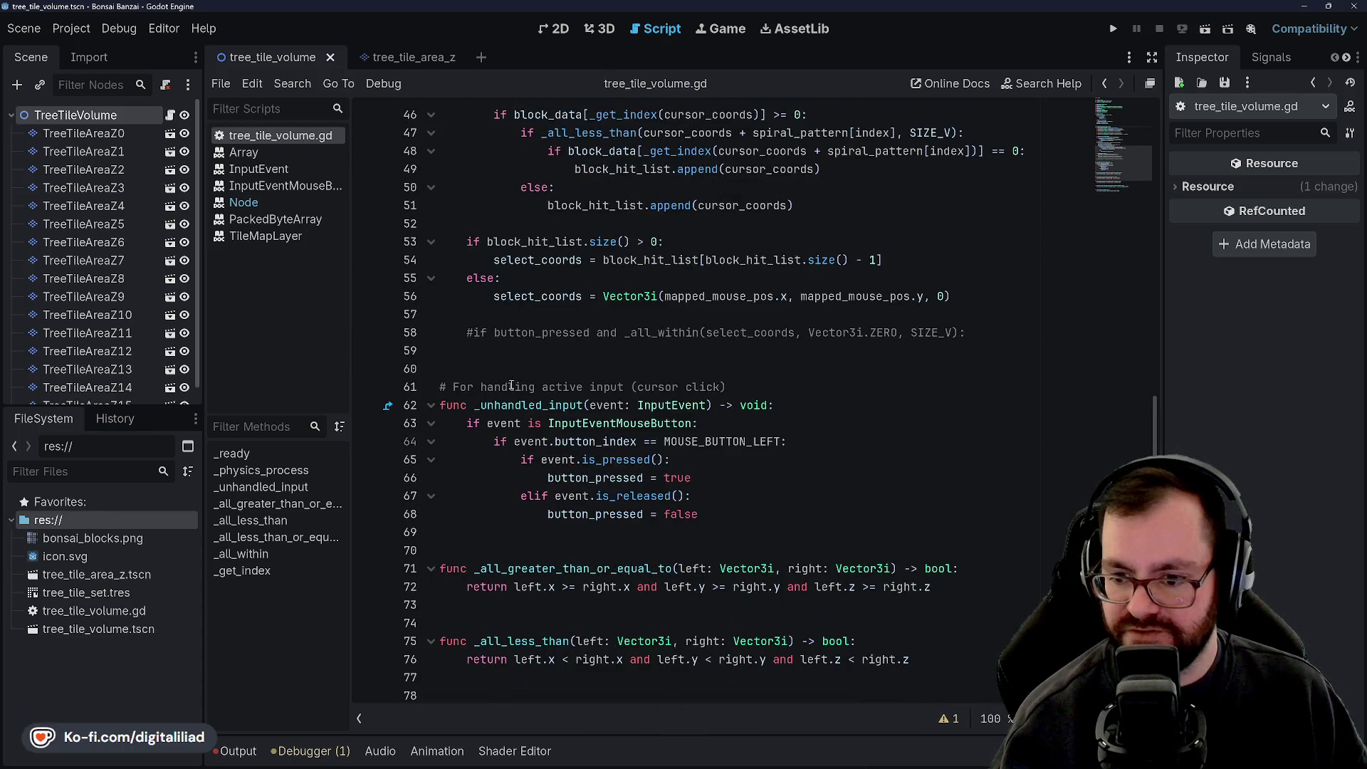
pyautogui.click(510, 386)
pyautogui.tripleClick(510, 387)
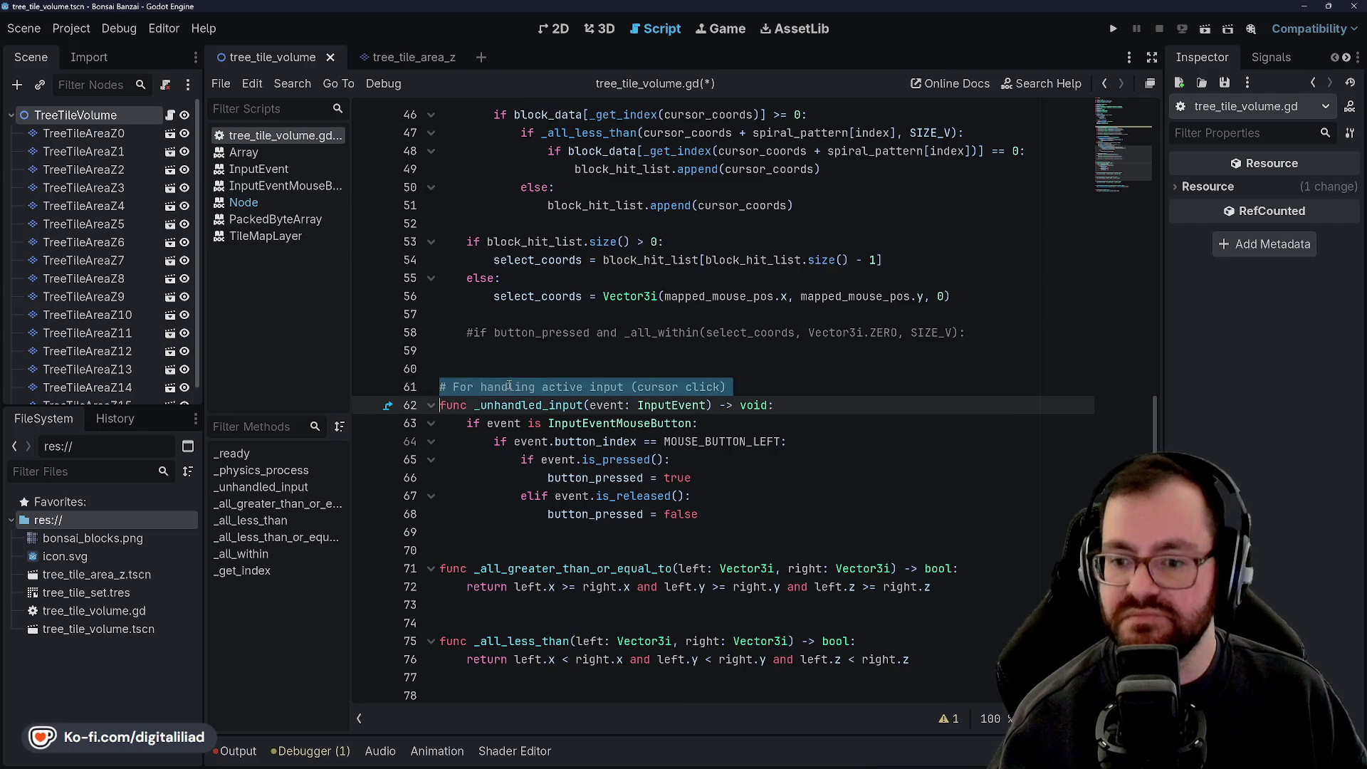
pyautogui.press('Delete')
pyautogui.hotkey('ctrl', 's')
# Step: Review _physics_process down to the line below the commented-out button check
pyautogui.scroll(3, 513, 315)
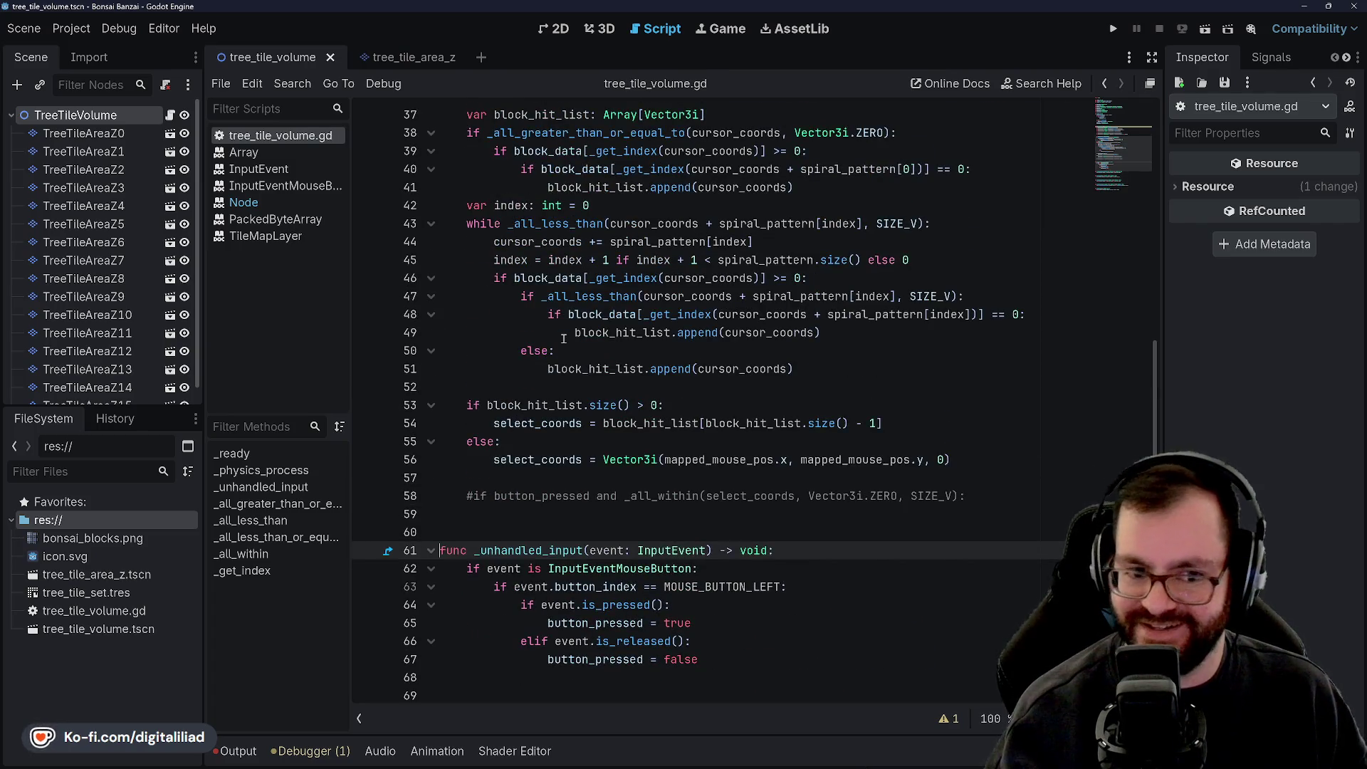
pyautogui.press('pageup')
pyautogui.scroll(2, 514, 413)
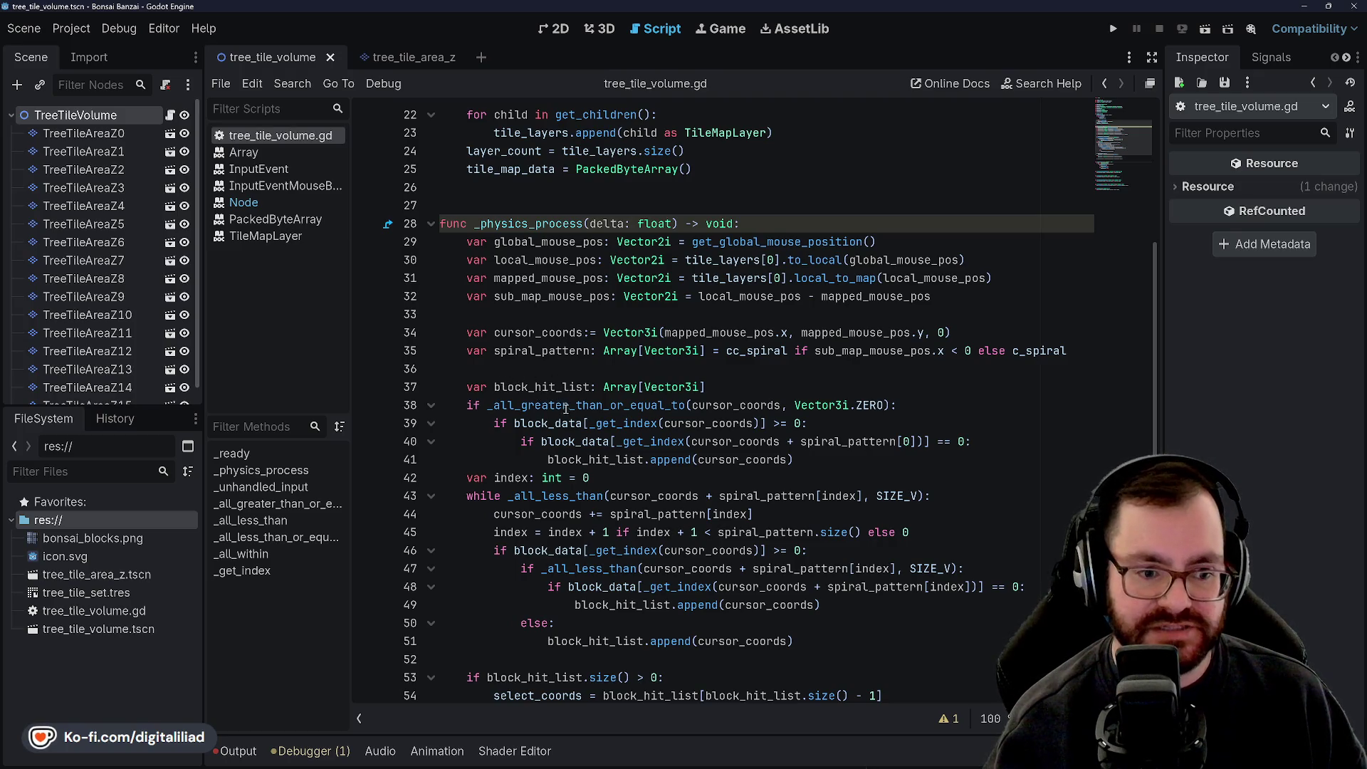
pyautogui.scroll(5, 566, 407)
pyautogui.scroll(-3, 535, 405)
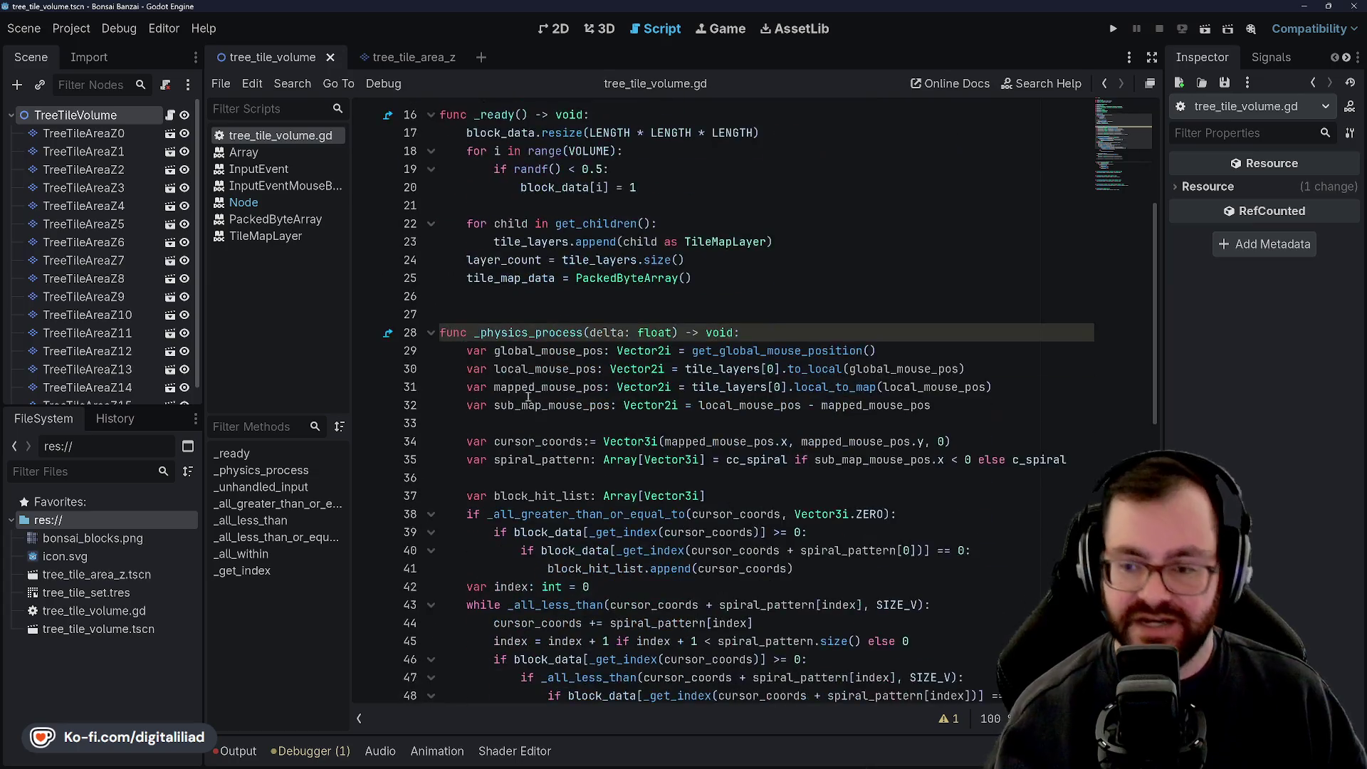
pyautogui.scroll(-2, 535, 404)
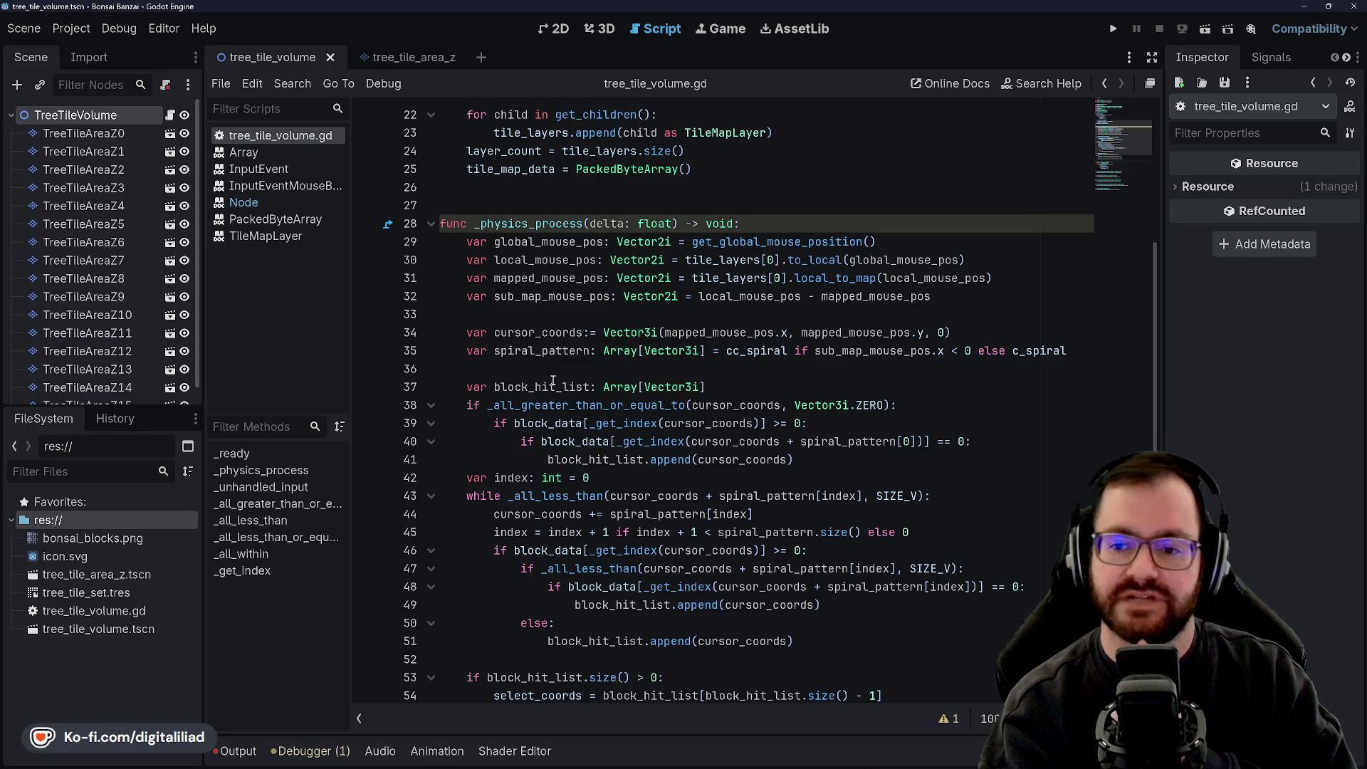
pyautogui.scroll(-5, 553, 381)
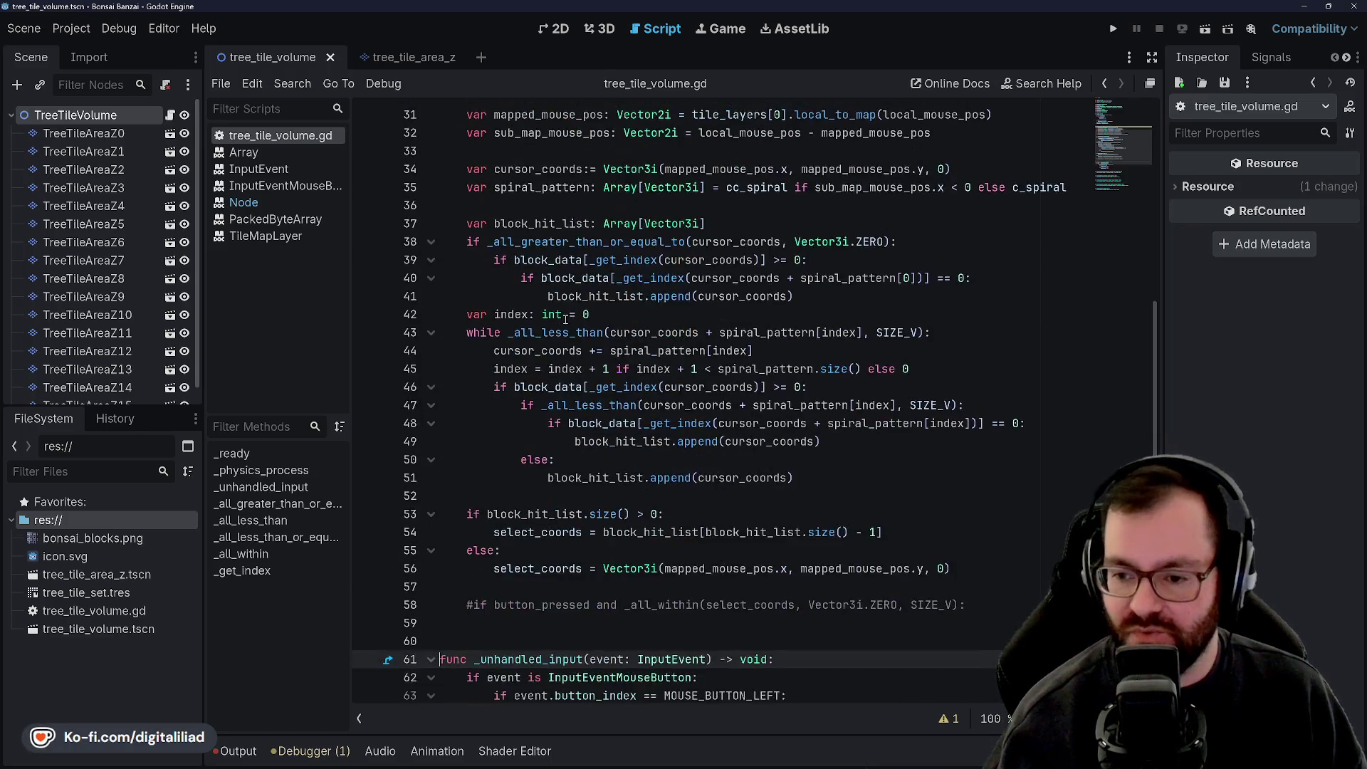
pyautogui.click(544, 387)
pyautogui.scroll(-1, 539, 423)
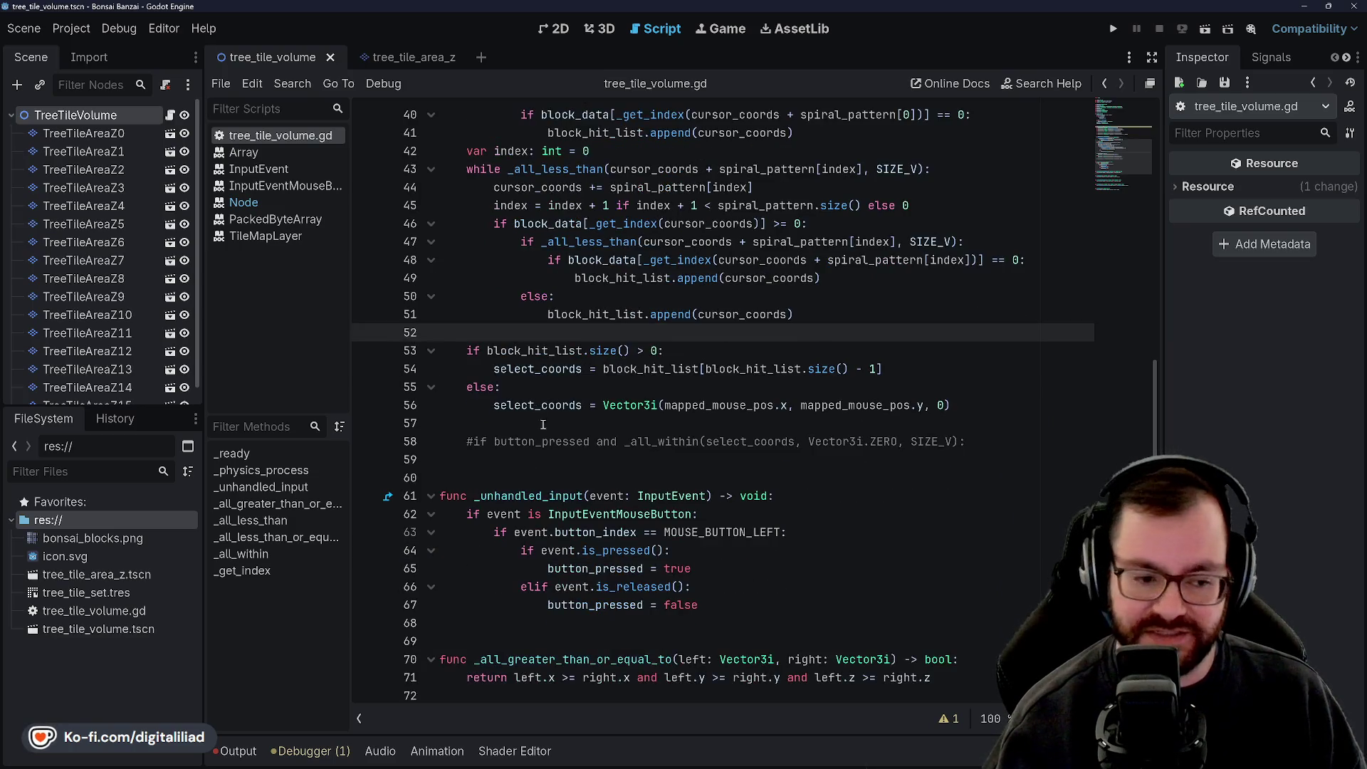
pyautogui.click(539, 423)
pyautogui.click(527, 459)
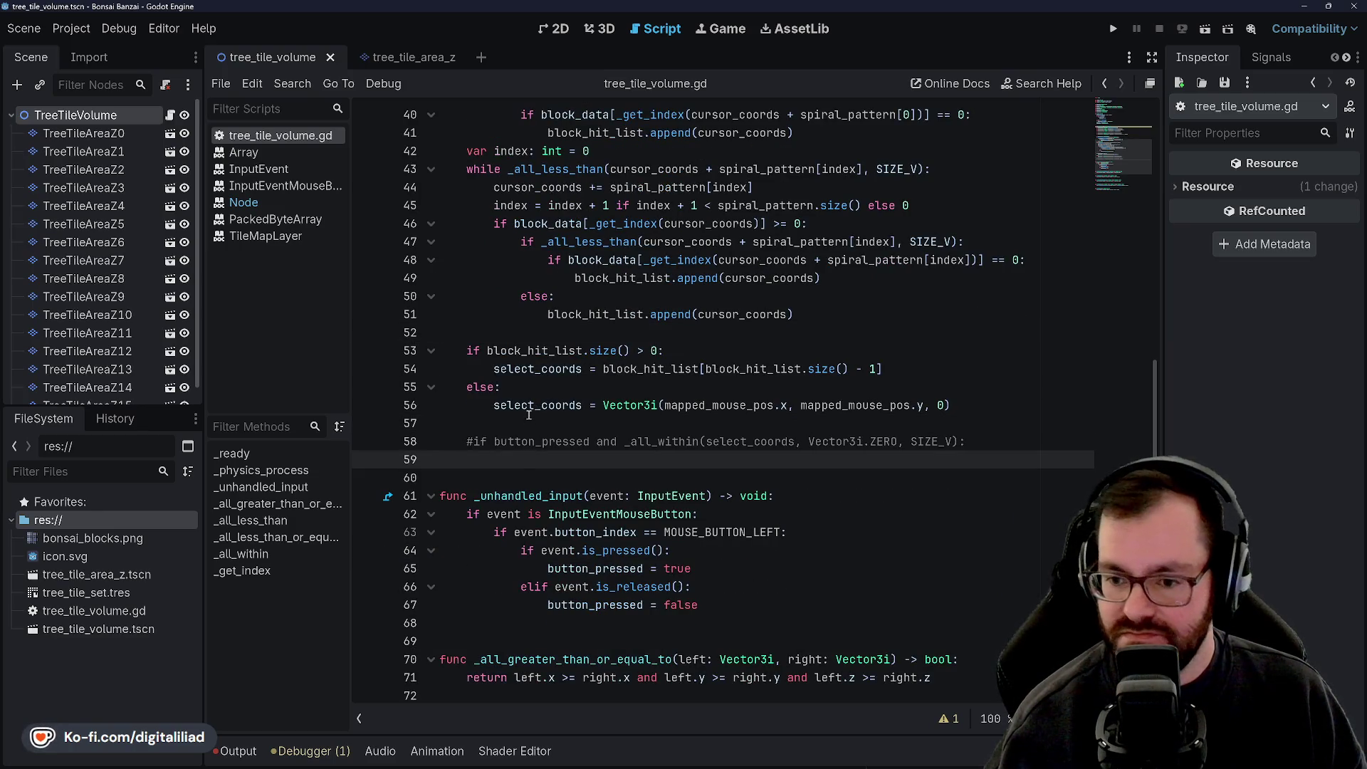
pyautogui.scroll(8, 529, 416)
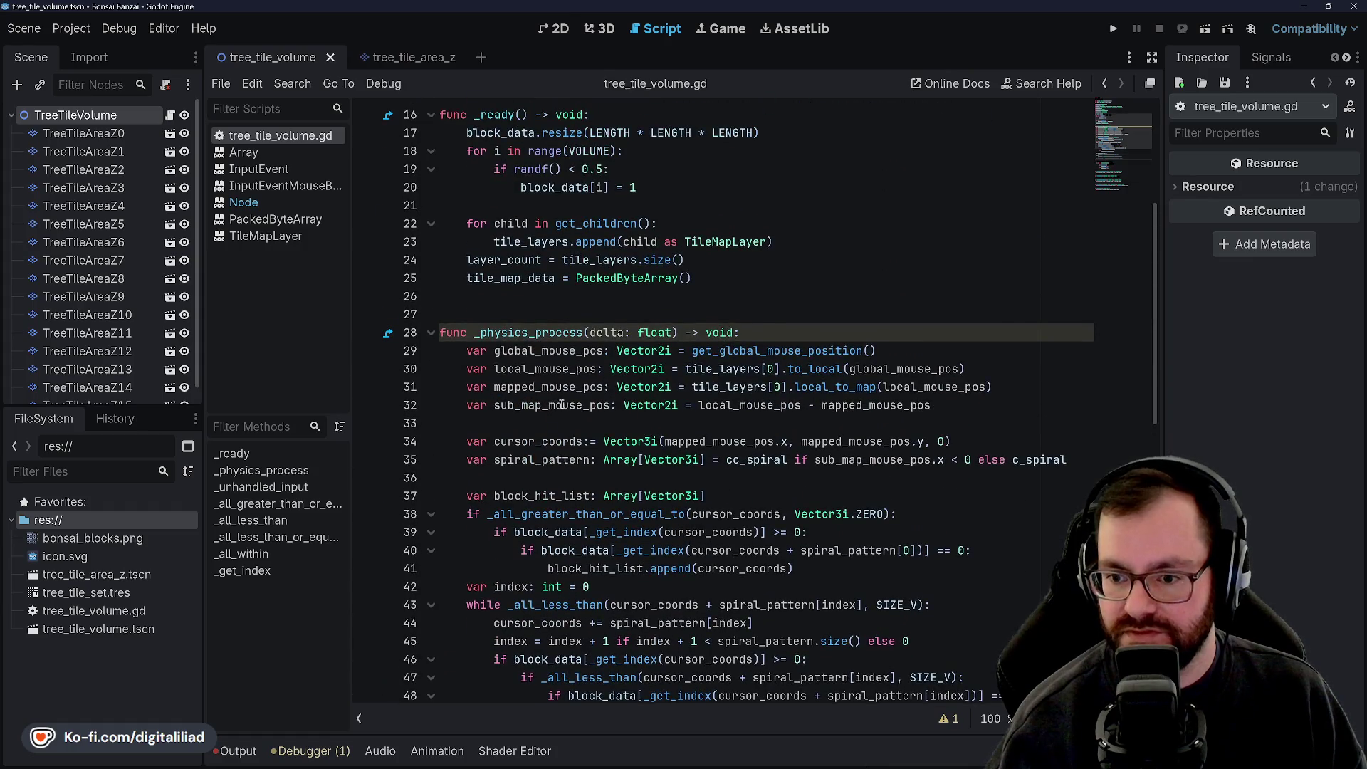
pyautogui.scroll(2, 561, 405)
pyautogui.scroll(-14, 482, 359)
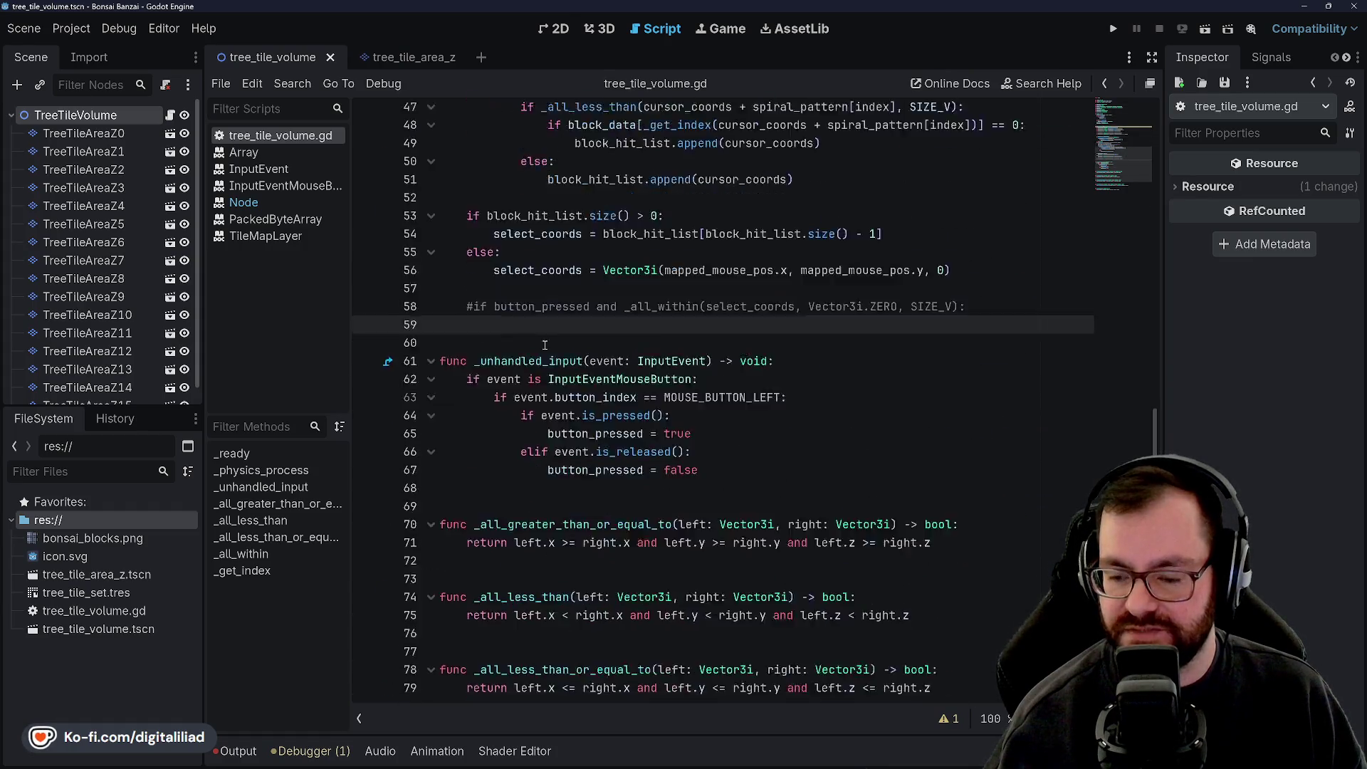
# Step: Add a _process(delta: float) -> void: header above _unhandled_input and save
pyautogui.press('Return')
pyautogui.press('Return')
pyautogui.press('Return')
pyautogui.press('Up')
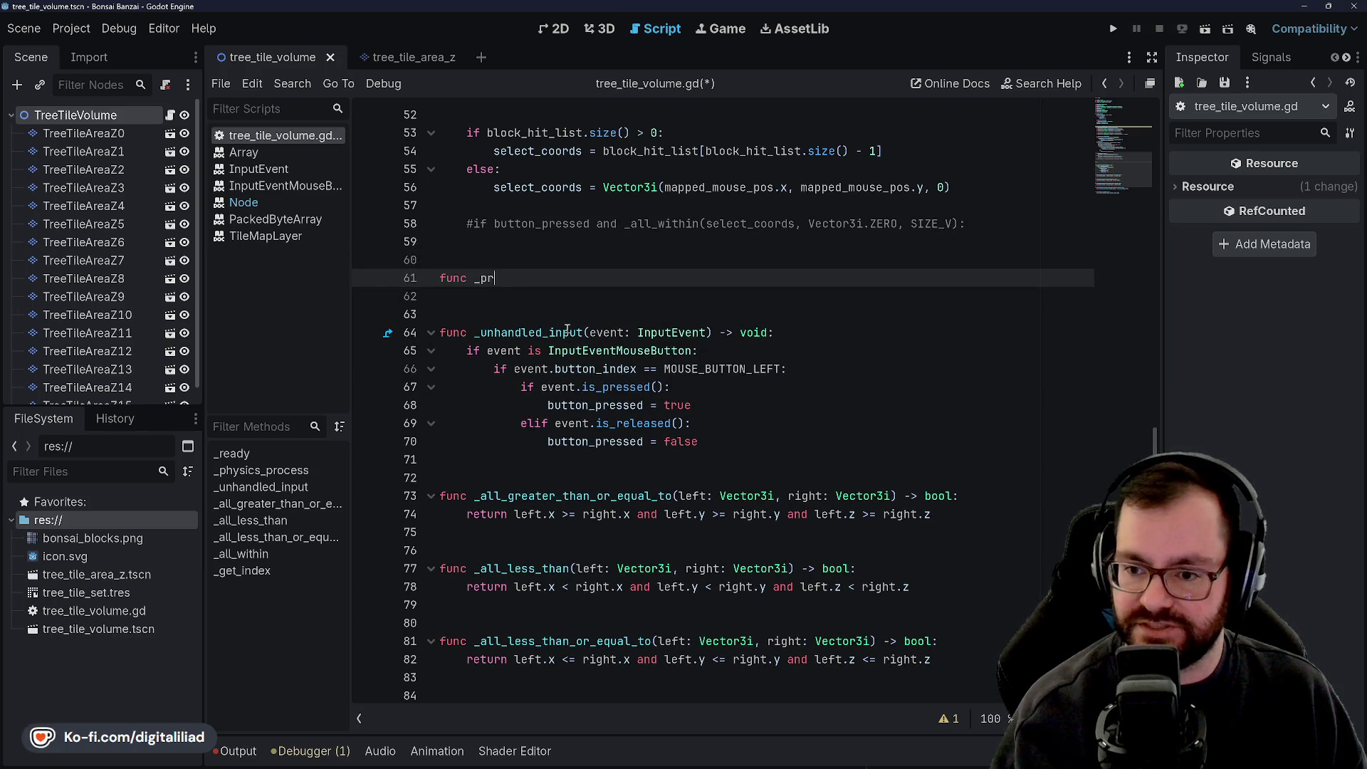
pyautogui.write('ocess(delta: fl')
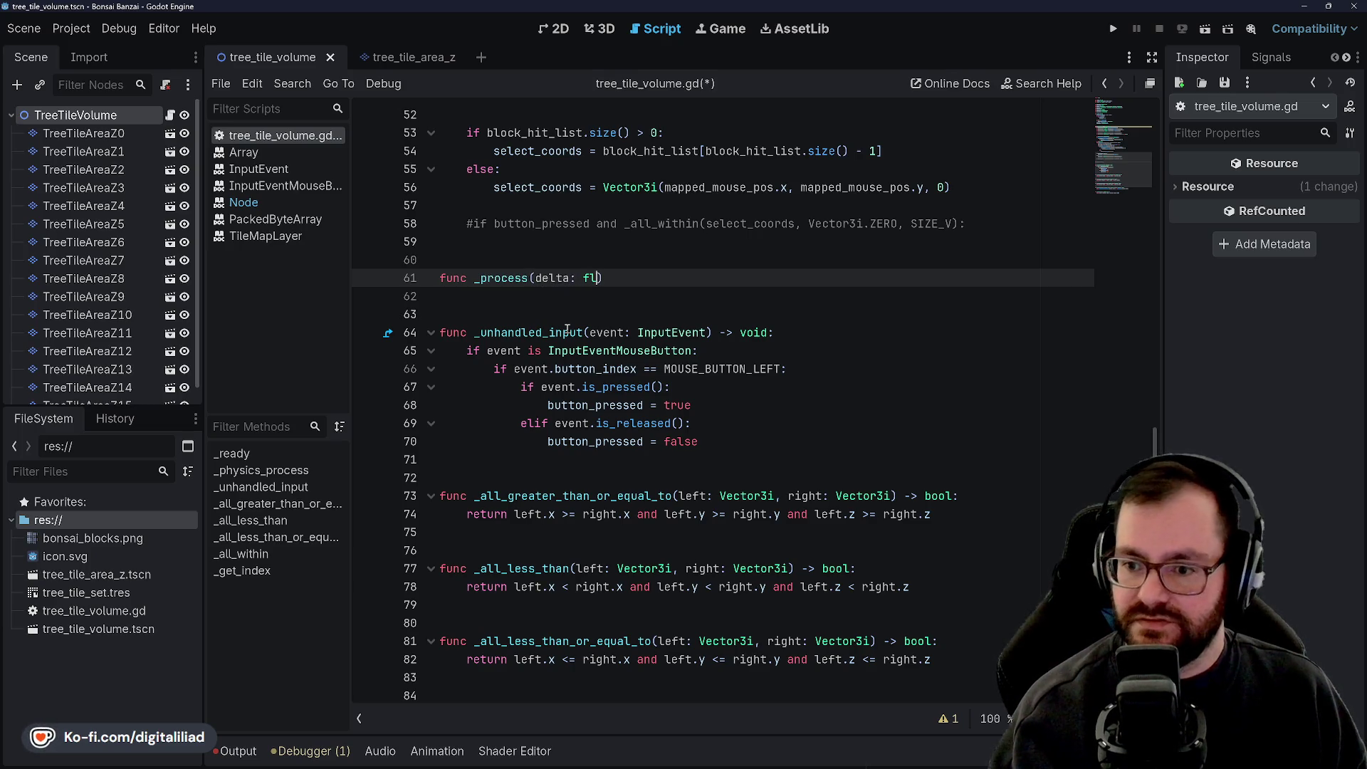
pyautogui.write('oat) -')
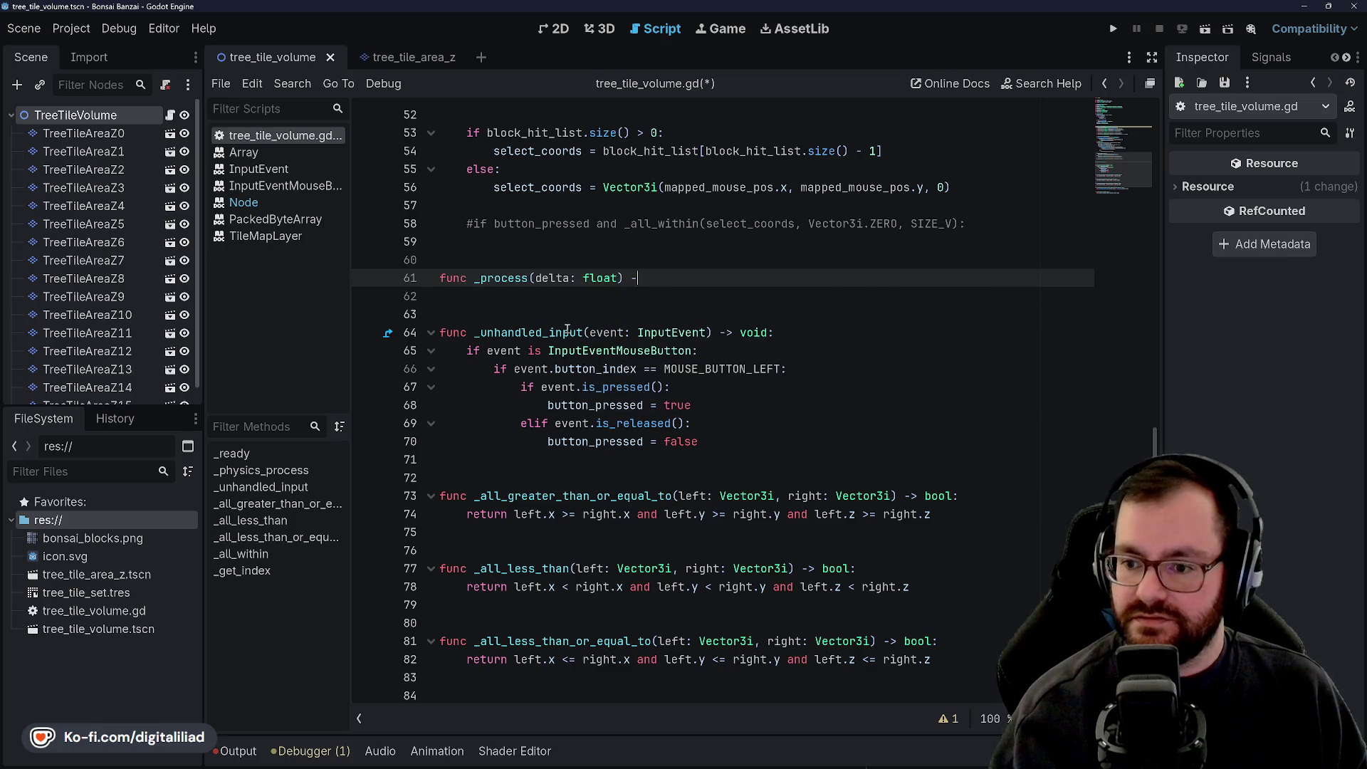
pyautogui.write('> void:')
pyautogui.press('Return')
pyautogui.hotkey('ctrl', 's')
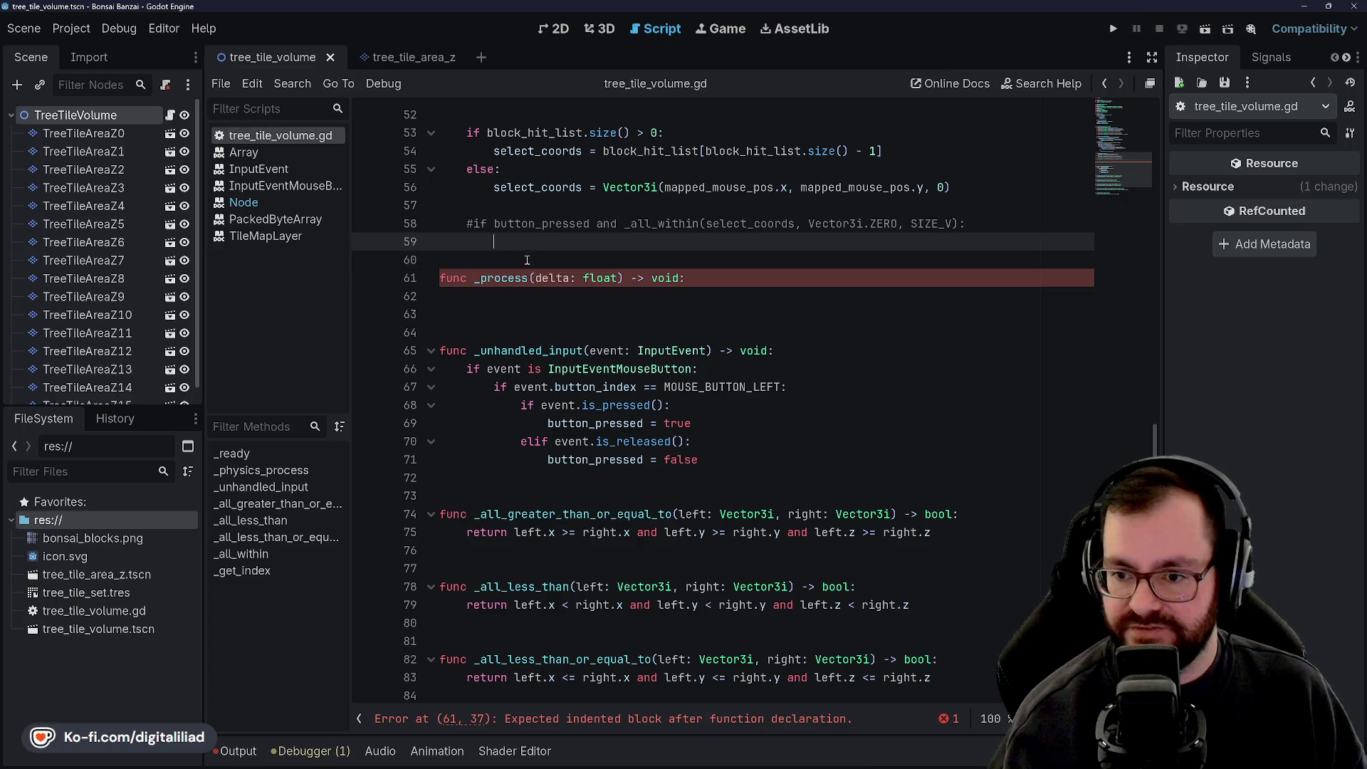
# Step: Look over _ready and _physics_process, then return into the empty _process body
pyautogui.scroll(15, 583, 223)
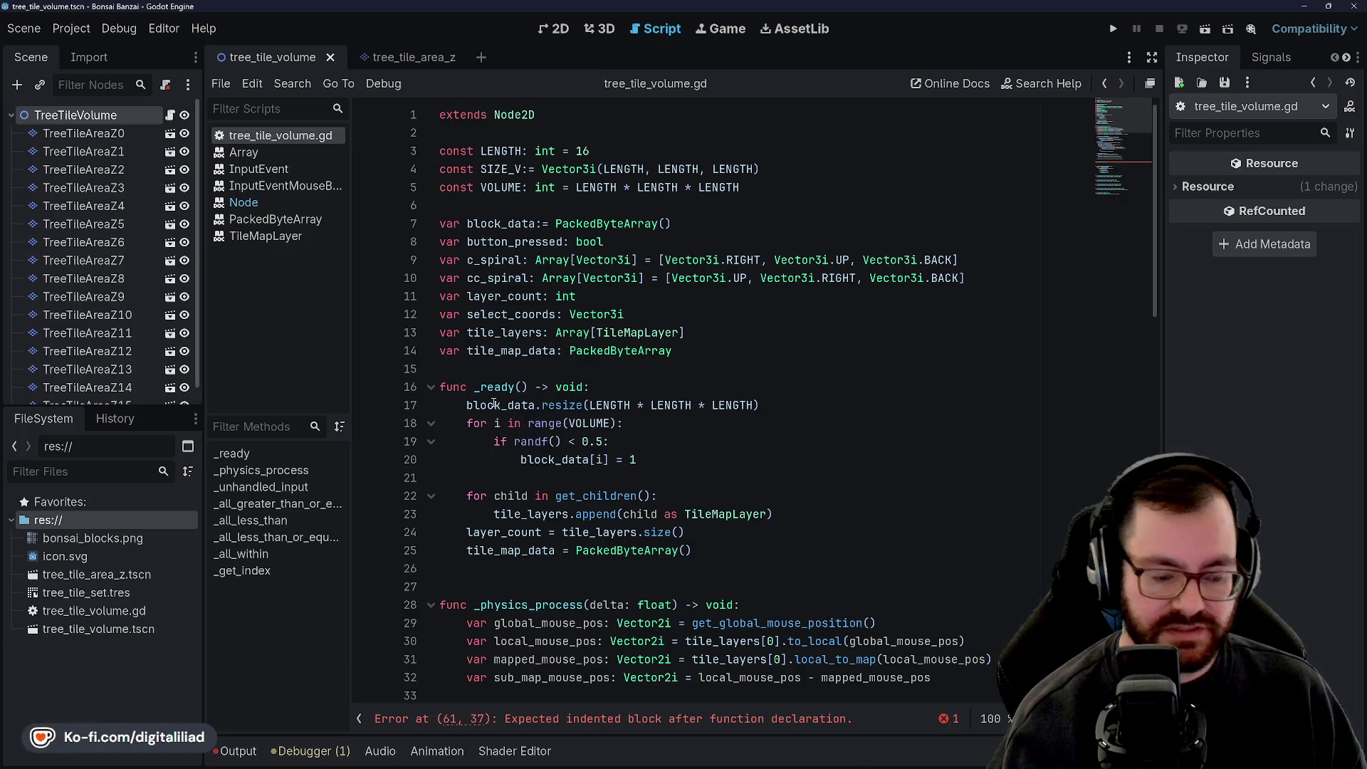
pyautogui.moveTo(492, 398)
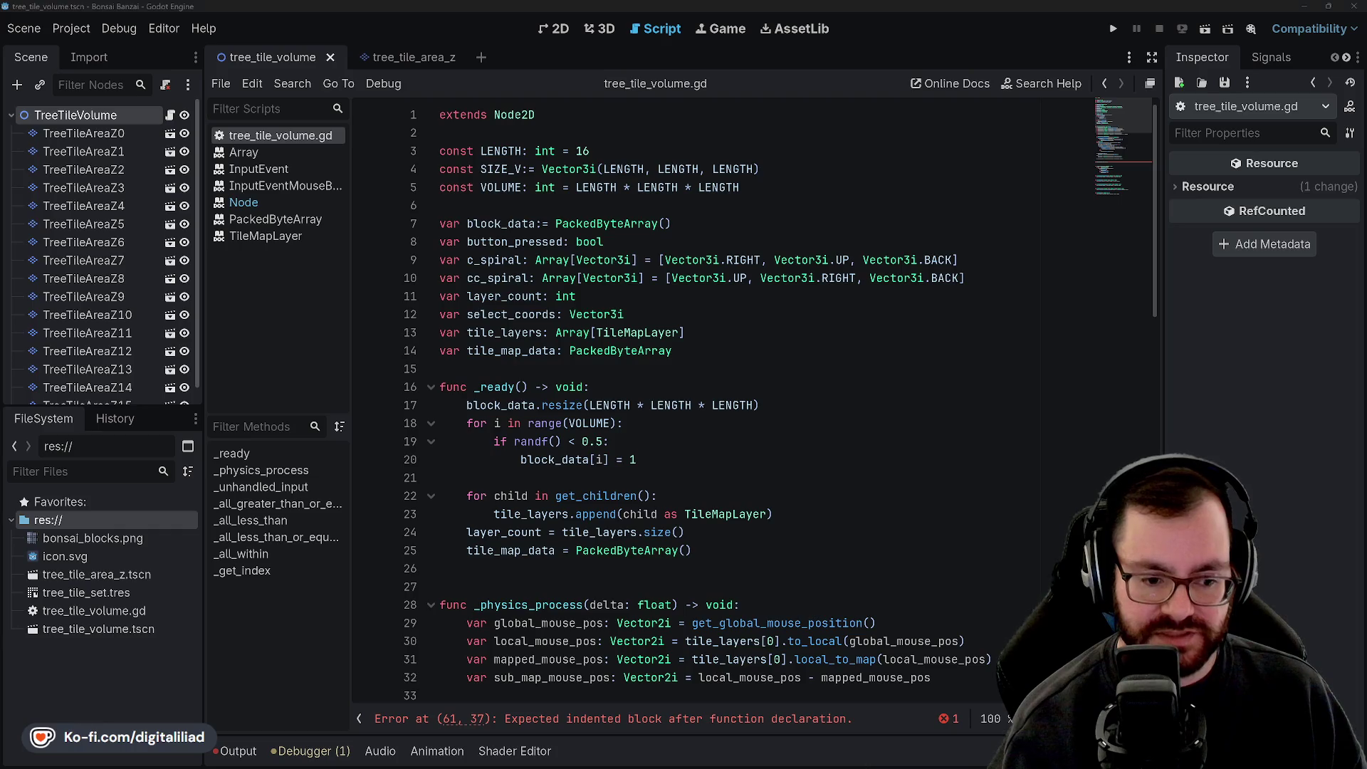
pyautogui.scroll(-2, 540, 403)
pyautogui.press('Down')
pyautogui.press('Down')
pyautogui.scroll(-2, 627, 400)
pyautogui.press('Down')
pyautogui.press('Down')
pyautogui.press('Down')
pyautogui.click(530, 387)
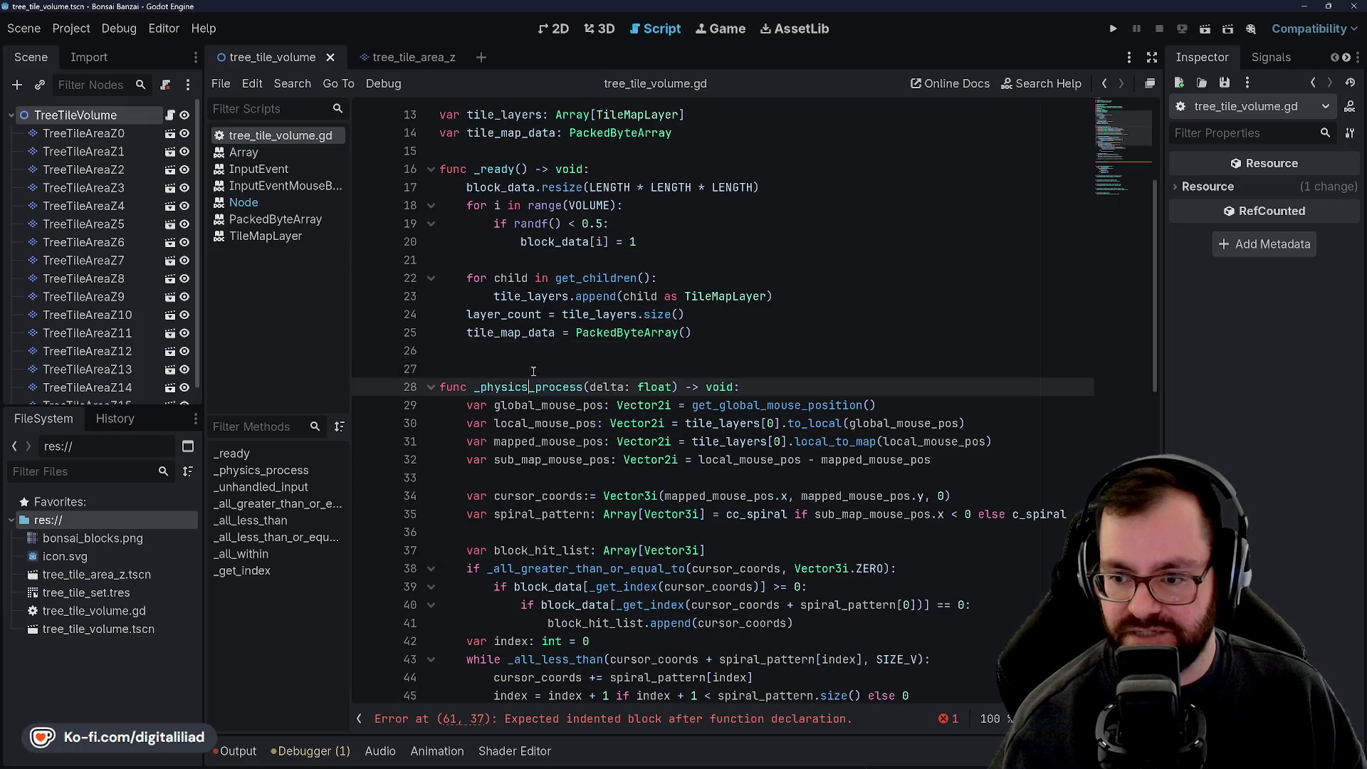
pyautogui.click(529, 344)
pyautogui.click(525, 260)
pyautogui.scroll(2, 506, 299)
pyautogui.scroll(-2, 491, 320)
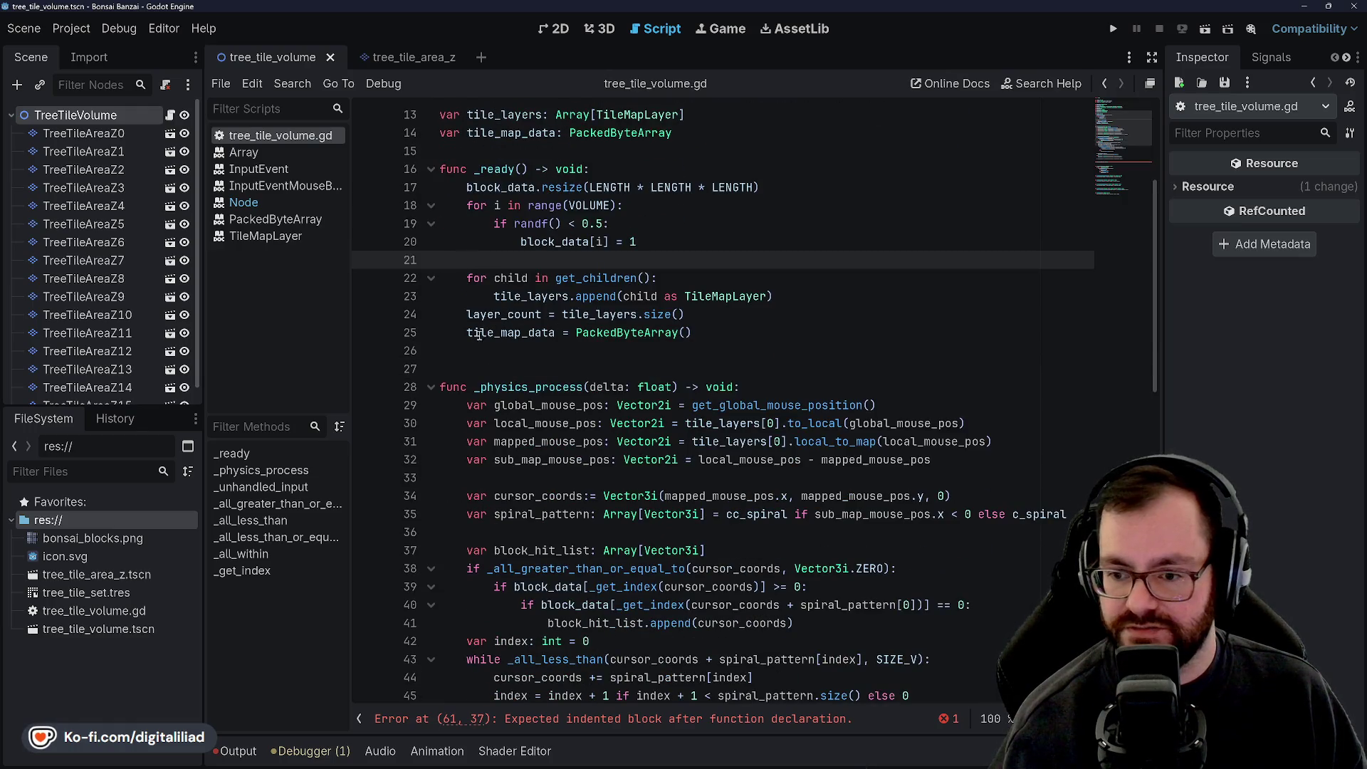
pyautogui.scroll(4, 476, 335)
pyautogui.scroll(-8, 537, 387)
pyautogui.scroll(-6, 538, 385)
pyautogui.click(507, 484)
pyautogui.press('Up')
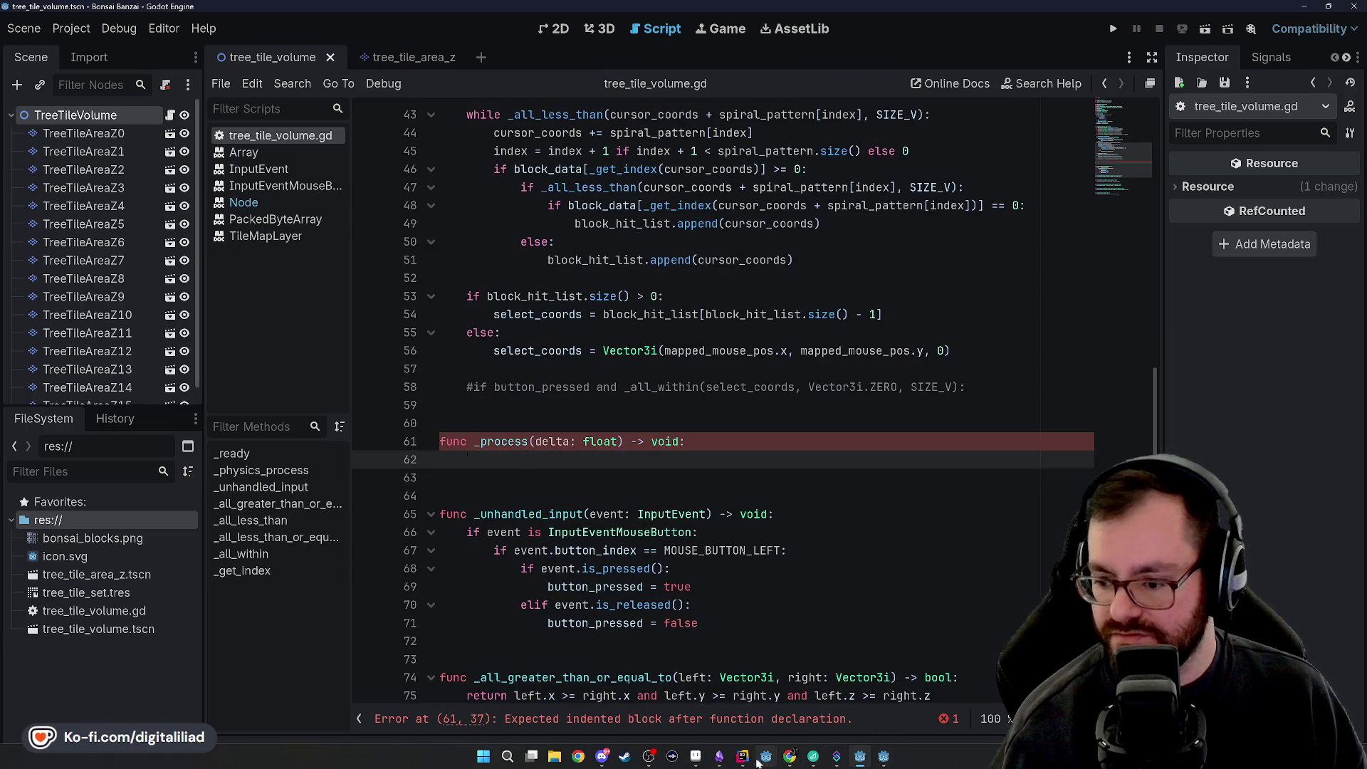
# Step: In Rider's Solution explorer, expand the ecs and system folders
pyautogui.click(744, 758)
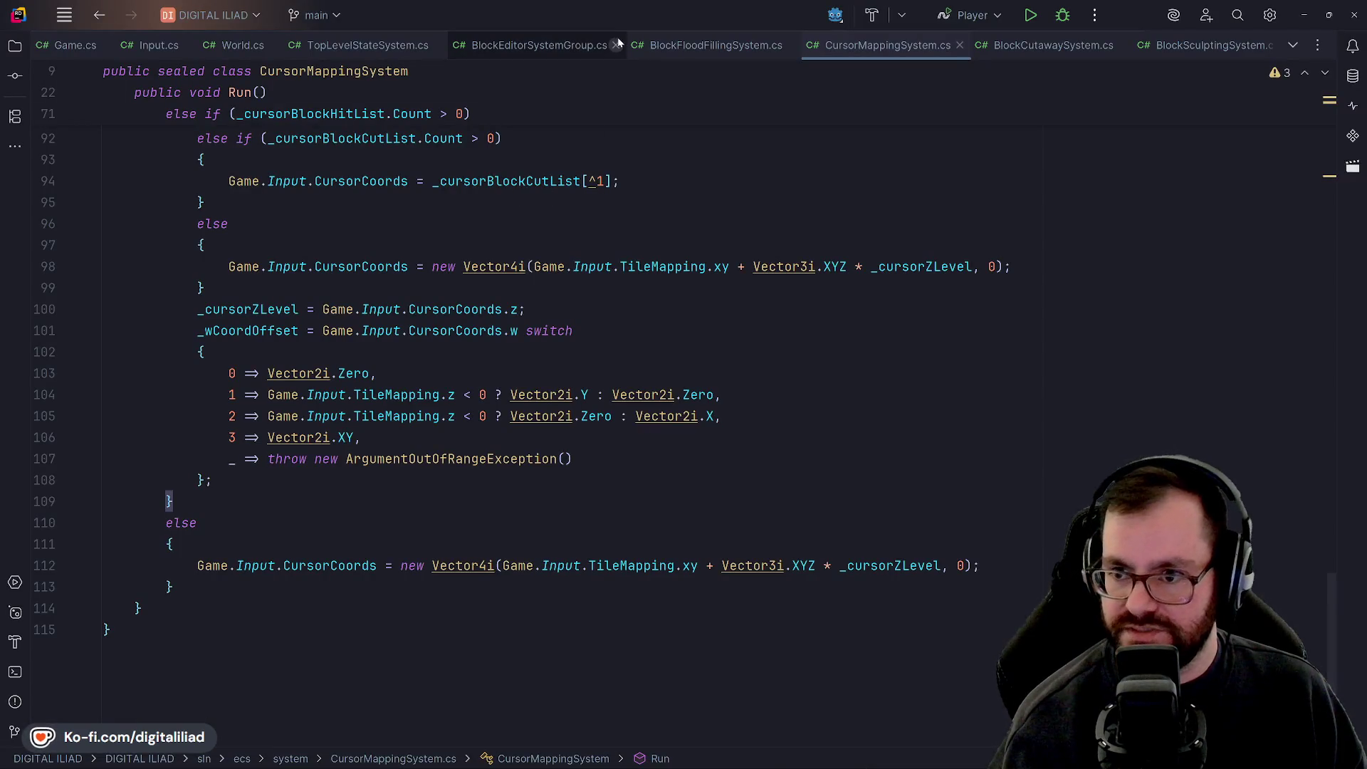
pyautogui.click(15, 49)
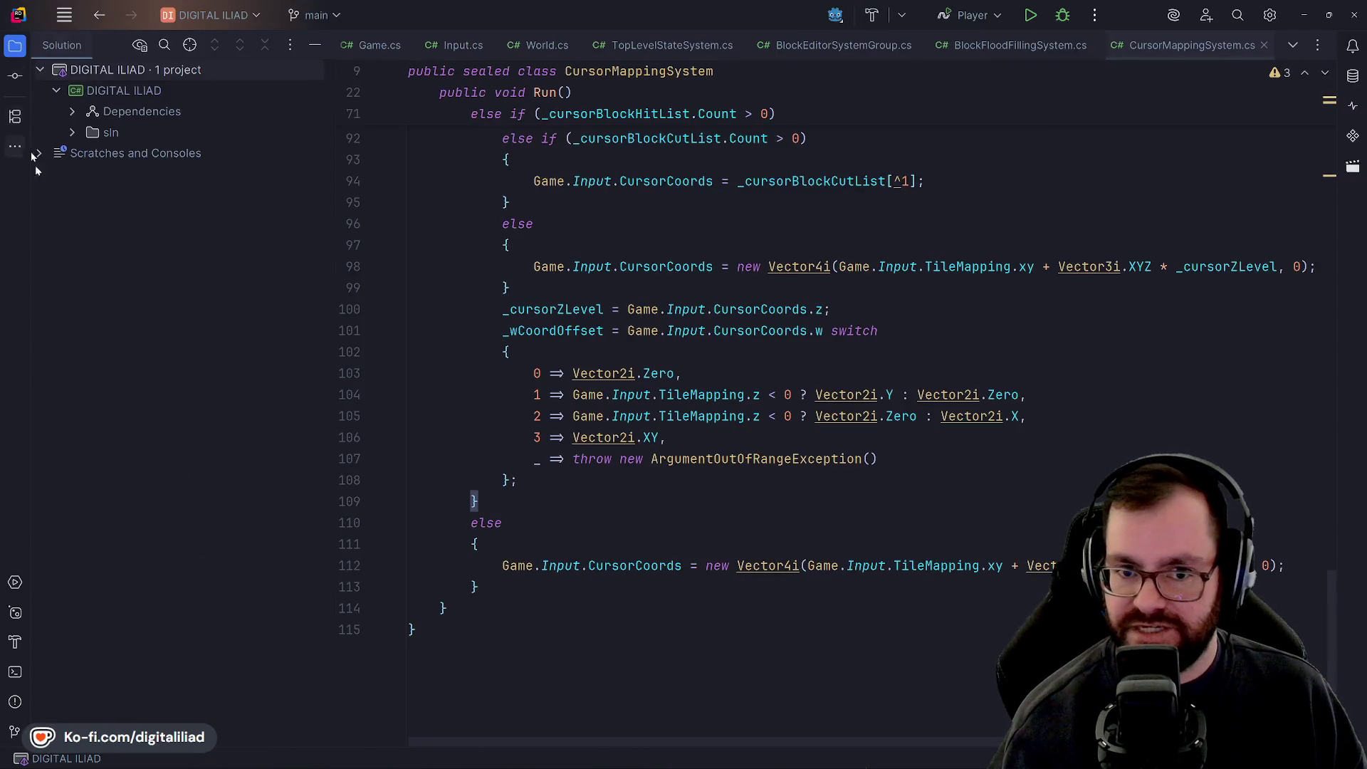
pyautogui.click(70, 132)
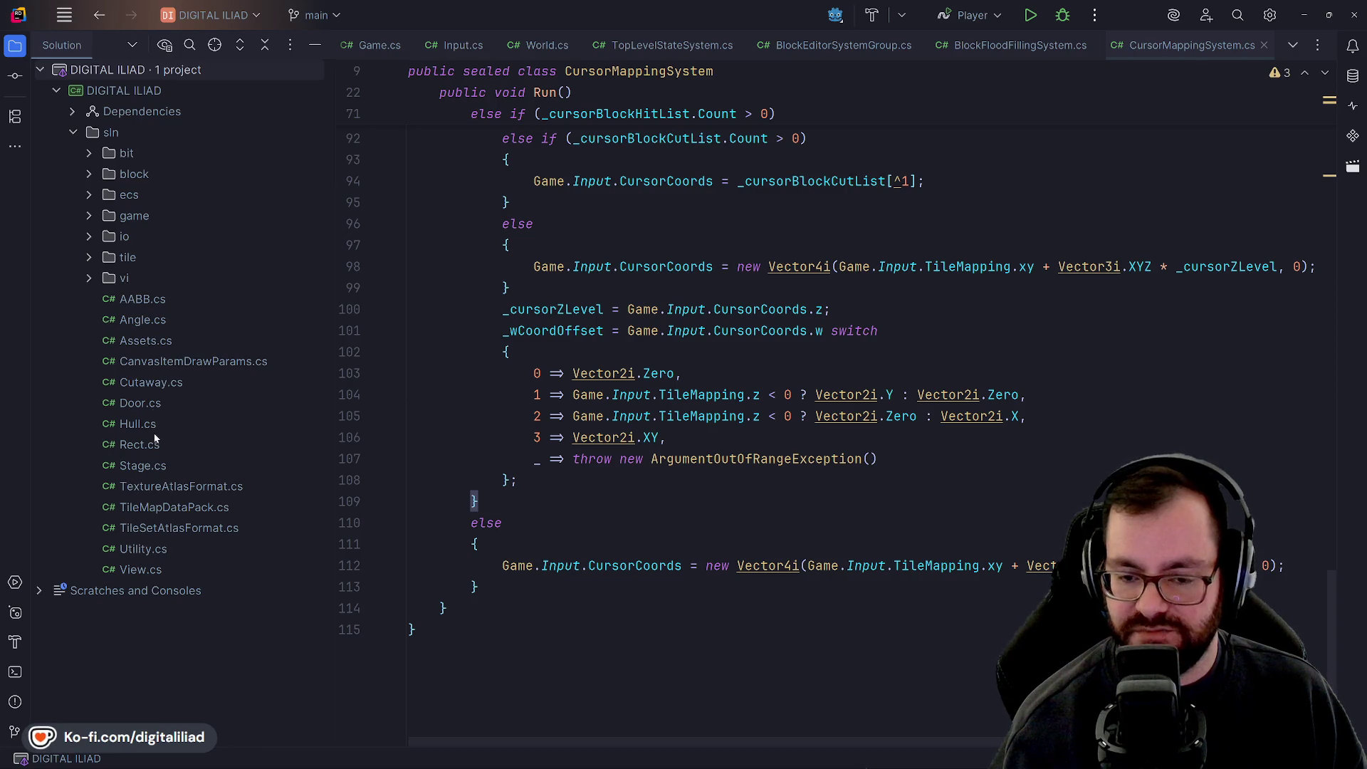
pyautogui.click(89, 195)
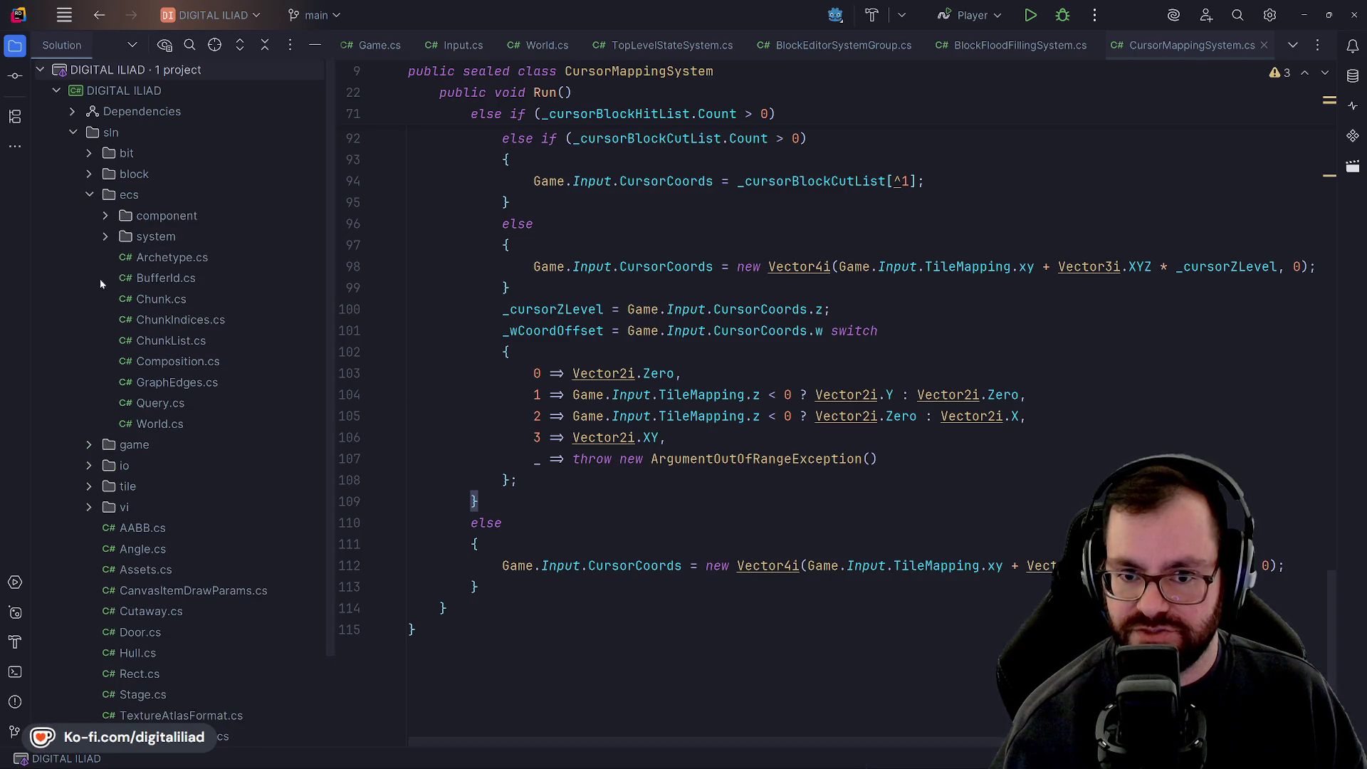
pyautogui.click(105, 236)
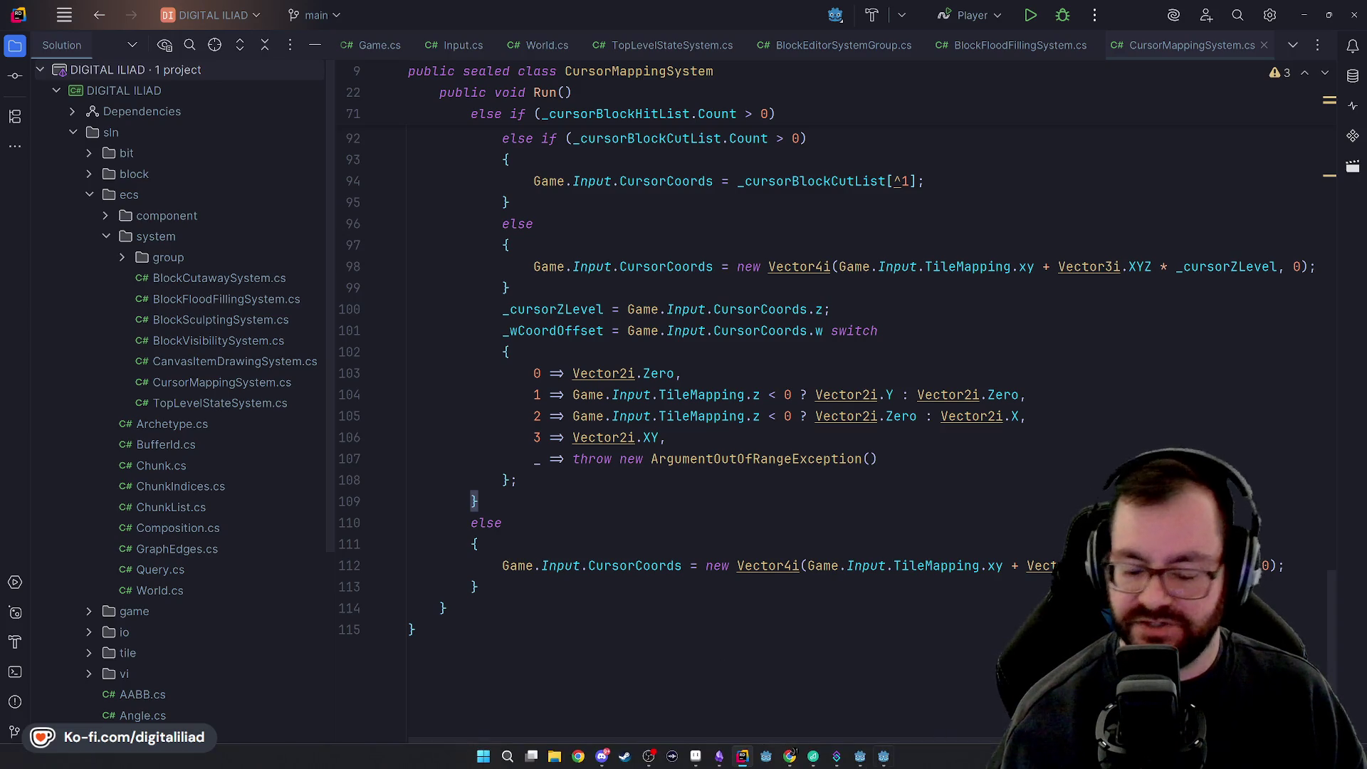
# Step: Glance at the other Godot project and CursorMappingSystem.cs, then return to tree_tile_volume.gd
pyautogui.moveTo(886, 760)
pyautogui.click(860, 701)
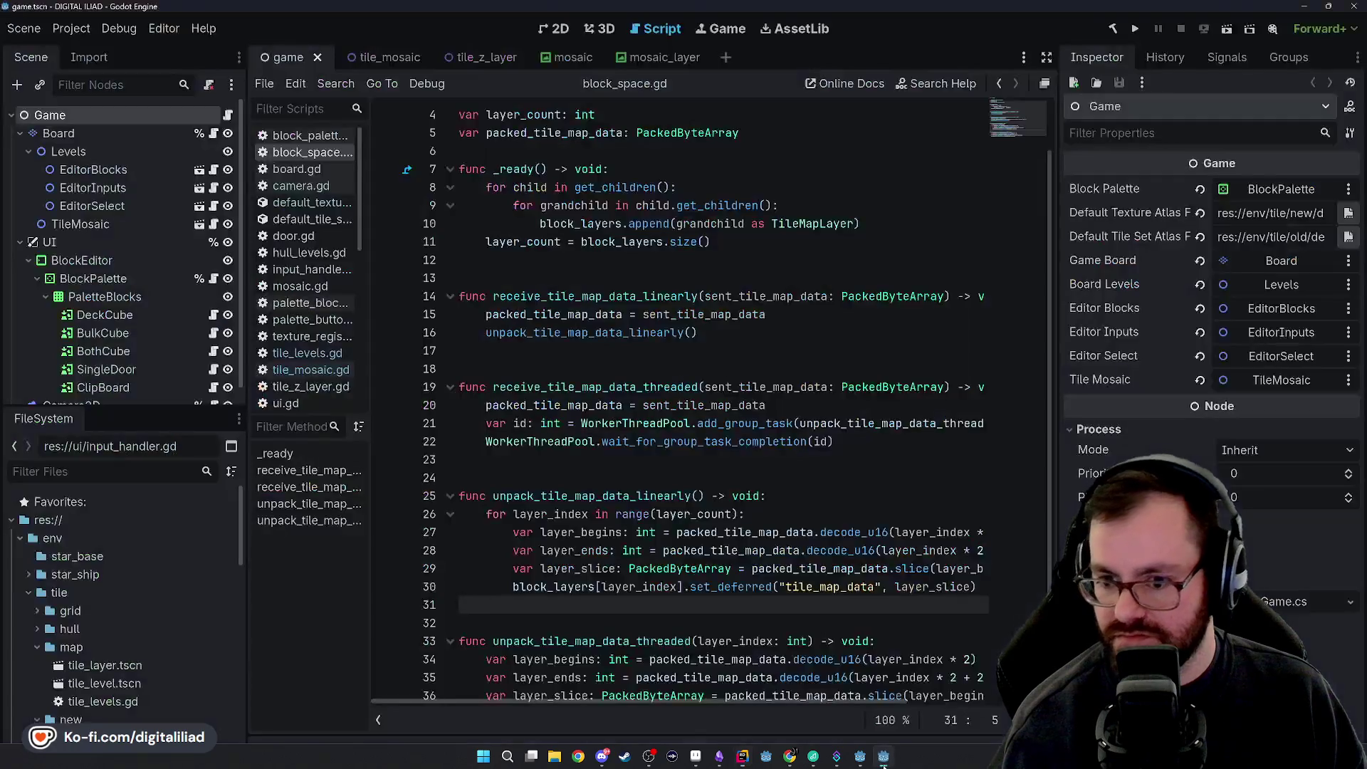
pyautogui.scroll(-1, 533, 517)
pyautogui.scroll(2, 541, 484)
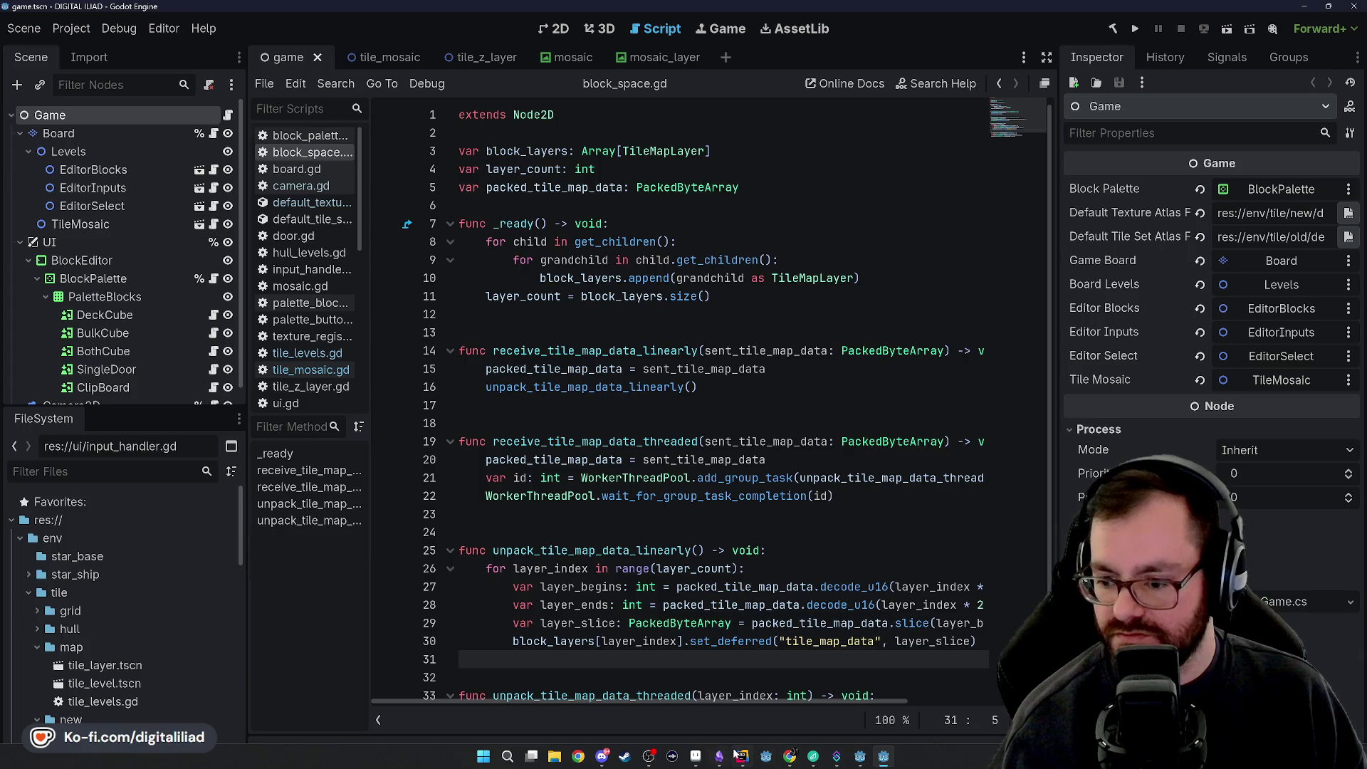
pyautogui.click(739, 756)
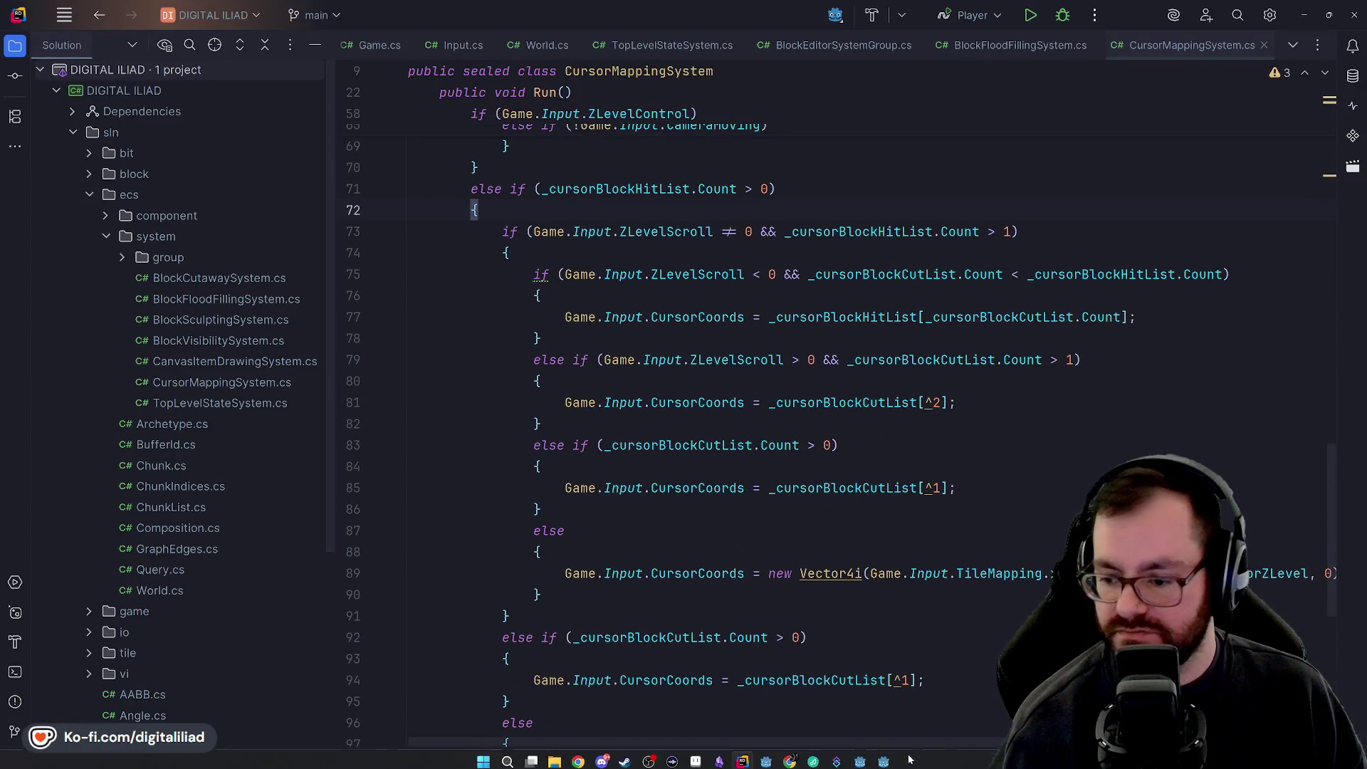
pyautogui.click(859, 763)
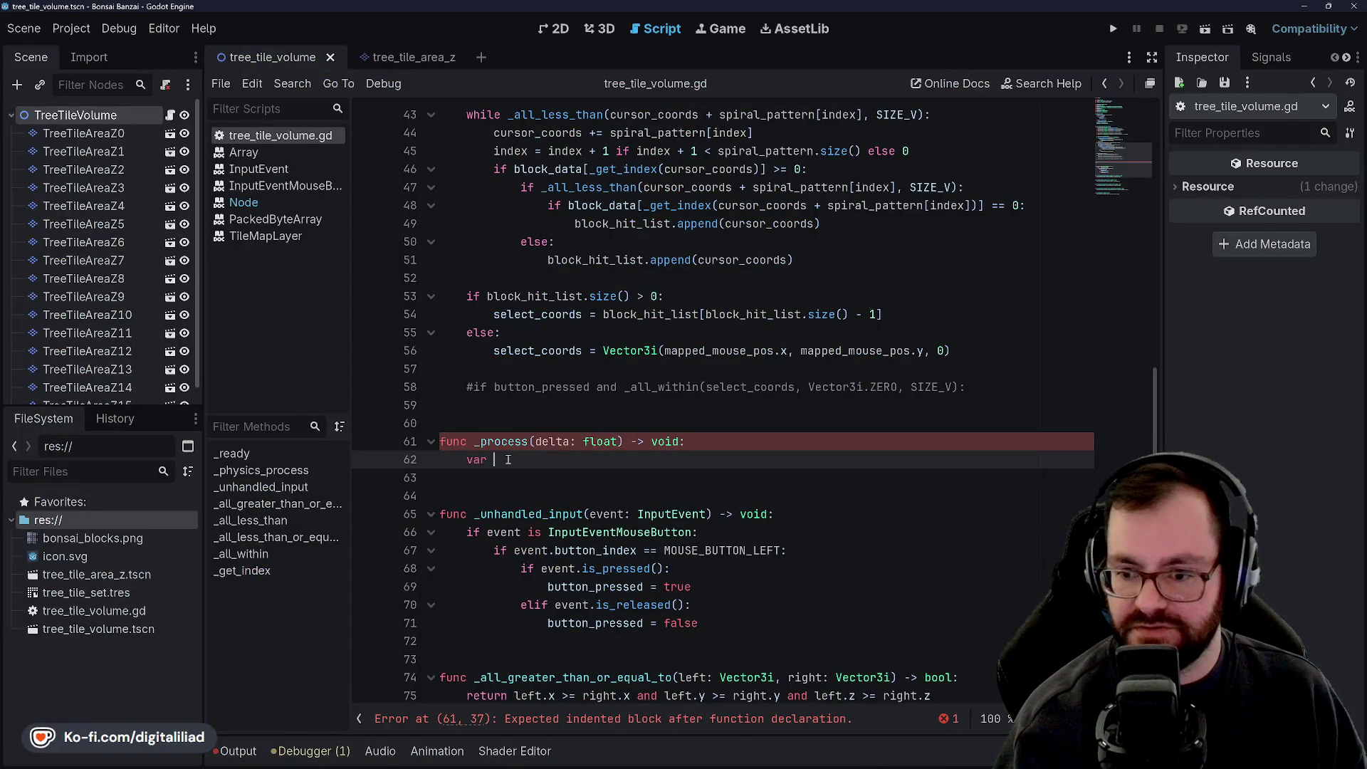
# Step: Start 'var block_array: Array[' in _process and delete the line-14 tile_map_data declaration
pyautogui.write('var ')
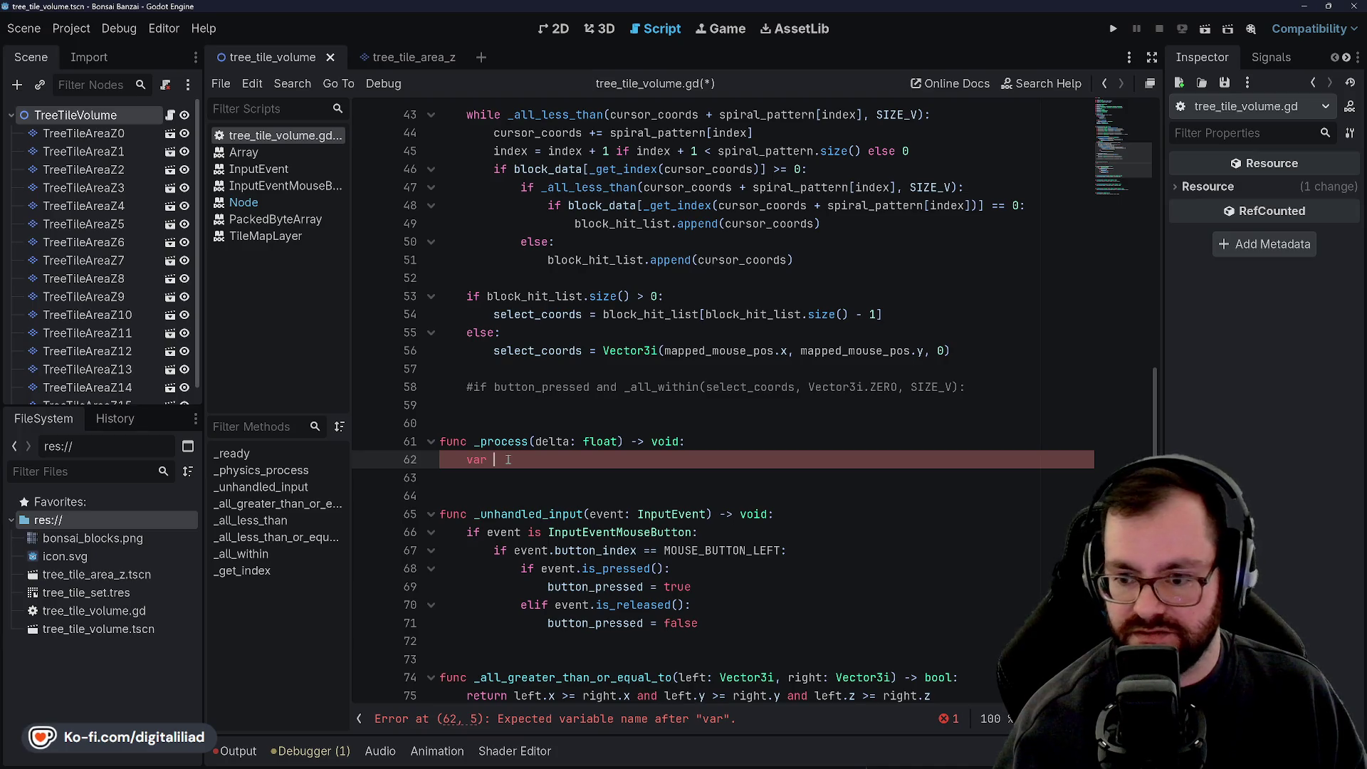
pyautogui.write('block_arr')
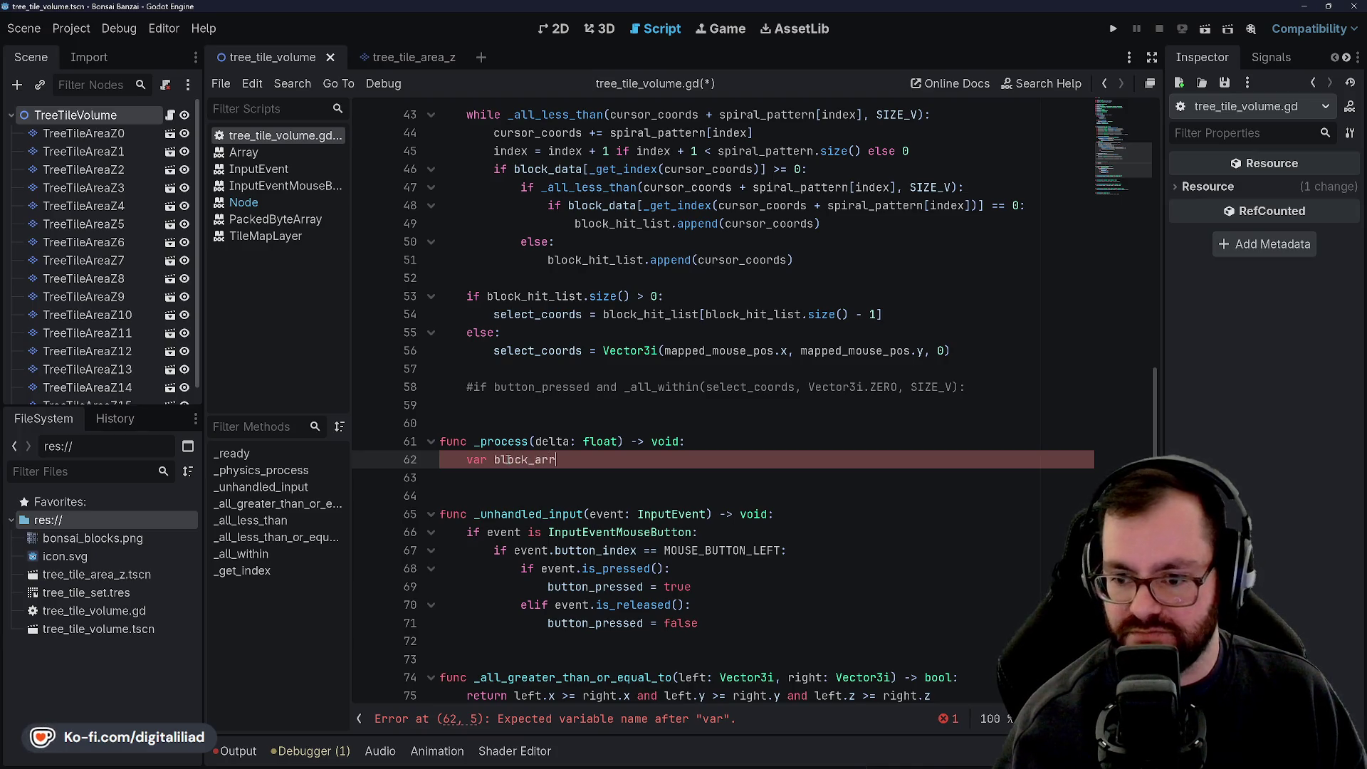
pyautogui.write('ay: A')
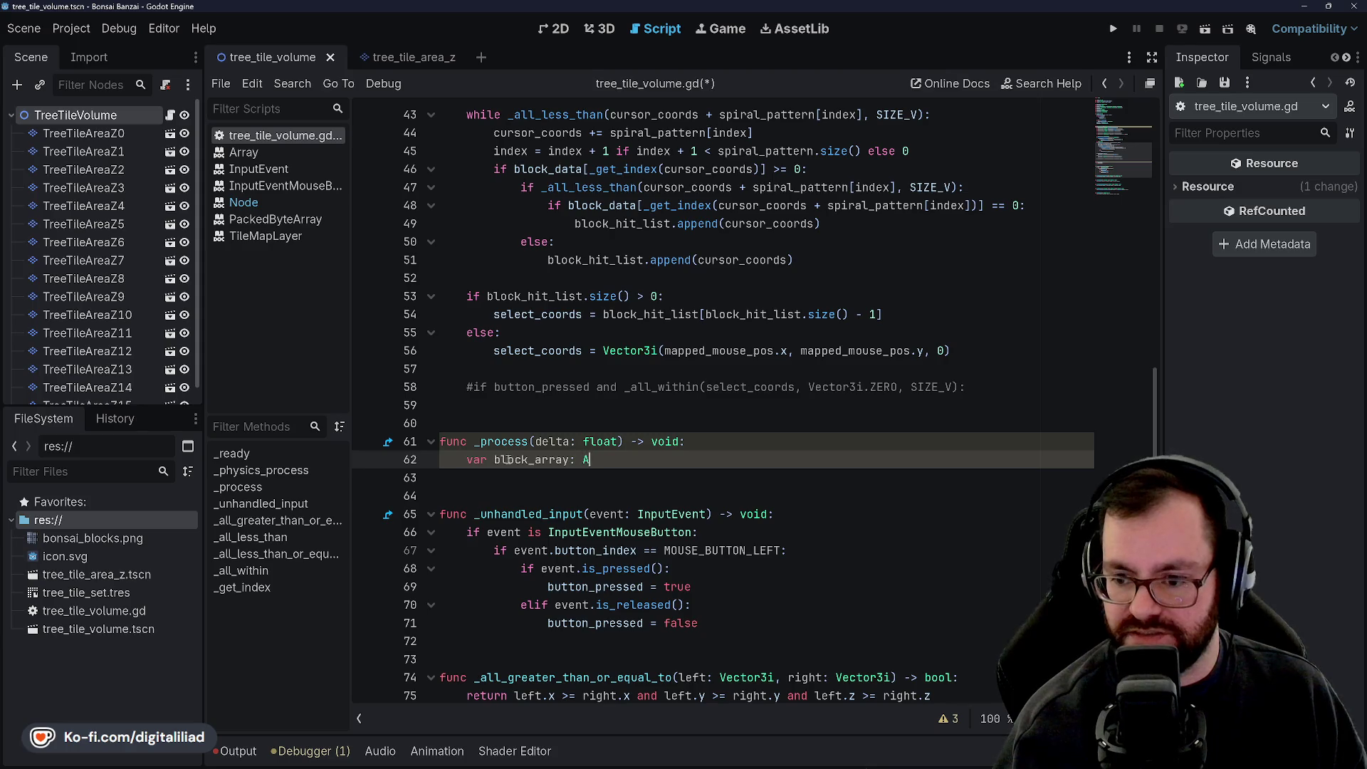
pyautogui.write('[')
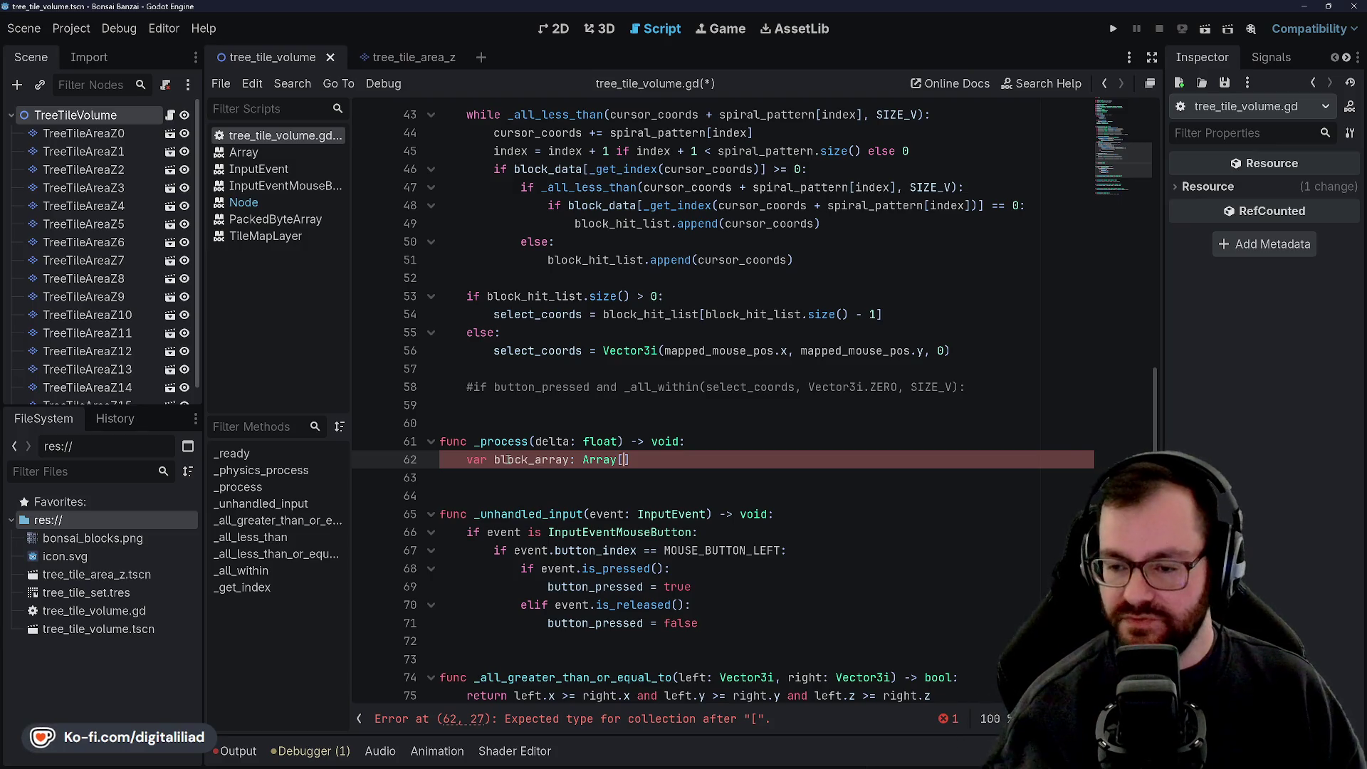
pyautogui.scroll(14, 498, 452)
pyautogui.tripleClick(524, 350)
pyautogui.press('BackSpace')
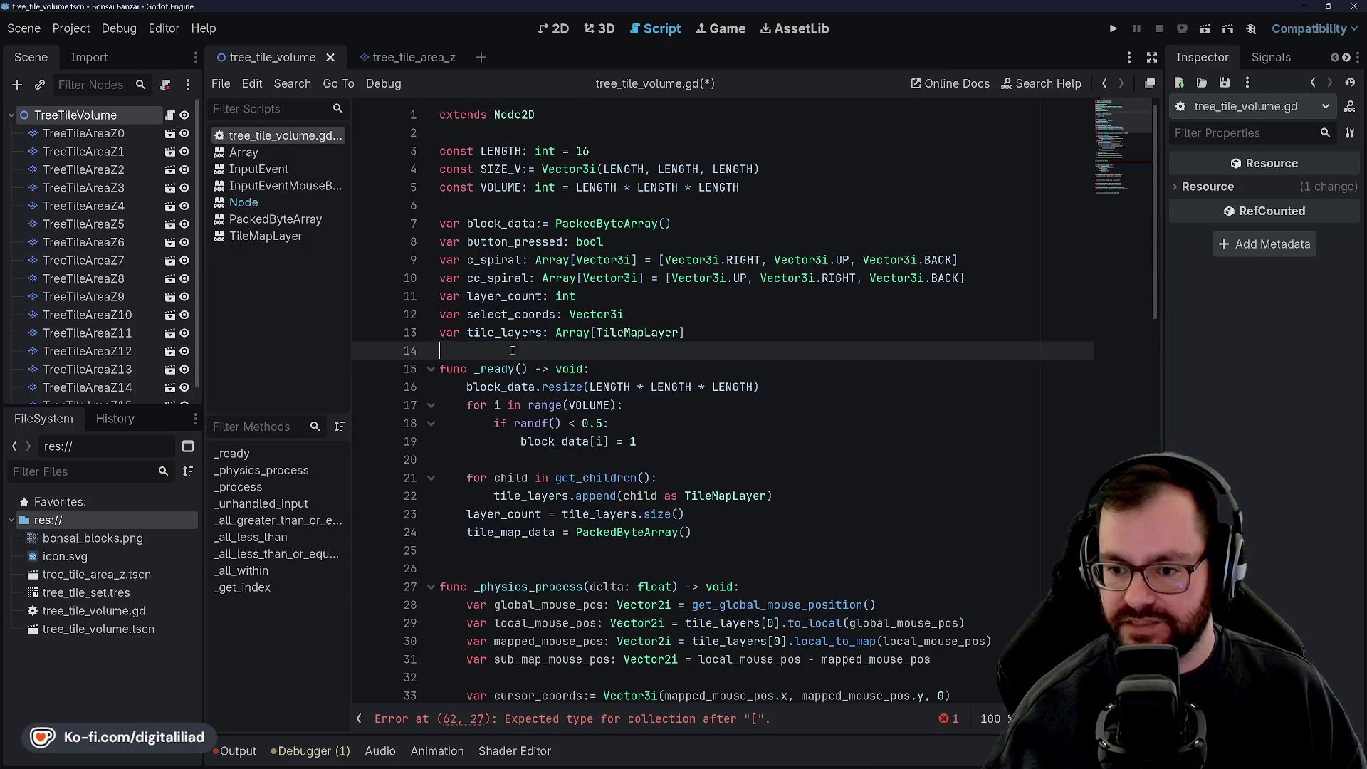
# Step: Delete the tile_map_data = PackedByteArray() line from _ready and save
pyautogui.scroll(-2, 513, 347)
pyautogui.tripleClick(529, 424)
pyautogui.press('BackSpace')
pyautogui.click(511, 432)
pyautogui.hotkey('ctrl', 's')
# Step: Review _ready, _physics_process and the empty _process body
pyautogui.click(501, 423)
pyautogui.scroll(-4, 503, 422)
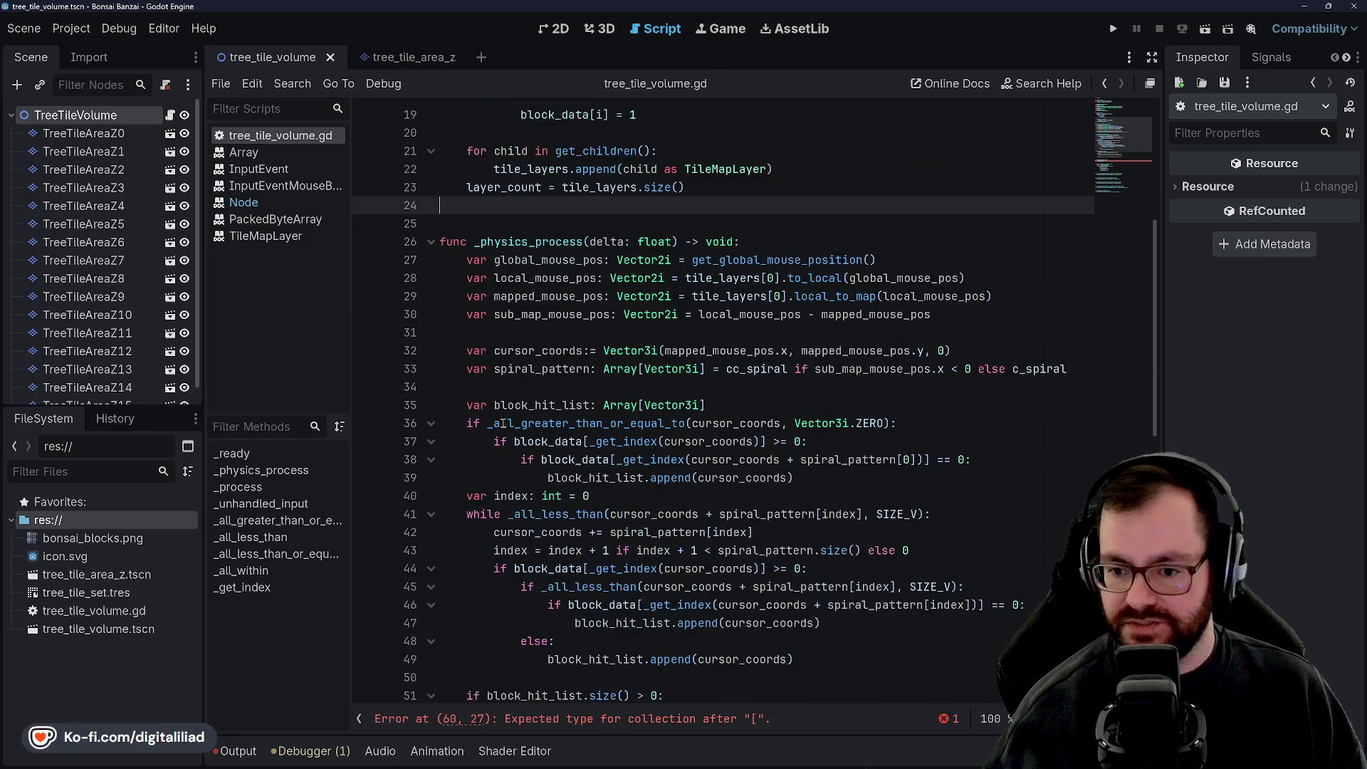
pyautogui.click(500, 220)
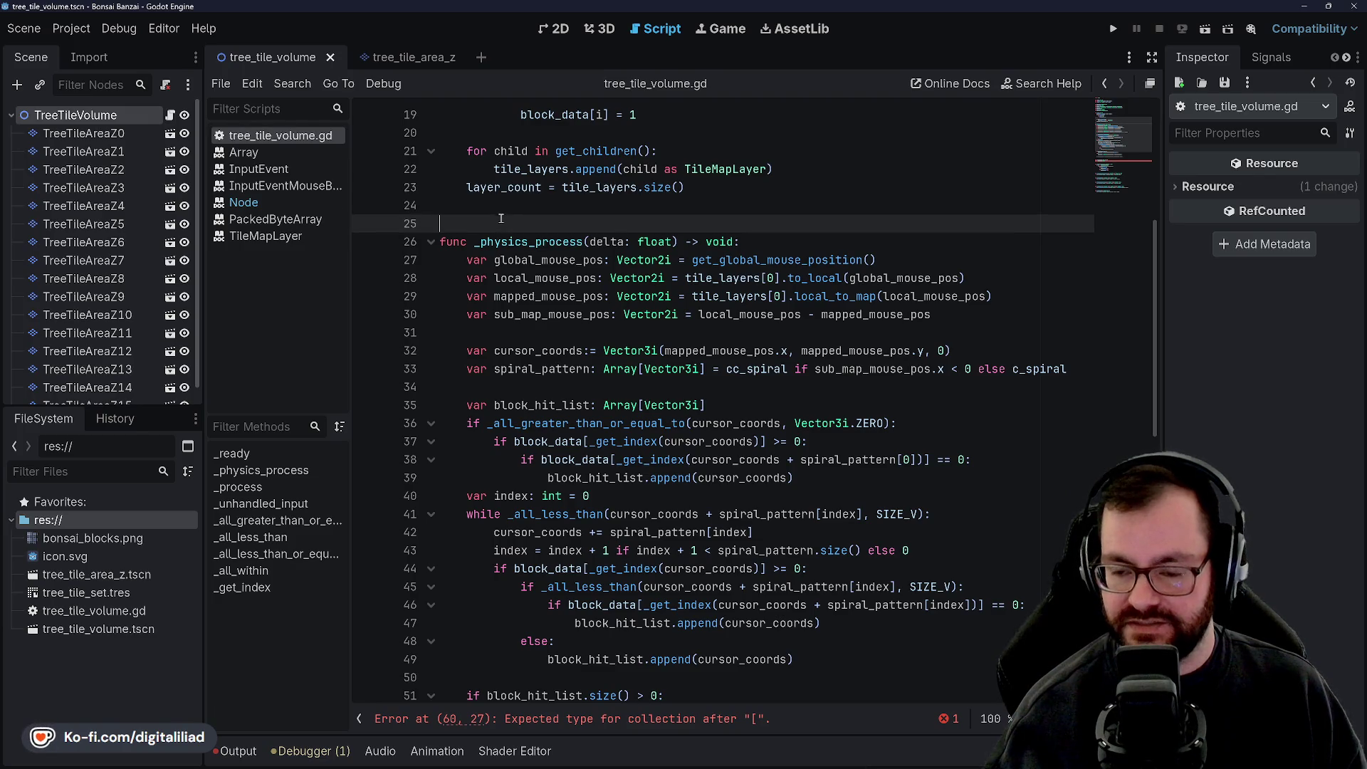
pyautogui.scroll(-3, 521, 301)
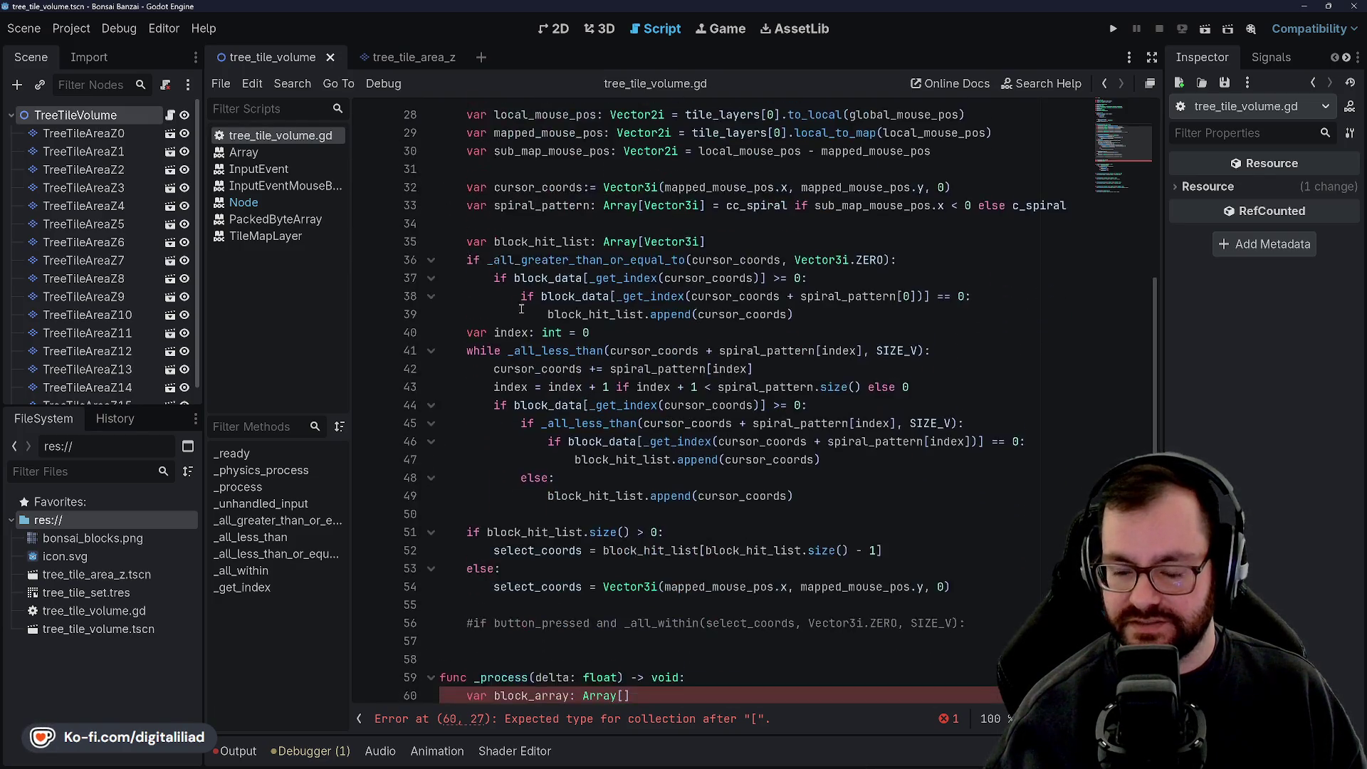
pyautogui.scroll(-6, 521, 301)
pyautogui.click(500, 388)
pyautogui.scroll(4, 500, 388)
pyautogui.scroll(10, 500, 388)
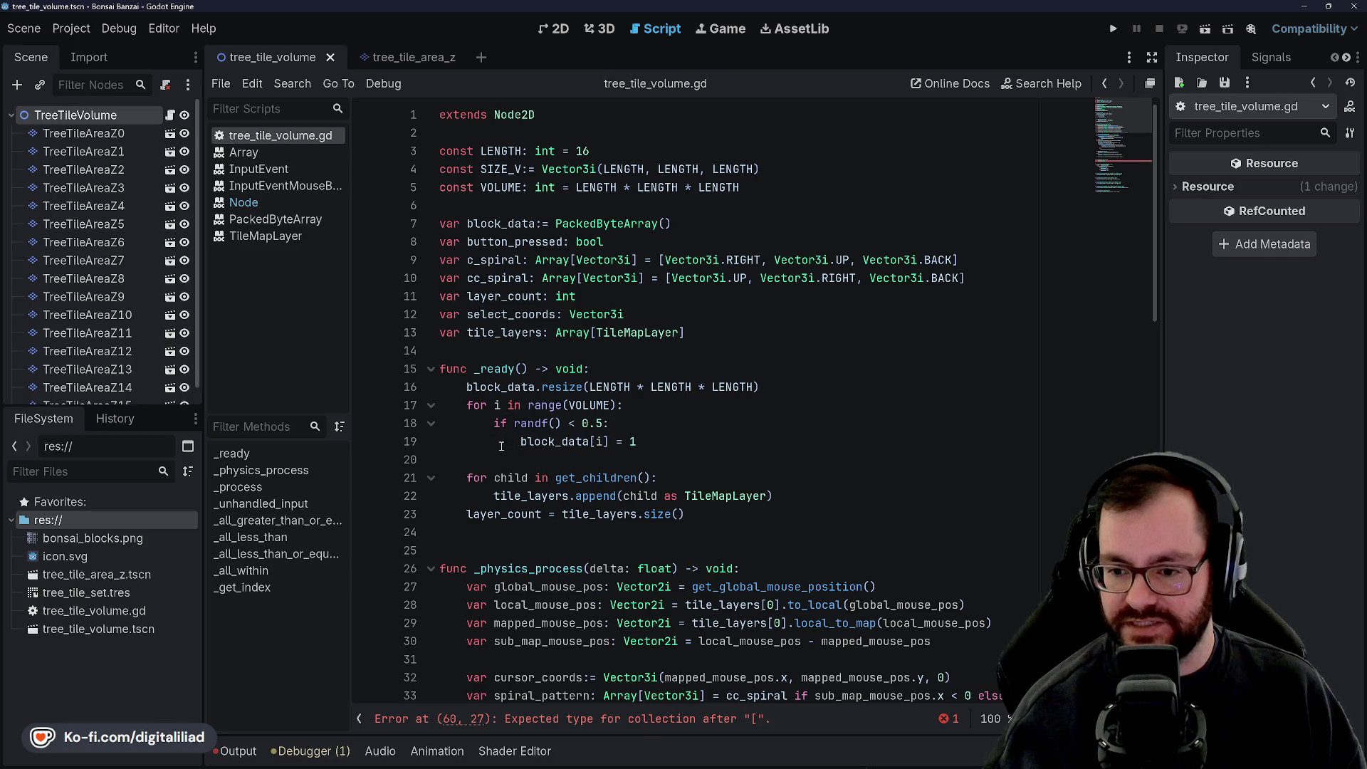
pyautogui.click(520, 459)
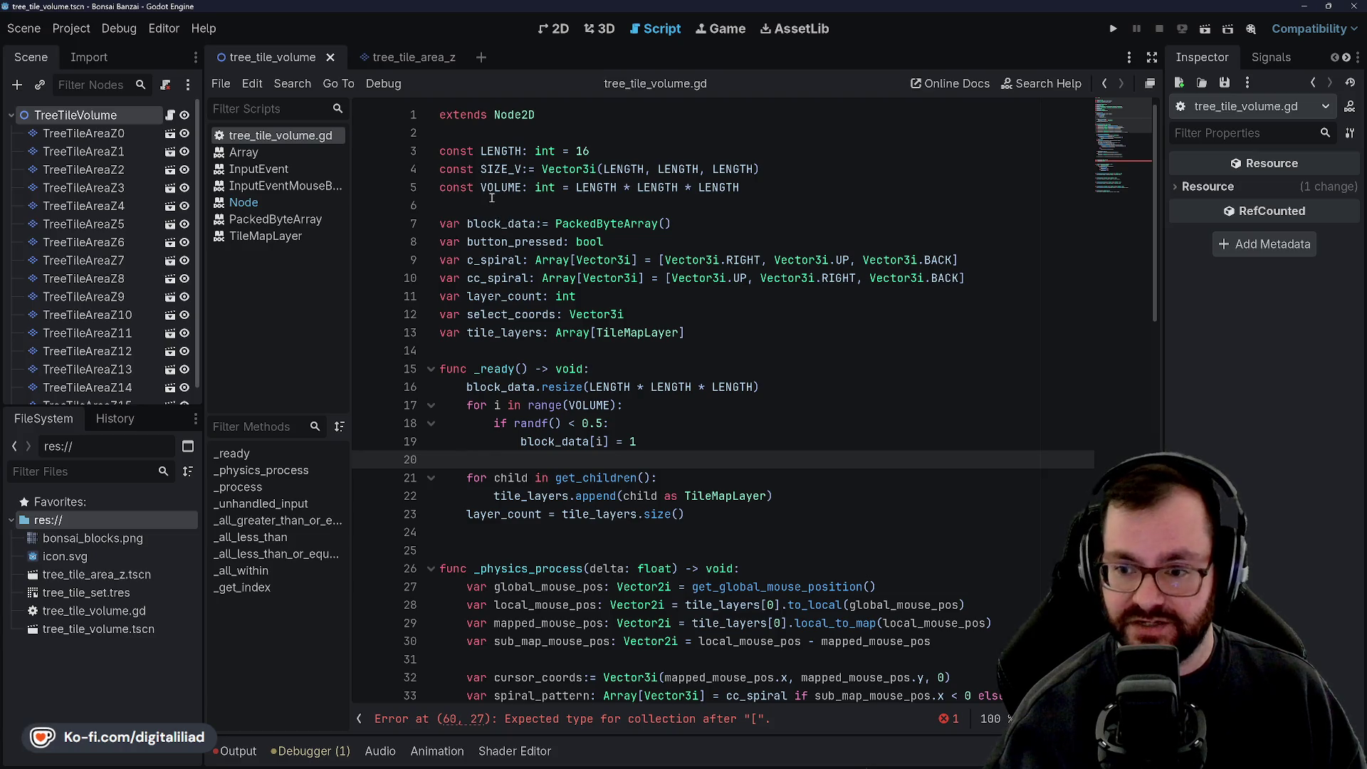
# Step: Add 'var layer_changed: Array[bool]' on a new line below layer_count and save
pyautogui.click(725, 340)
pyautogui.press('Up')
pyautogui.press('Down')
pyautogui.click(678, 293)
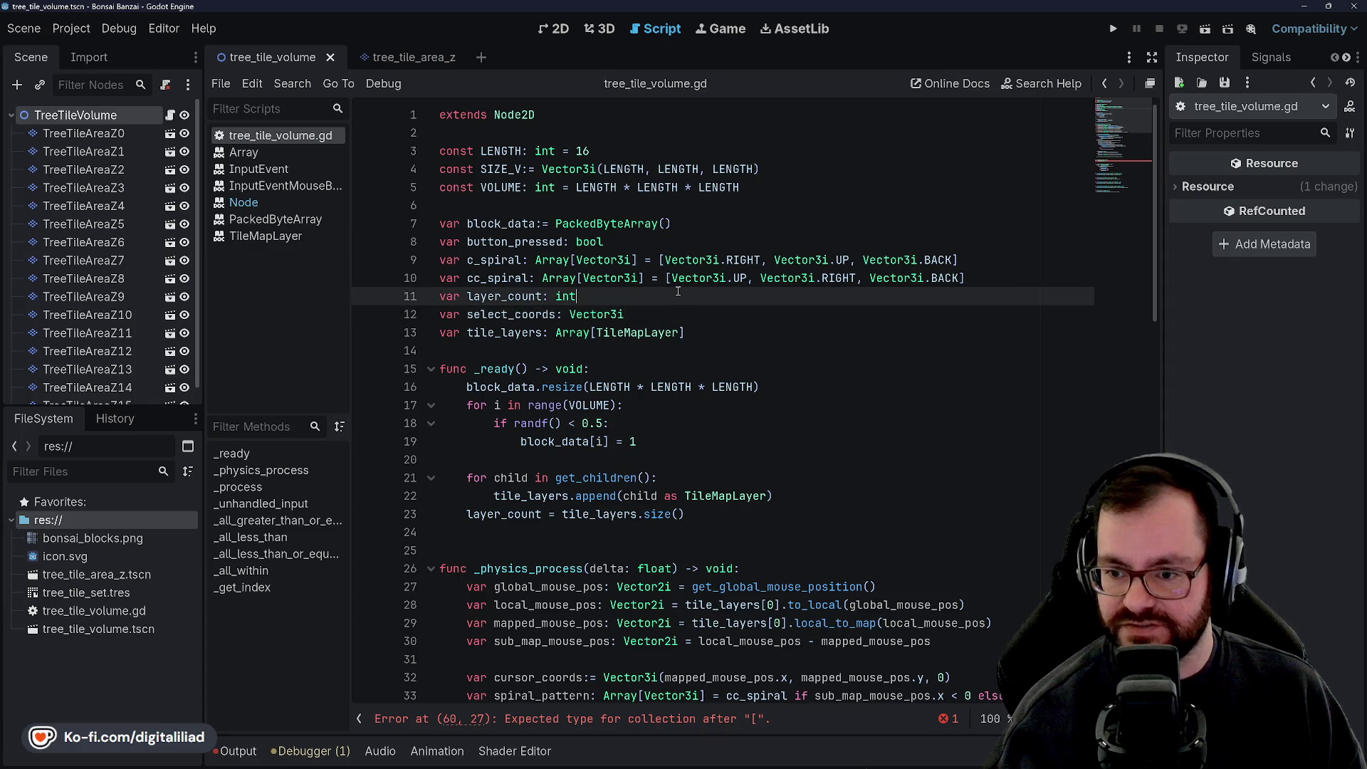
pyautogui.press('Return')
pyautogui.write('v')
pyautogui.write('ayer_changed')
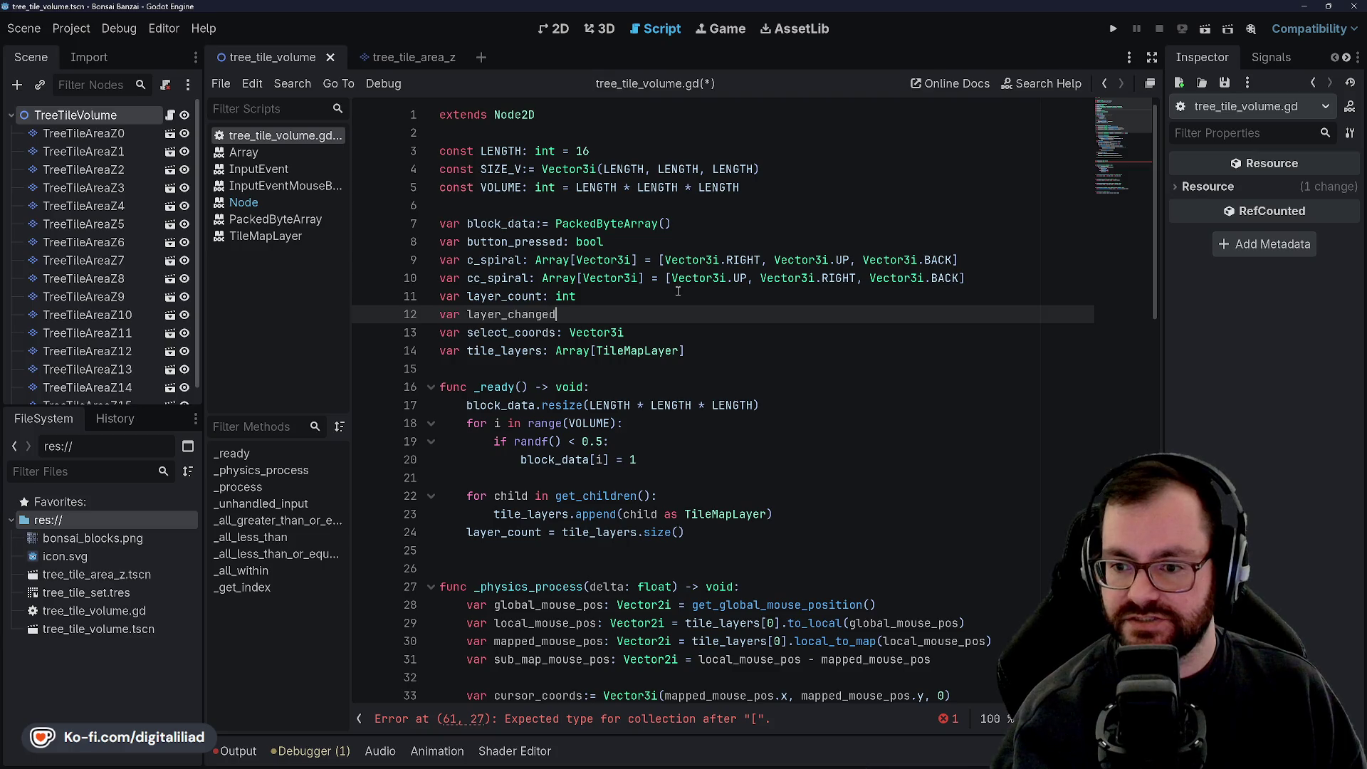
pyautogui.write('ray[')
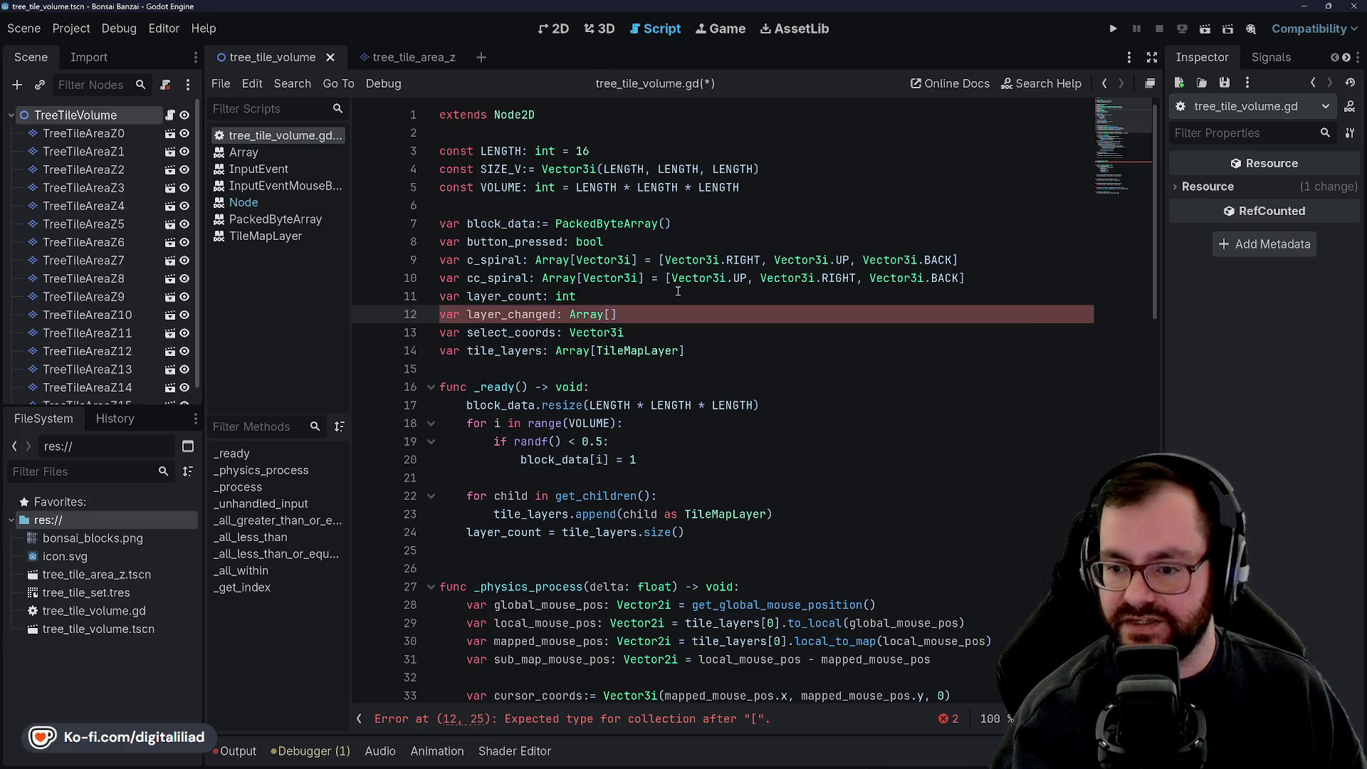
pyautogui.write('bool')
pyautogui.hotkey('ctrl', 's')
# Step: Inspect the new layer_changed: Array[bool] declaration among the top member variables
pyautogui.click(705, 292)
pyautogui.press('Down')
pyautogui.press('Down')
pyautogui.press('Down')
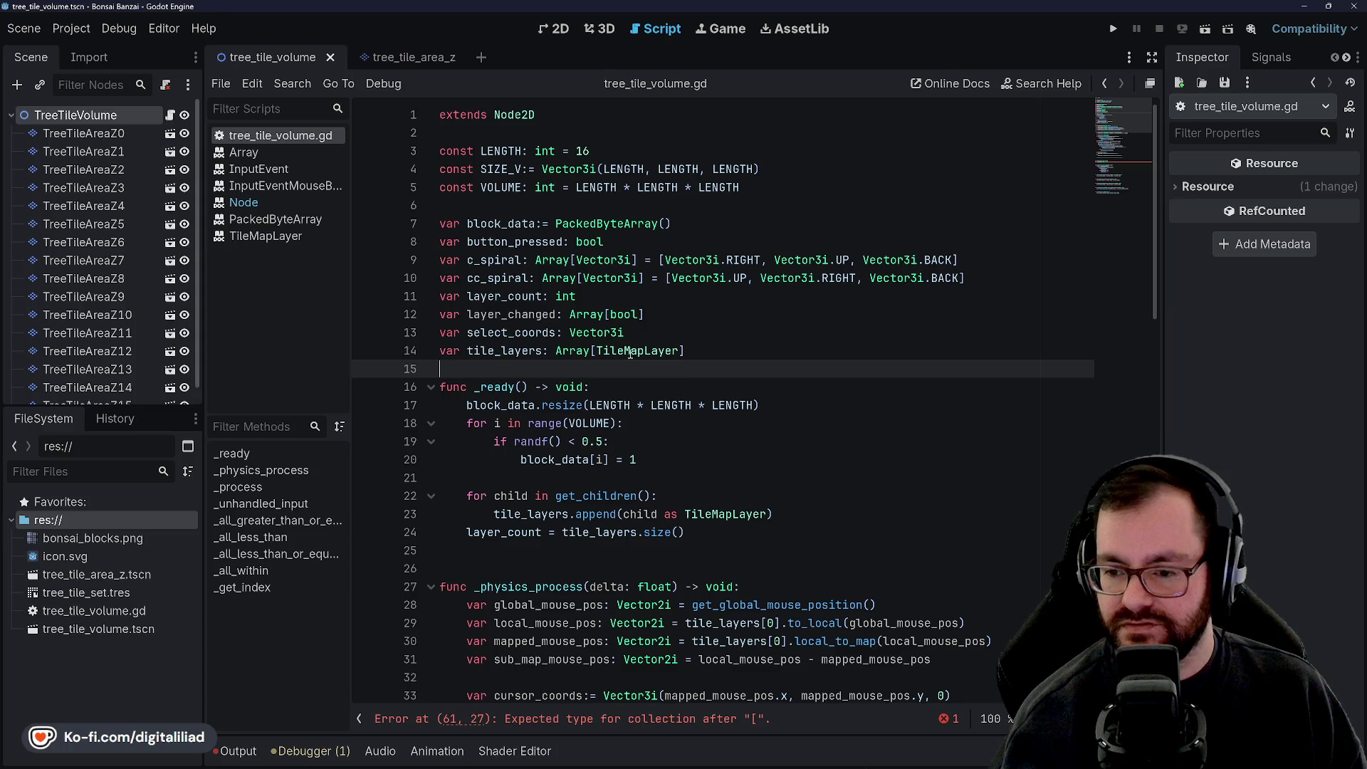
pyautogui.click(660, 316)
pyautogui.moveTo(661, 317); pyautogui.dragTo(572, 321)
pyautogui.doubleClick(511, 314)
pyautogui.click(522, 313)
pyautogui.tripleClick(521, 314)
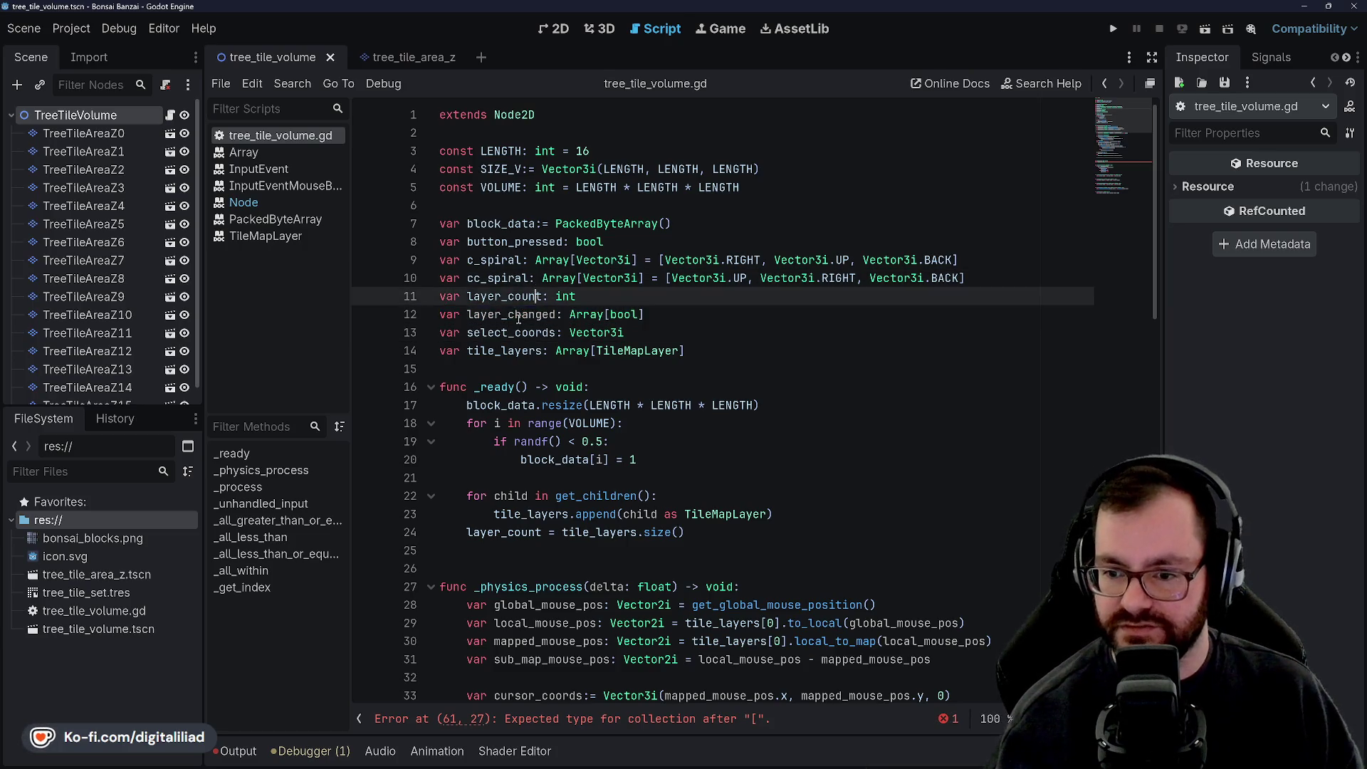
pyautogui.click(517, 298)
pyautogui.click(657, 332)
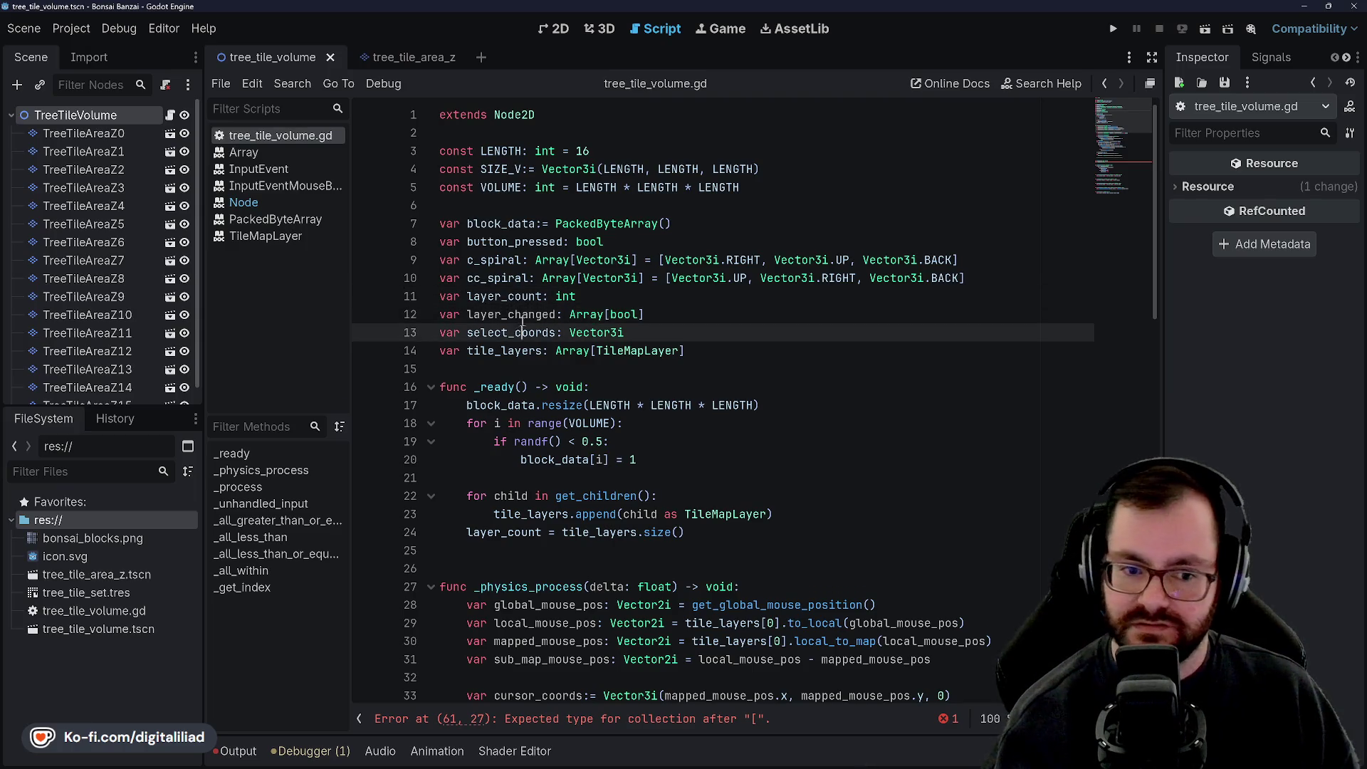
# Step: Go back to the for loop and block_data assignment in _ready
pyautogui.scroll(-2, 657, 343)
pyautogui.scroll(-2, 657, 342)
pyautogui.click(605, 332)
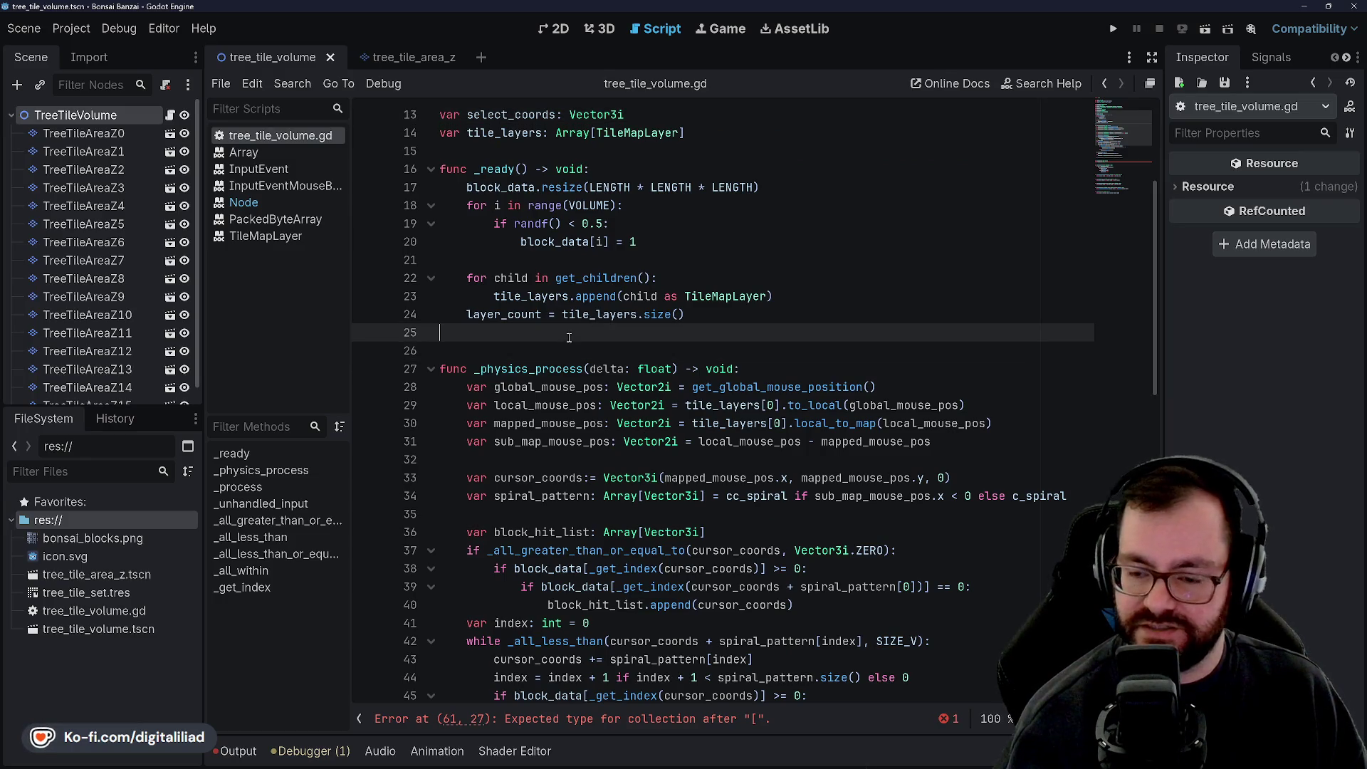
pyautogui.click(647, 206)
pyautogui.click(651, 242)
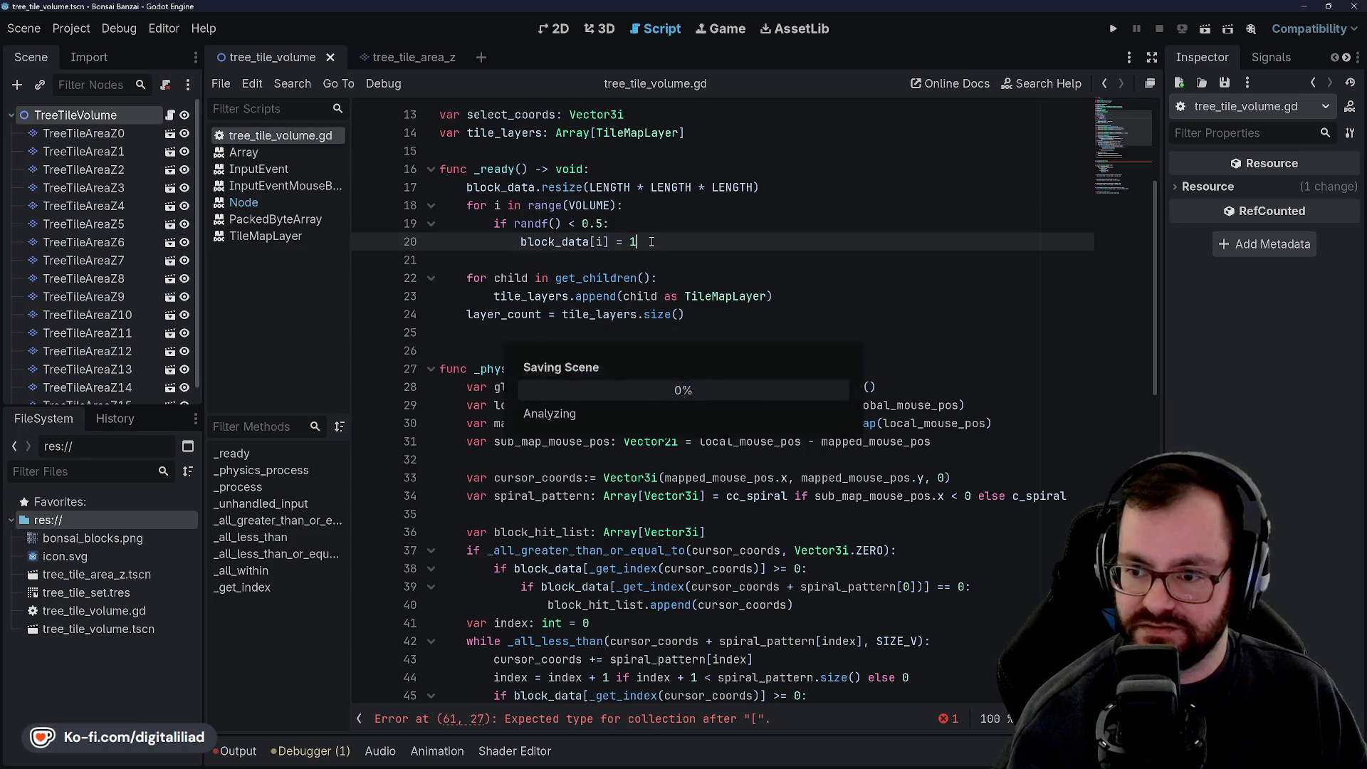
pyautogui.click(676, 262)
pyautogui.click(767, 296)
pyautogui.click(769, 331)
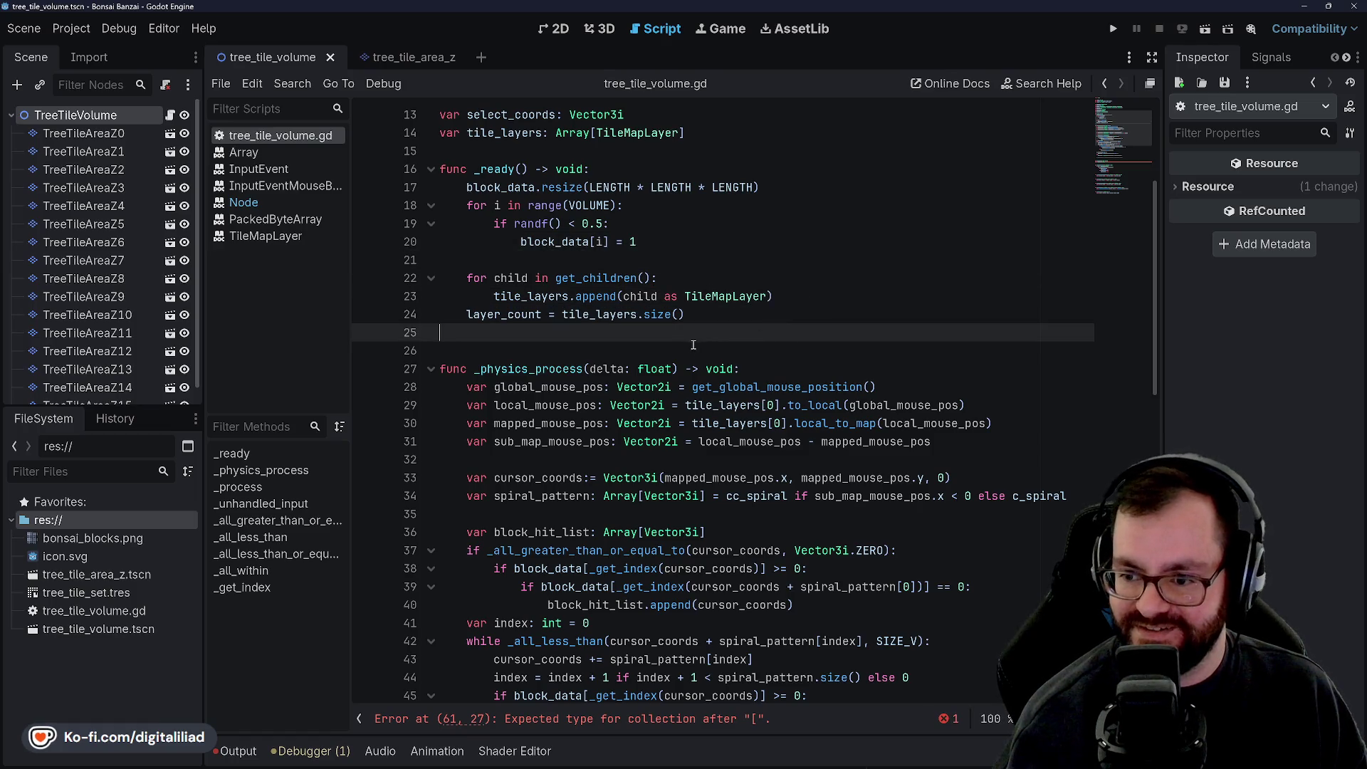
pyautogui.click(691, 344)
pyautogui.scroll(-3, 640, 320)
pyautogui.click(605, 297)
pyautogui.click(605, 344)
pyautogui.scroll(-4, 604, 335)
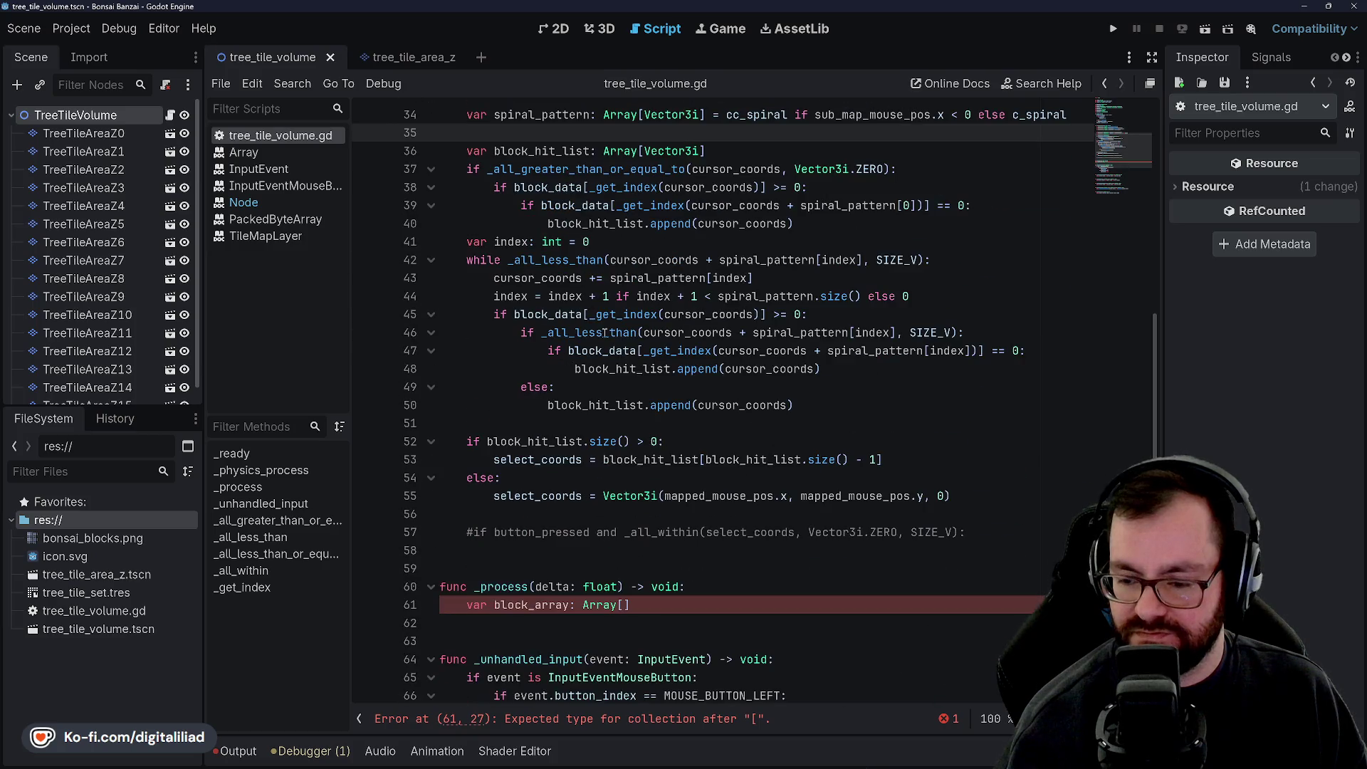
pyautogui.click(600, 242)
pyautogui.click(726, 386)
pyautogui.click(741, 405)
pyautogui.click(758, 424)
pyautogui.click(712, 459)
pyautogui.click(716, 441)
pyautogui.click(605, 477)
pyautogui.scroll(-3, 553, 373)
pyautogui.click(553, 356)
pyautogui.click(545, 392)
pyautogui.click(561, 368)
pyautogui.click(557, 391)
pyautogui.scroll(-1, 556, 391)
pyautogui.click(563, 405)
pyautogui.click(591, 387)
pyautogui.click(612, 405)
pyautogui.click(633, 369)
pyautogui.click(661, 387)
pyautogui.moveTo(661, 386); pyautogui.dragTo(466, 387)
pyautogui.click(494, 350)
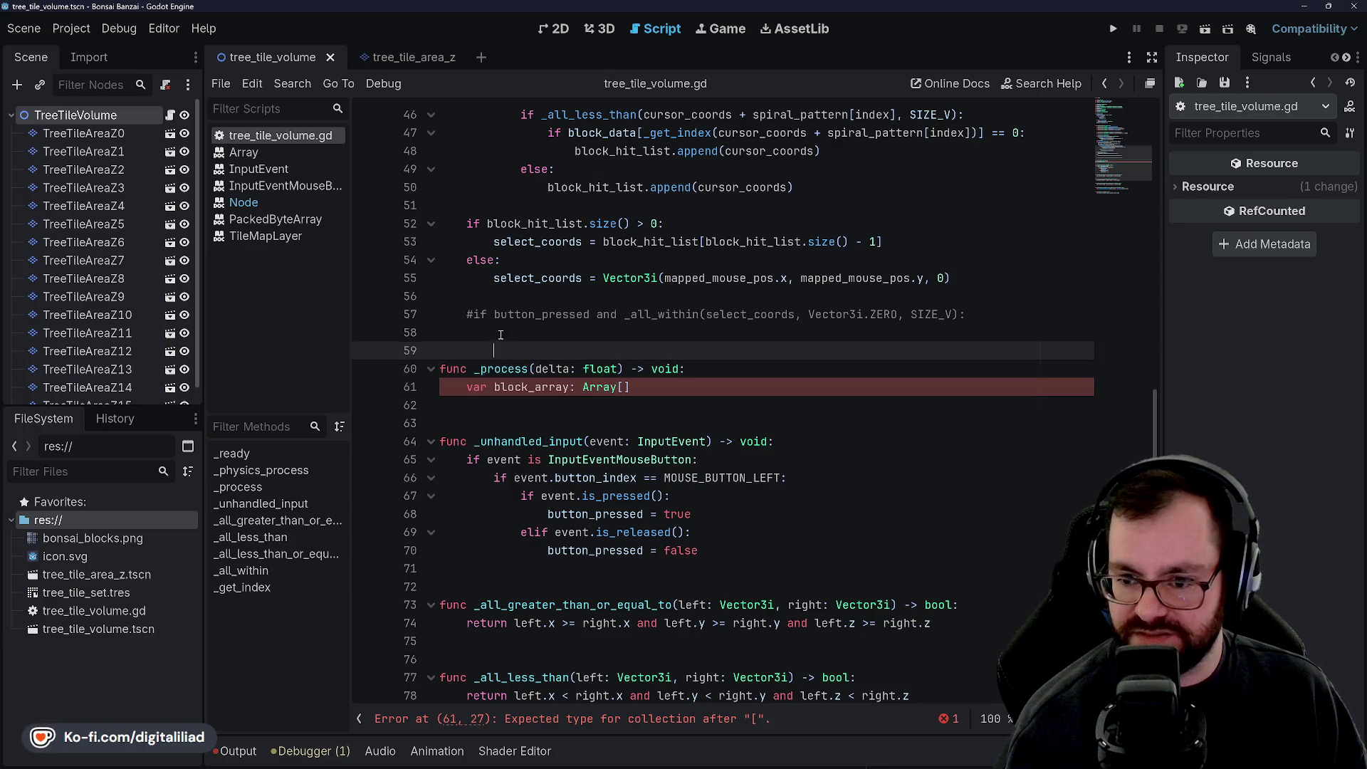
pyautogui.moveTo(630, 386); pyautogui.dragTo(522, 387)
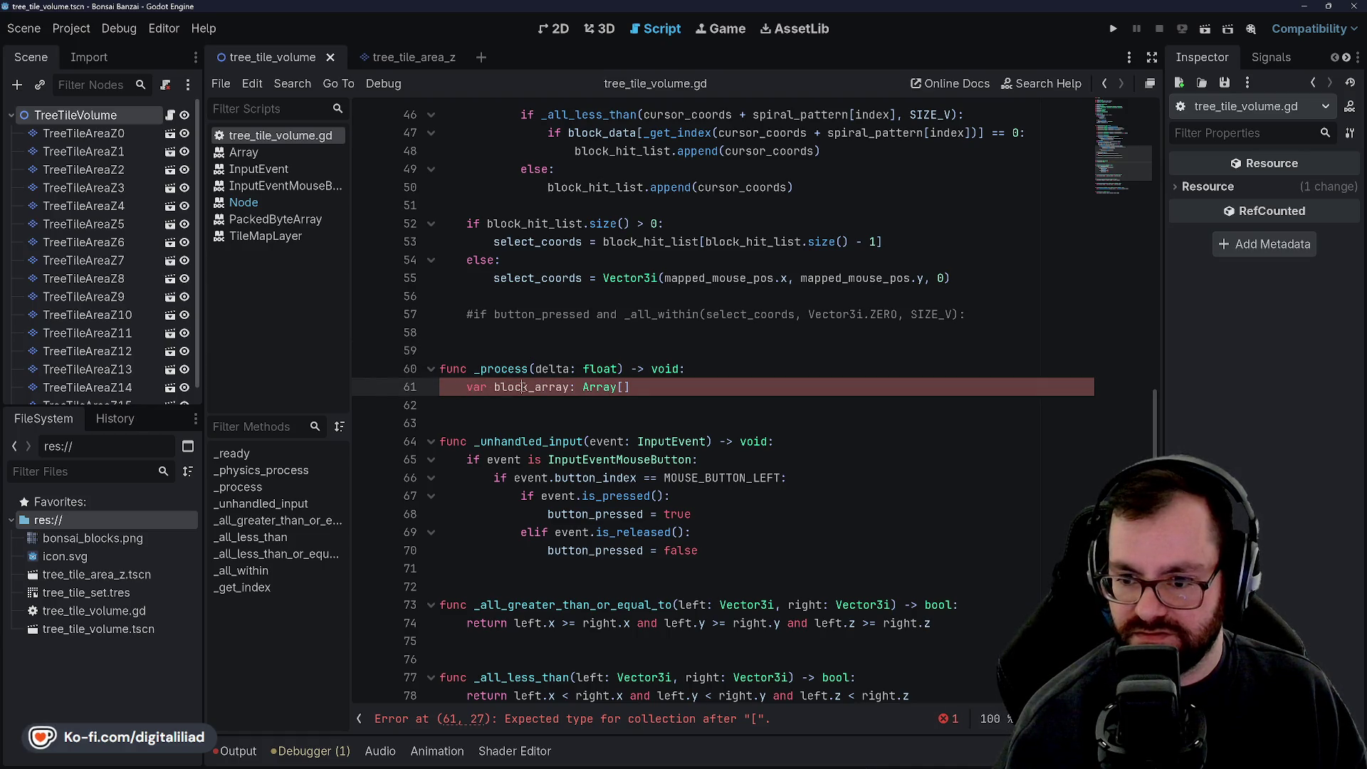
pyautogui.click(502, 386)
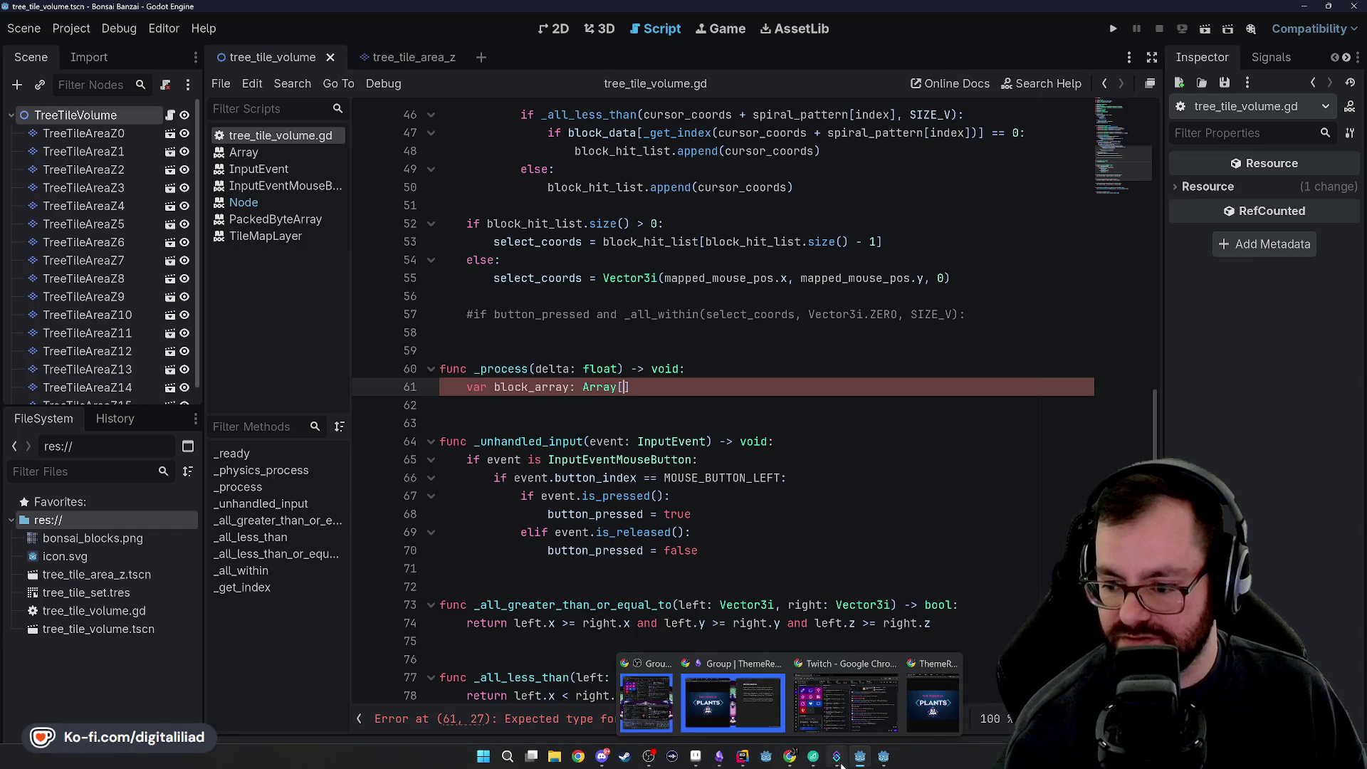
pyautogui.click(875, 764)
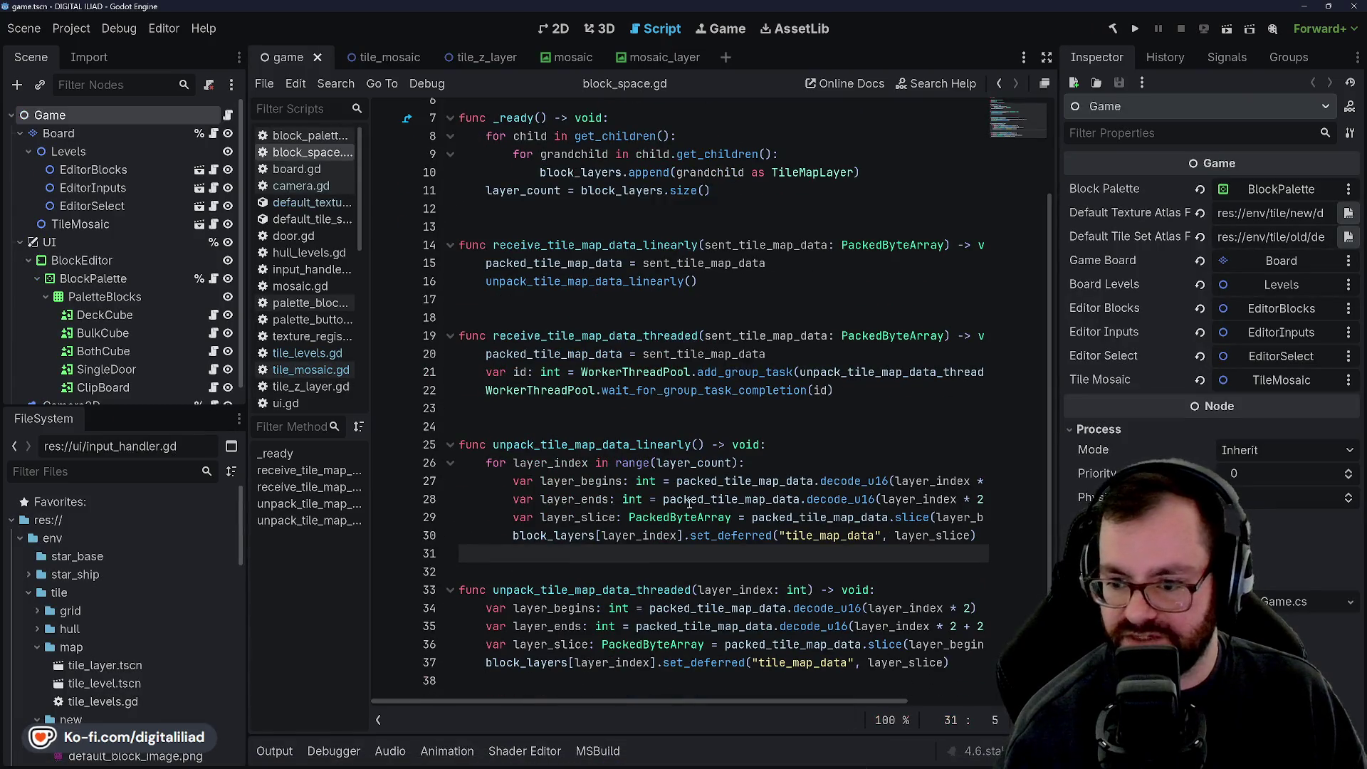
# Step: Review block_space.gd's layer_begins/layer_ends decoding and the packed_tile_map_data occurrences
pyautogui.hscroll(3, 617, 482)
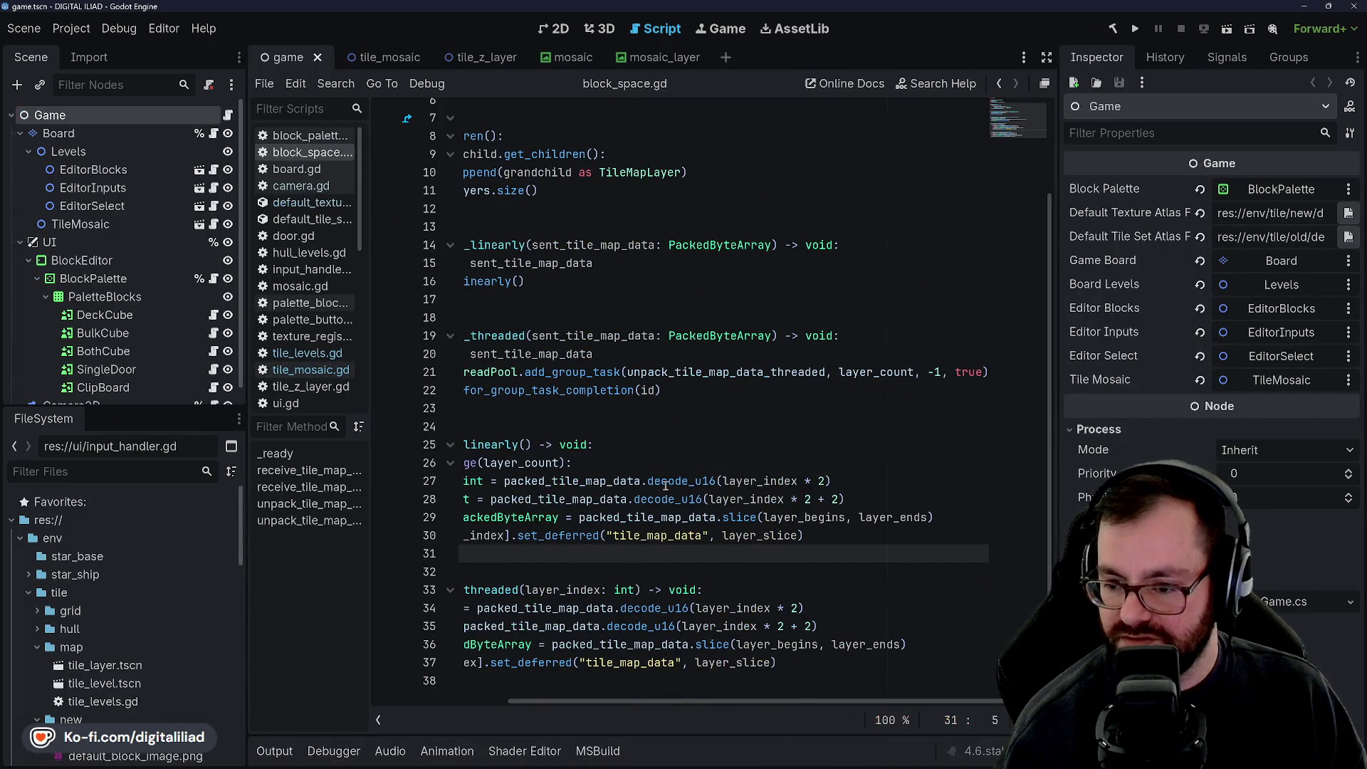
pyautogui.hscroll(-3, 664, 484)
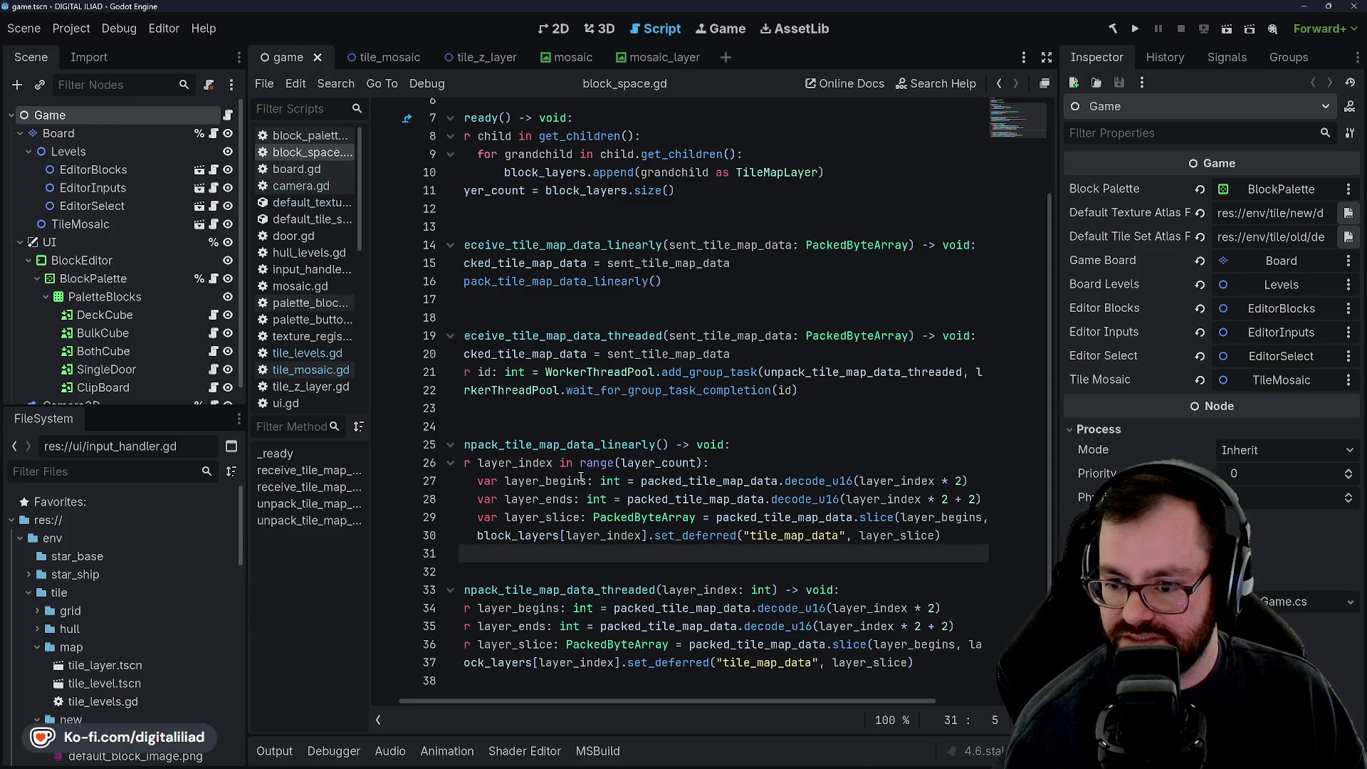
pyautogui.hscroll(3, 669, 518)
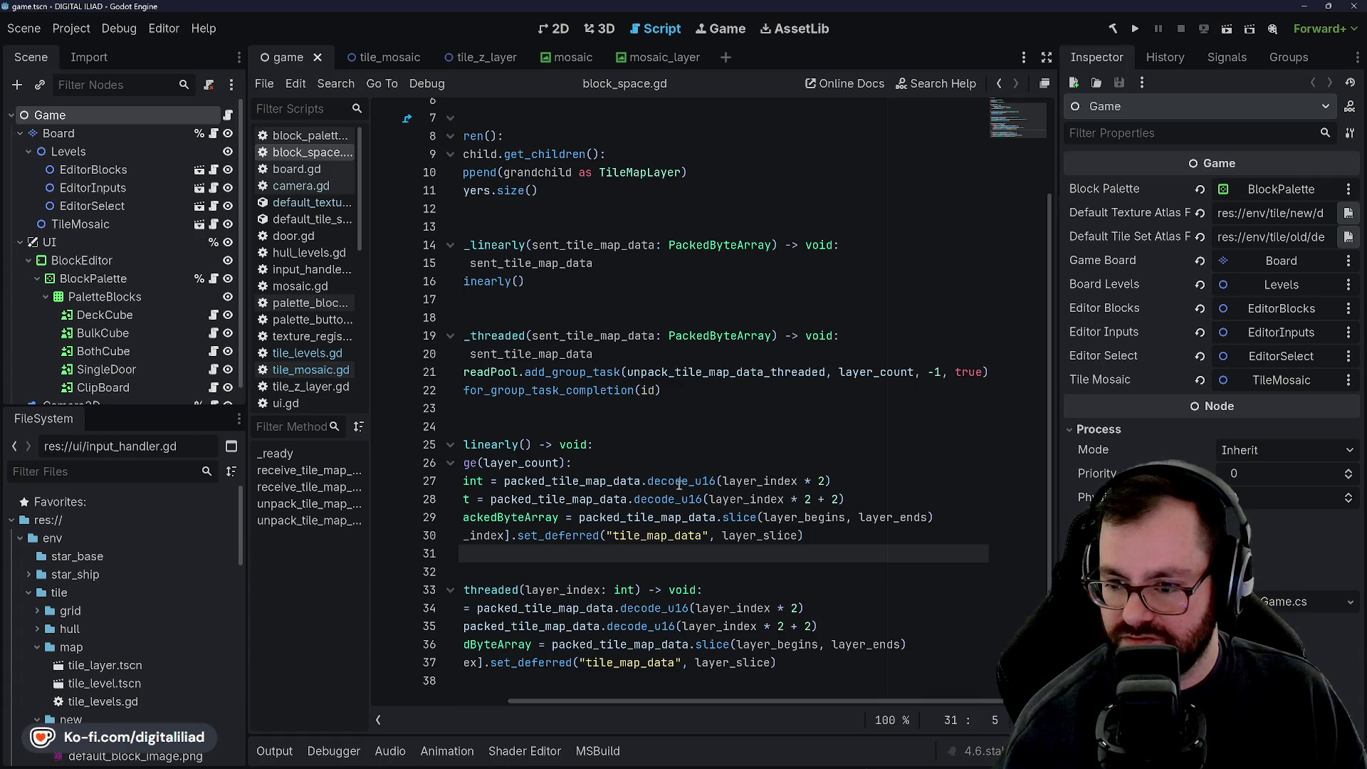
pyautogui.hscroll(-3, 667, 501)
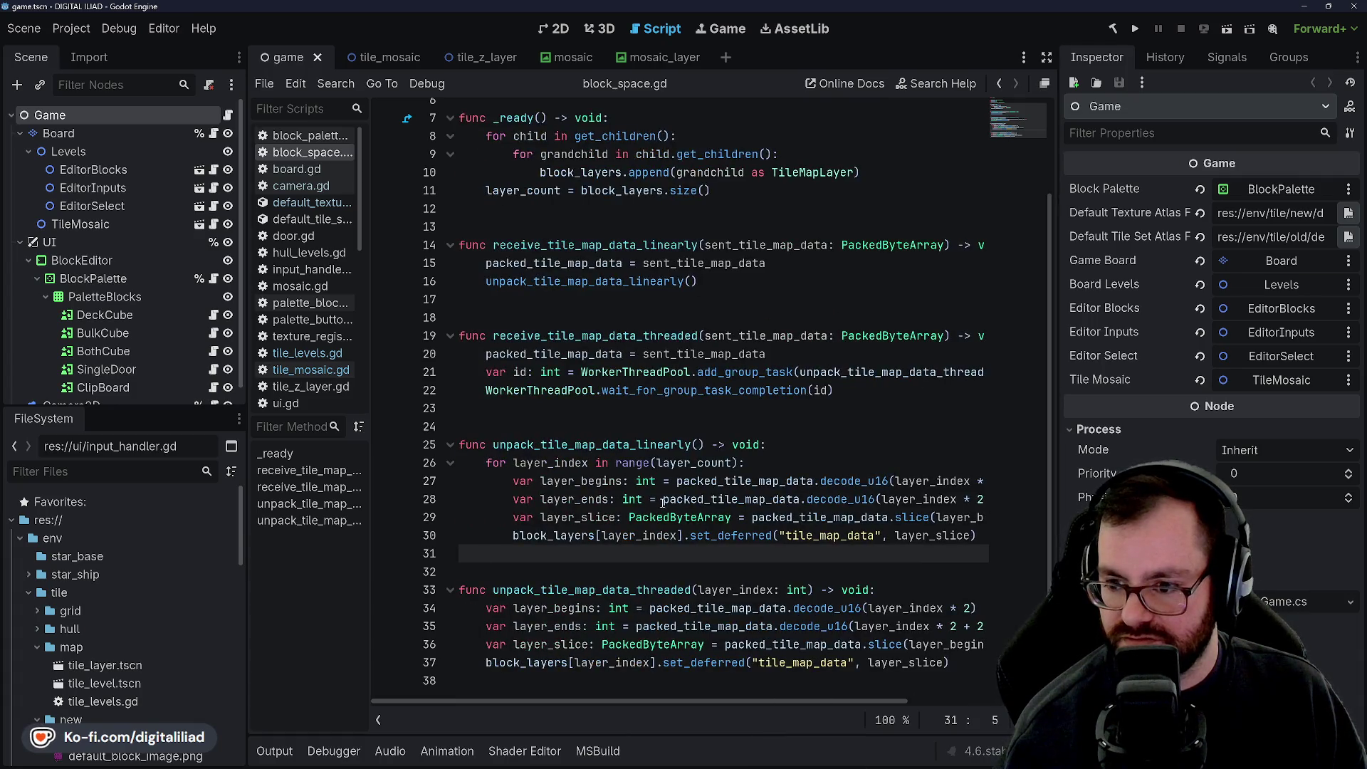
pyautogui.hscroll(3, 662, 503)
pyautogui.hscroll(-3, 668, 498)
pyautogui.hscroll(3, 679, 494)
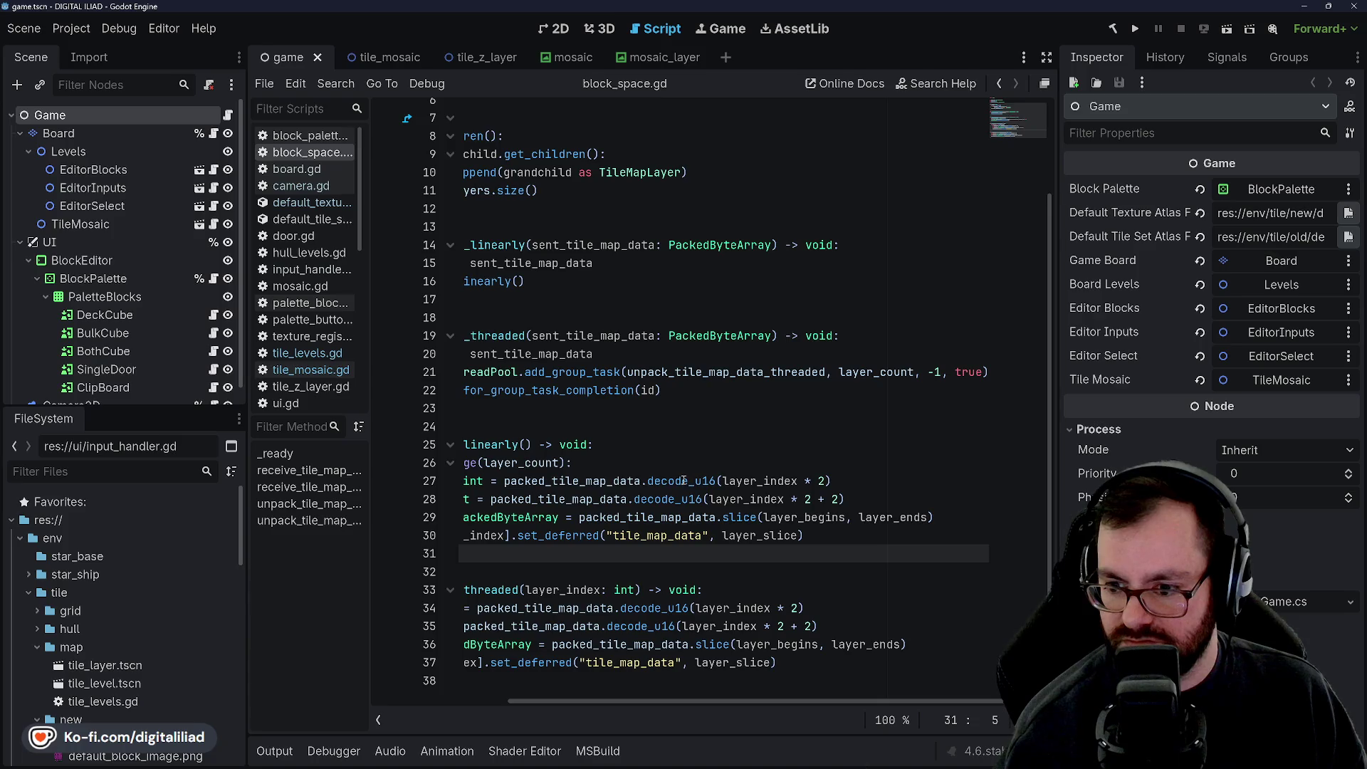
pyautogui.hscroll(-3, 671, 487)
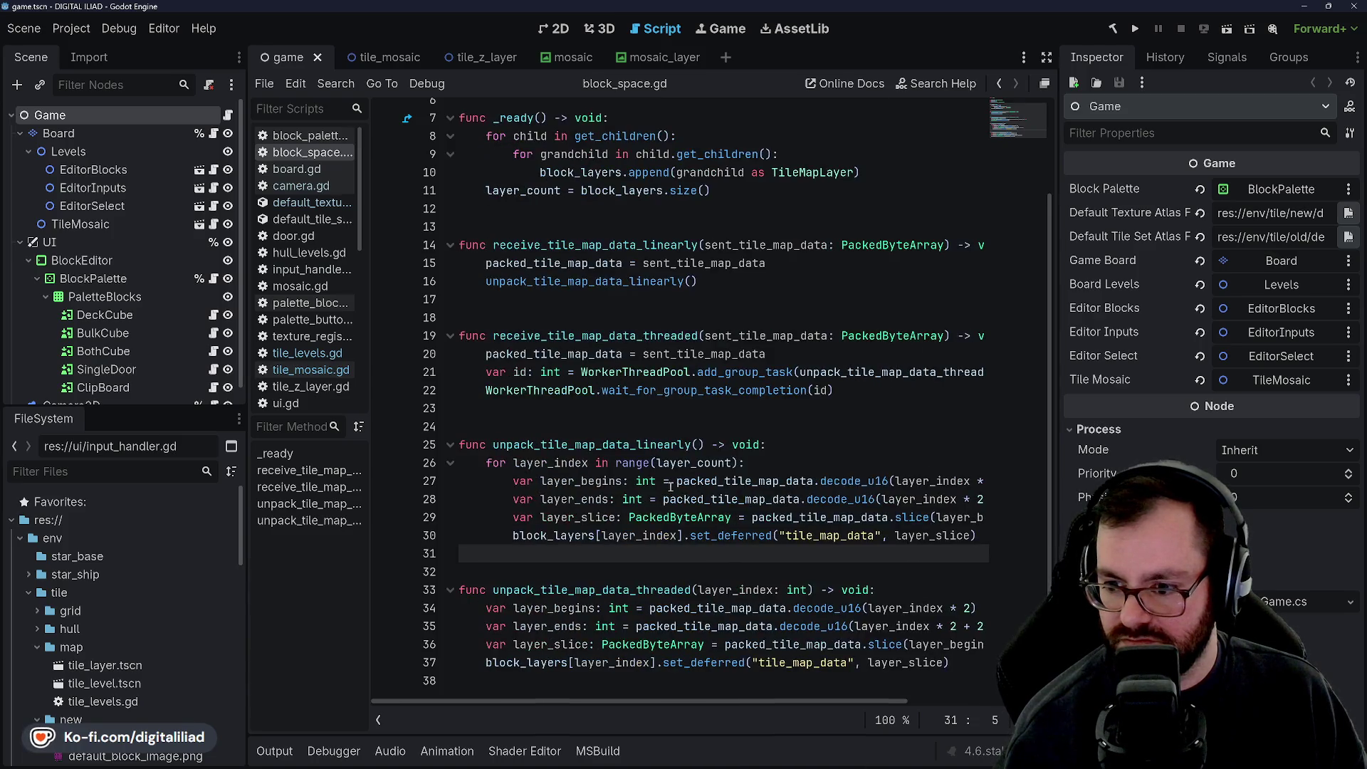
pyautogui.hscroll(1, 688, 484)
pyautogui.click(688, 481)
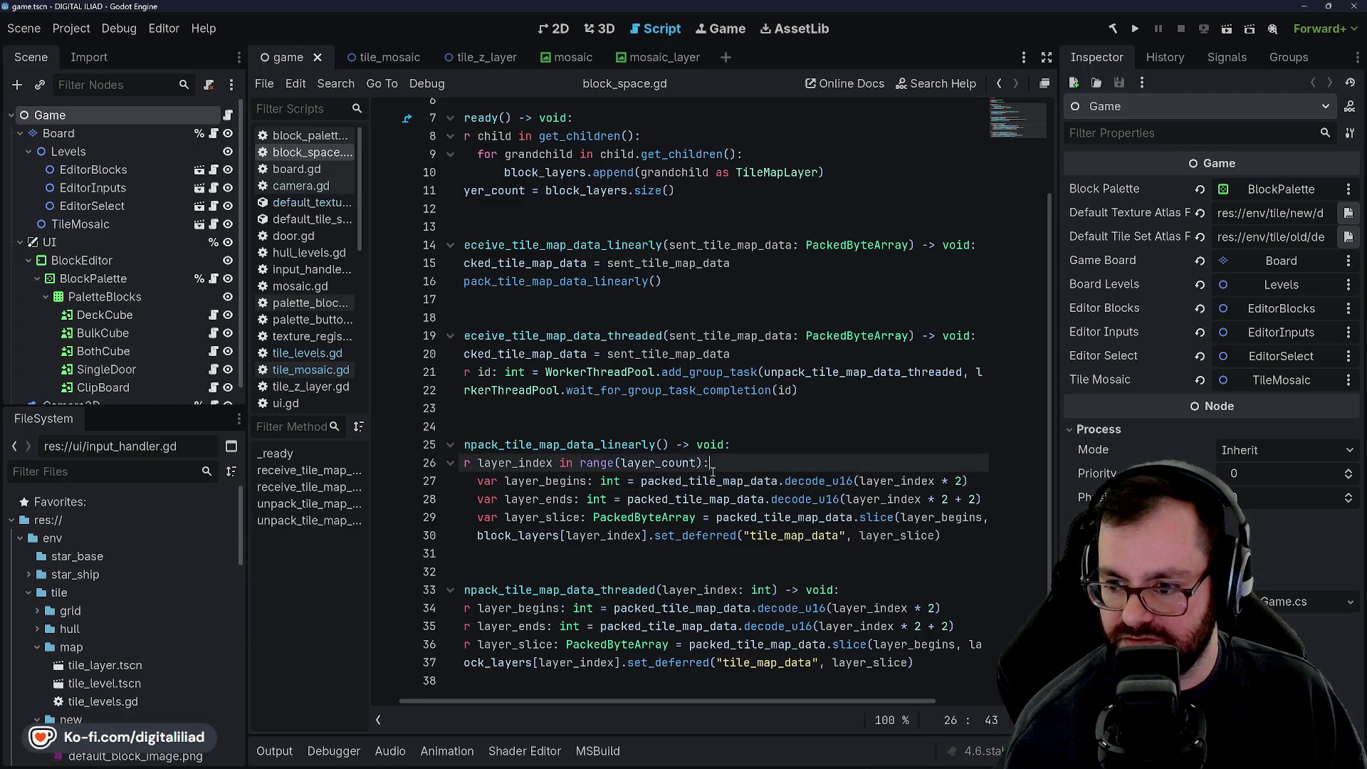
pyautogui.click(710, 494)
pyautogui.click(712, 484)
pyautogui.doubleClick(710, 484)
pyautogui.click(710, 484)
pyautogui.hscroll(-1, 634, 476)
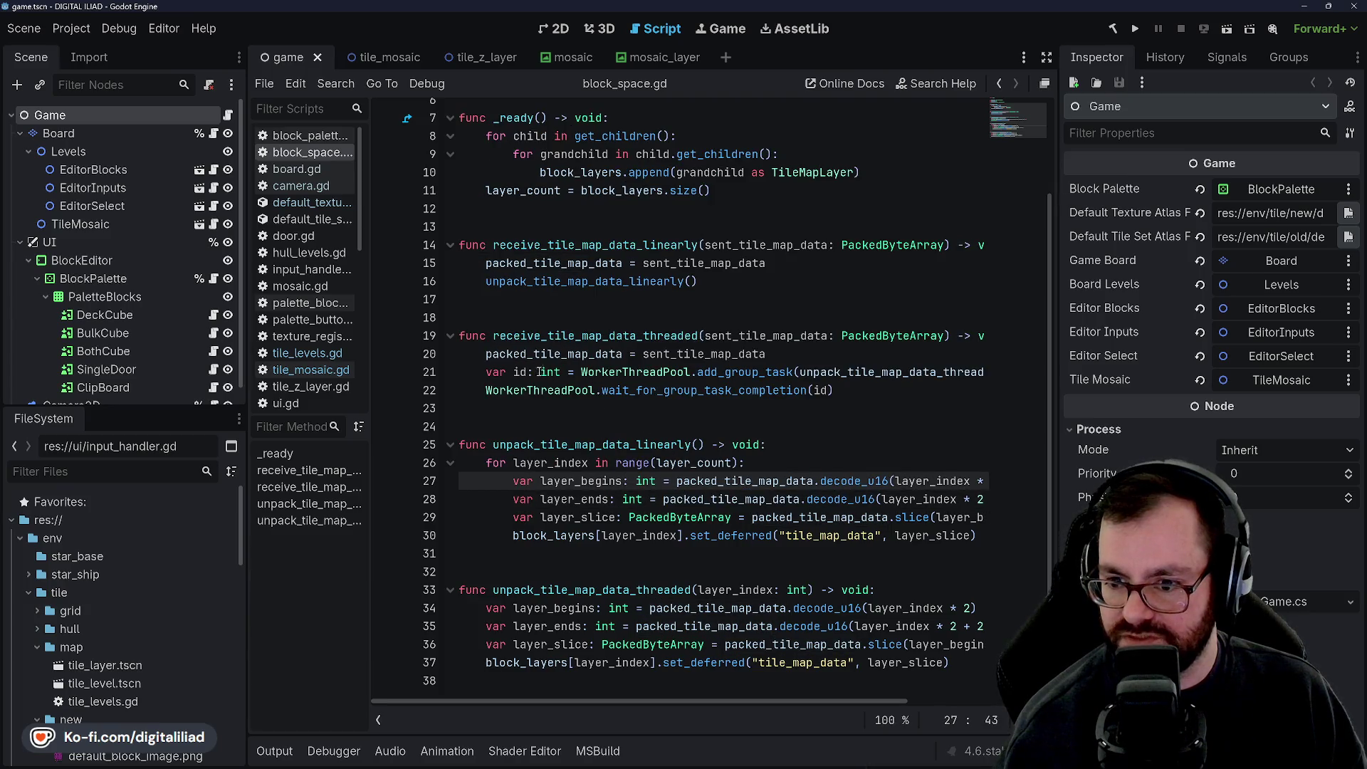
pyautogui.click(528, 409)
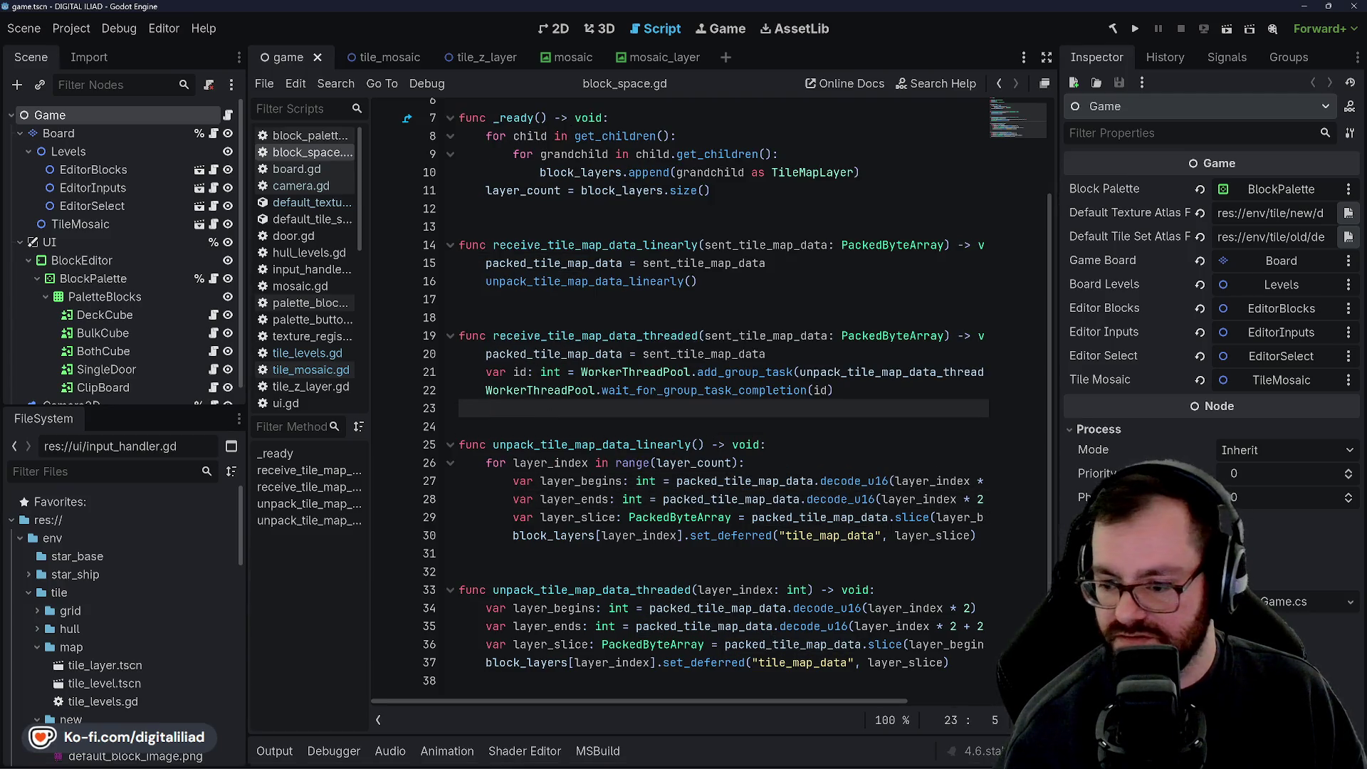
# Step: Glance at Rider, then return to tree_tile_volume.gd and select the block_array declaration lines
pyautogui.moveTo(786, 756)
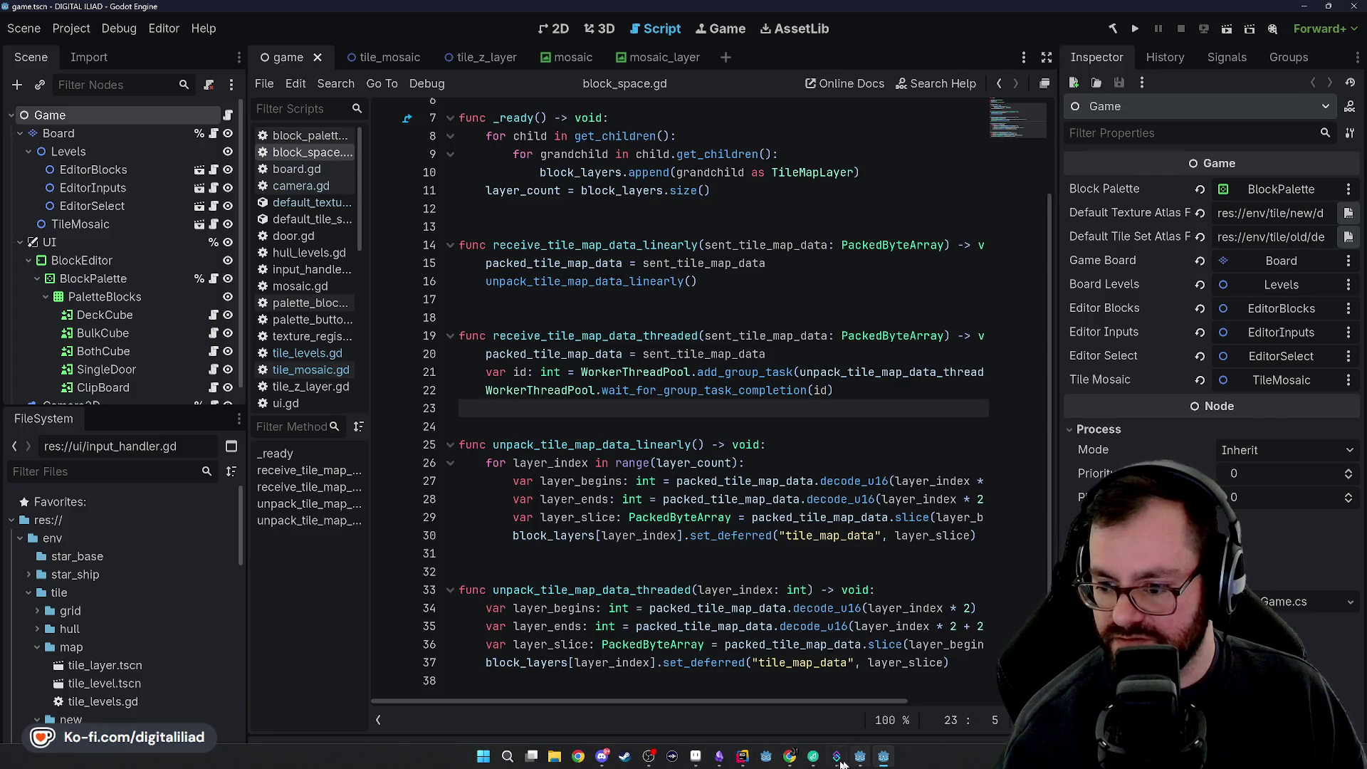
pyautogui.click(743, 755)
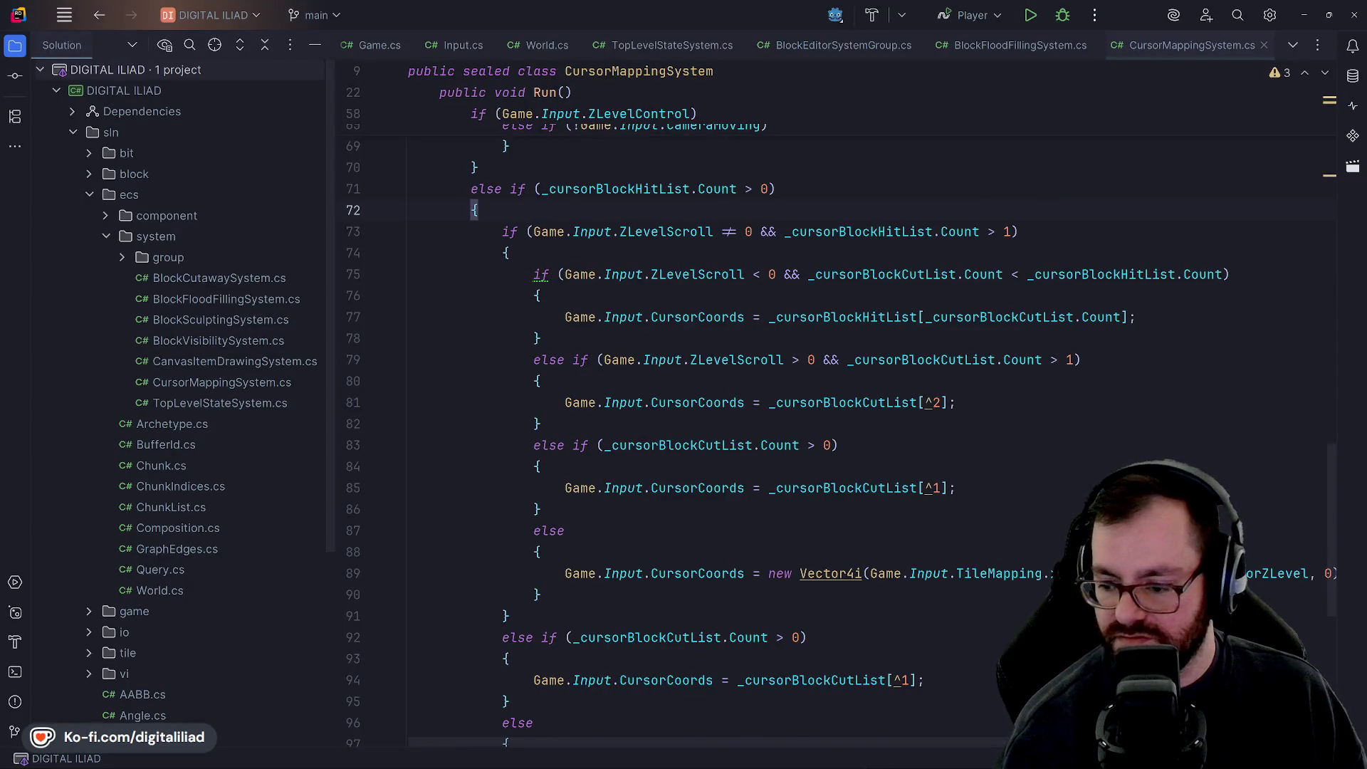
pyautogui.click(604, 756)
pyautogui.click(606, 405)
pyautogui.moveTo(607, 405)
pyautogui.mouseDown()
pyautogui.moveTo(659, 390)
pyautogui.moveTo(468, 386)
pyautogui.mouseUp()
# Step: Try int, then short, as block_array's Array element type and save the script
pyautogui.moveTo(524, 367)
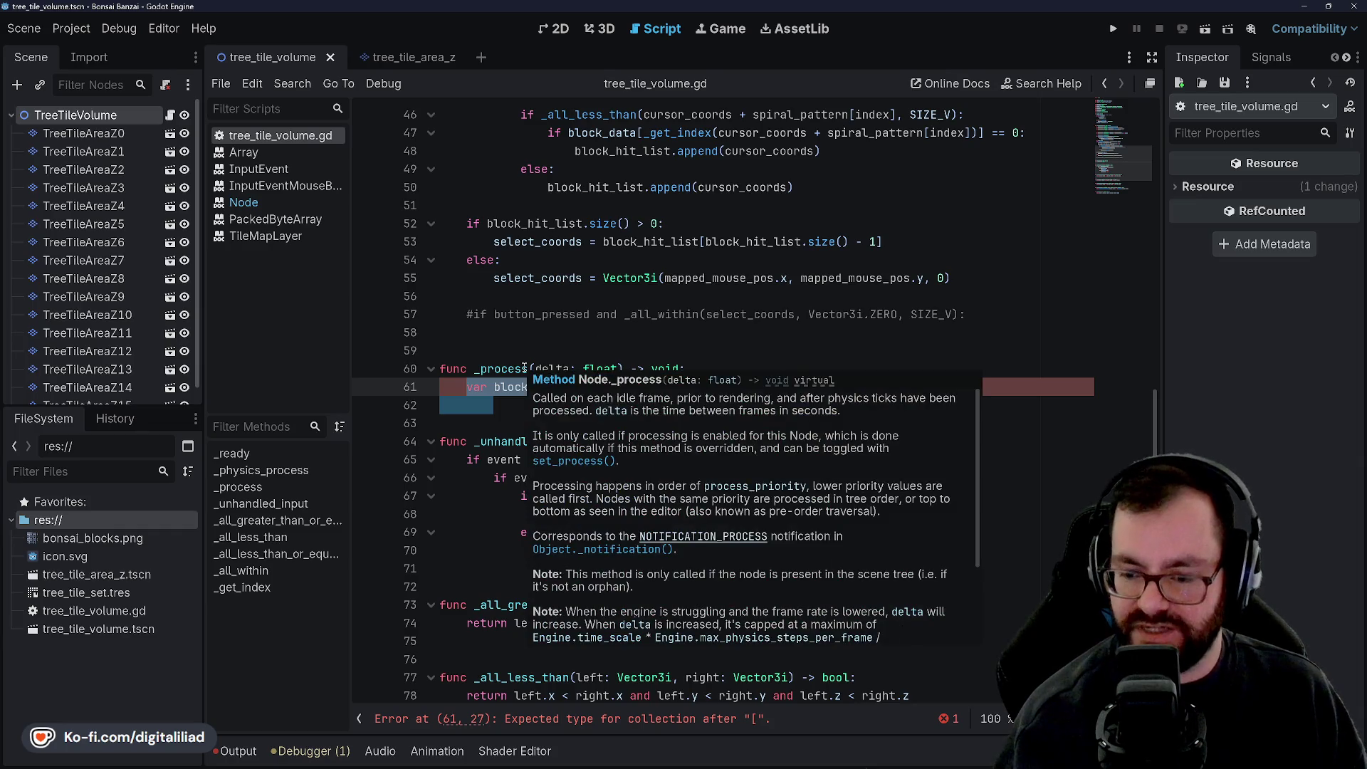
pyautogui.click(539, 403)
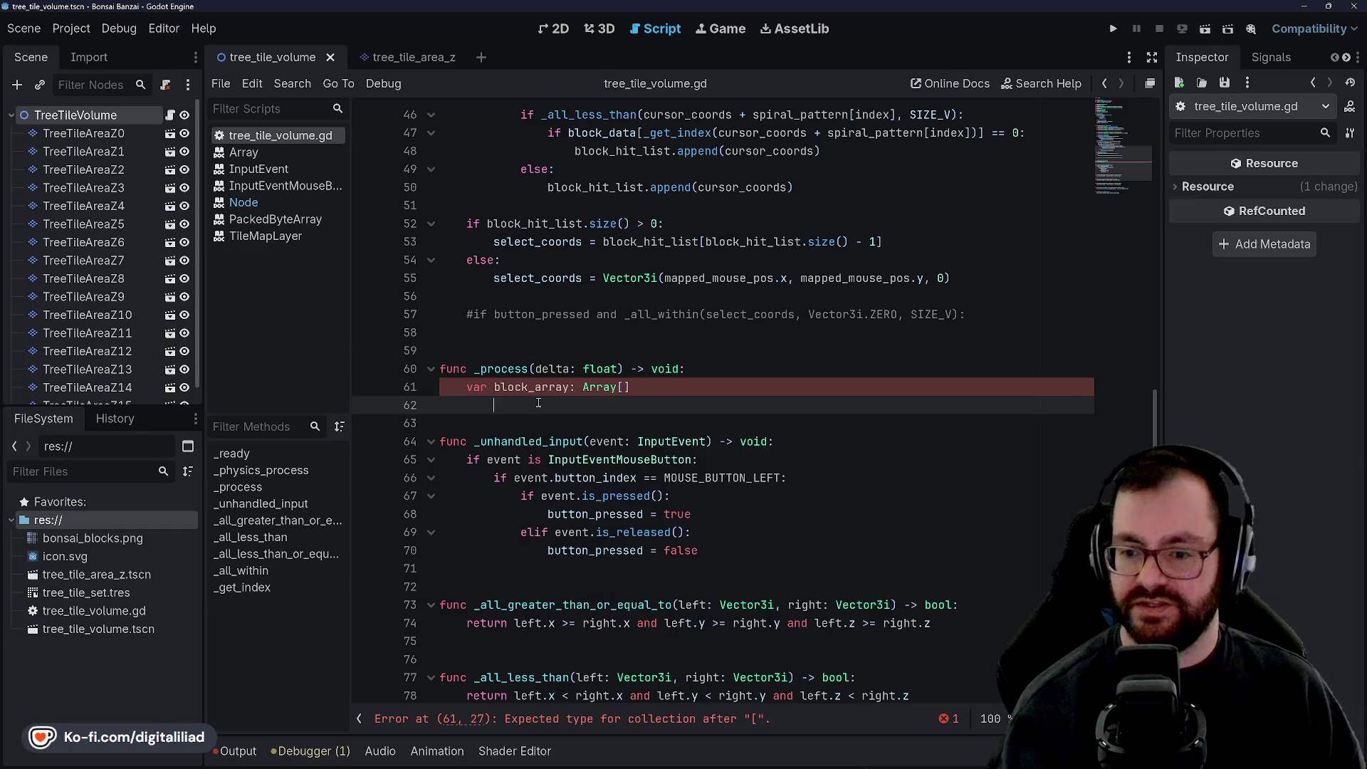
pyautogui.click(498, 350)
pyautogui.click(624, 386)
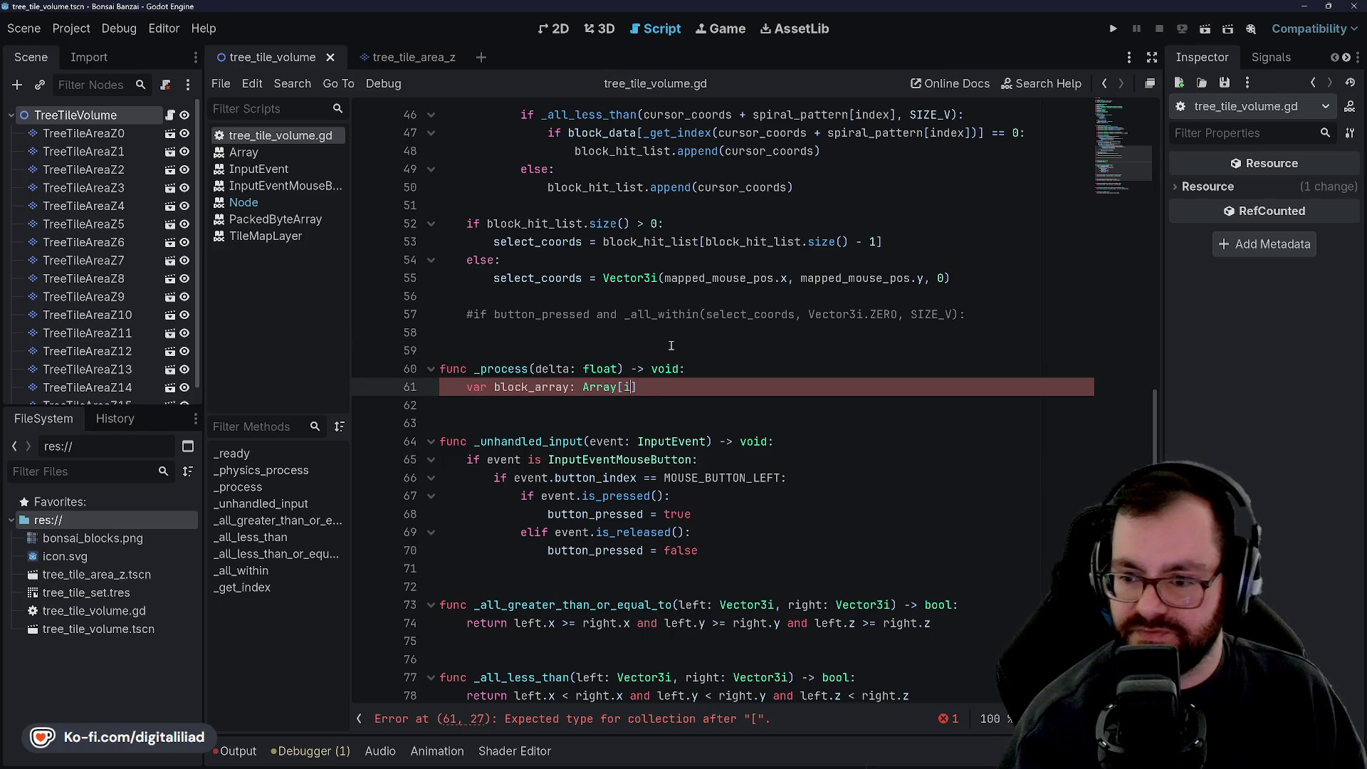
pyautogui.write('int]')
pyautogui.press('BackSpace')
pyautogui.write('short]')
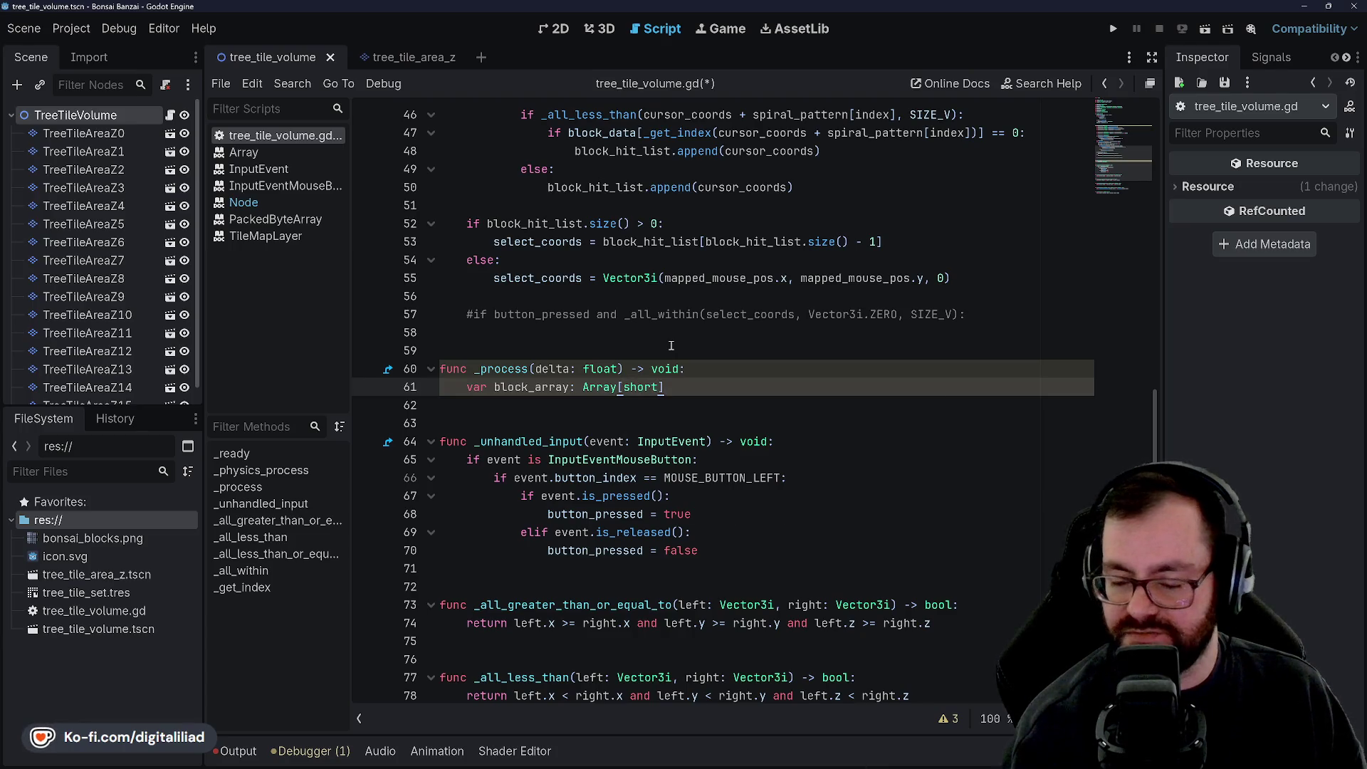
pyautogui.hotkey('ctrl', 's')
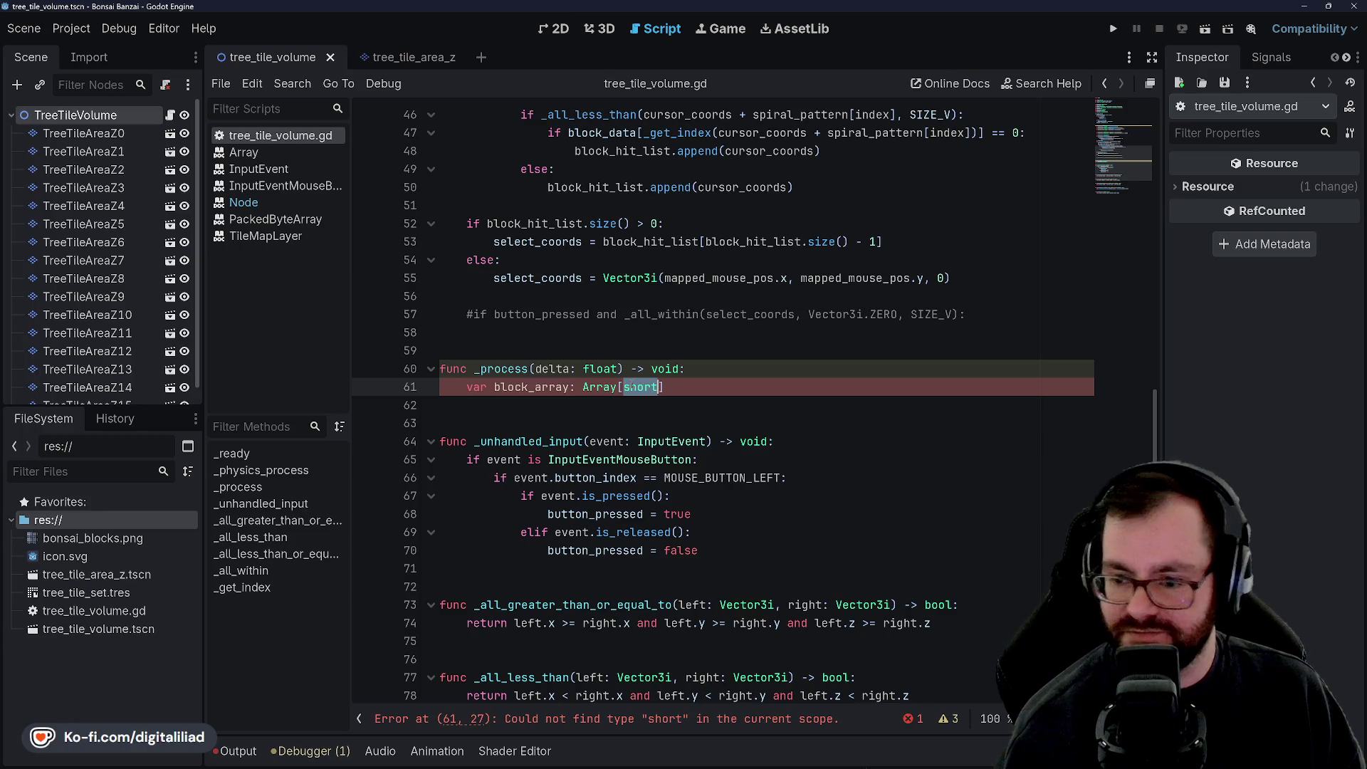
# Step: Try int16, then settle on Array[int] via autocomplete and start a for loop on line 62
pyautogui.write('int16')
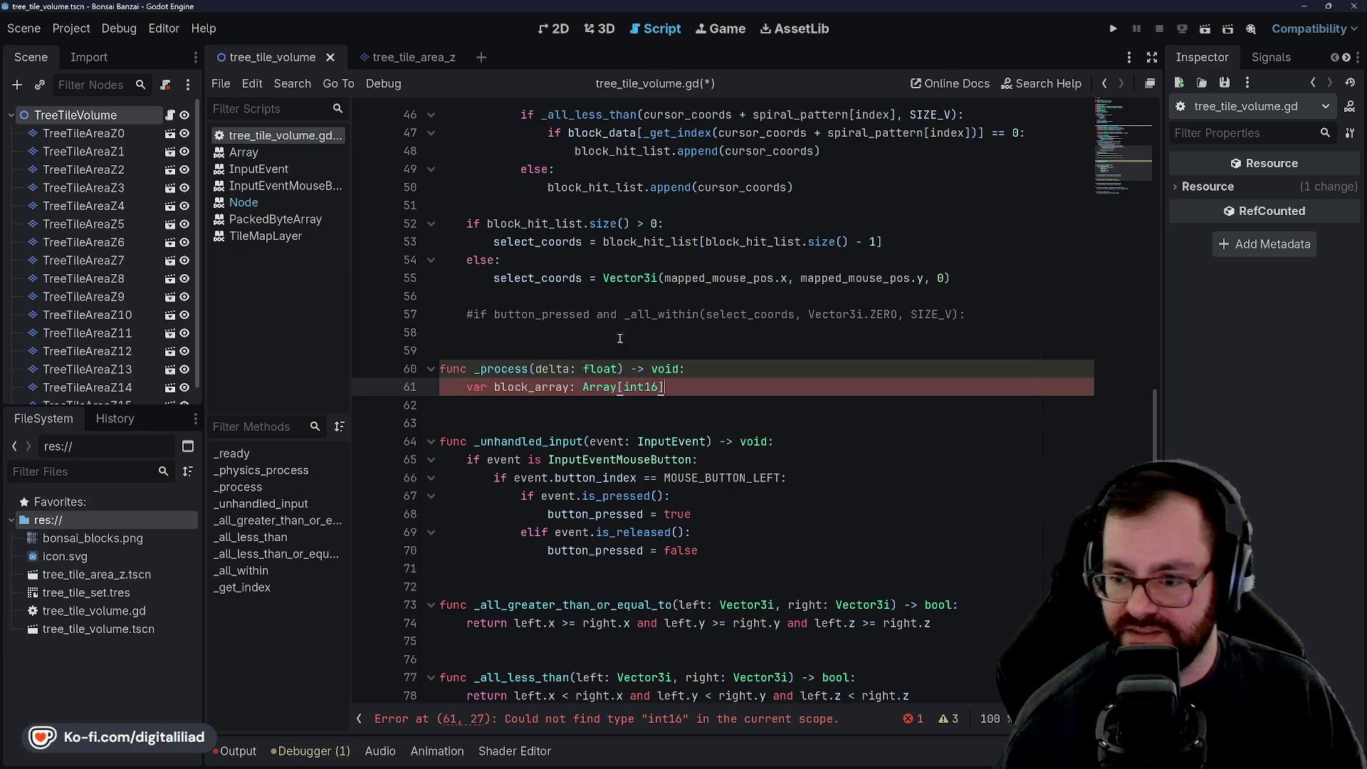
pyautogui.press('Up')
pyautogui.press('Up')
pyautogui.press('Up')
pyautogui.doubleClick(644, 387)
pyautogui.press('BackSpace')
pyautogui.write('nt')
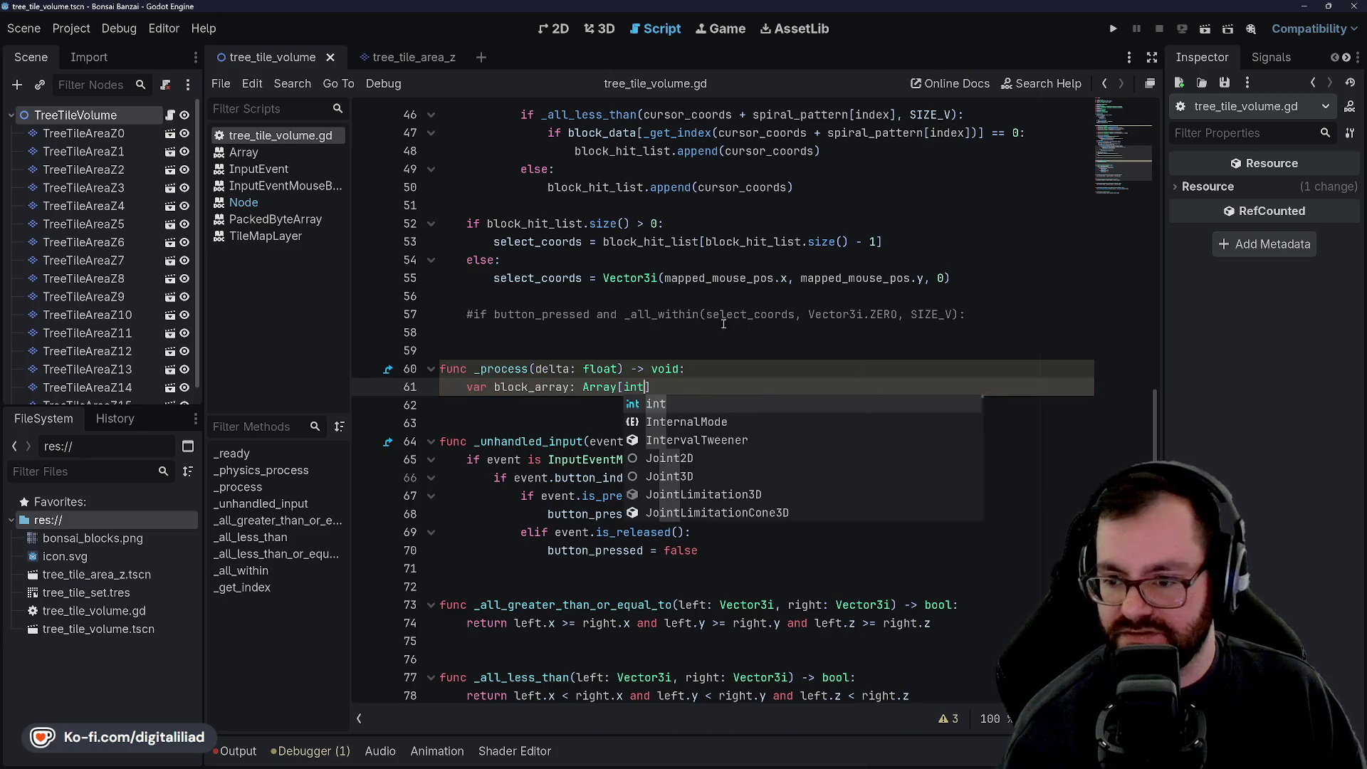
pyautogui.click(761, 336)
pyautogui.click(654, 390)
pyautogui.click(671, 404)
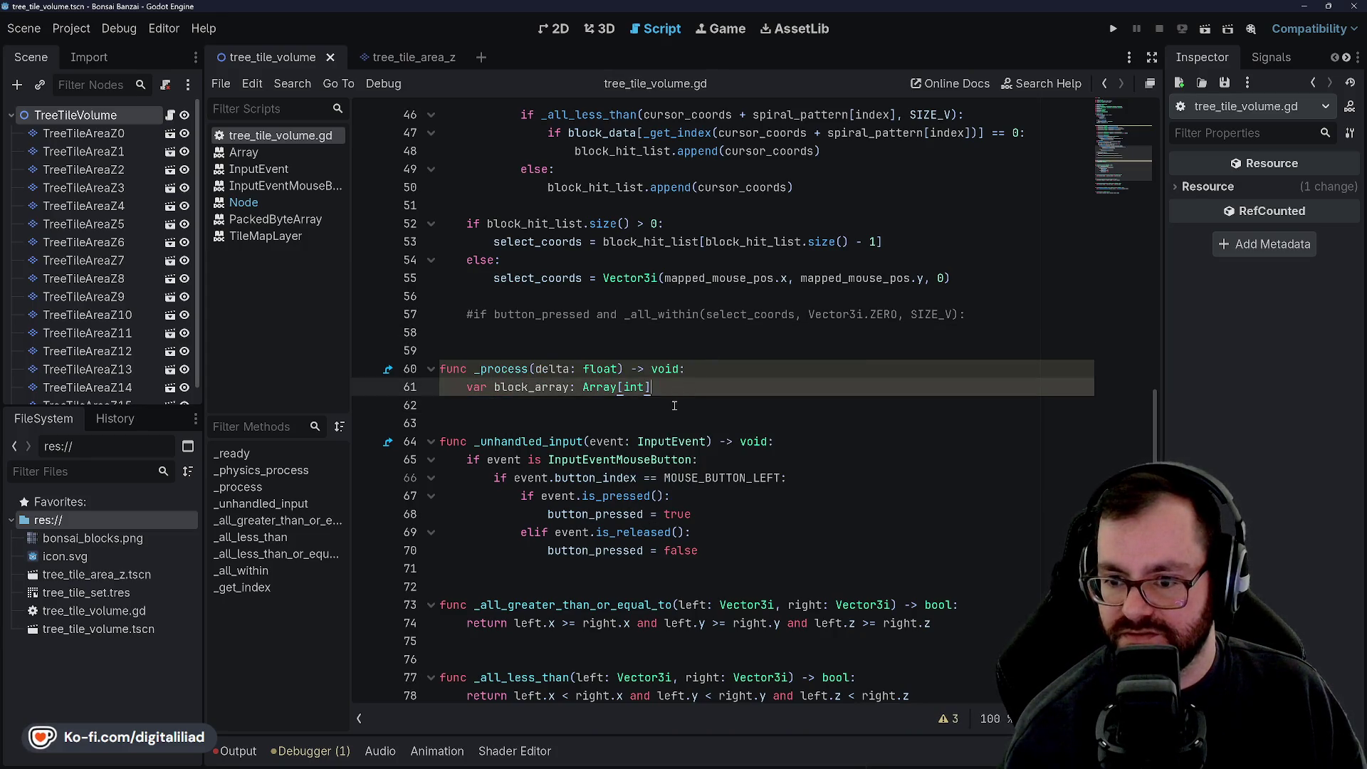
pyautogui.press('Up')
pyautogui.press('End')
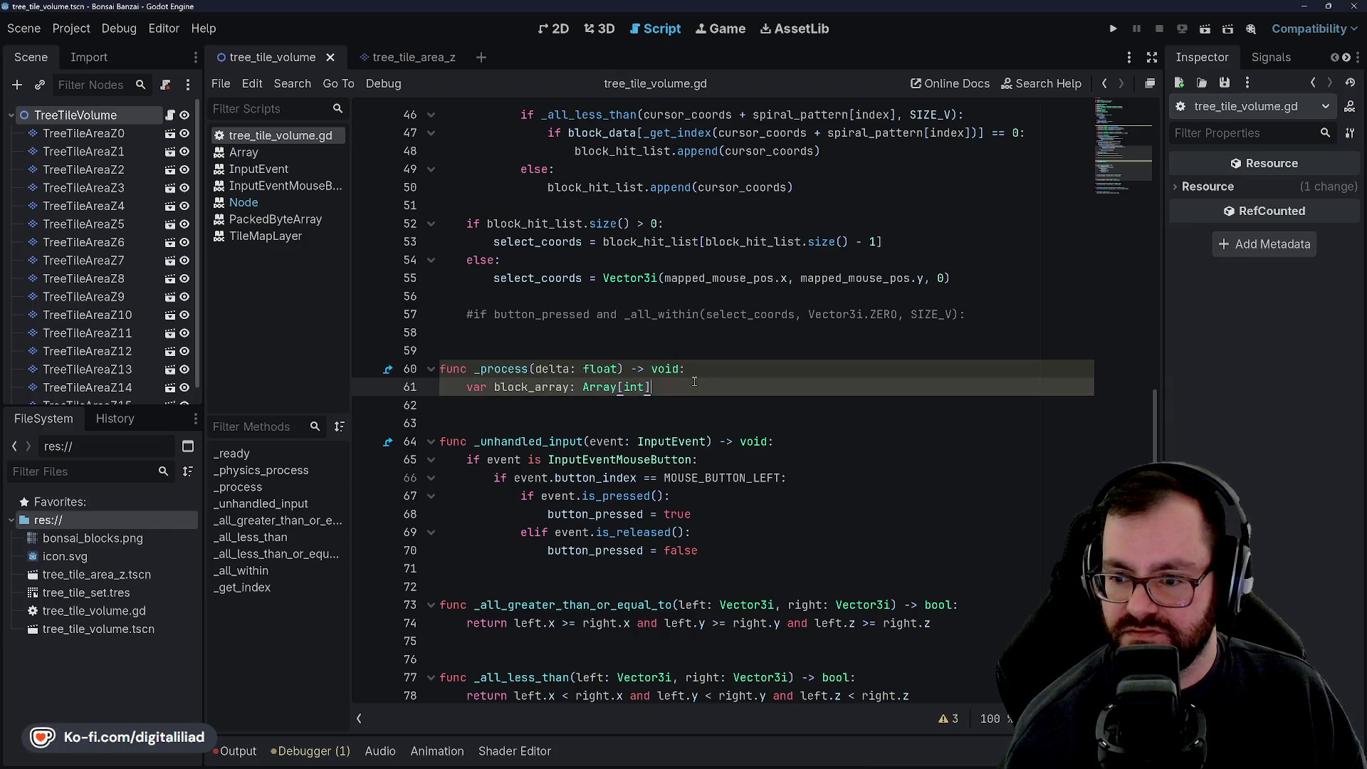
pyautogui.click(688, 402)
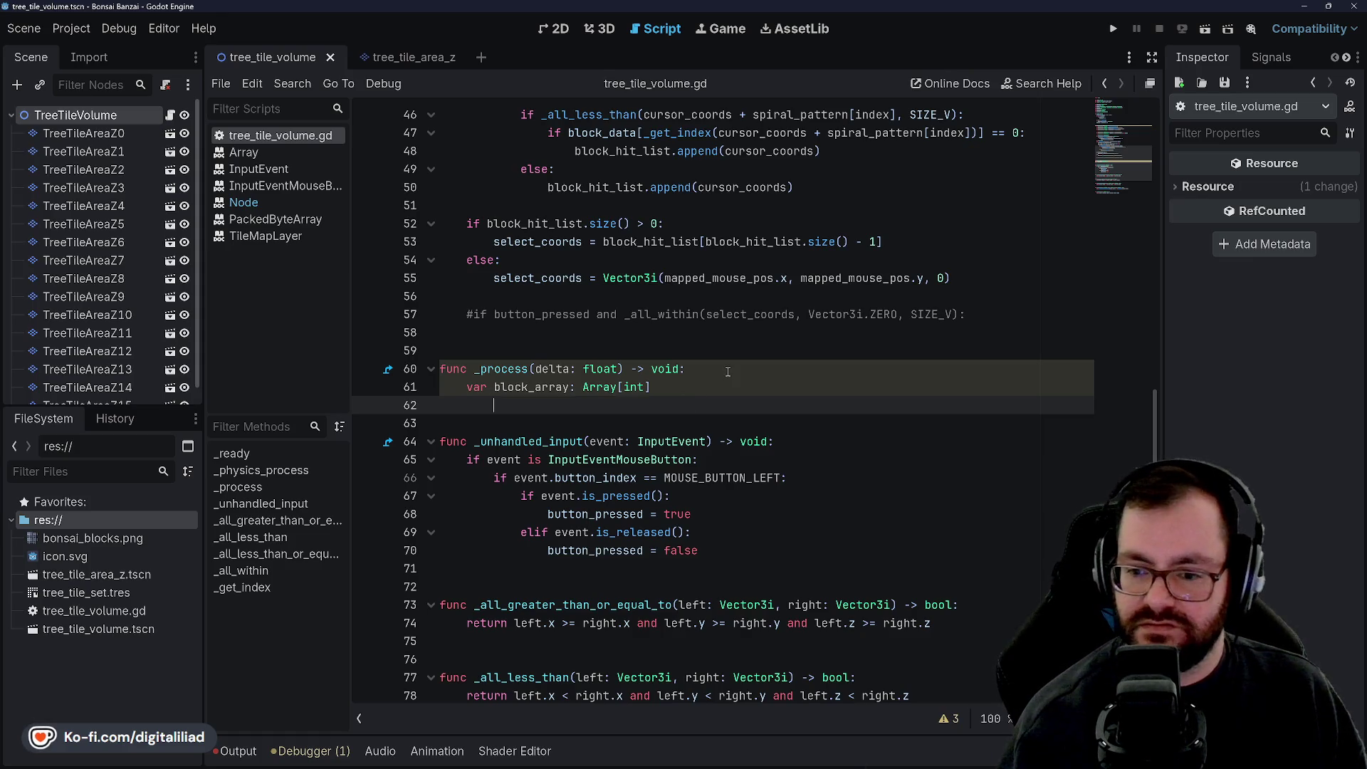
pyautogui.write('for (')
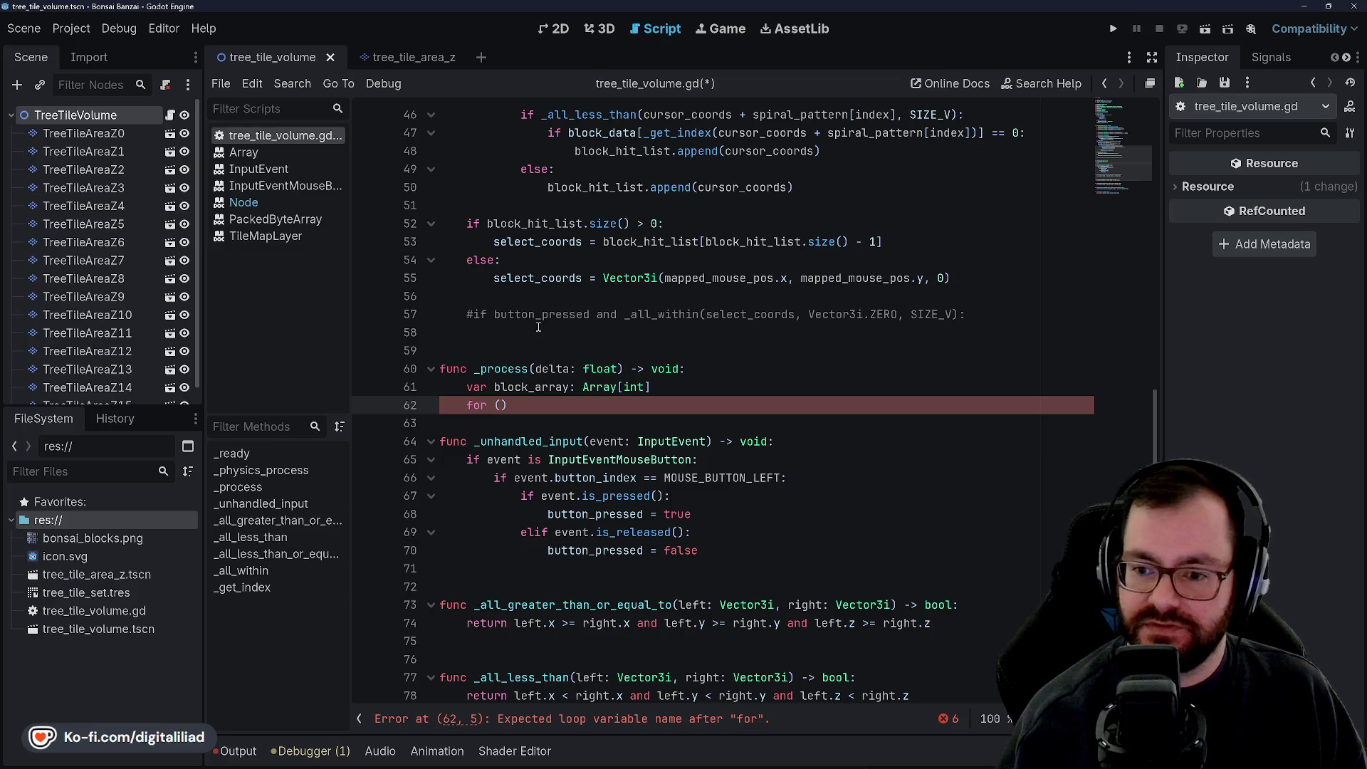
# Step: Complete the loop header as for z in range(LENGTH): and save the script
pyautogui.press('BackSpace')
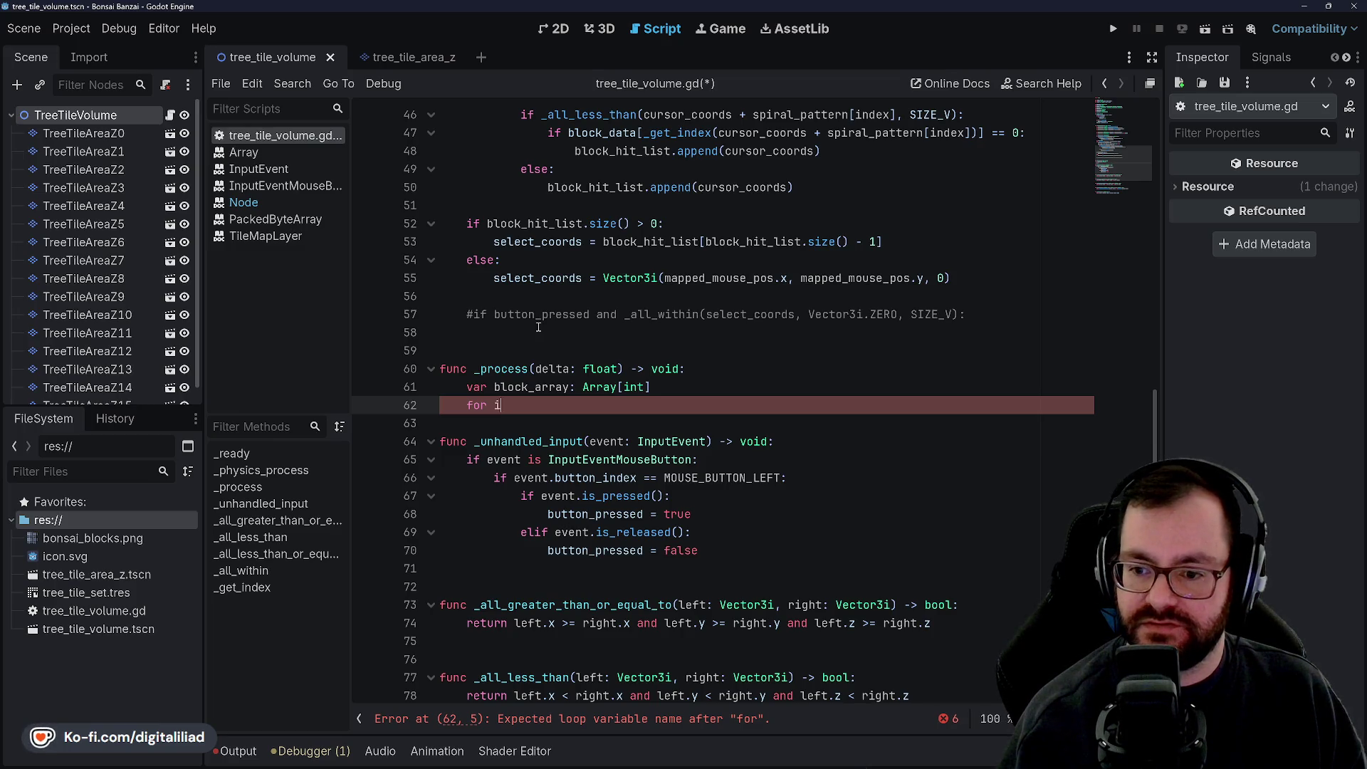
pyautogui.write(' in range(')
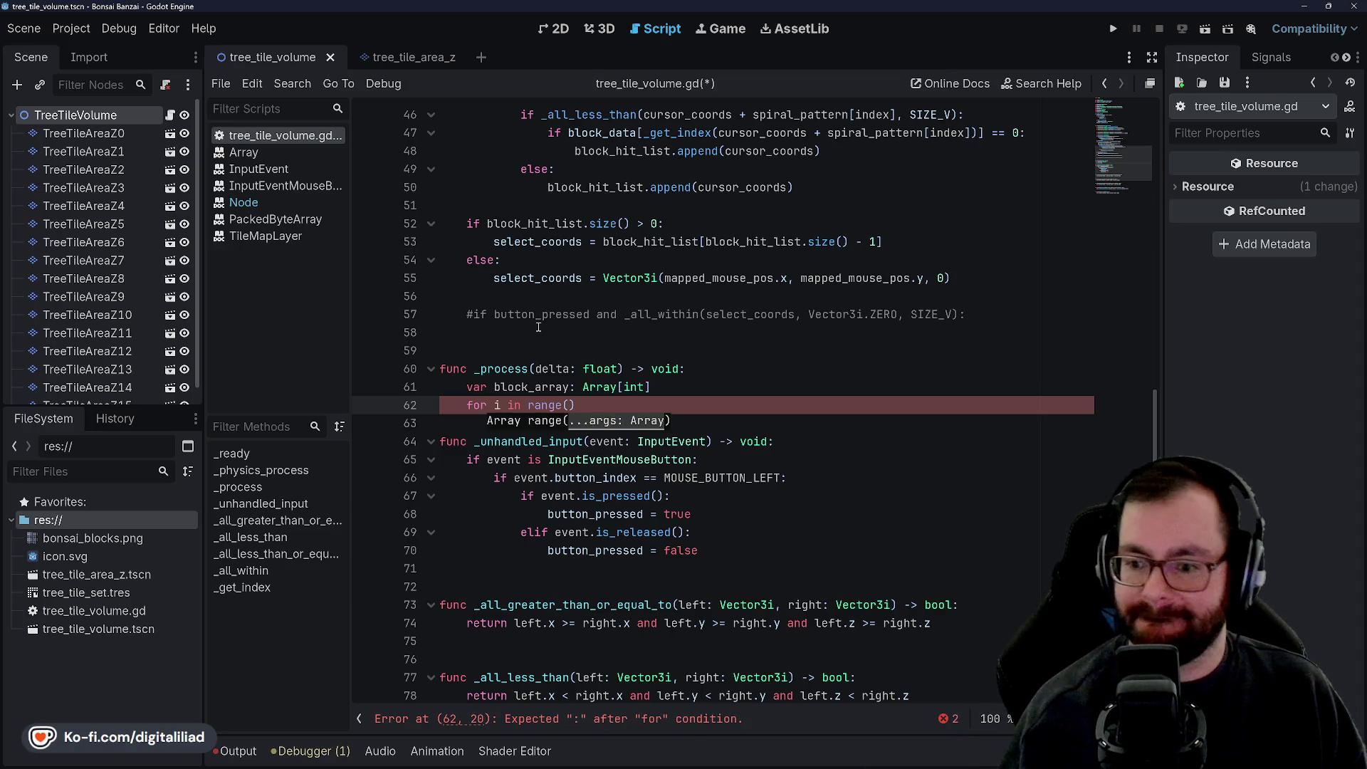
pyautogui.write('LENGTH')
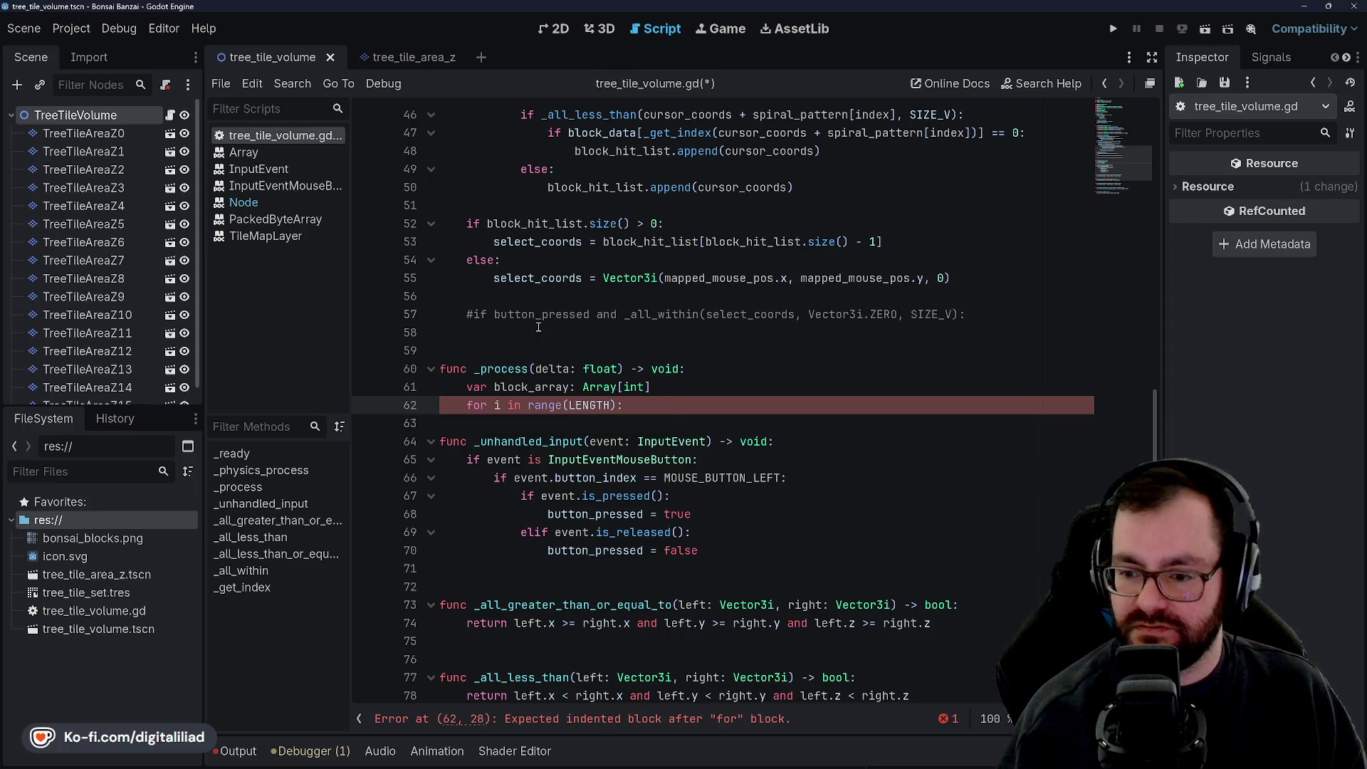
pyautogui.press('Return')
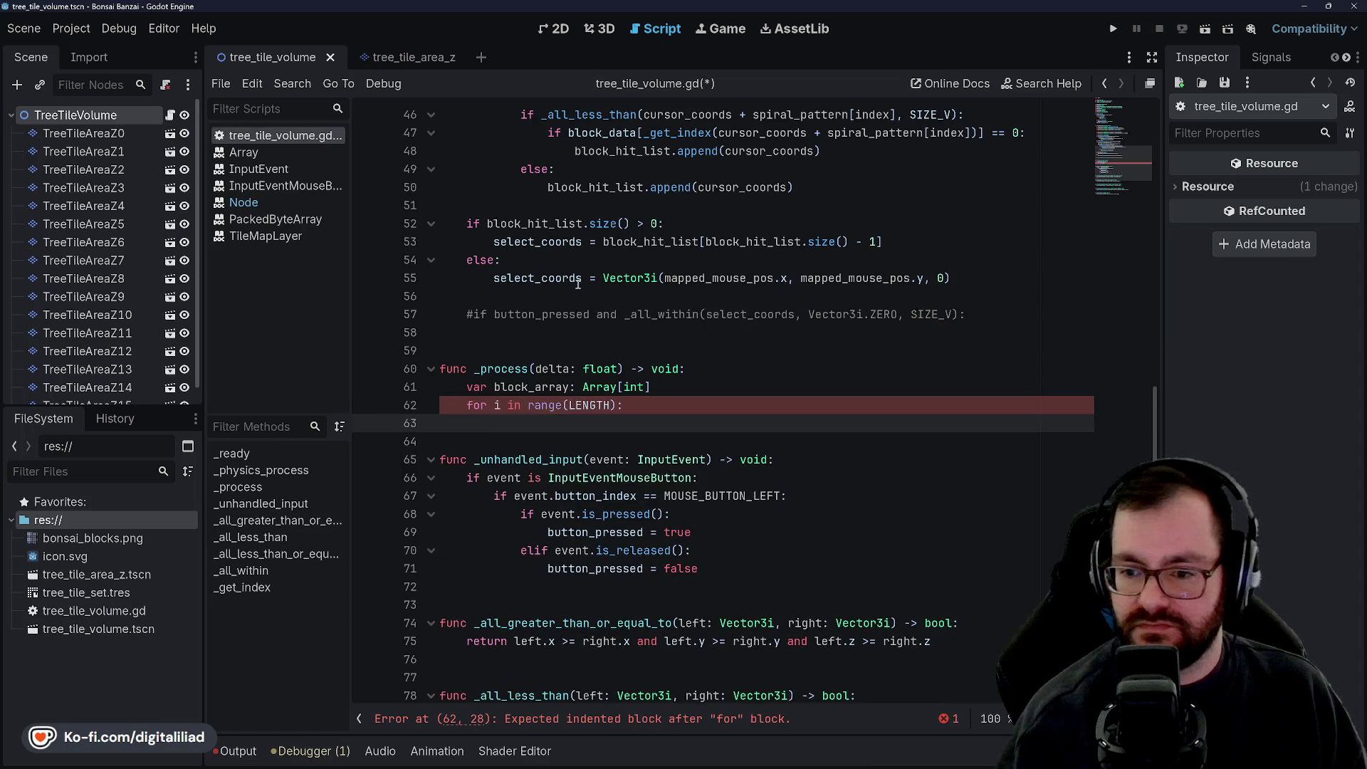
pyautogui.hotkey('ctrl', 's')
pyautogui.click(556, 296)
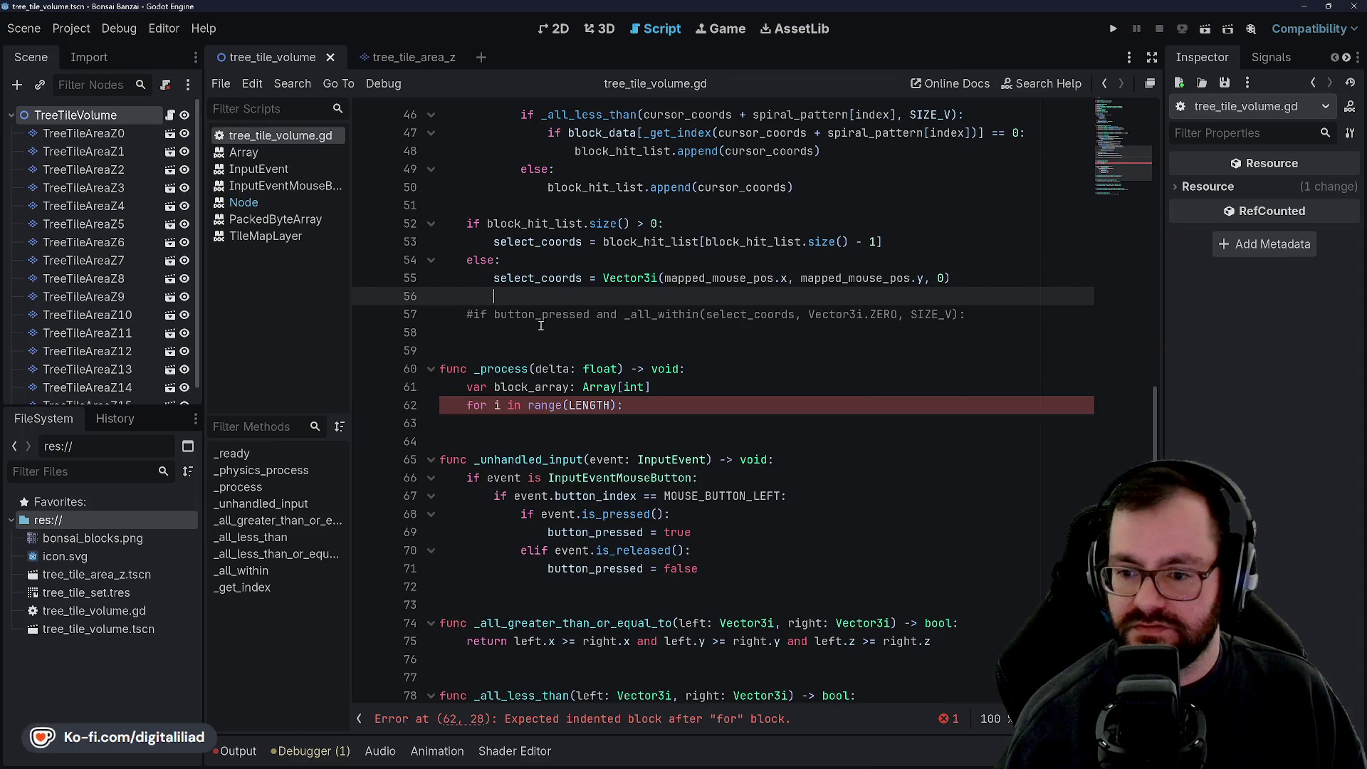
pyautogui.doubleClick(498, 404)
pyautogui.press('BackSpace')
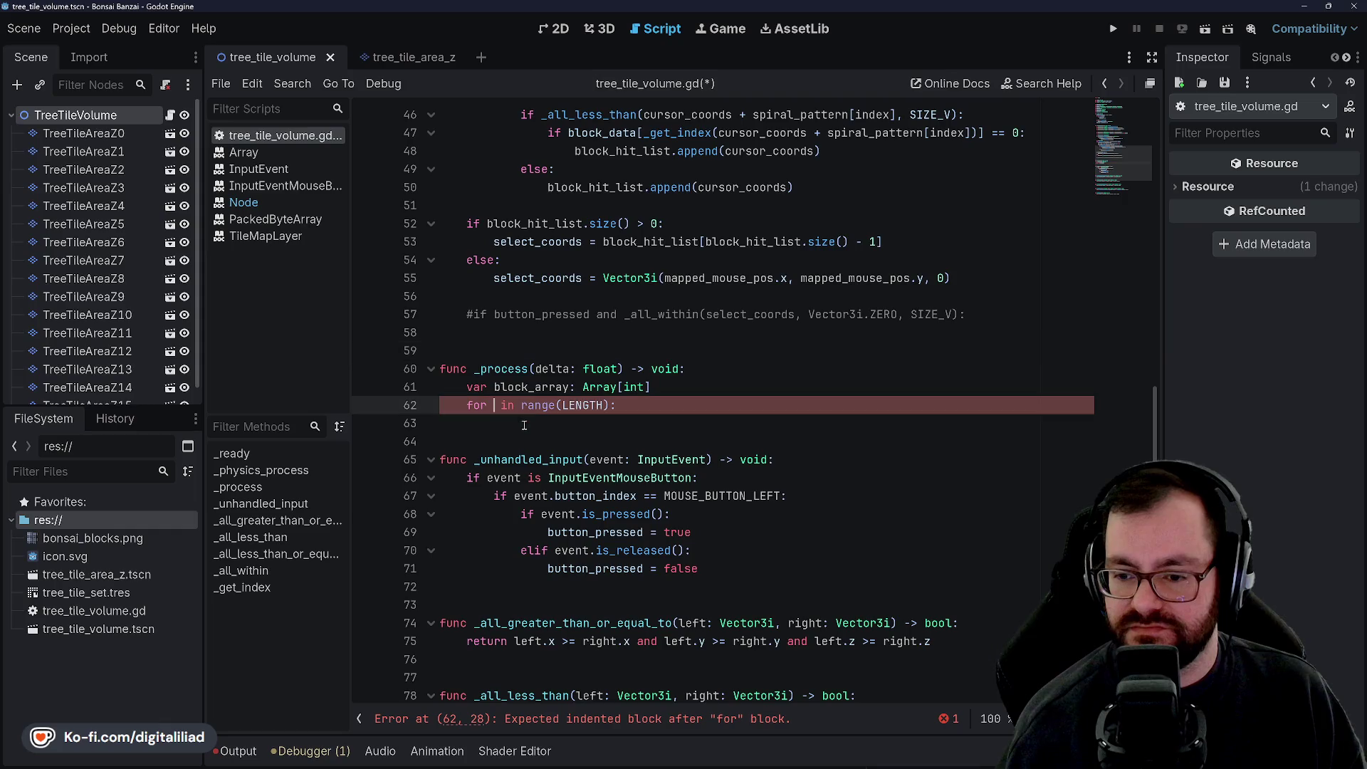
pyautogui.write('i')
pyautogui.hotkey('ctrl', 's')
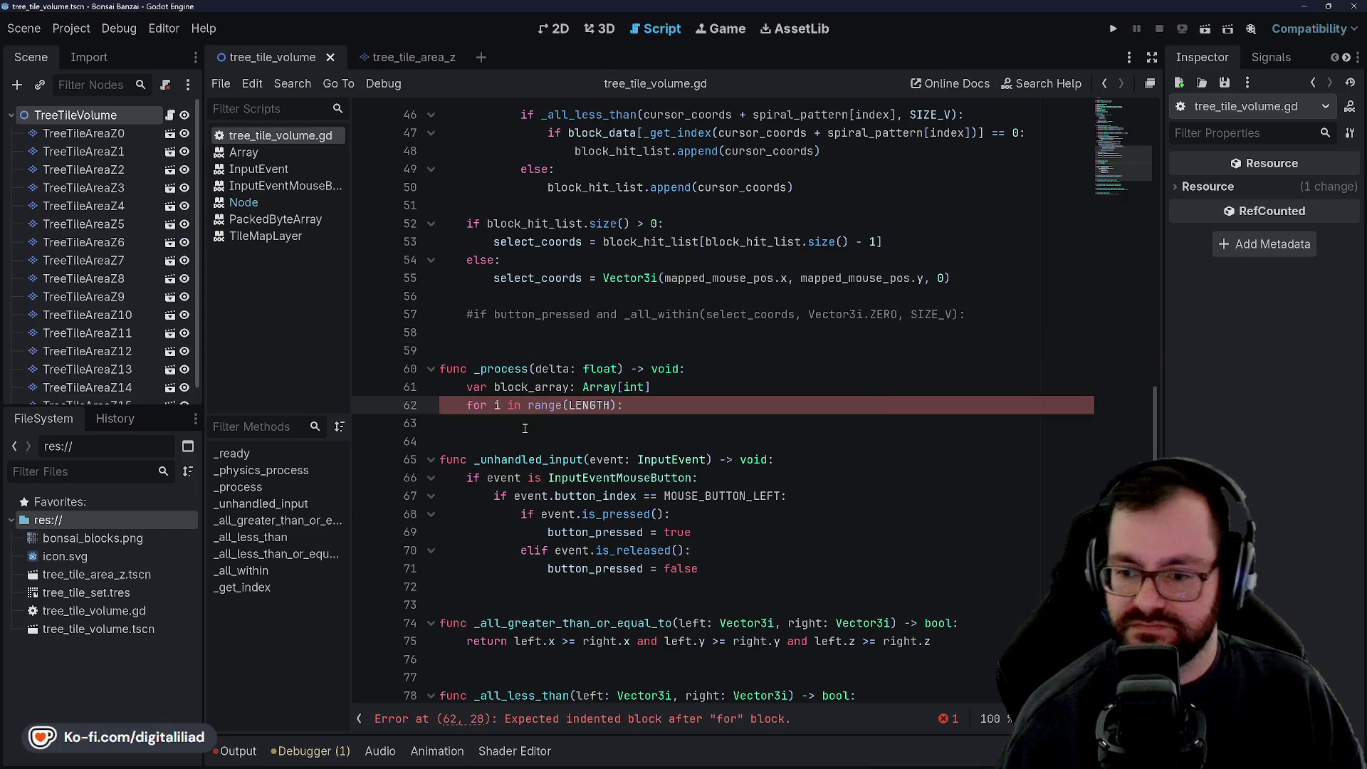
# Step: Place the caret in the empty z-loop body and scroll to review the file
pyautogui.click(525, 428)
pyautogui.click(508, 405)
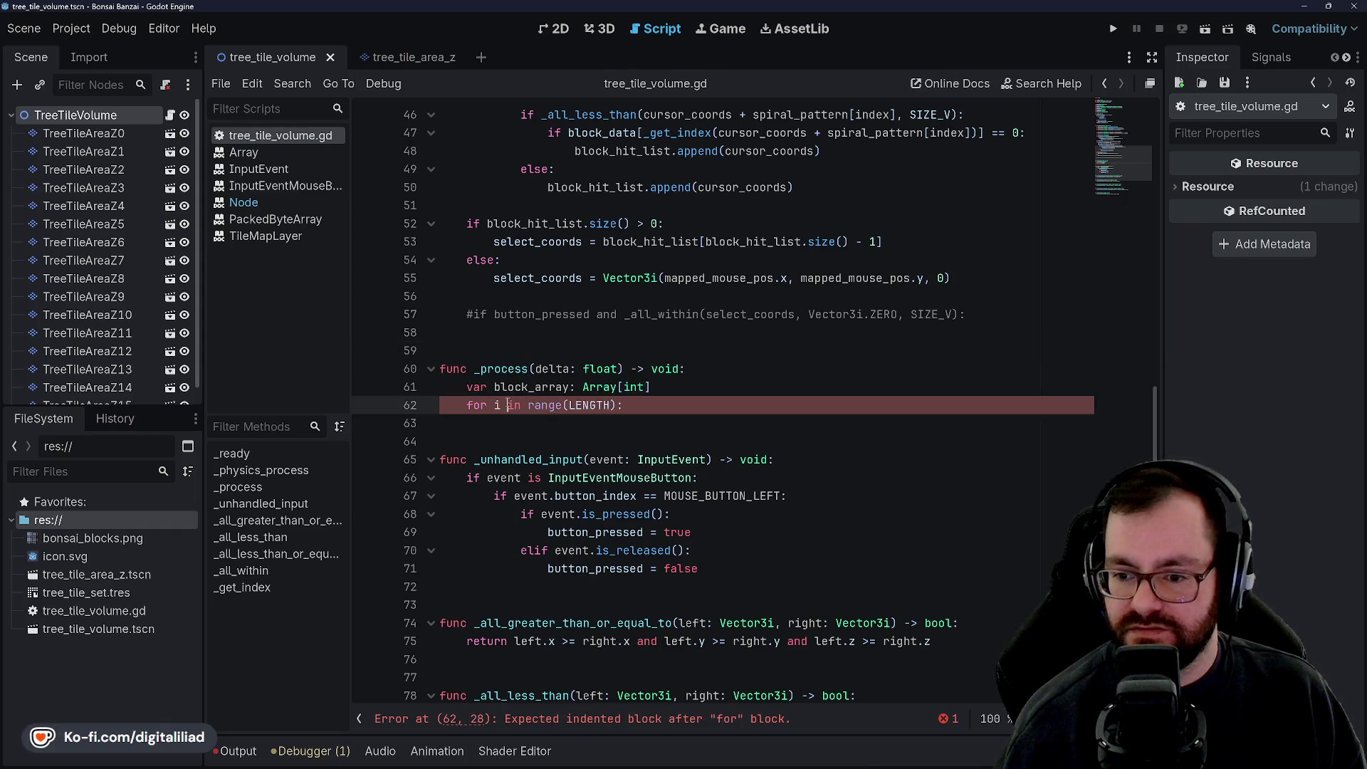
pyautogui.write('z')
pyautogui.hotkey('ctrl', 's')
pyautogui.click(519, 428)
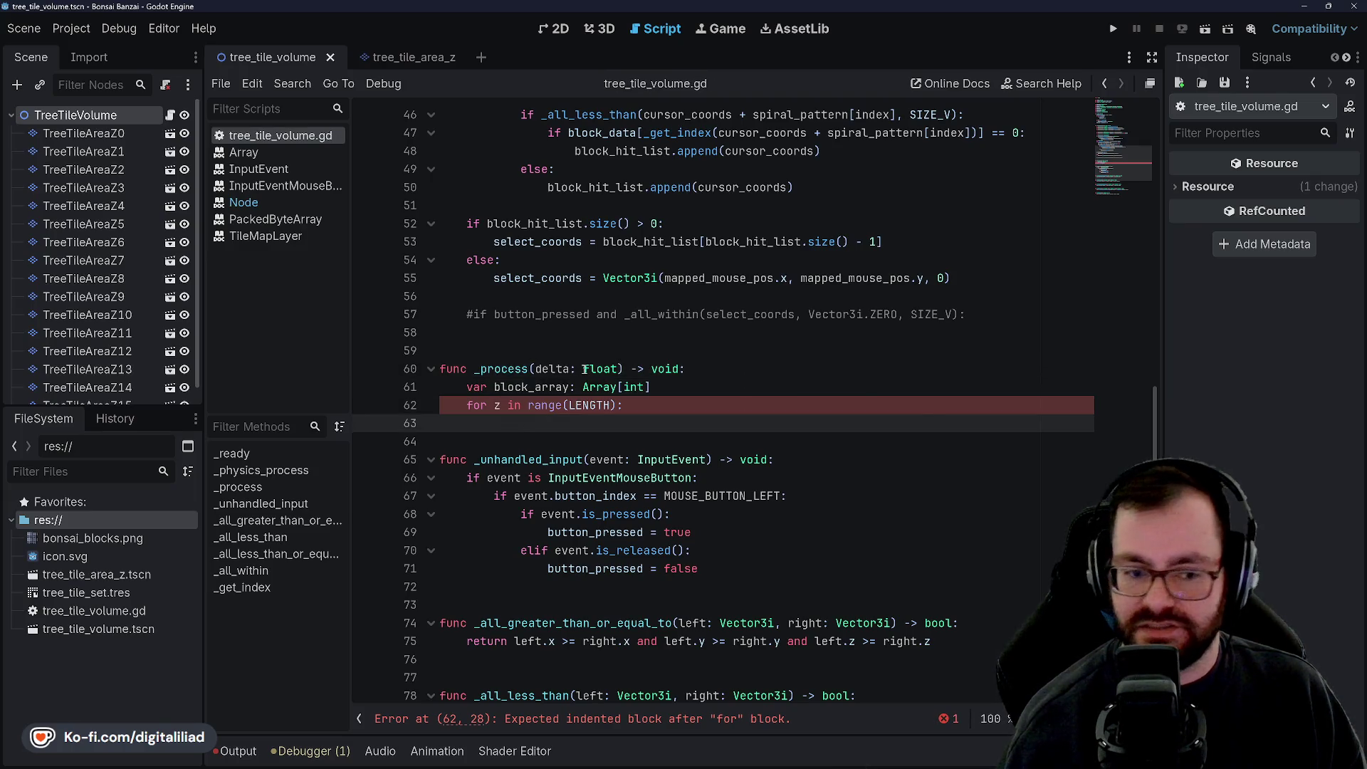
pyautogui.moveTo(585, 369)
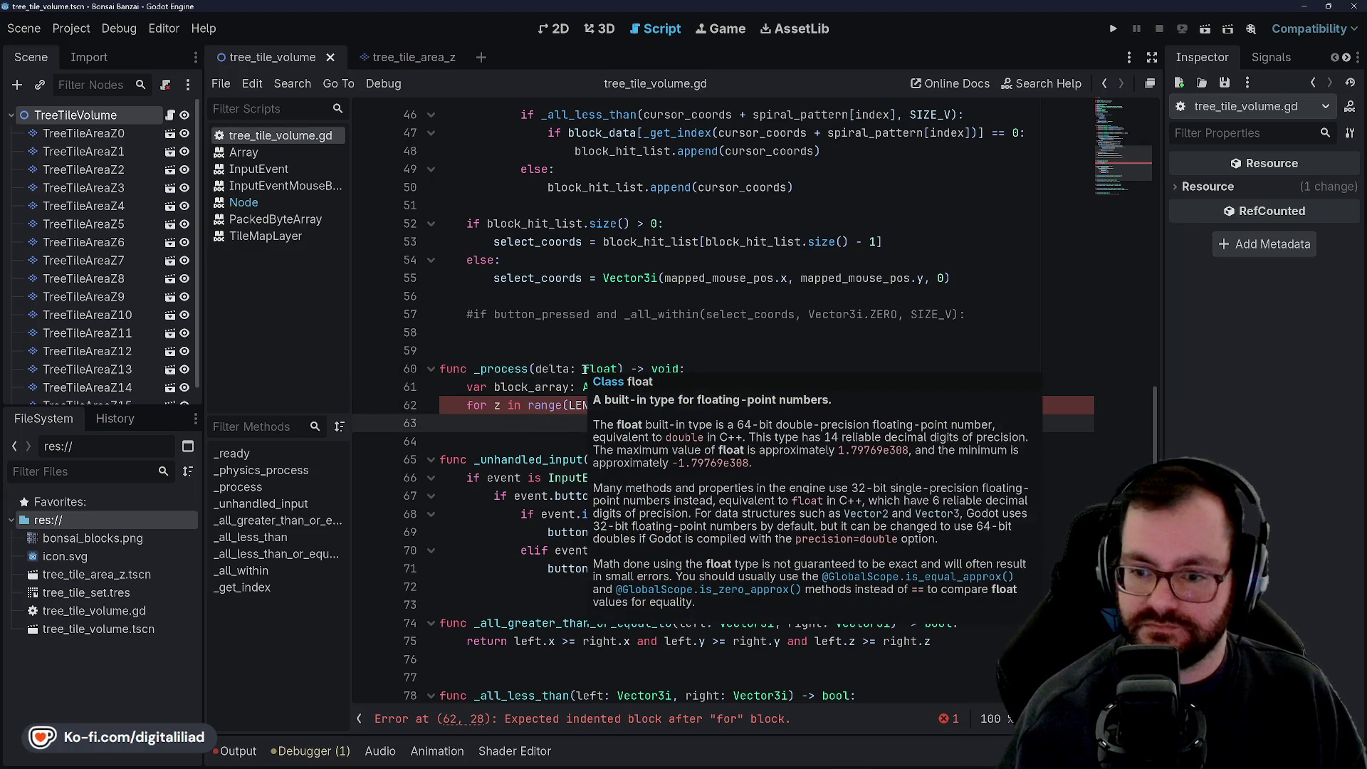
pyautogui.scroll(-2, 630, 249)
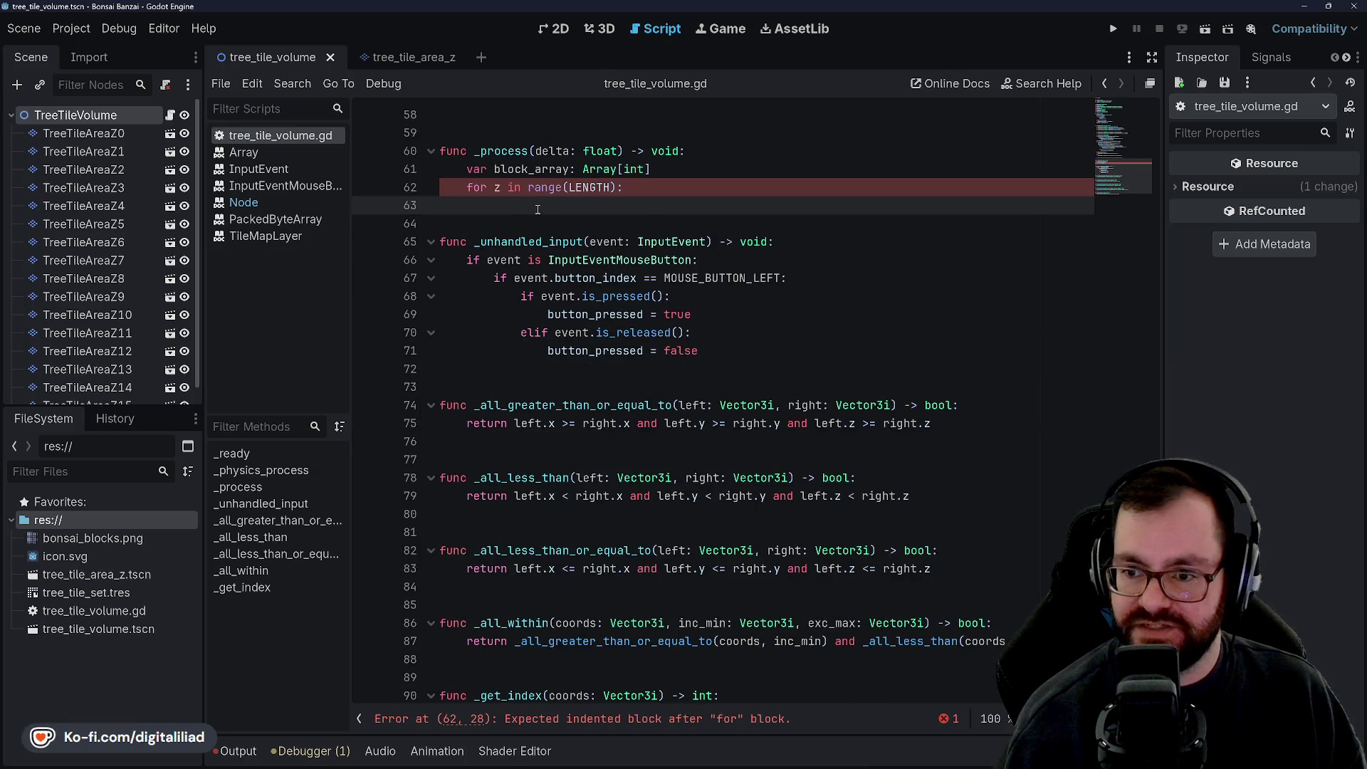
pyautogui.scroll(15, 563, 280)
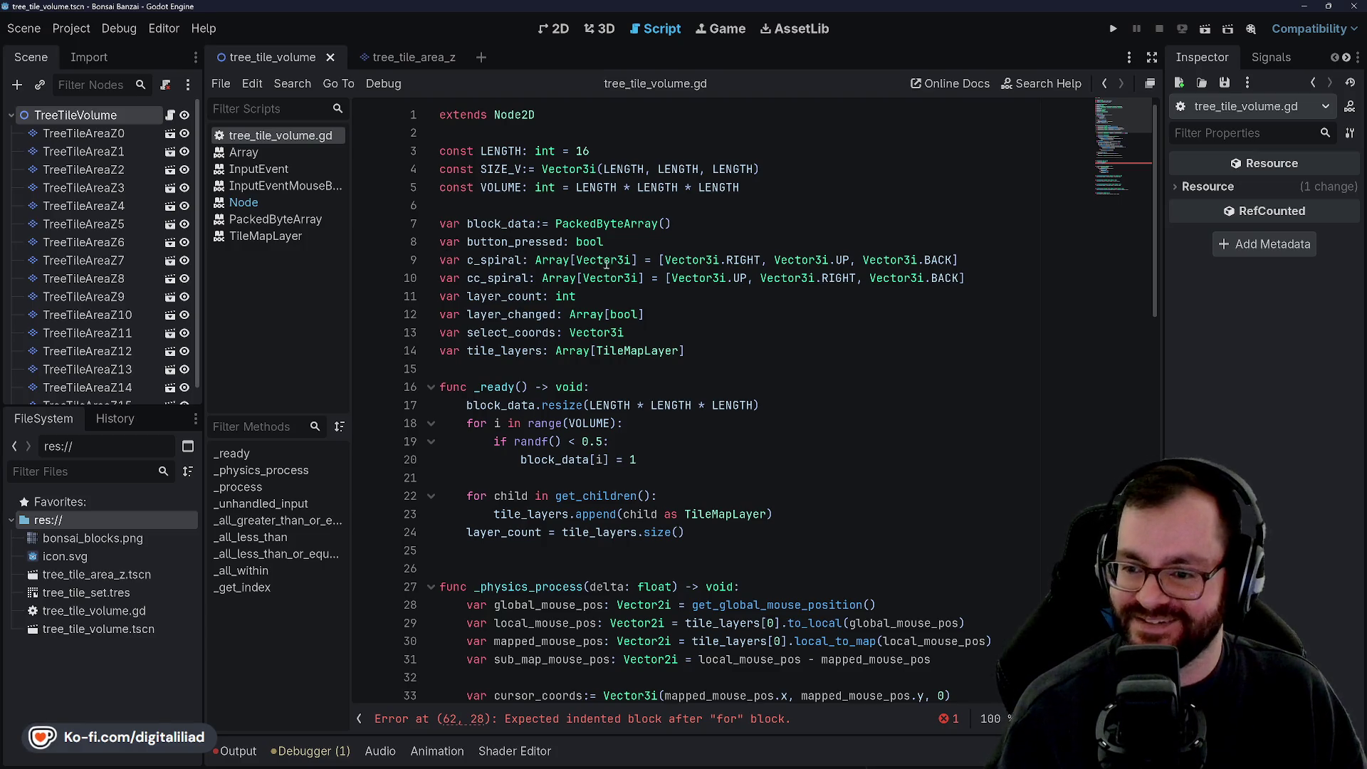
pyautogui.scroll(-3, 606, 263)
pyautogui.moveTo(661, 763)
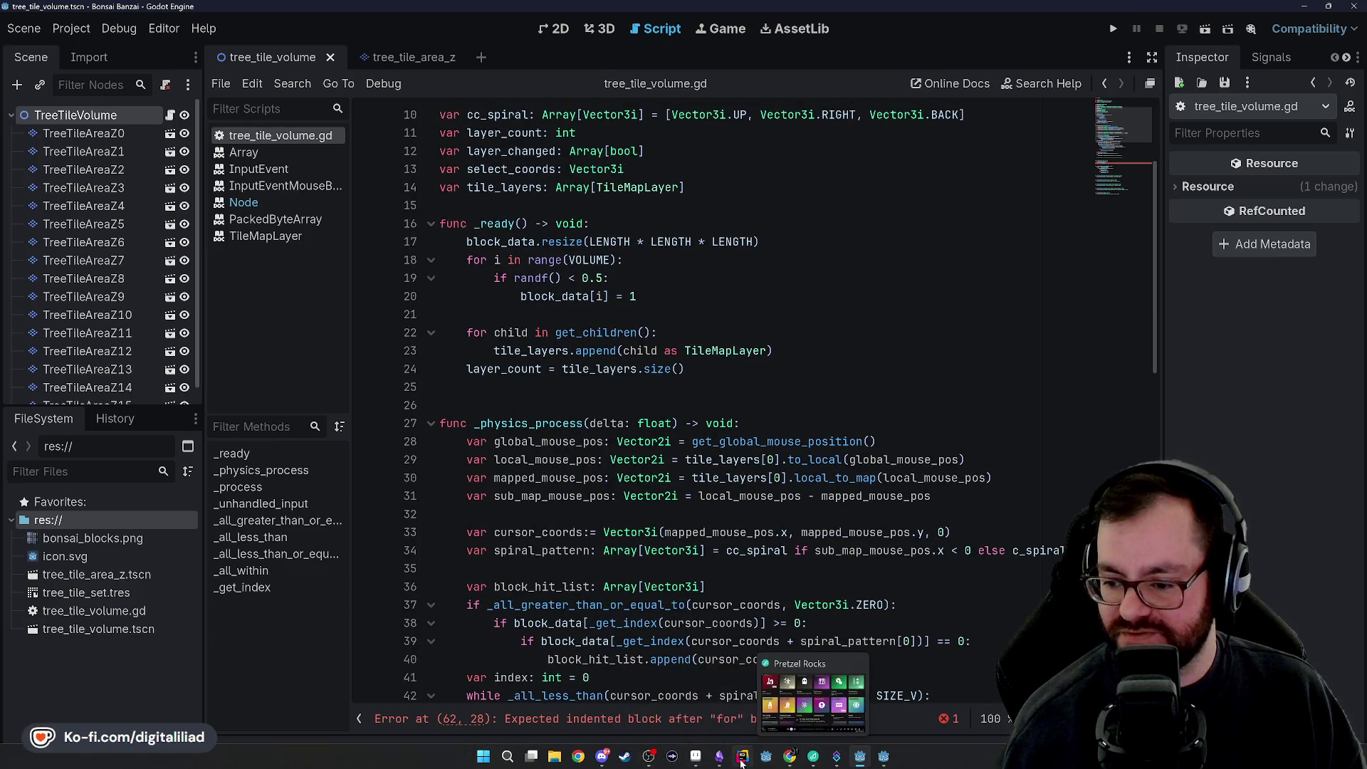
# Step: Bring Chrome forward and select the Wikipedia Bonsai styles tab
pyautogui.moveTo(788, 761)
pyautogui.click(732, 703)
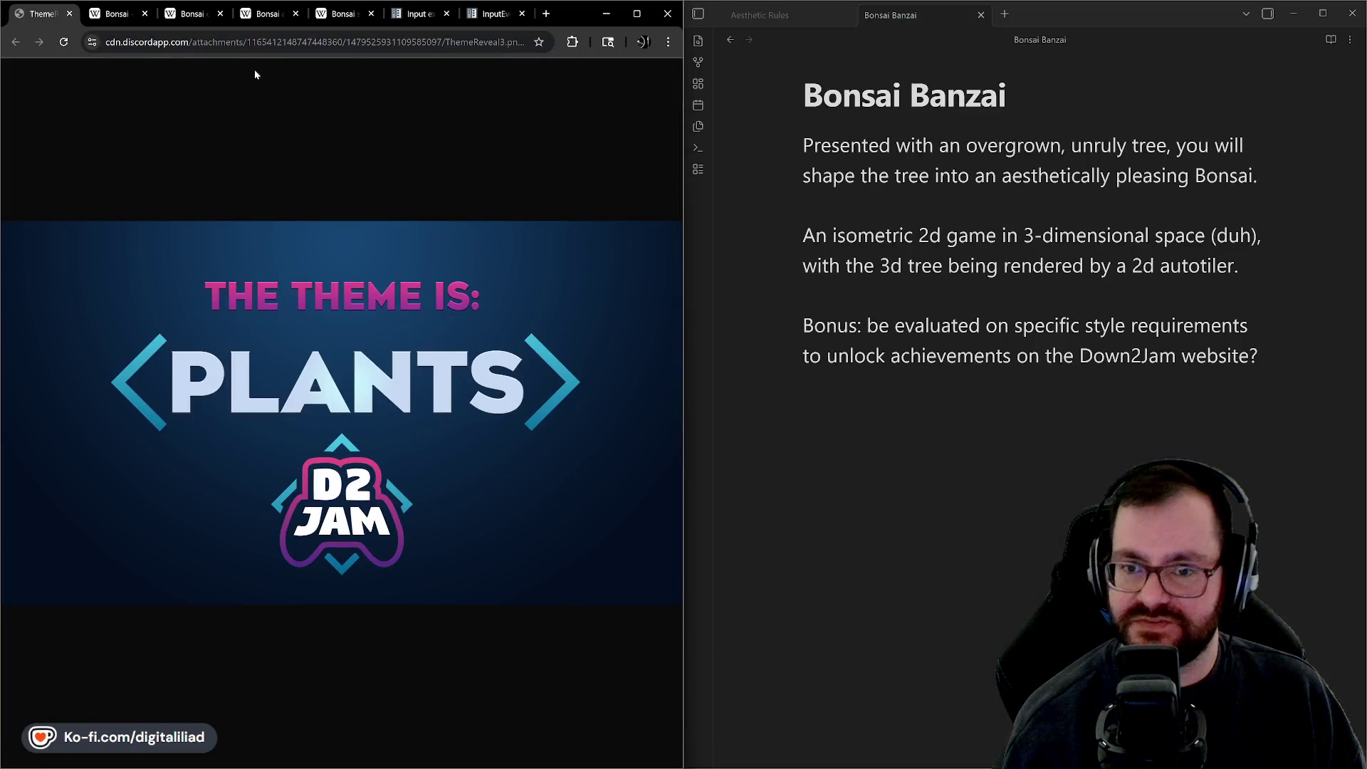
pyautogui.click(349, 15)
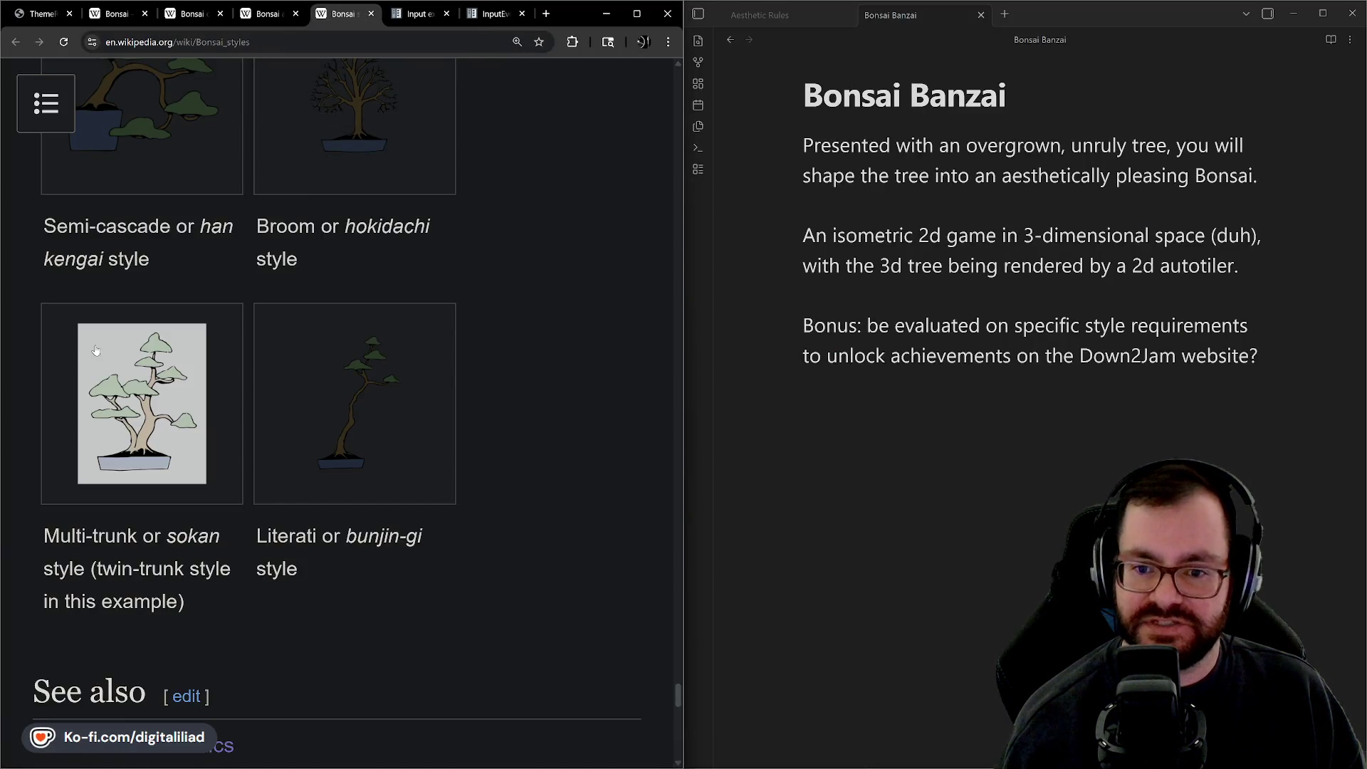
# Step: Scroll through the Common styles gallery, viewing illustrations like upright chokkan and slanted shakan
pyautogui.scroll(5, 424, 390)
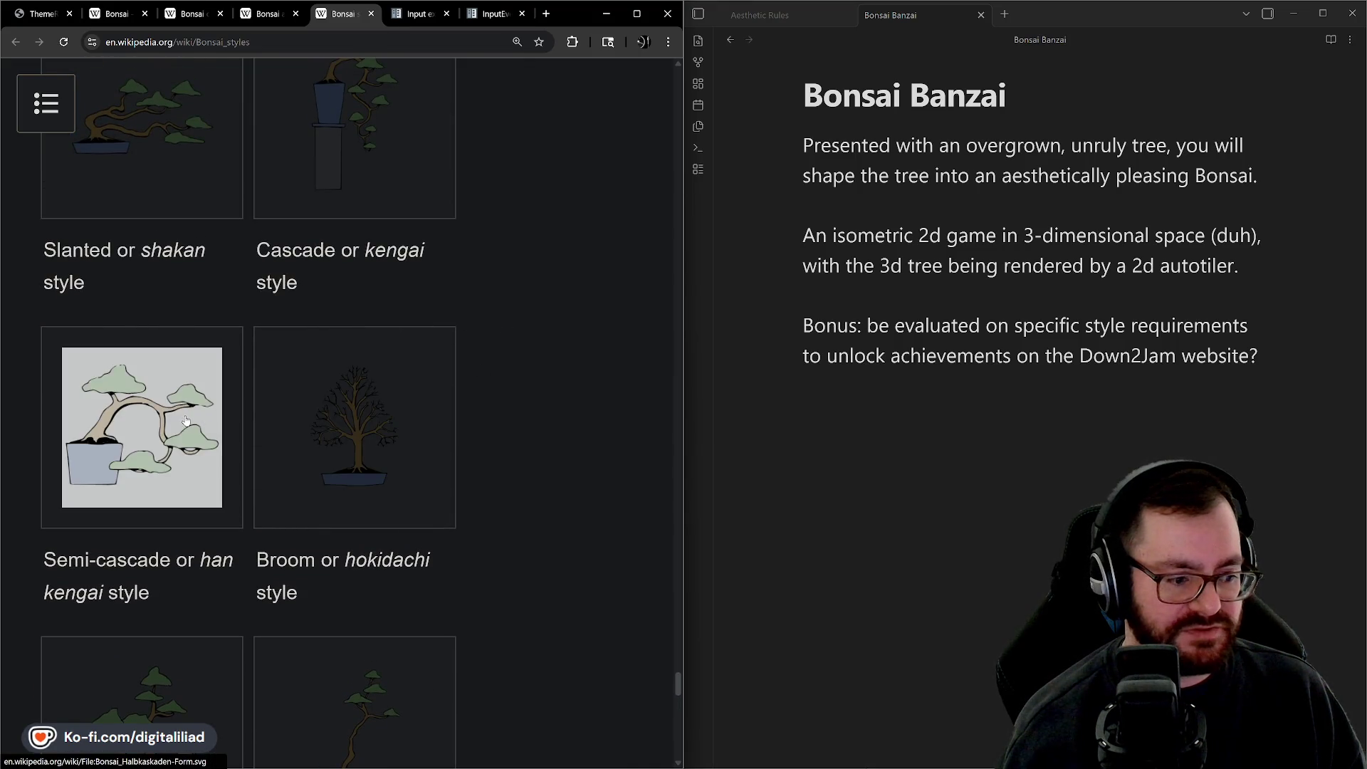
pyautogui.scroll(3, 181, 331)
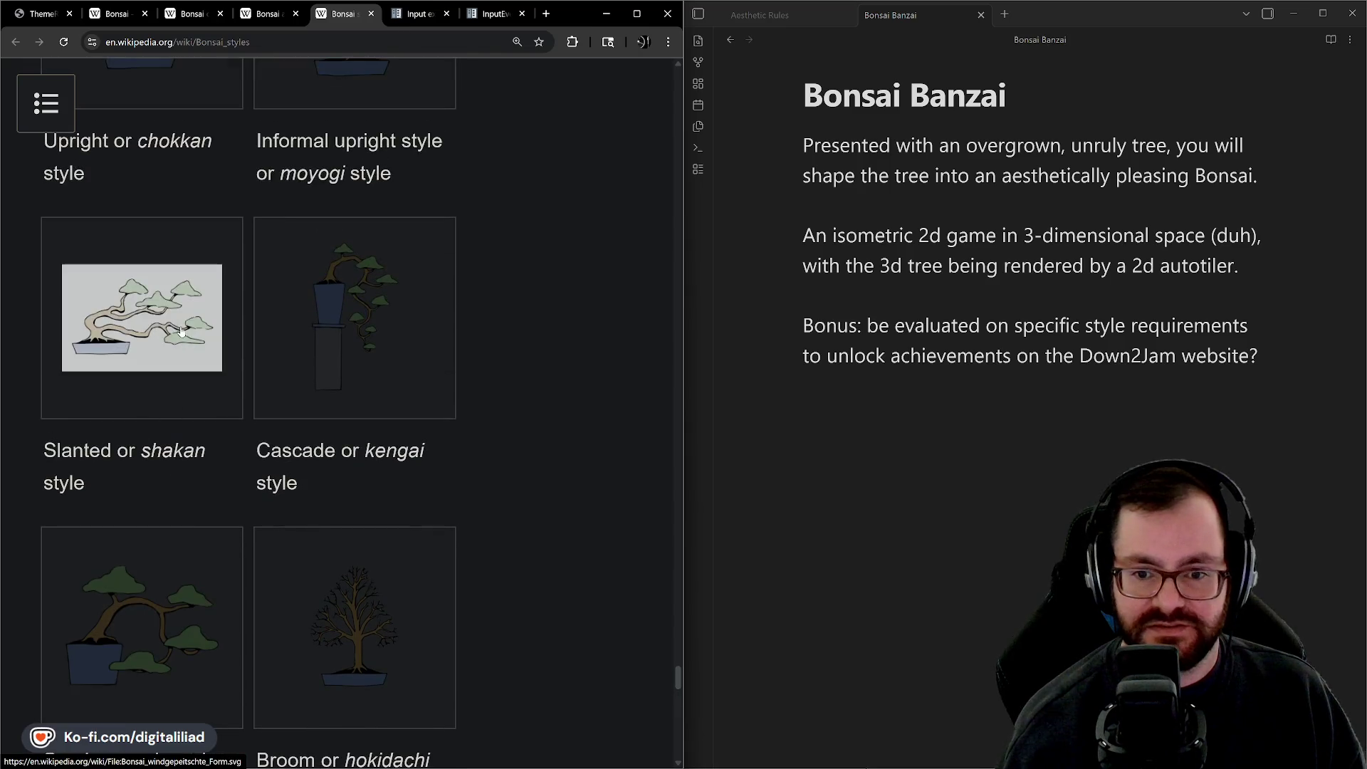
pyautogui.scroll(5, 391, 345)
pyautogui.scroll(-3, 212, 340)
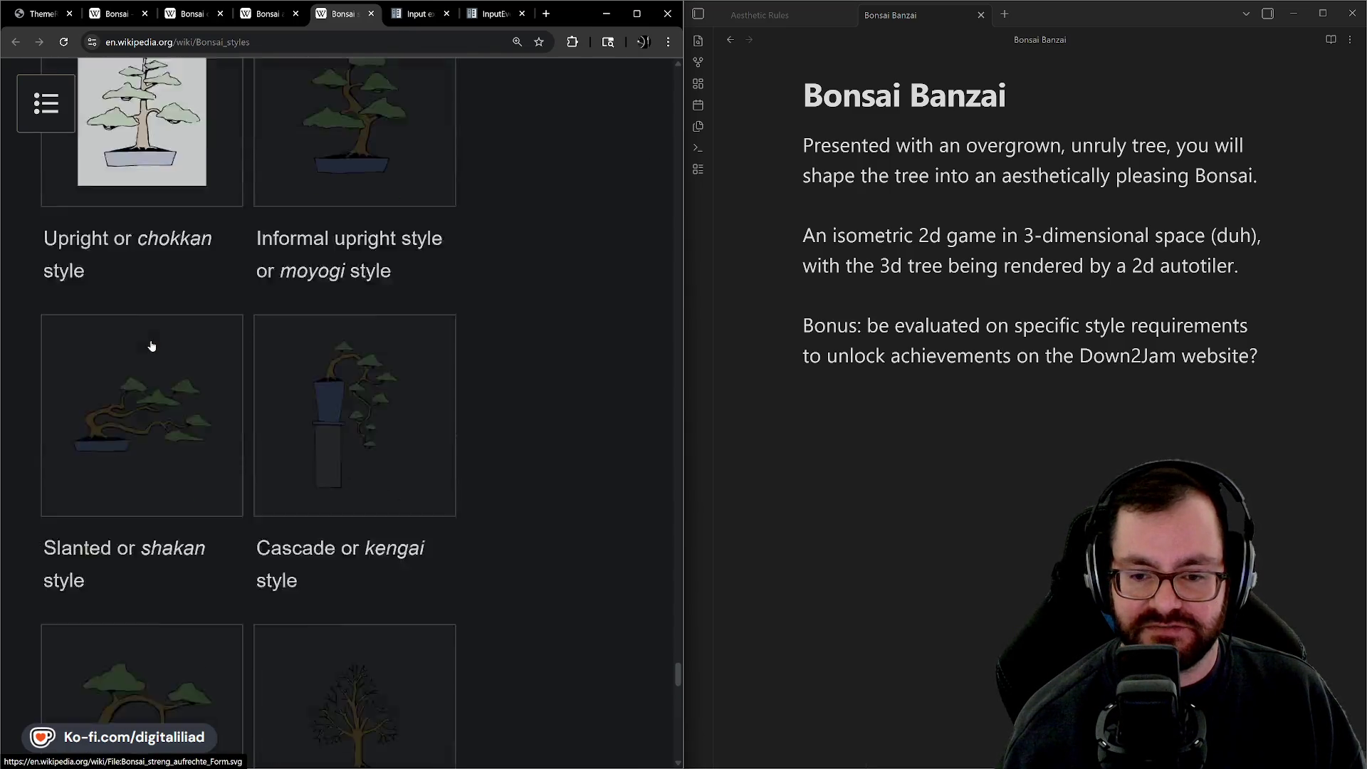
pyautogui.scroll(-10, 151, 346)
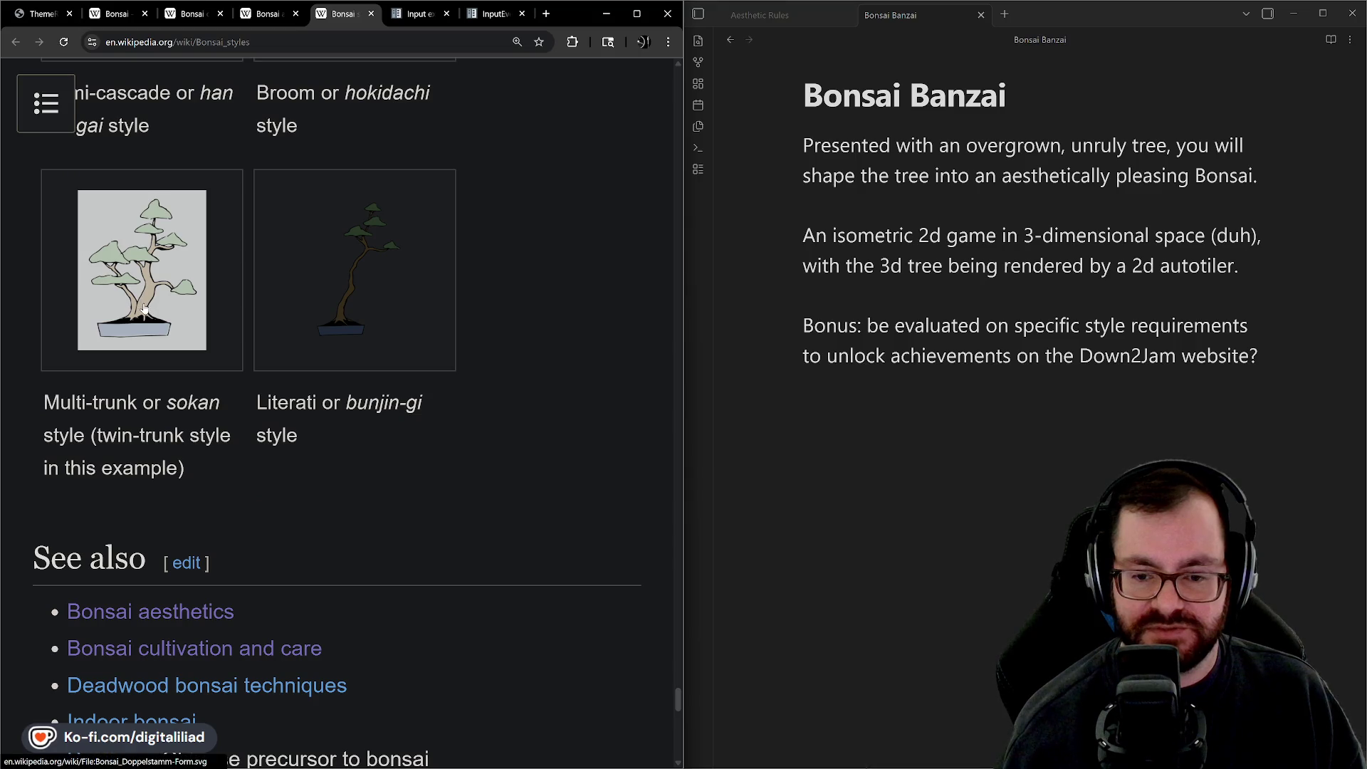
pyautogui.scroll(2, 313, 381)
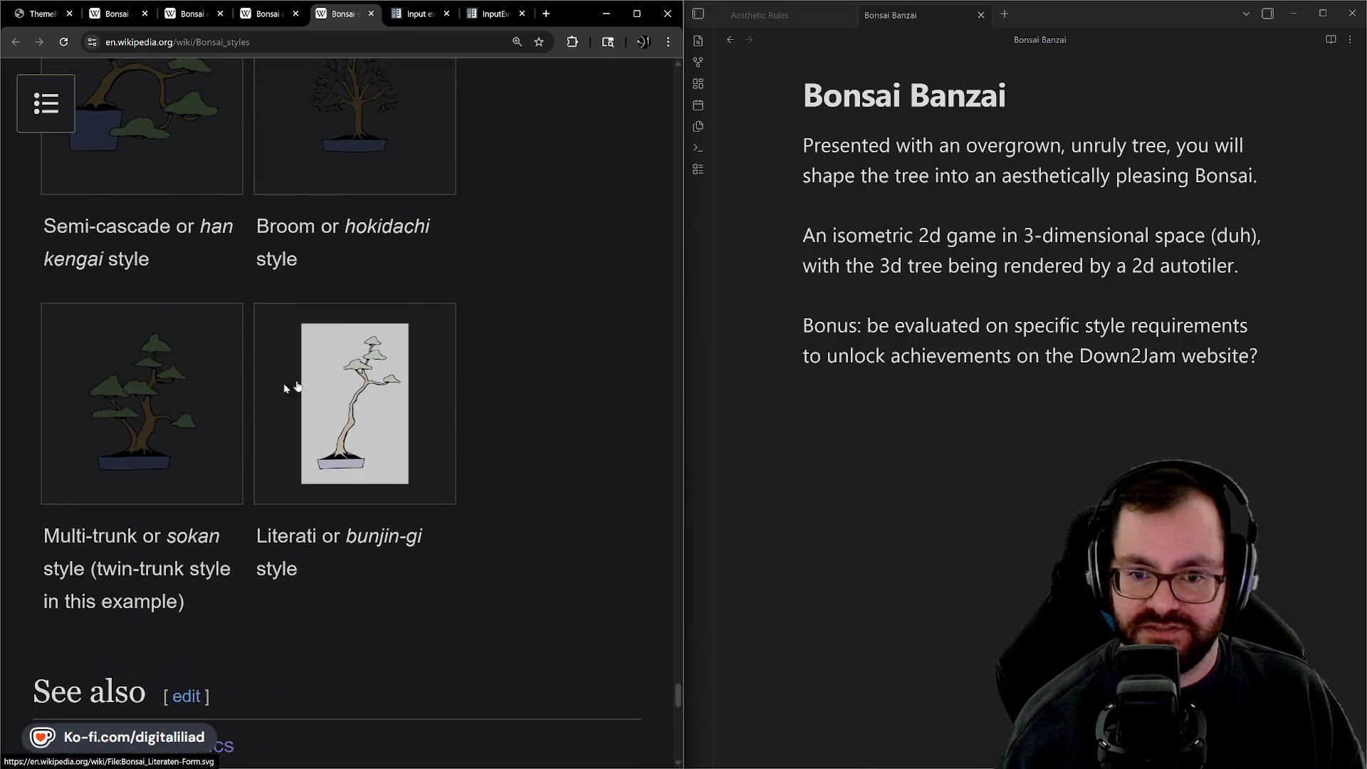
pyautogui.scroll(3, 313, 377)
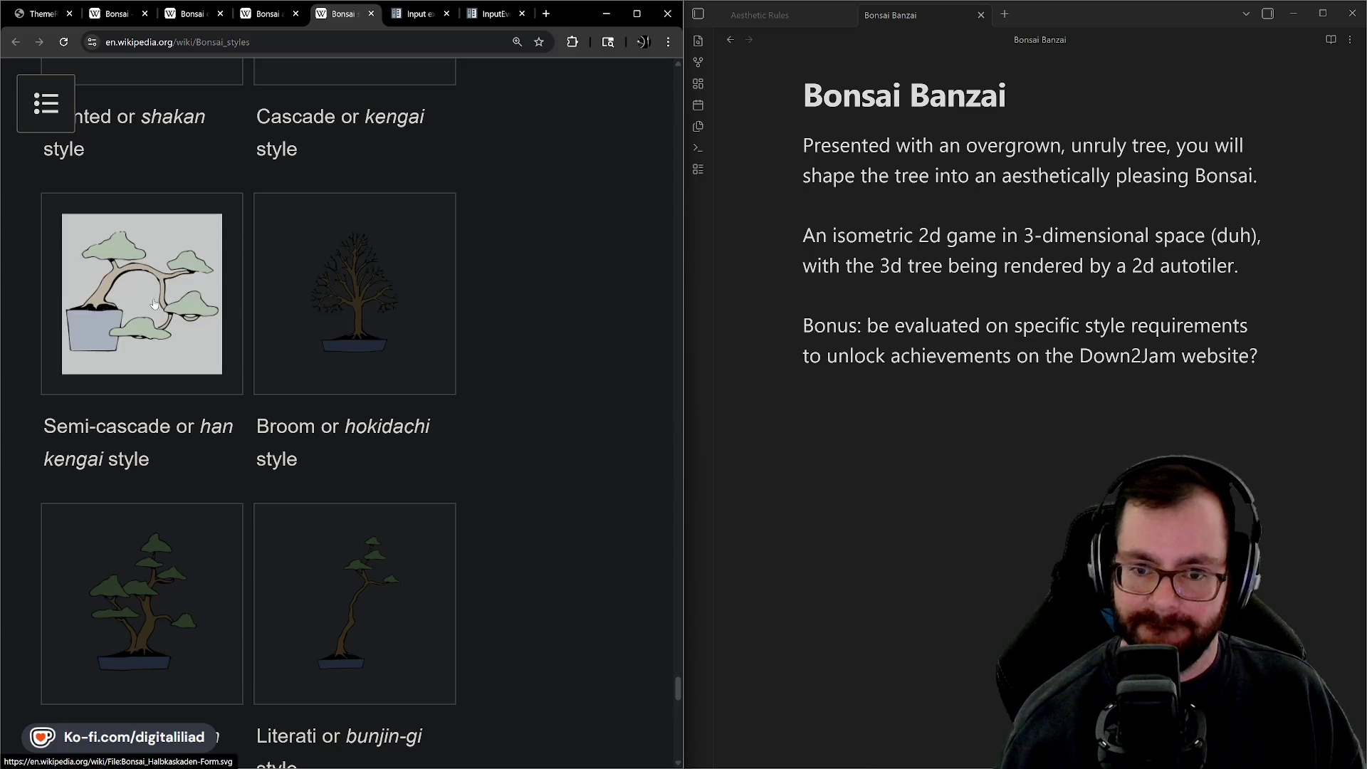
pyautogui.scroll(4, 153, 304)
pyautogui.scroll(4, 363, 299)
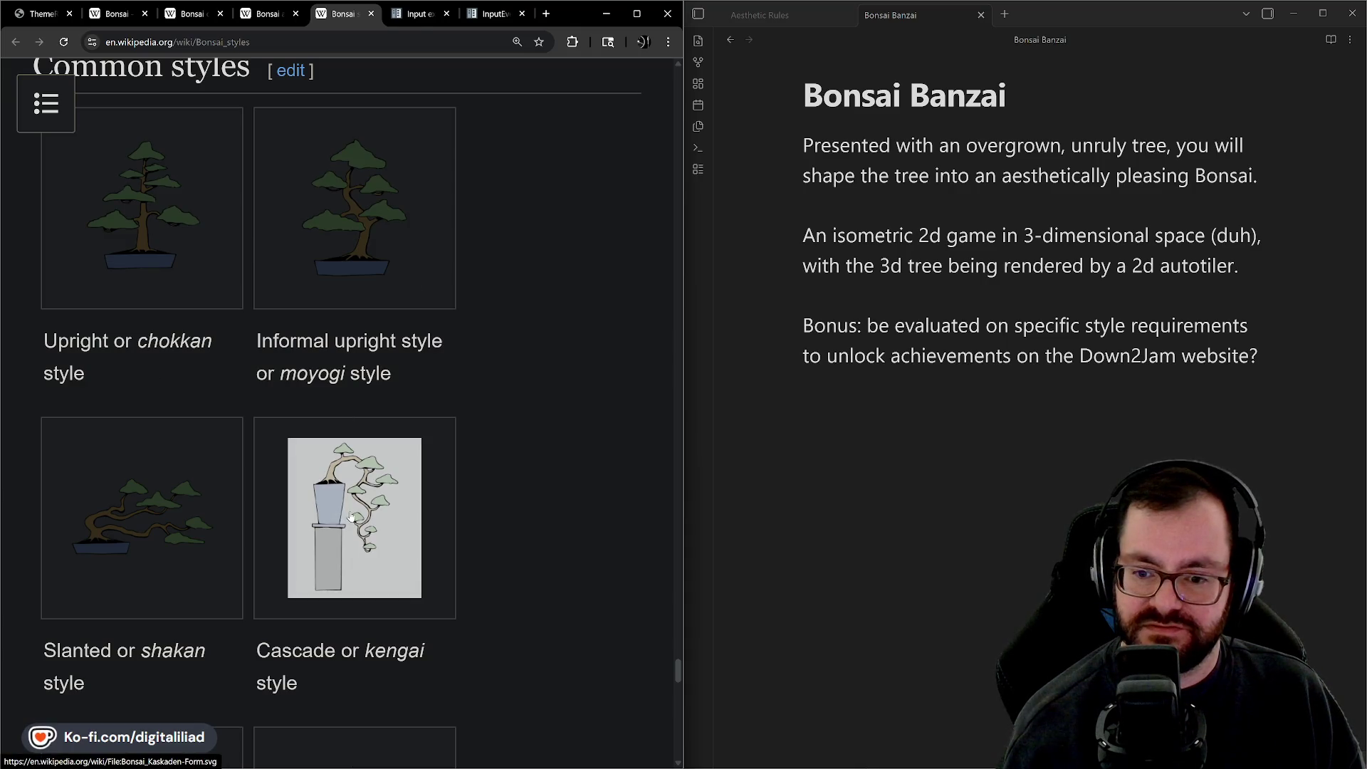
pyautogui.scroll(-3, 351, 517)
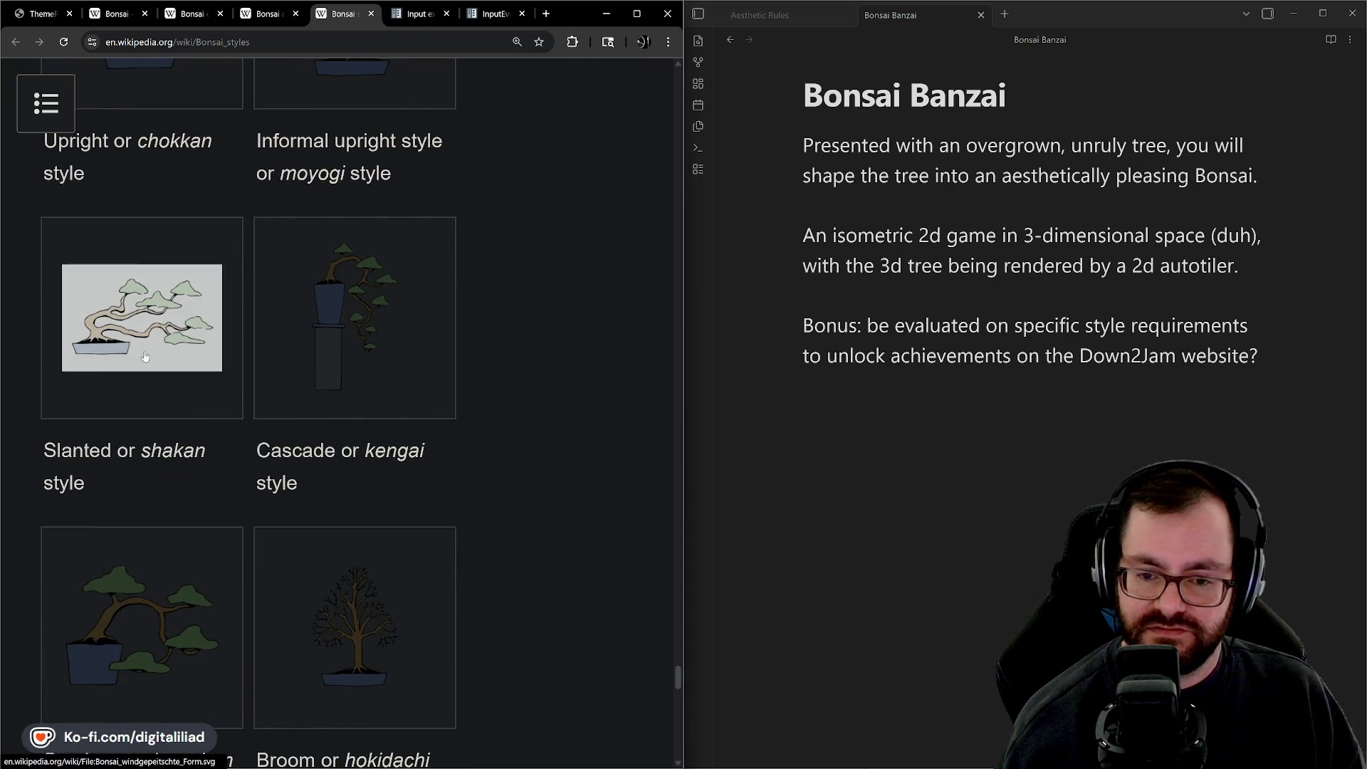
pyautogui.scroll(-5, 145, 356)
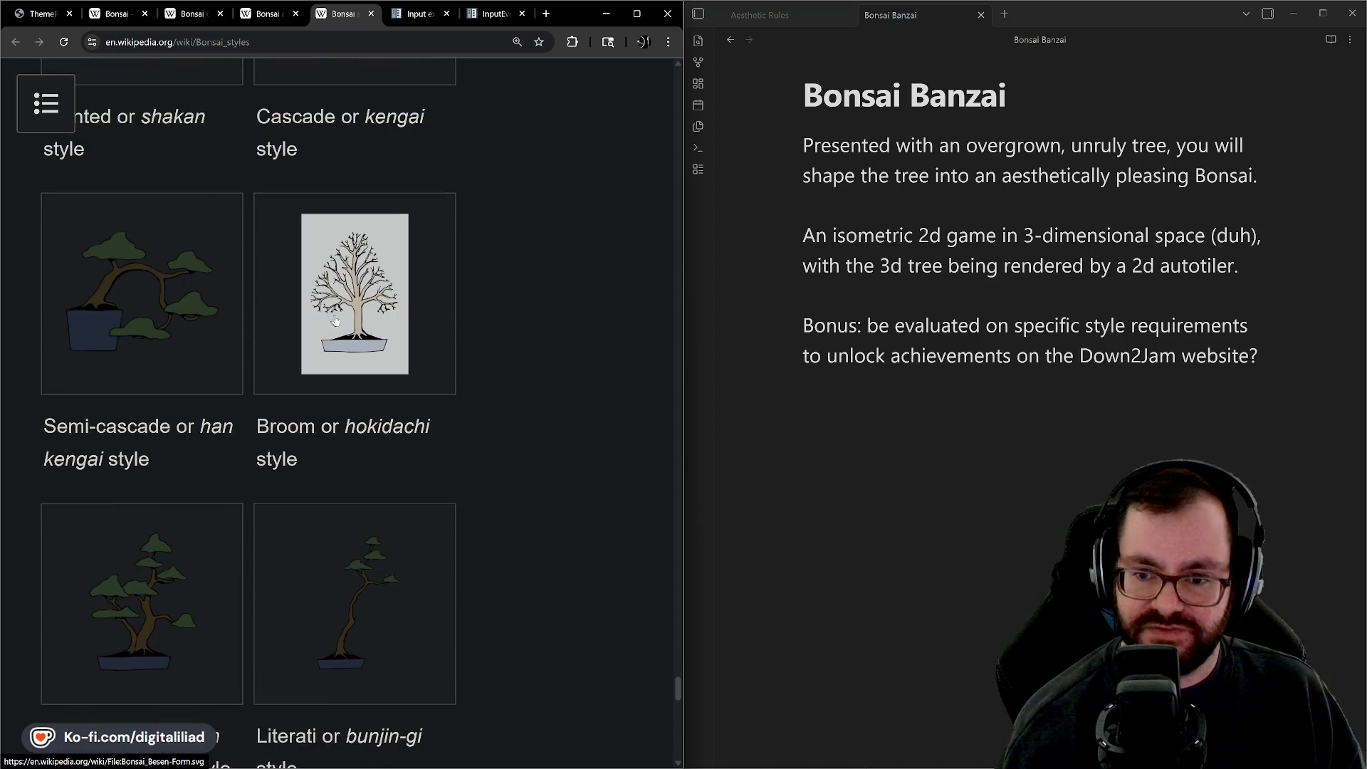
pyautogui.scroll(-3, 349, 344)
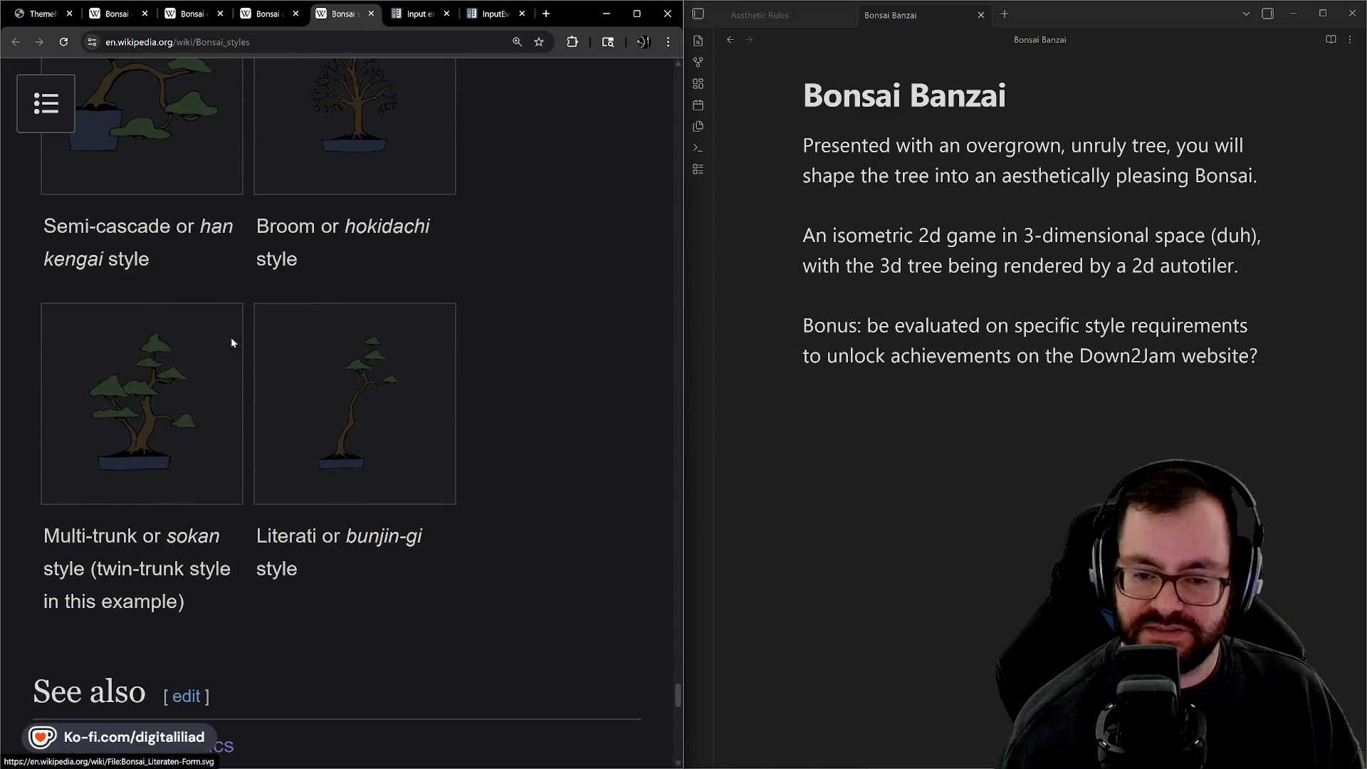
pyautogui.scroll(8, 356, 356)
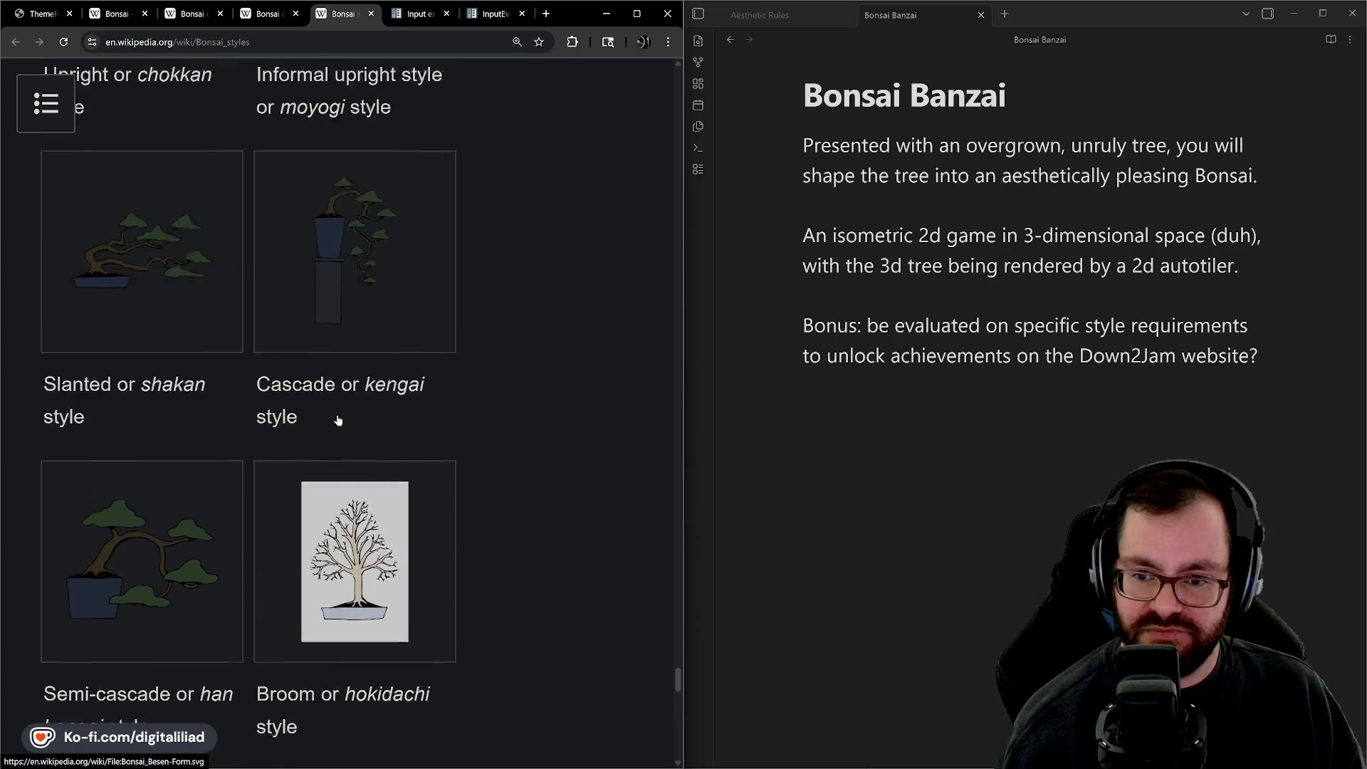
pyautogui.scroll(3, 278, 375)
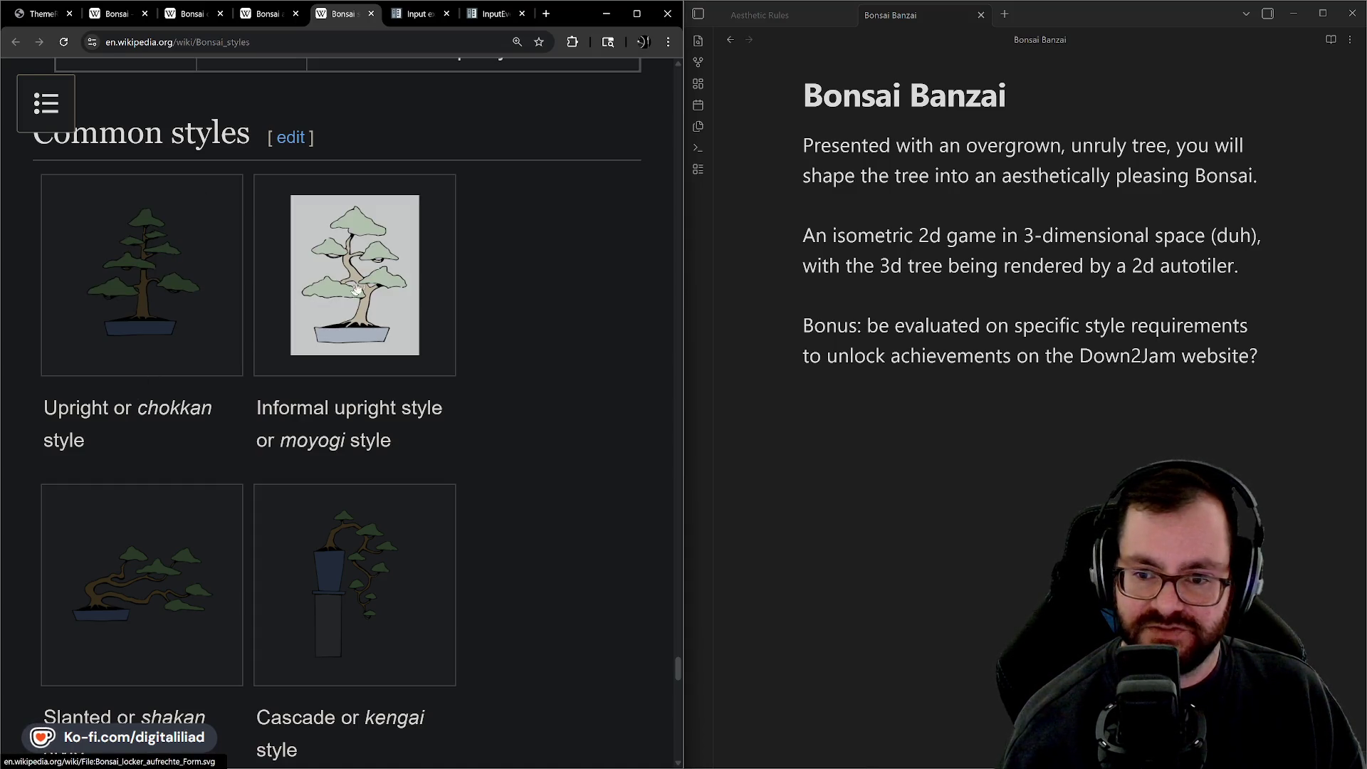
pyautogui.scroll(-2, 334, 321)
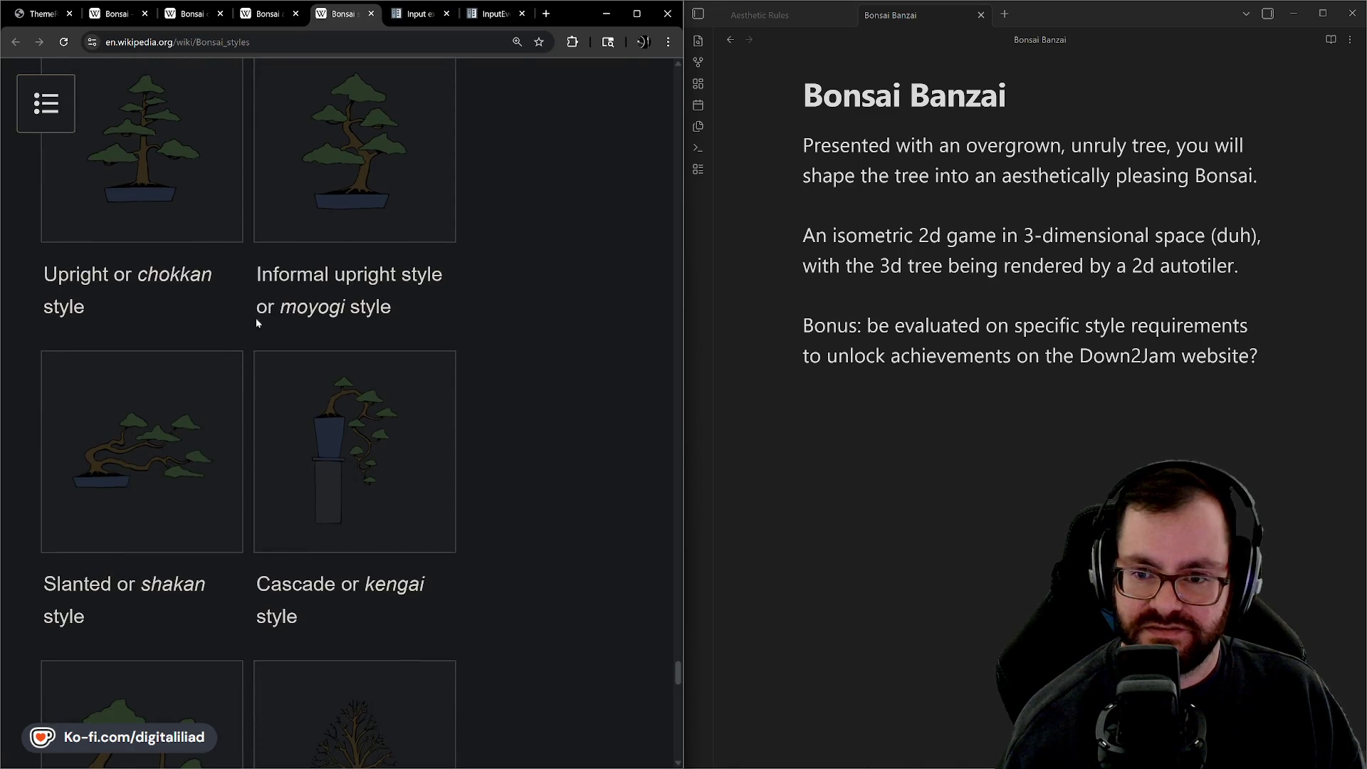
pyautogui.scroll(-3, 408, 425)
pyautogui.scroll(-3, 159, 345)
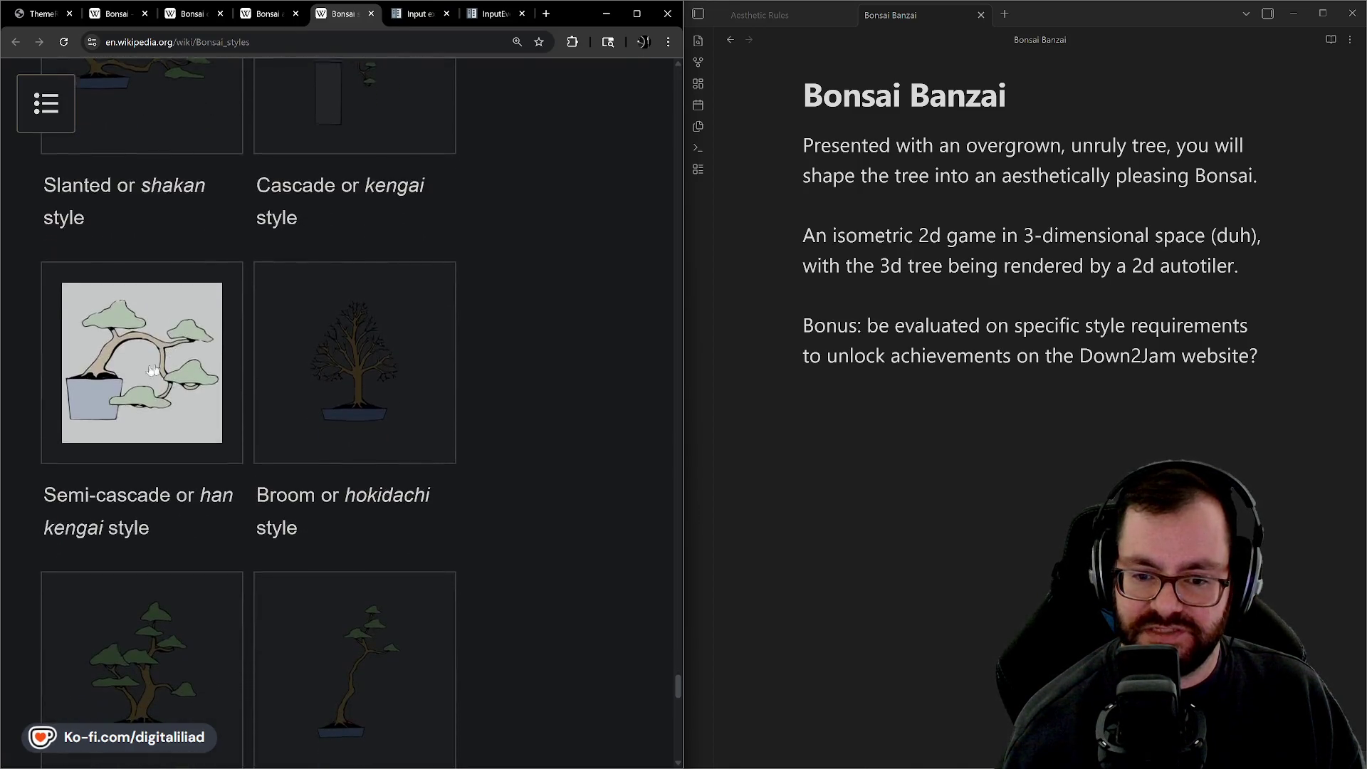
pyautogui.scroll(-5, 378, 405)
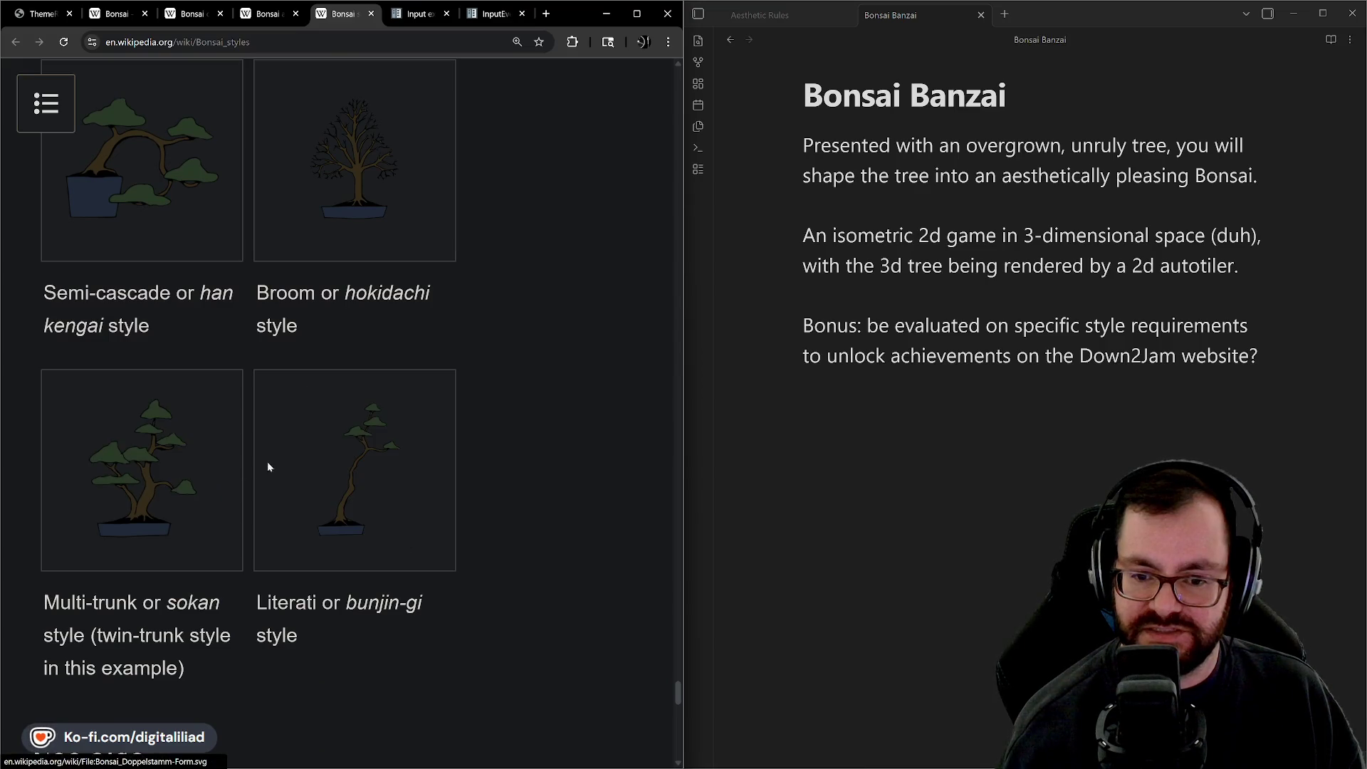
pyautogui.scroll(3, 285, 449)
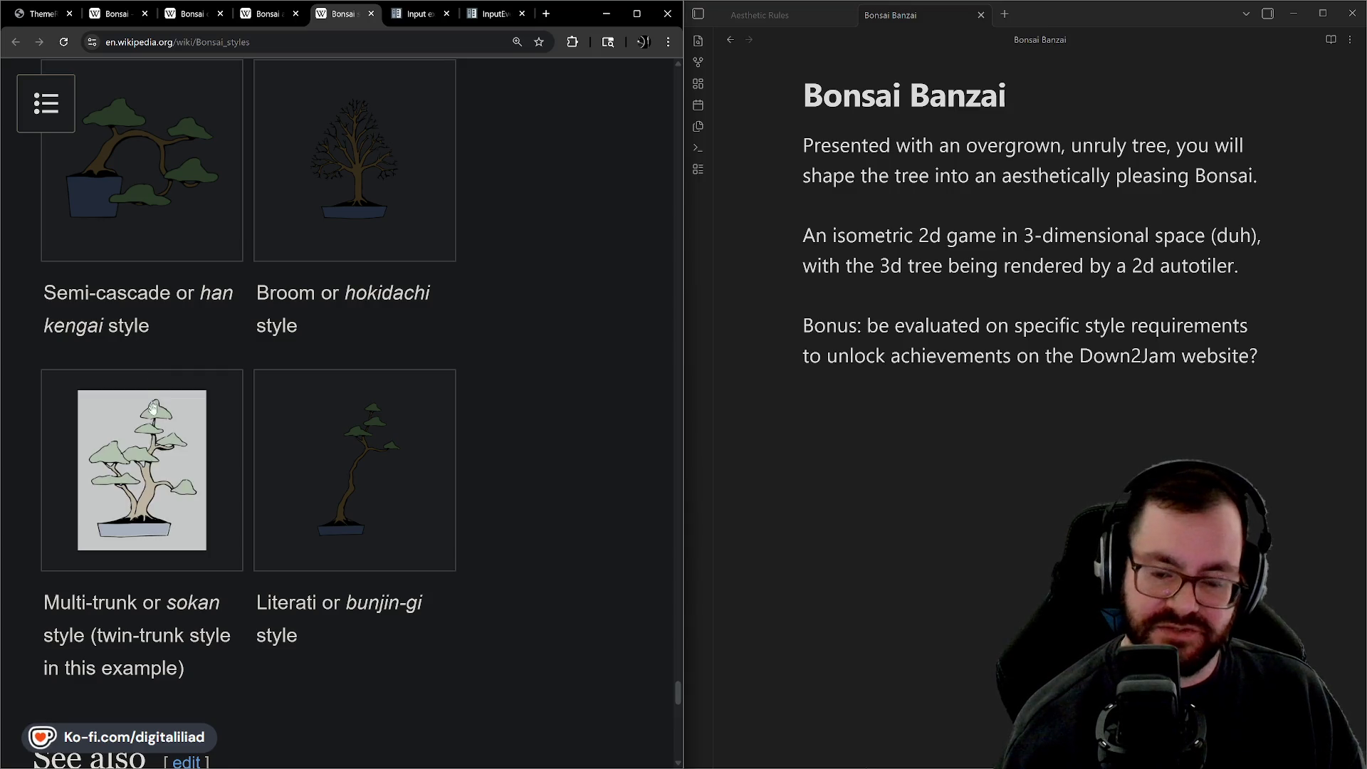
pyautogui.scroll(1, 153, 448)
pyautogui.scroll(6, 160, 420)
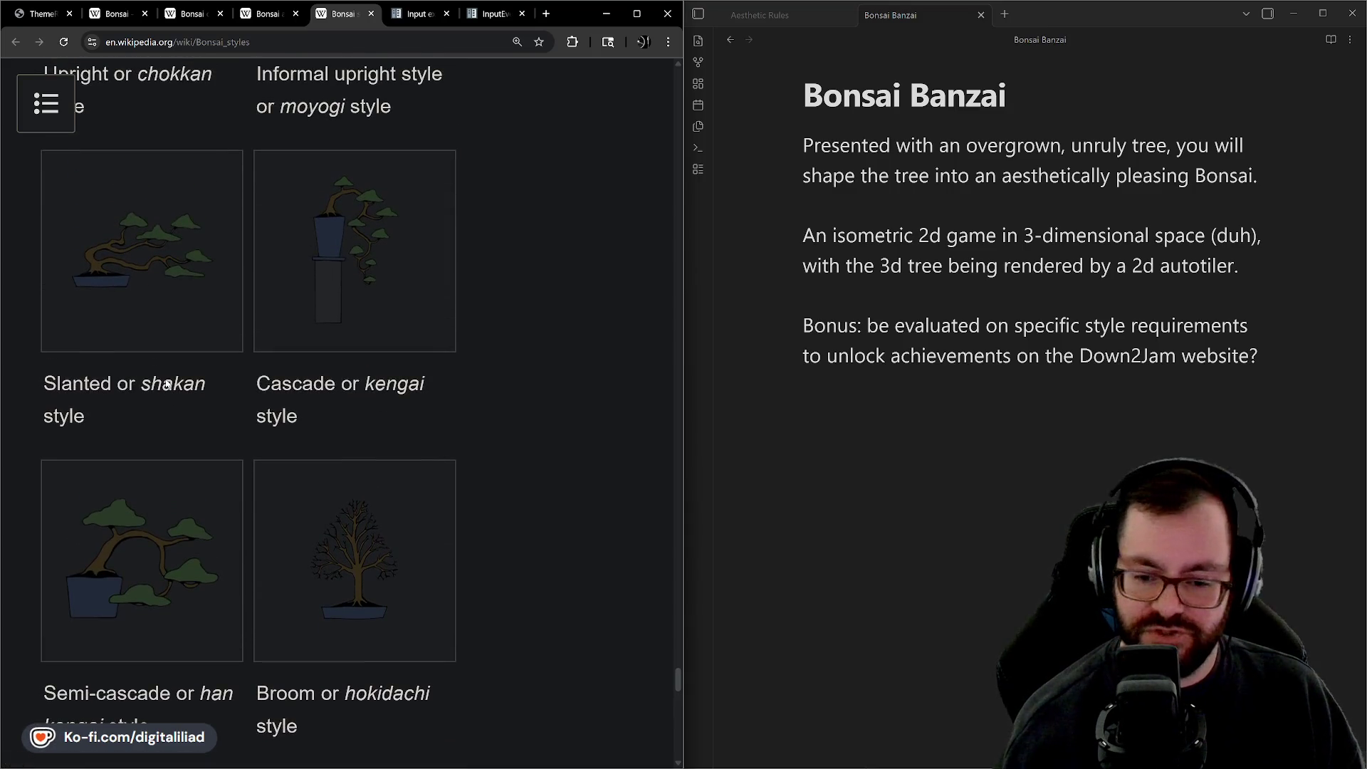
pyautogui.scroll(-2, 195, 337)
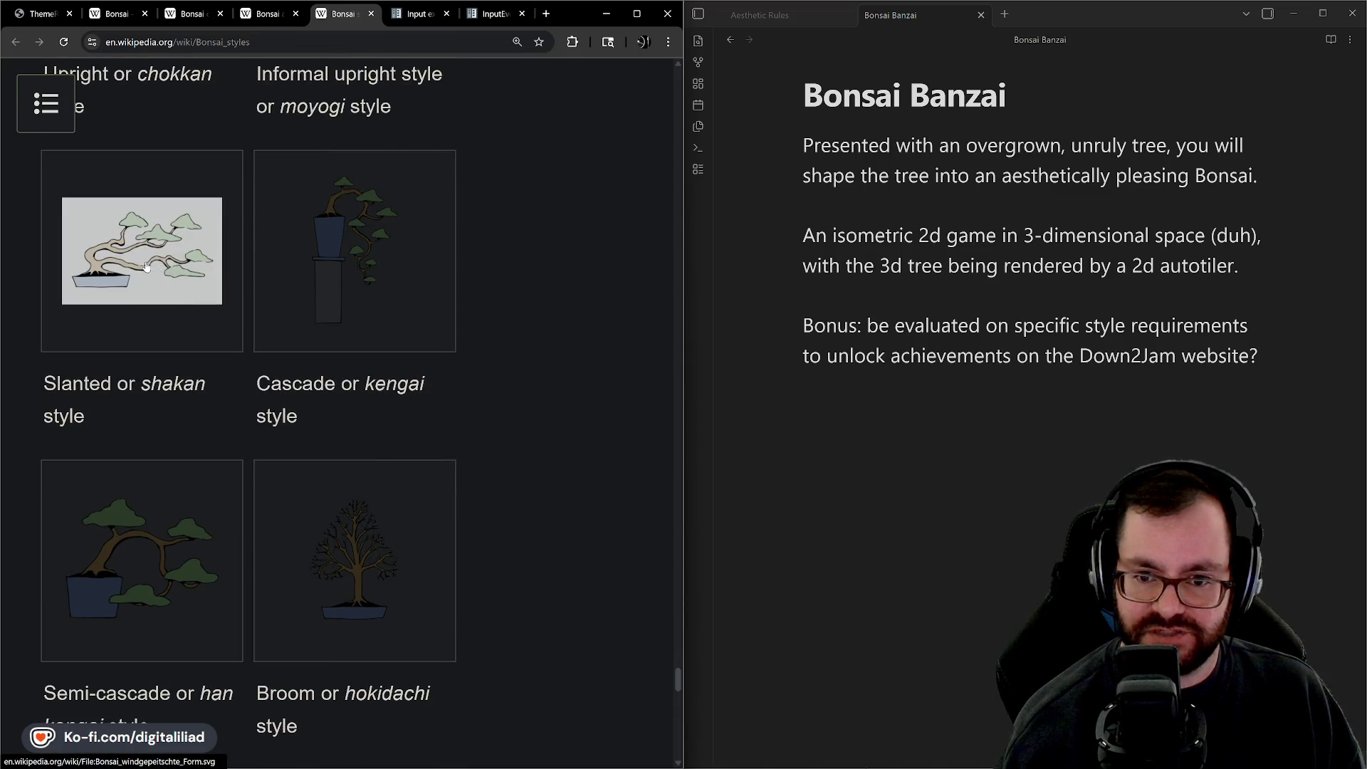
pyautogui.scroll(-2, 142, 427)
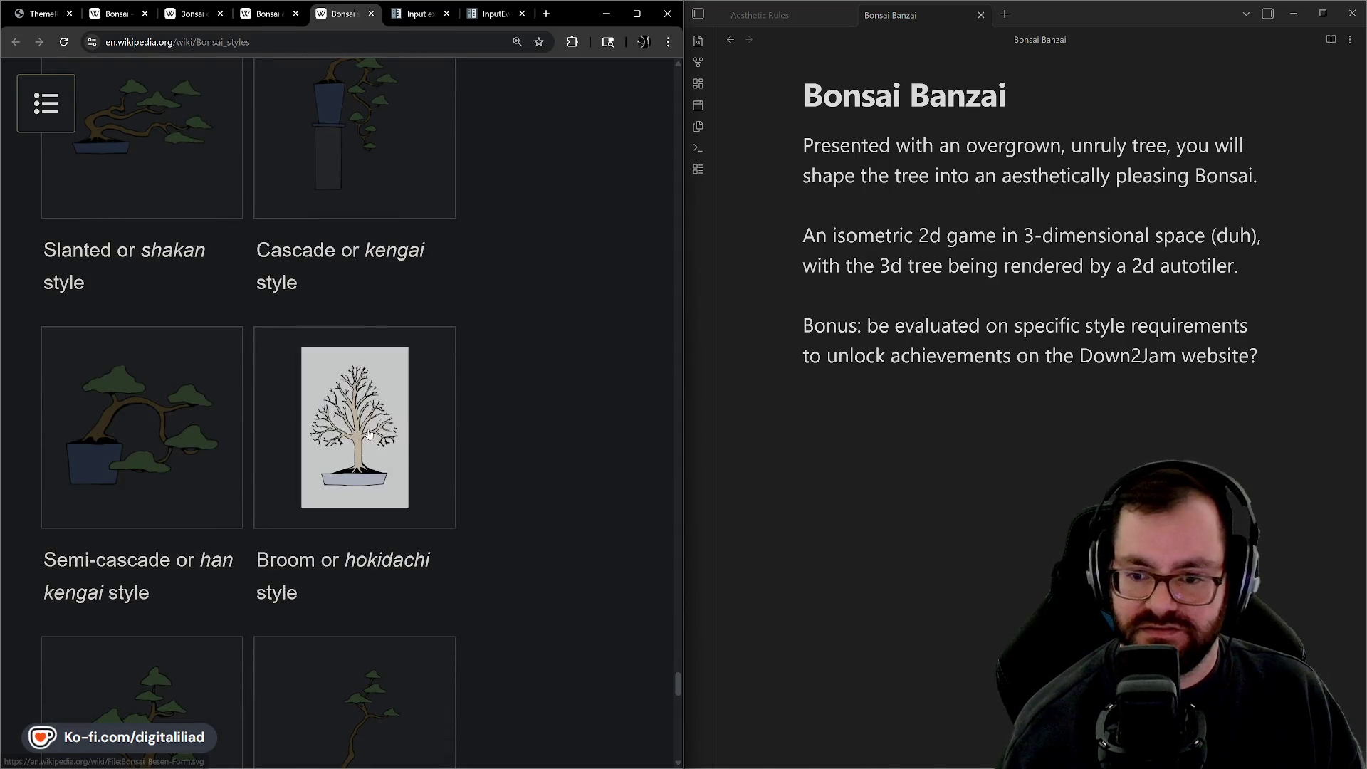
pyautogui.scroll(5, 356, 427)
pyautogui.scroll(4, 558, 378)
pyautogui.scroll(-2, 512, 299)
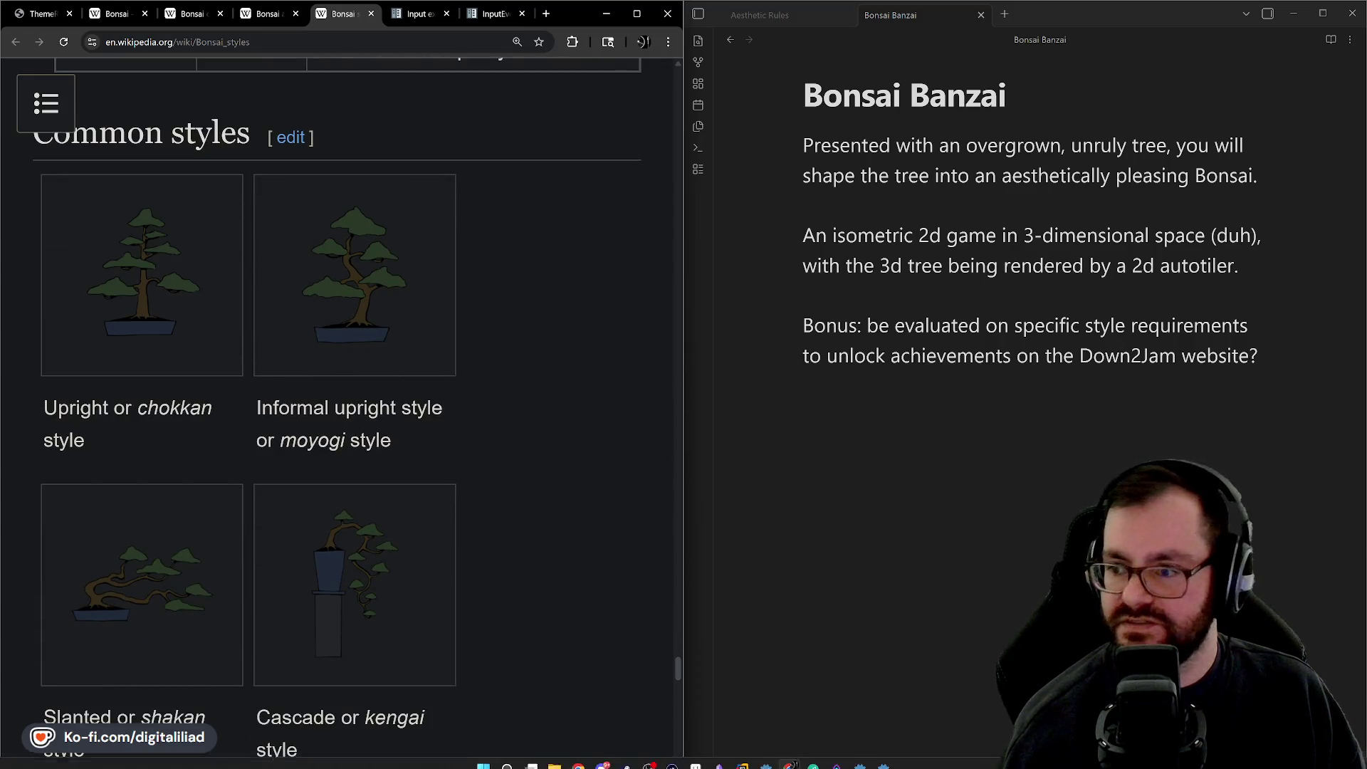
# Step: Return to Godot's block_space.gd, browse its blank lines, then bring the Bonsai Banzai editor window forward
pyautogui.click(883, 756)
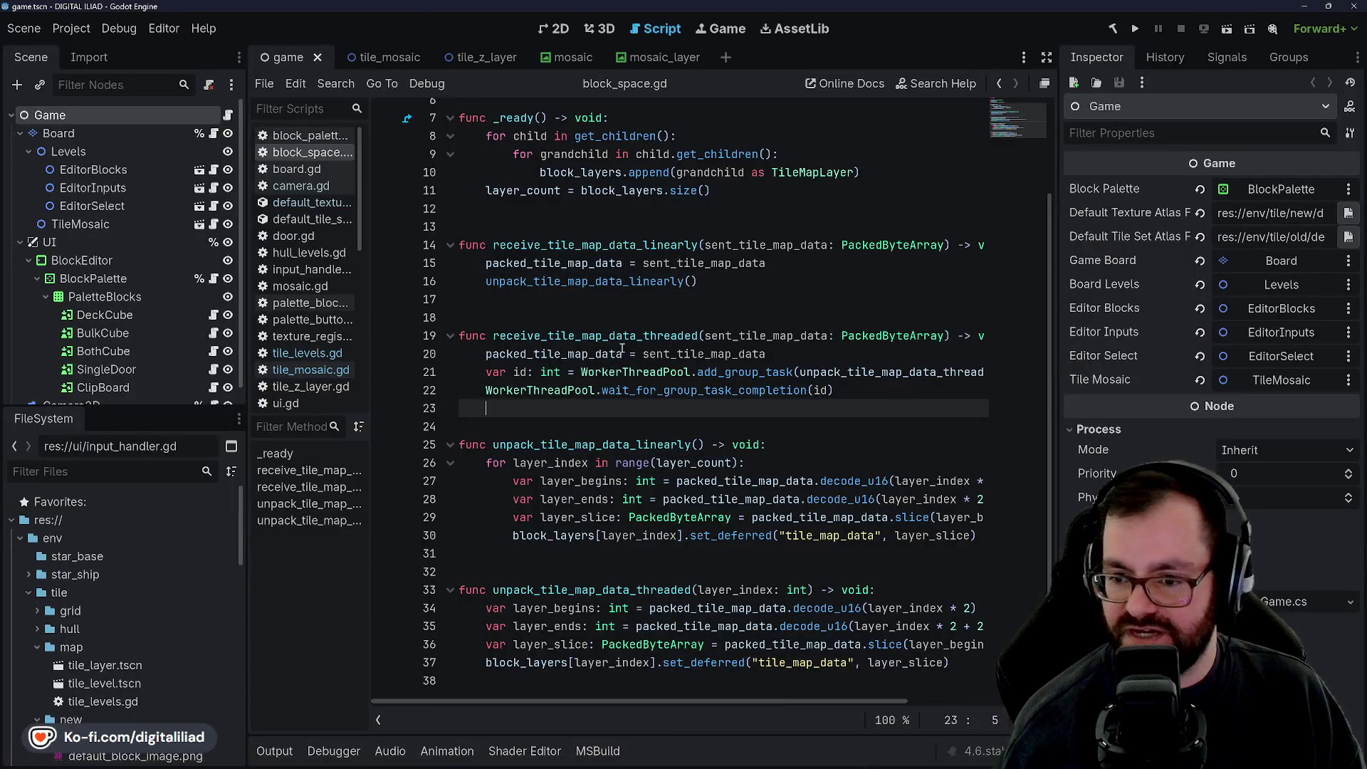
pyautogui.press('Up')
pyautogui.press('Up')
pyautogui.press('Up')
pyautogui.click(577, 403)
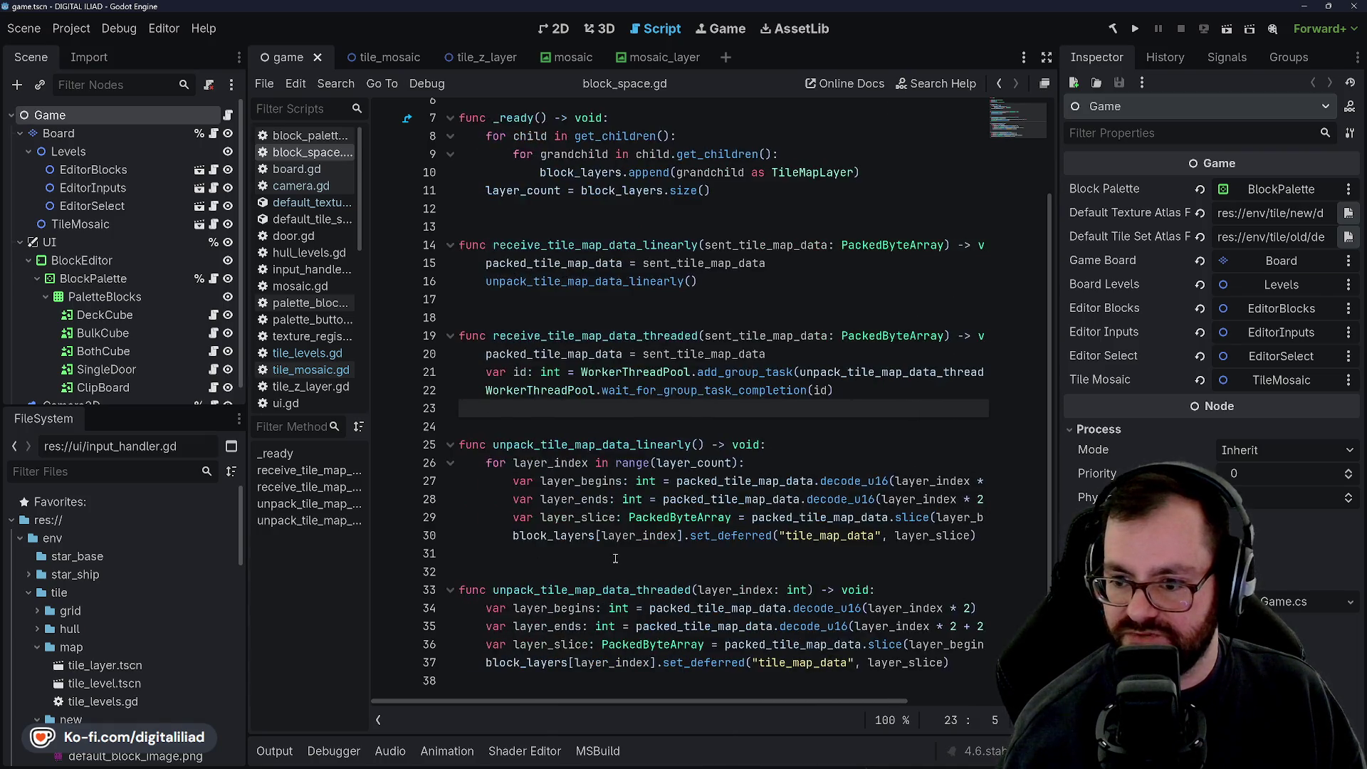
pyautogui.scroll(2, 571, 349)
pyautogui.click(564, 310)
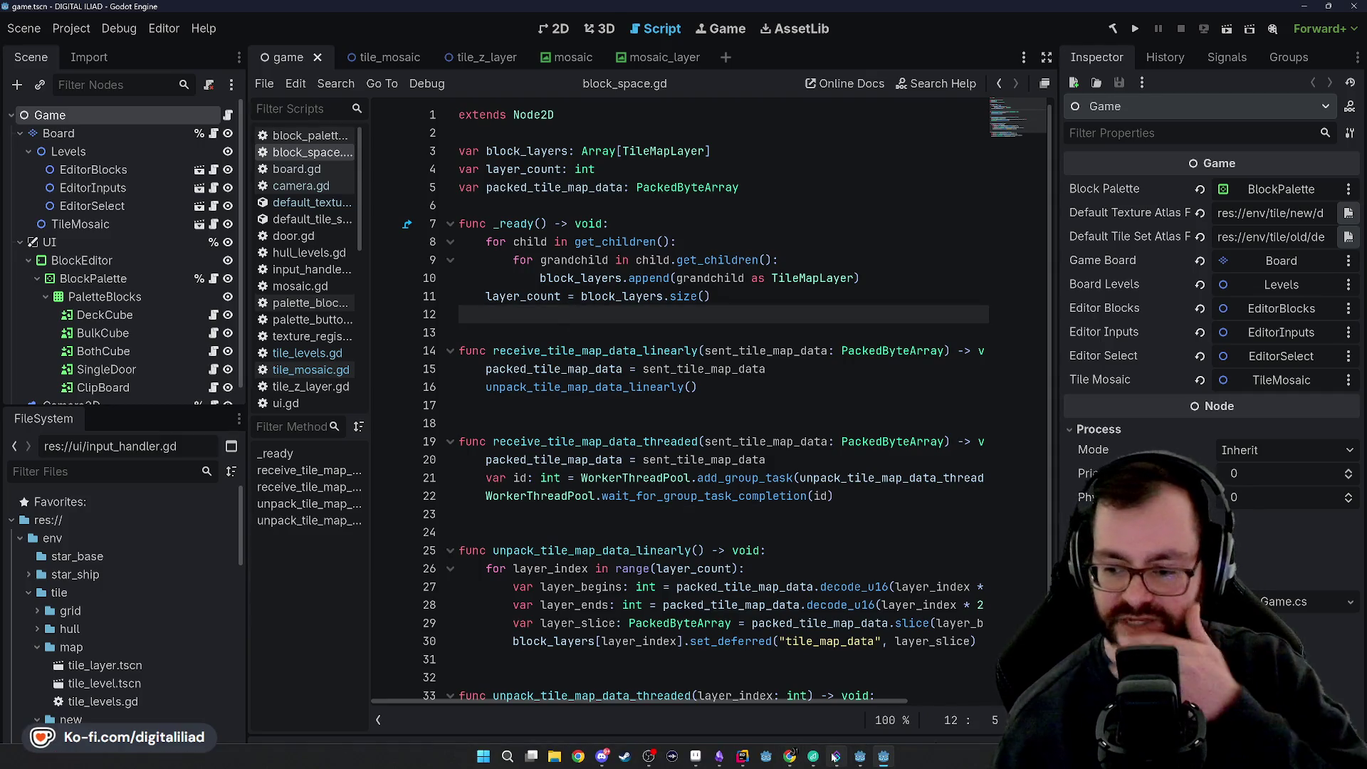
pyautogui.moveTo(837, 756)
pyautogui.moveTo(742, 759)
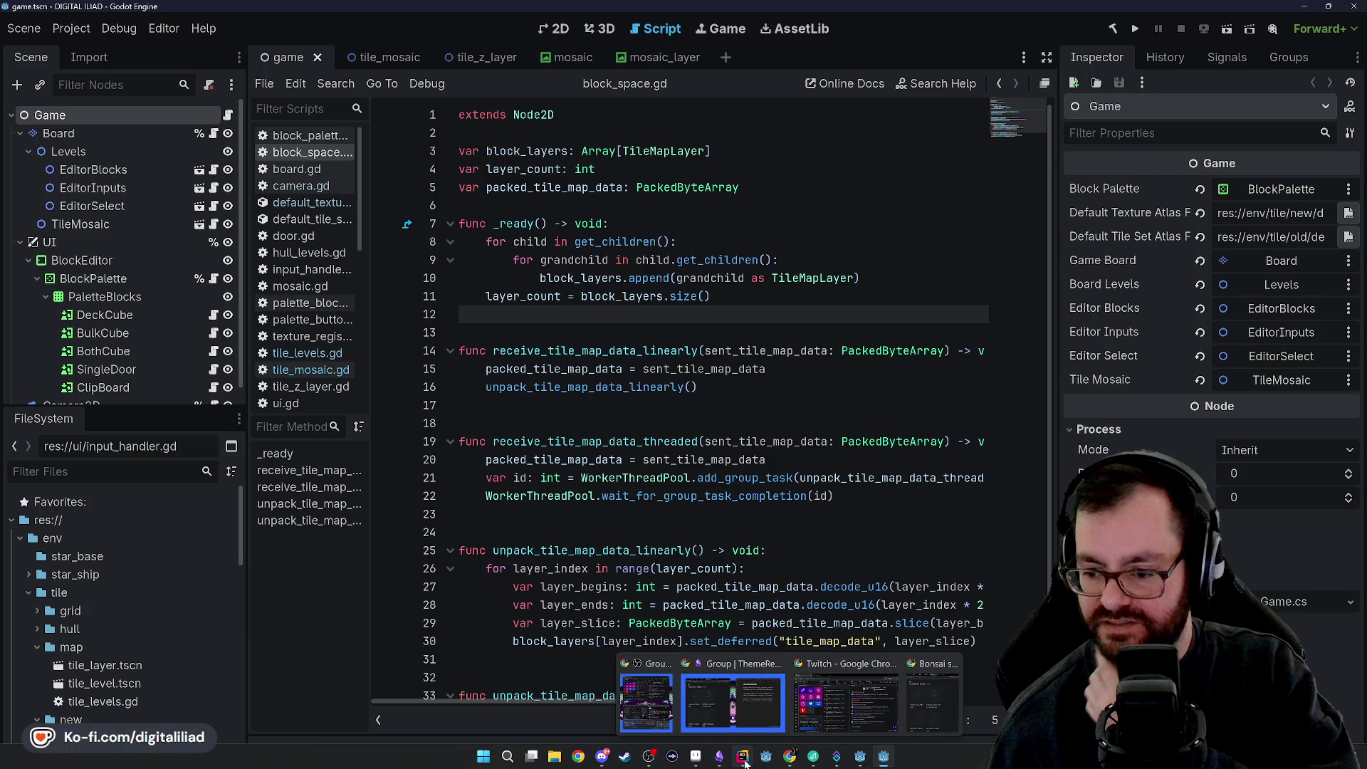
pyautogui.click(815, 707)
# Step: Write block_array.append(0) inside the for z loop body
pyautogui.scroll(-14, 587, 238)
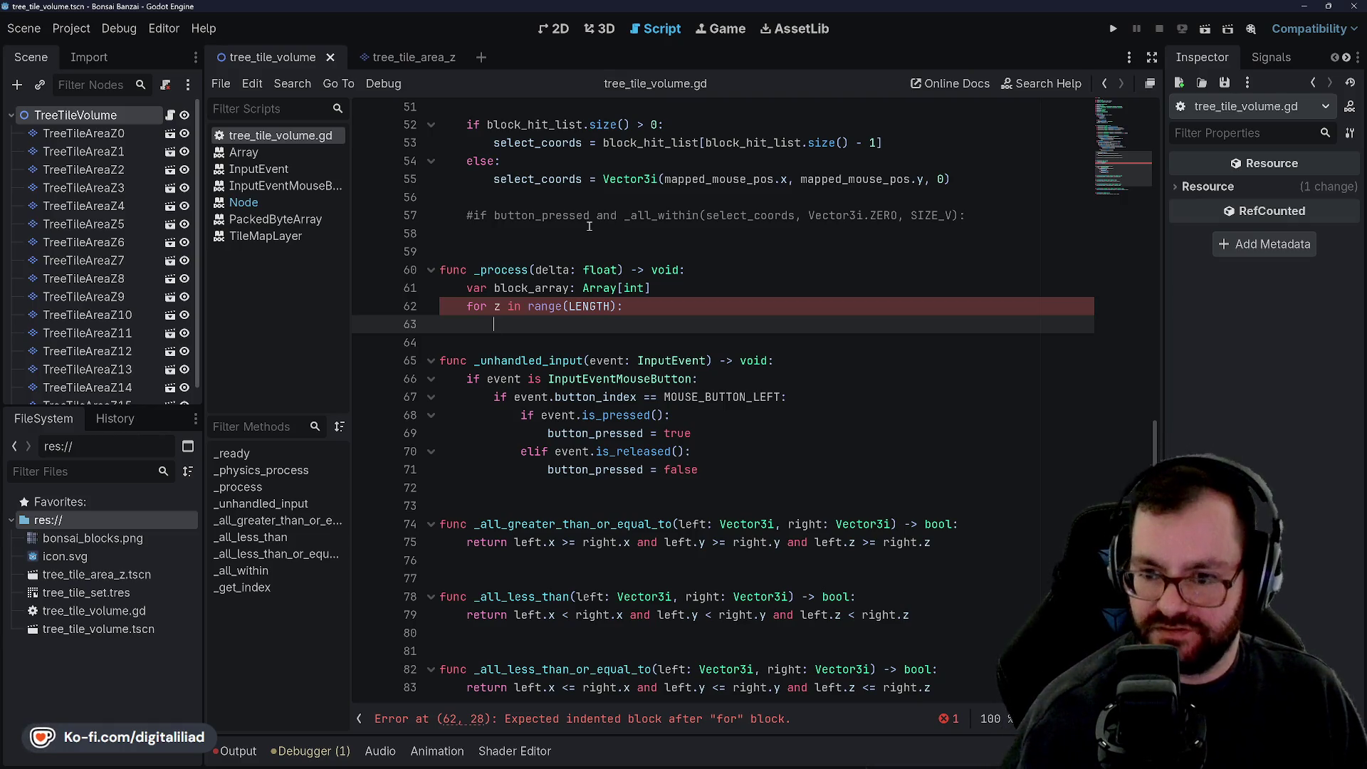
pyautogui.write('#')
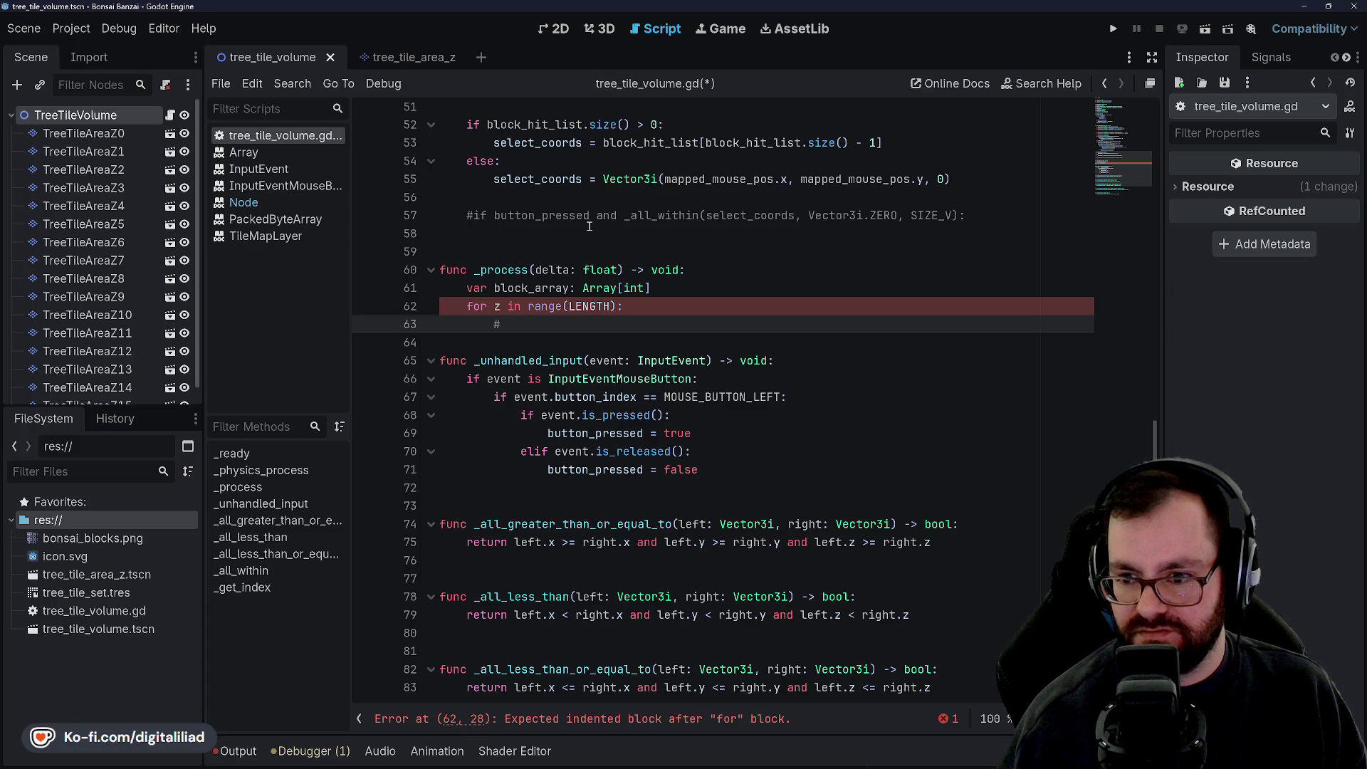
pyautogui.write('k_array')
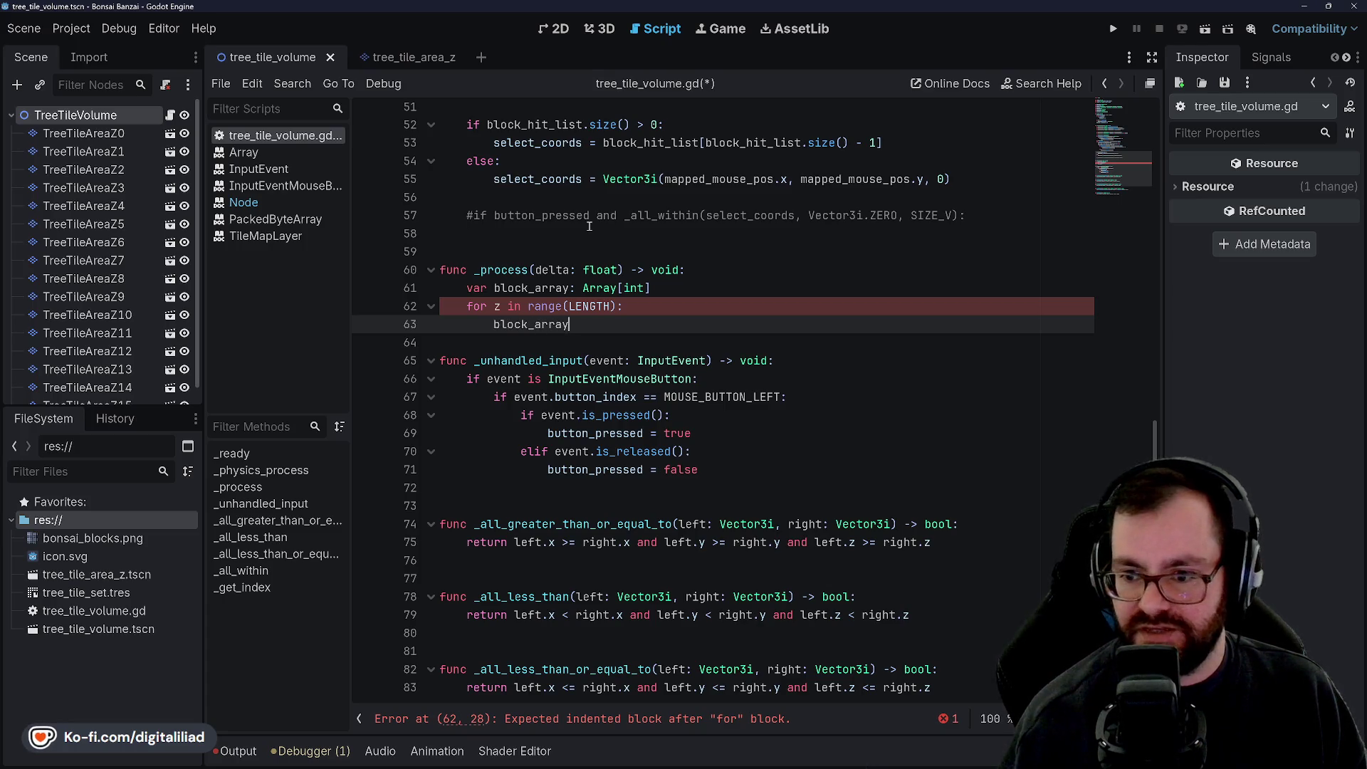
pyautogui.write('.append(0')
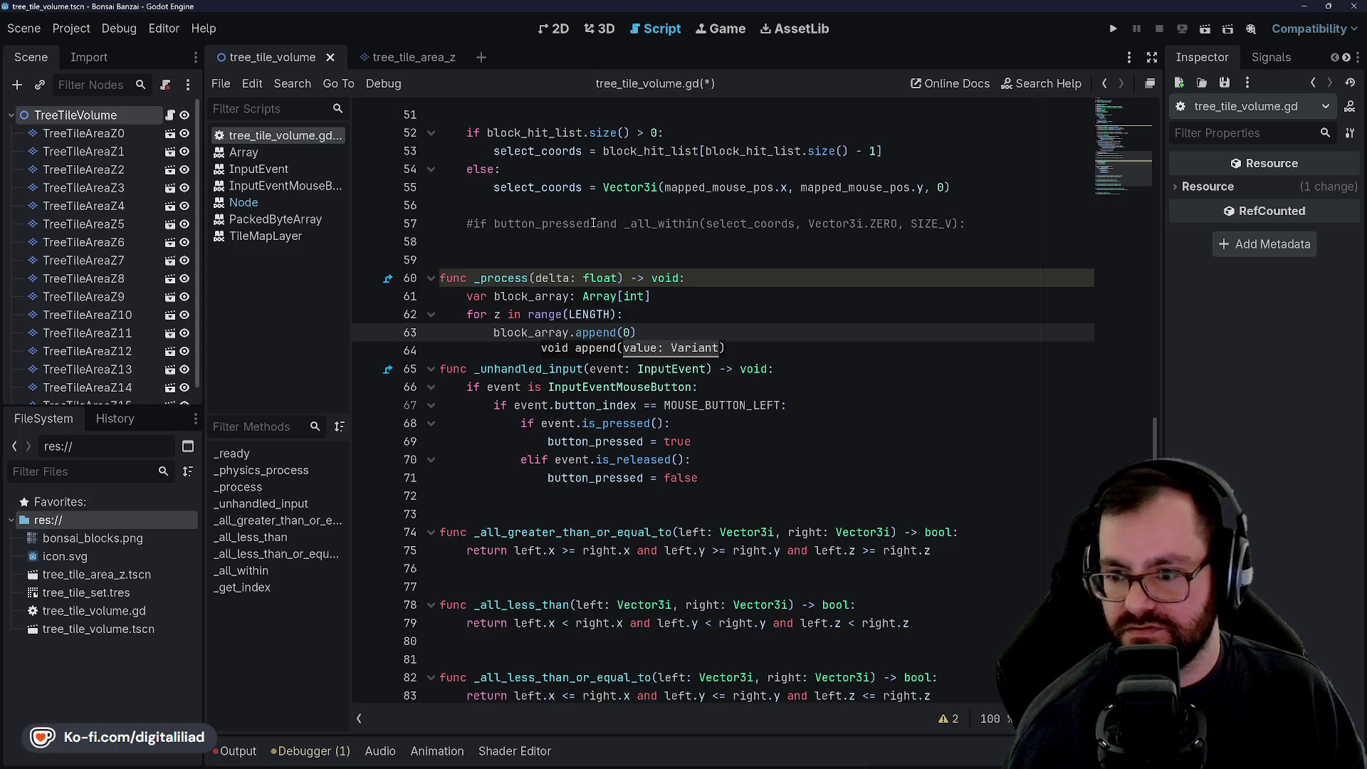
pyautogui.moveTo(633, 298)
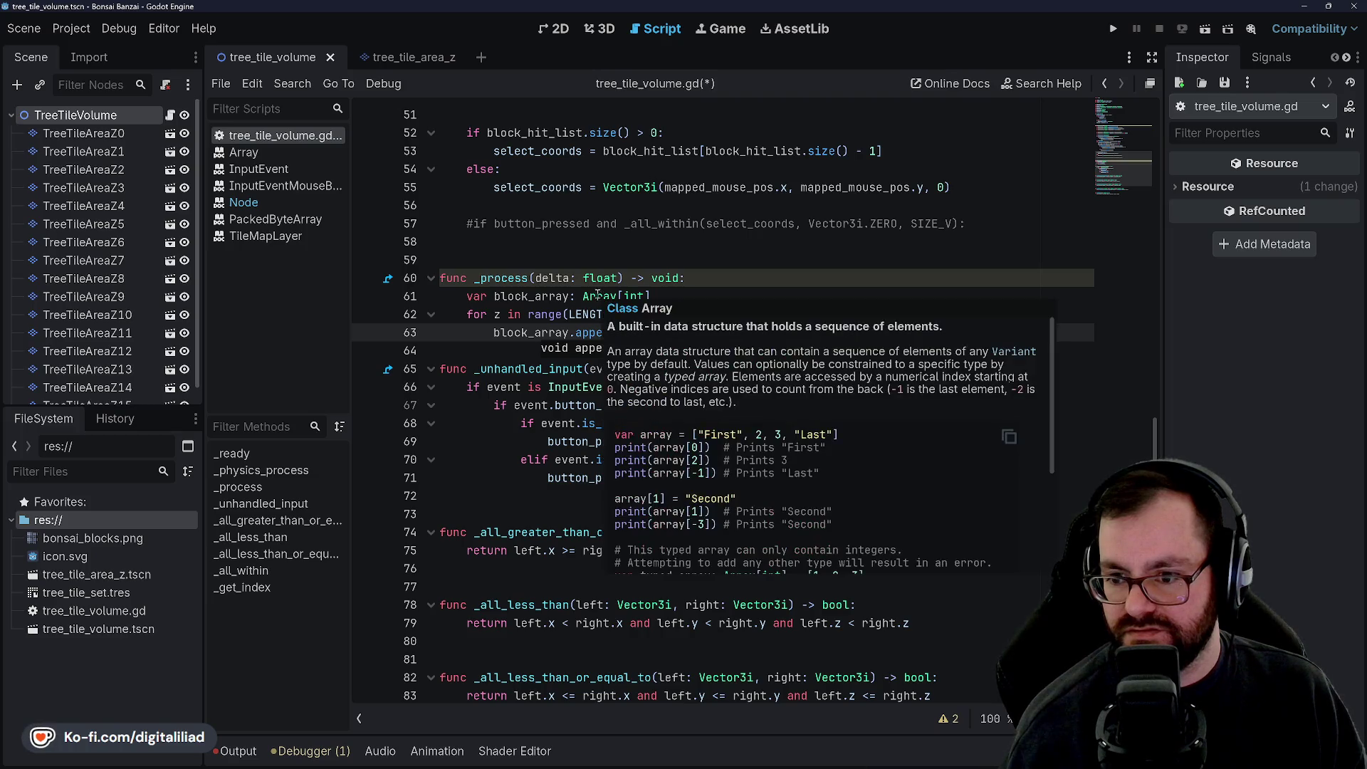
pyautogui.click(570, 332)
pyautogui.moveTo(633, 332); pyautogui.dragTo(489, 334)
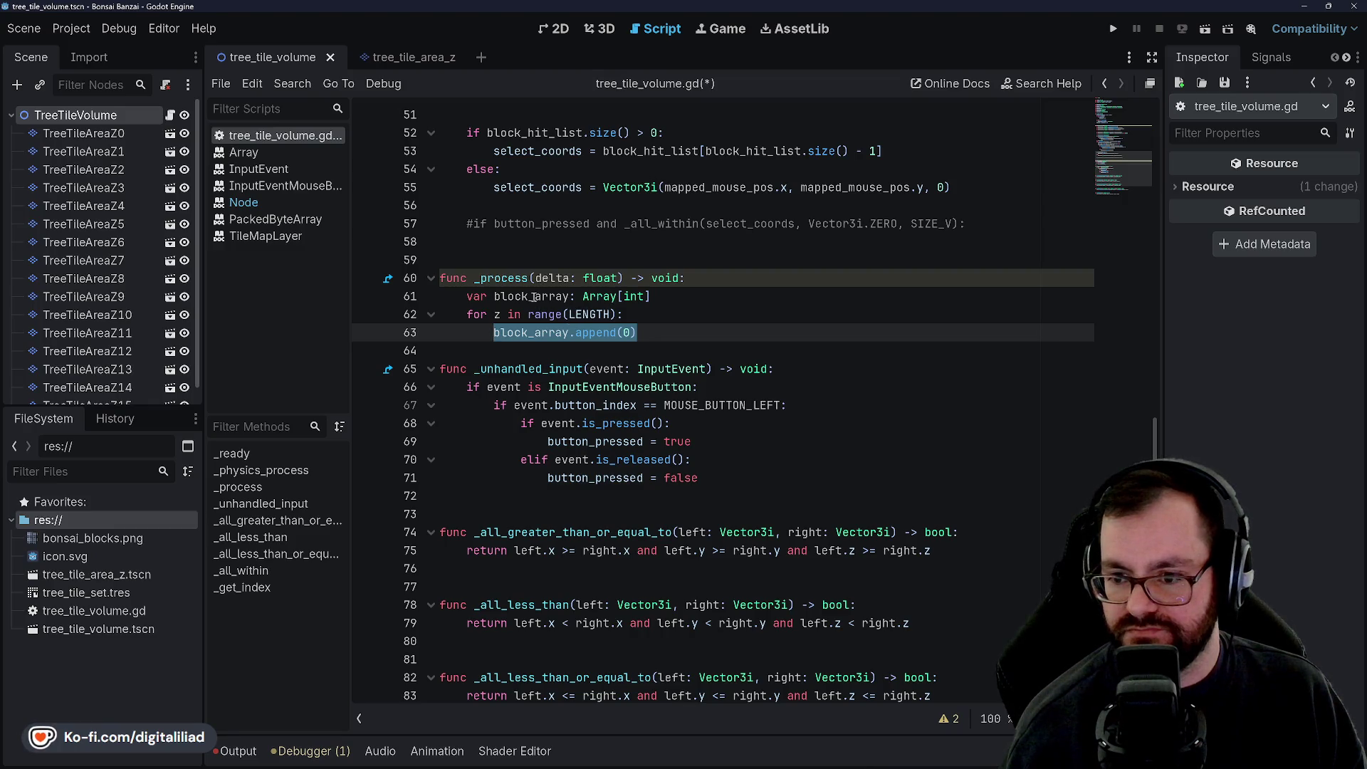
# Step: Check the Array[int] declaration, then replace the append line with a '# Tile M0' comment
pyautogui.click(606, 297)
pyautogui.click(649, 297)
pyautogui.click(665, 296)
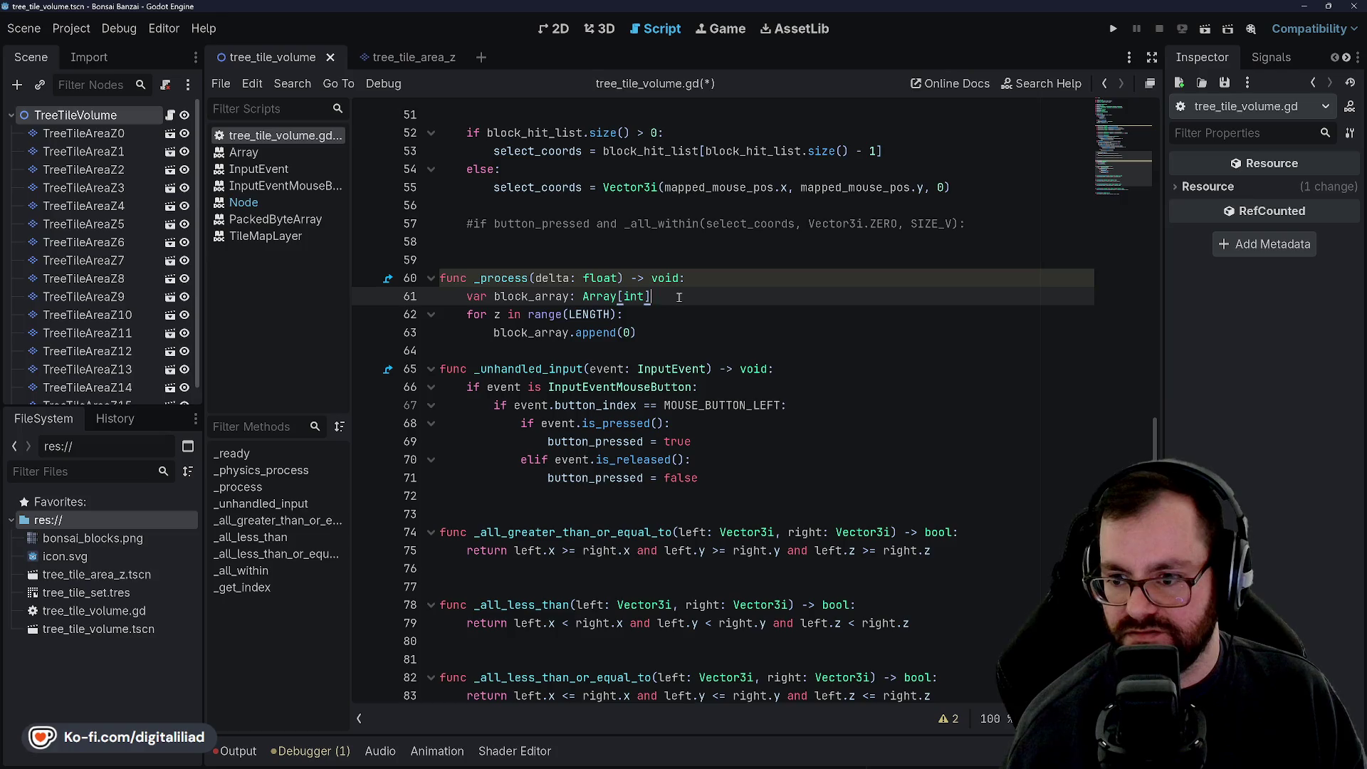
pyautogui.doubleClick(635, 297)
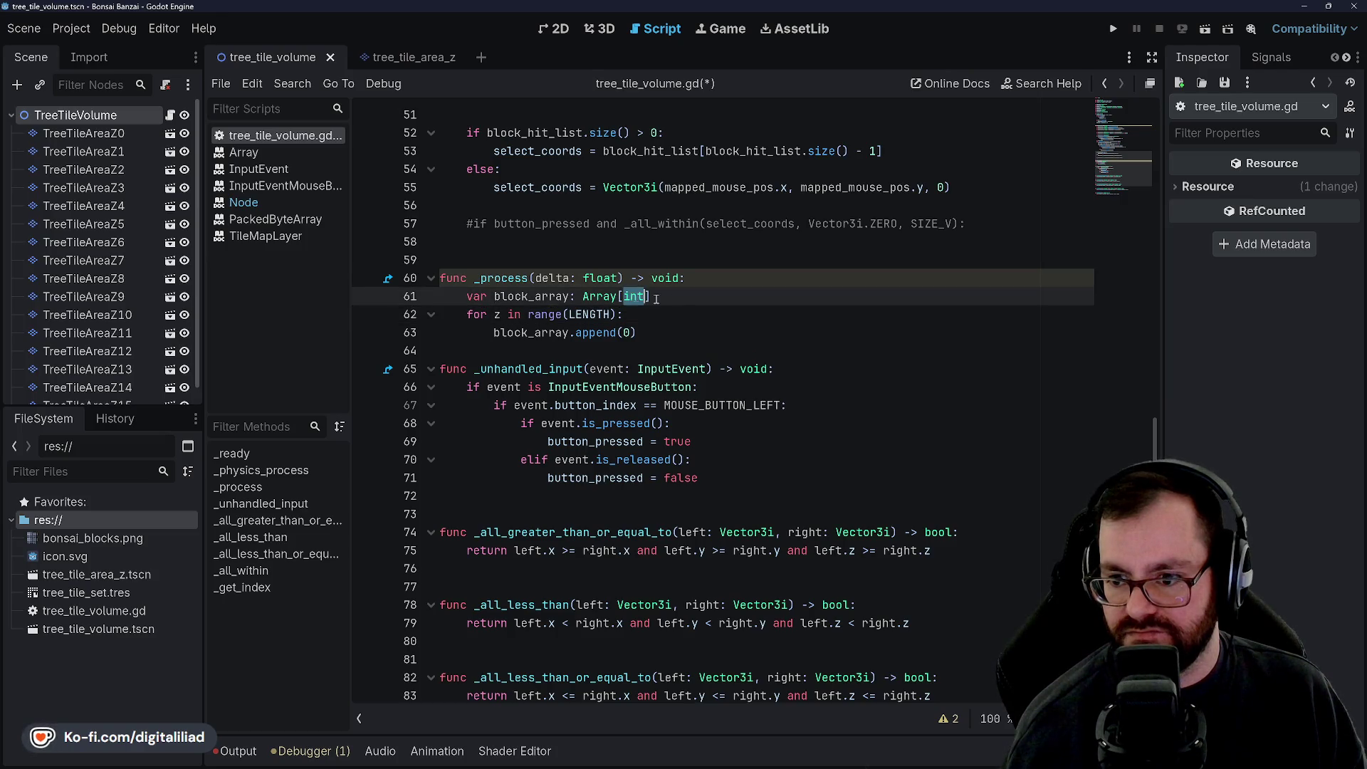
pyautogui.click(663, 332)
pyautogui.moveTo(663, 332); pyautogui.dragTo(490, 334)
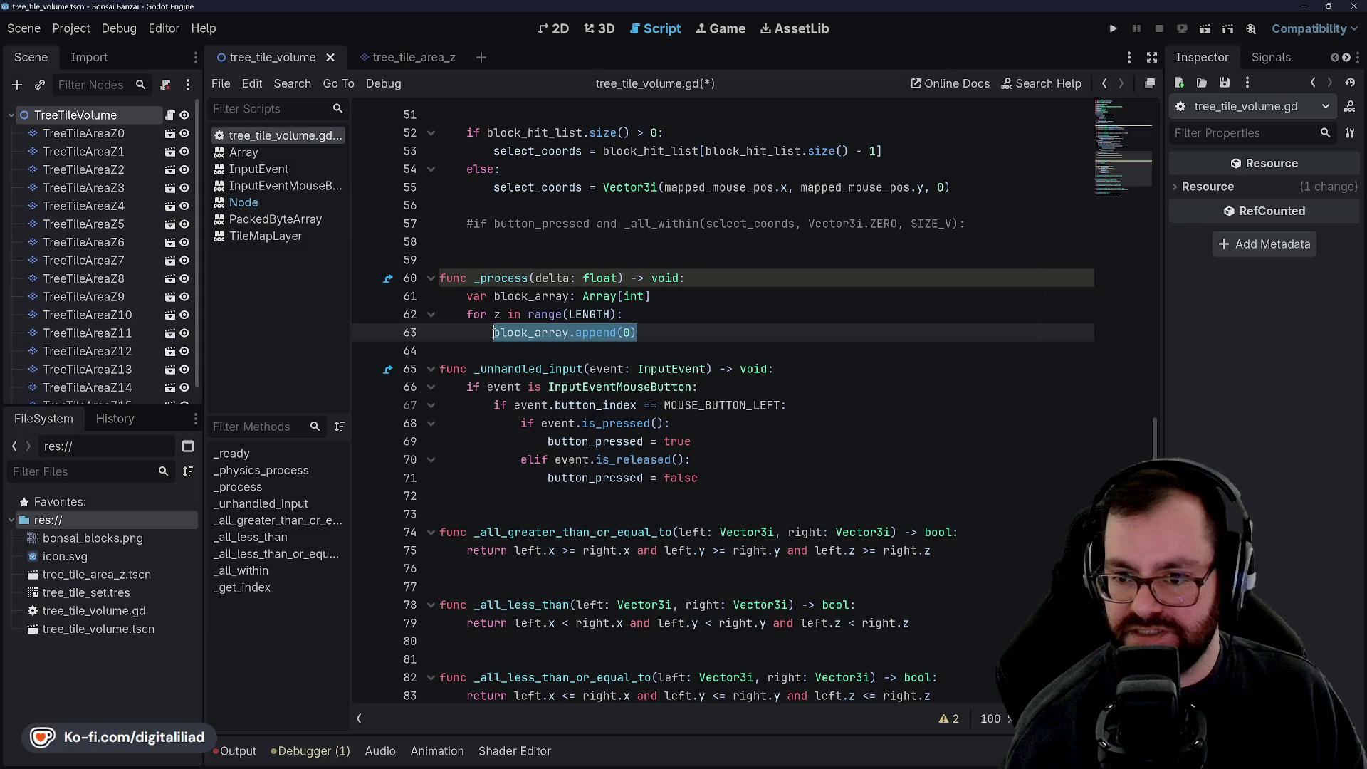
pyautogui.write('# ')
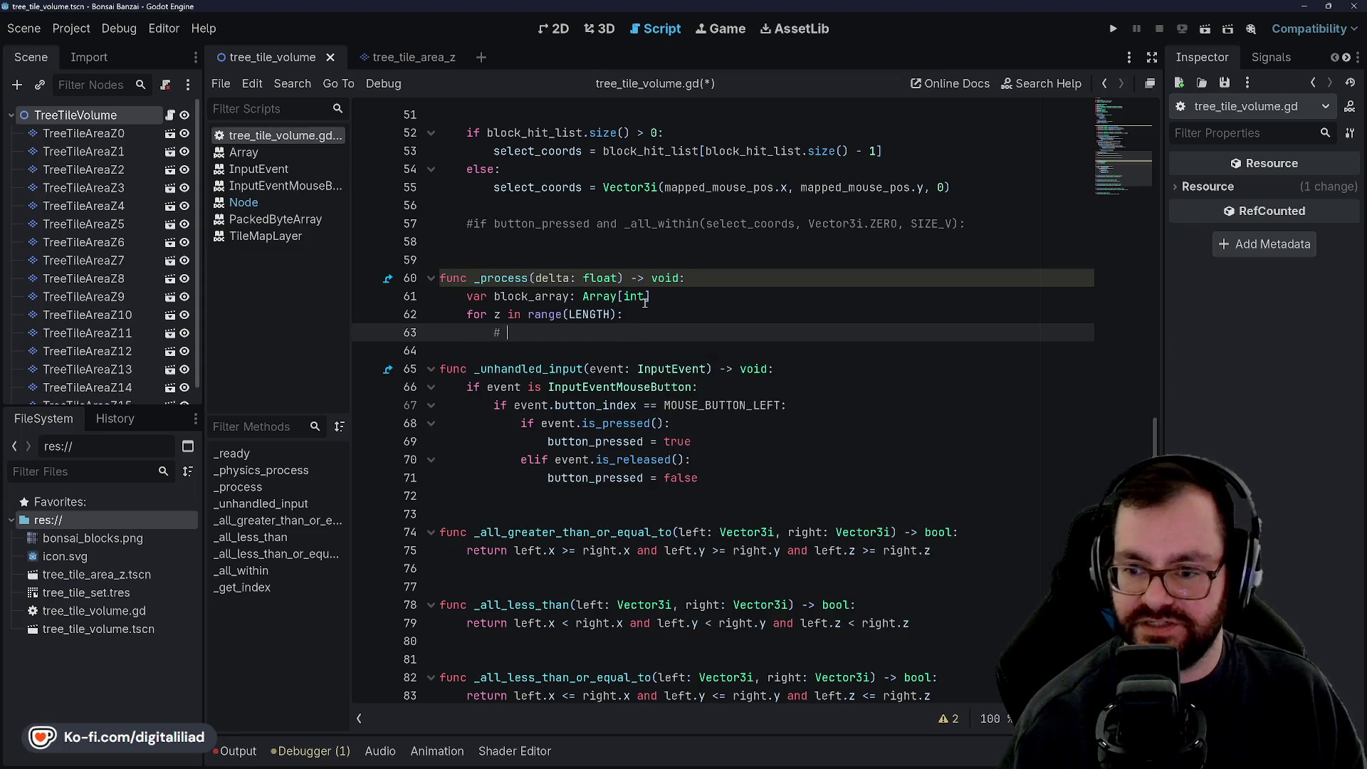
pyautogui.write('Tile Map Format =')
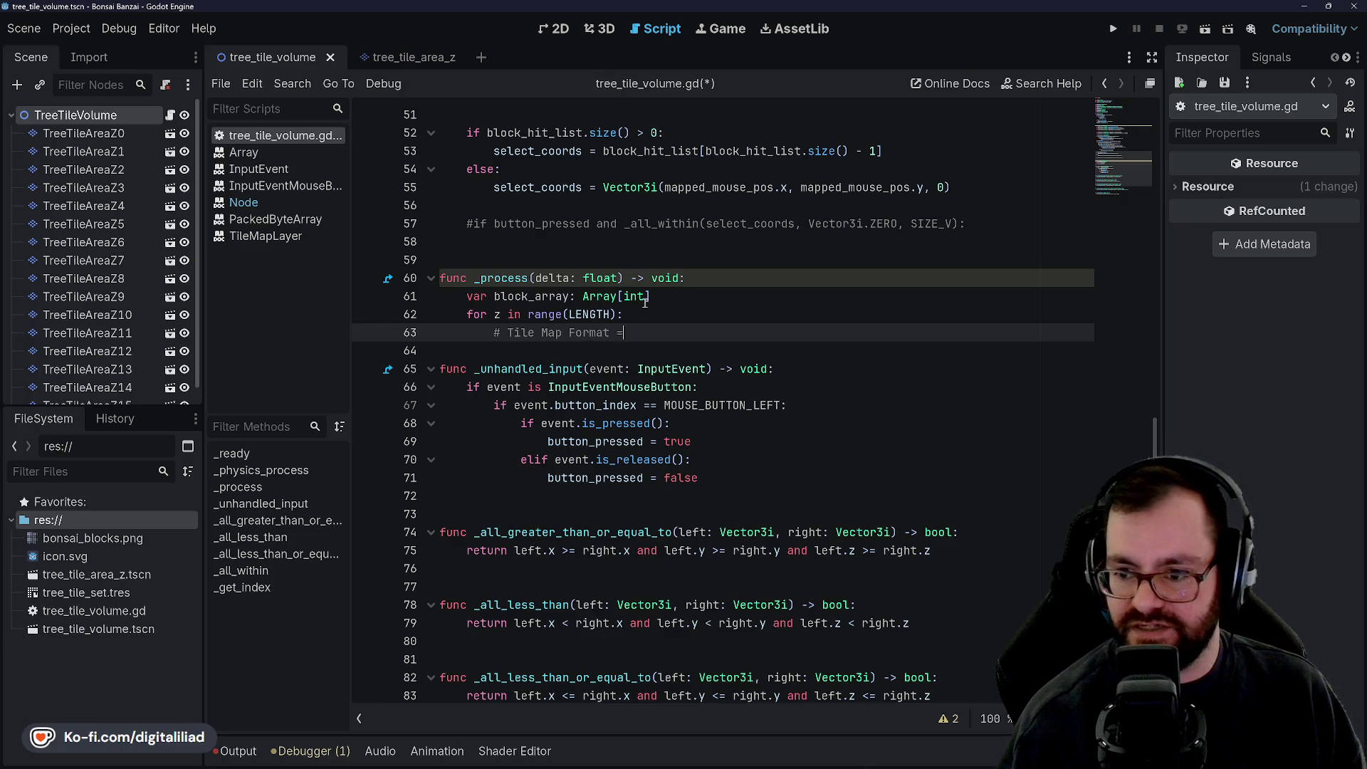
pyautogui.write('= 0')
# Step: Add indented format notes under Tile Map Format: Pos.x, Pos.y, Src ID, Atl Coords, Alt Tile
pyautogui.press('Return')
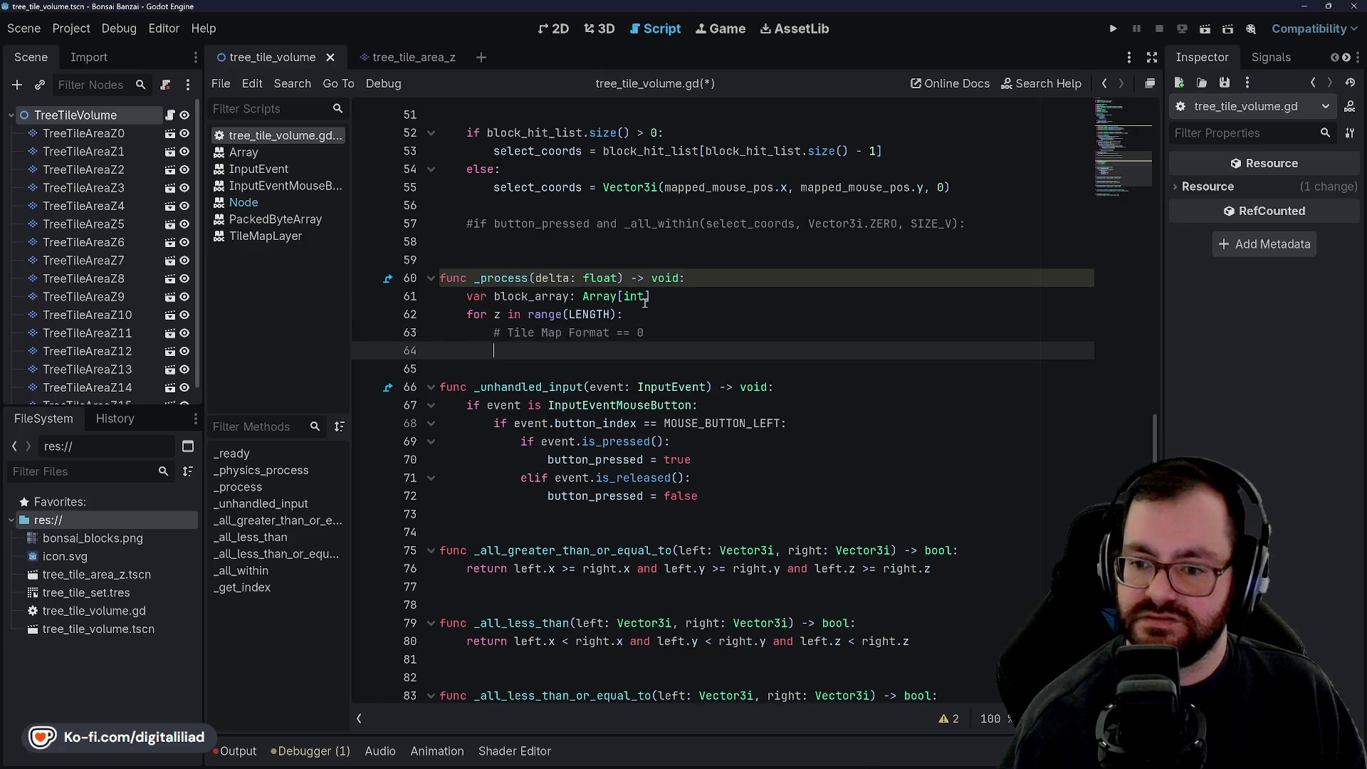
pyautogui.press('Tab')
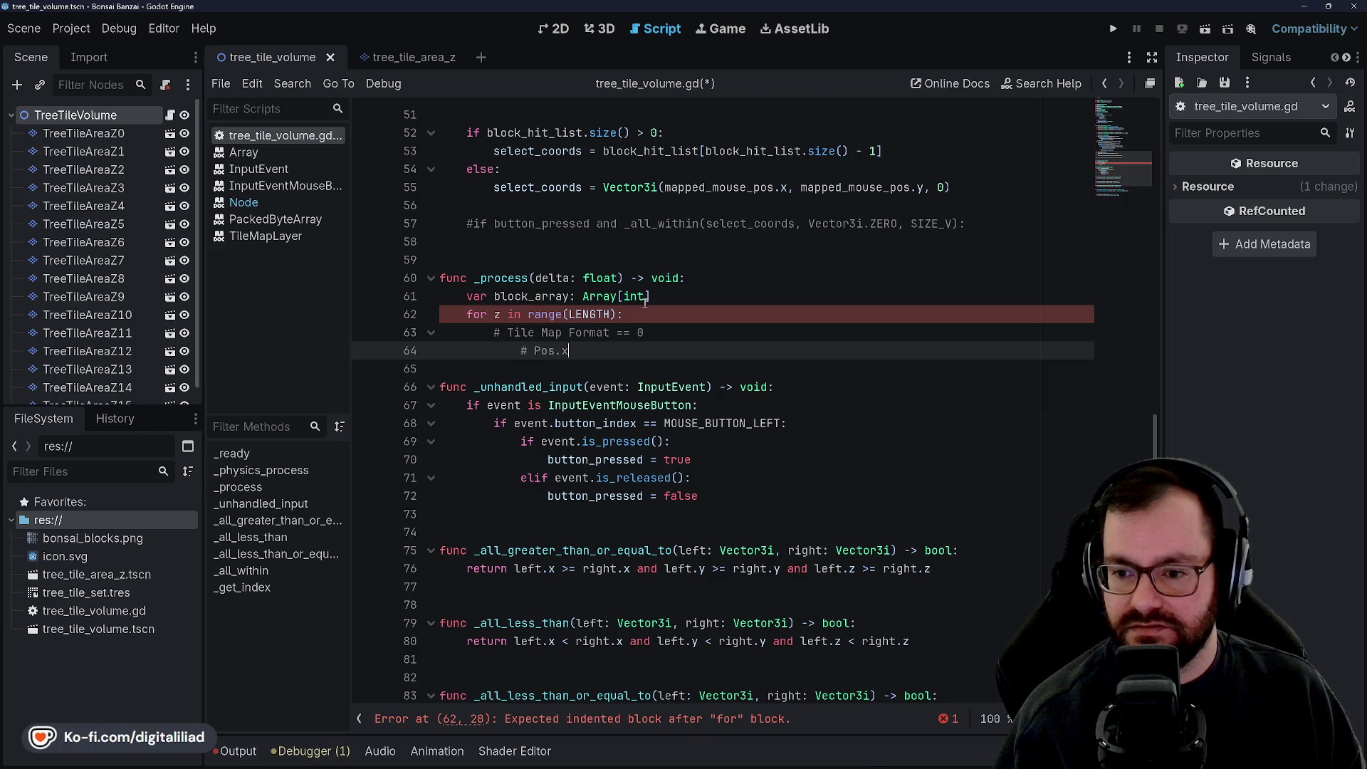
pyautogui.press('Return')
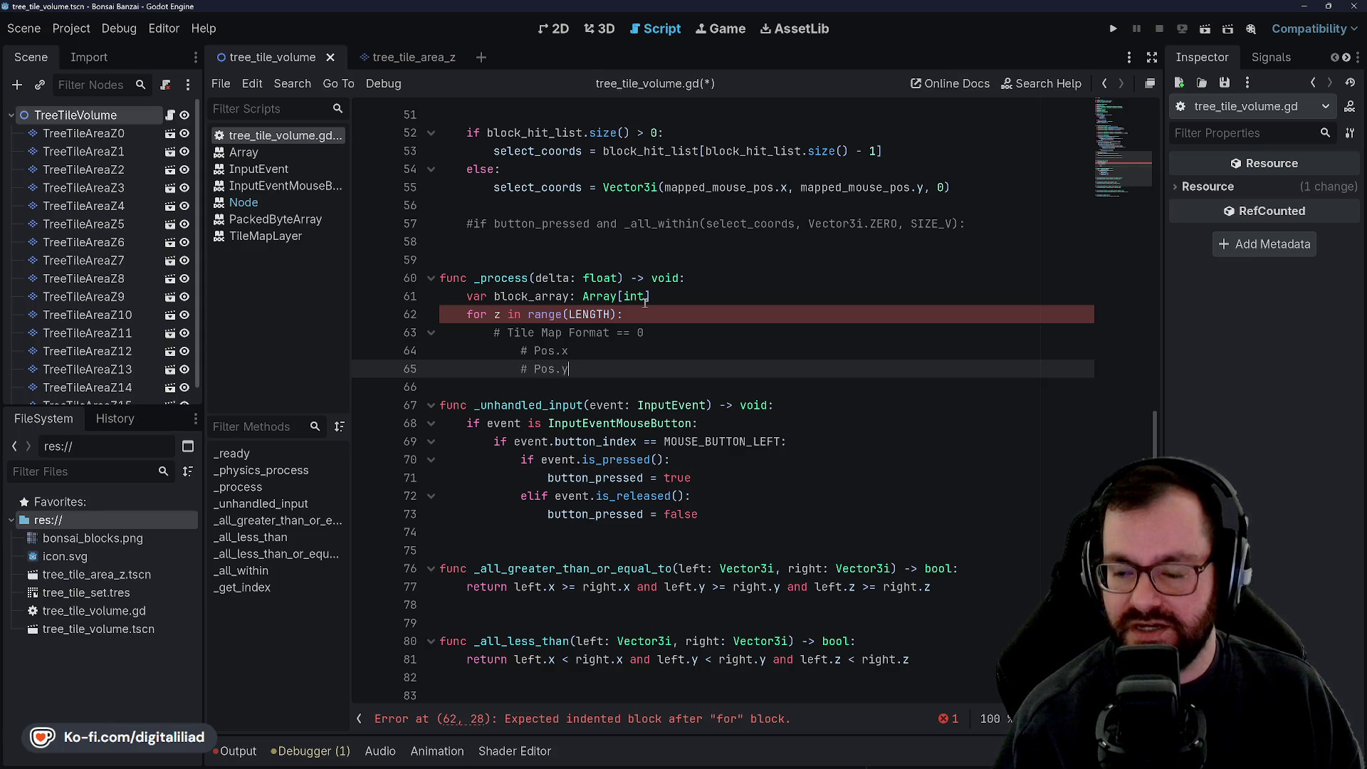
pyautogui.press('Return')
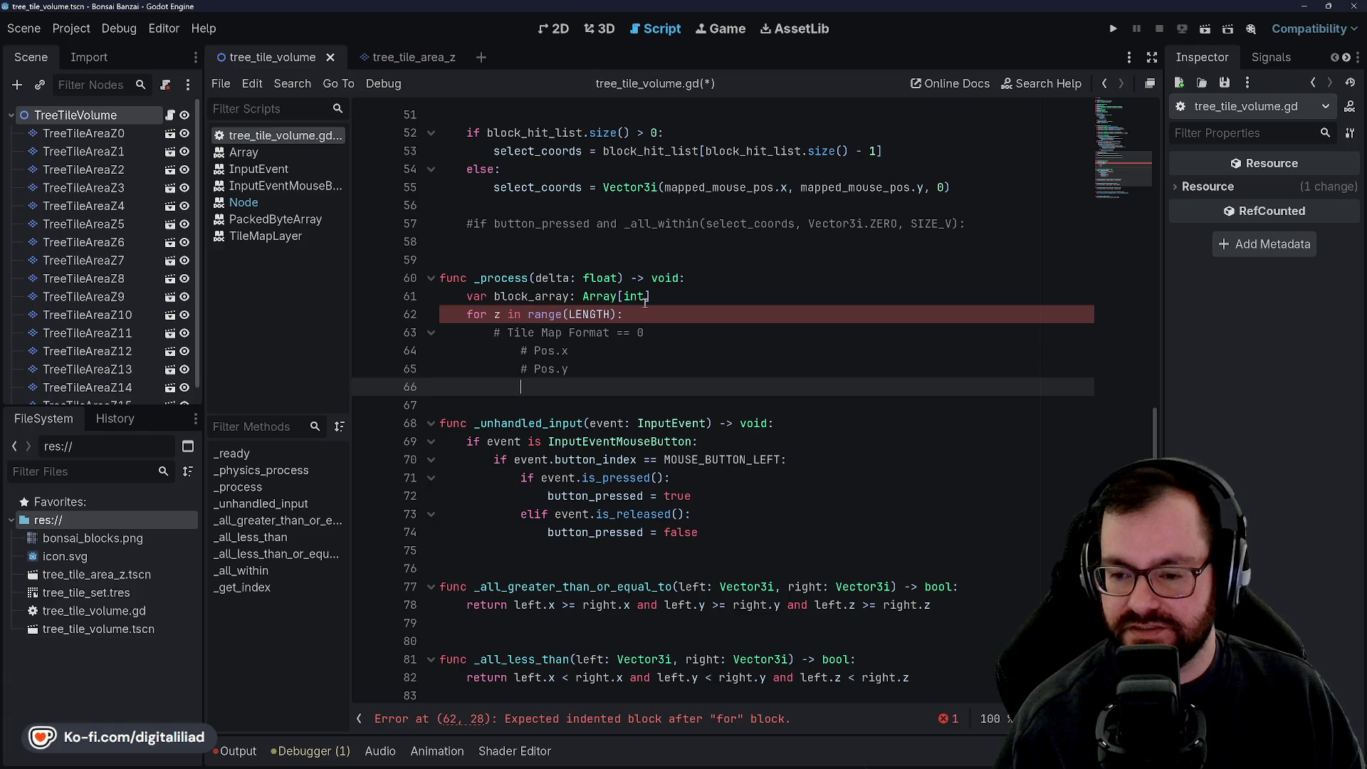
pyautogui.write('# Src')
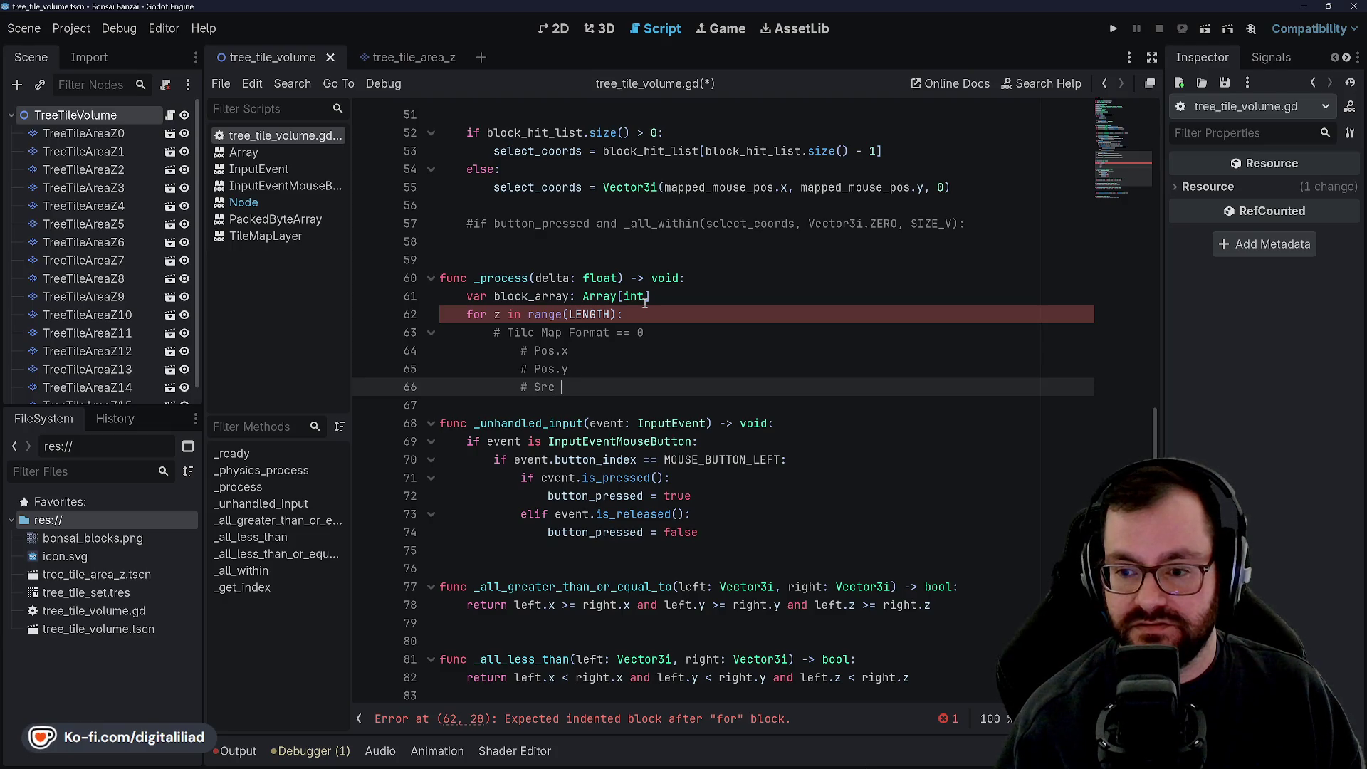
pyautogui.write('ID')
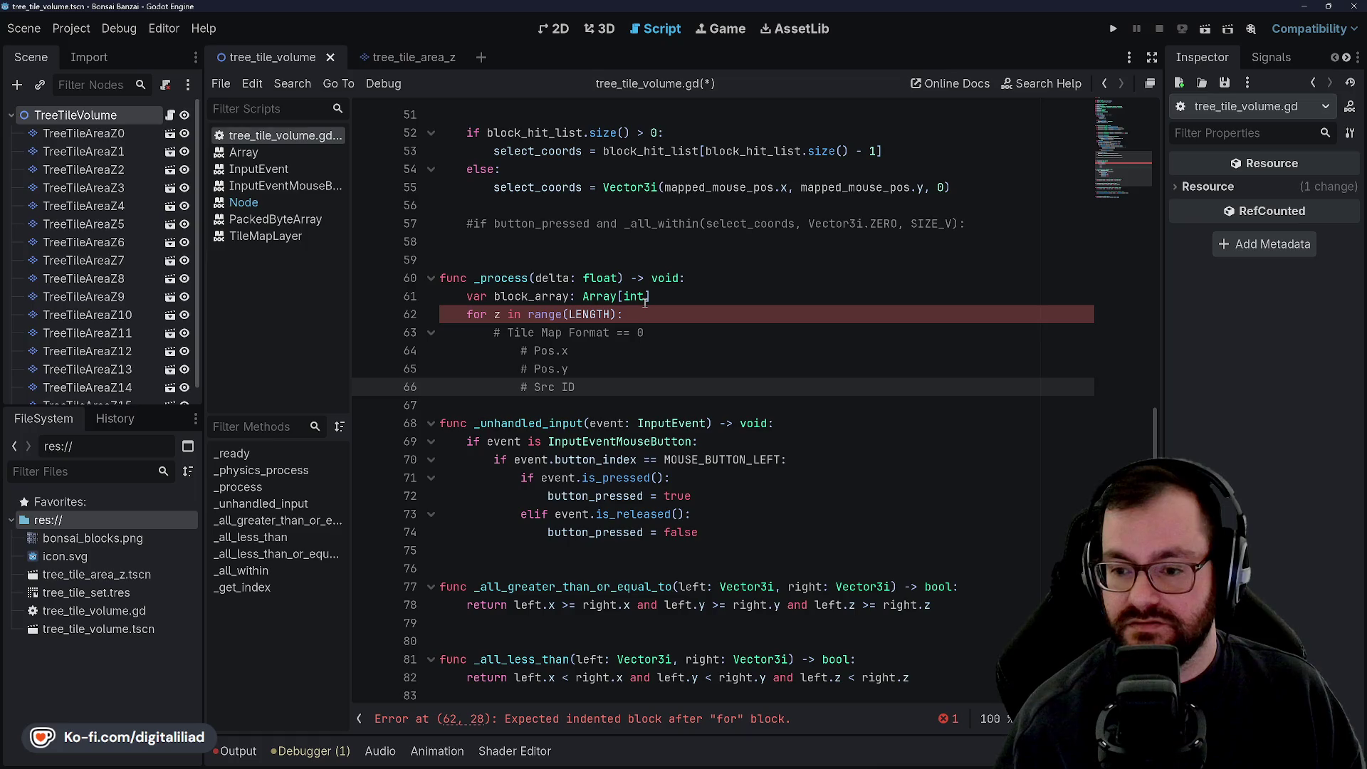
pyautogui.press('Return')
pyautogui.write('# A')
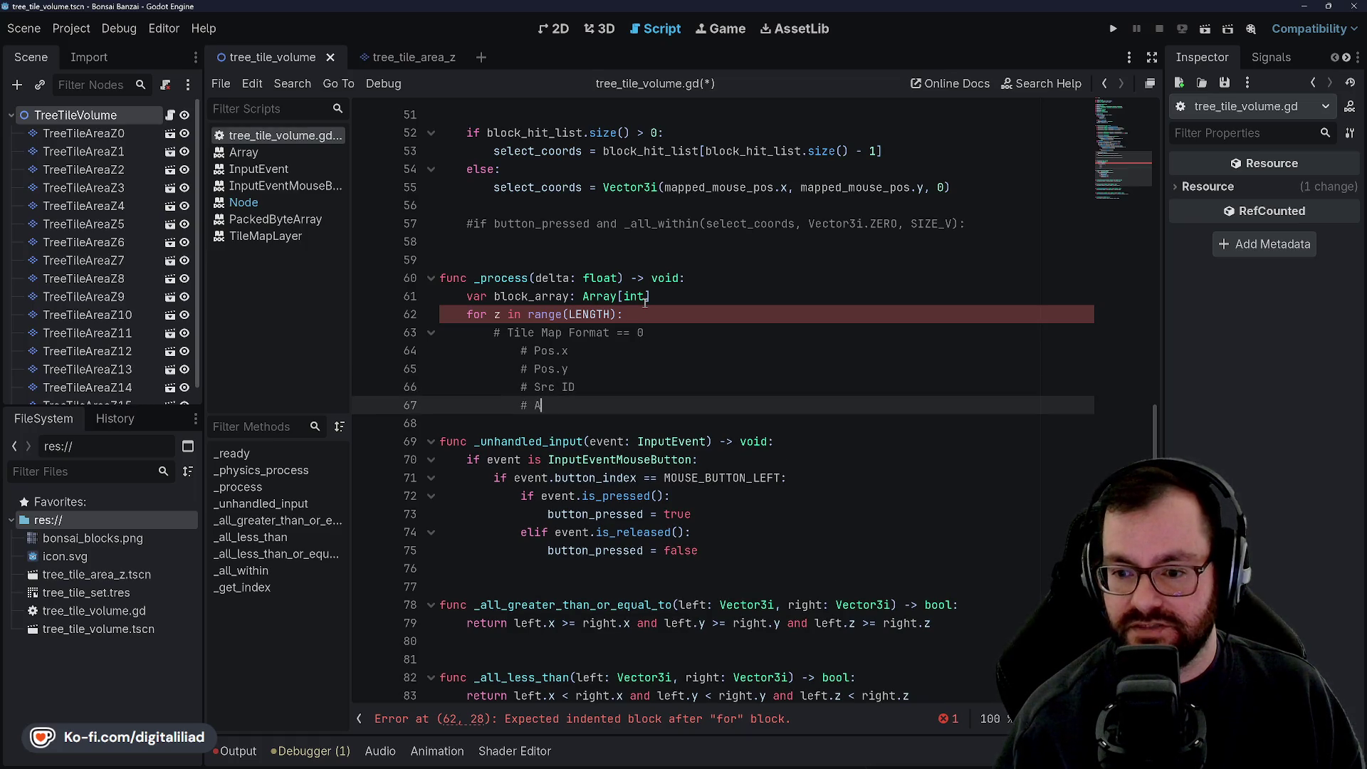
pyautogui.write('TL')
pyautogui.write('l Coords')
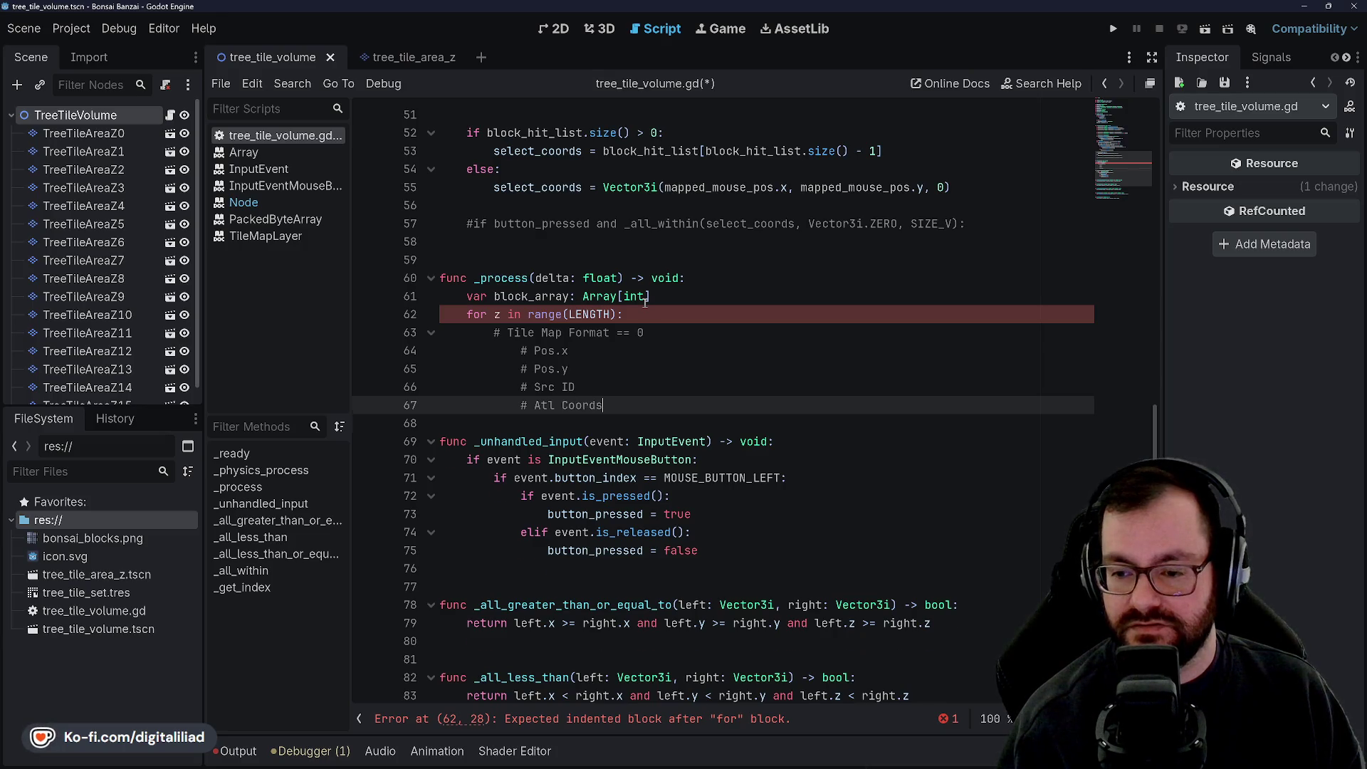
pyautogui.press('Return')
pyautogui.write('# Alt T')
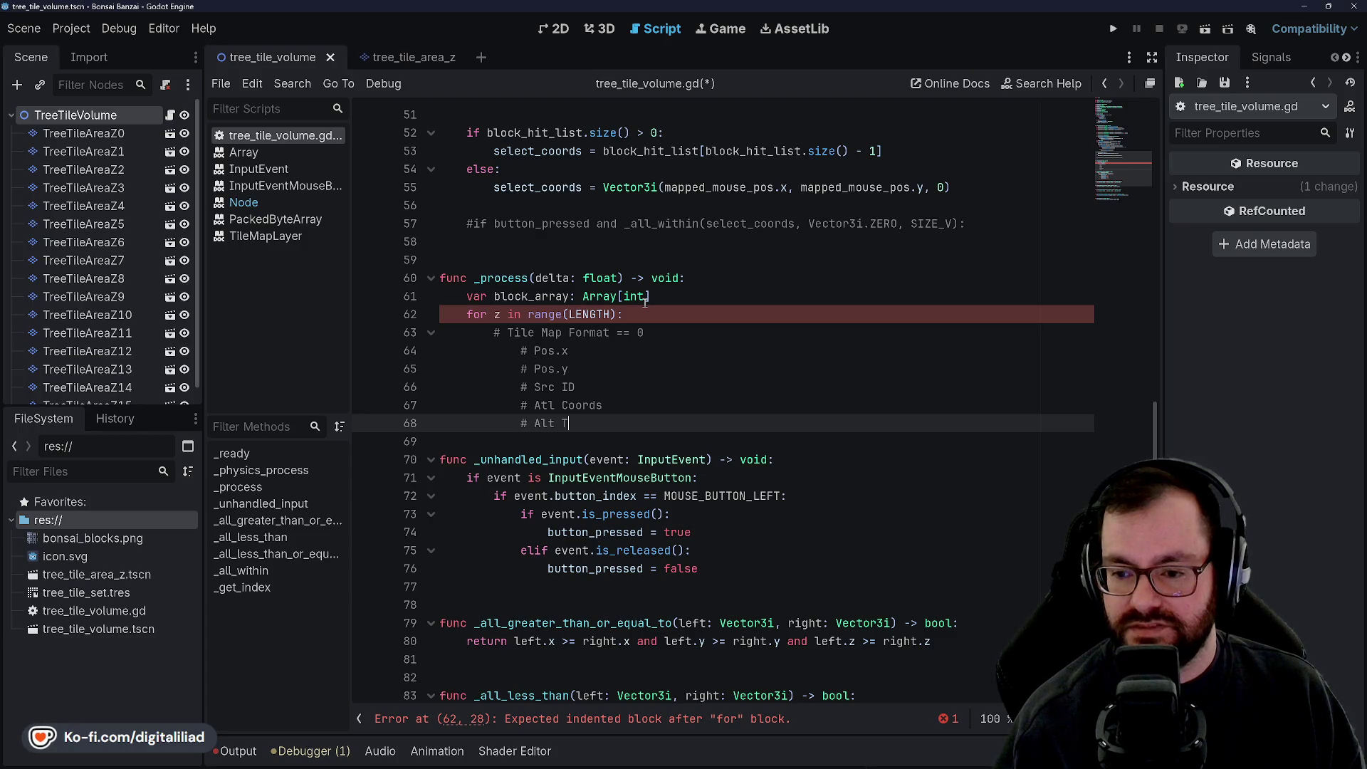
pyautogui.write('ile')
# Step: Split the coordinates note into '# Atl Coords.x' and '# Atl Coords.y'
pyautogui.press('Up')
pyautogui.press('Up')
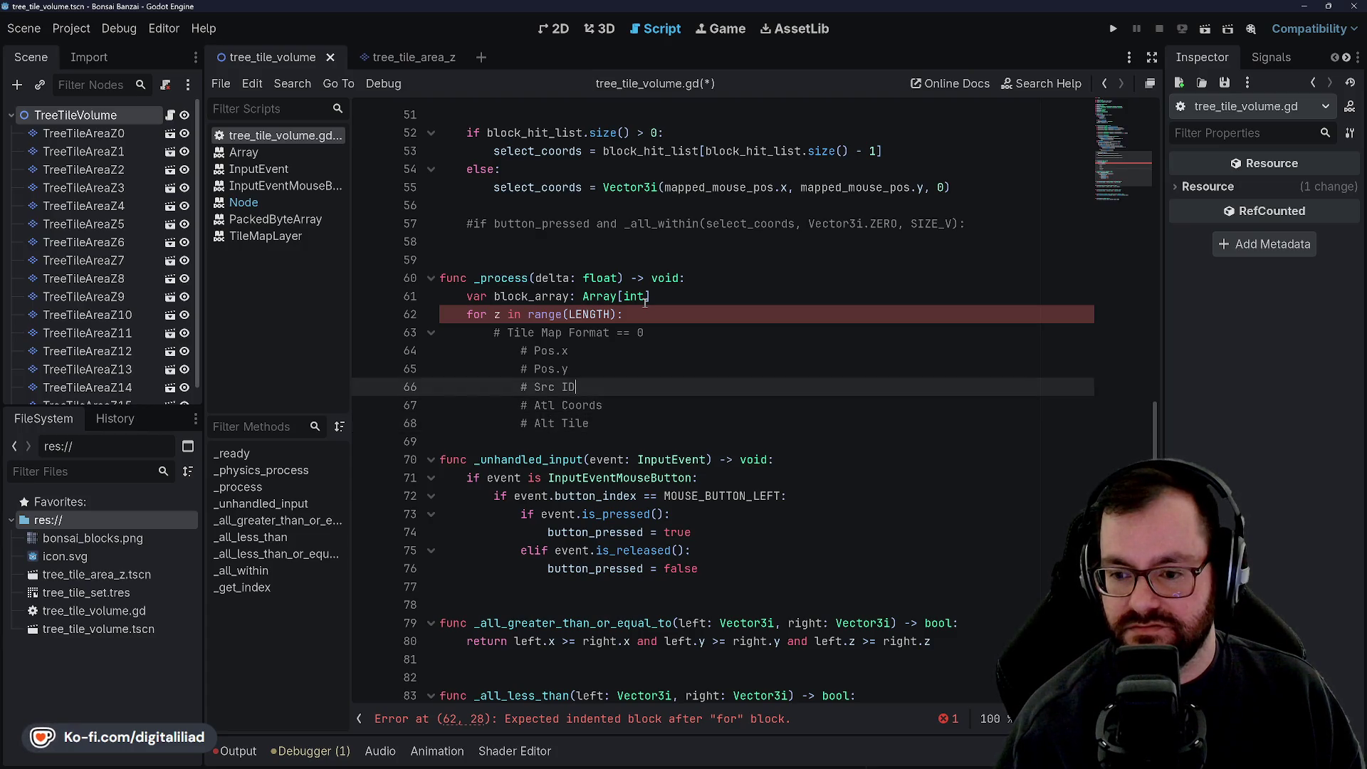
pyautogui.press('Up')
pyautogui.press('Up')
pyautogui.press('Down')
pyautogui.press('Down')
pyautogui.press('Down')
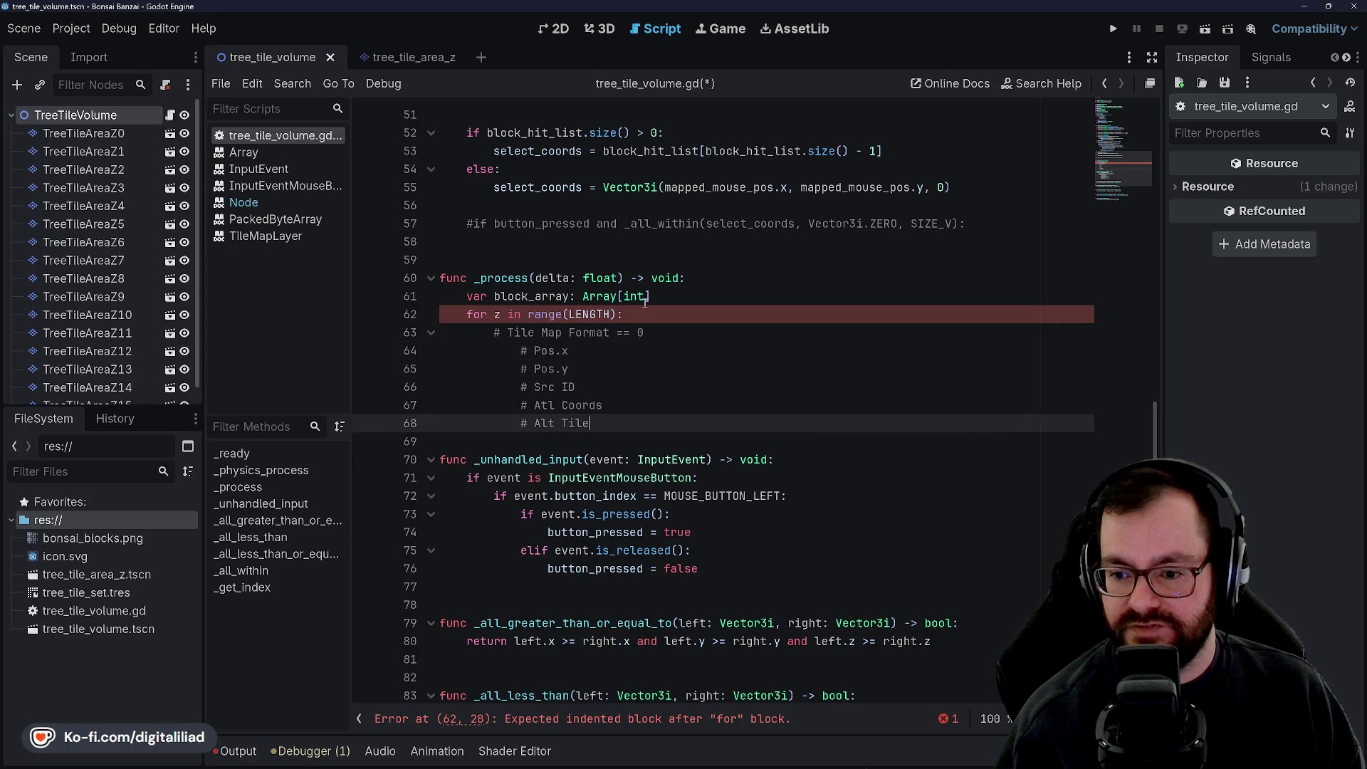
pyautogui.press('Up')
pyautogui.write('.x')
pyautogui.press('Return')
pyautogui.write('#')
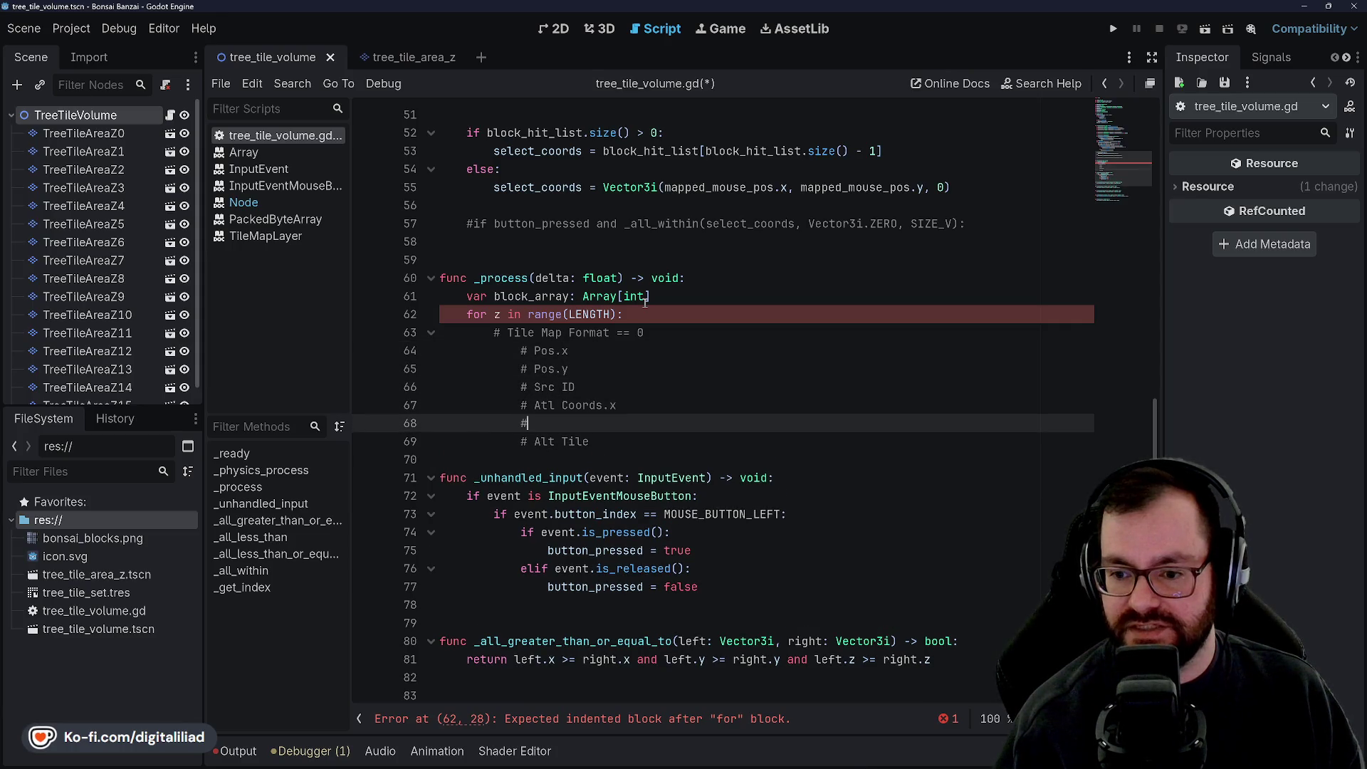
pyautogui.write(' Atl Coords.')
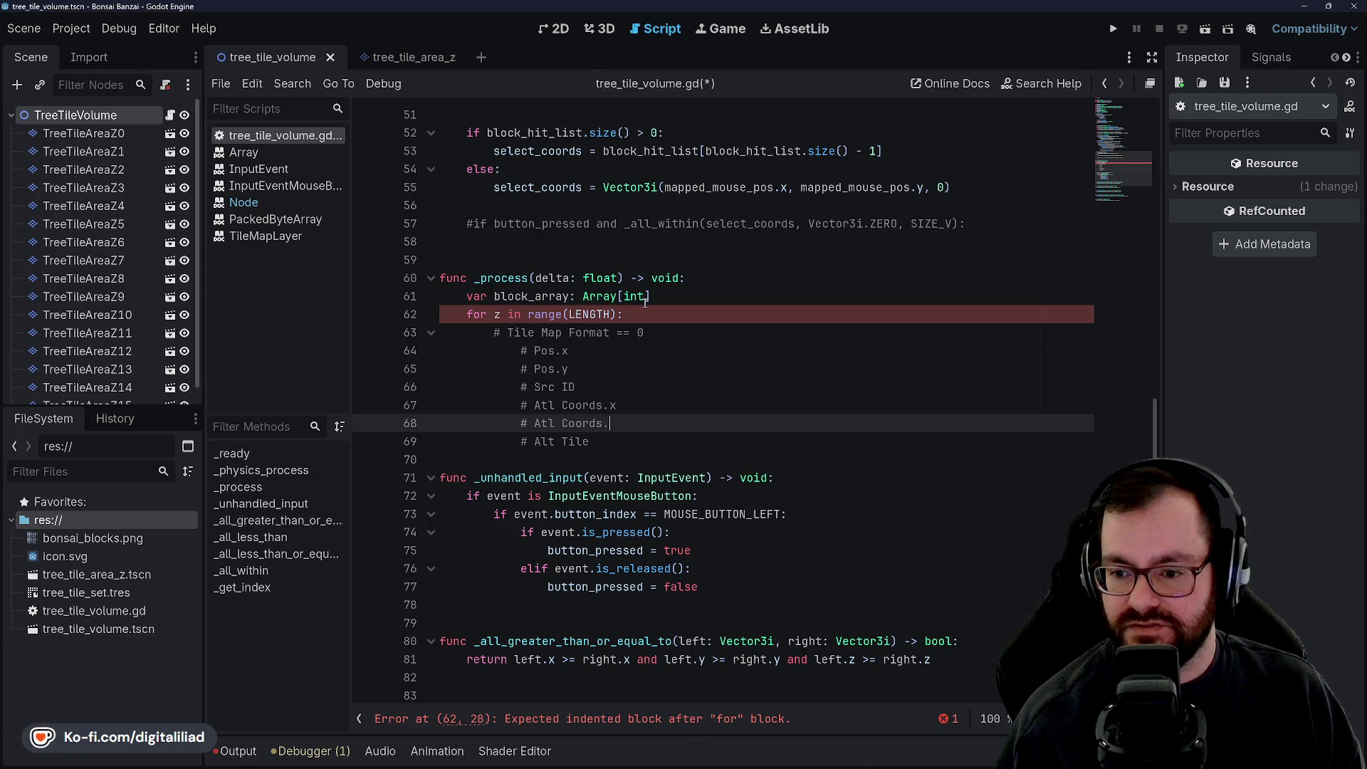
pyautogui.write('y')
# Step: Step through the format notes back to the end of the Tile Map Format comment
pyautogui.press('Down')
pyautogui.press('Up')
pyautogui.press('Up')
pyautogui.press('Up')
pyautogui.press('Down')
pyautogui.press('Down')
pyautogui.press('Down')
pyautogui.press('Down')
pyautogui.press('Down')
pyautogui.press('Up')
pyautogui.press('Up')
pyautogui.press('Up')
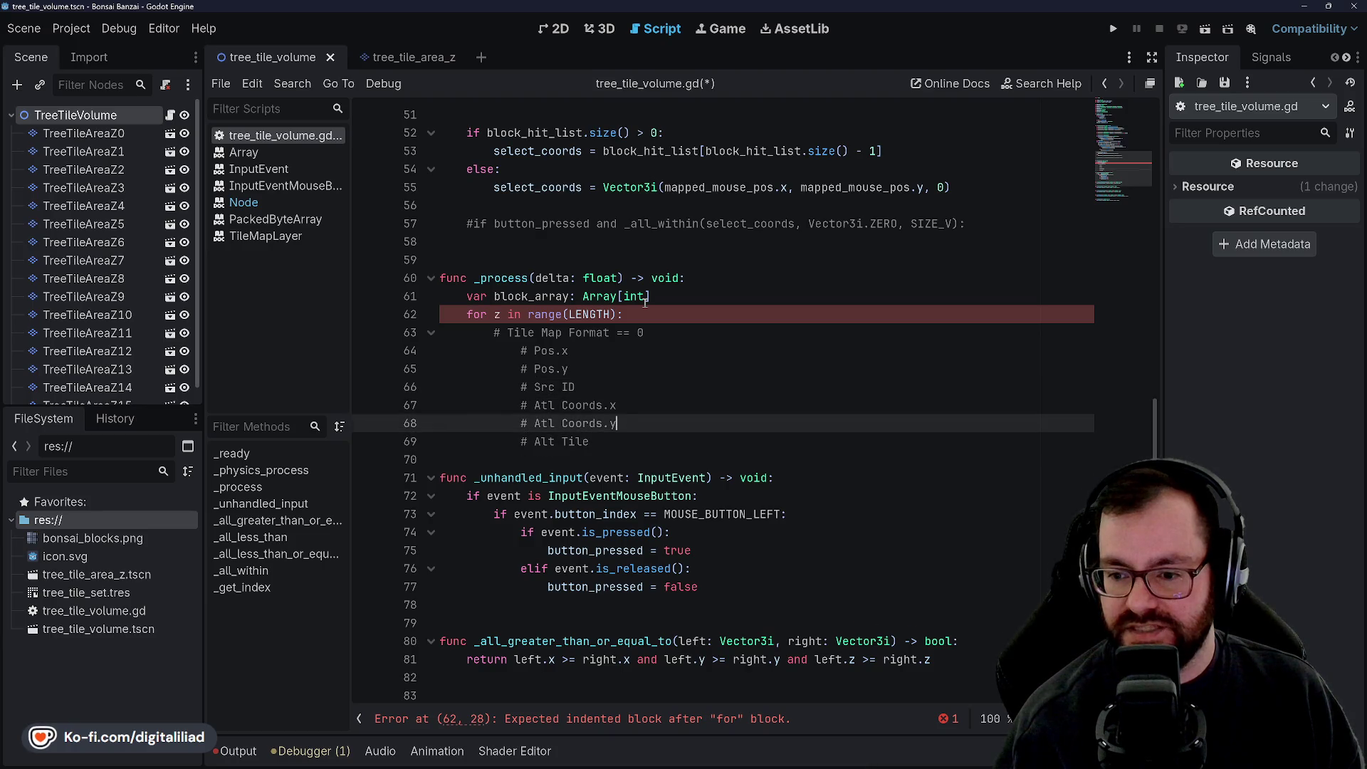
pyautogui.press('Down')
pyautogui.press('Down')
pyautogui.press('Down')
pyautogui.press('Up')
pyautogui.press('Up')
pyautogui.press('Up')
pyautogui.press('Up')
pyautogui.press('Up')
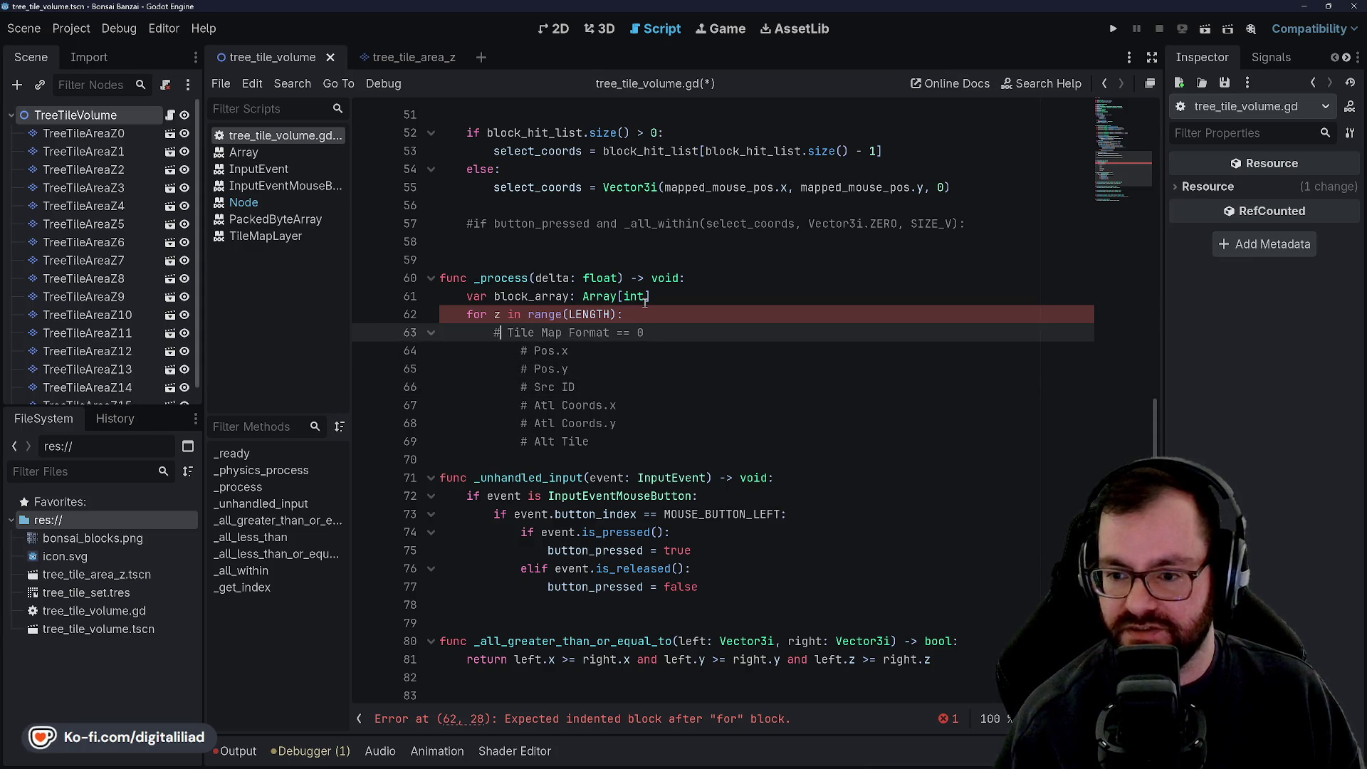
pyautogui.press('Down')
pyautogui.press('Home')
pyautogui.press('Home')
pyautogui.press('Left')
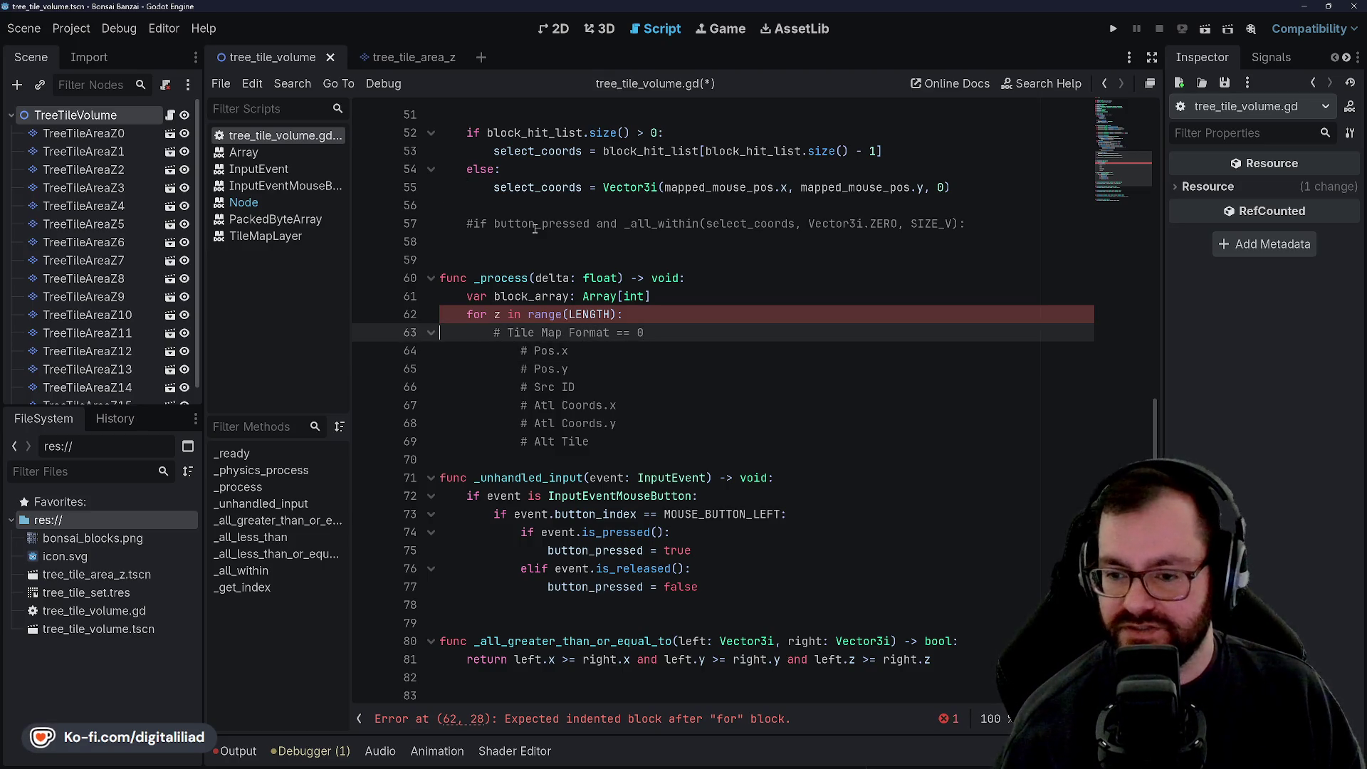
# Step: Look over the block_array Array declaration, then switch to Rider for reference
pyautogui.doubleClick(532, 298)
pyautogui.click(596, 298)
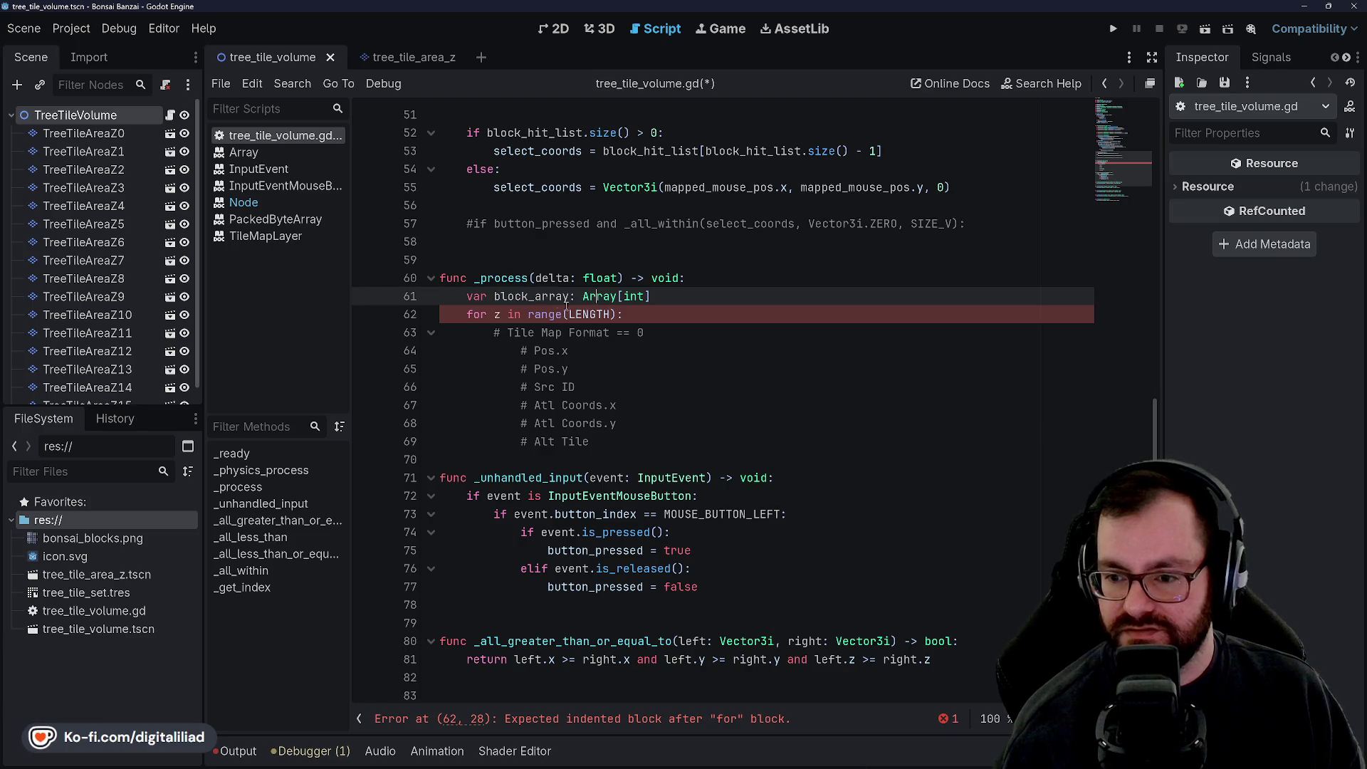
pyautogui.doubleClick(601, 296)
pyautogui.click(622, 296)
pyautogui.doubleClick(598, 296)
pyautogui.doubleClick(534, 296)
pyautogui.doubleClick(598, 296)
pyautogui.doubleClick(598, 296)
pyautogui.click(643, 299)
pyautogui.press('Down')
pyautogui.press('Down')
pyautogui.press('Down')
pyautogui.click(679, 314)
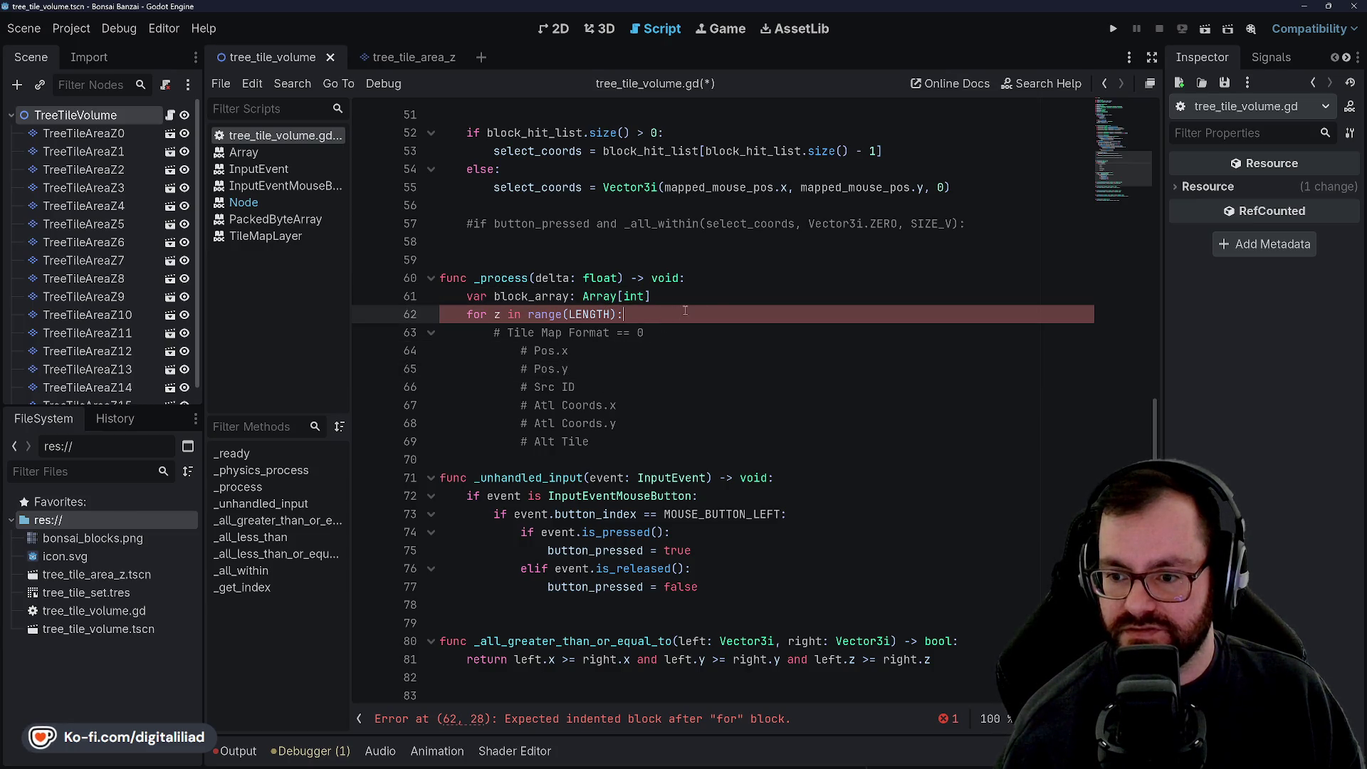
pyautogui.moveTo(683, 768)
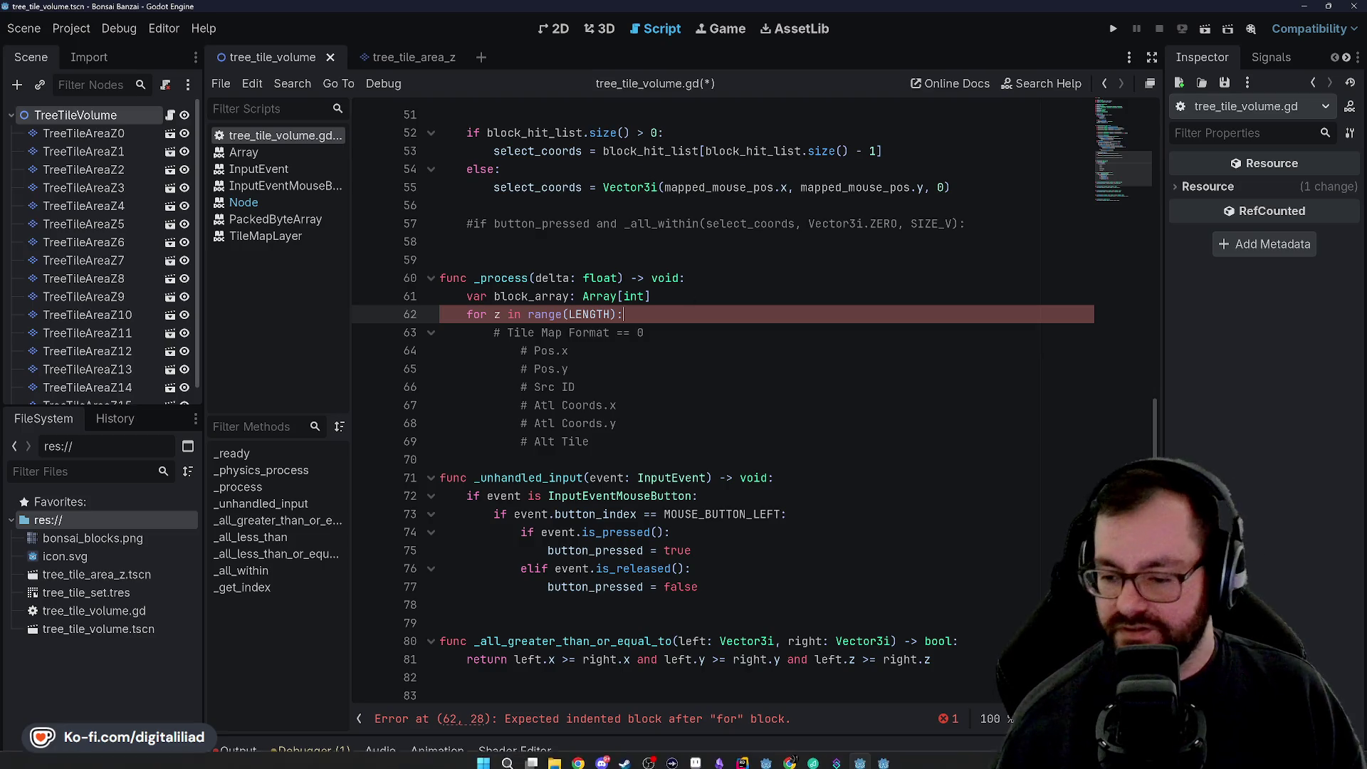
pyautogui.click(743, 763)
# Step: Collapse the system folder and open TileMapDataPack.cs from the Solution tree
pyautogui.scroll(-5, 740, 45)
pyautogui.scroll(-1, 498, 178)
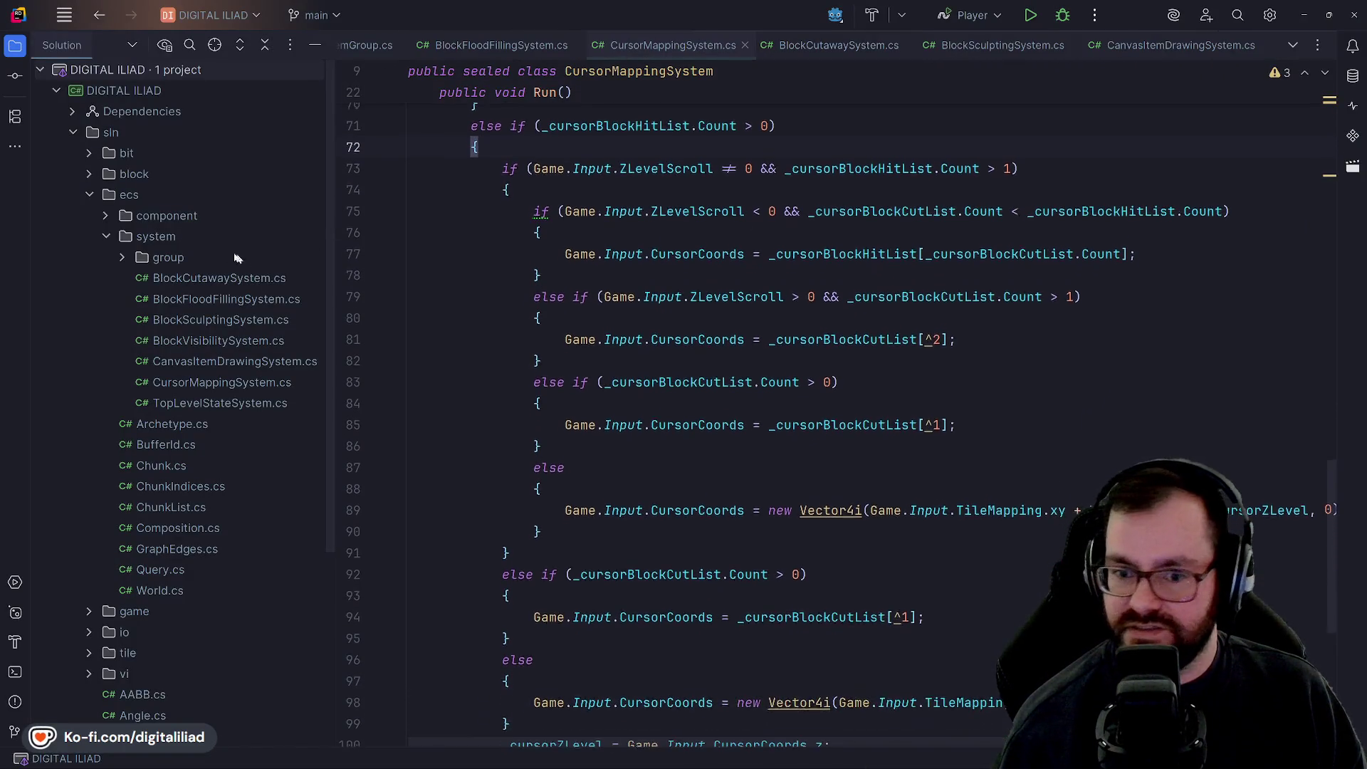
pyautogui.click(106, 236)
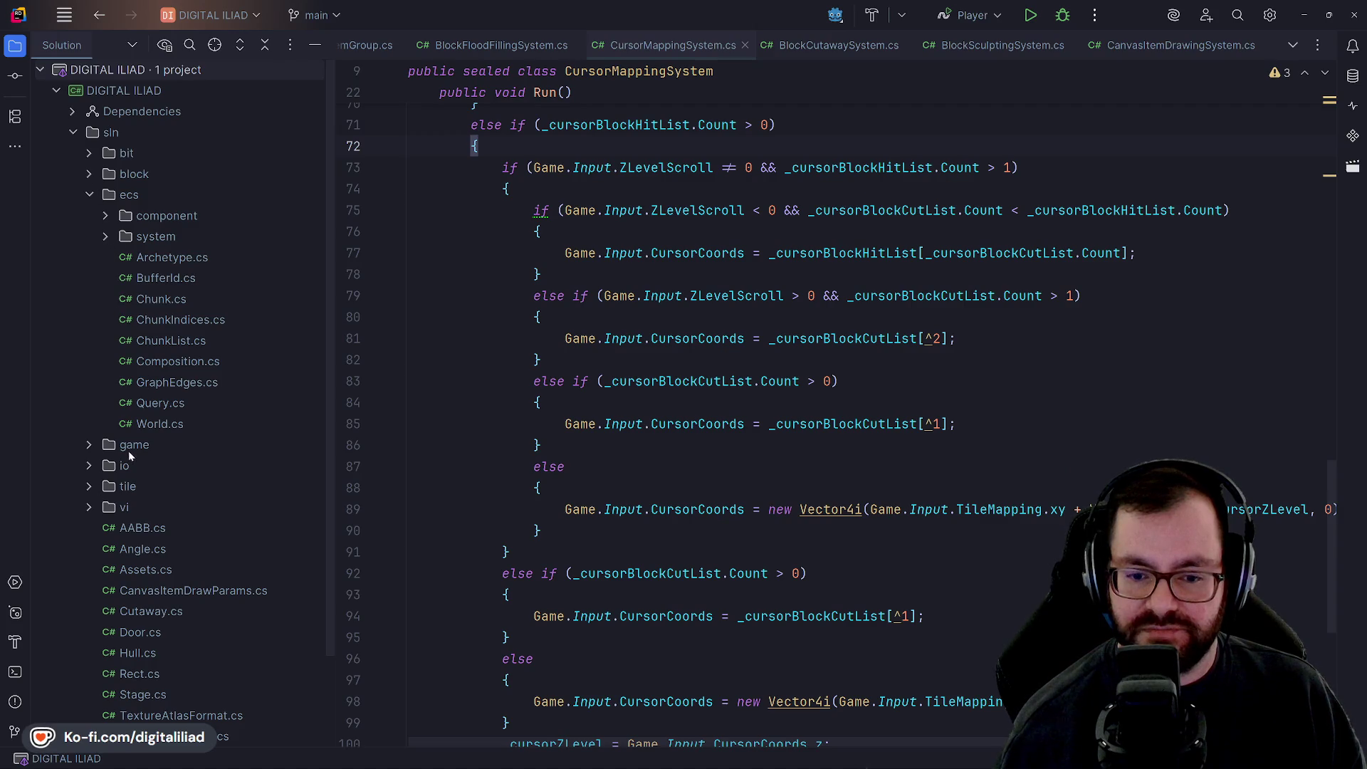
pyautogui.scroll(-3, 129, 454)
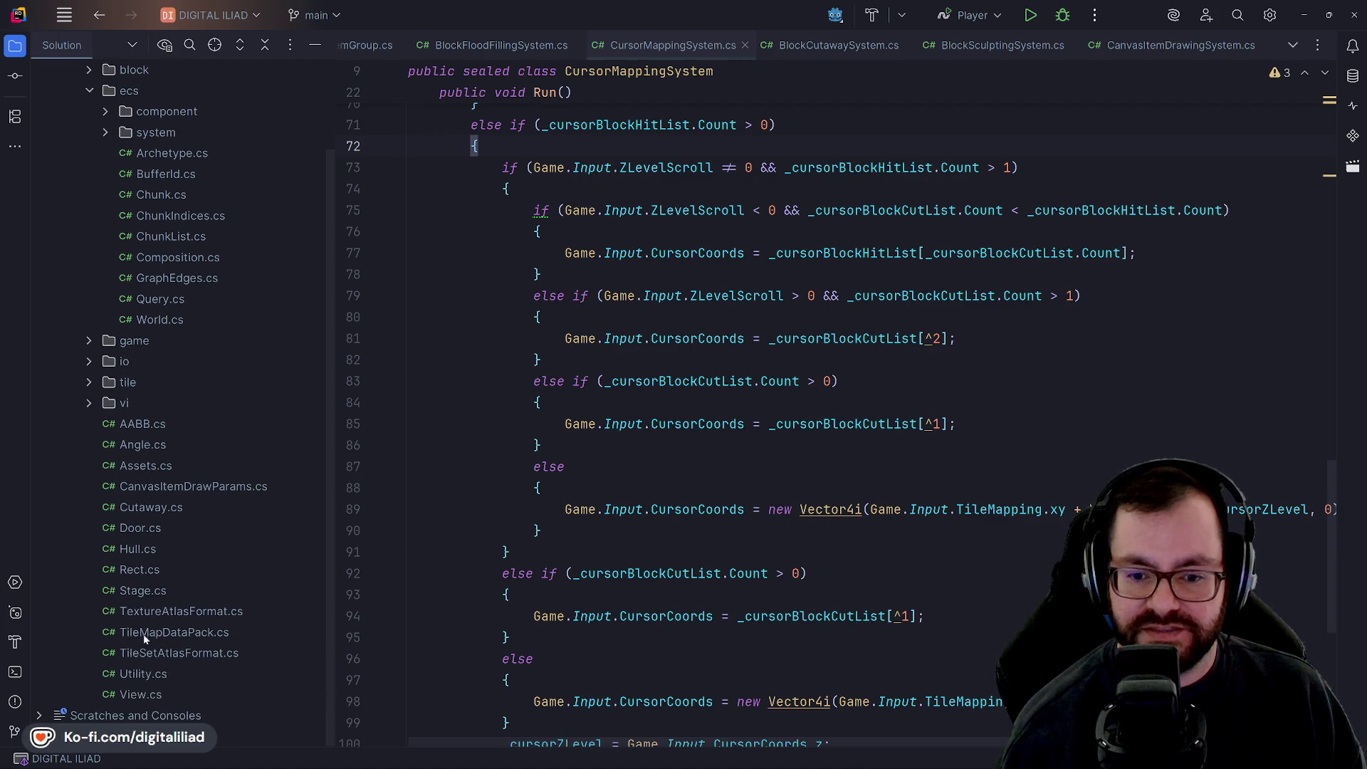
pyautogui.click(145, 636)
pyautogui.doubleClick(159, 633)
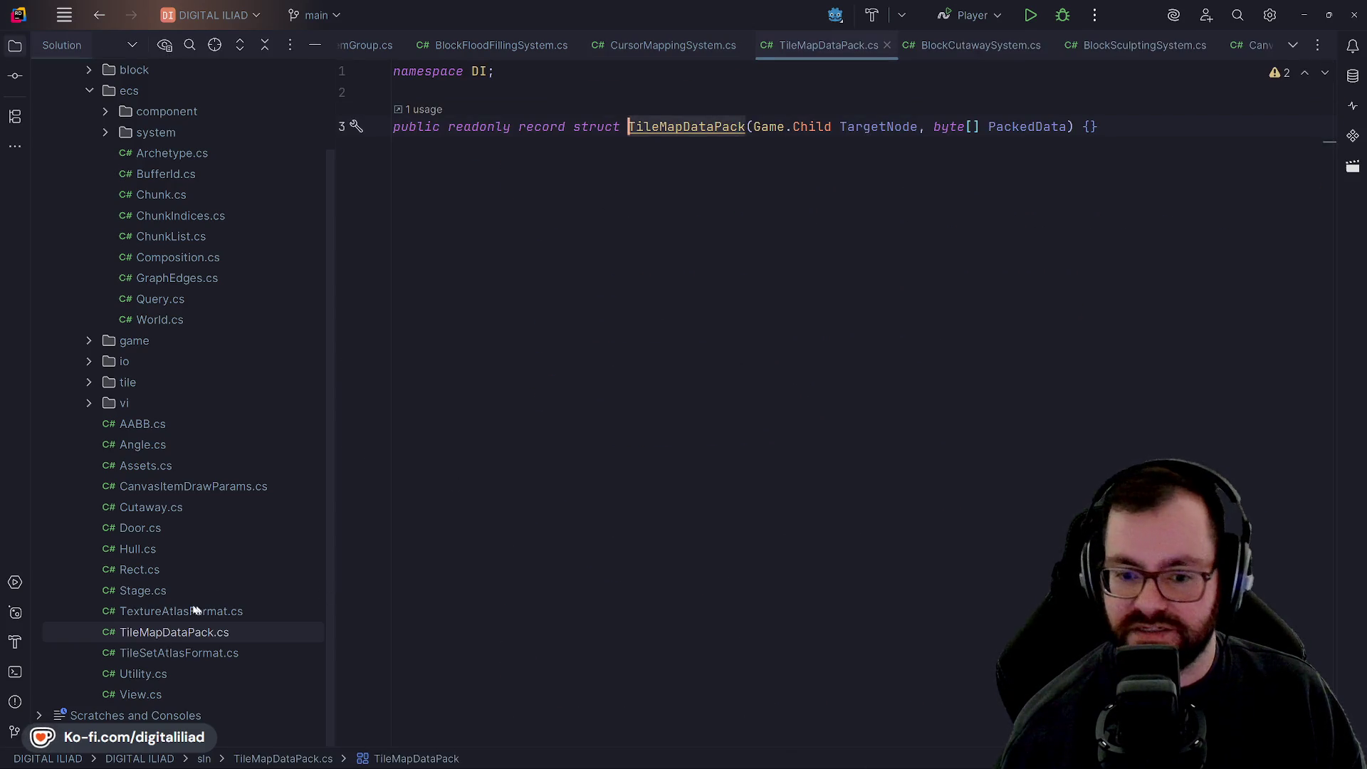
pyautogui.click(164, 611)
pyautogui.click(171, 631)
# Step: Open CanvasItemDrawParams.cs and read through its fields
pyautogui.click(176, 543)
pyautogui.doubleClick(196, 486)
pyautogui.scroll(-3, 690, 310)
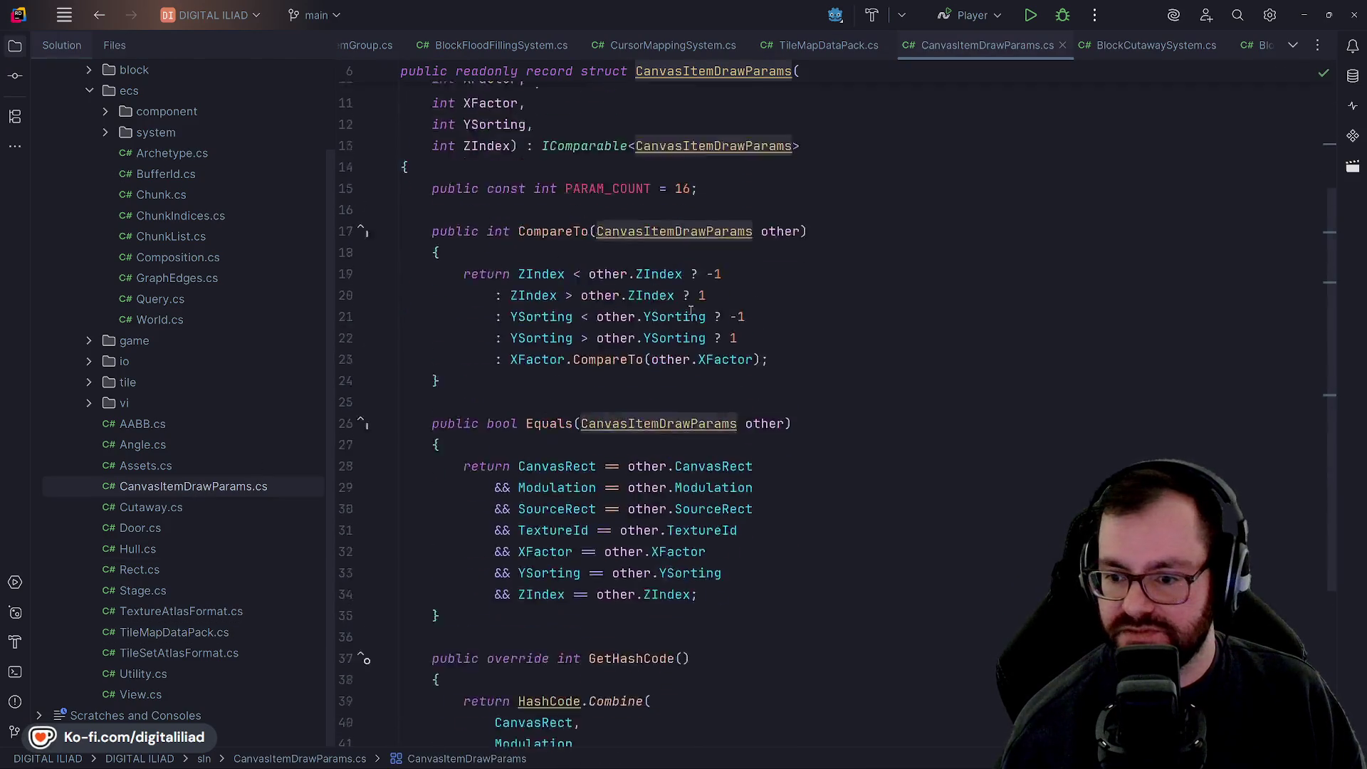
pyautogui.scroll(-3, 687, 334)
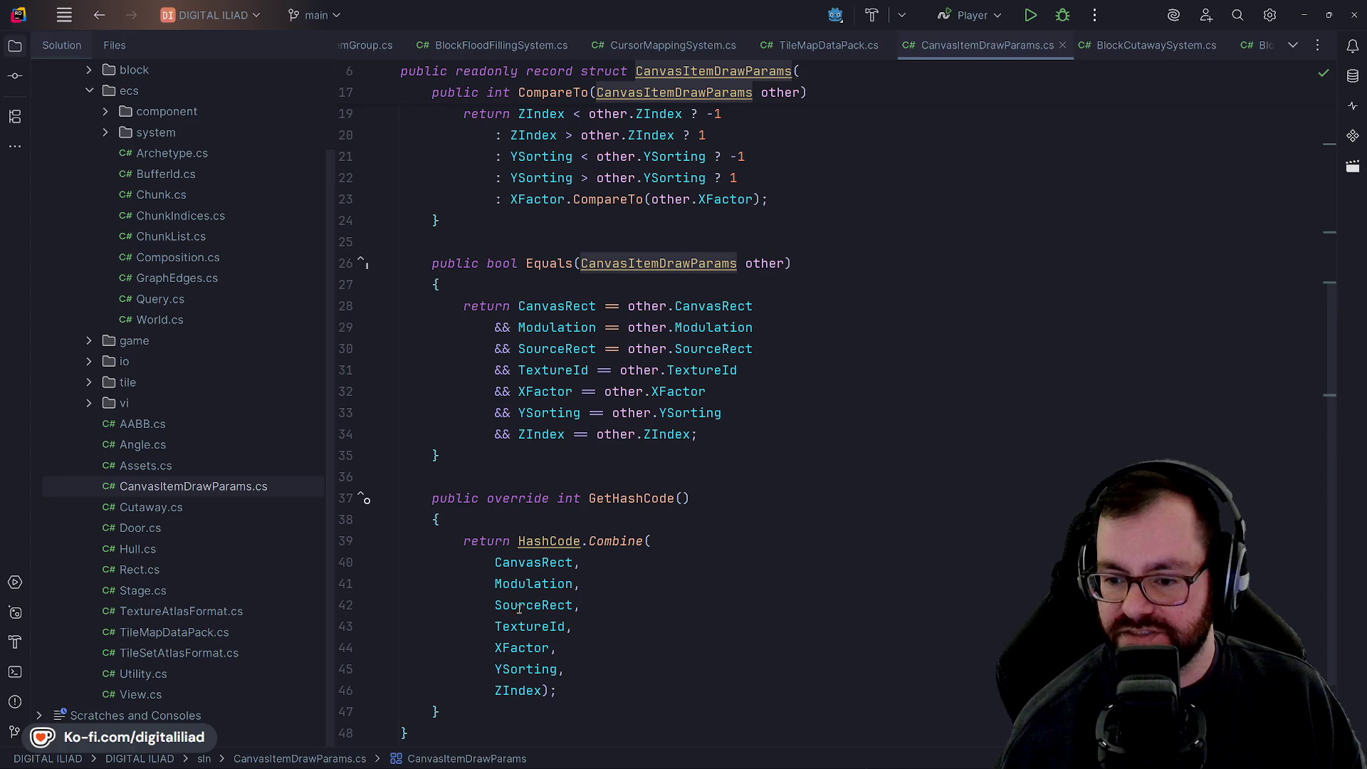
pyautogui.scroll(-2, 526, 569)
pyautogui.scroll(8, 524, 558)
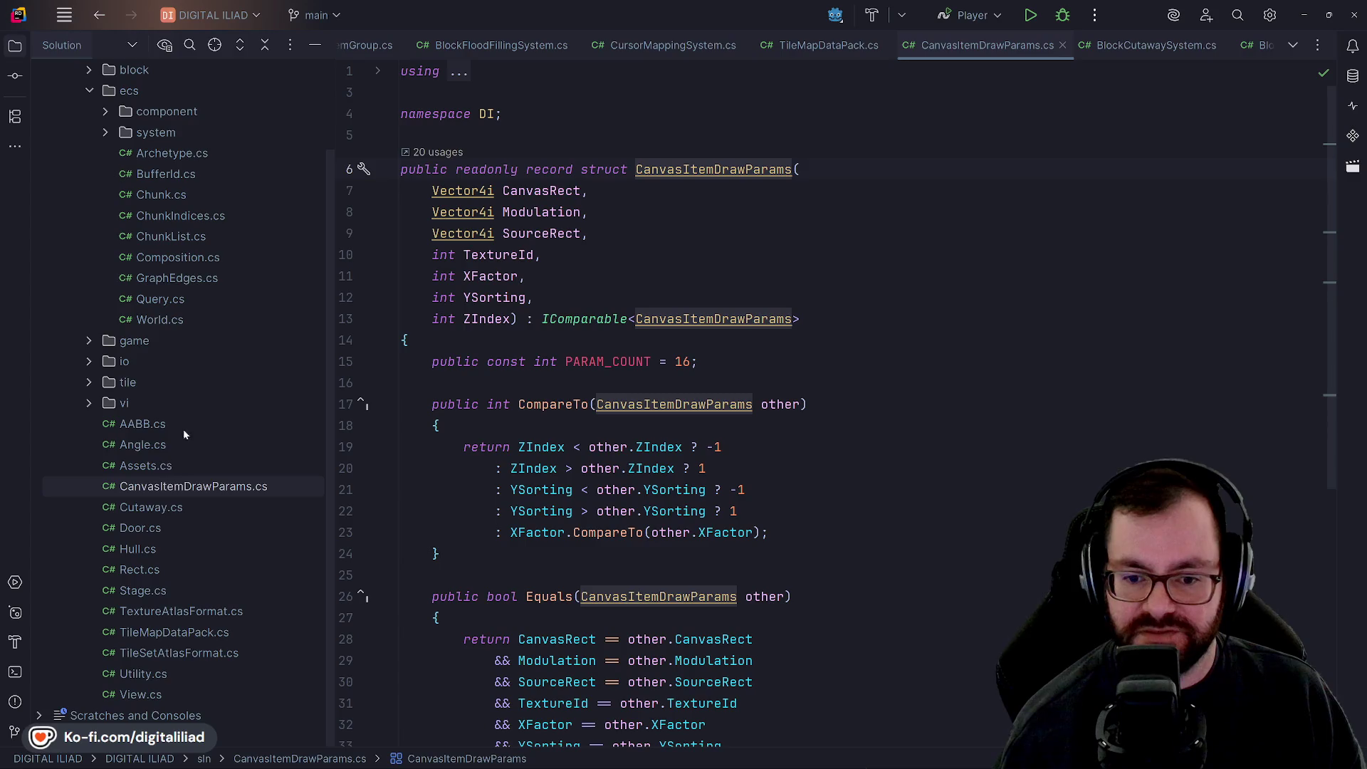
# Step: Check Tile.Source.cs, Tile.Layers.cs and Tile.Atlas.cs in the tile folder, then close them
pyautogui.click(89, 383)
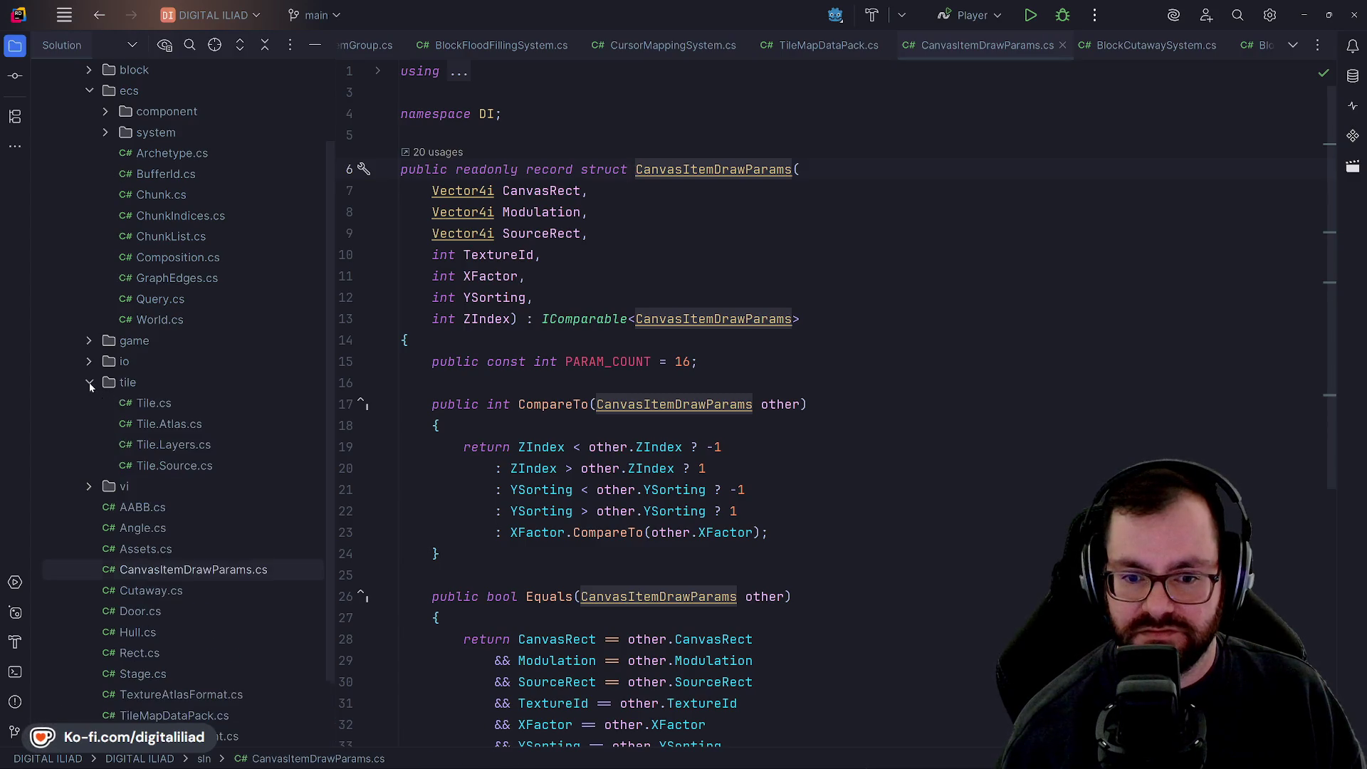
pyautogui.doubleClick(161, 467)
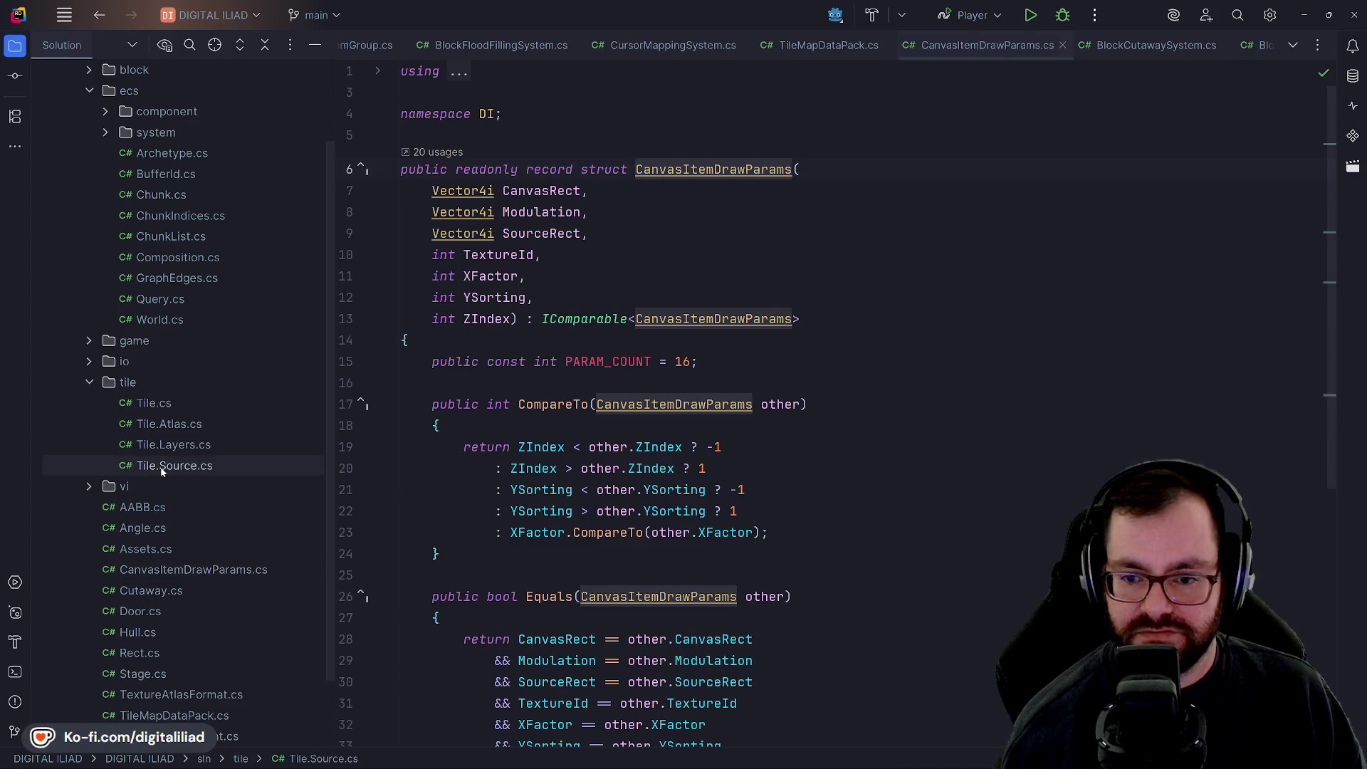
pyautogui.doubleClick(168, 446)
pyautogui.doubleClick(173, 427)
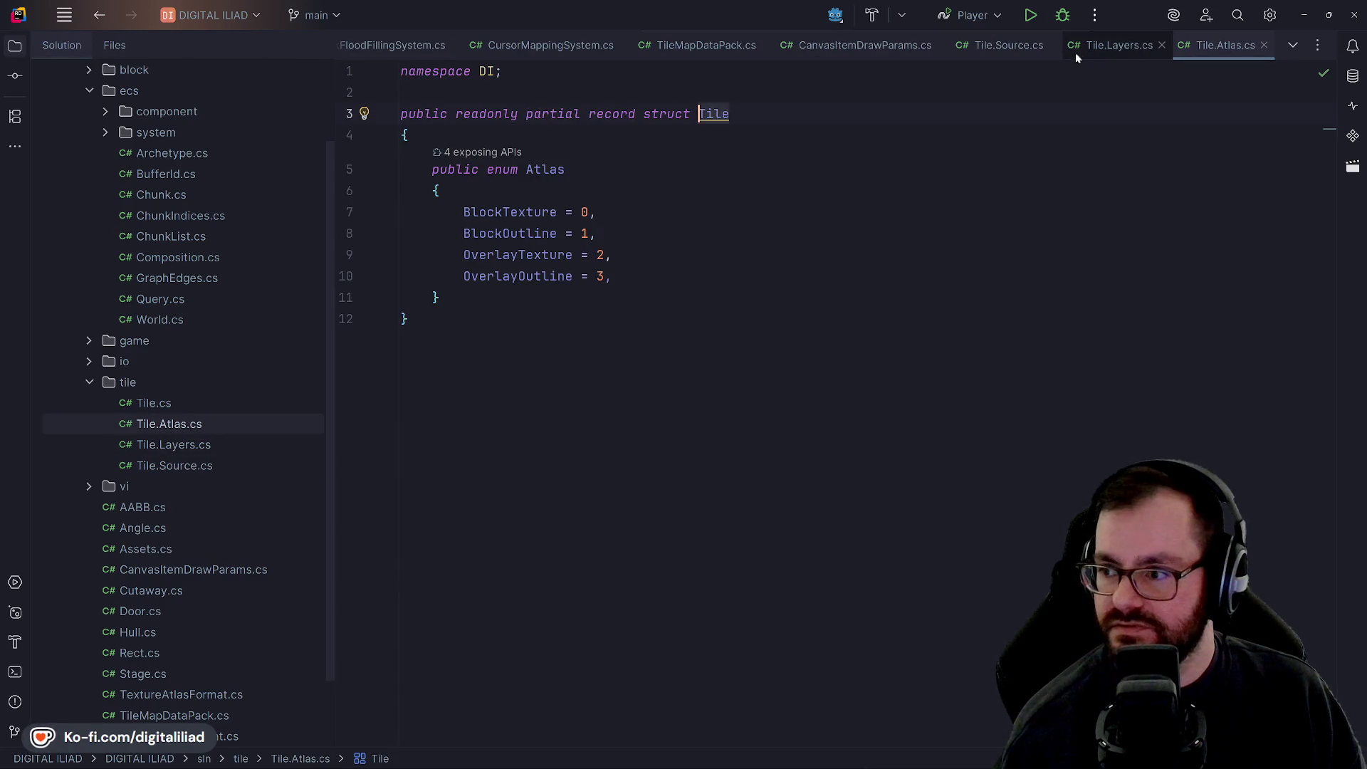
pyautogui.click(1050, 48)
pyautogui.click(1050, 48)
pyautogui.click(1046, 49)
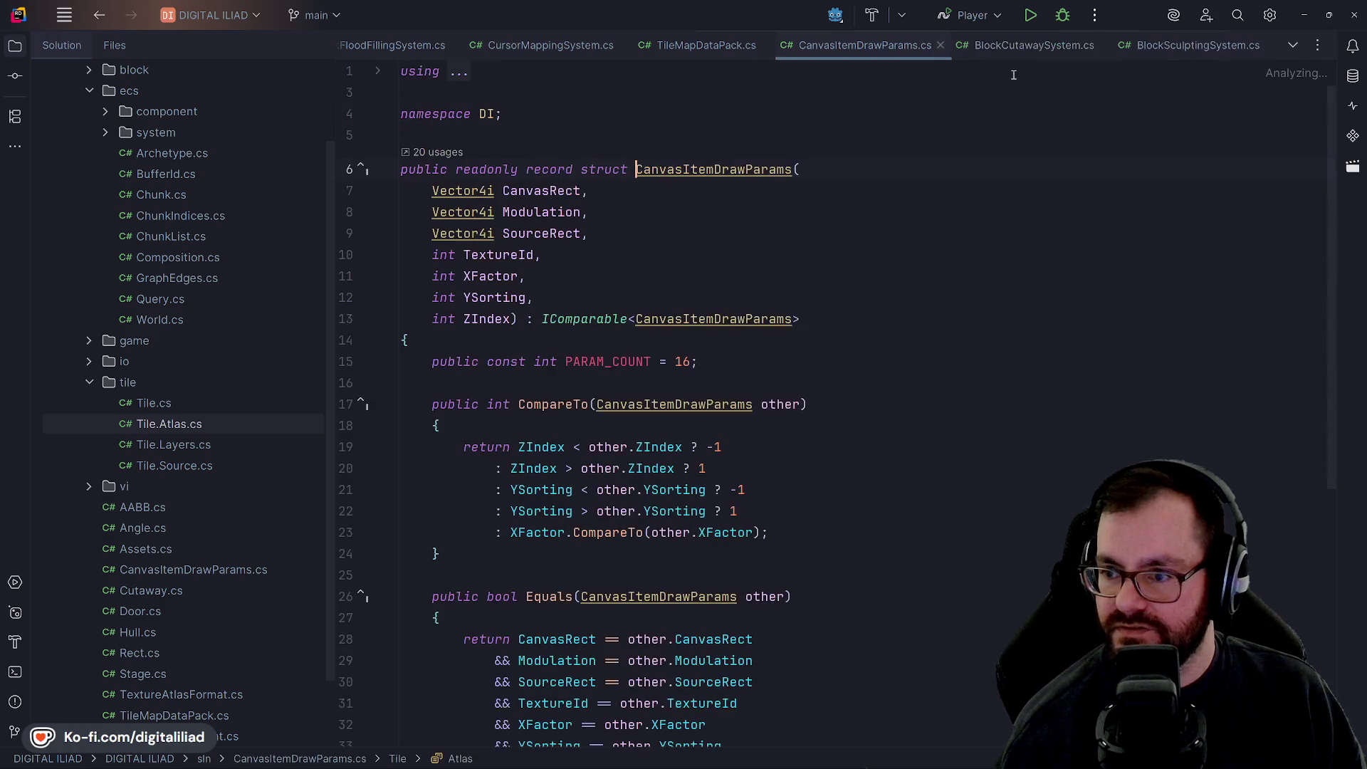
# Step: Collapse the tile folder and minimize Rider to return to the Godot script
pyautogui.doubleClick(127, 385)
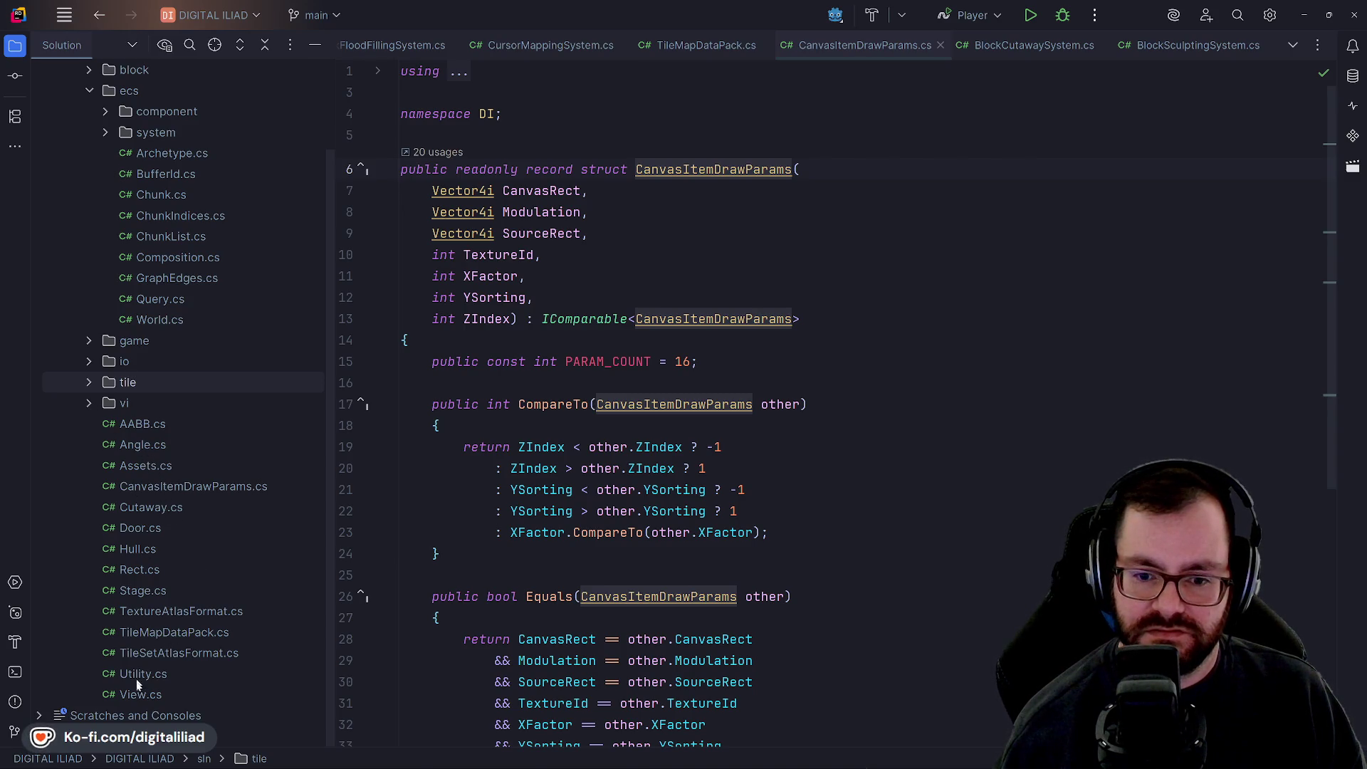
pyautogui.click(165, 612)
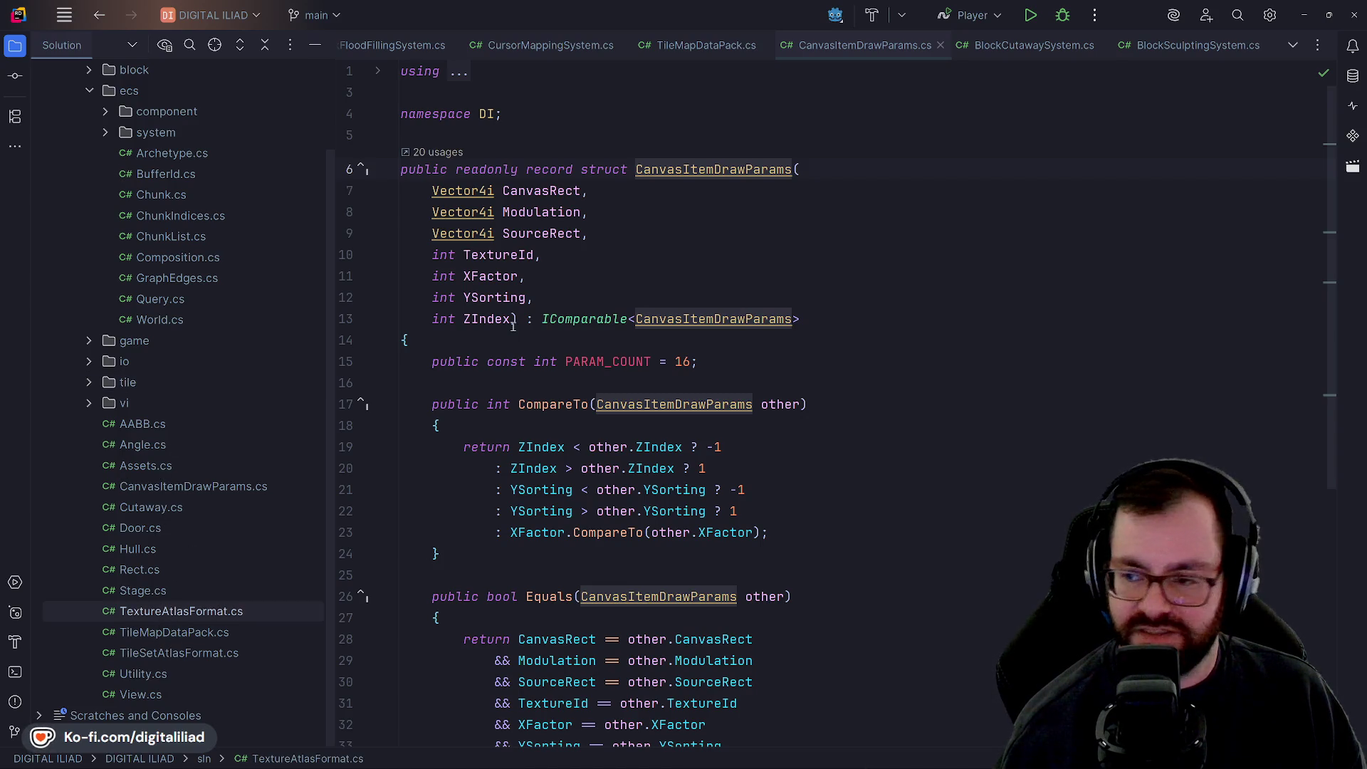
pyautogui.click(1304, 15)
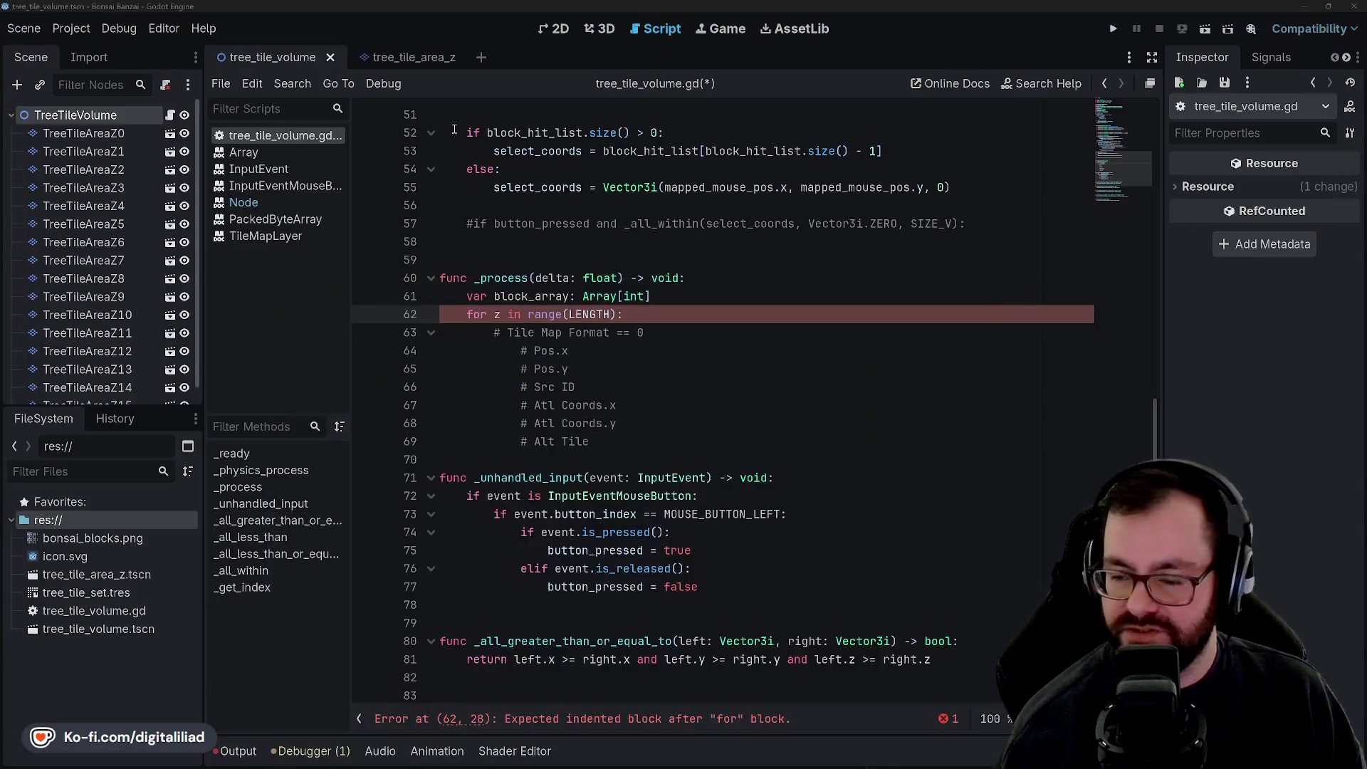
# Step: Add 'for y in range(LENGTH):' on a new indented line inside the z loop
pyautogui.scroll(-2, 454, 183)
pyautogui.click(638, 264)
pyautogui.press('Up')
pyautogui.press('Up')
pyautogui.press('Up')
pyautogui.press('End')
pyautogui.press('Return')
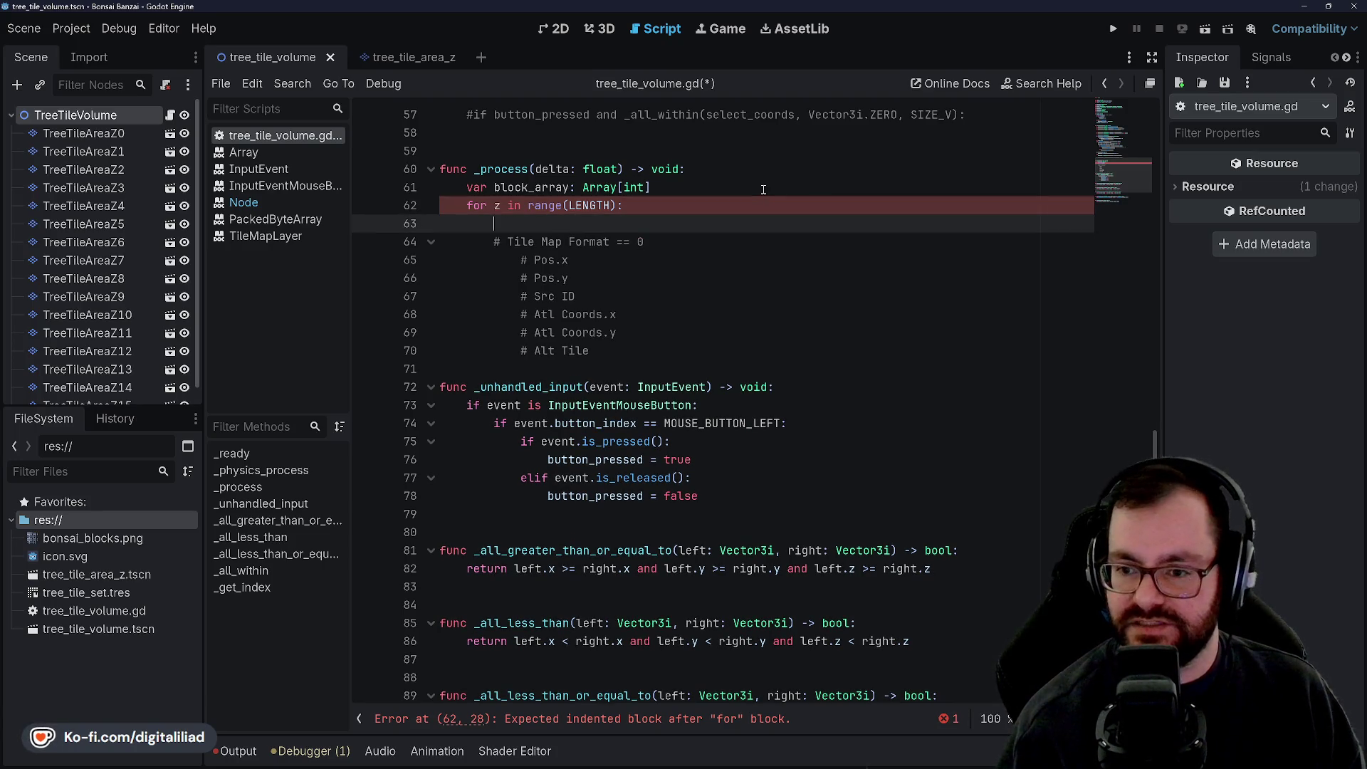
pyautogui.write('(')
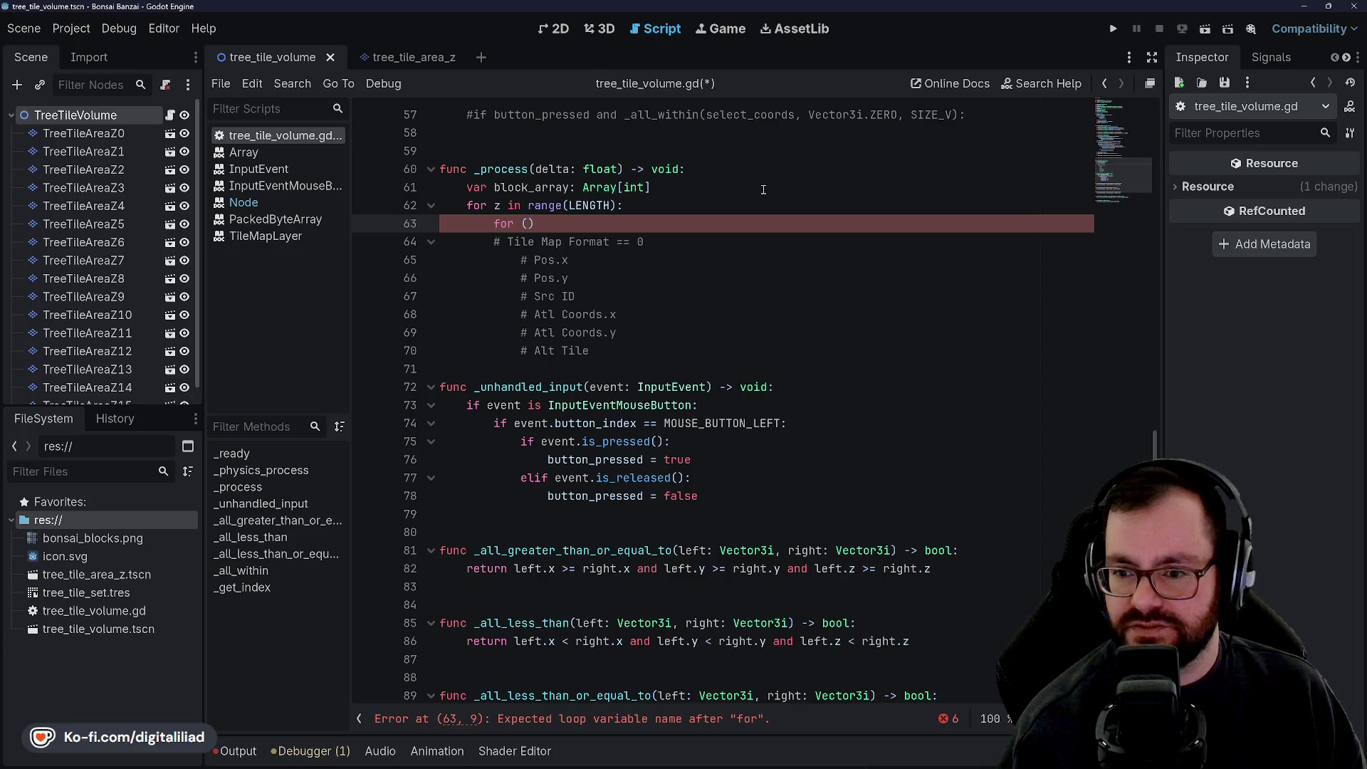
pyautogui.scroll(10, 634, 446)
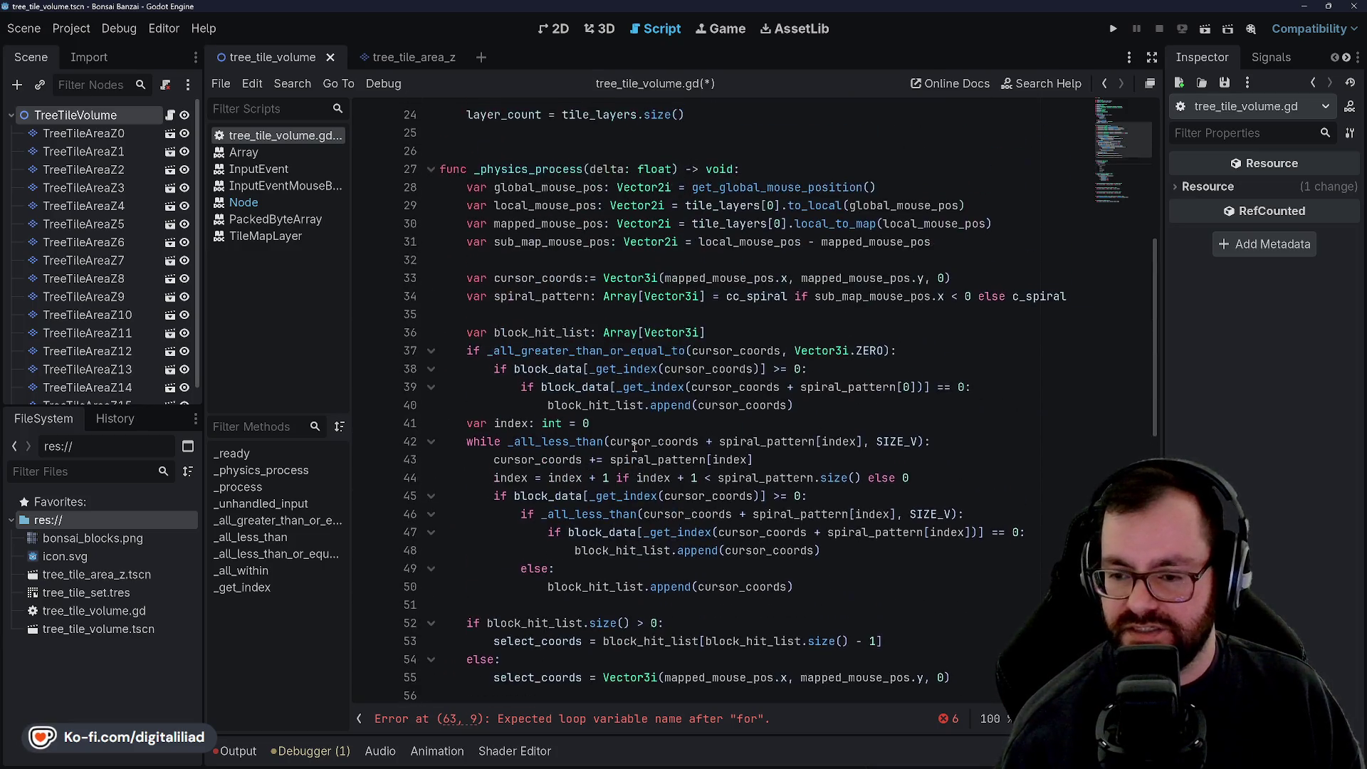
pyautogui.scroll(3, 634, 447)
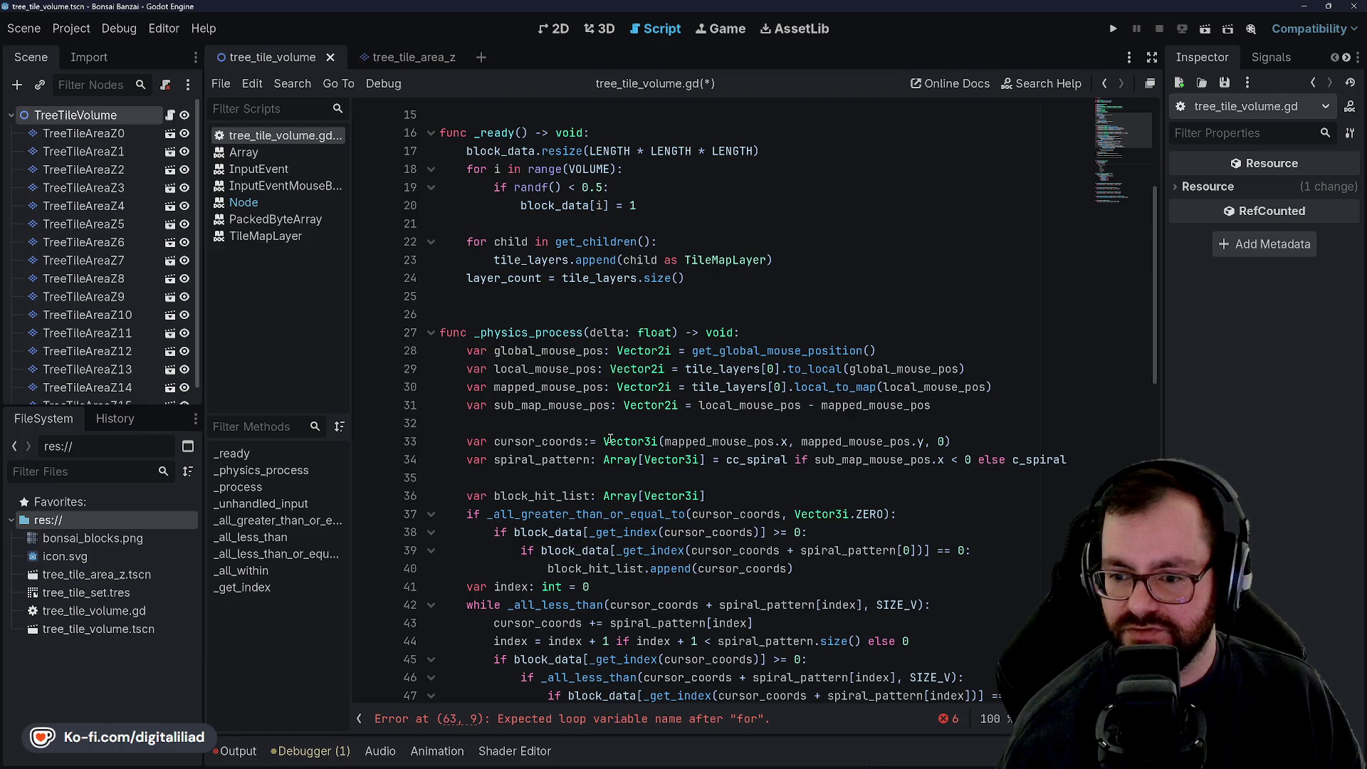
pyautogui.scroll(-10, 569, 261)
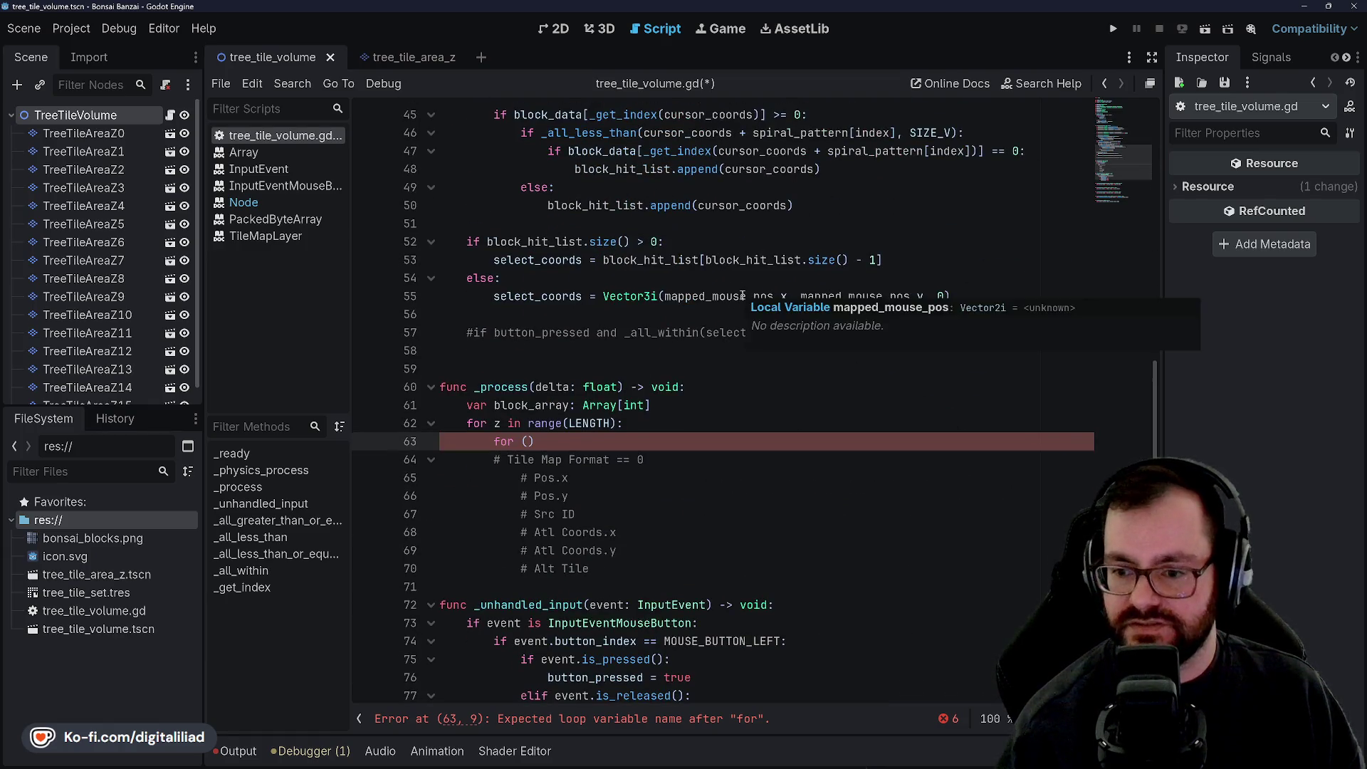
pyautogui.write('y i')
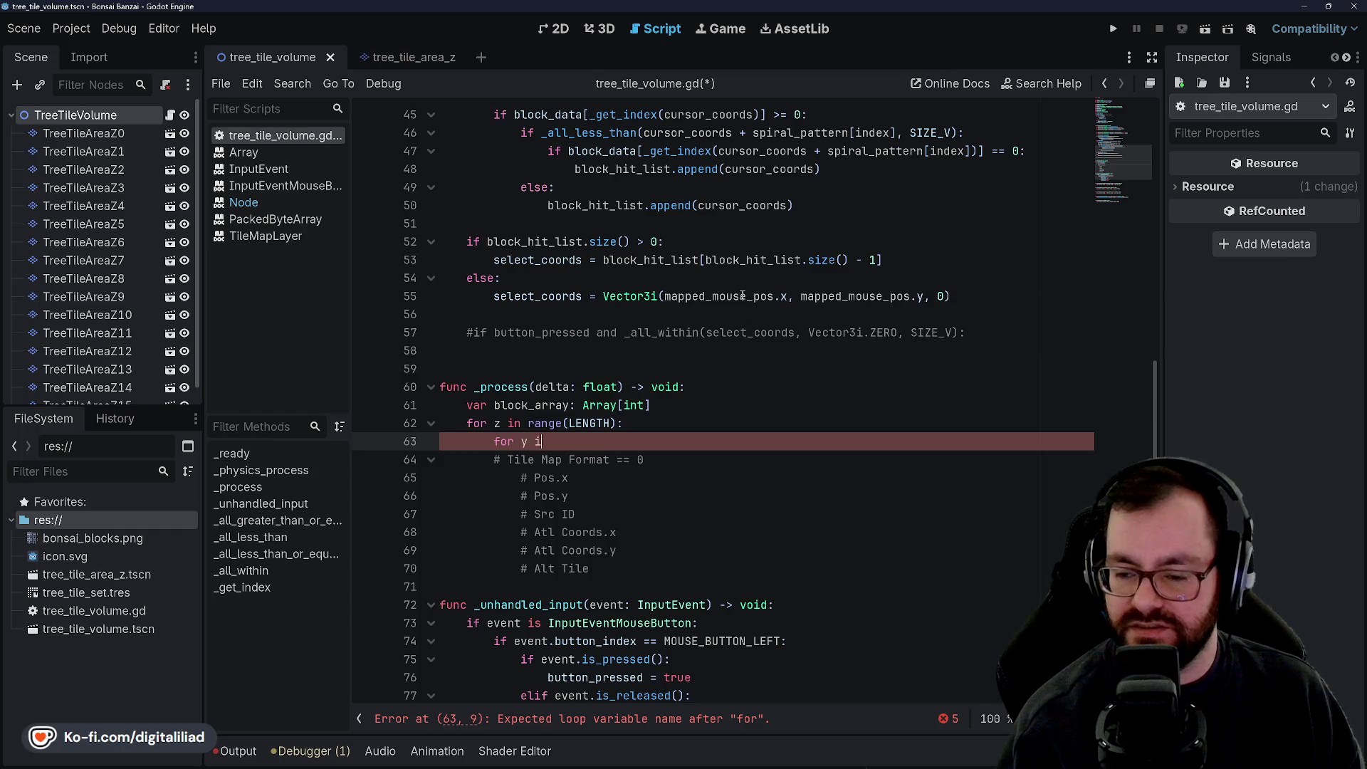
pyautogui.write('n range(L')
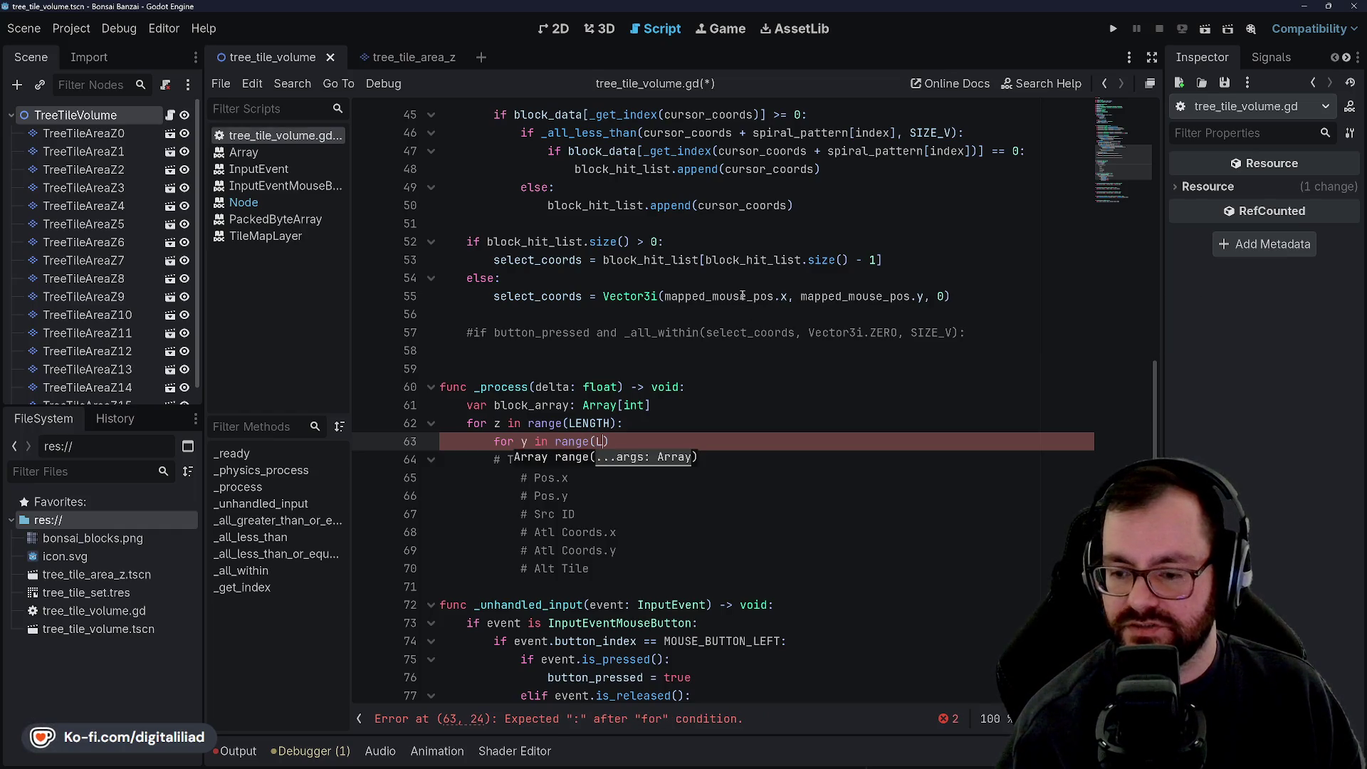
pyautogui.write('th')
pyautogui.press('BackSpace')
pyautogui.press('BackSpace')
pyautogui.press('BackSpace')
pyautogui.press('BackSpace')
pyautogui.write('TH):')
# Step: Add 'for x in range(LENGTH):' inside the y loop, below the format comments
pyautogui.press('Return')
pyautogui.write('for x in range')
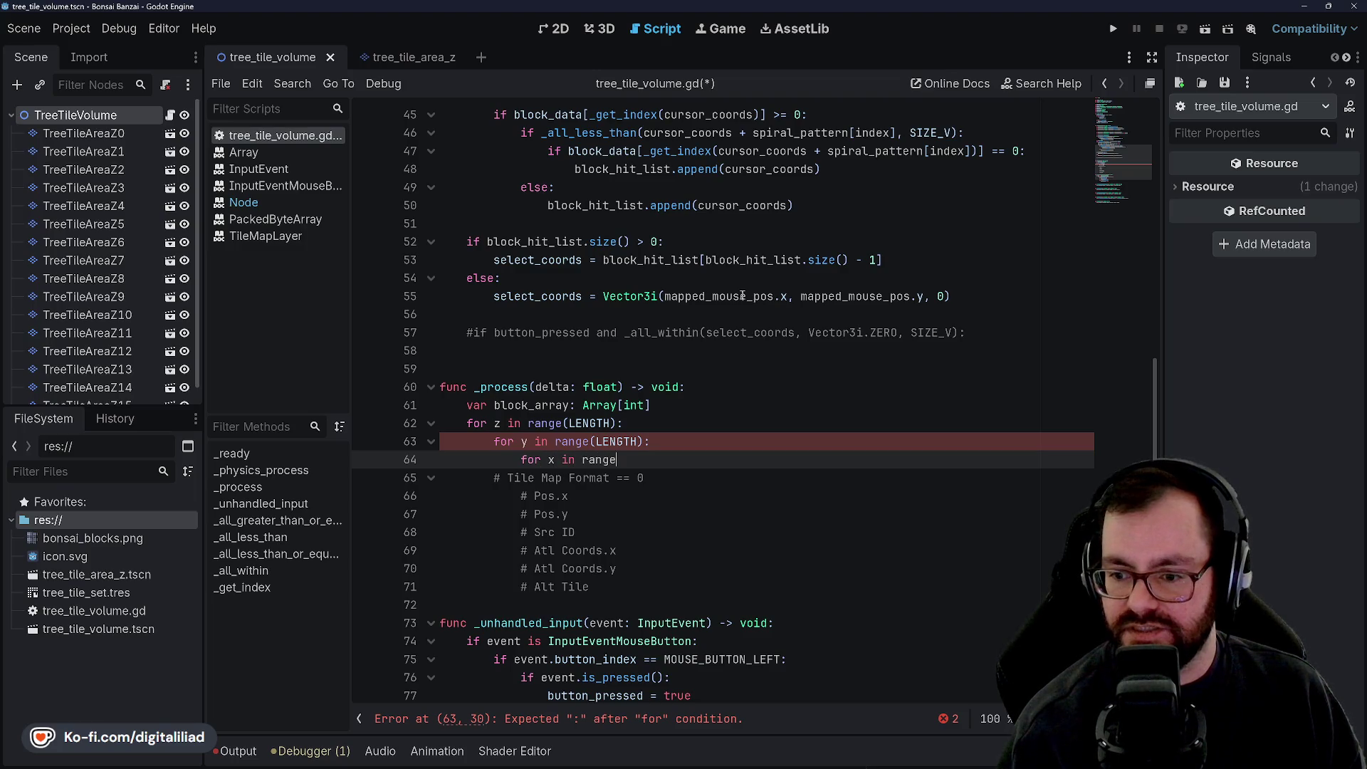
pyautogui.write('(LENGTH')
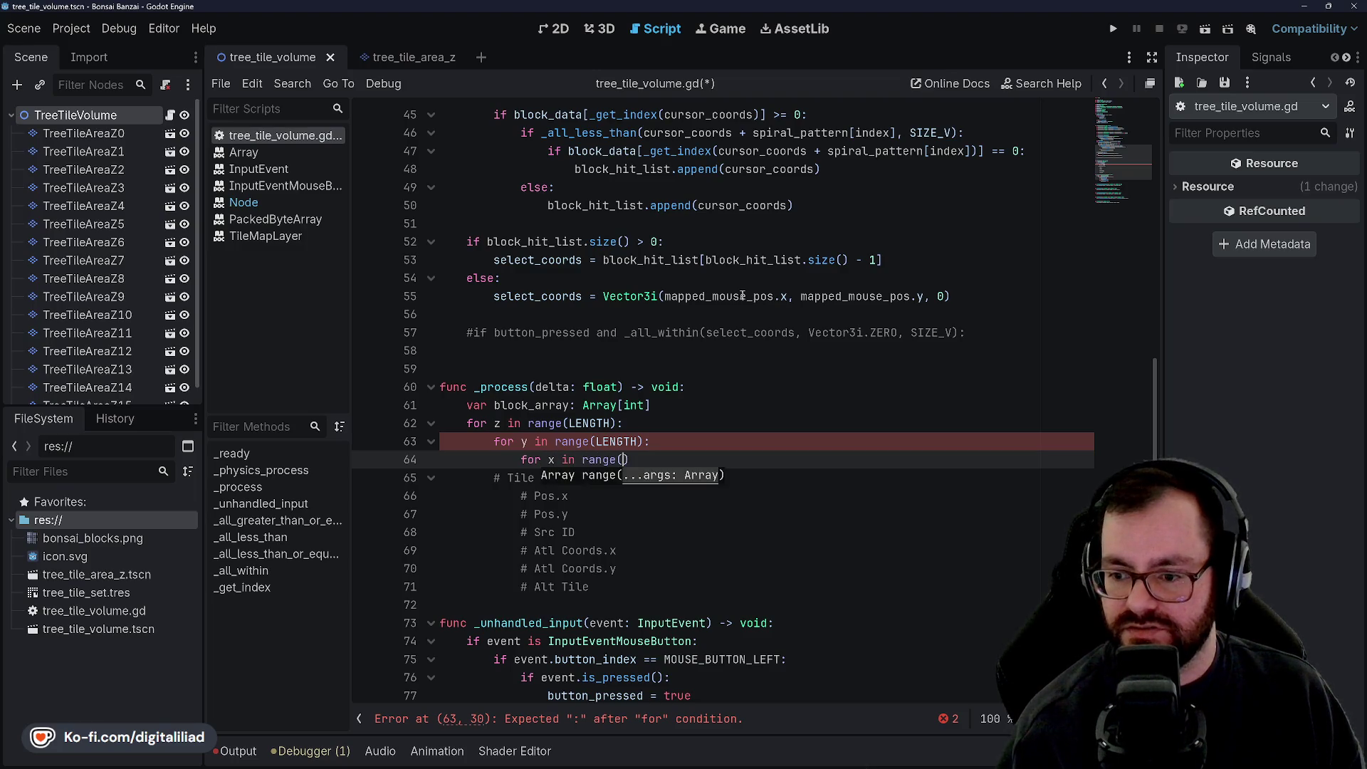
pyautogui.write(')')
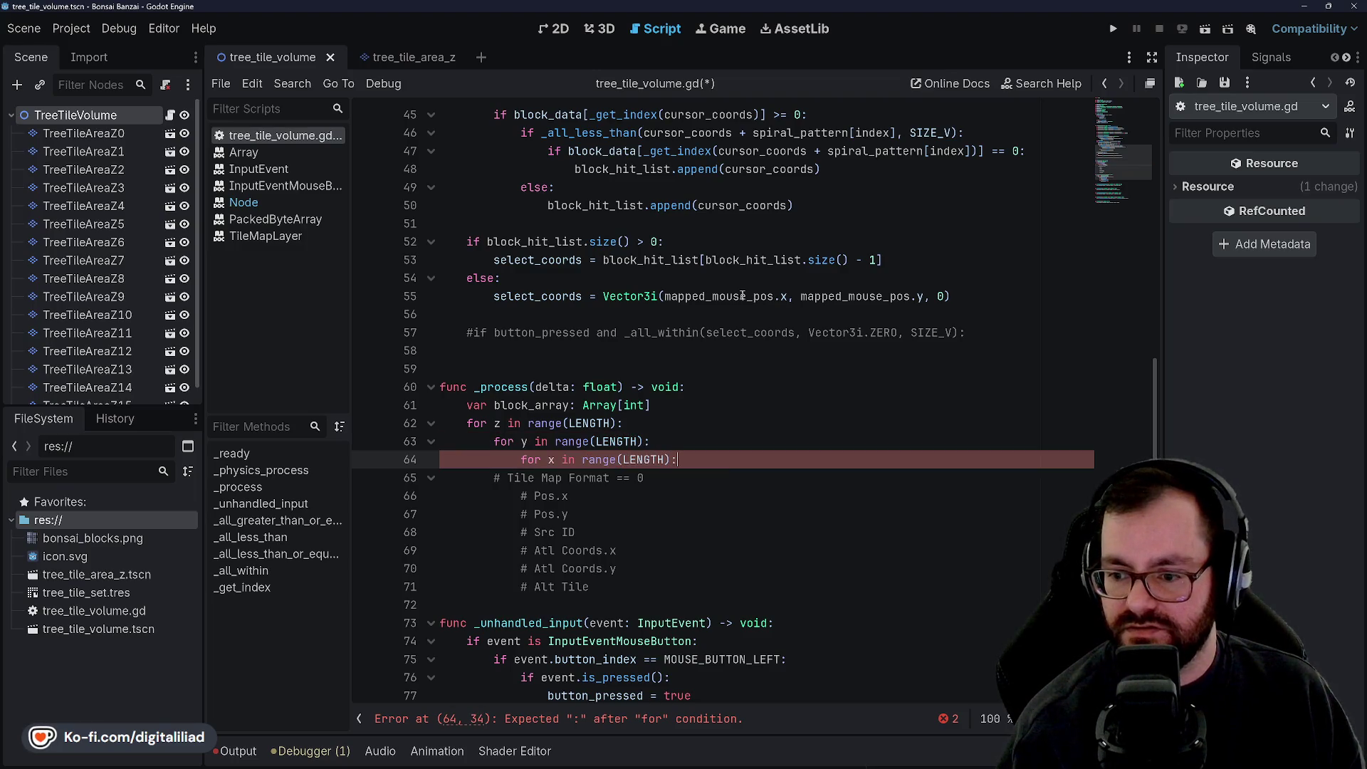
pyautogui.moveTo(690, 296); pyautogui.dragTo(502, 278)
pyautogui.scroll(-2, 515, 385)
pyautogui.moveTo(494, 369)
pyautogui.mouseDown()
pyautogui.moveTo(605, 373)
pyautogui.moveTo(641, 481)
pyautogui.mouseUp()
pyautogui.click(702, 355)
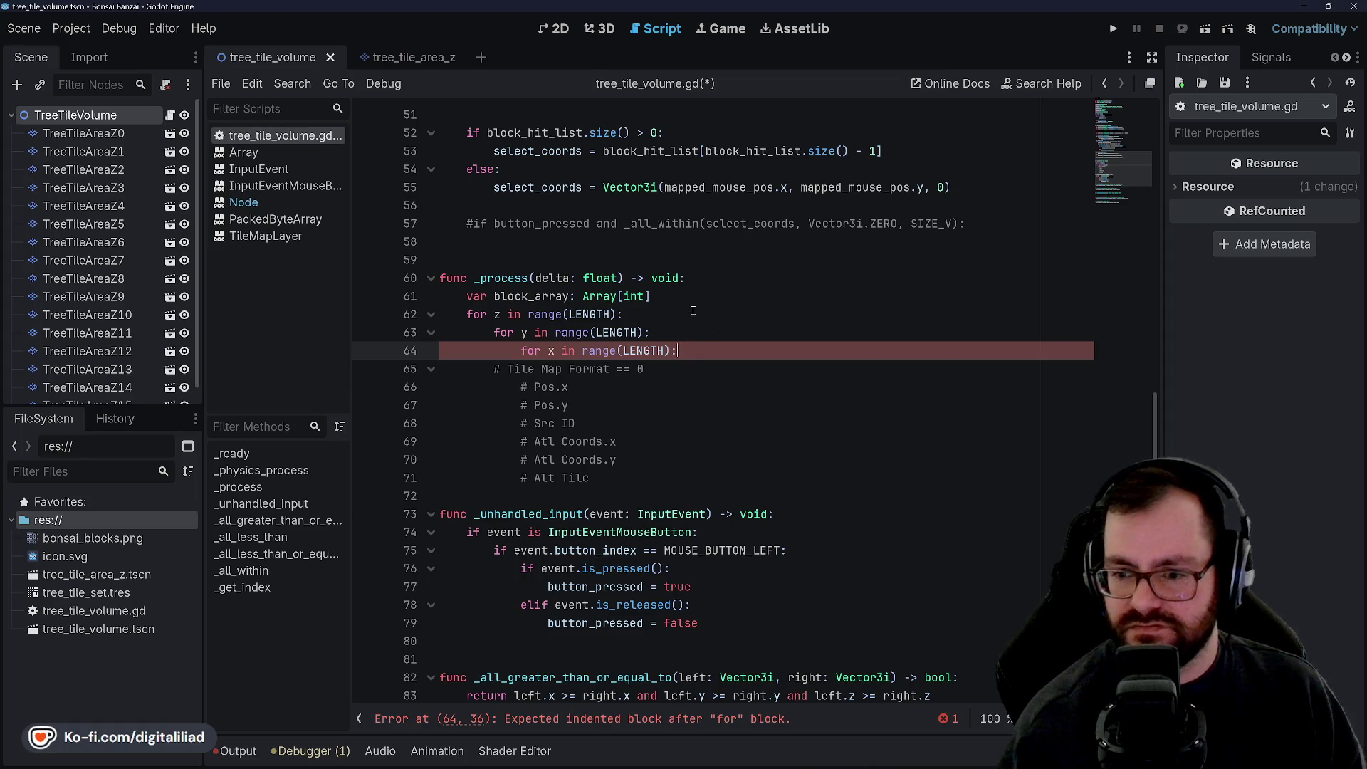
pyautogui.press('Return')
pyautogui.scroll(-1, 687, 314)
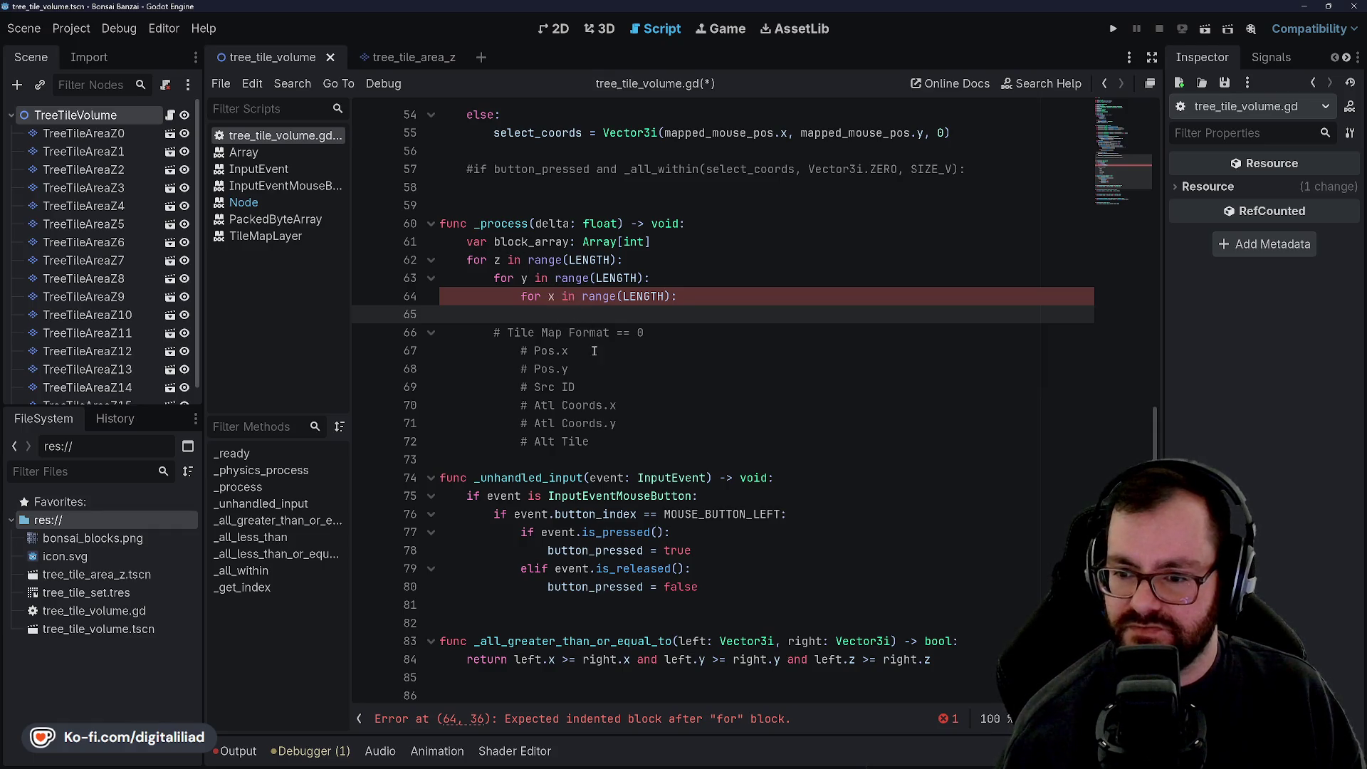
pyautogui.scroll(3, 541, 346)
pyautogui.scroll(13, 508, 413)
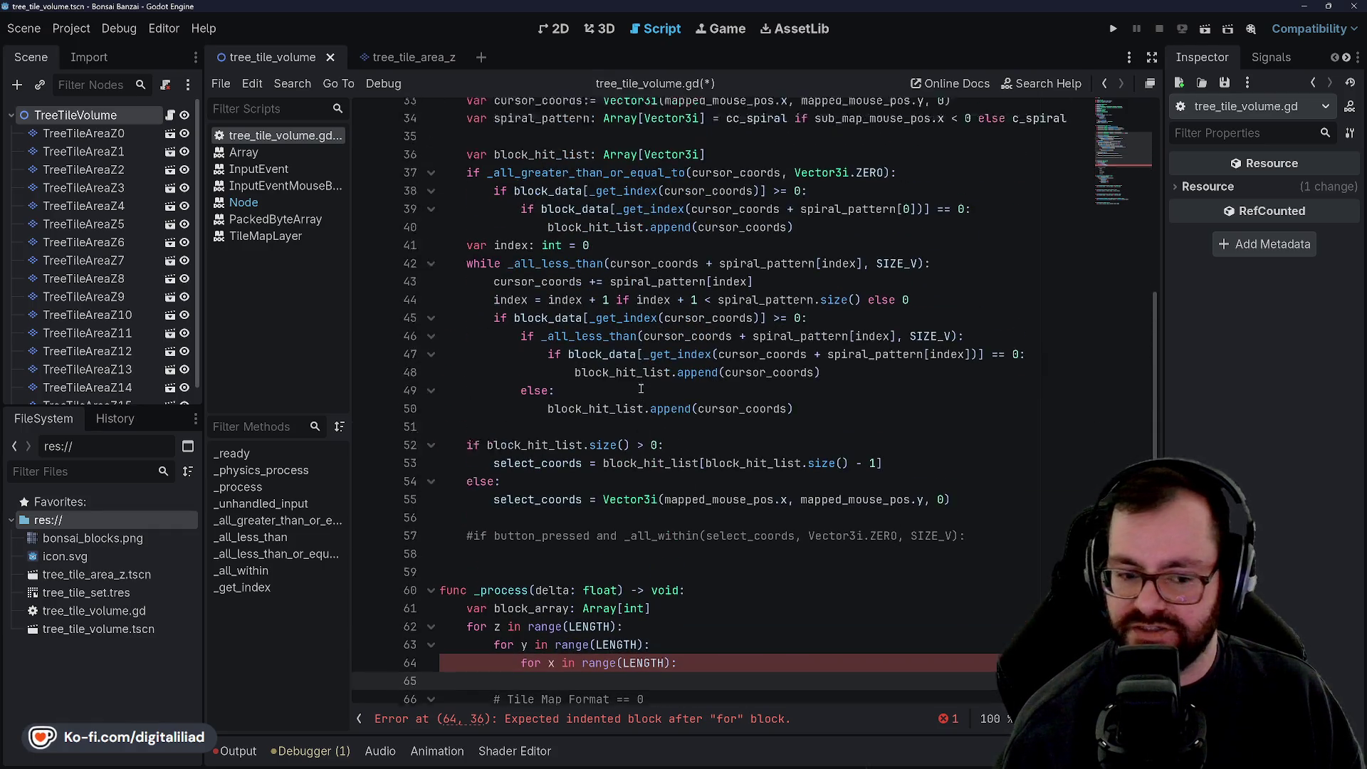
pyautogui.scroll(2, 591, 474)
pyautogui.scroll(-4, 591, 409)
pyautogui.scroll(4, 600, 377)
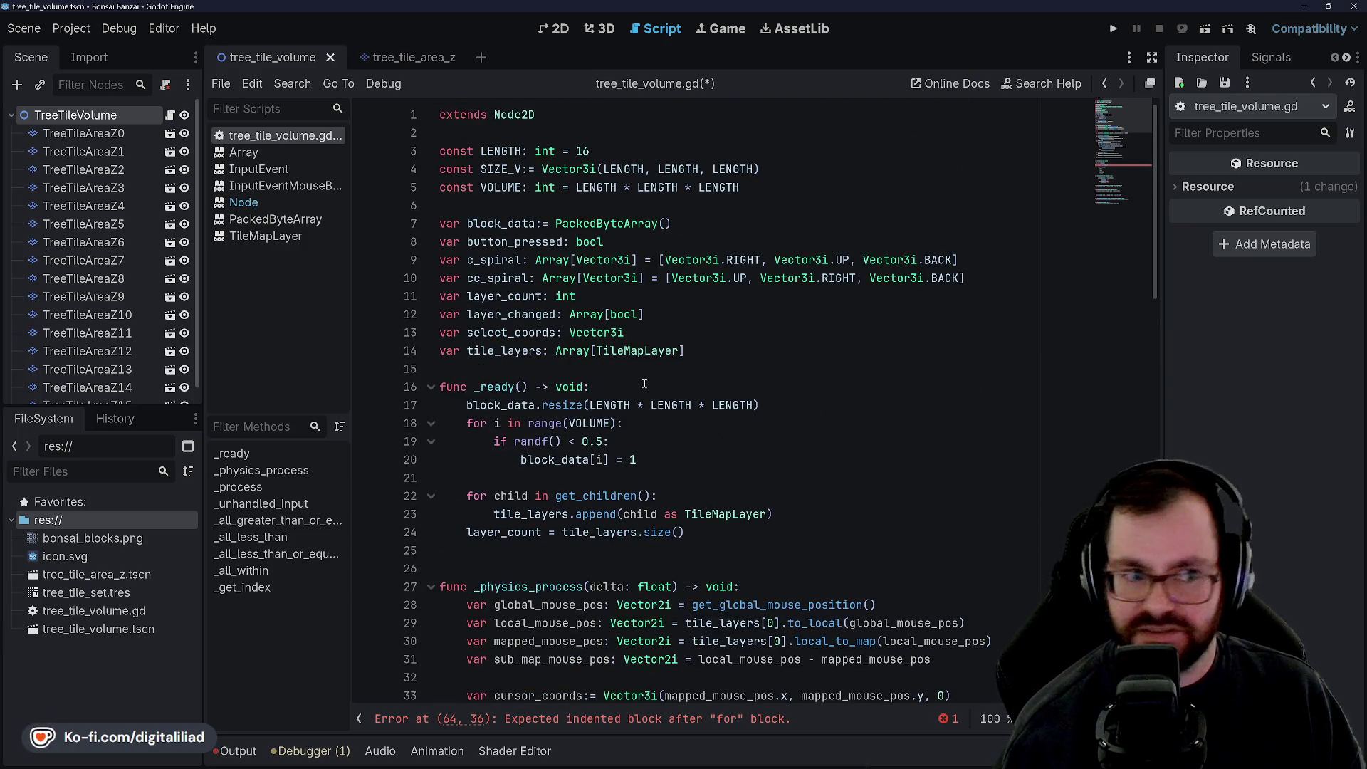
pyautogui.scroll(-8, 639, 375)
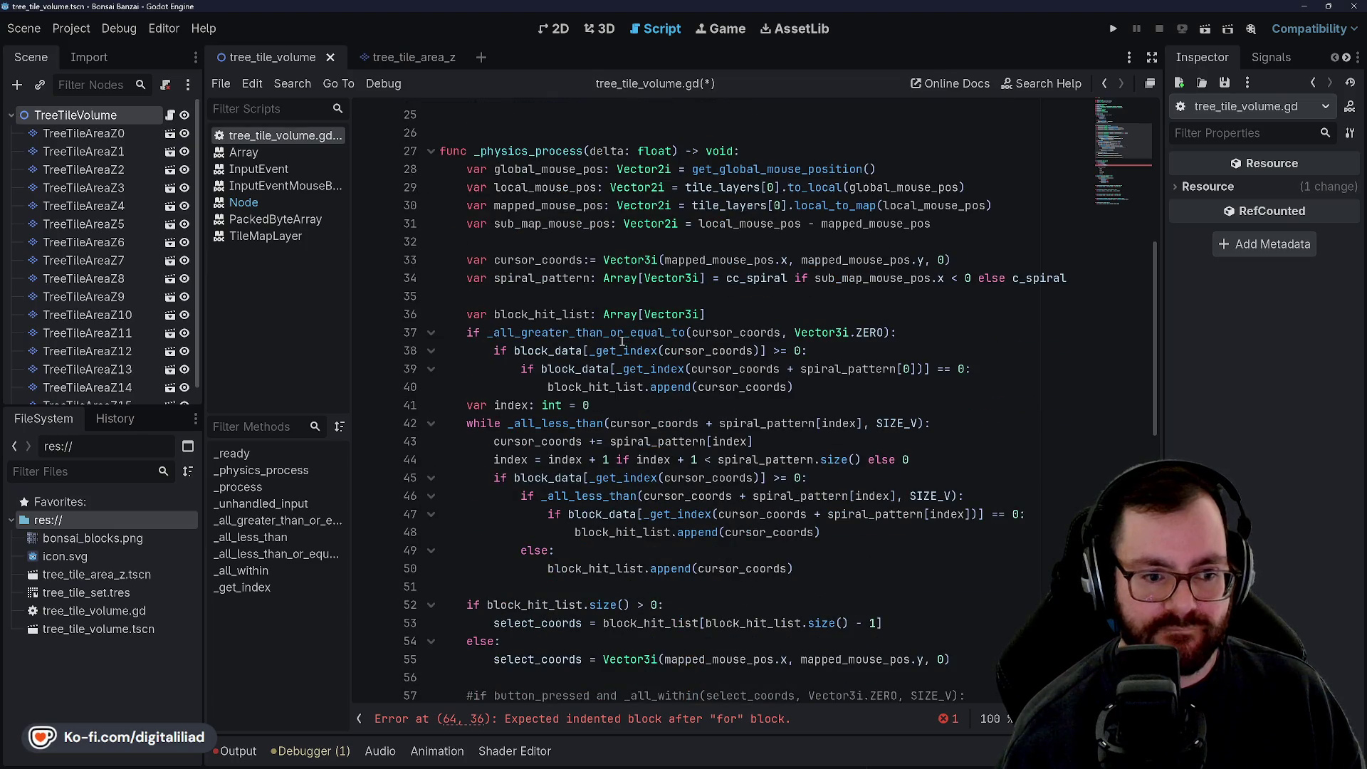
pyautogui.scroll(-9, 600, 391)
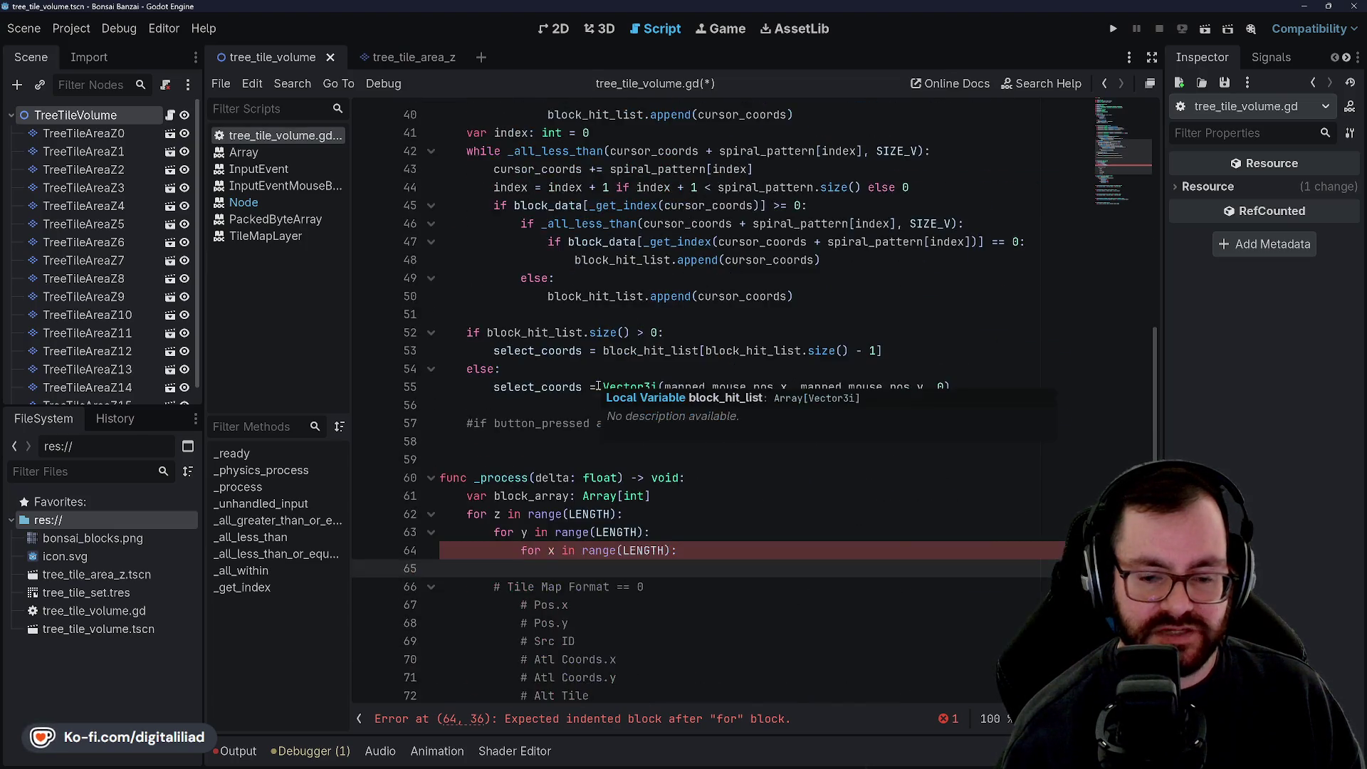
pyautogui.scroll(3, 598, 386)
pyautogui.scroll(-2, 546, 392)
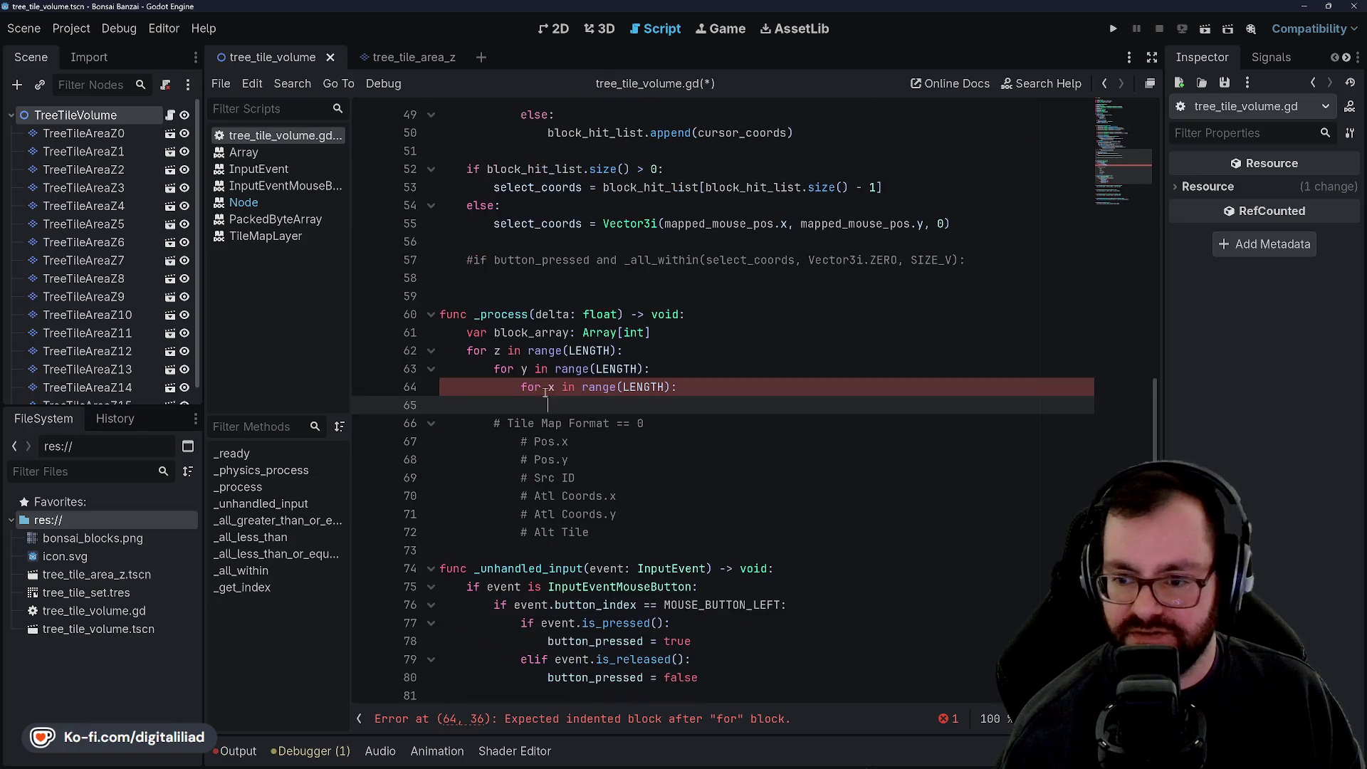
pyautogui.click(546, 302)
pyautogui.scroll(8, 562, 342)
pyautogui.scroll(1, 569, 367)
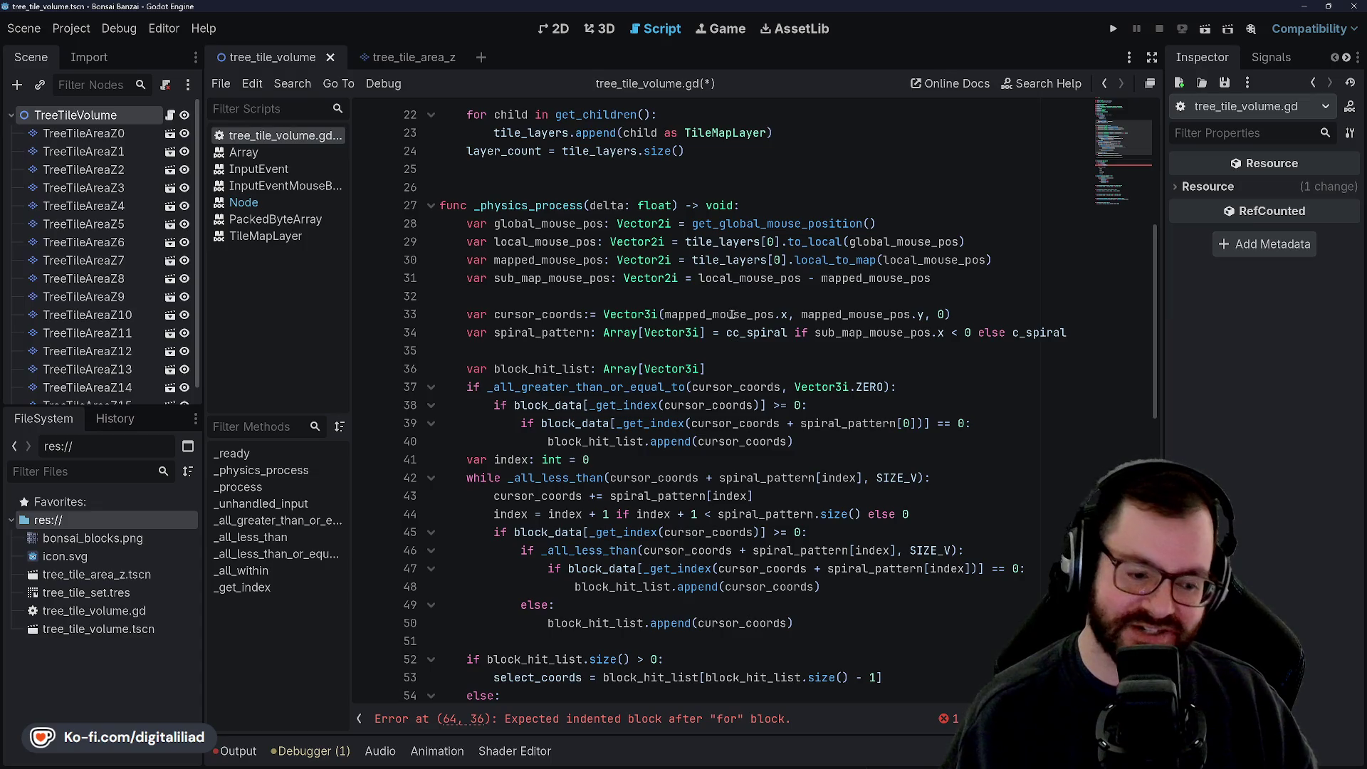
pyautogui.scroll(-8, 564, 363)
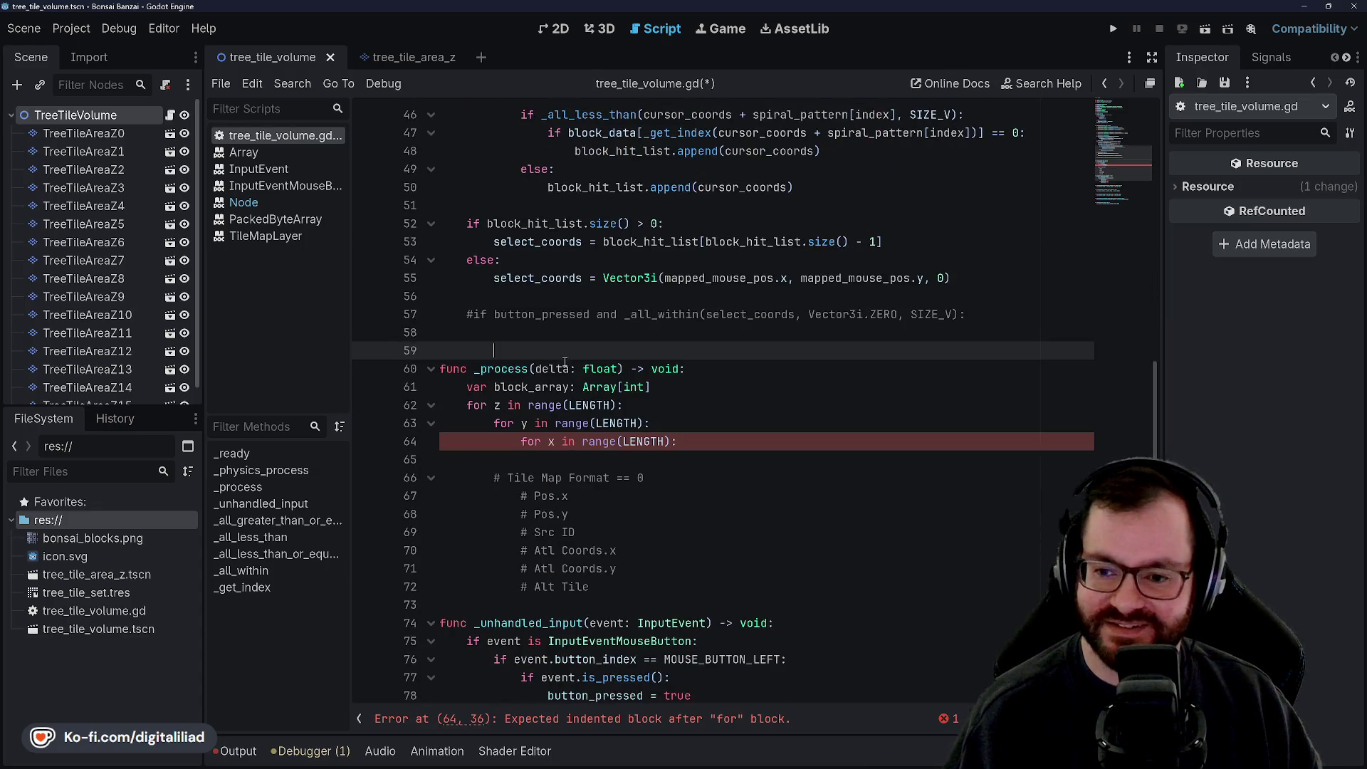
pyautogui.press('Down')
pyautogui.press('Down')
pyautogui.press('Down')
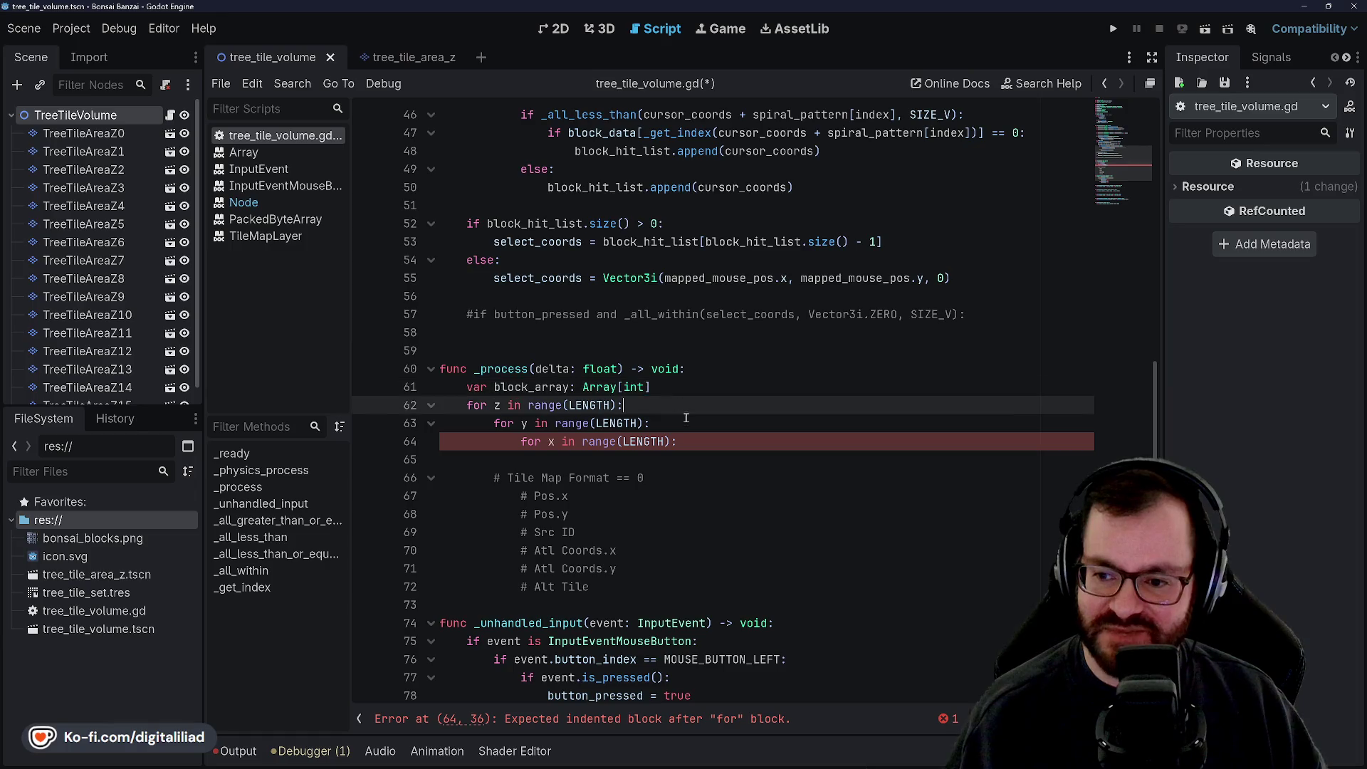
pyautogui.press('End')
pyautogui.click(670, 501)
pyautogui.click(655, 465)
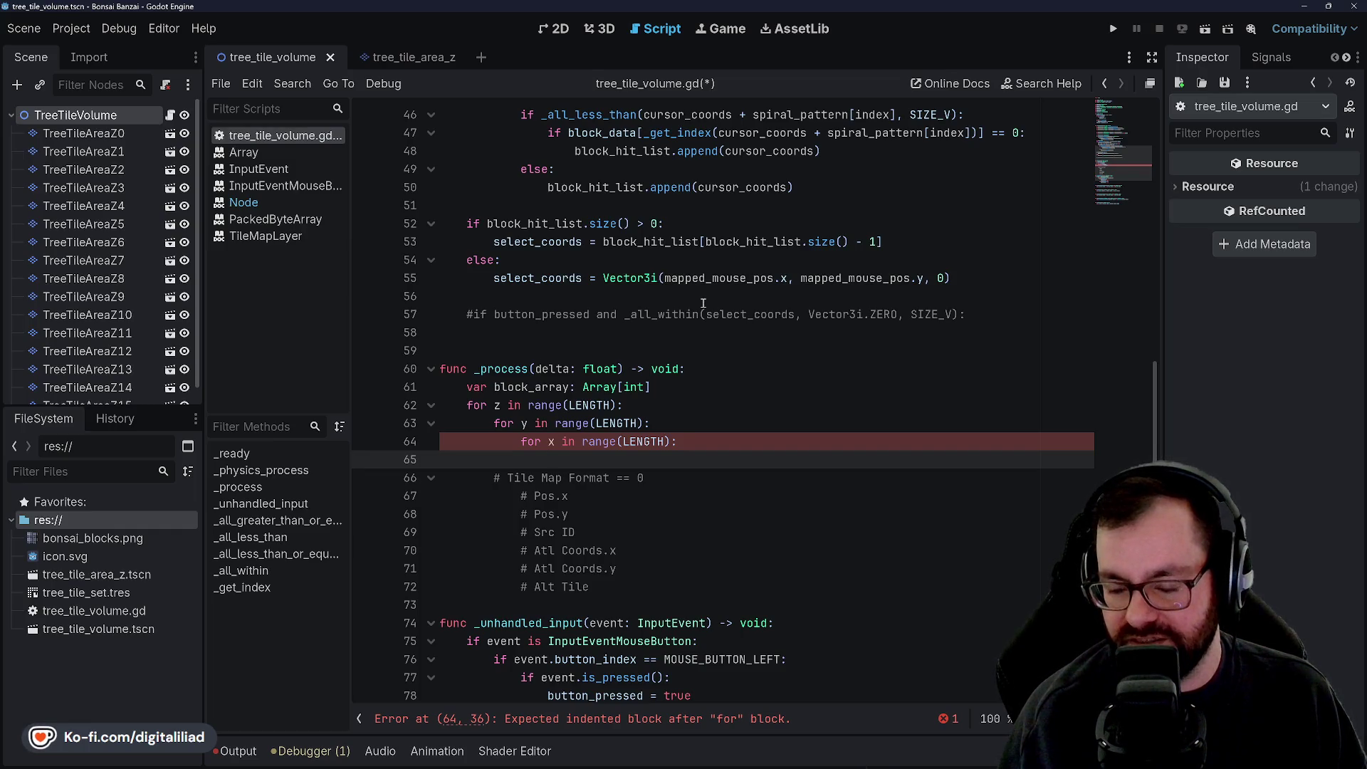
pyautogui.write('if block_data[_get_')
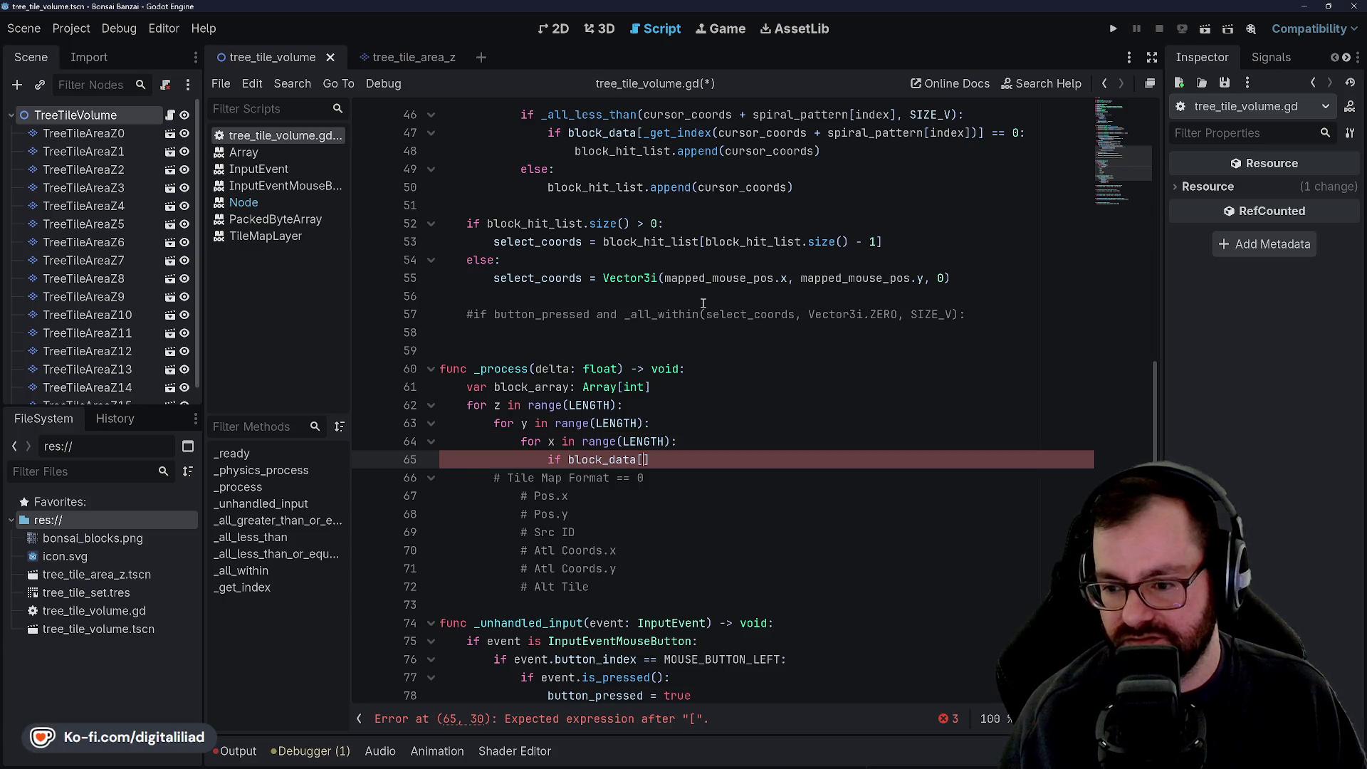
pyautogui.write('index(Vect')
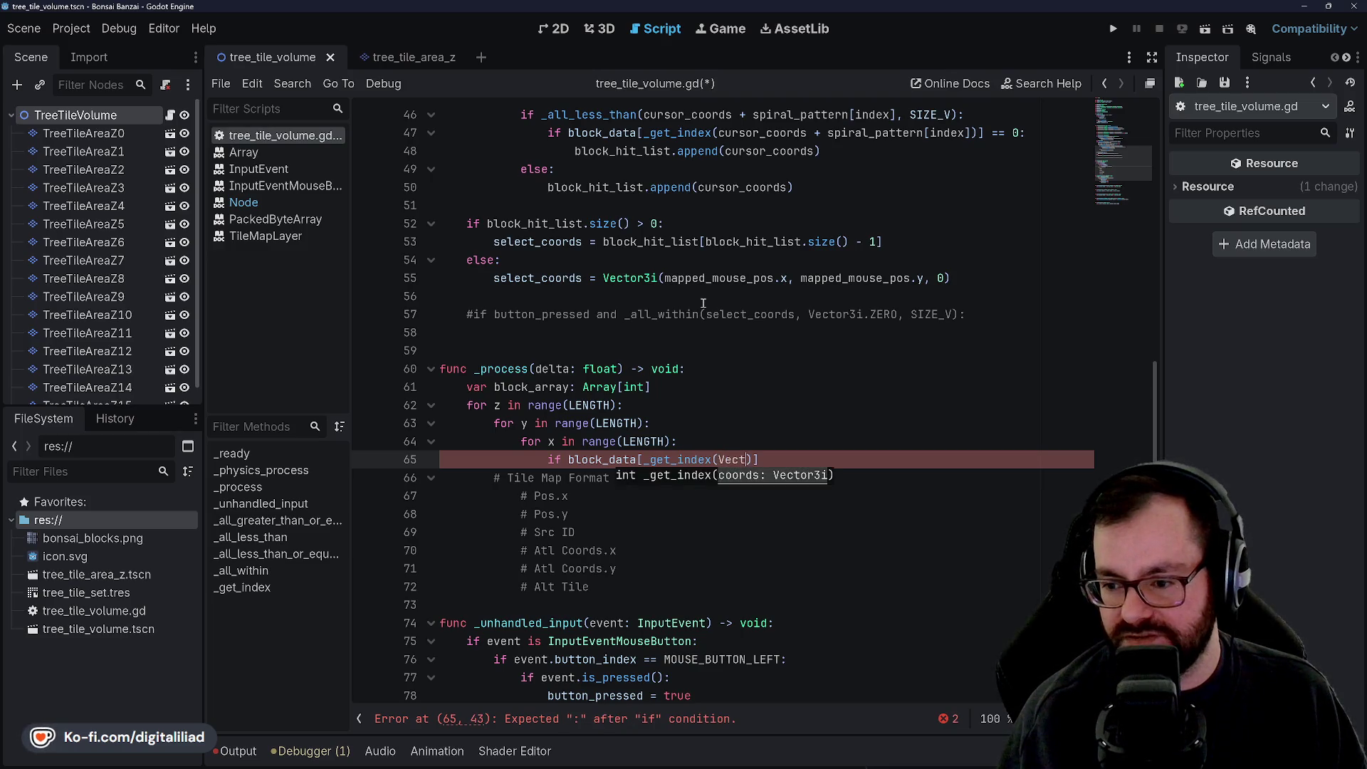
pyautogui.write('or3i(x, y, z')
# Step: Finish 'if block_data[_get_index(Vector3i(x, y, z))] > 0:', save, and start a new line below it
pyautogui.press('End')
pyautogui.hotkey('ctrl', 's')
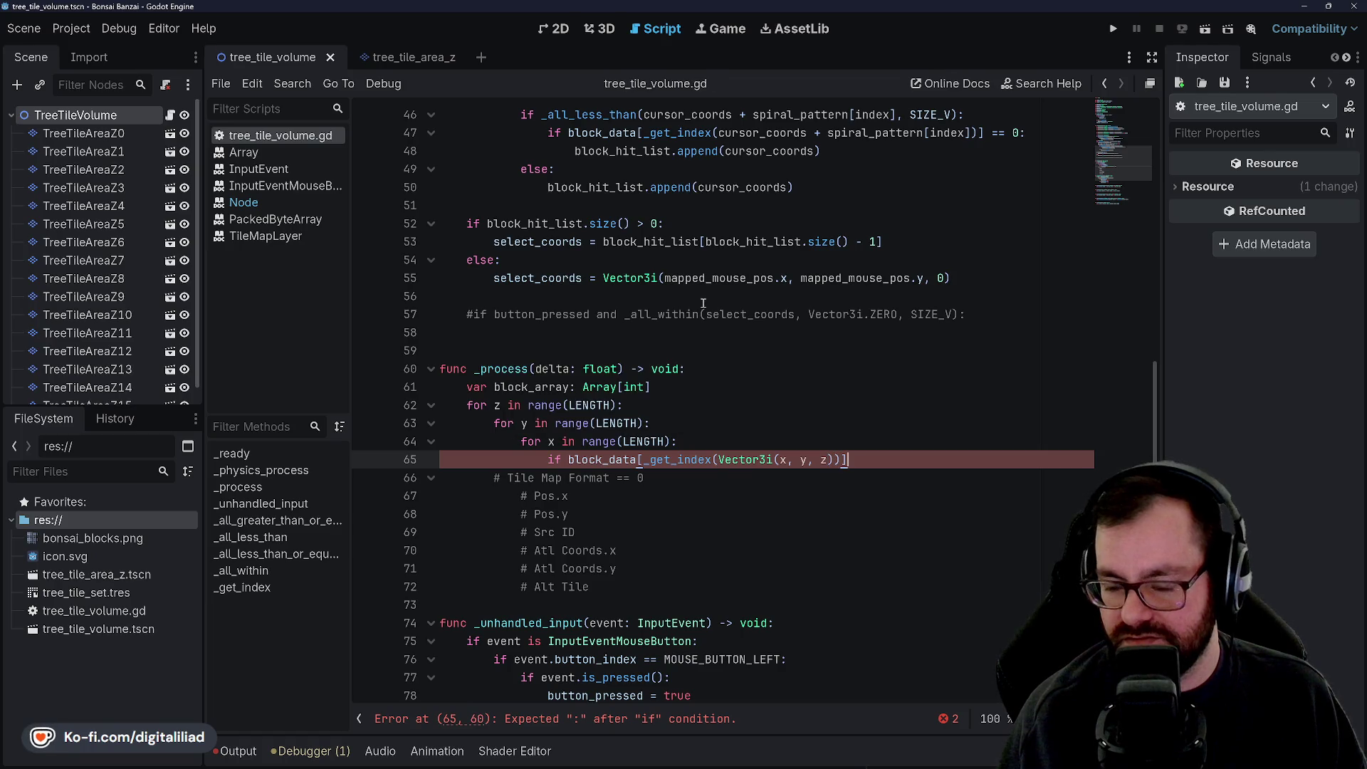
pyautogui.write('0:')
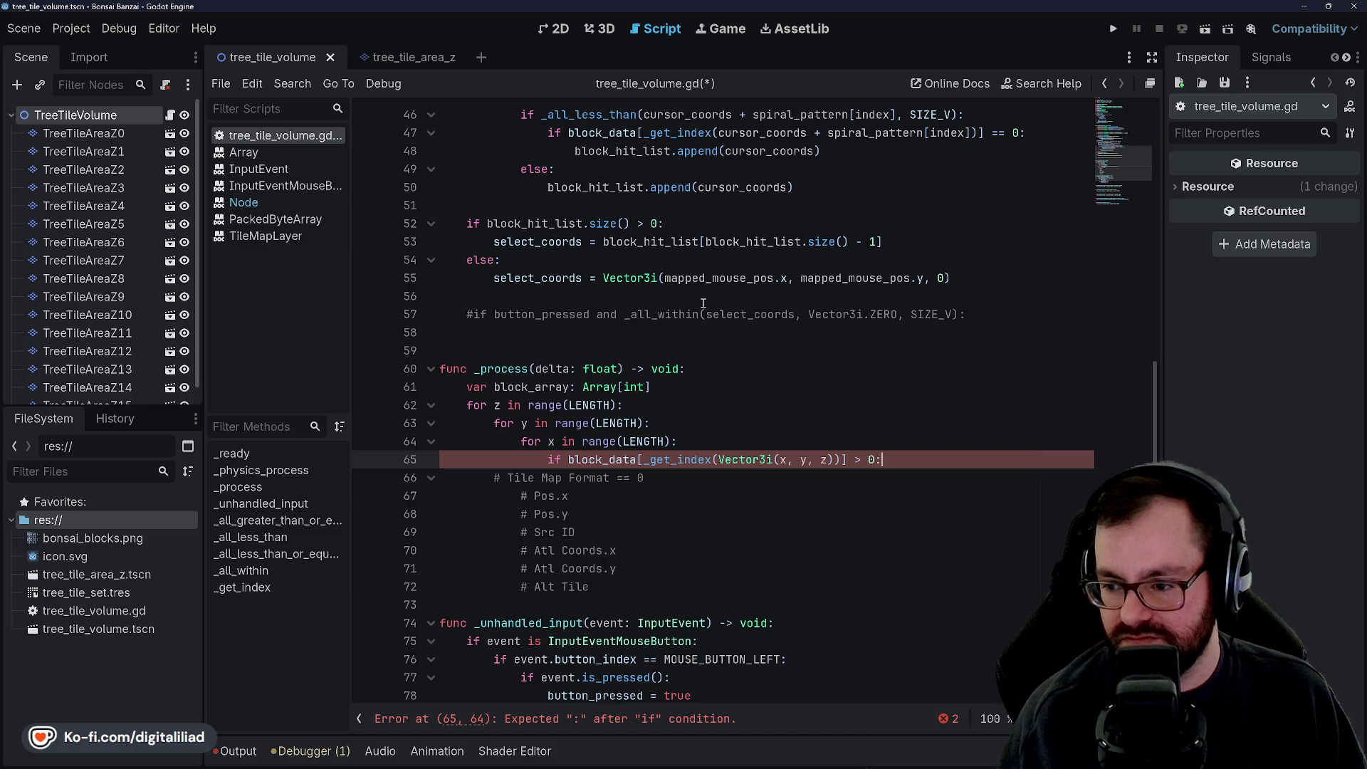
pyautogui.hotkey('ctrl', 's')
pyautogui.click(698, 277)
pyautogui.scroll(-2, 738, 316)
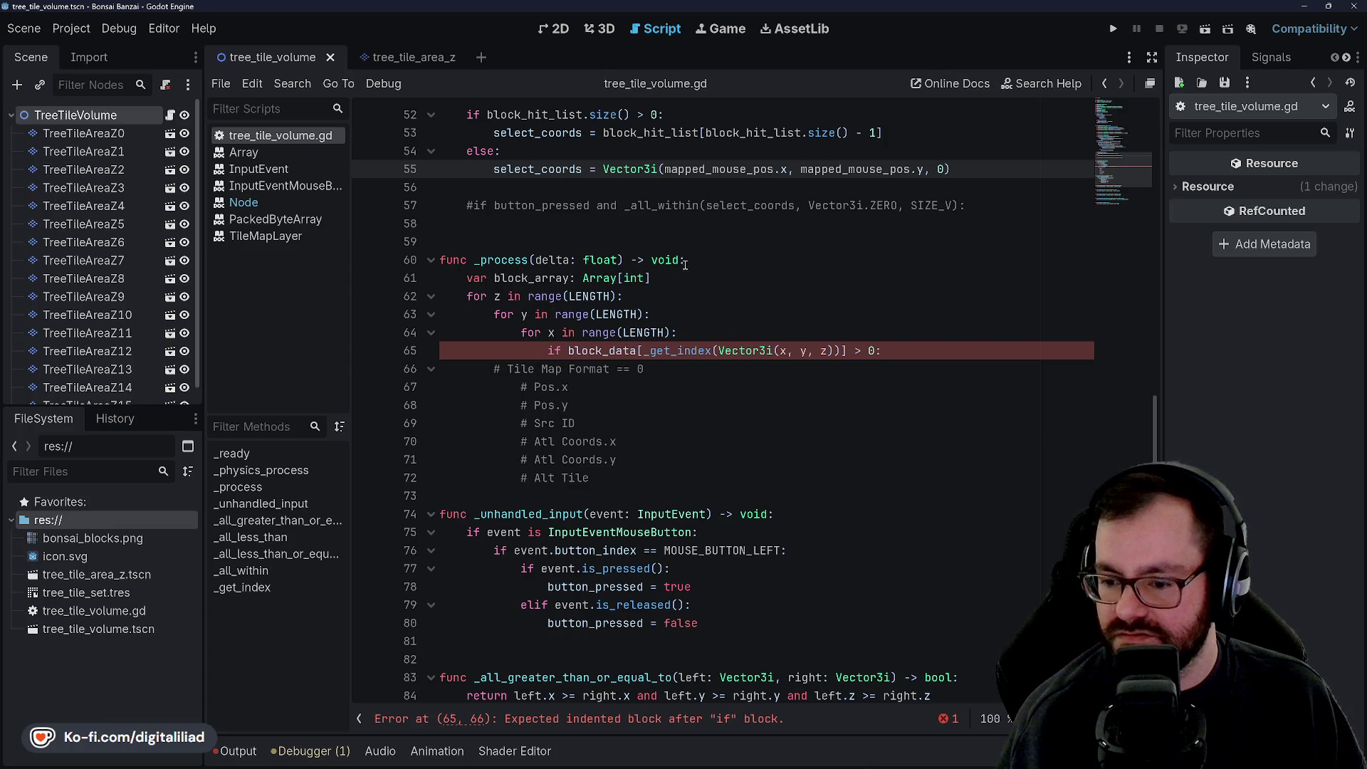
pyautogui.click(870, 349)
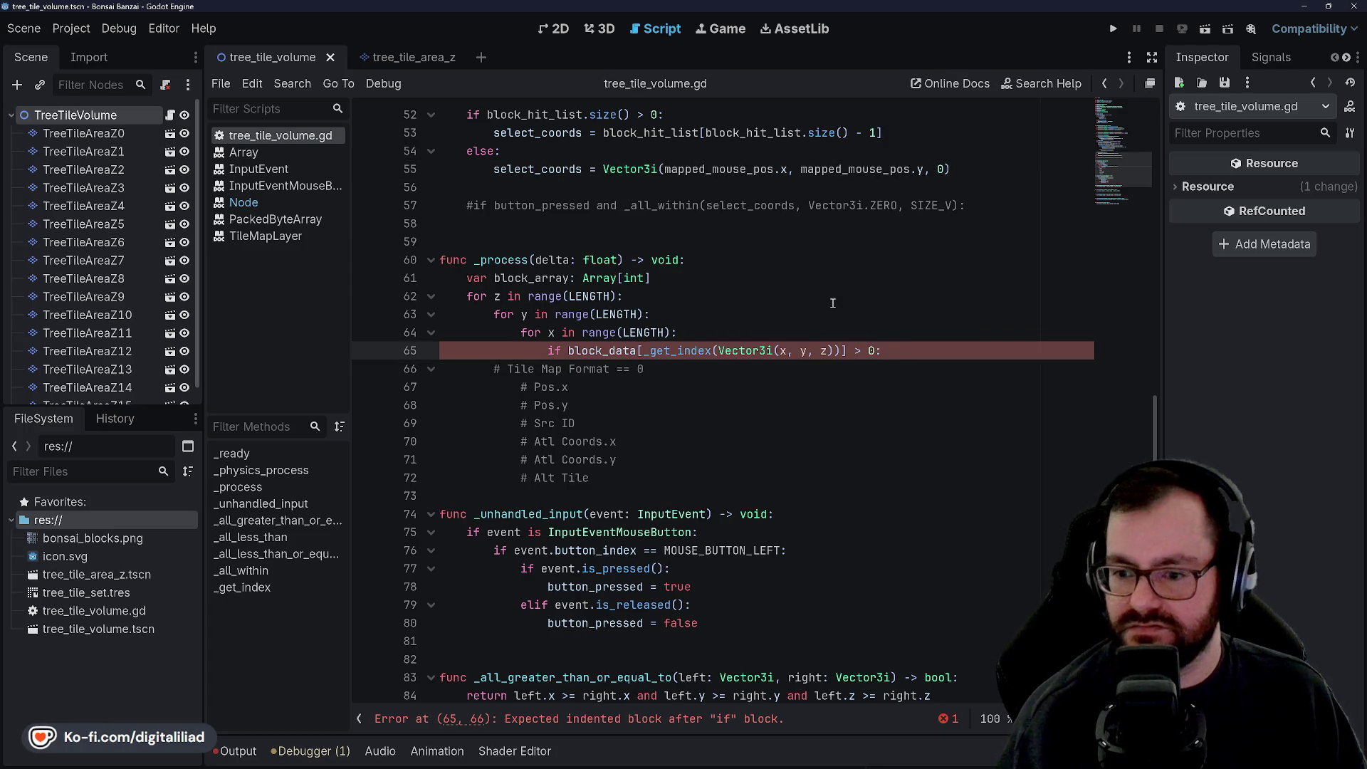
pyautogui.press('Return')
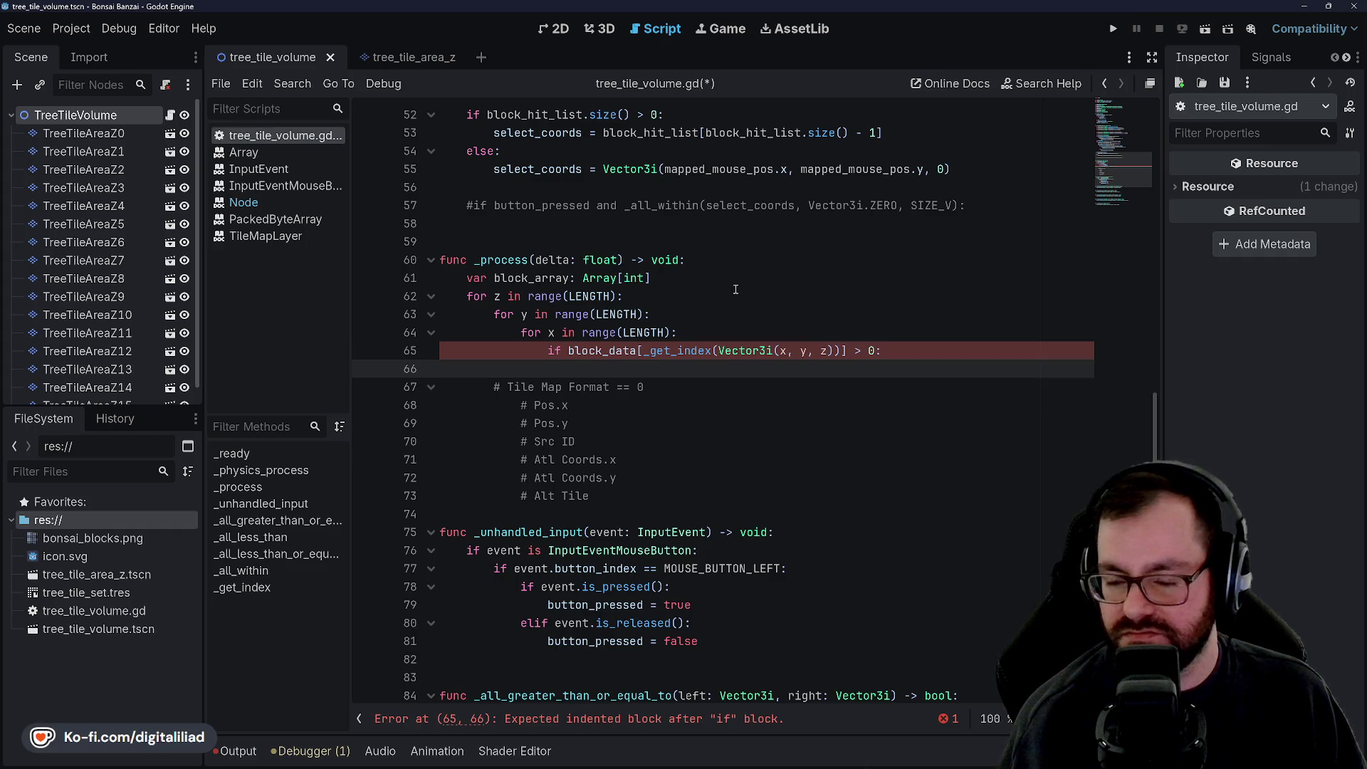
# Step: Initialise block_array as Array[int] = [0] and save the script
pyautogui.click(702, 282)
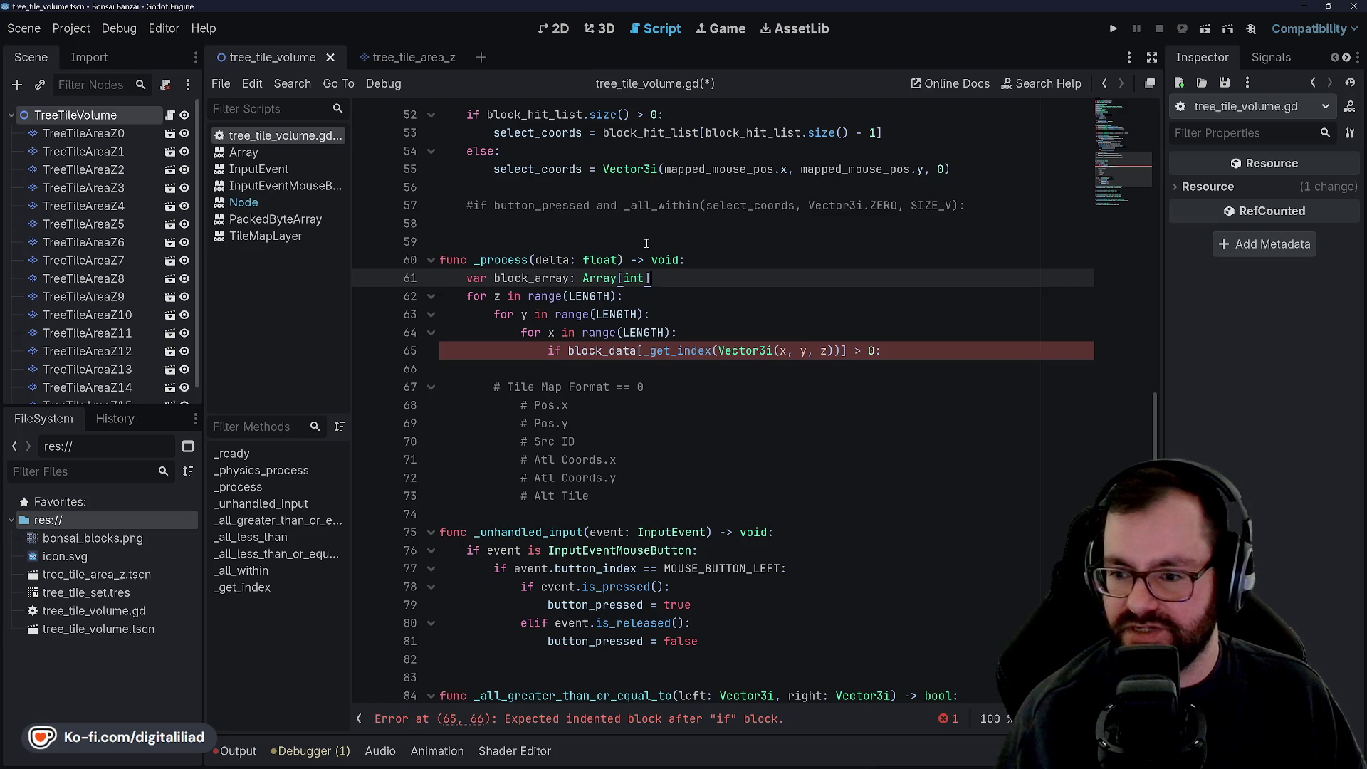
pyautogui.write(' = [0')
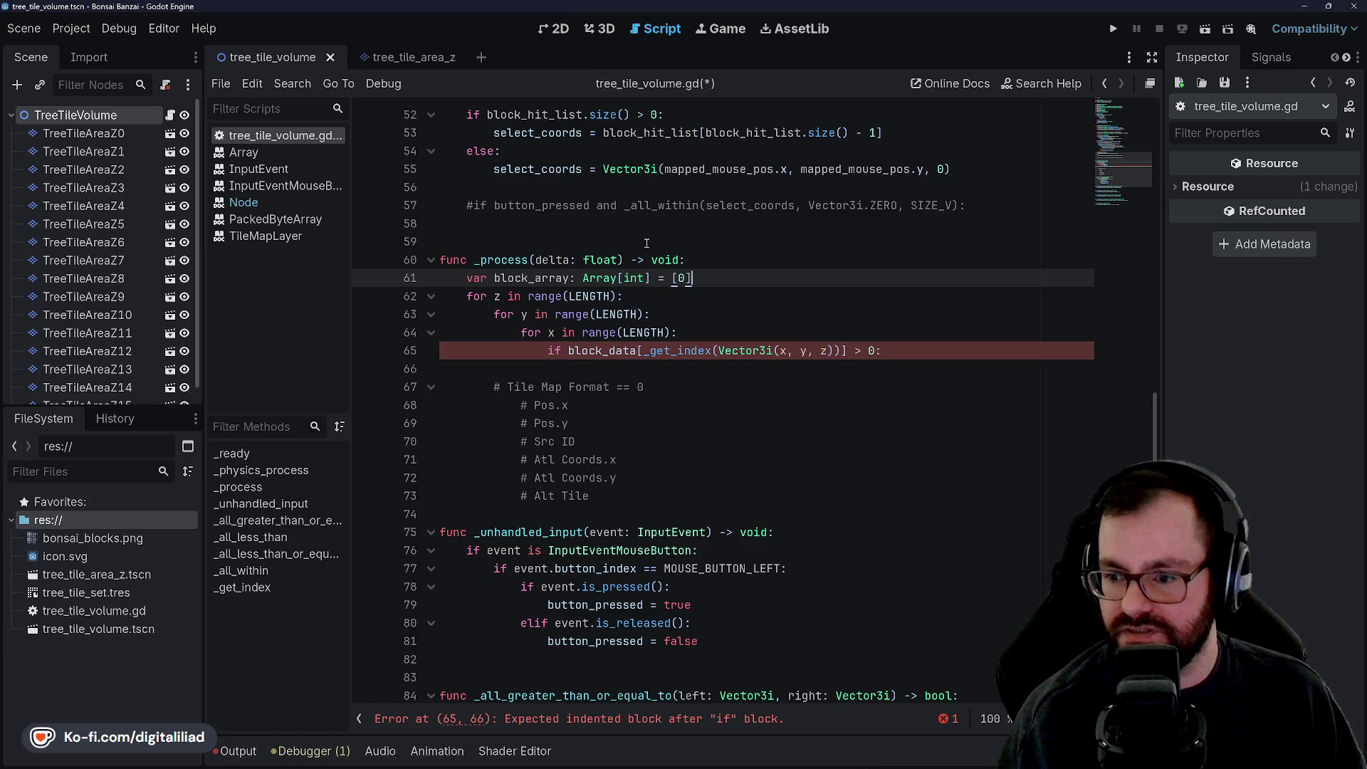
pyautogui.hotkey('ctrl', 's')
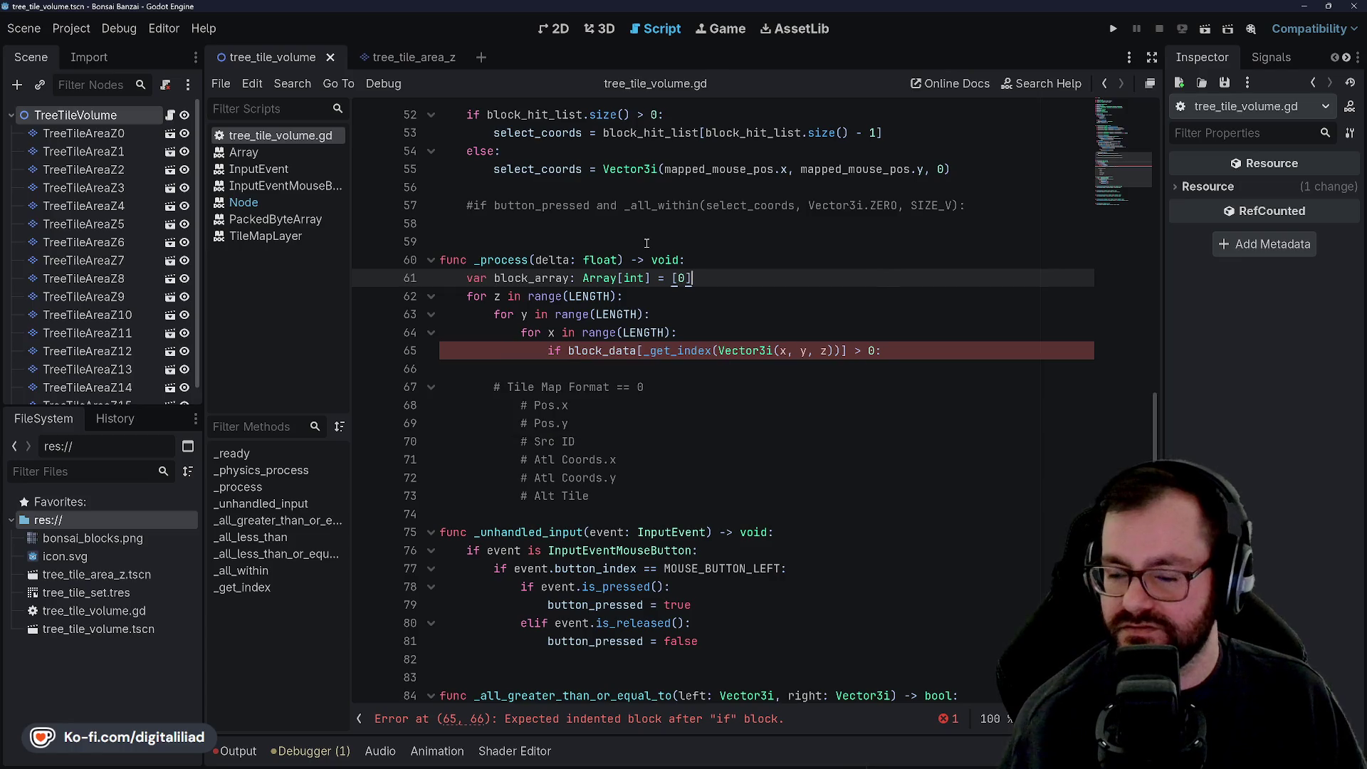
pyautogui.press('Down')
pyautogui.press('Down')
pyautogui.press('Down')
pyautogui.press('Up')
pyautogui.press('Up')
pyautogui.press('Up')
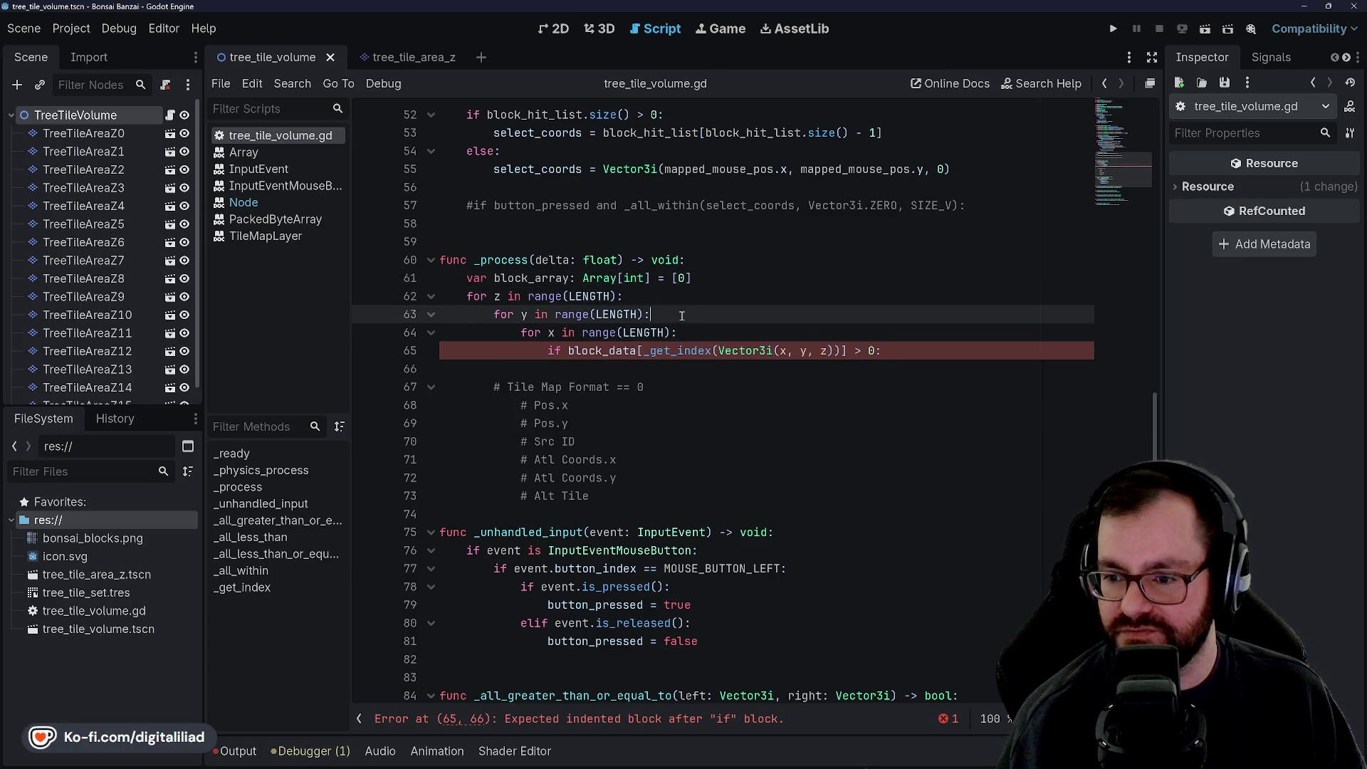
pyautogui.press('Down')
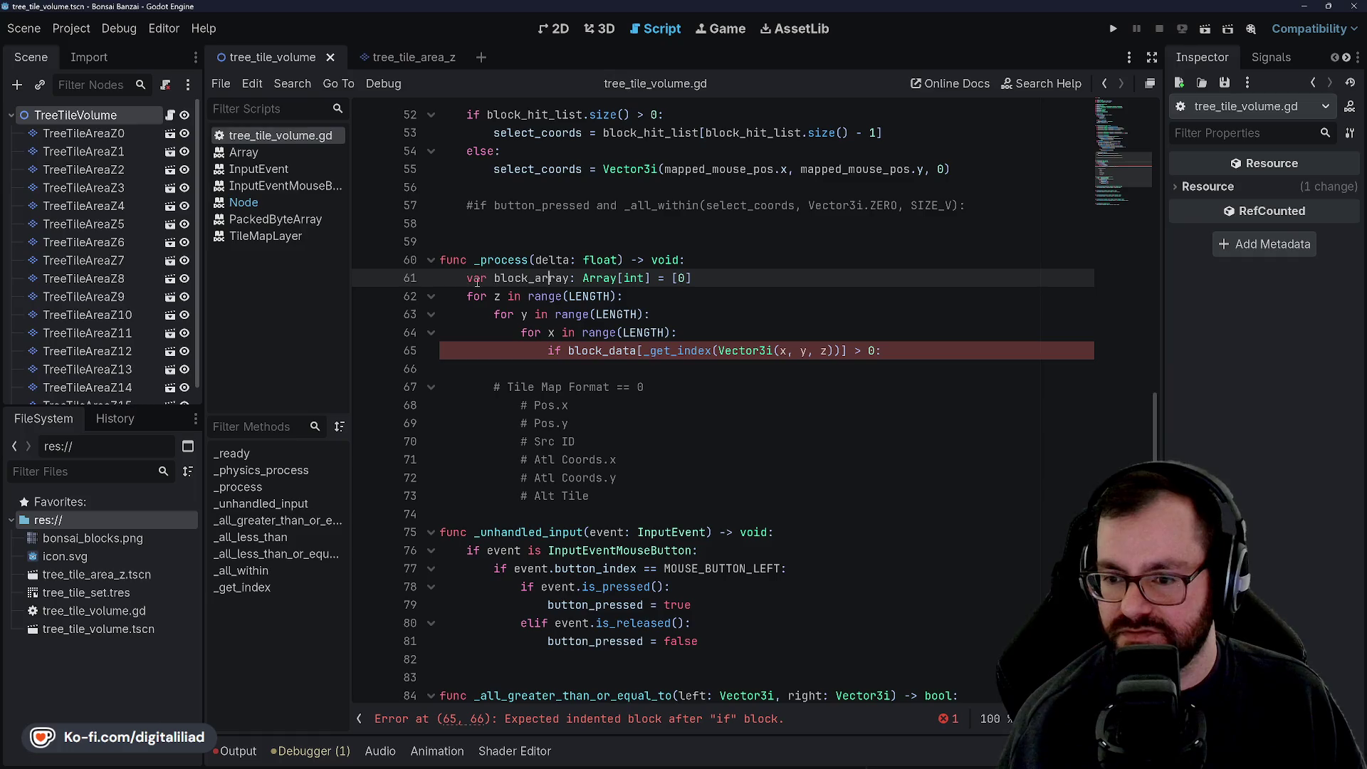
pyautogui.click(721, 307)
# Step: Walk through the Tile Map Format notes line by line, ending below the block_data check
pyautogui.moveTo(509, 388); pyautogui.dragTo(644, 388)
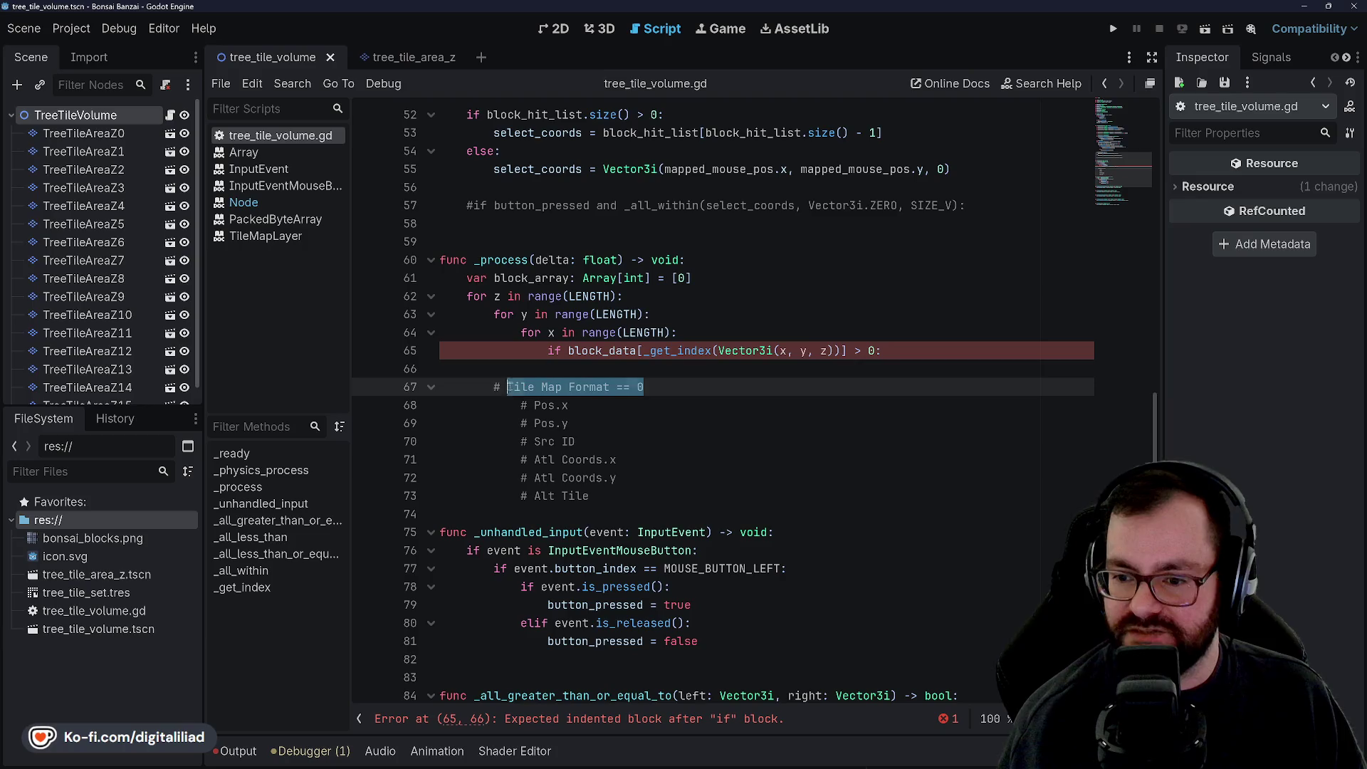
pyautogui.click(625, 424)
pyautogui.click(581, 404)
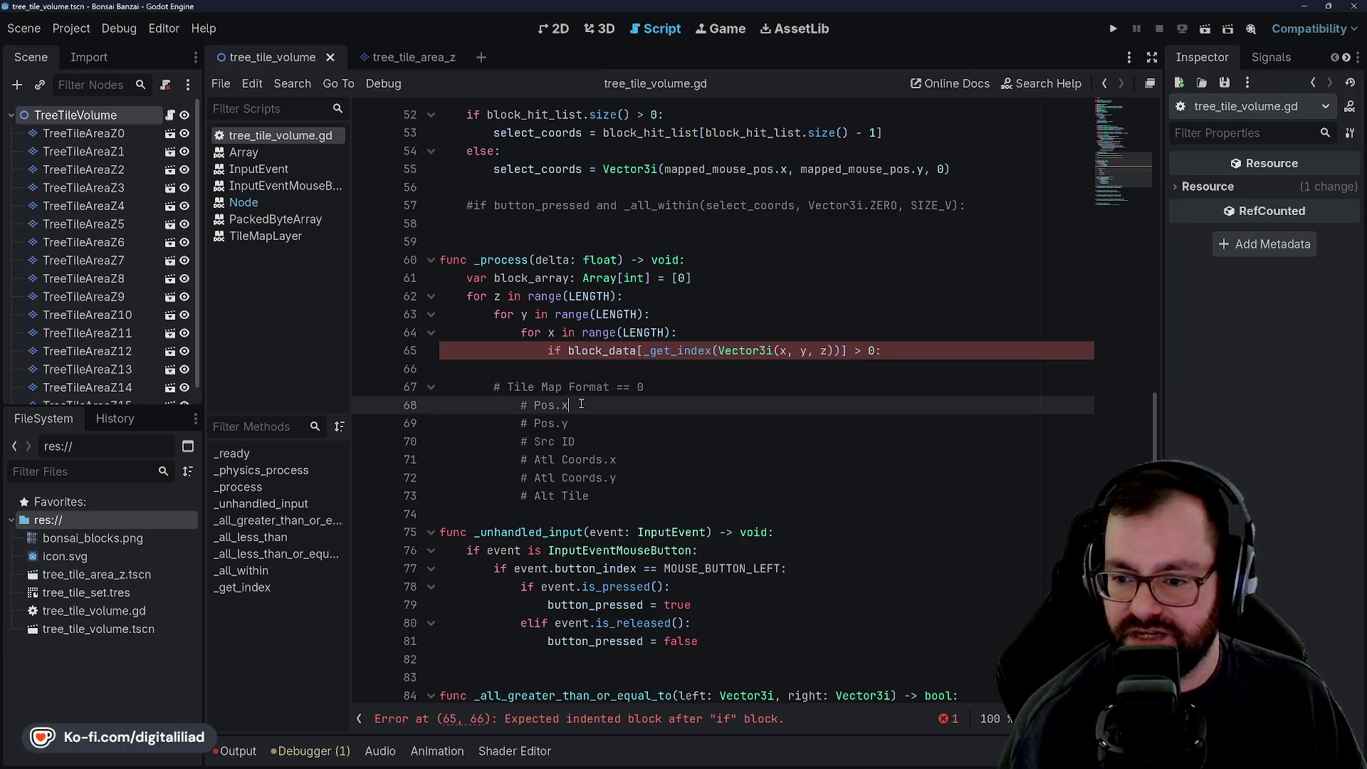
pyautogui.click(544, 423)
pyautogui.doubleClick(545, 459)
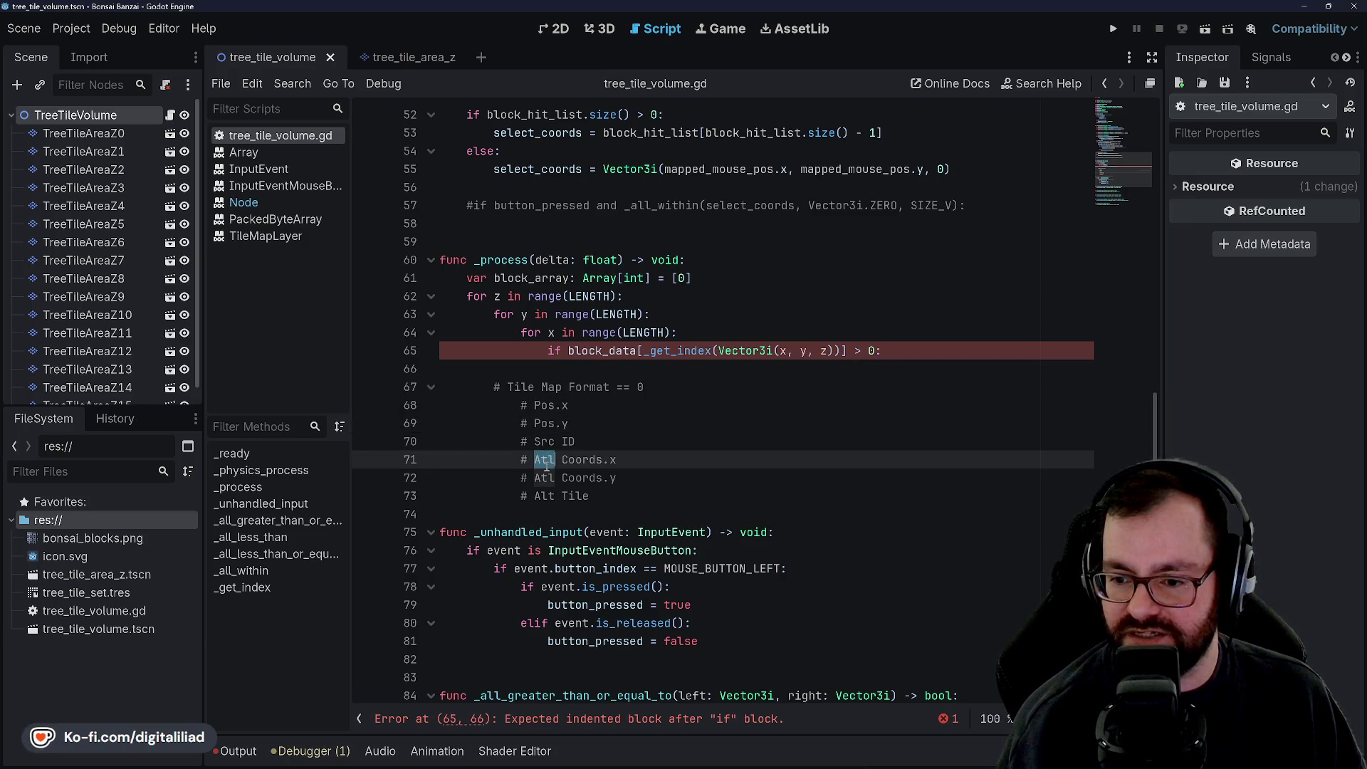
pyautogui.click(541, 477)
pyautogui.doubleClick(541, 478)
pyautogui.doubleClick(545, 496)
pyautogui.click(549, 423)
pyautogui.click(541, 387)
pyautogui.click(552, 435)
pyautogui.click(548, 459)
pyautogui.click(546, 478)
pyautogui.click(545, 495)
pyautogui.click(538, 405)
pyautogui.click(542, 423)
pyautogui.click(544, 441)
pyautogui.click(545, 459)
pyautogui.click(546, 478)
pyautogui.click(555, 490)
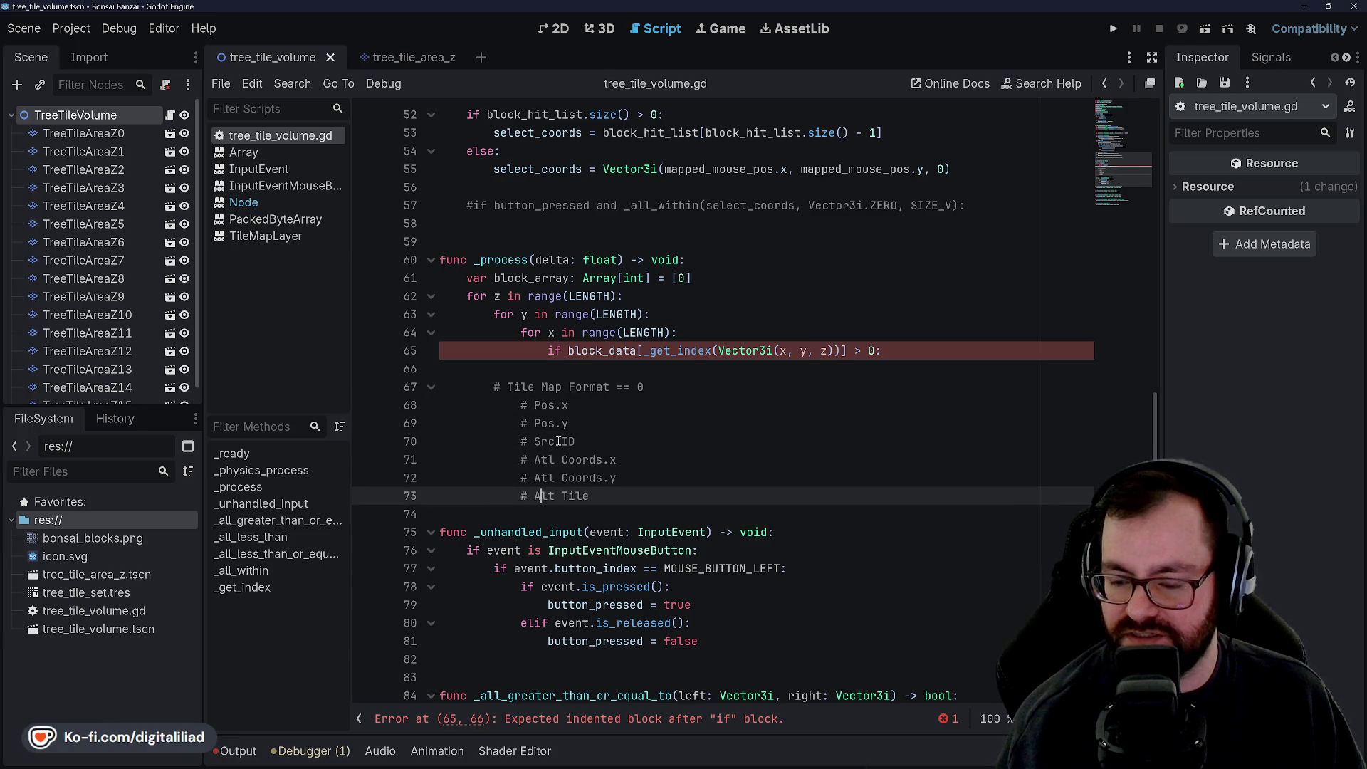
pyautogui.click(714, 267)
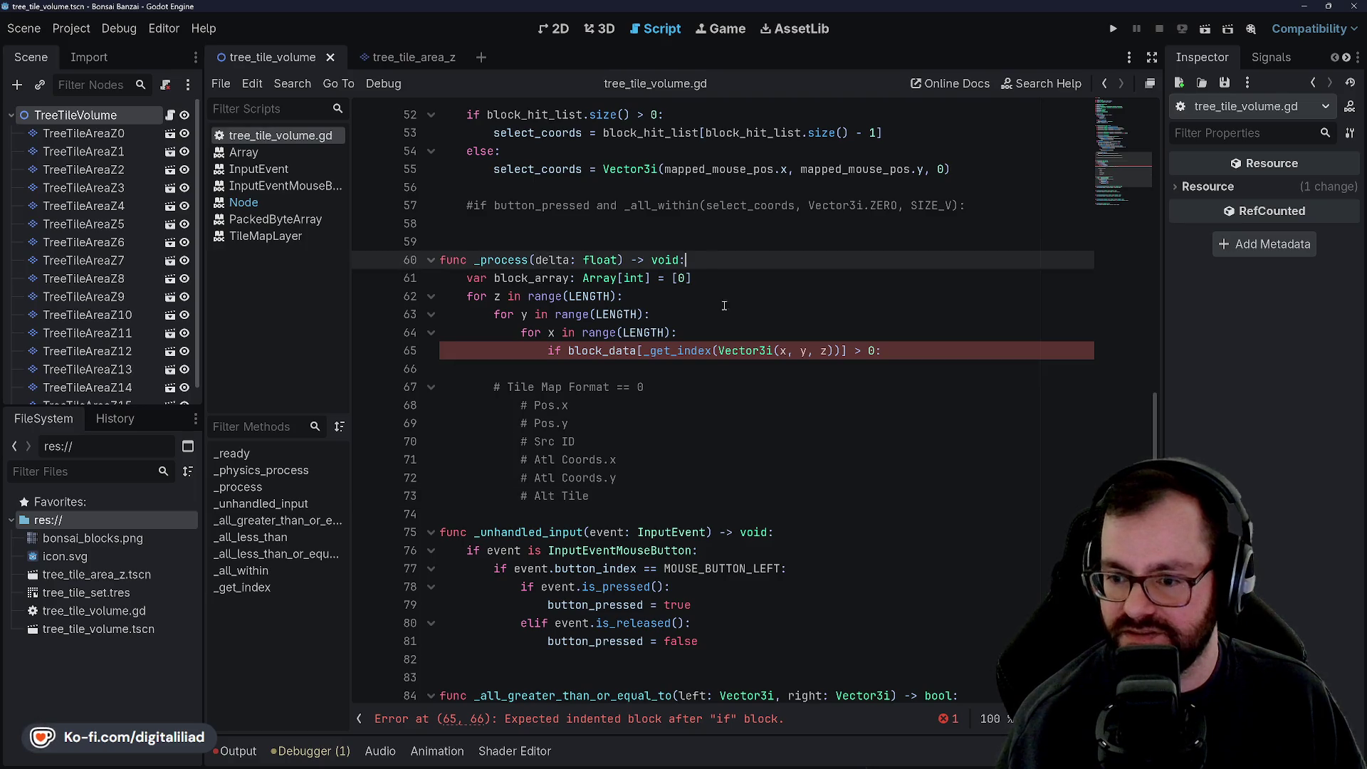
pyautogui.click(694, 365)
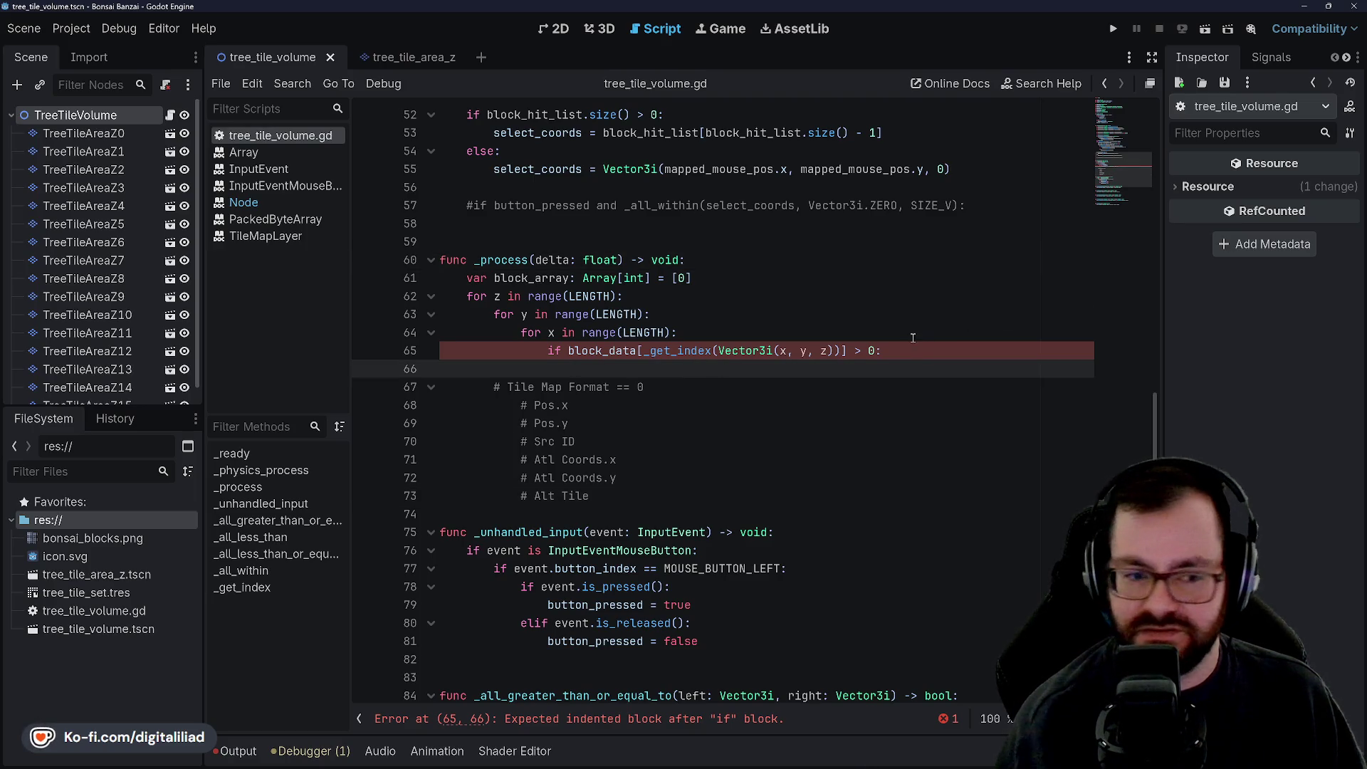
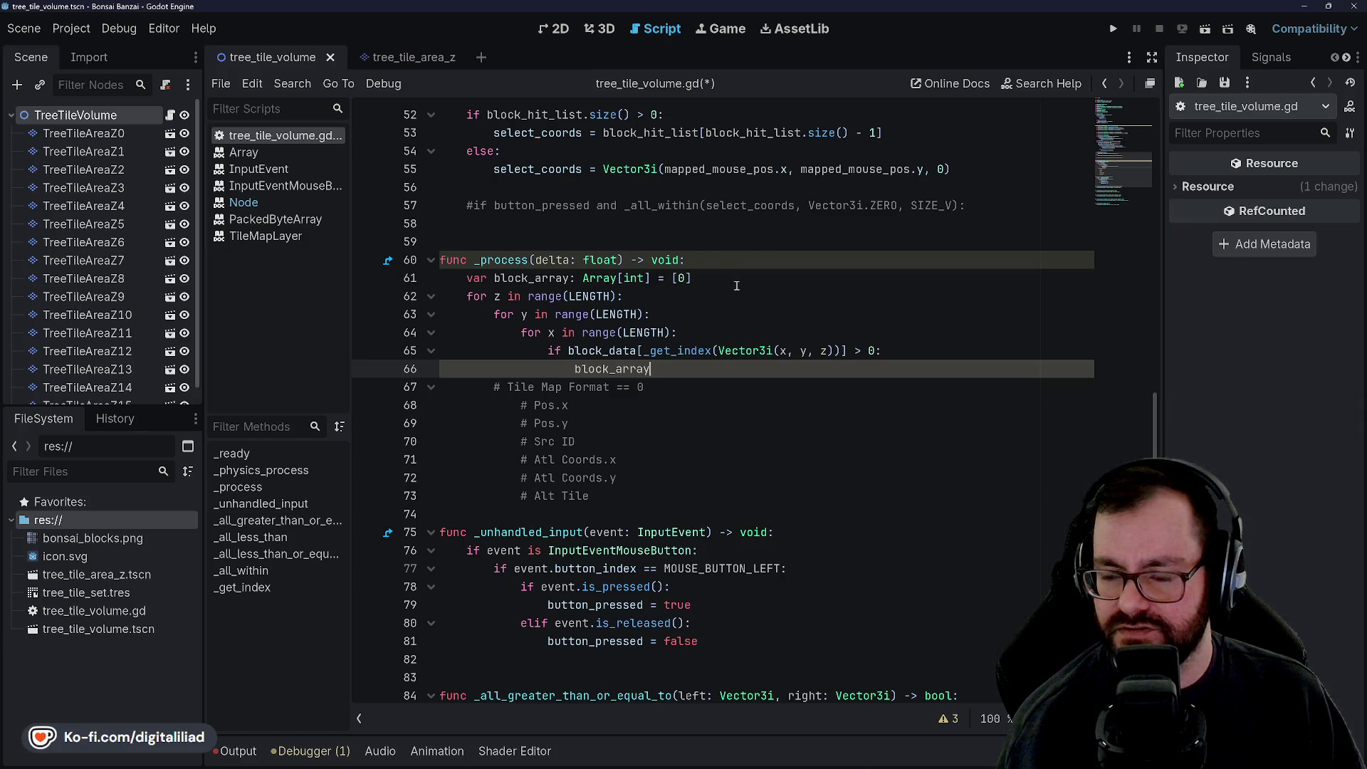
# Step: Remove the '= [0]' initializer from the block_array declaration on line 61
pyautogui.click(664, 296)
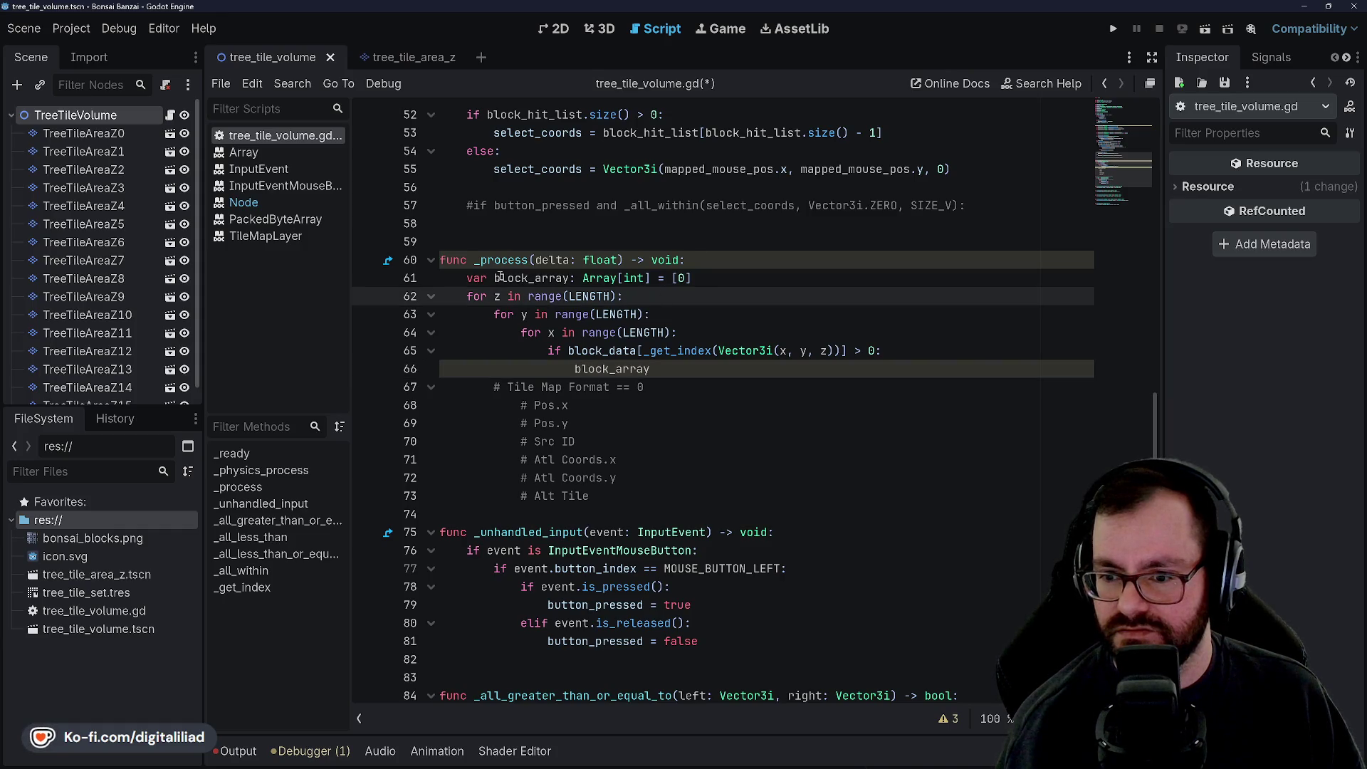
pyautogui.moveTo(468, 278); pyautogui.dragTo(693, 278)
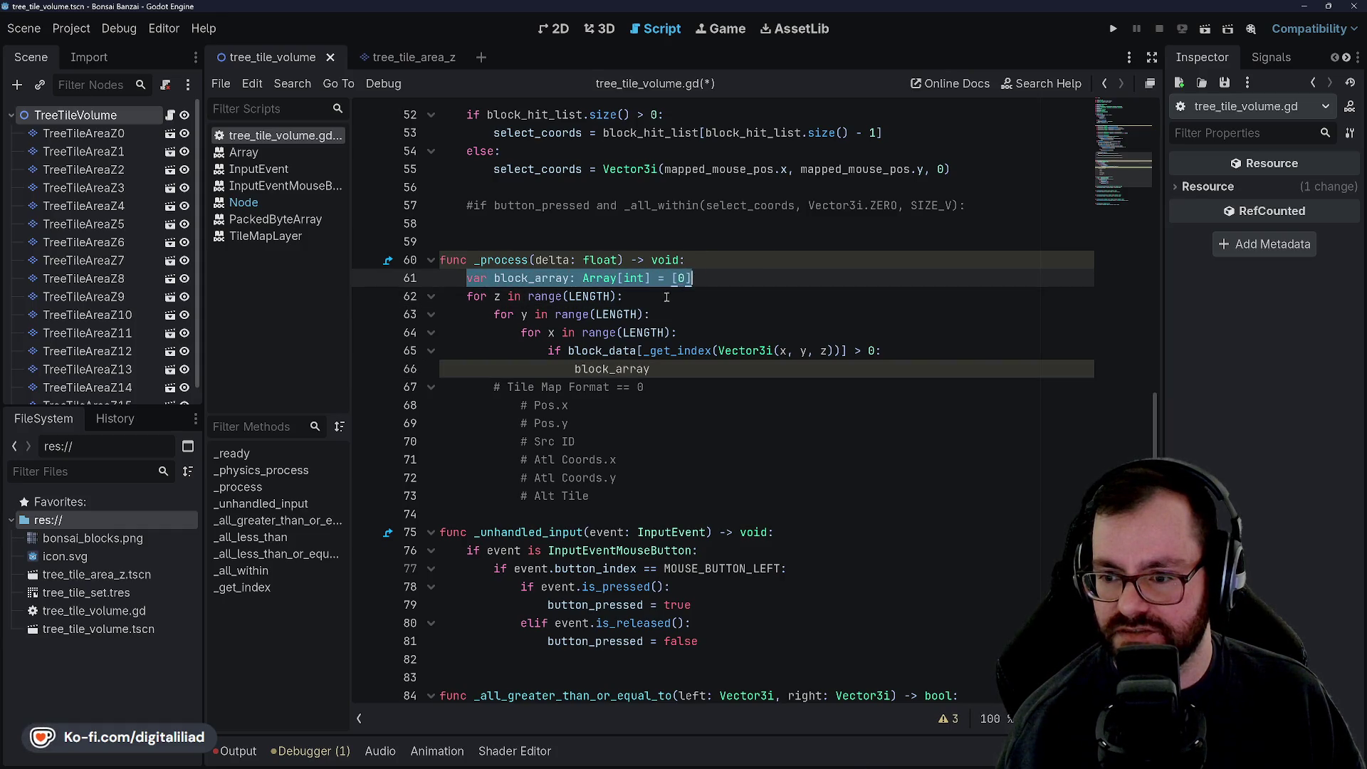
pyautogui.press('End')
pyautogui.press('BackSpace')
pyautogui.press('BackSpace')
pyautogui.press('BackSpace')
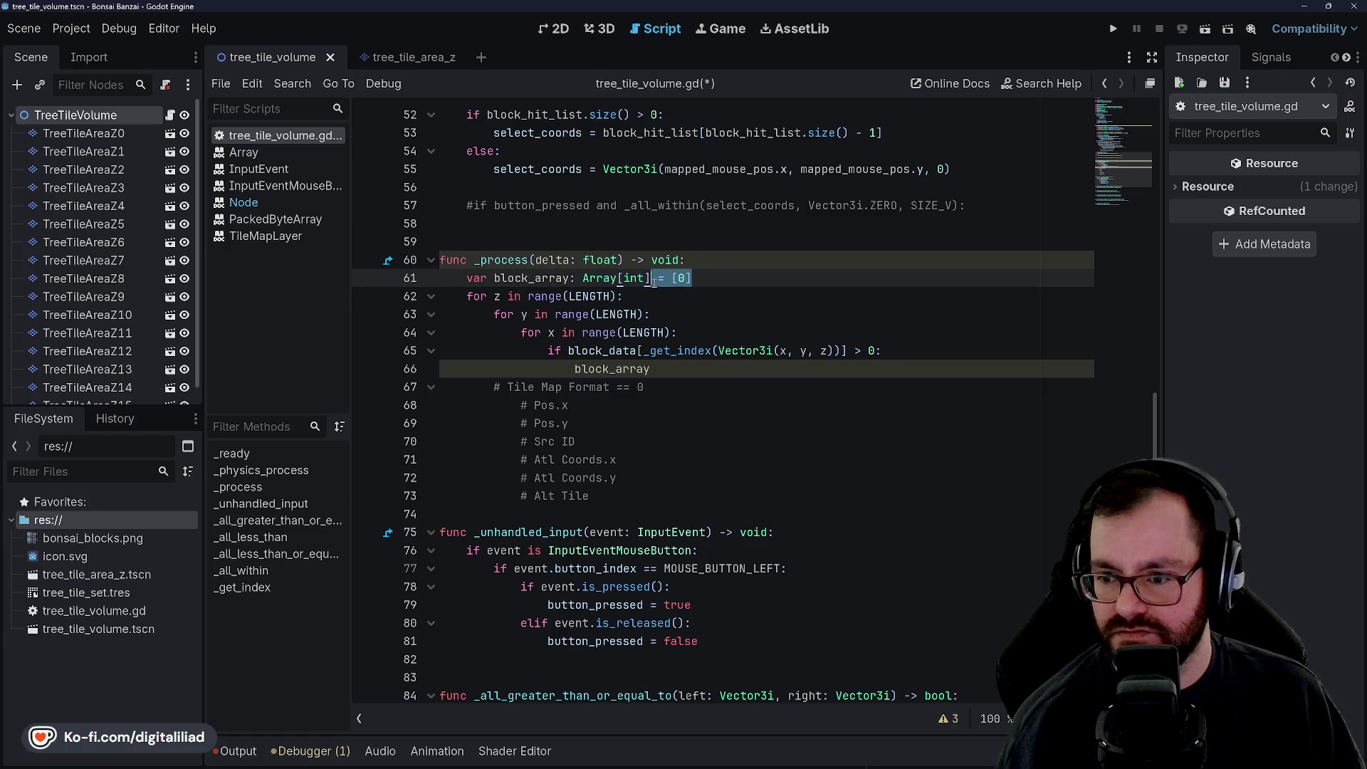
# Step: Add block_array.clear() and block_array.append(0) inside the z loop and save the script
pyautogui.click(646, 298)
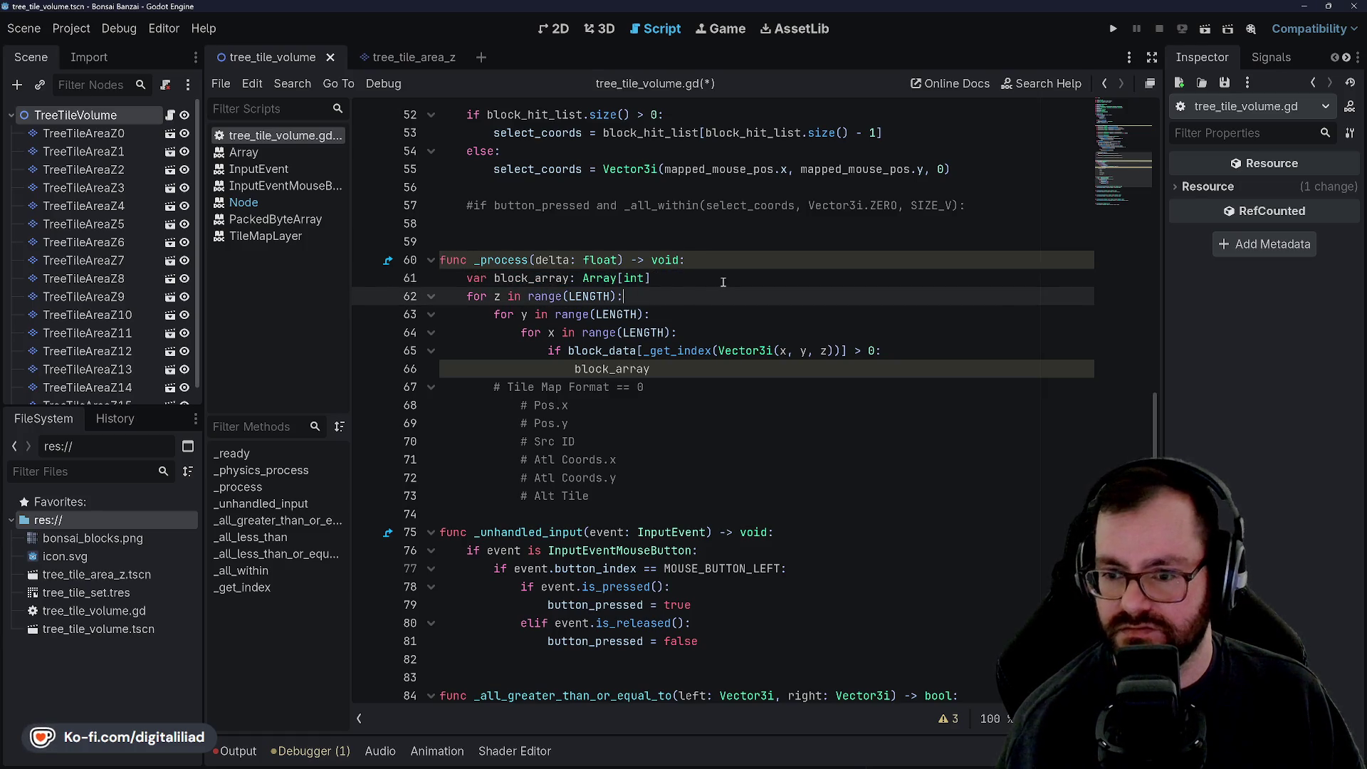
pyautogui.press('Return')
pyautogui.write('block_arra')
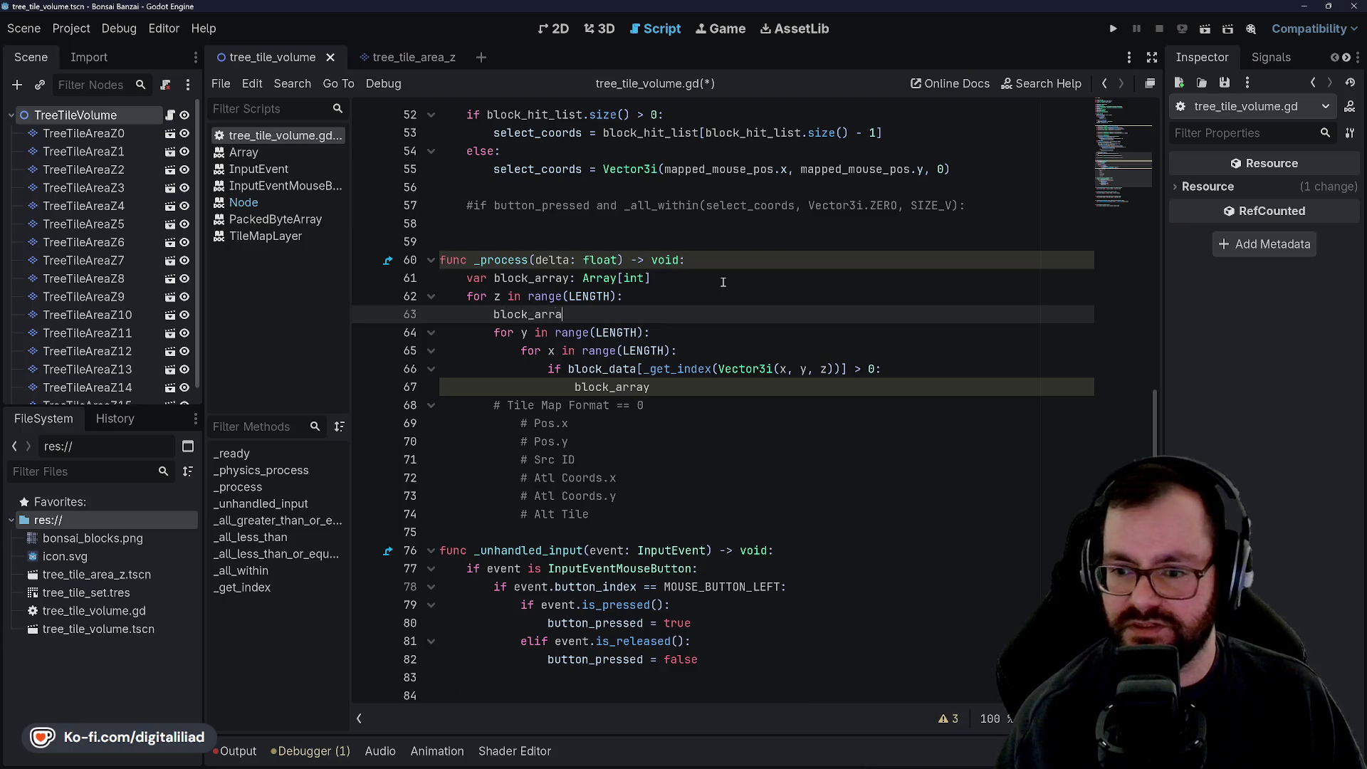
pyautogui.write('y.clear')
pyautogui.press('Return')
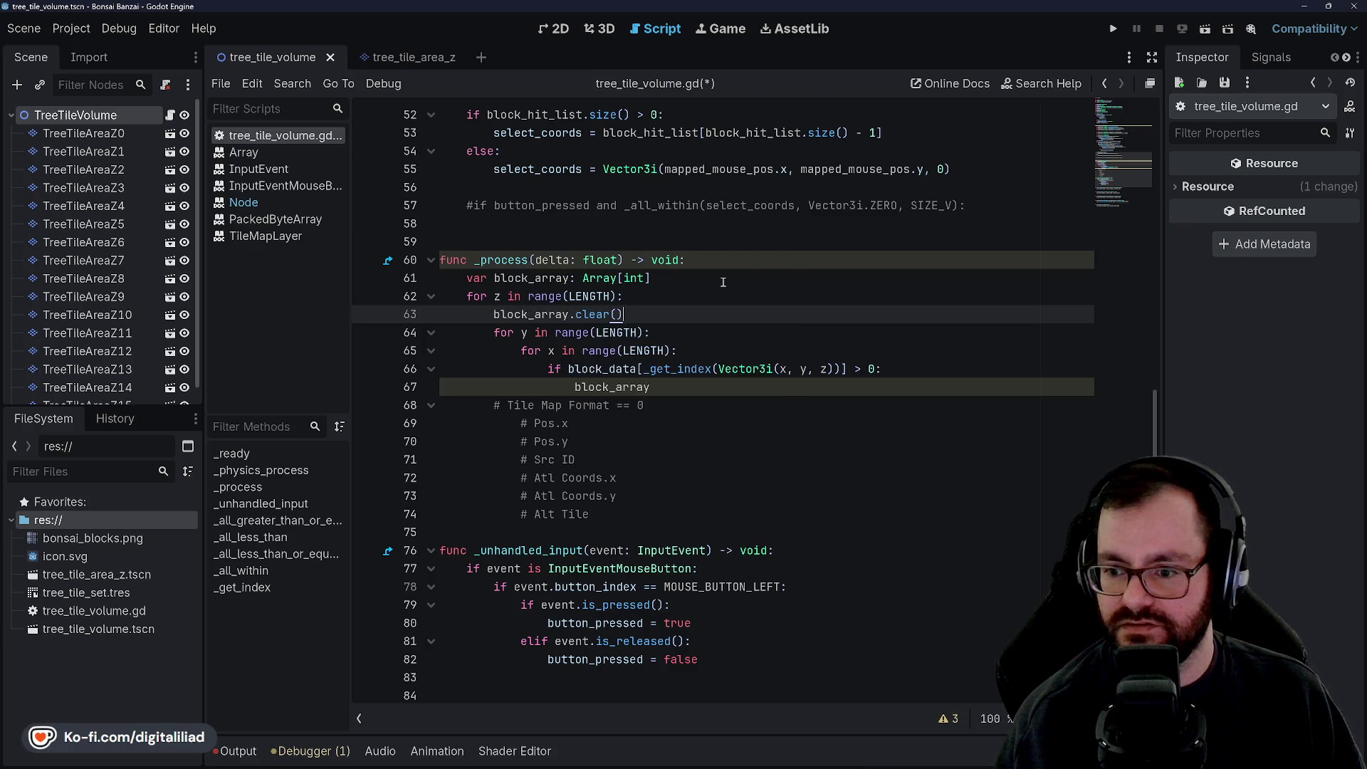
pyautogui.press('Return')
pyautogui.write('block_ar')
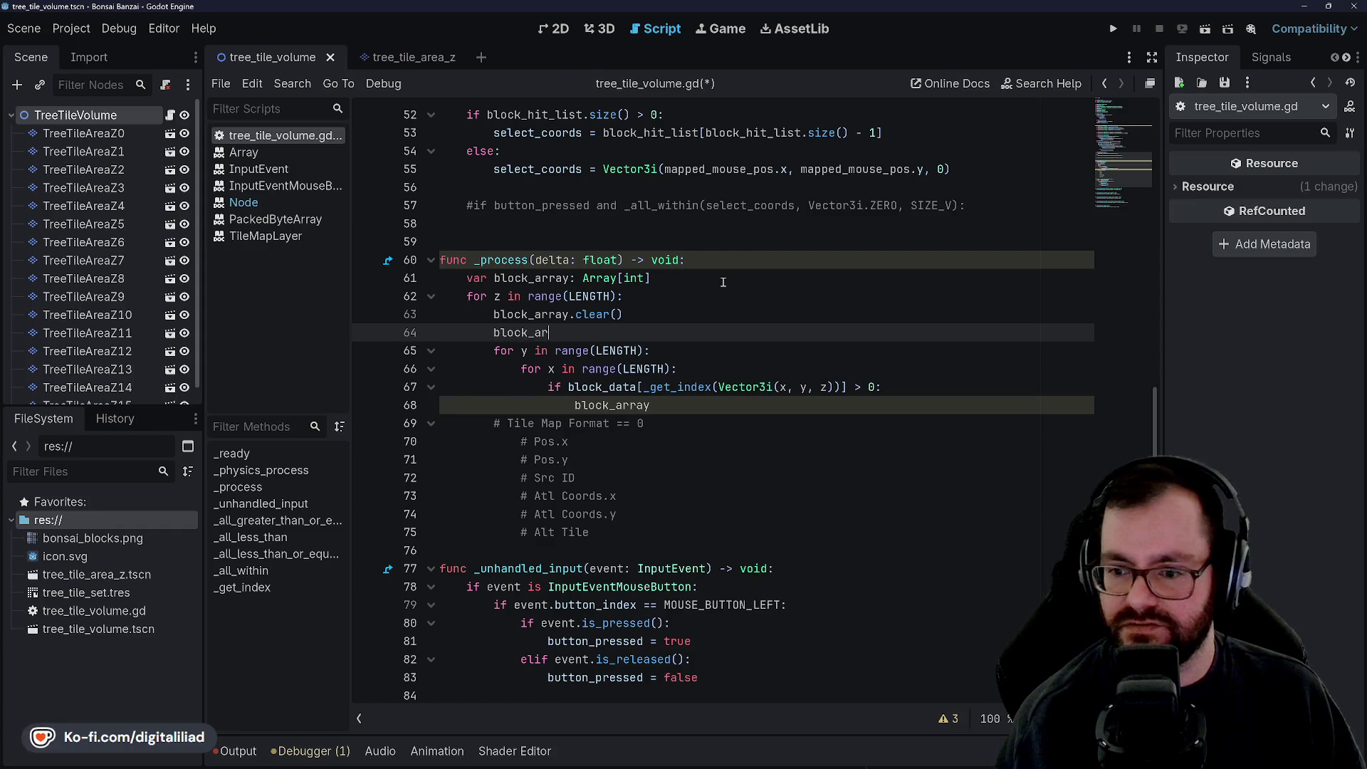
pyautogui.write('ray.append')
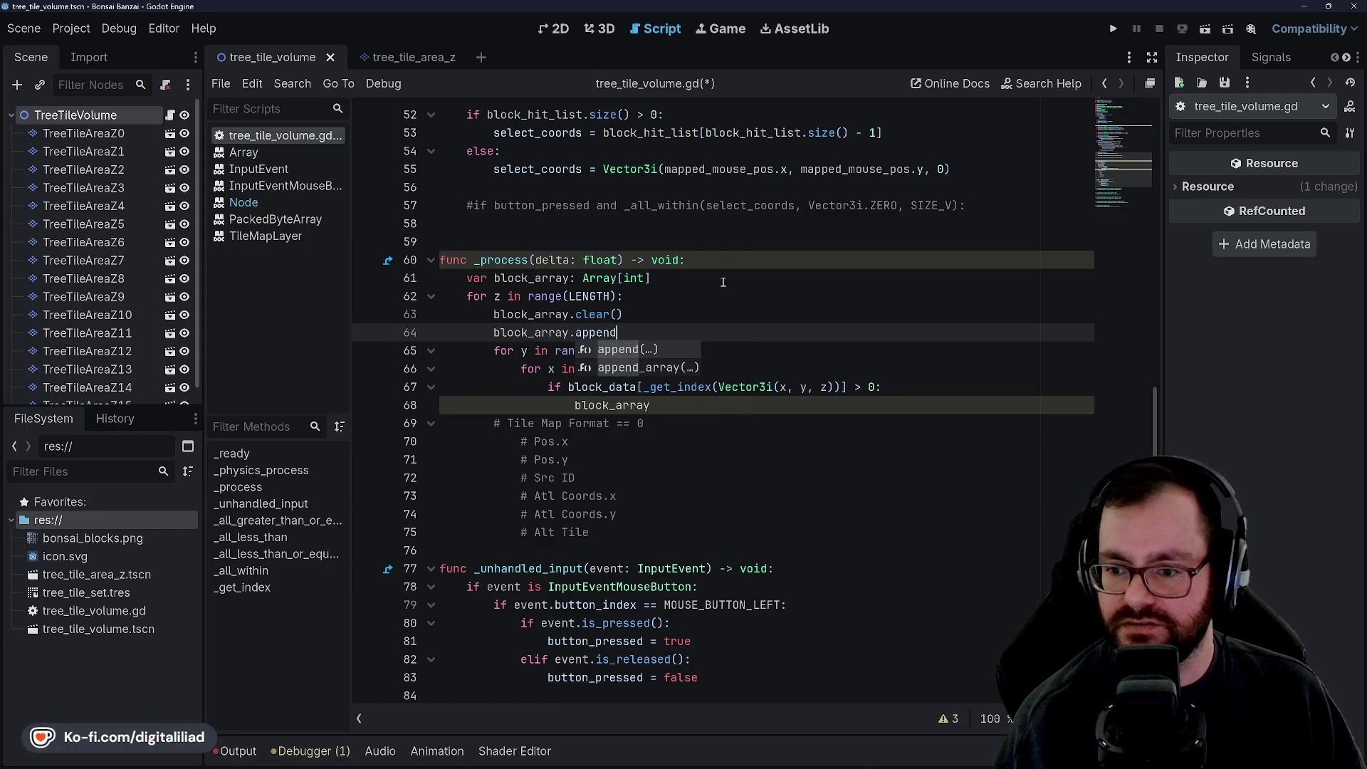
pyautogui.press('Return')
pyautogui.click(722, 283)
pyautogui.hotkey('ctrl', 's')
# Step: Review the new loop lines and delete the leftover block_array placeholder on line 68
pyautogui.click(674, 339)
pyautogui.click(675, 312)
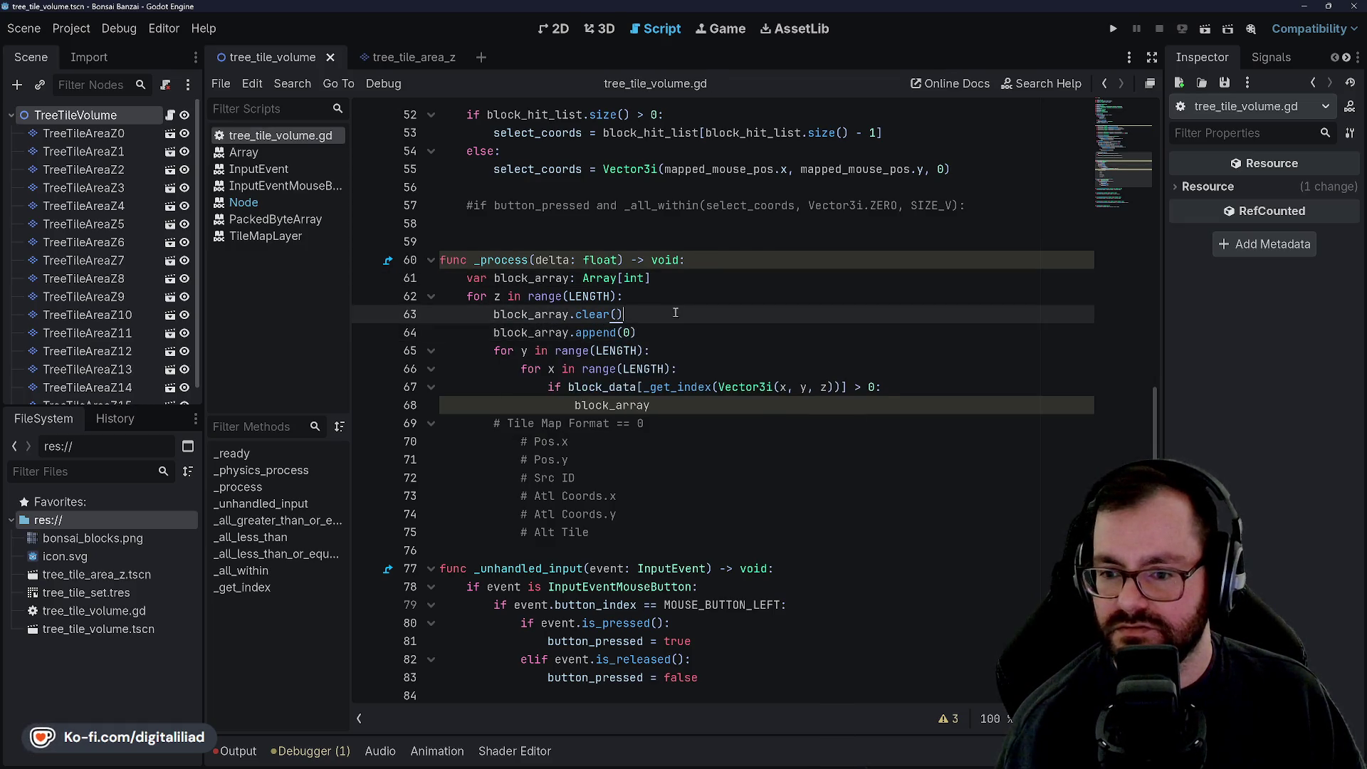
pyautogui.click(680, 338)
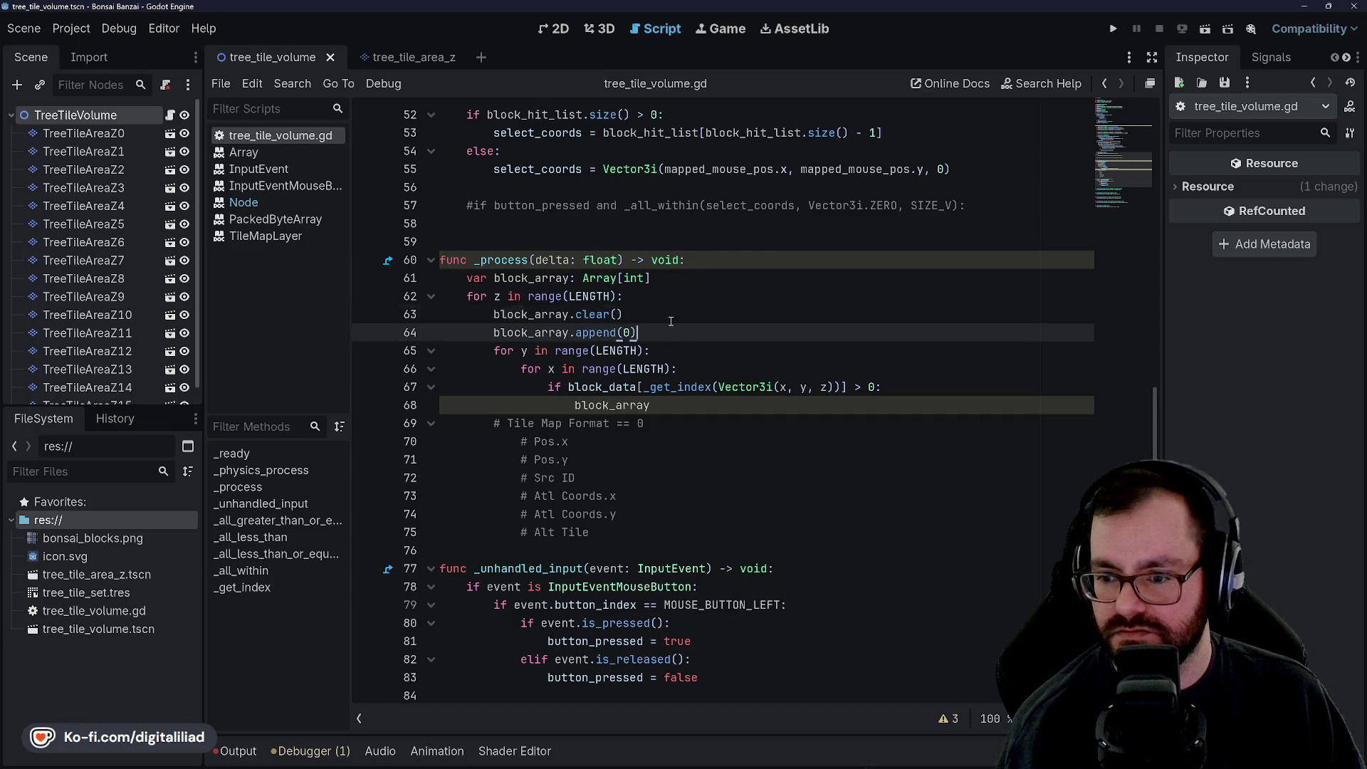
pyautogui.click(678, 314)
pyautogui.click(680, 335)
pyautogui.click(678, 313)
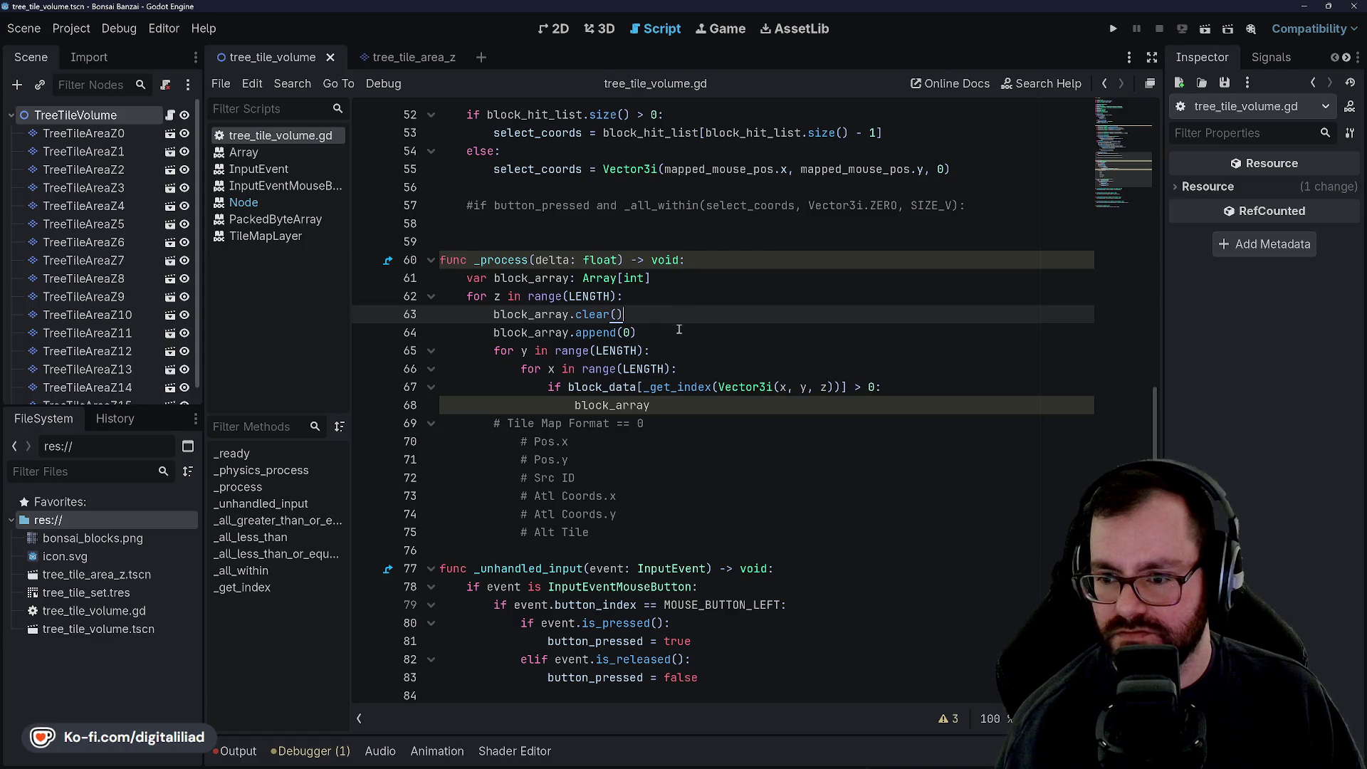
pyautogui.click(676, 334)
pyautogui.click(676, 314)
pyautogui.click(677, 333)
pyautogui.click(666, 314)
pyautogui.press('Down')
pyautogui.press('Up')
pyautogui.press('Down')
pyautogui.press('Down')
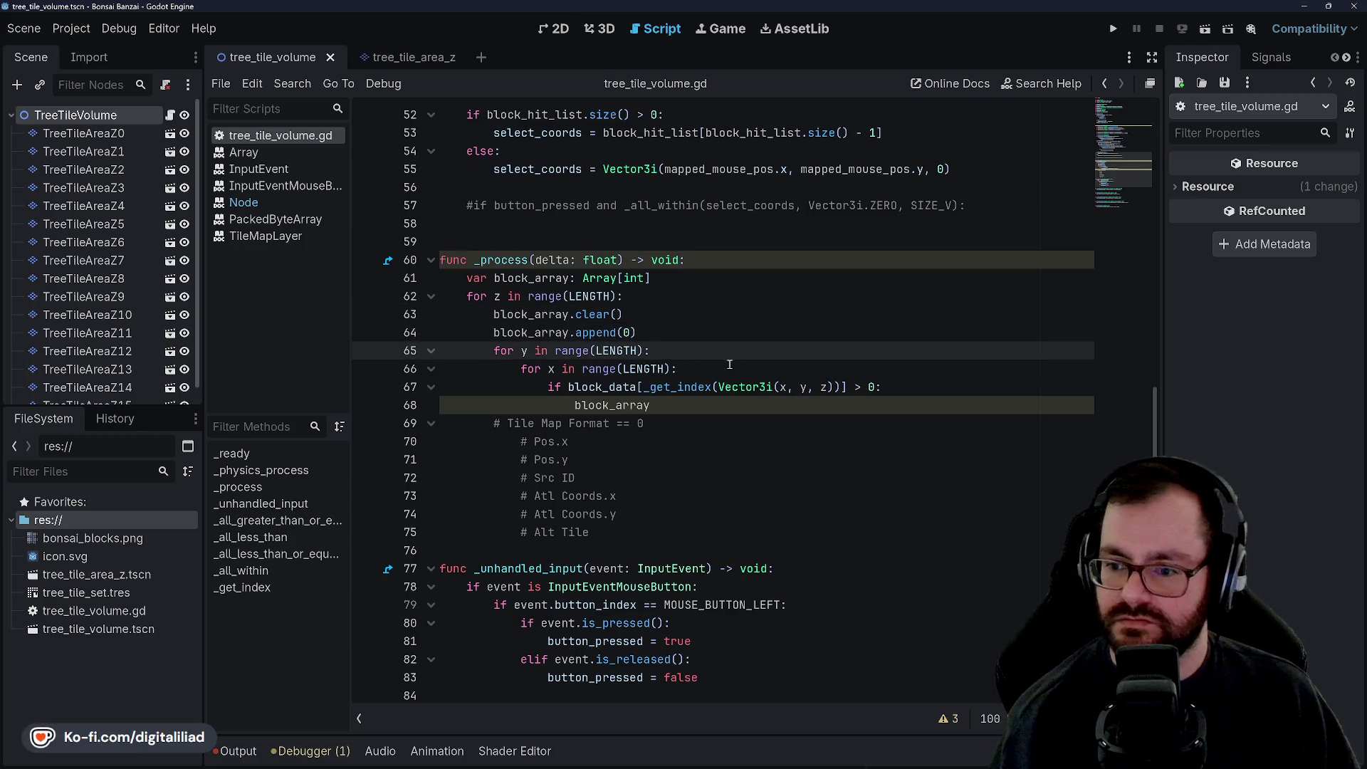
pyautogui.press('Down')
pyautogui.press('Down')
pyautogui.press('Down')
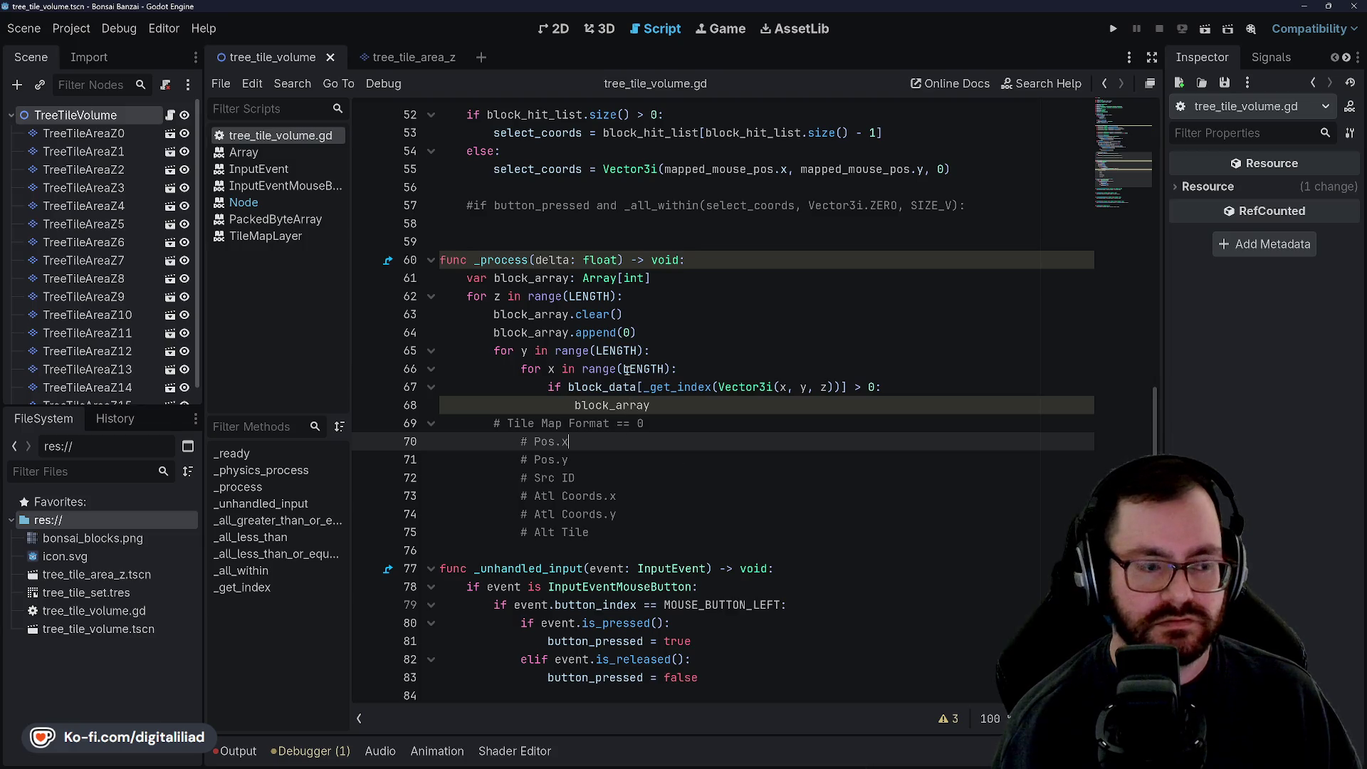
pyautogui.press('Up')
pyautogui.press('Up')
pyautogui.press('Up')
pyautogui.press('Down')
pyautogui.press('Down')
pyautogui.press('Down')
pyautogui.press('Down')
pyautogui.press('Up')
pyautogui.press('Up')
pyautogui.press('Up')
pyautogui.doubleClick(578, 405)
pyautogui.press('BackSpace')
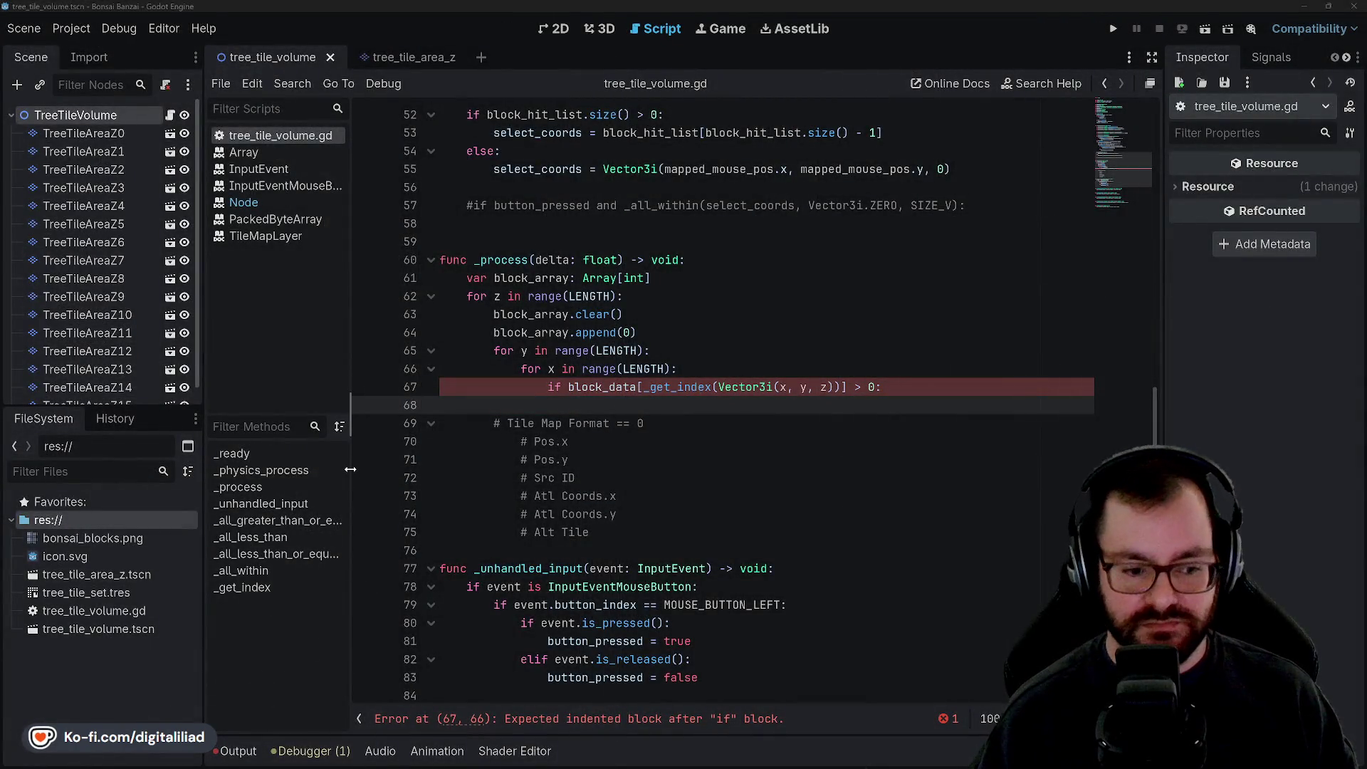
# Step: Bring Chrome with the Wikipedia Bonsai styles page forward beside the Bonsai Banzai notes
pyautogui.moveTo(742, 757)
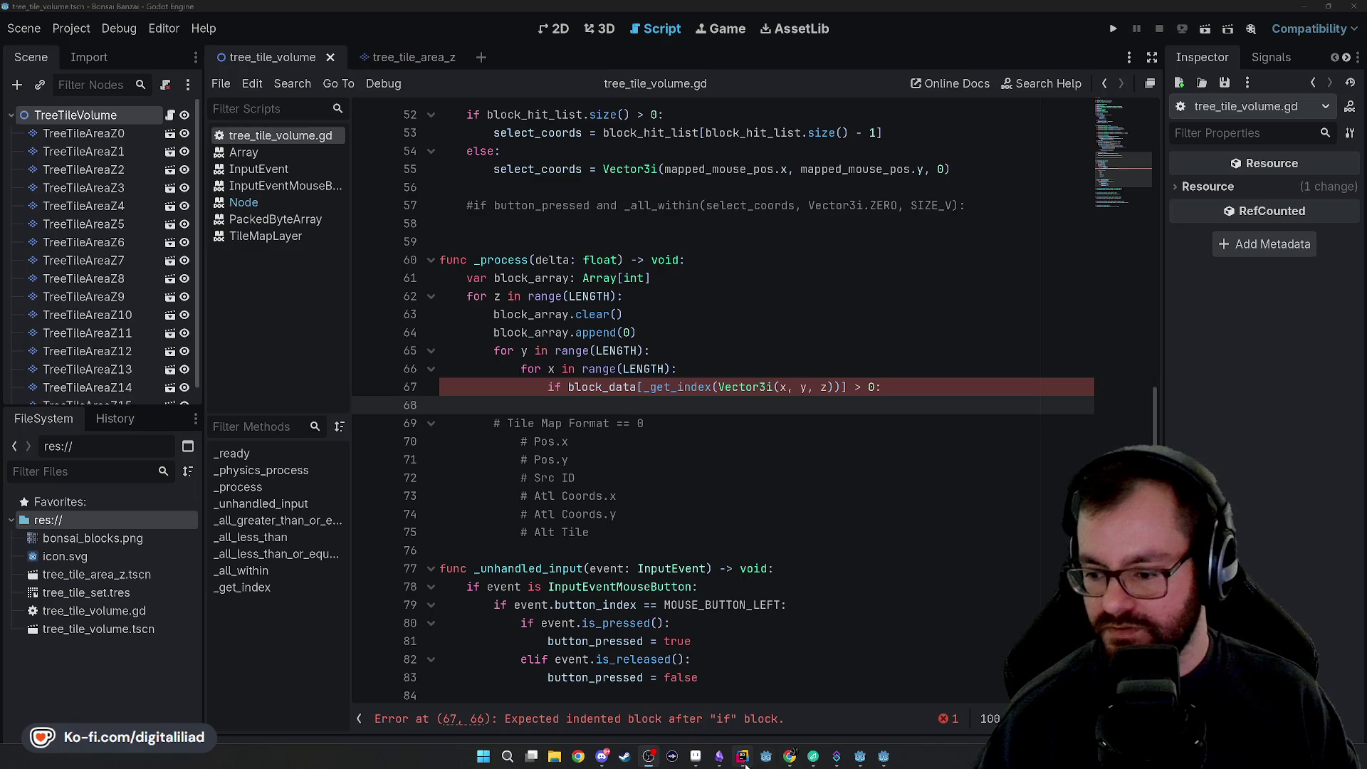
pyautogui.moveTo(789, 757)
pyautogui.click(719, 704)
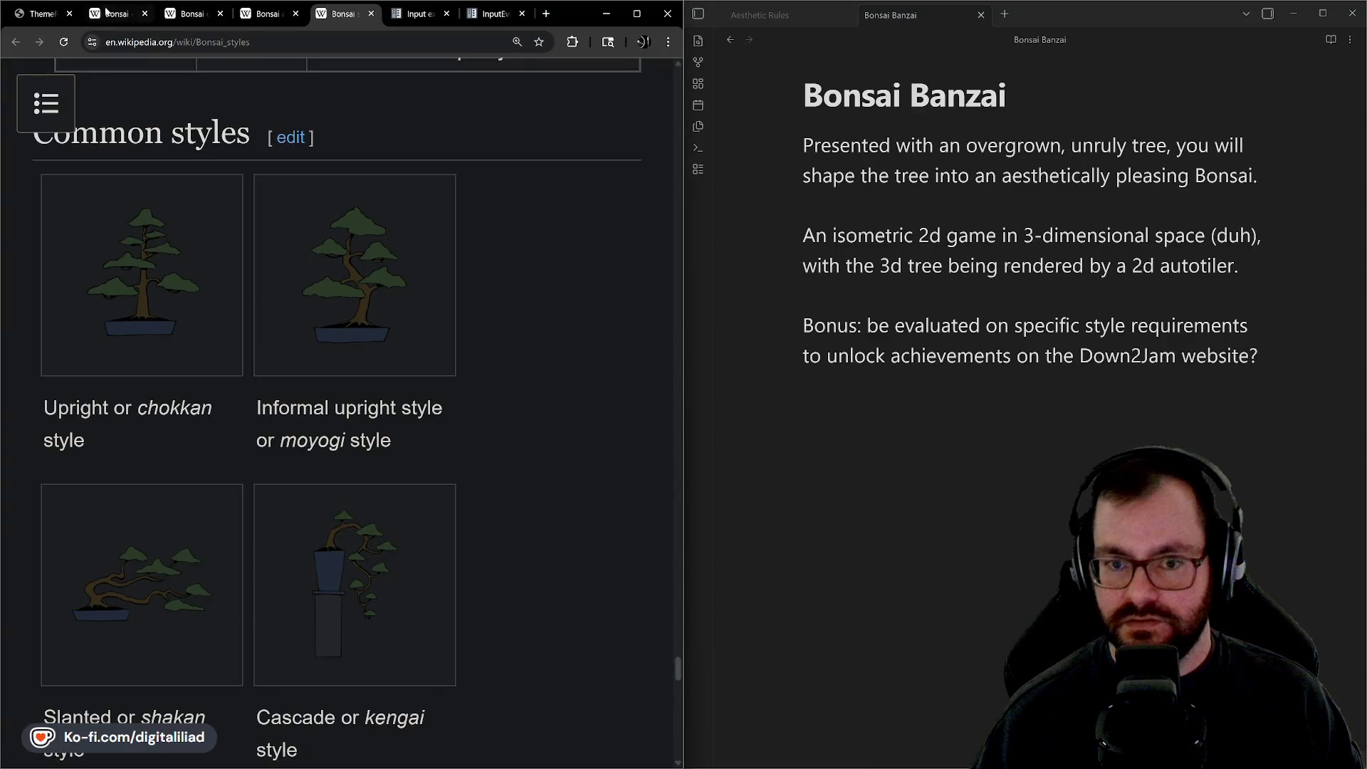
# Step: View the D2 Jam theme image announcing 'Plants', then switch to Rider's CanvasItemDrawParams.cs
pyautogui.click(34, 15)
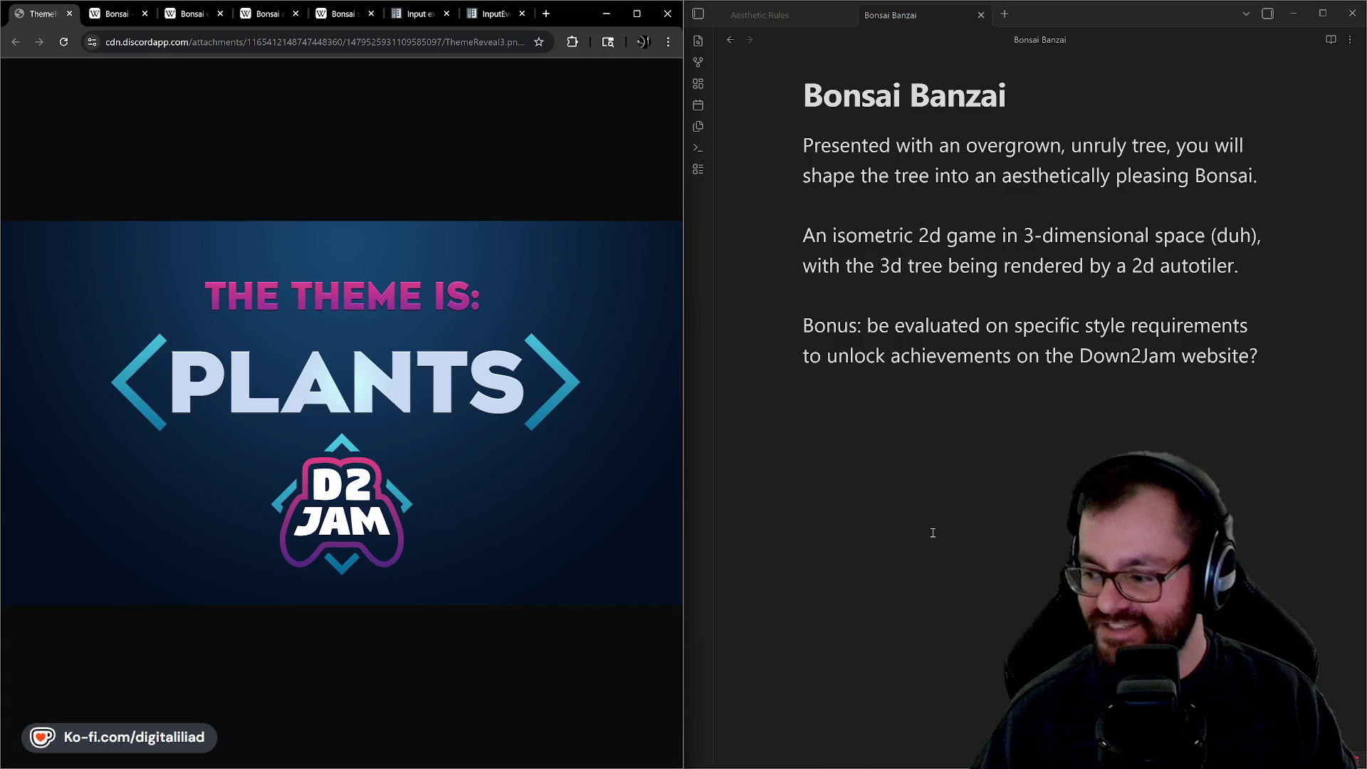
pyautogui.moveTo(859, 754)
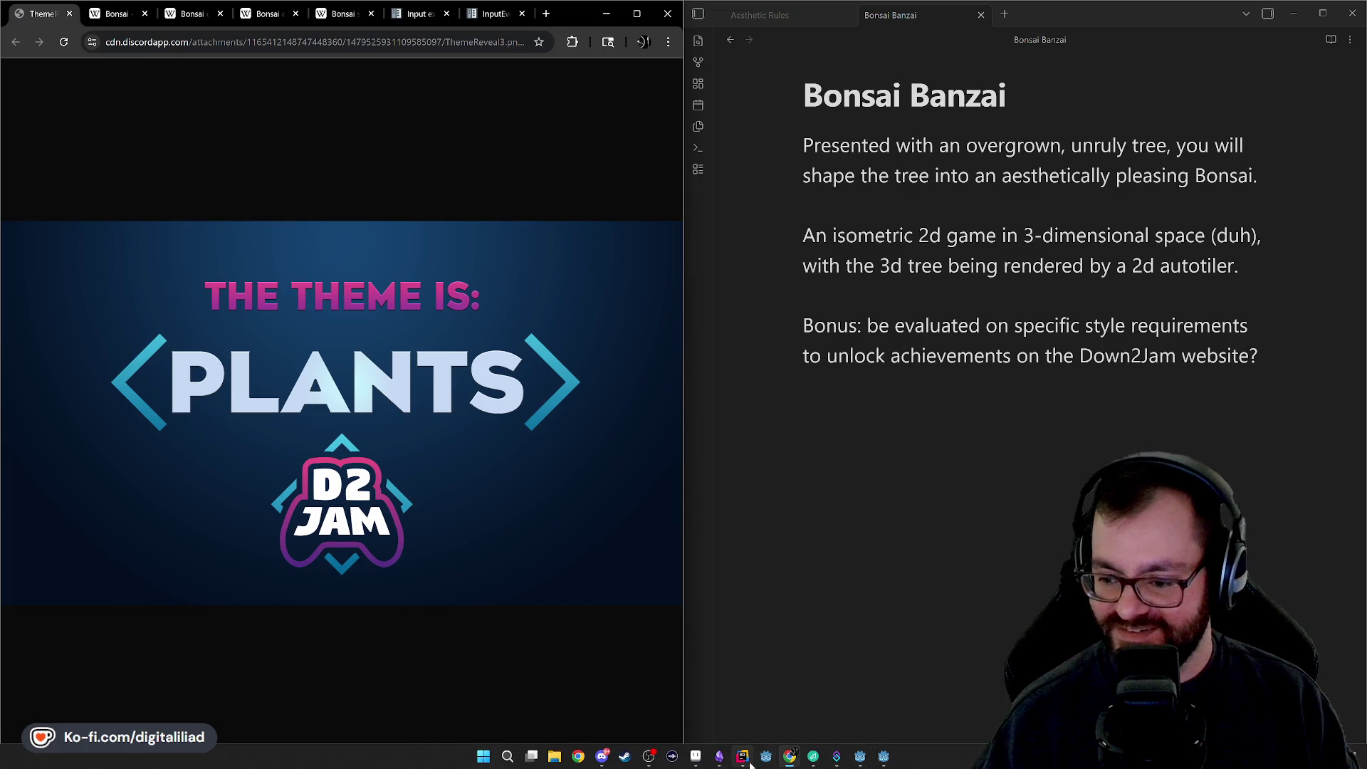
pyautogui.click(742, 756)
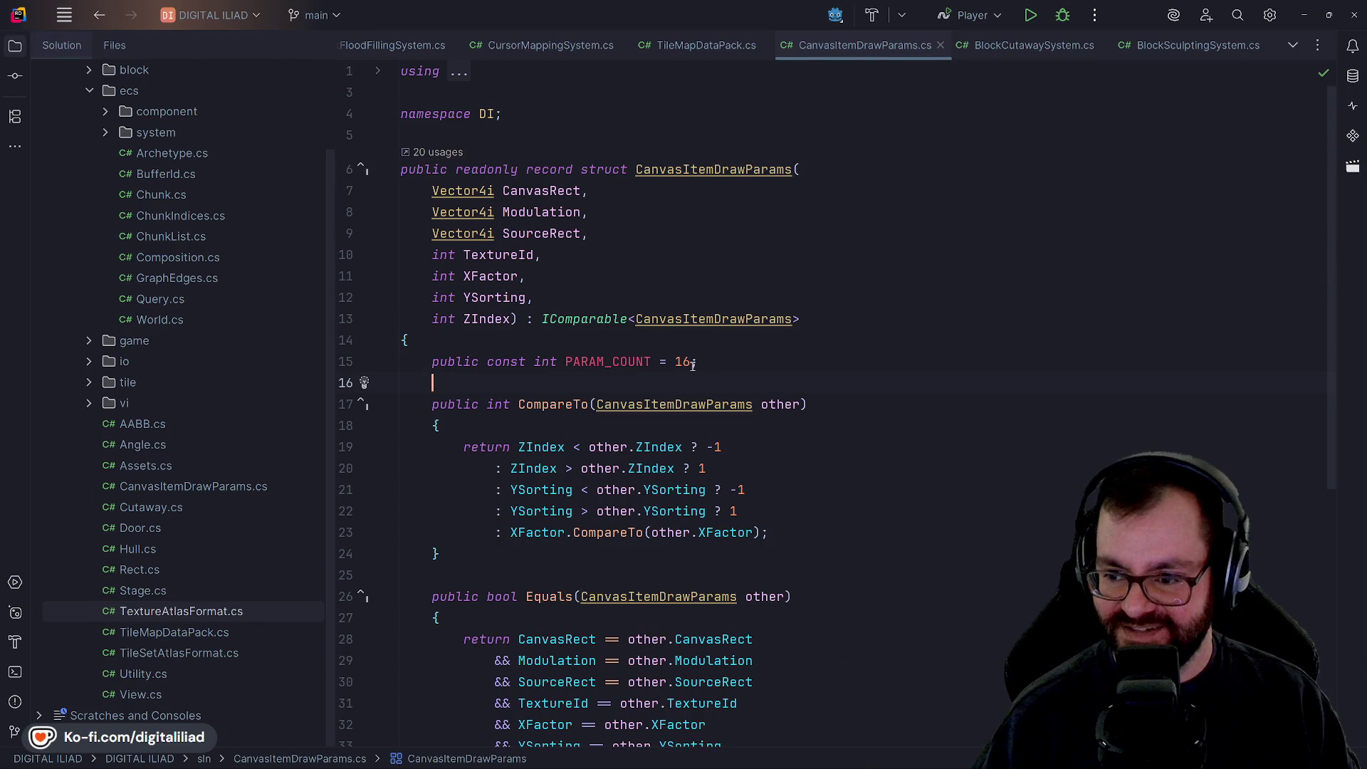
# Step: Review the CanvasItemDrawParams struct parameters from Modulation and TextureId through YSorting
pyautogui.click(710, 347)
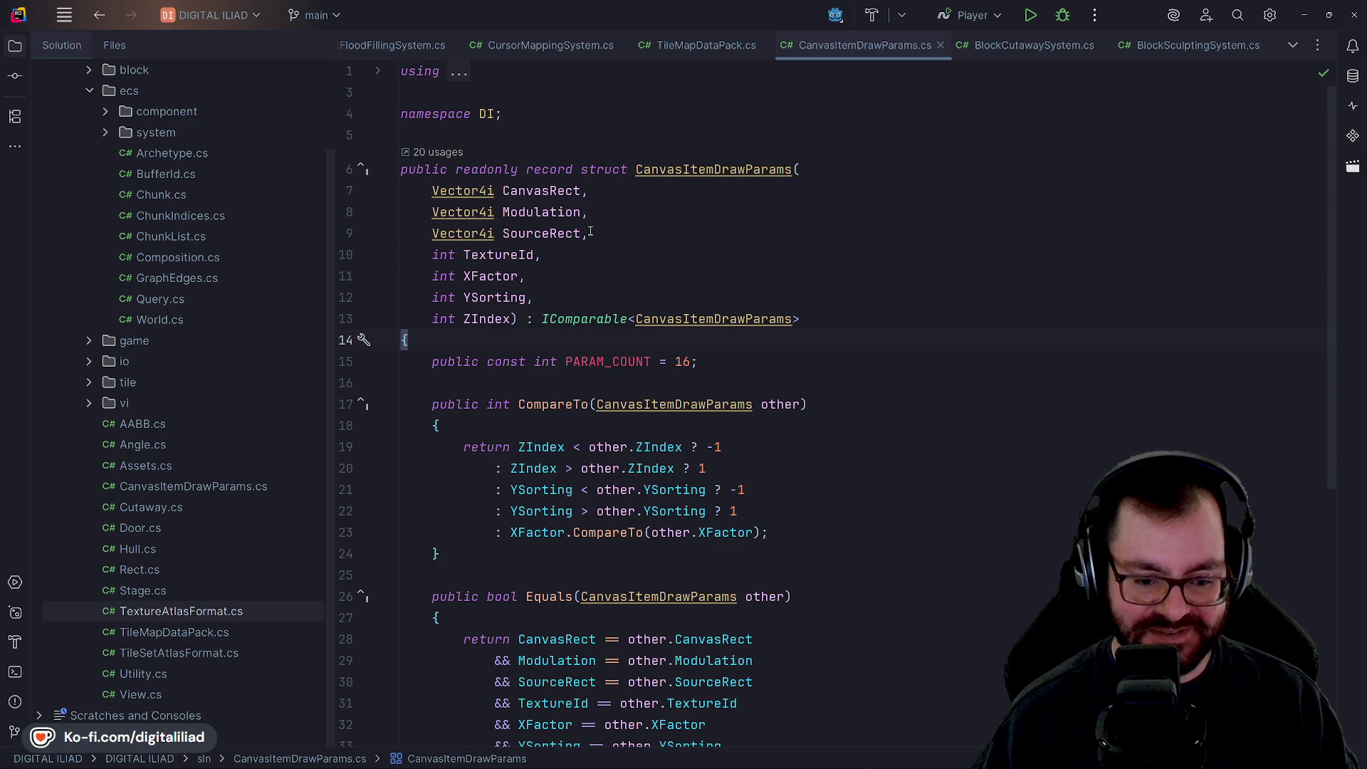
pyautogui.click(612, 235)
pyautogui.click(615, 214)
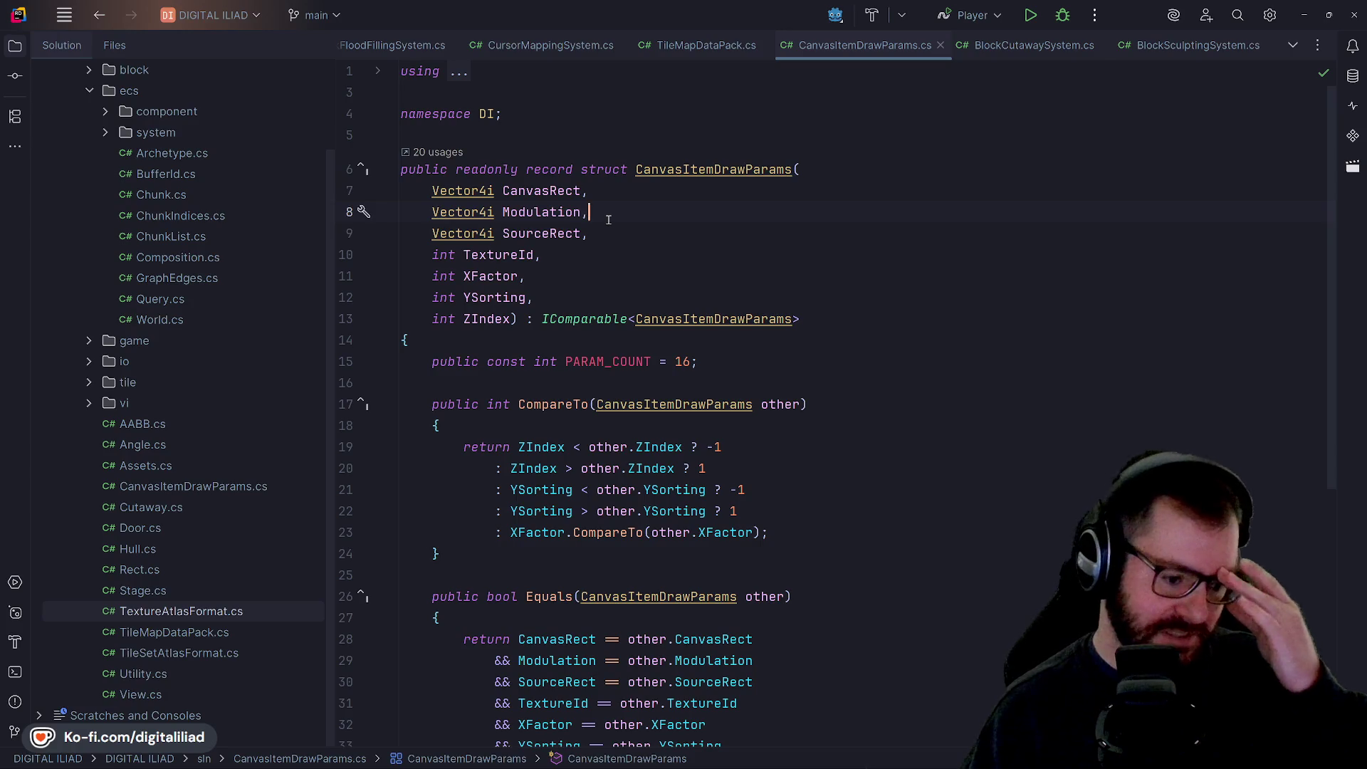
pyautogui.click(601, 235)
pyautogui.click(595, 256)
pyautogui.click(591, 277)
pyautogui.click(588, 298)
pyautogui.click(587, 257)
pyautogui.click(597, 235)
pyautogui.click(601, 214)
pyautogui.click(605, 192)
pyautogui.click(607, 213)
pyautogui.click(609, 235)
pyautogui.click(611, 245)
pyautogui.click(604, 278)
pyautogui.click(597, 303)
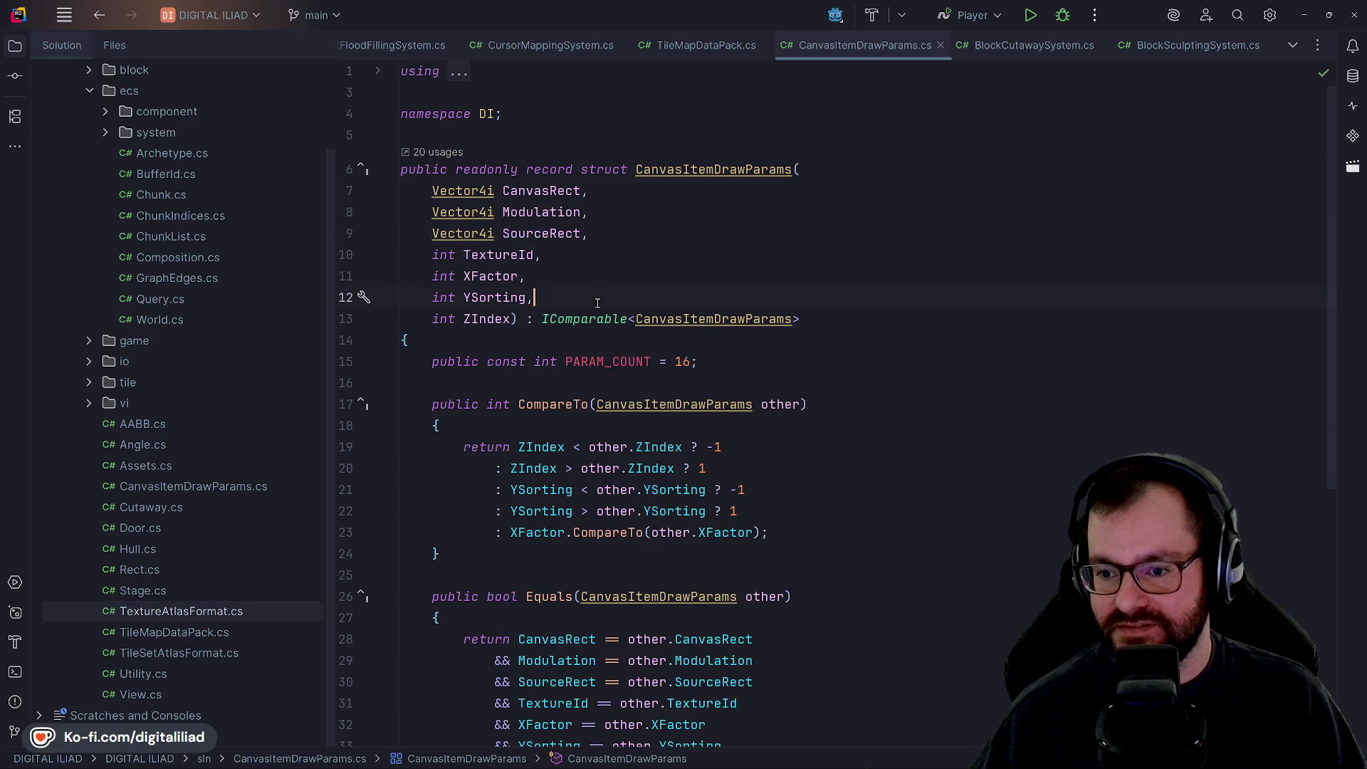
pyautogui.press('Down')
pyautogui.press('Down')
pyautogui.press('Down')
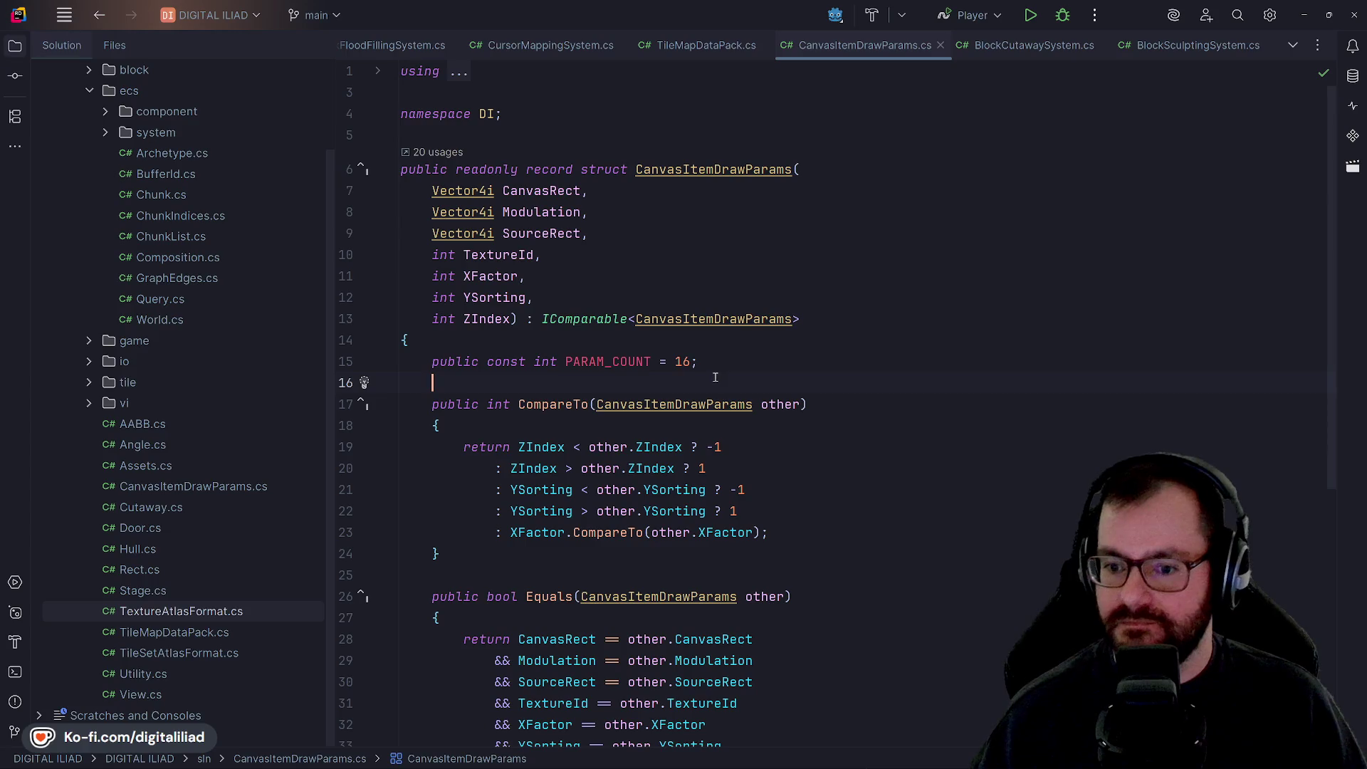
# Step: Read through the CompareTo, Equals and GetHashCode methods of CanvasItemDrawParams
pyautogui.scroll(-4, 908, 418)
pyautogui.click(782, 243)
pyautogui.click(783, 276)
pyautogui.click(790, 318)
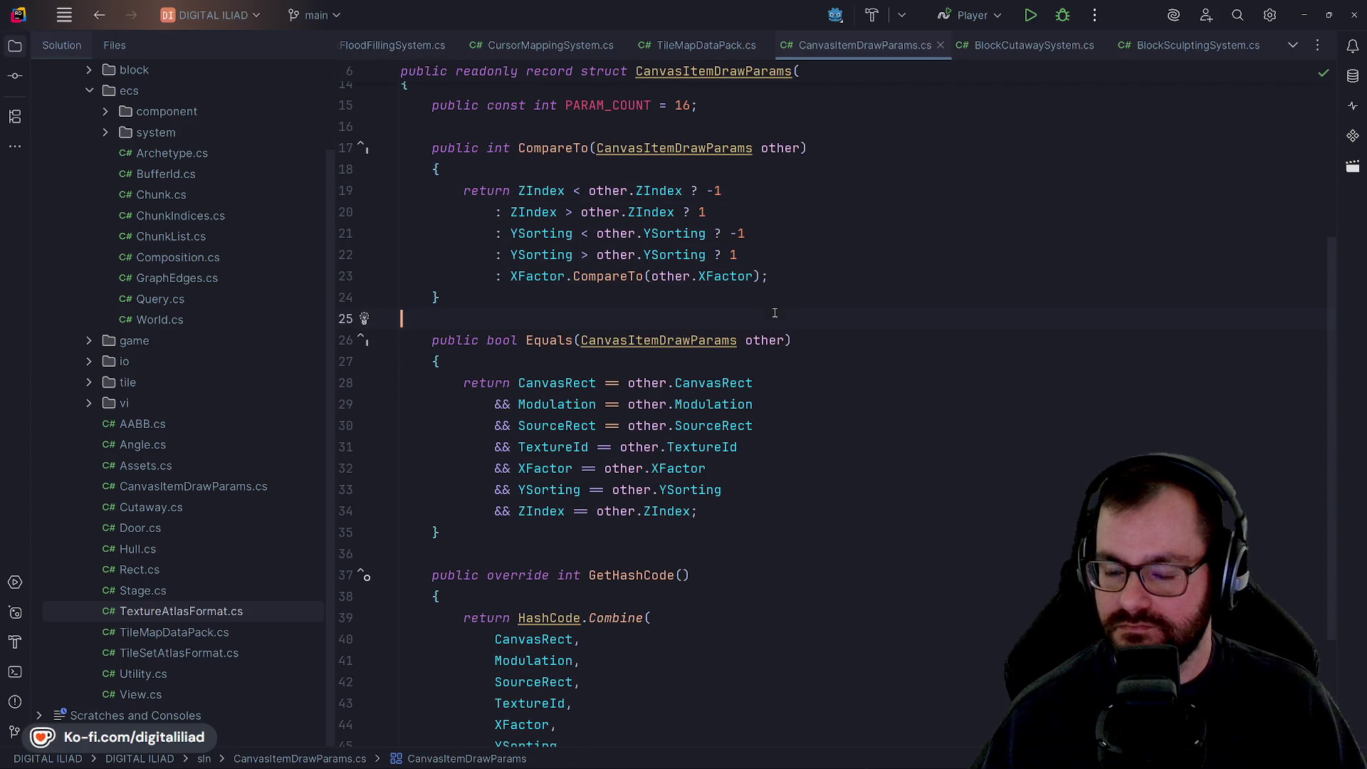
pyautogui.scroll(-1, 791, 316)
pyautogui.scroll(-2, 792, 316)
pyautogui.click(782, 343)
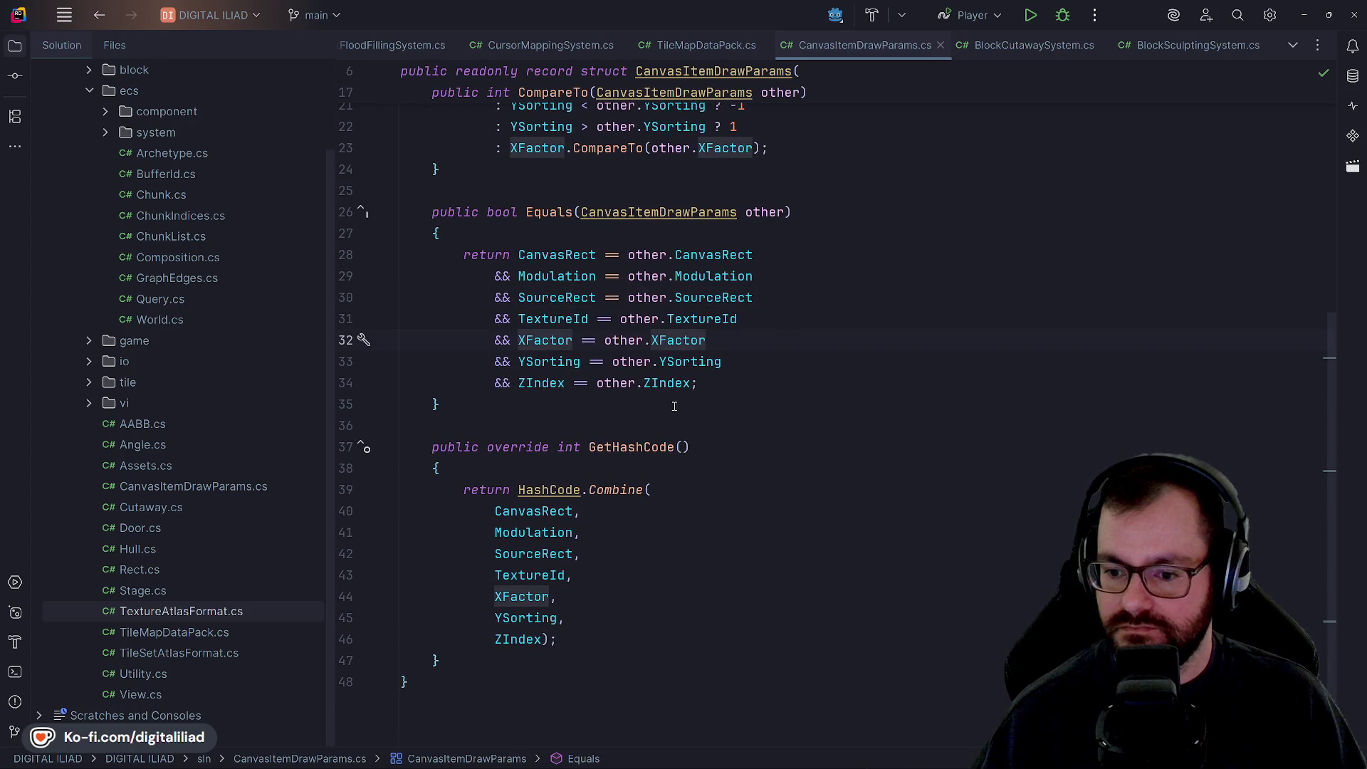
pyautogui.scroll(-1, 676, 405)
pyautogui.scroll(3, 558, 471)
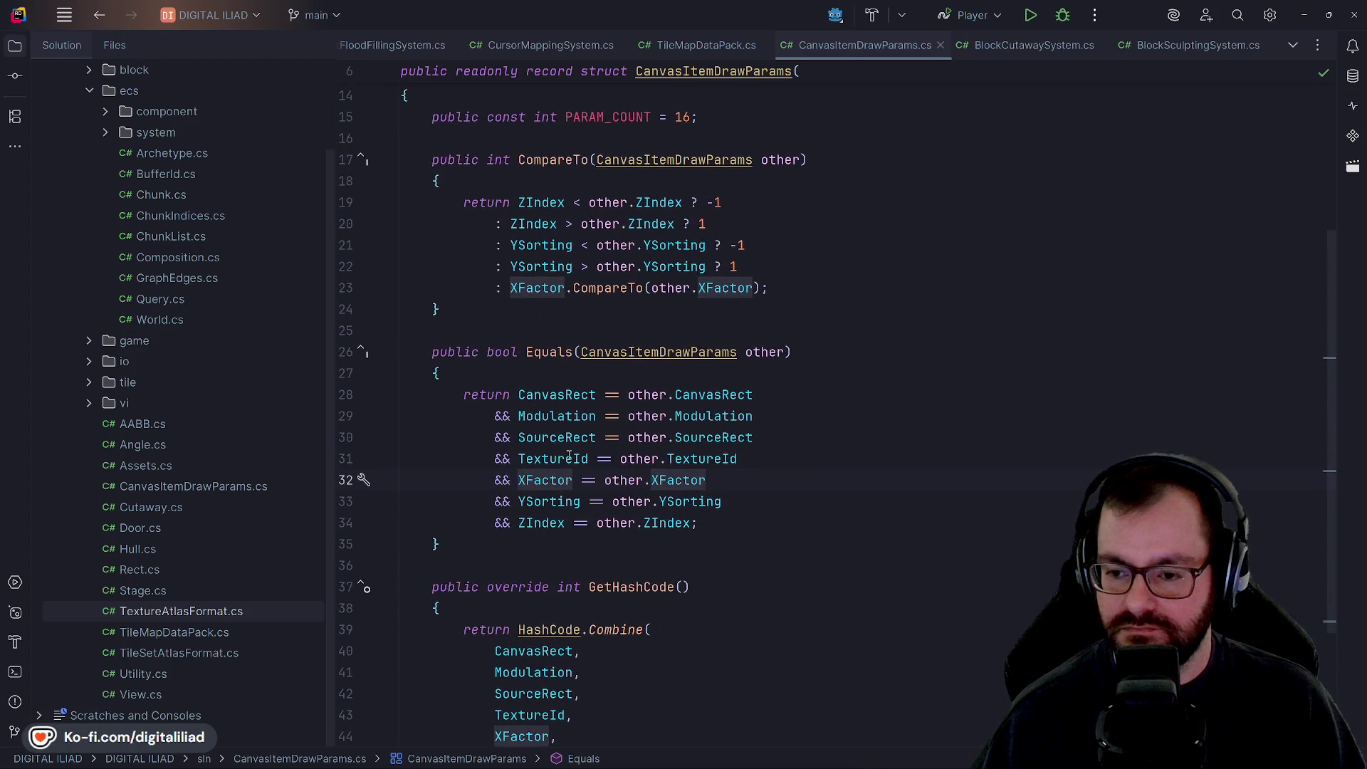
pyautogui.scroll(-3, 584, 503)
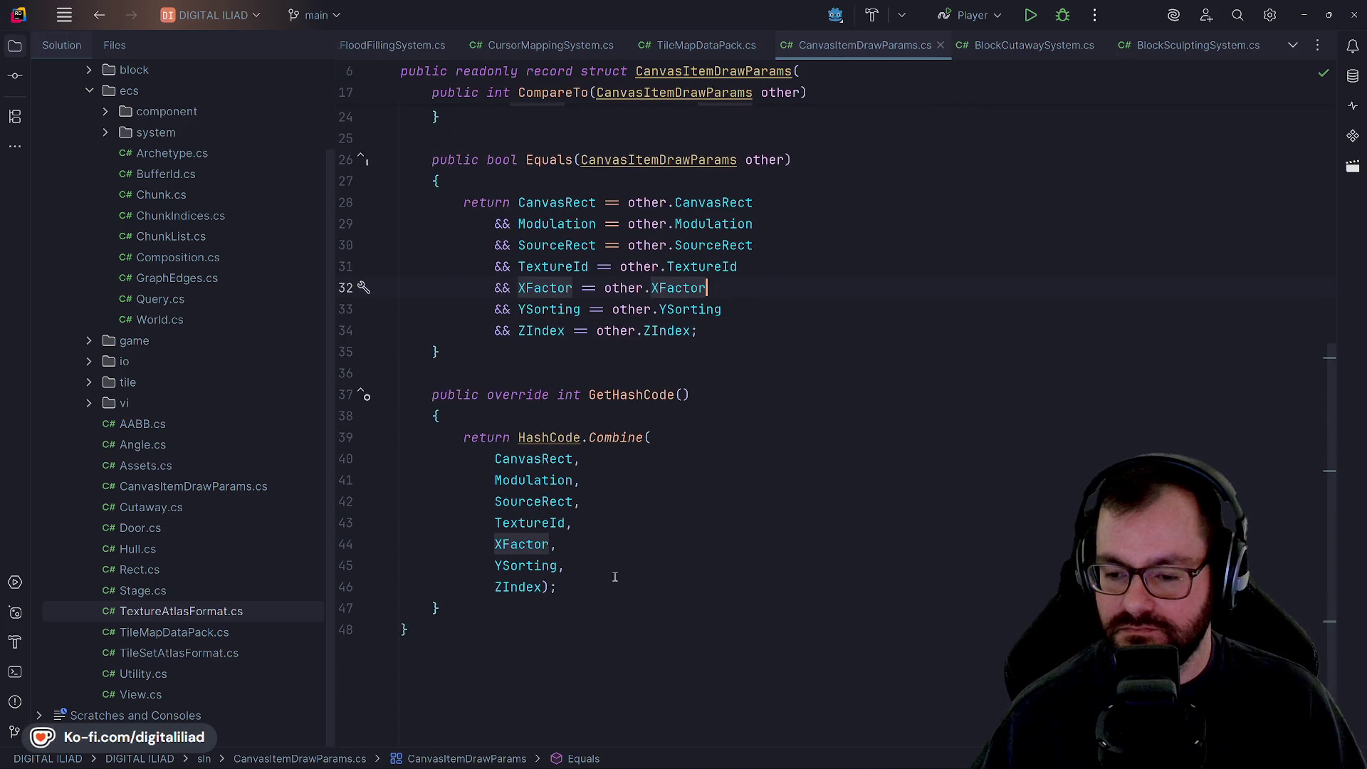
pyautogui.scroll(2, 616, 578)
pyautogui.scroll(-1, 585, 412)
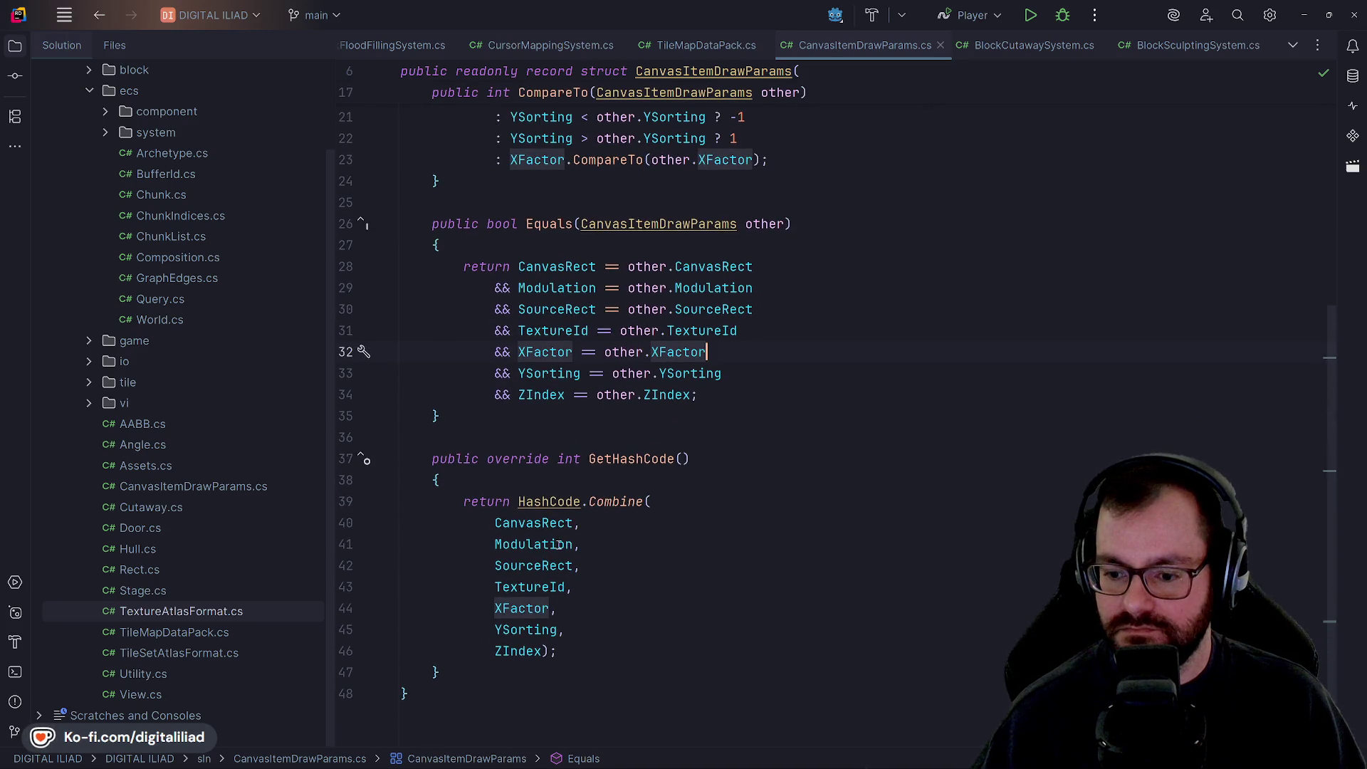
pyautogui.click(641, 480)
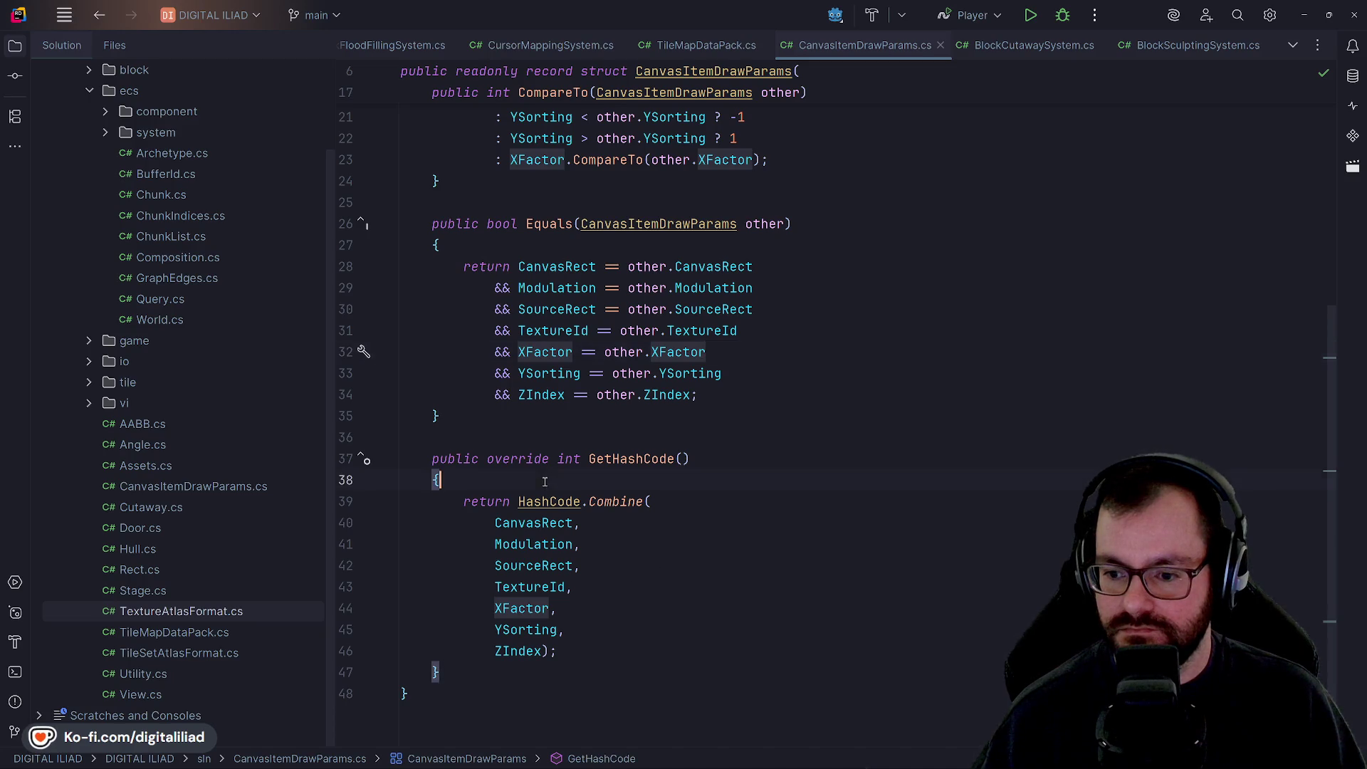
pyautogui.scroll(6, 627, 500)
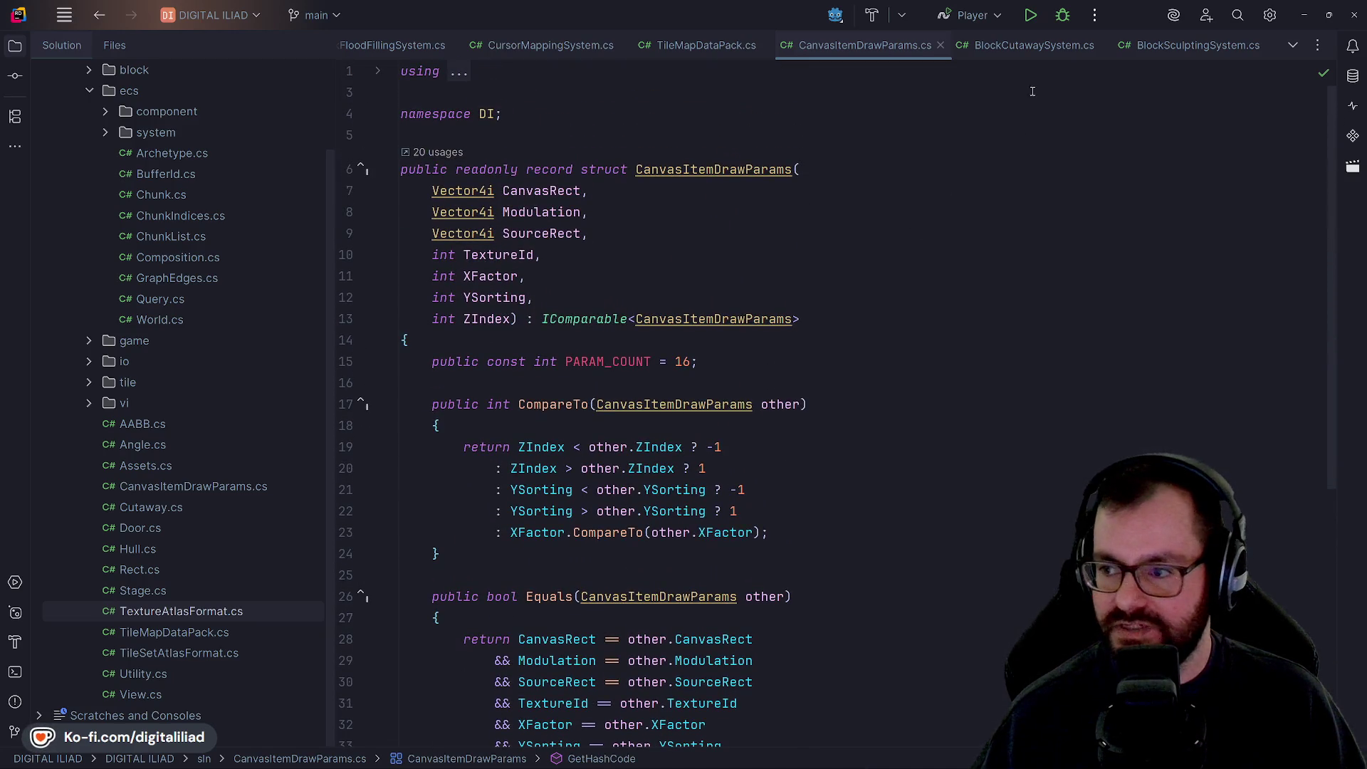
# Step: Close CanvasItemDrawParams.cs and TileMapDataPack.cs, then close Rider
pyautogui.click(941, 47)
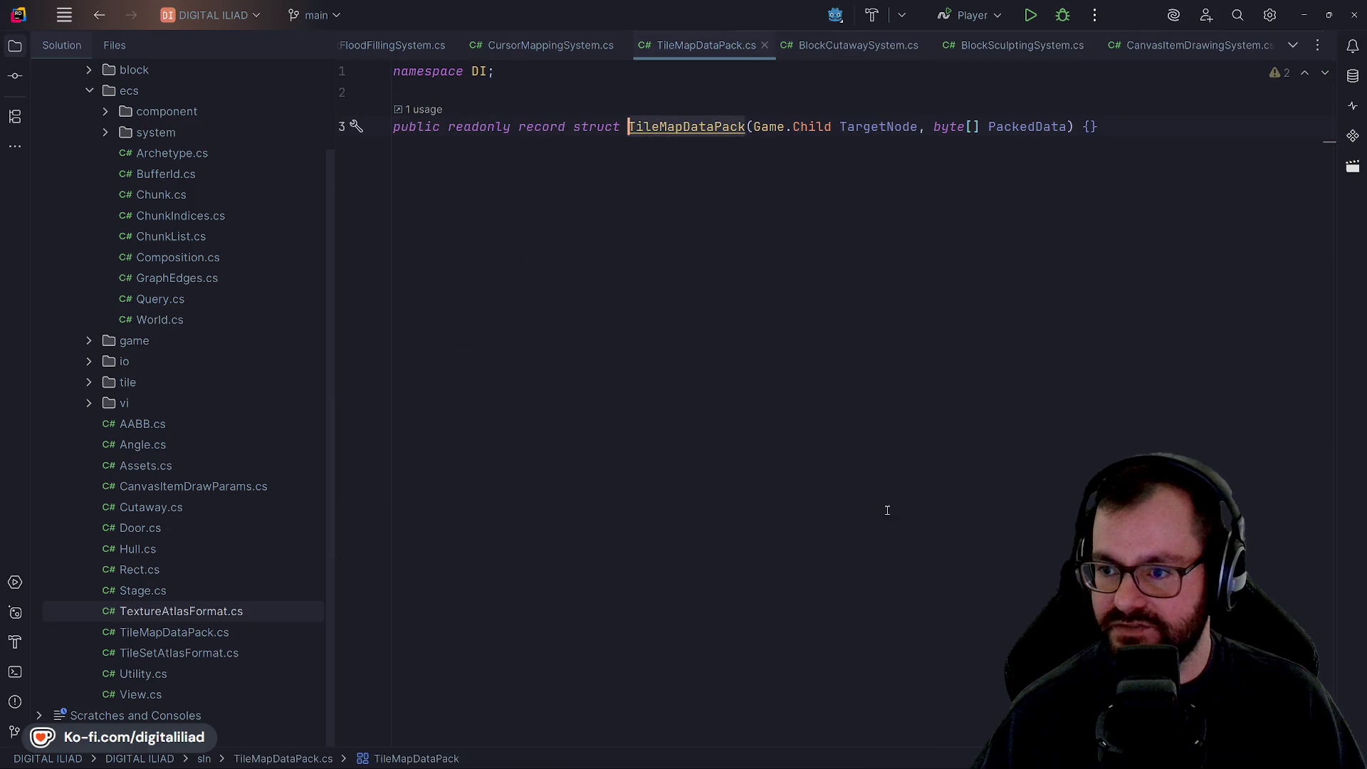
pyautogui.click(762, 46)
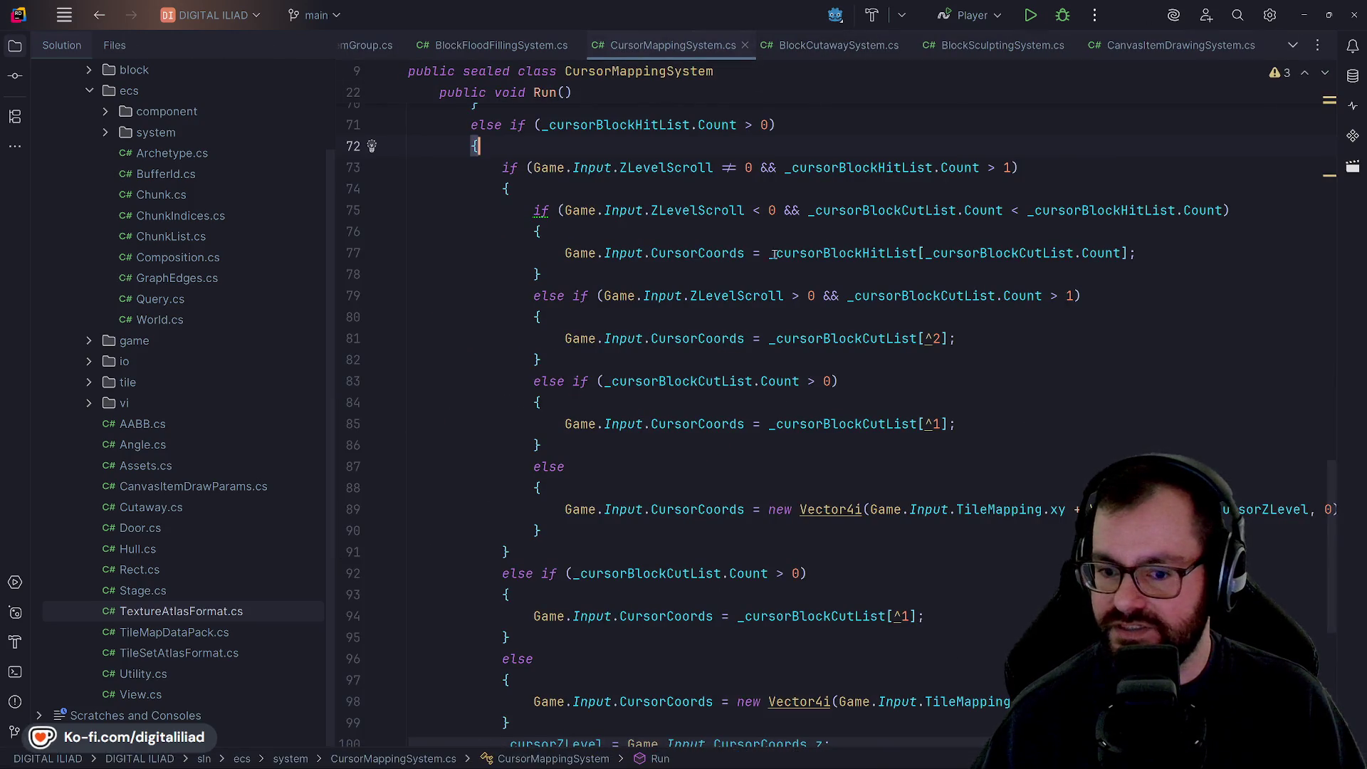
pyautogui.scroll(3, 171, 238)
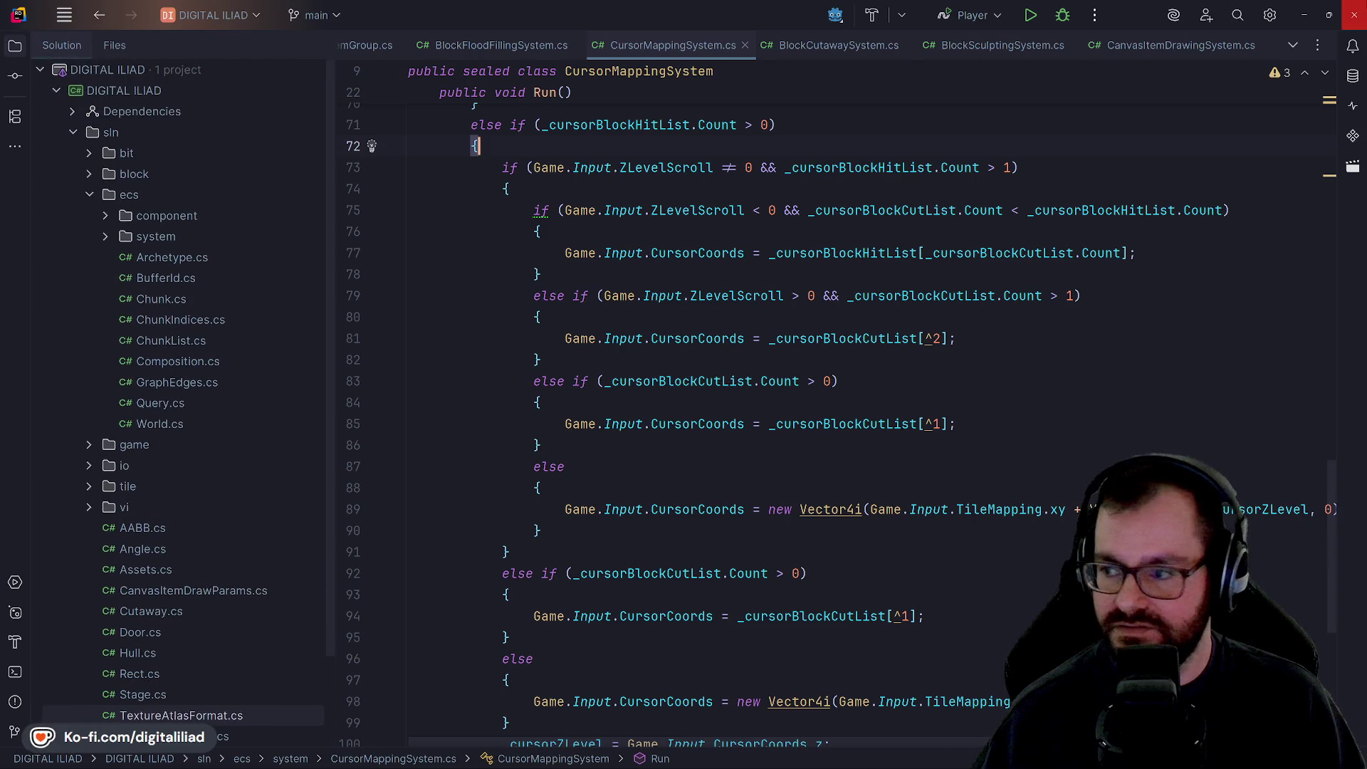
pyautogui.click(1353, 14)
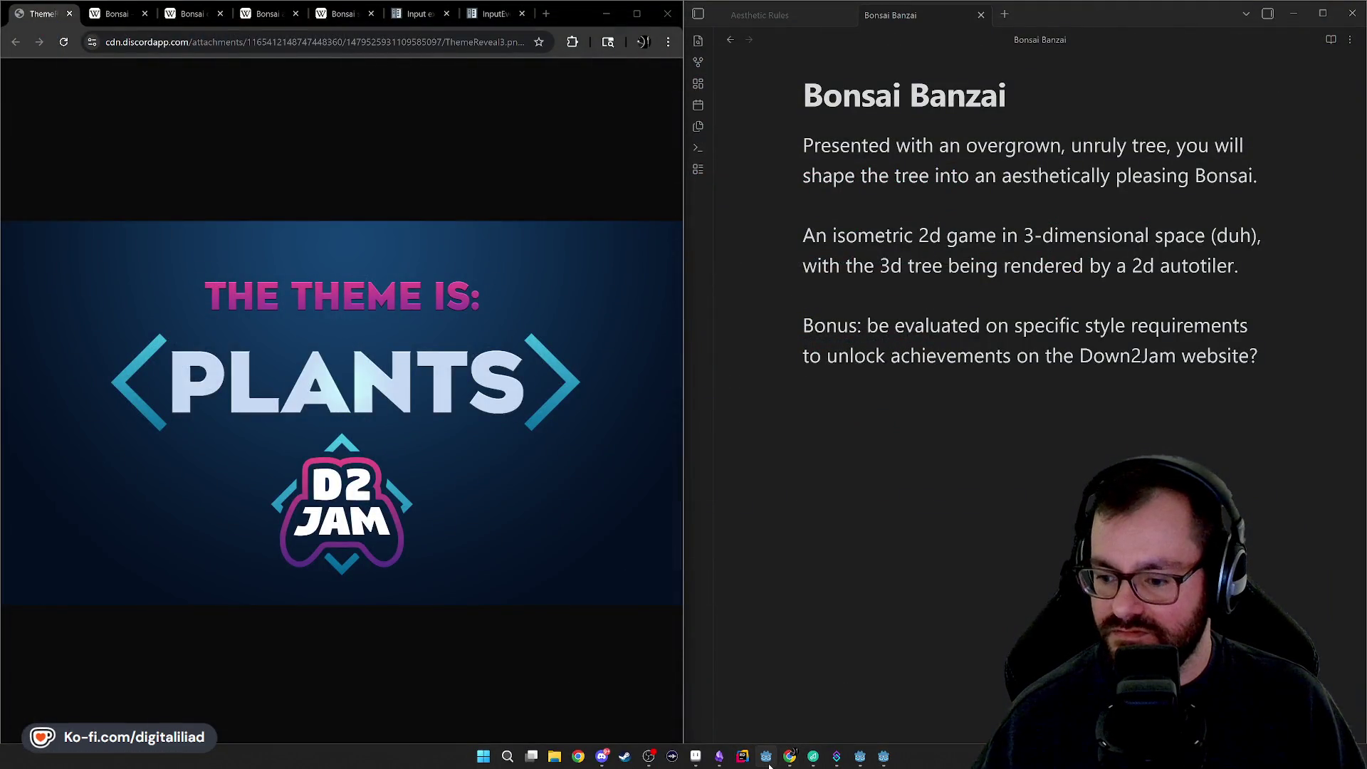
# Step: Inspect set_deferred on line 30 of the DIGITAL ILIAD project's block_space.gd
pyautogui.click(884, 762)
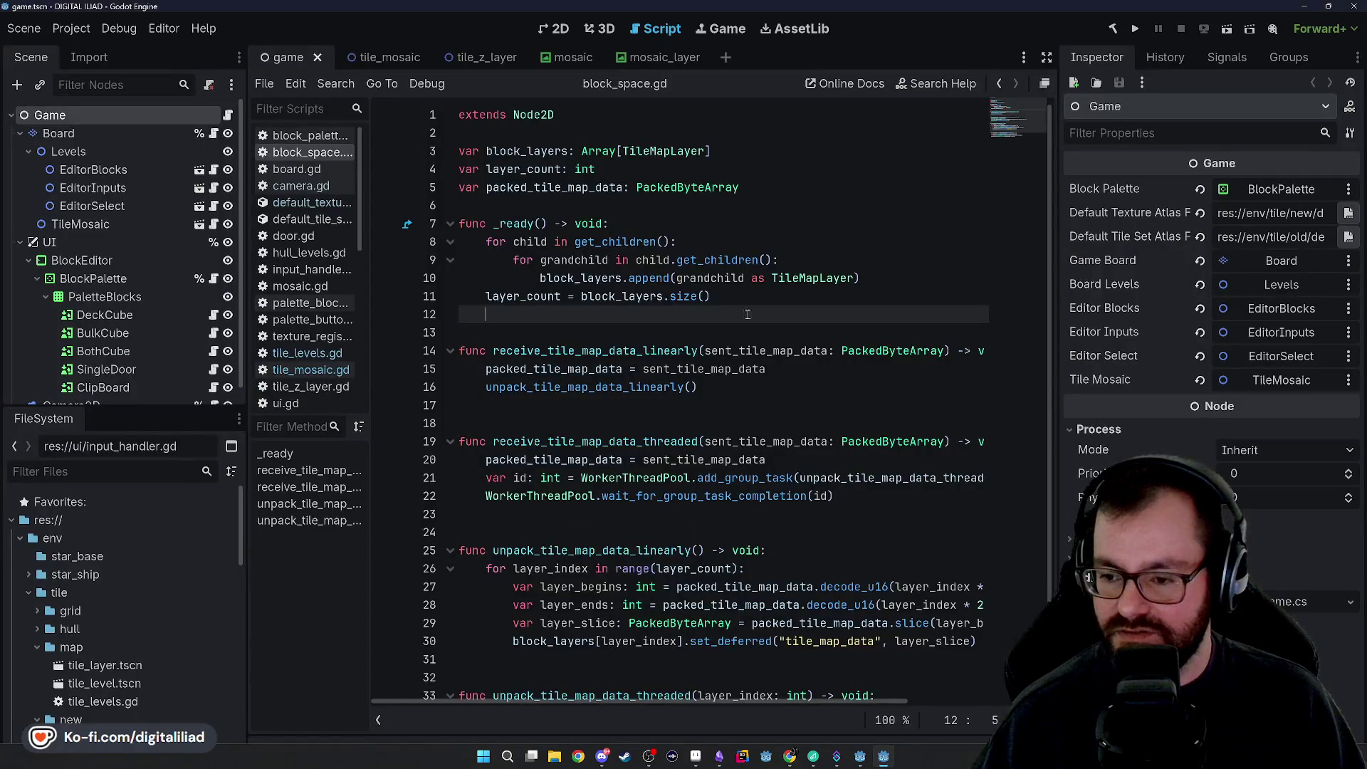
pyautogui.scroll(-2, 600, 497)
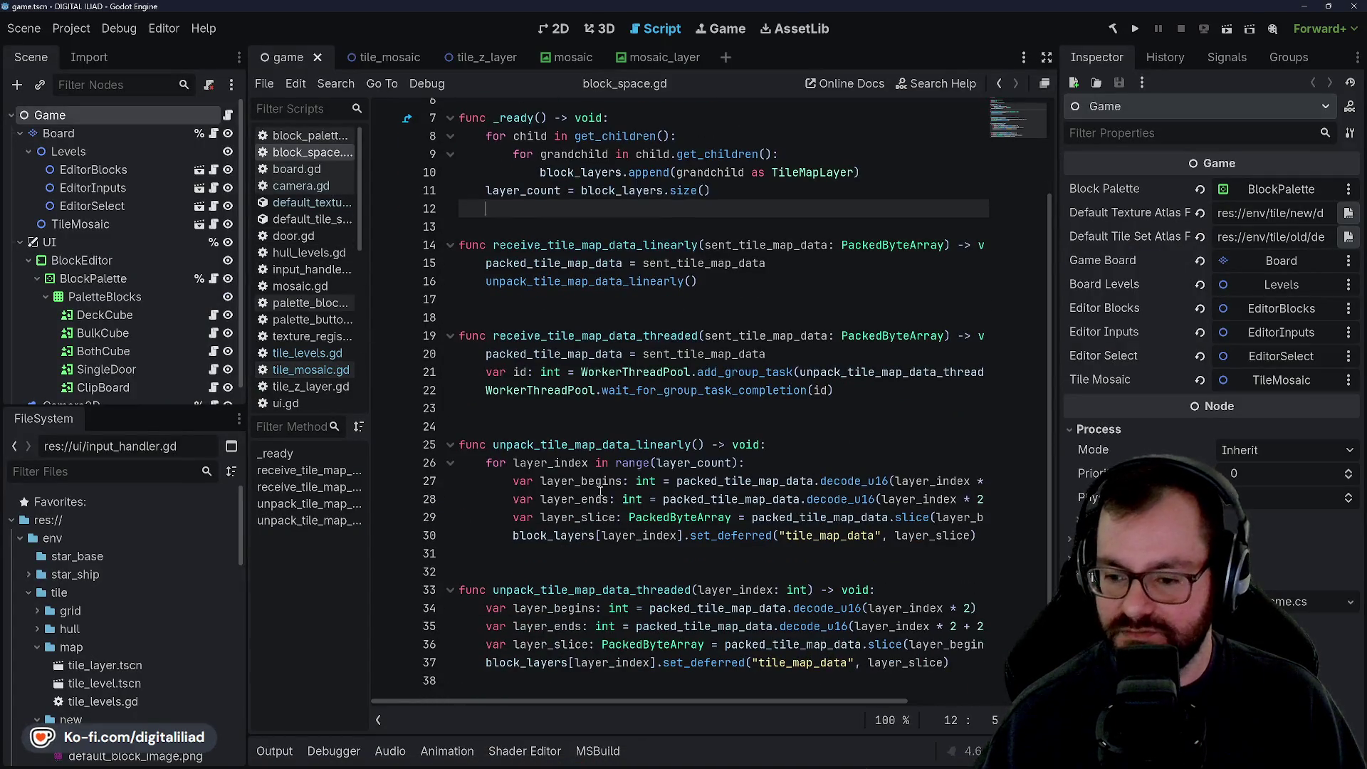
pyautogui.hscroll(3, 751, 530)
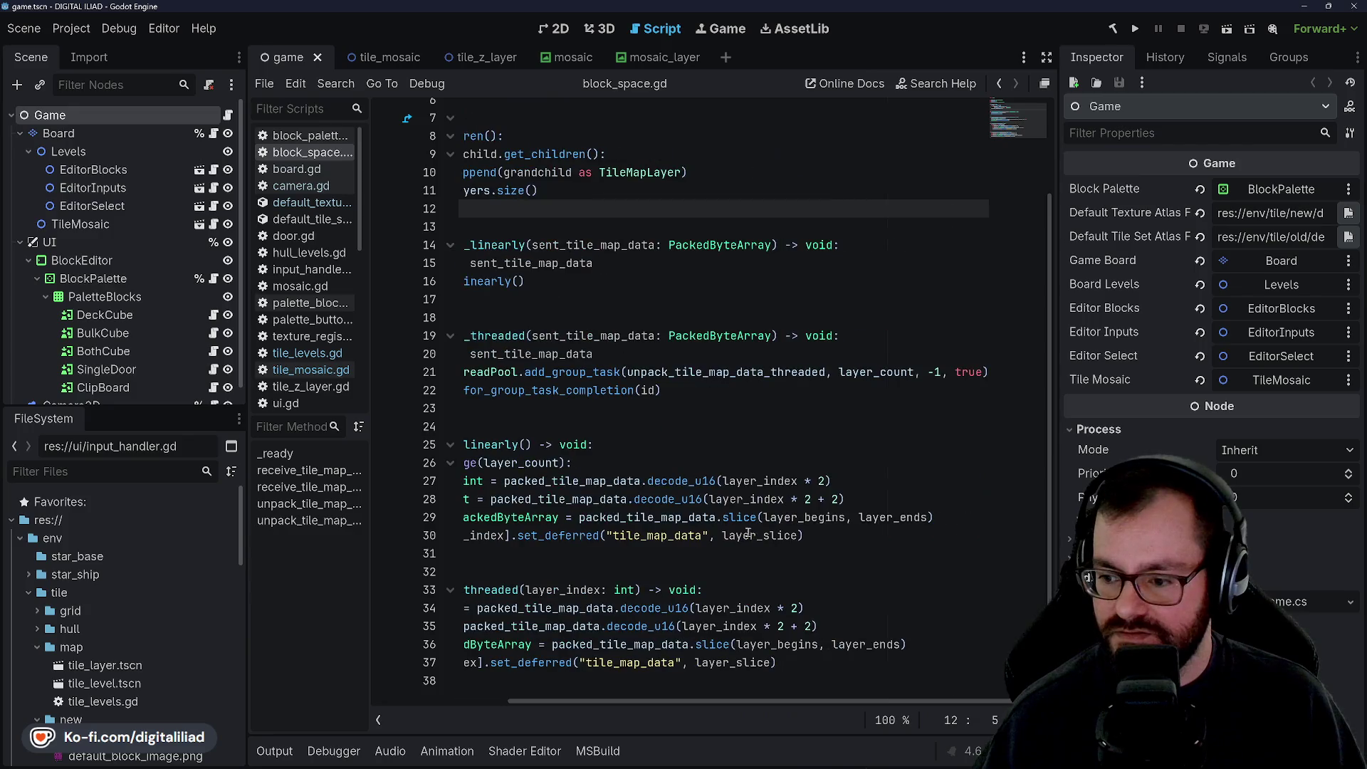
pyautogui.hscroll(-3, 741, 535)
pyautogui.doubleClick(730, 534)
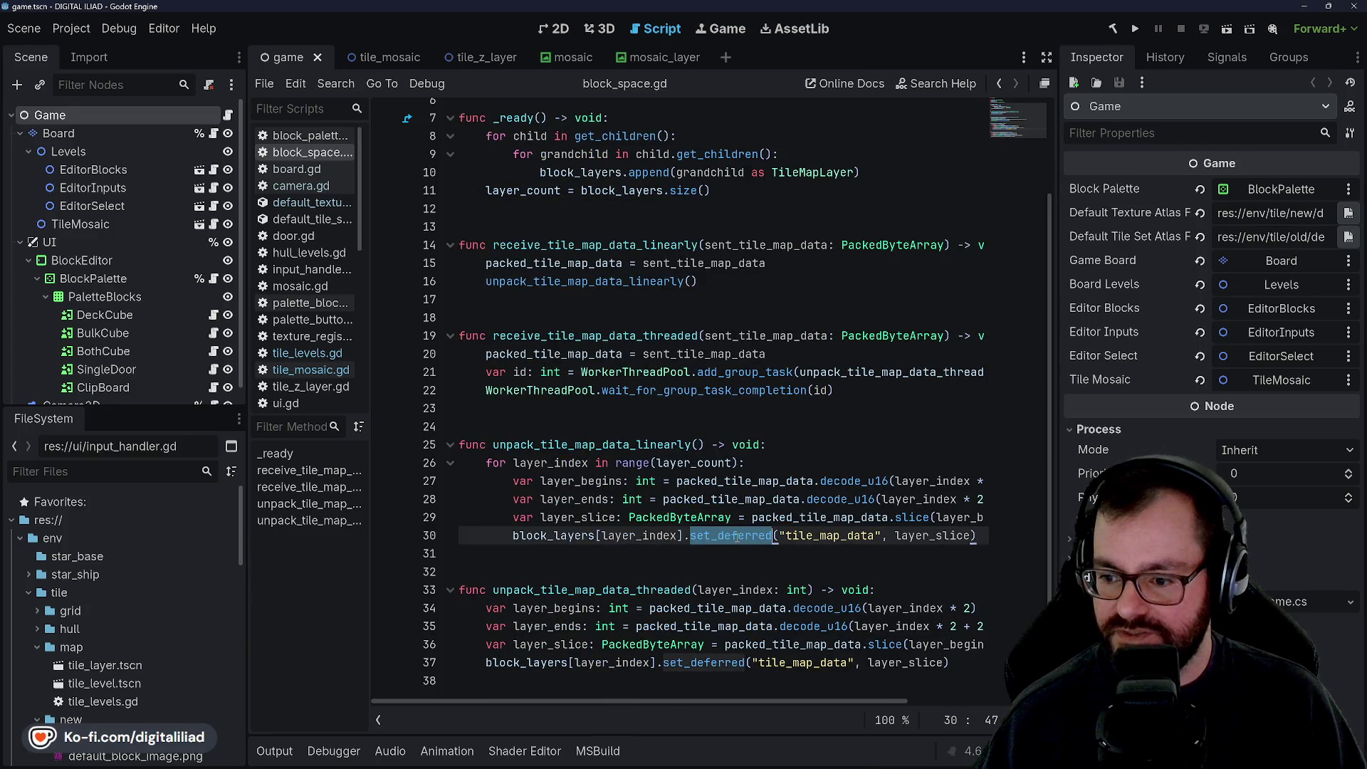
pyautogui.moveTo(727, 535)
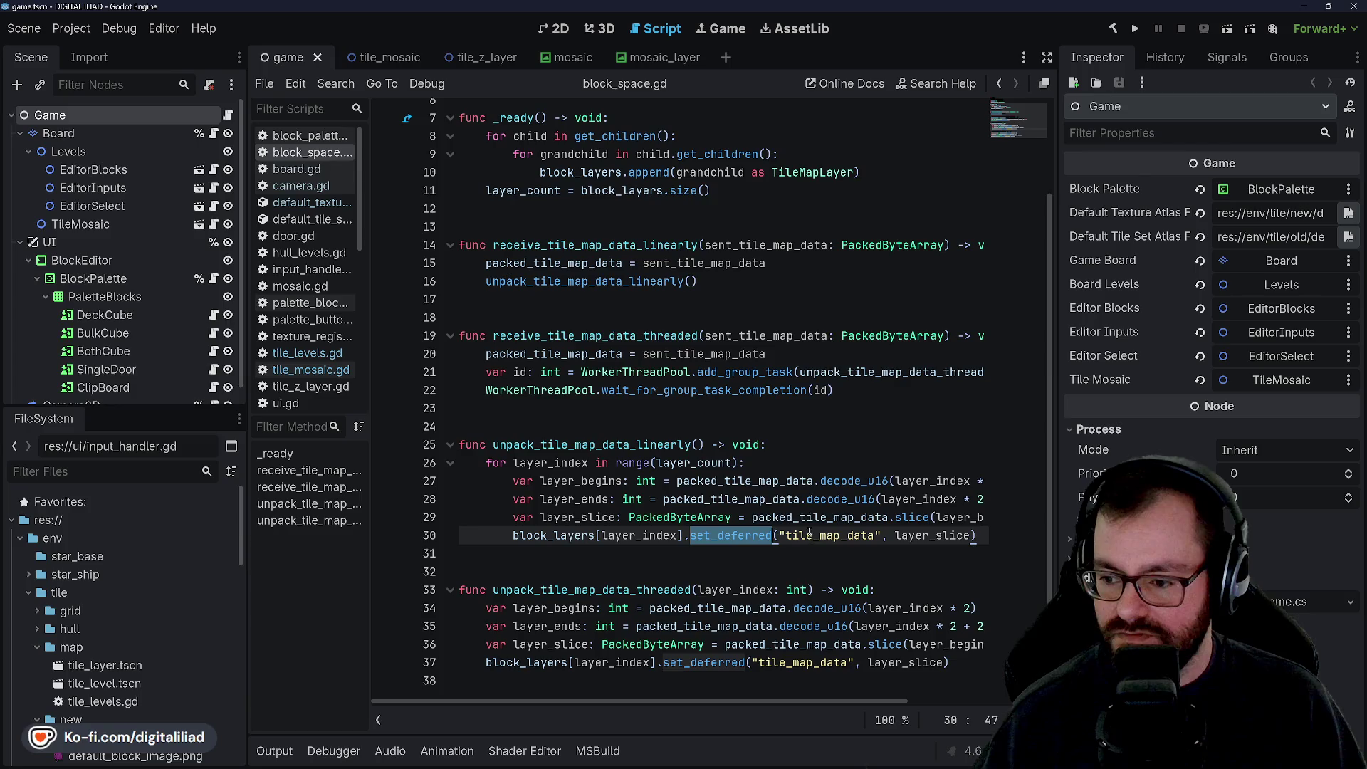
pyautogui.hscroll(3, 806, 537)
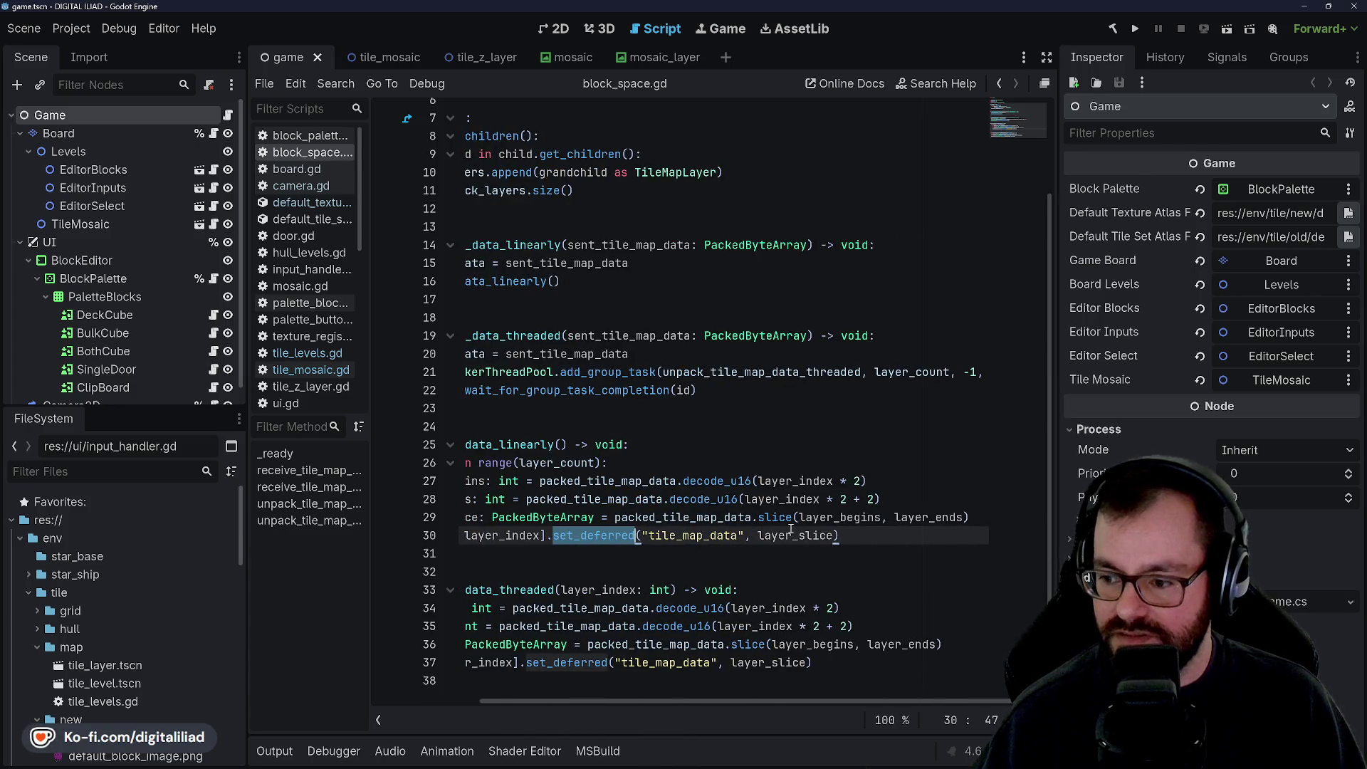
pyautogui.hscroll(-3, 756, 516)
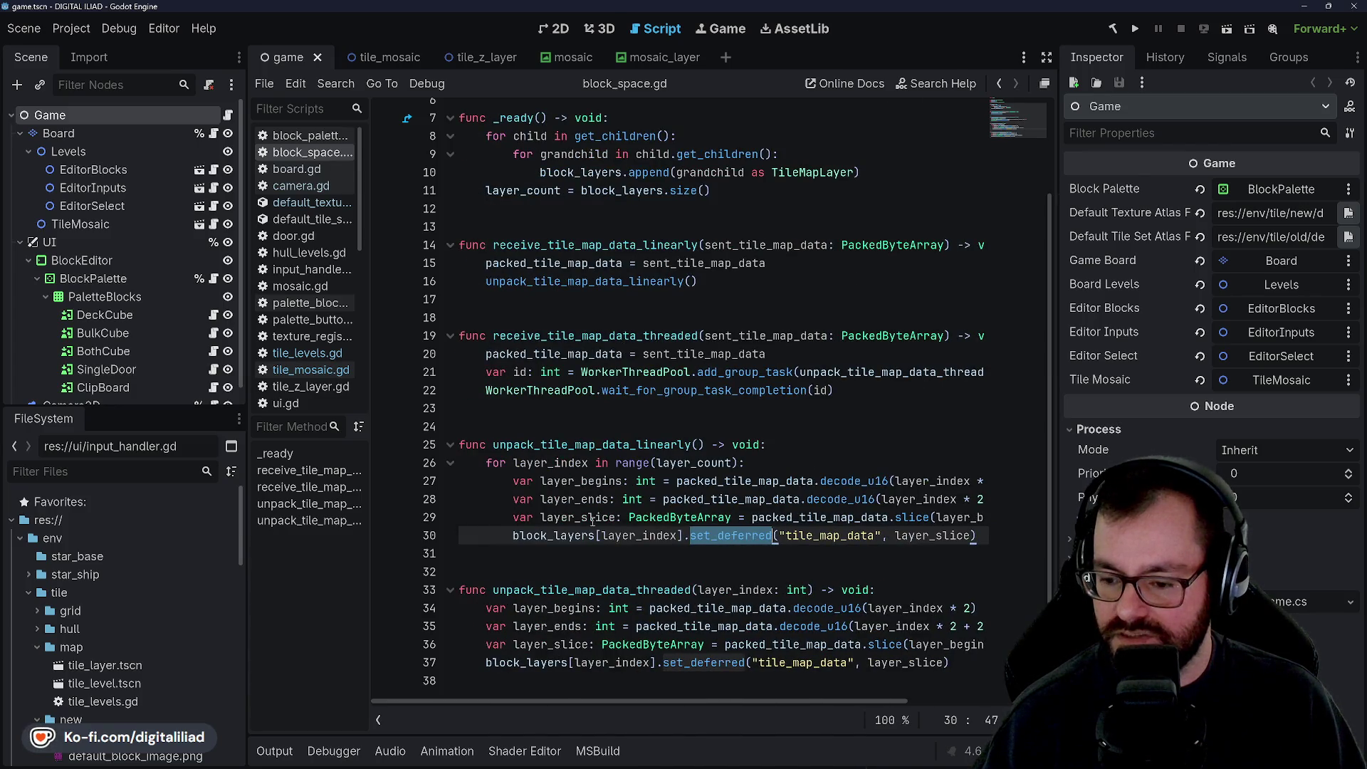
pyautogui.scroll(2, 588, 482)
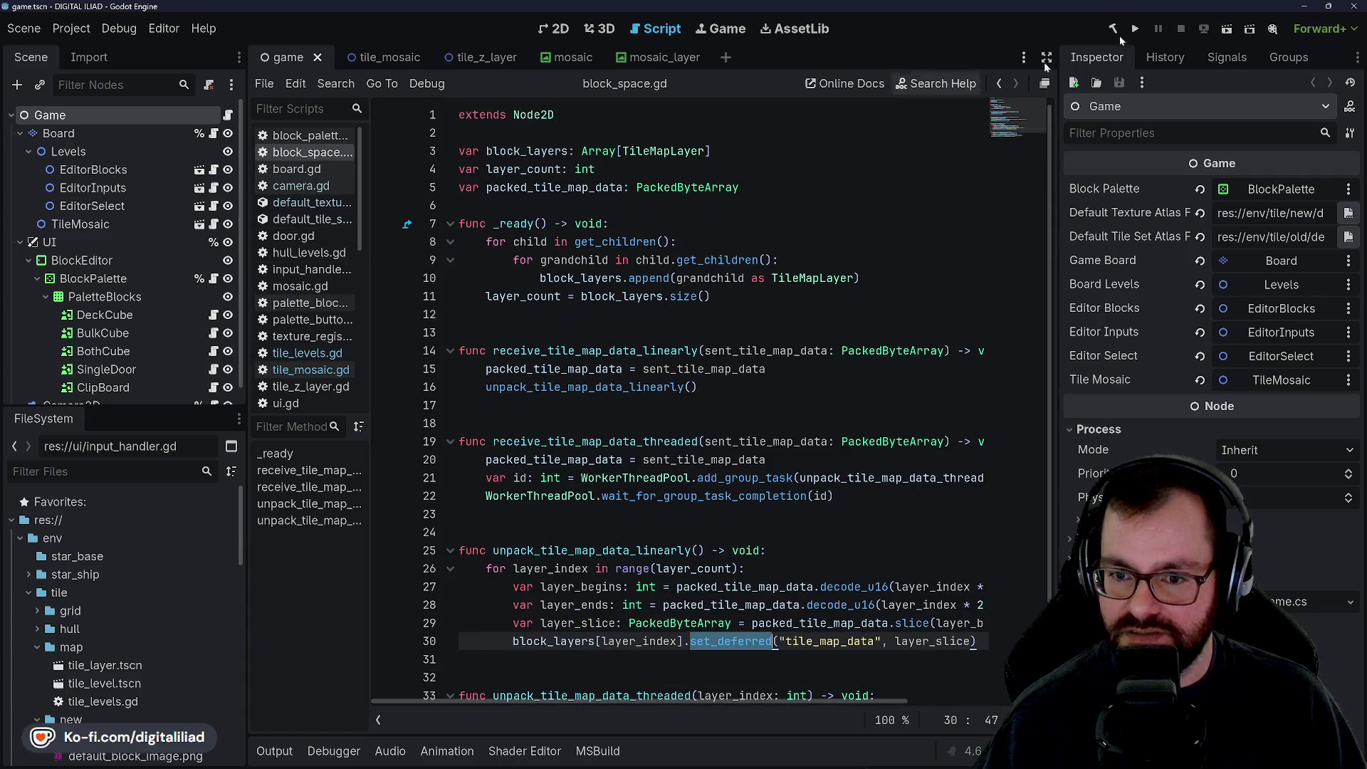
# Step: Close the DIGITAL ILIAD editor and bring up the Bonsai Banzai project
pyautogui.click(1354, 9)
pyautogui.click(701, 478)
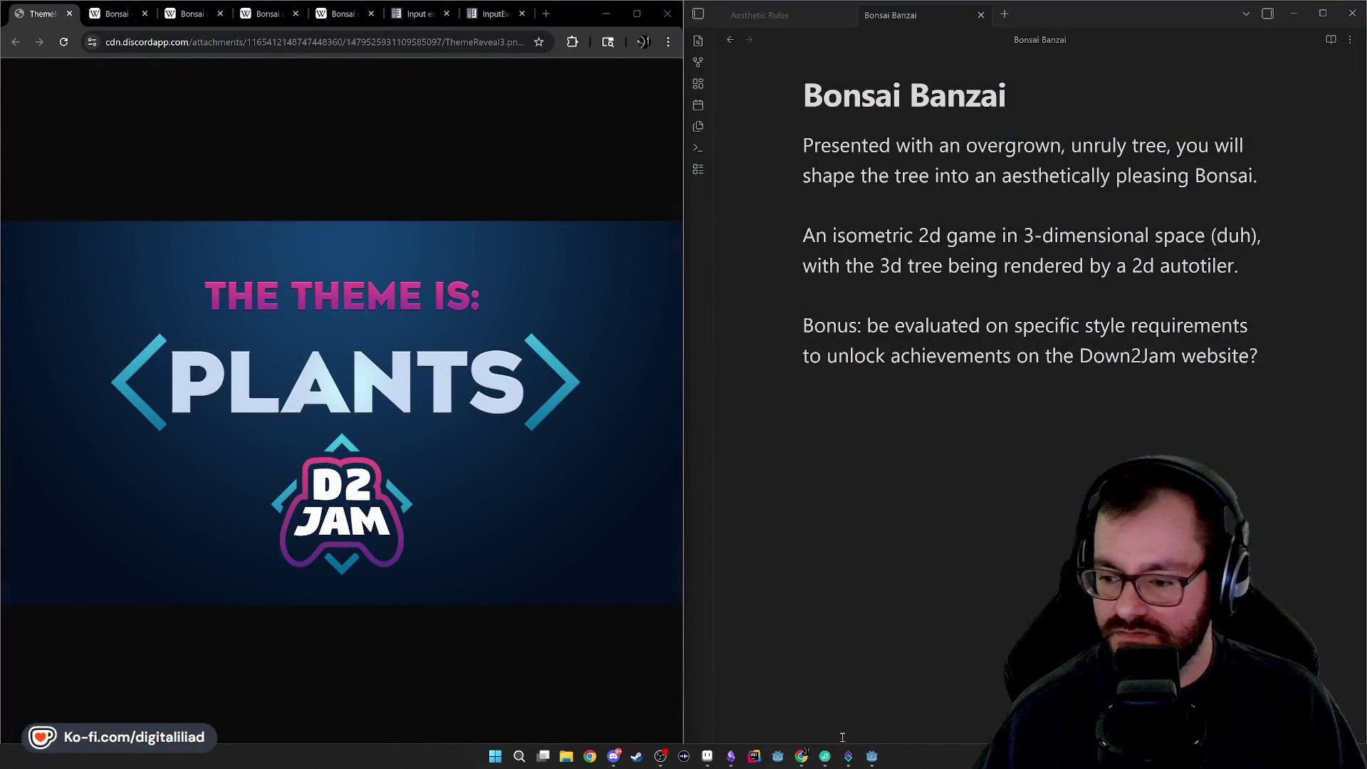
pyautogui.click(872, 756)
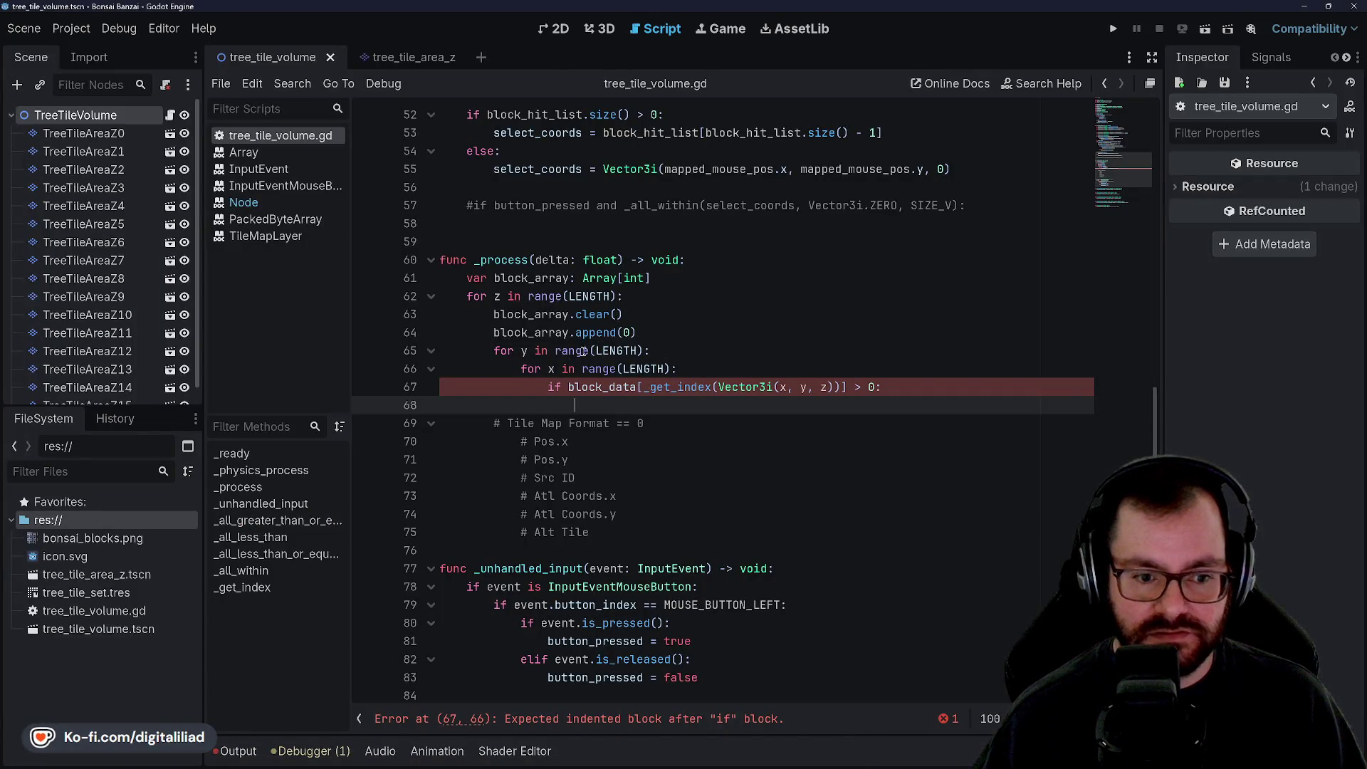
pyautogui.click(656, 354)
pyautogui.click(699, 369)
pyautogui.click(683, 405)
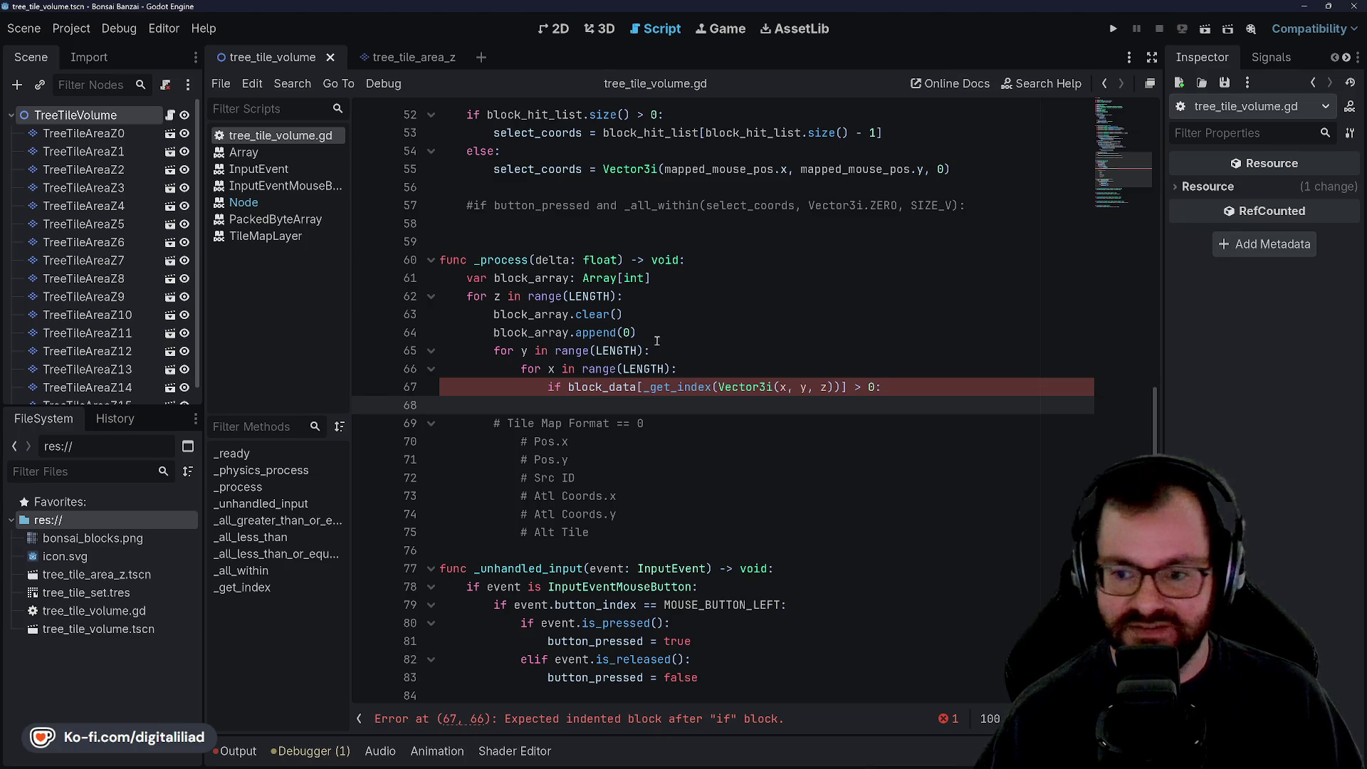
pyautogui.click(660, 341)
pyautogui.press('Down')
pyautogui.press('Down')
pyautogui.press('Down')
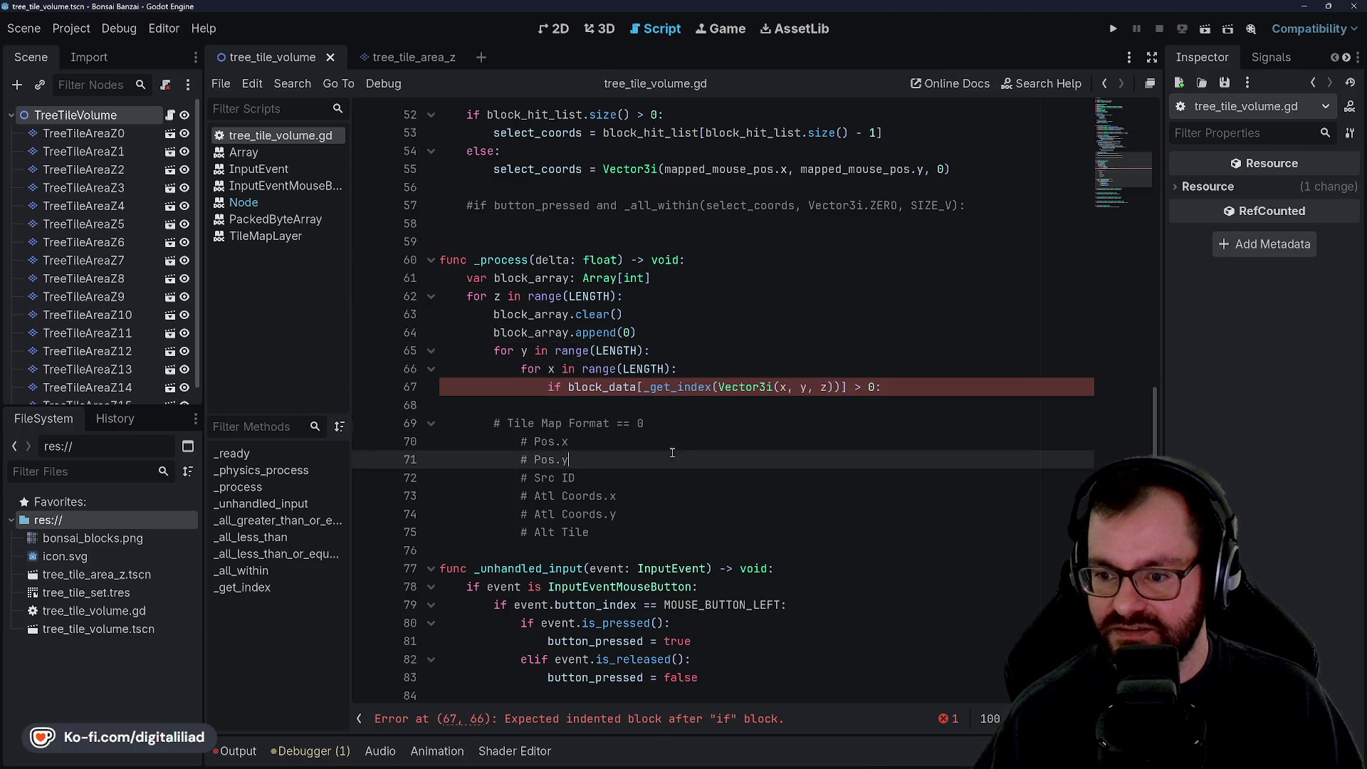
pyautogui.click(669, 477)
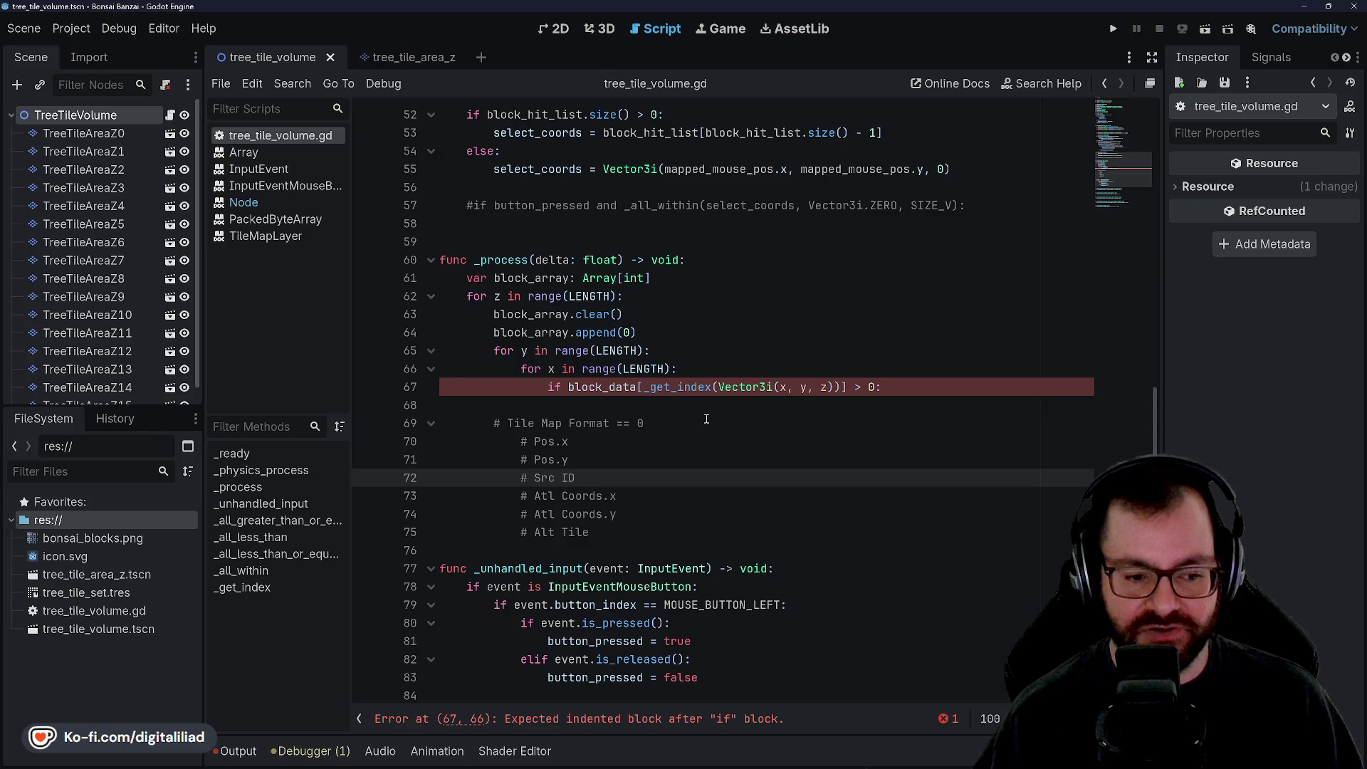
pyautogui.click(693, 350)
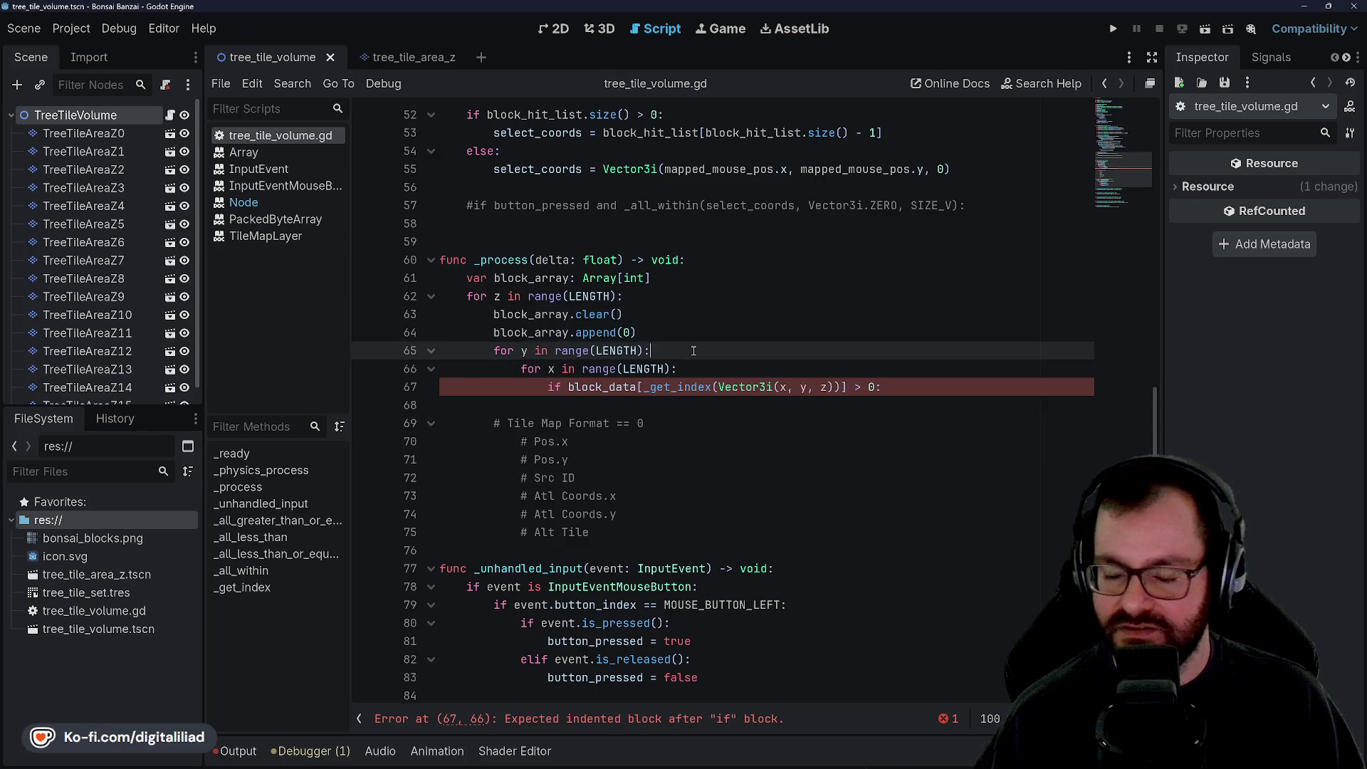
pyautogui.click(692, 369)
pyautogui.press('Down')
pyautogui.press('Down')
pyautogui.press('Down')
pyautogui.scroll(-2, 656, 421)
pyautogui.press('Down')
pyautogui.press('Down')
pyautogui.press('Down')
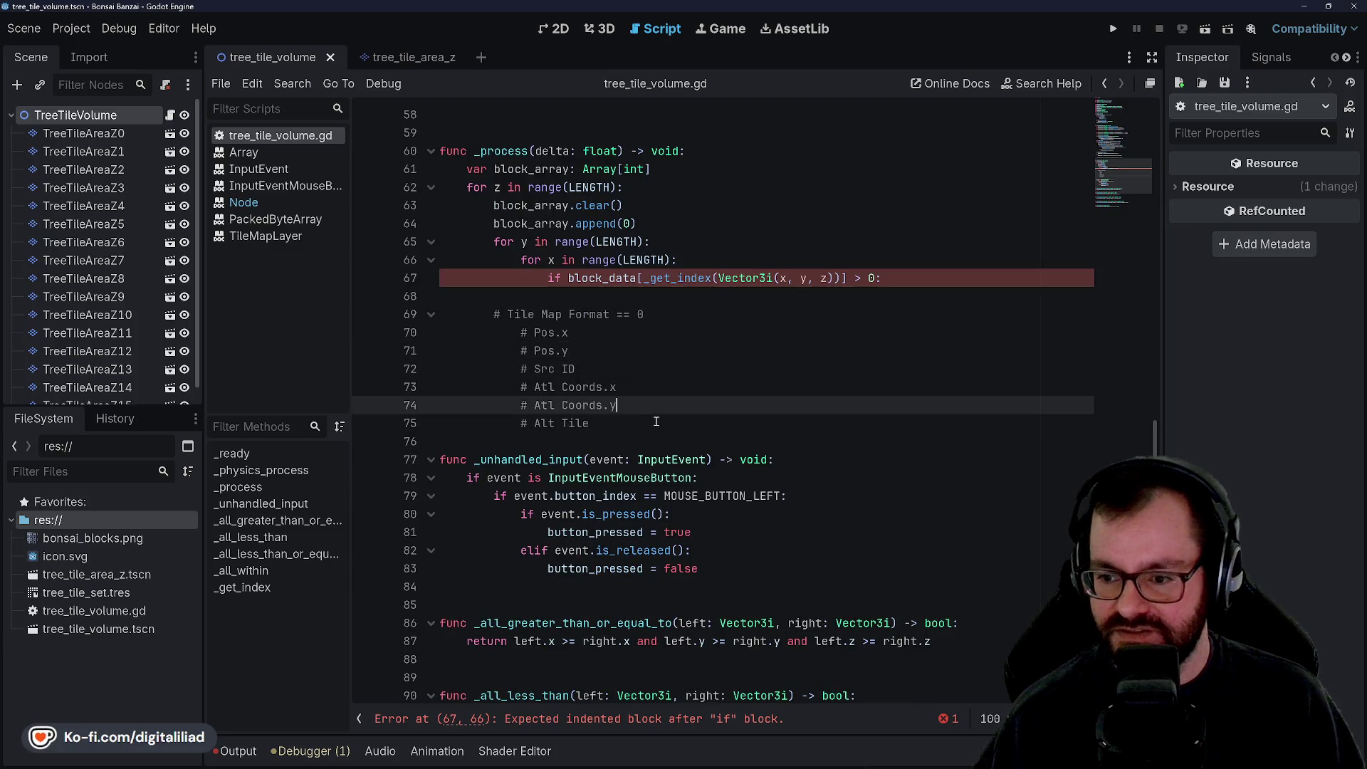
pyautogui.press('Up')
pyautogui.press('Up')
pyautogui.press('Up')
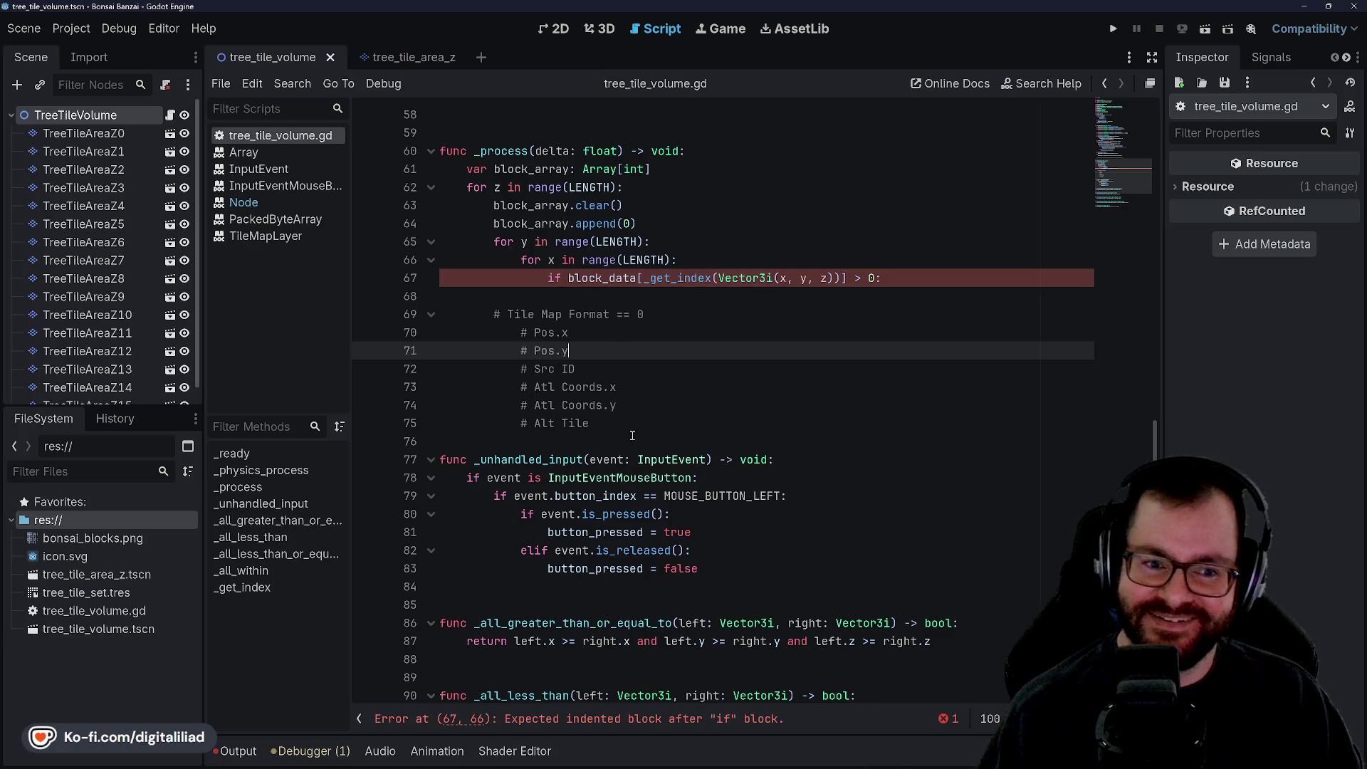
pyautogui.scroll(-2, 600, 442)
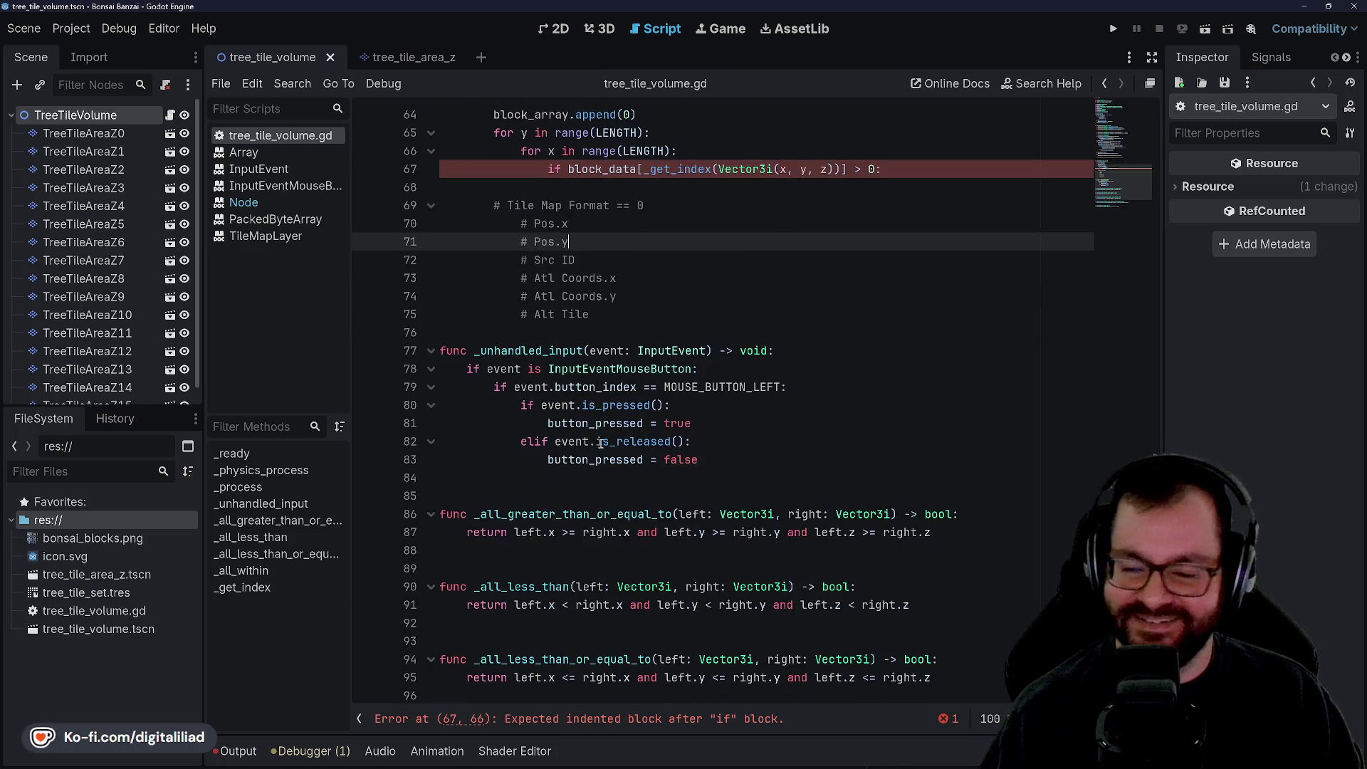
pyautogui.scroll(3, 628, 360)
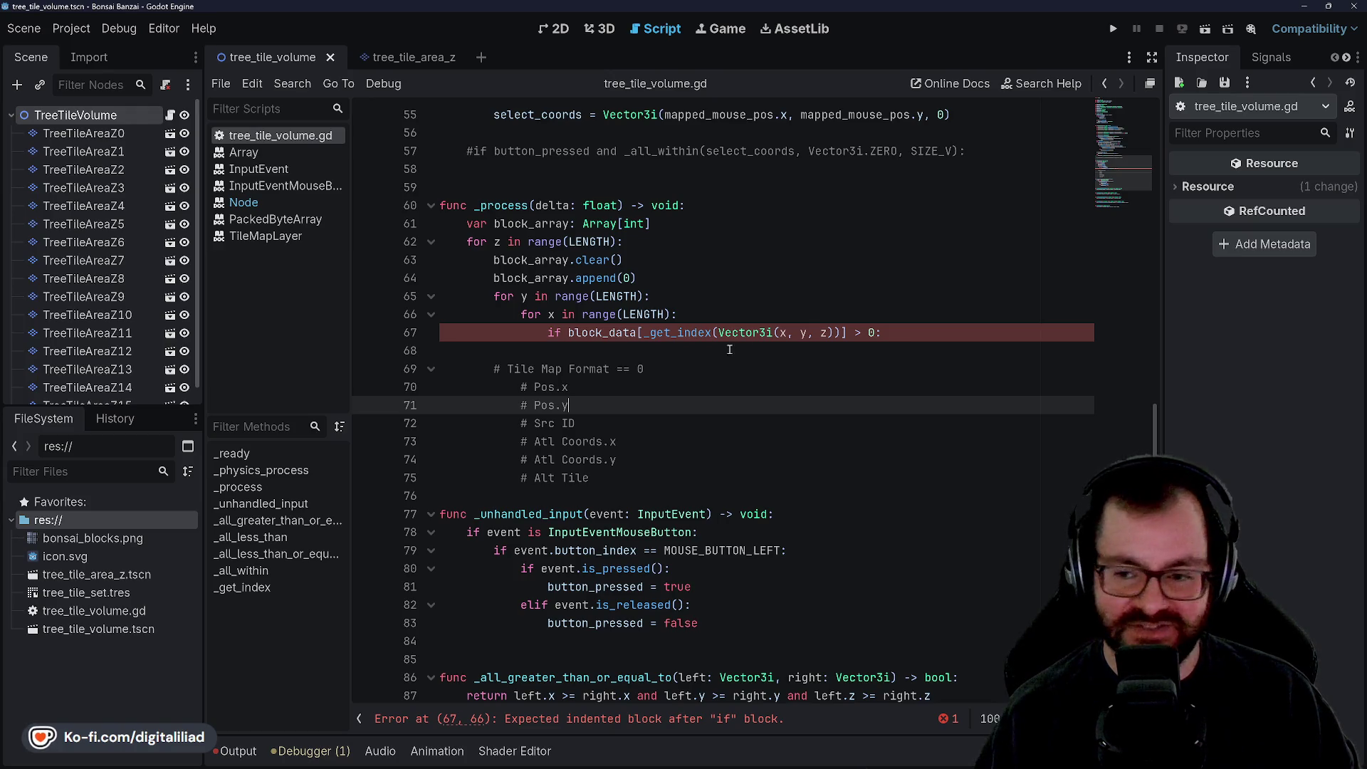
pyautogui.click(685, 378)
pyautogui.press('Up')
pyautogui.press('Up')
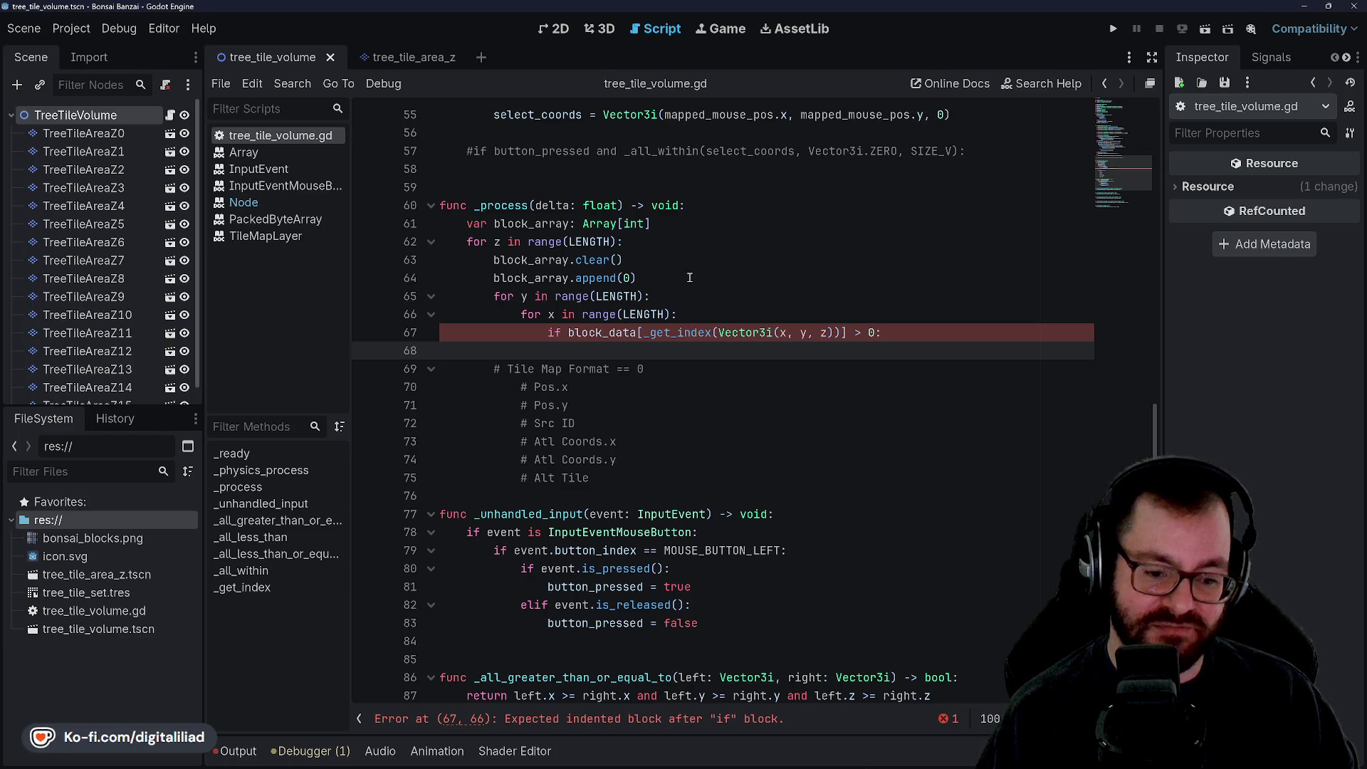
pyautogui.click(668, 296)
pyautogui.press('Up')
pyautogui.press('Up')
pyautogui.press('Up')
pyautogui.press('Down')
pyautogui.press('Down')
pyautogui.press('Down')
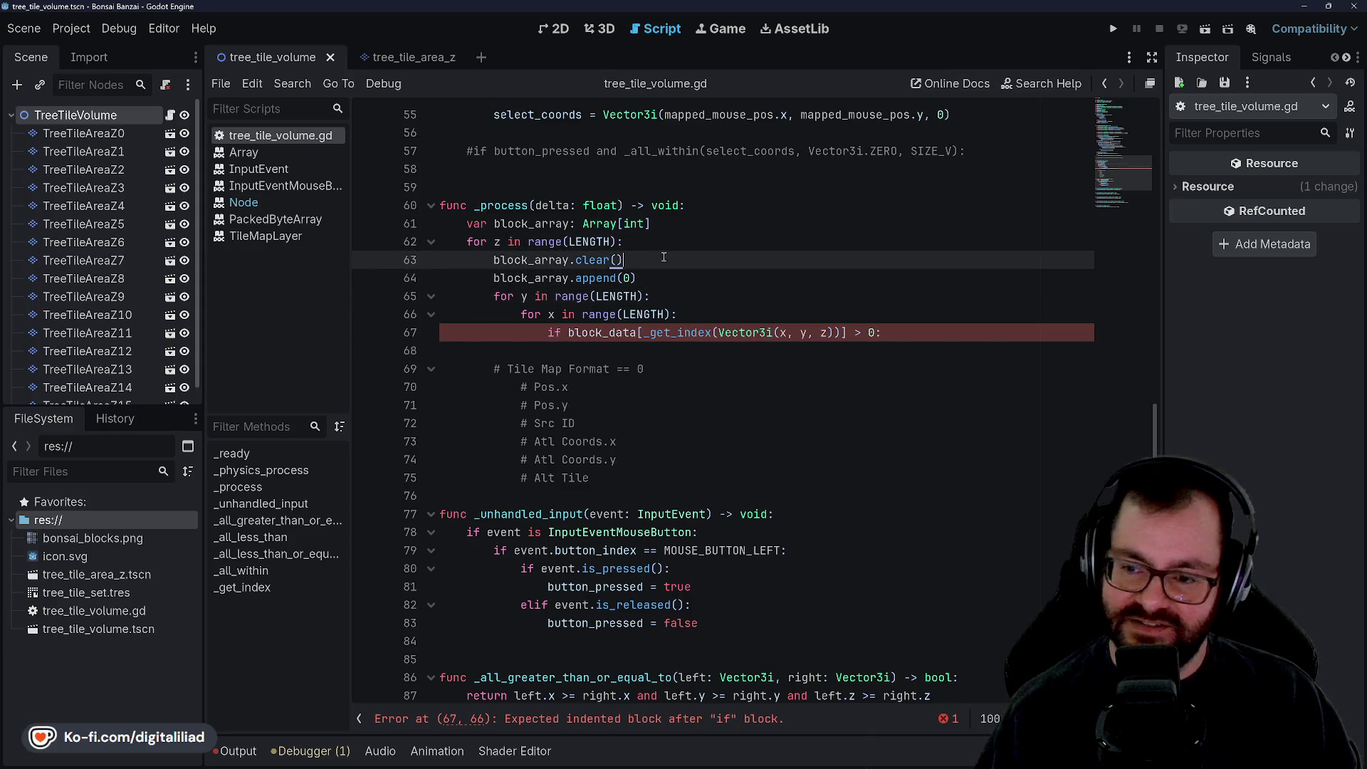
pyautogui.press('Down')
pyautogui.press('Down')
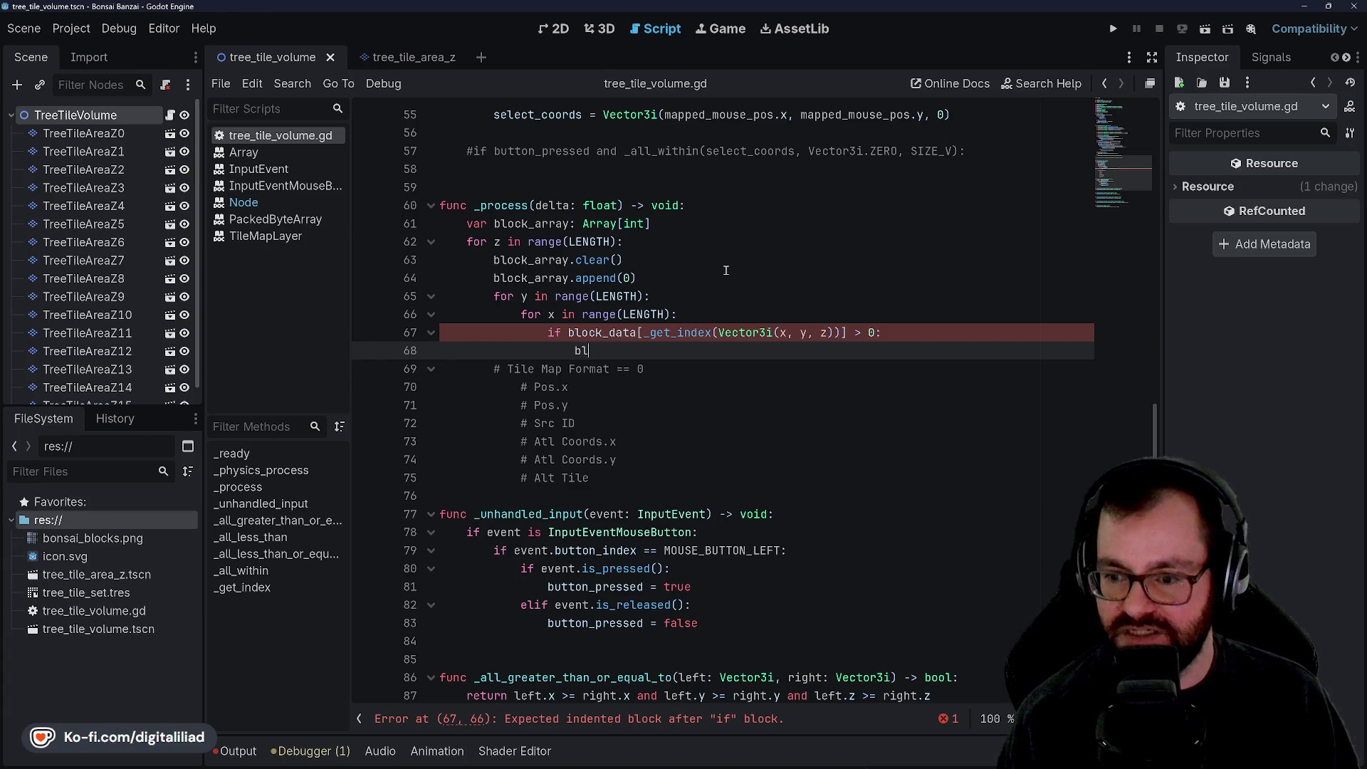
# Step: Finish block_array.append(x), add block_array.append(y) below it, and start a third append line
pyautogui.write('ock_array.')
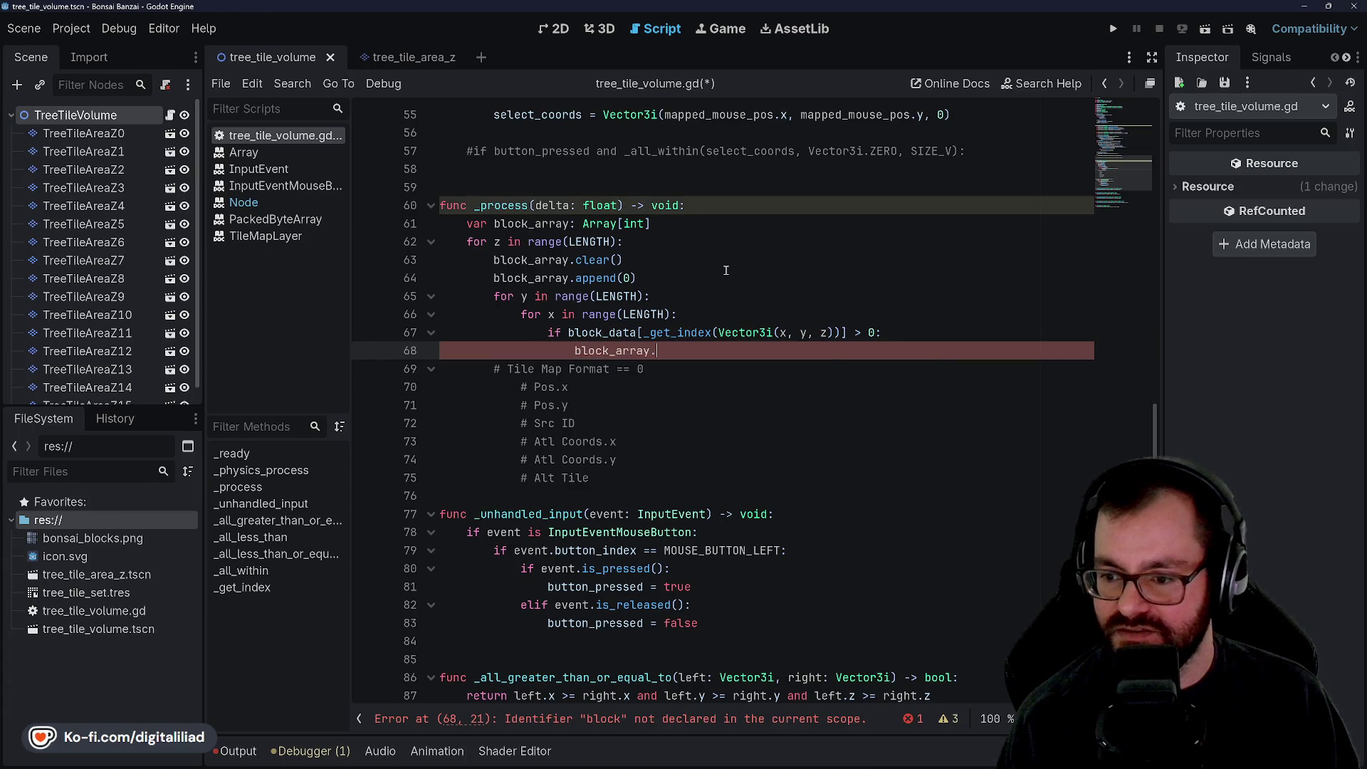
pyautogui.write('append')
pyautogui.press('Return')
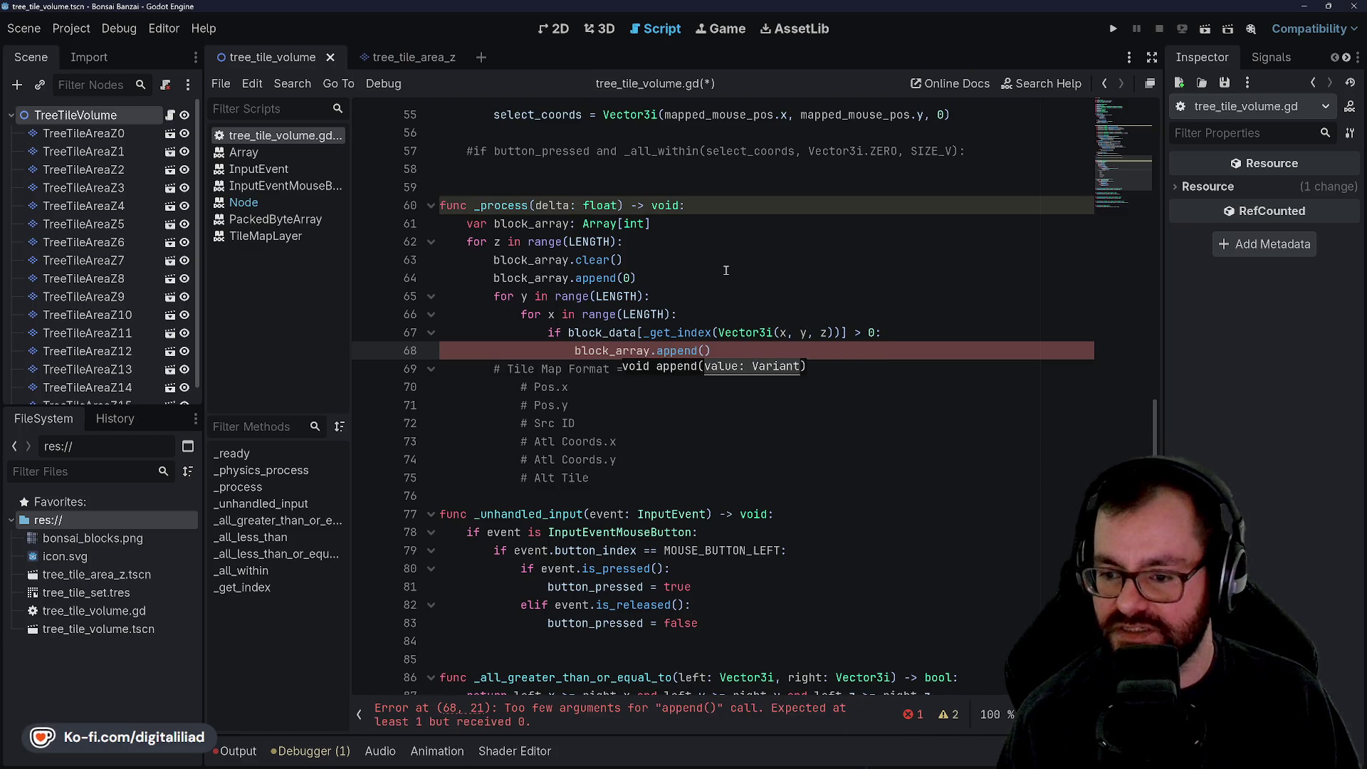
pyautogui.write(')')
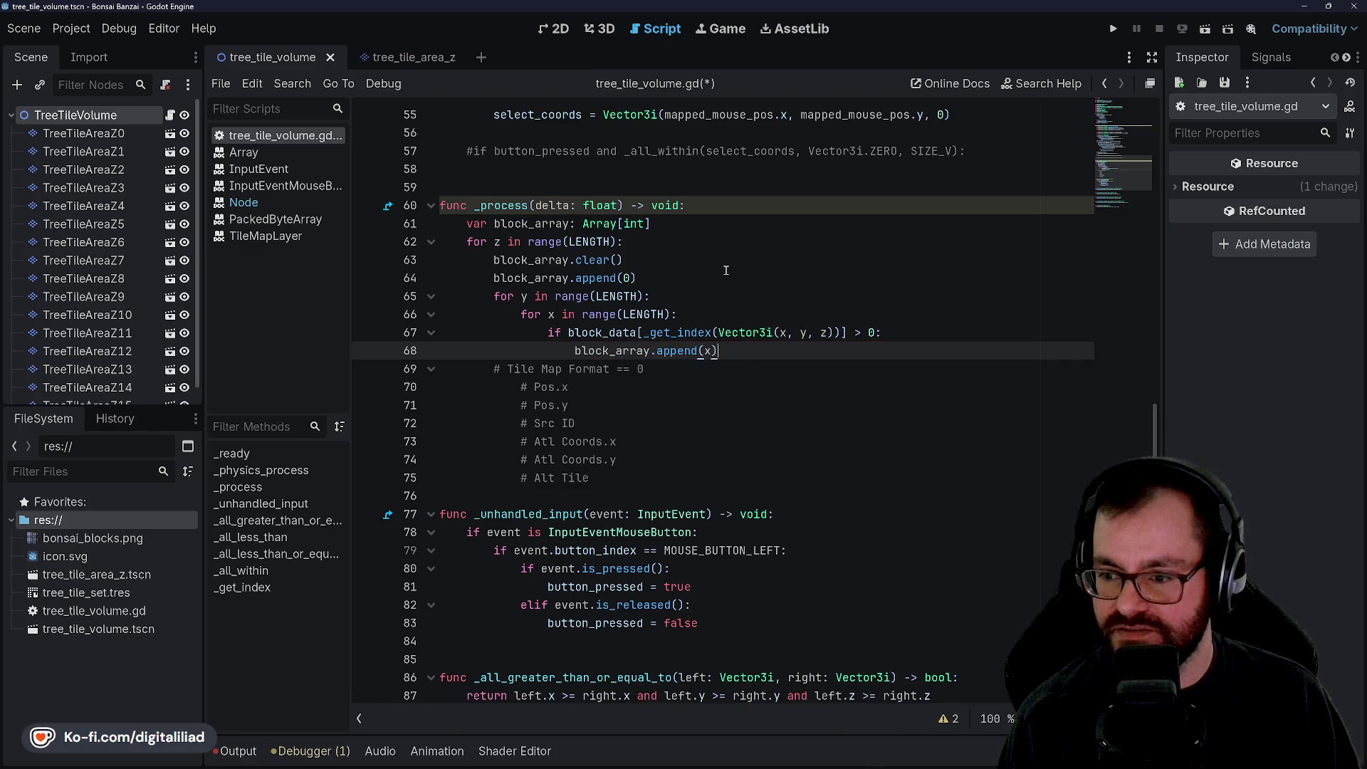
pyautogui.press('Return')
pyautogui.write('block_array.')
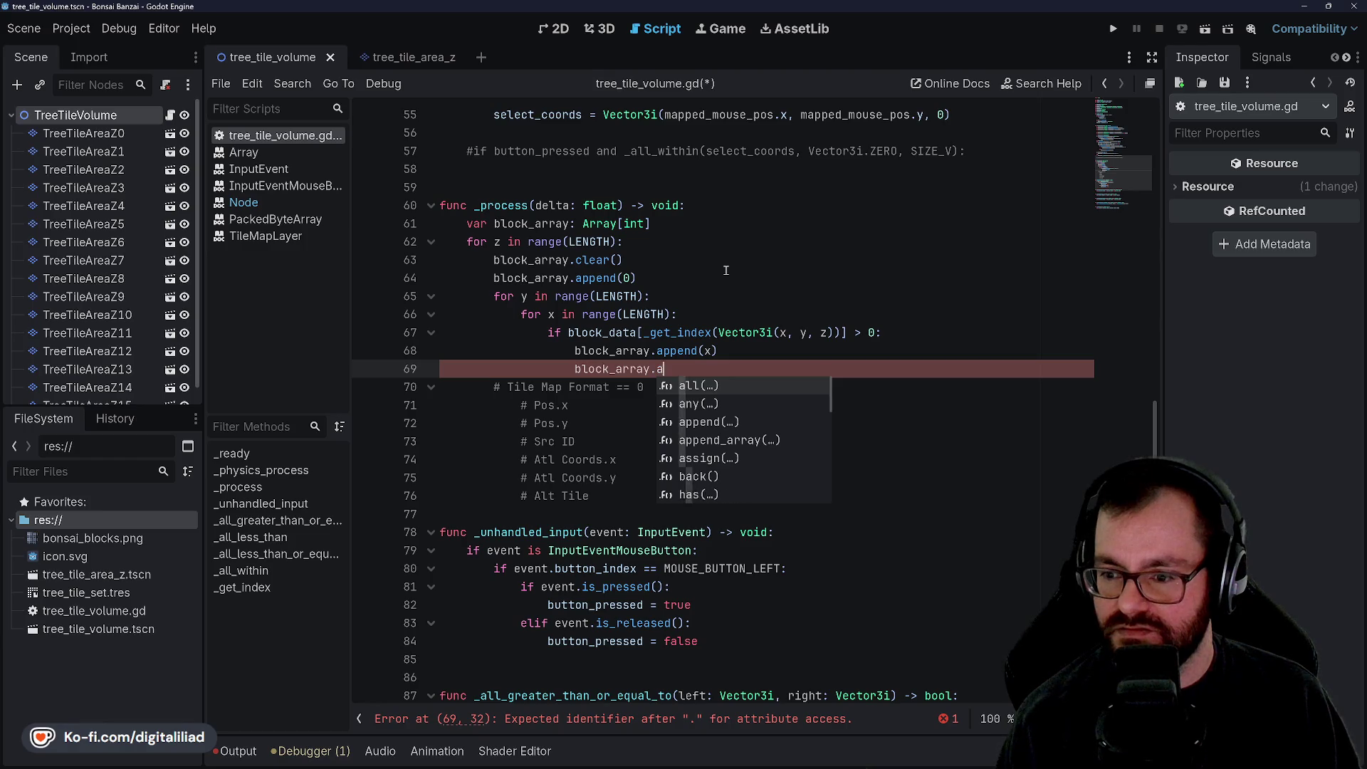
pyautogui.write('append(y)')
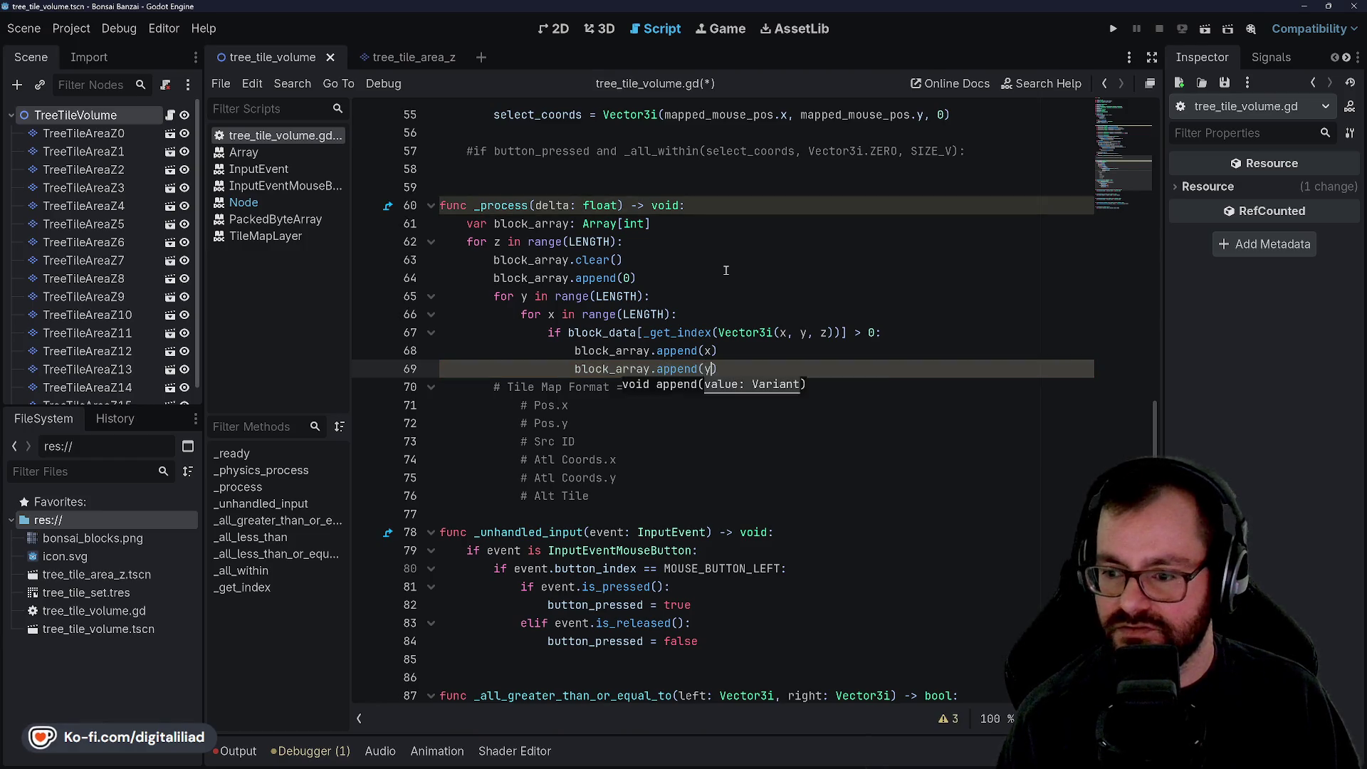
pyautogui.press('Return')
pyautogui.press('BackSpace')
pyautogui.write('b')
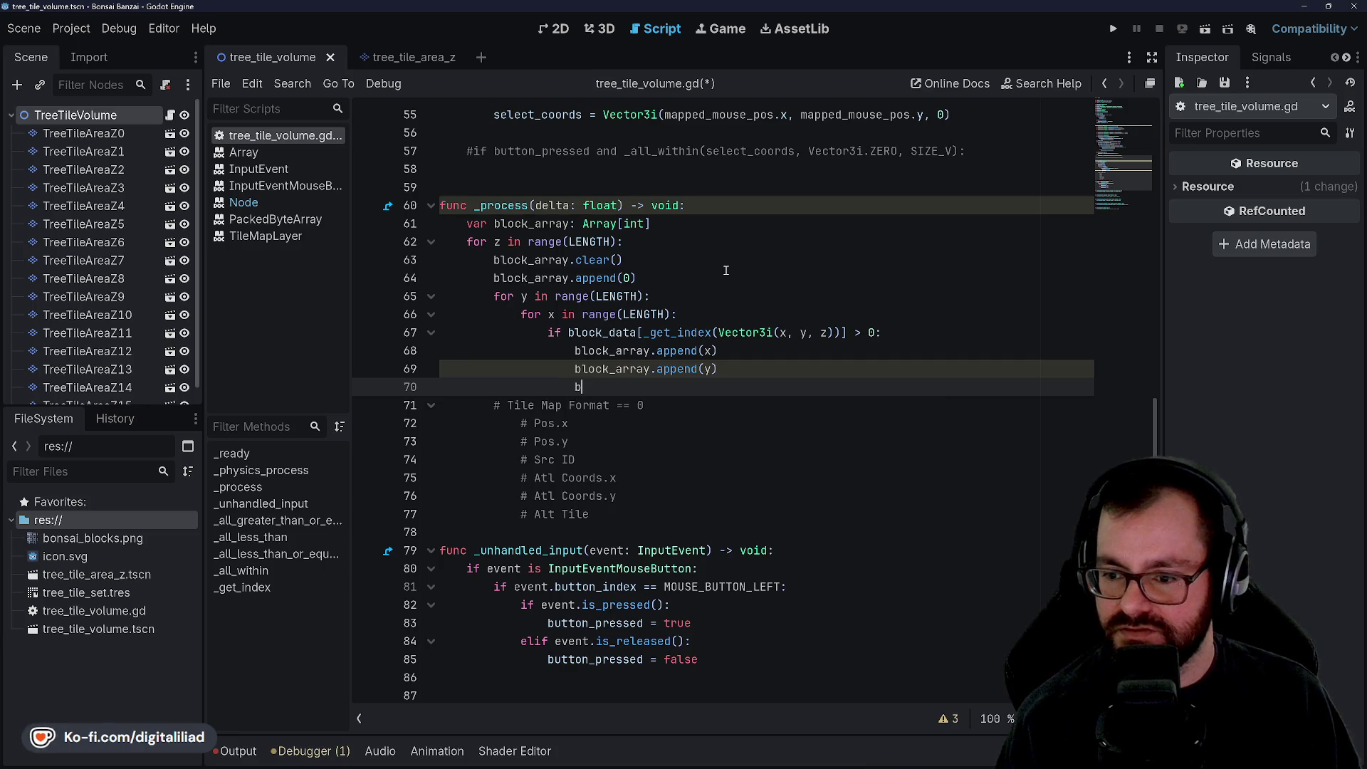
pyautogui.write('.append(')
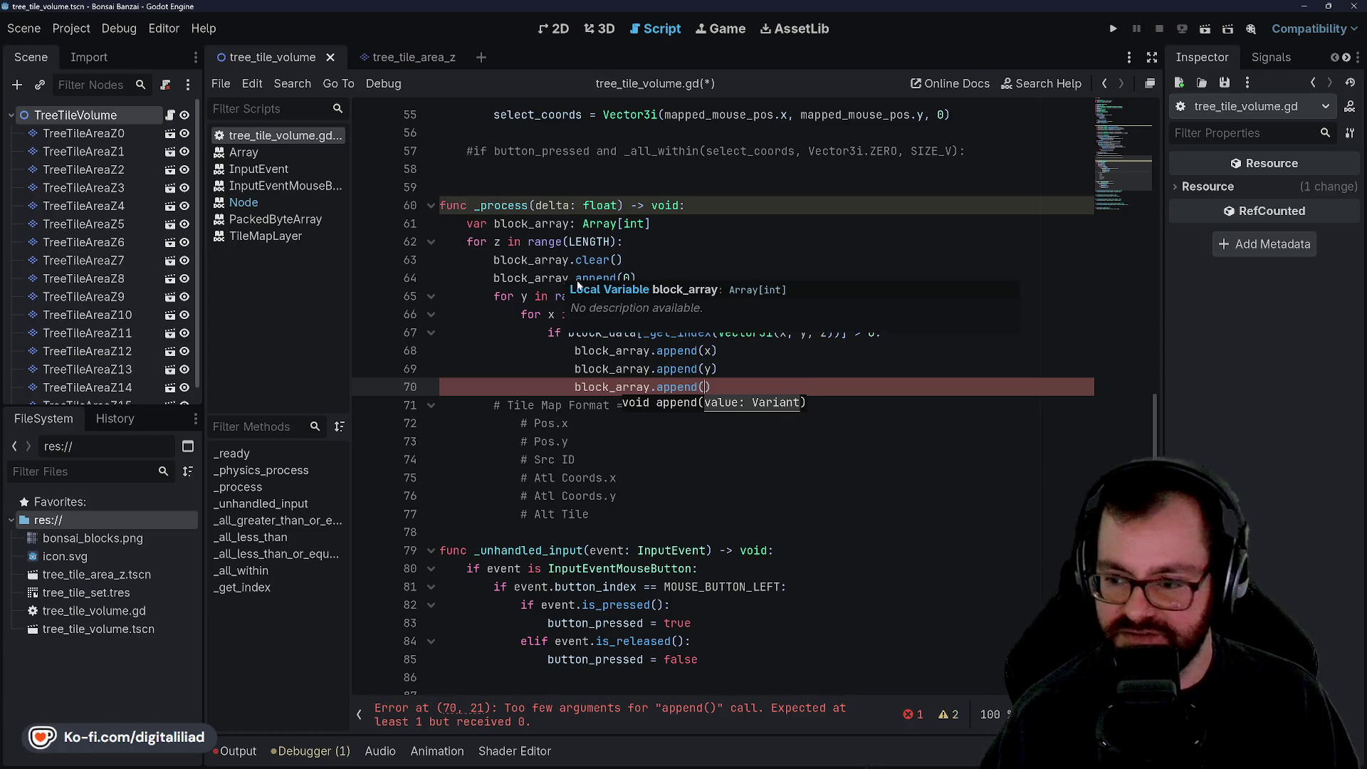
pyautogui.click(703, 386)
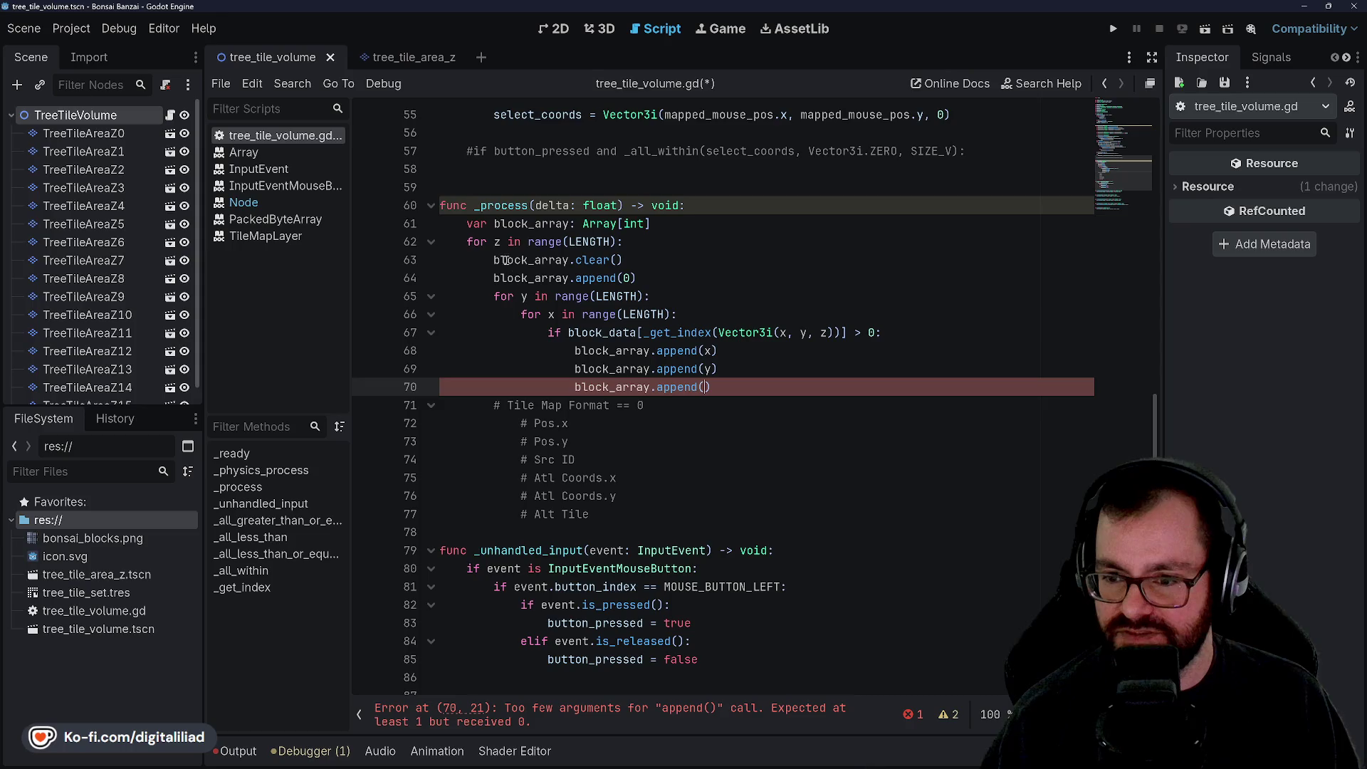
pyautogui.moveTo(470, 243)
pyautogui.mouseDown()
pyautogui.moveTo(626, 264)
pyautogui.moveTo(701, 319)
pyautogui.mouseUp()
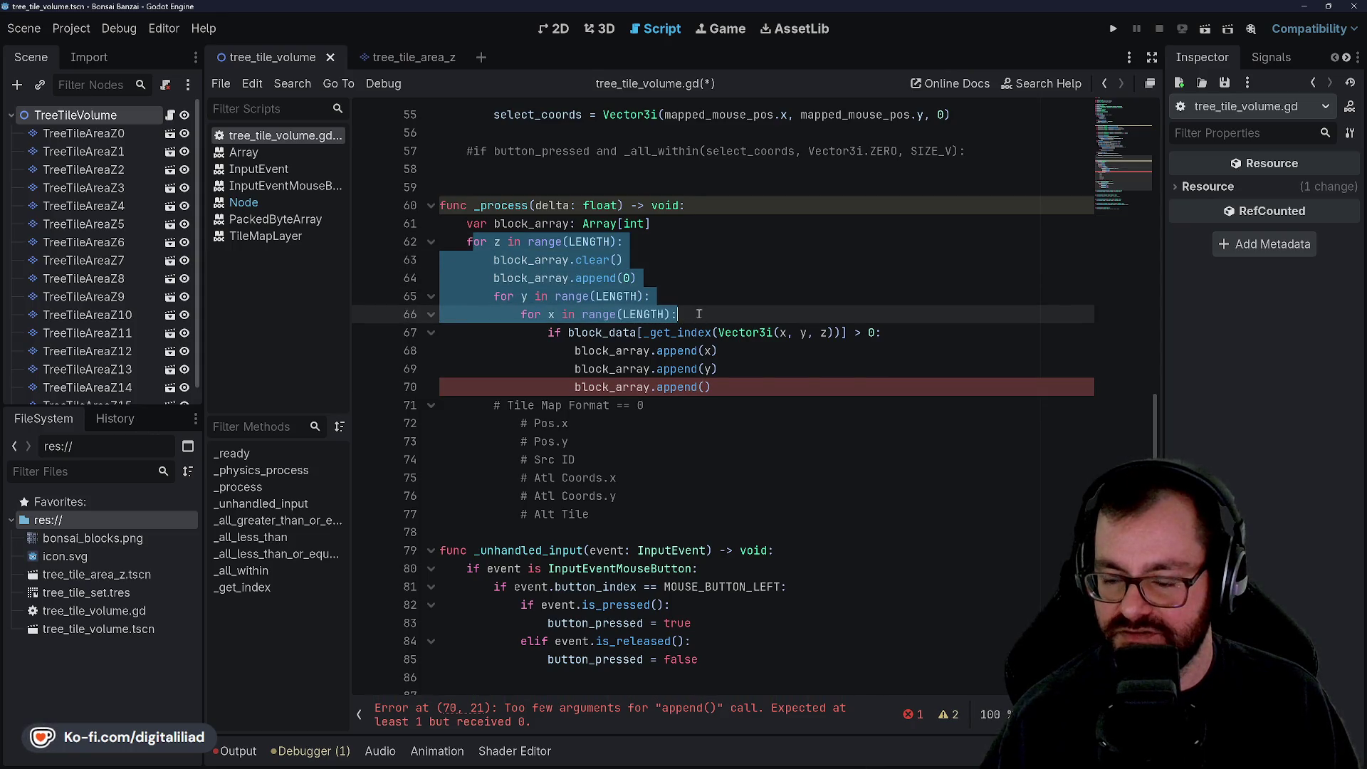
pyautogui.click(667, 261)
pyautogui.moveTo(466, 243)
pyautogui.mouseDown()
pyautogui.moveTo(637, 279)
pyautogui.moveTo(699, 317)
pyautogui.moveTo(499, 297)
pyautogui.moveTo(461, 244)
pyautogui.mouseUp()
pyautogui.click(660, 282)
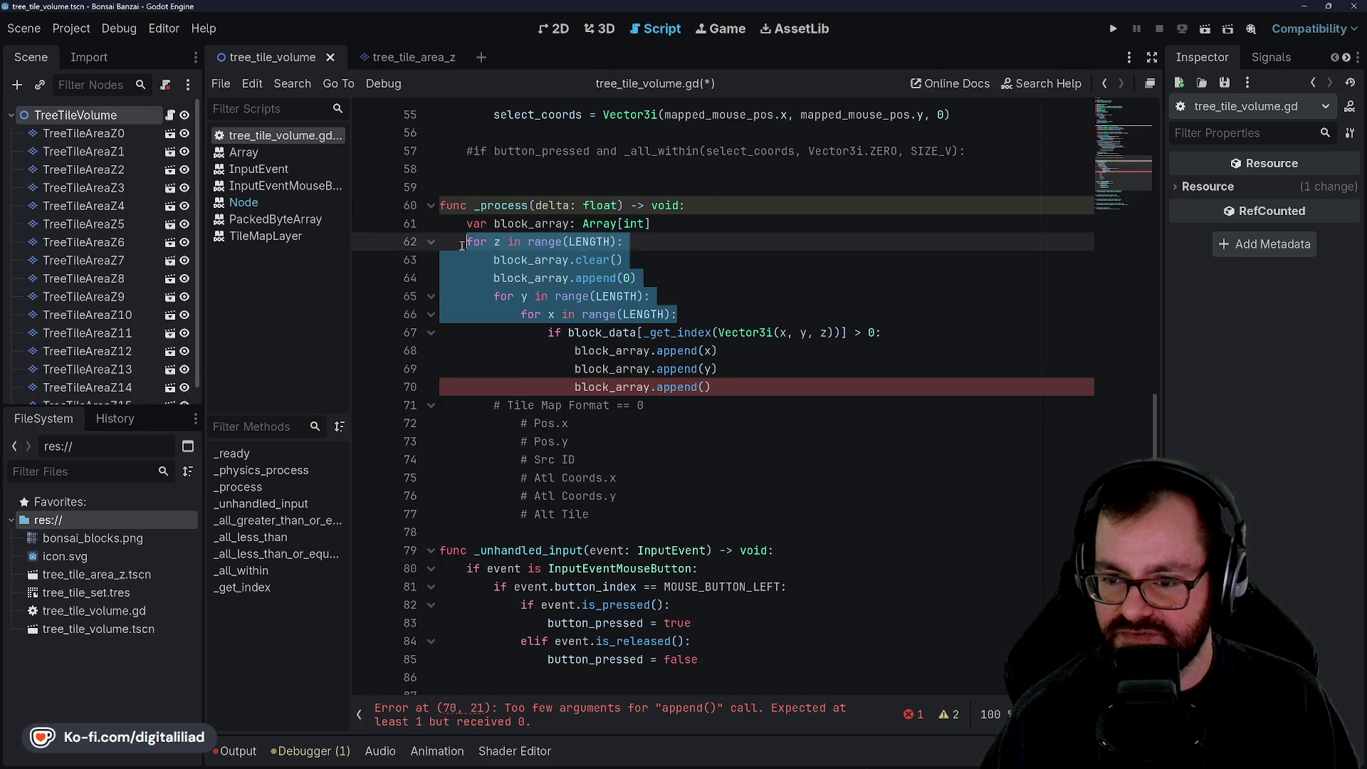
pyautogui.click(759, 351)
pyautogui.press('Down')
pyautogui.press('Down')
pyautogui.press('Up')
pyautogui.press('Up')
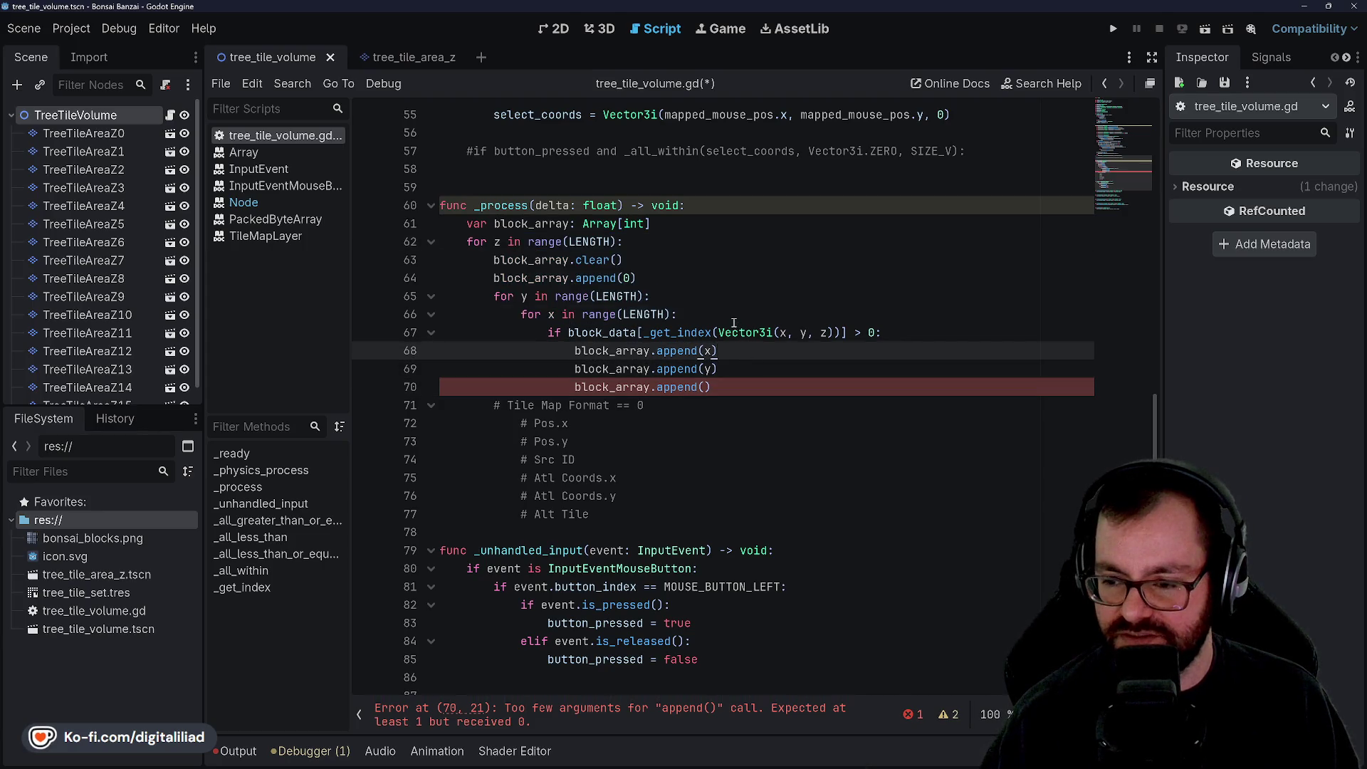
pyautogui.click(733, 320)
pyautogui.press('Up')
pyautogui.press('Up')
pyautogui.press('Down')
pyautogui.press('Down')
pyautogui.press('Down')
pyautogui.press('Down')
pyautogui.press('Down')
pyautogui.press('Up')
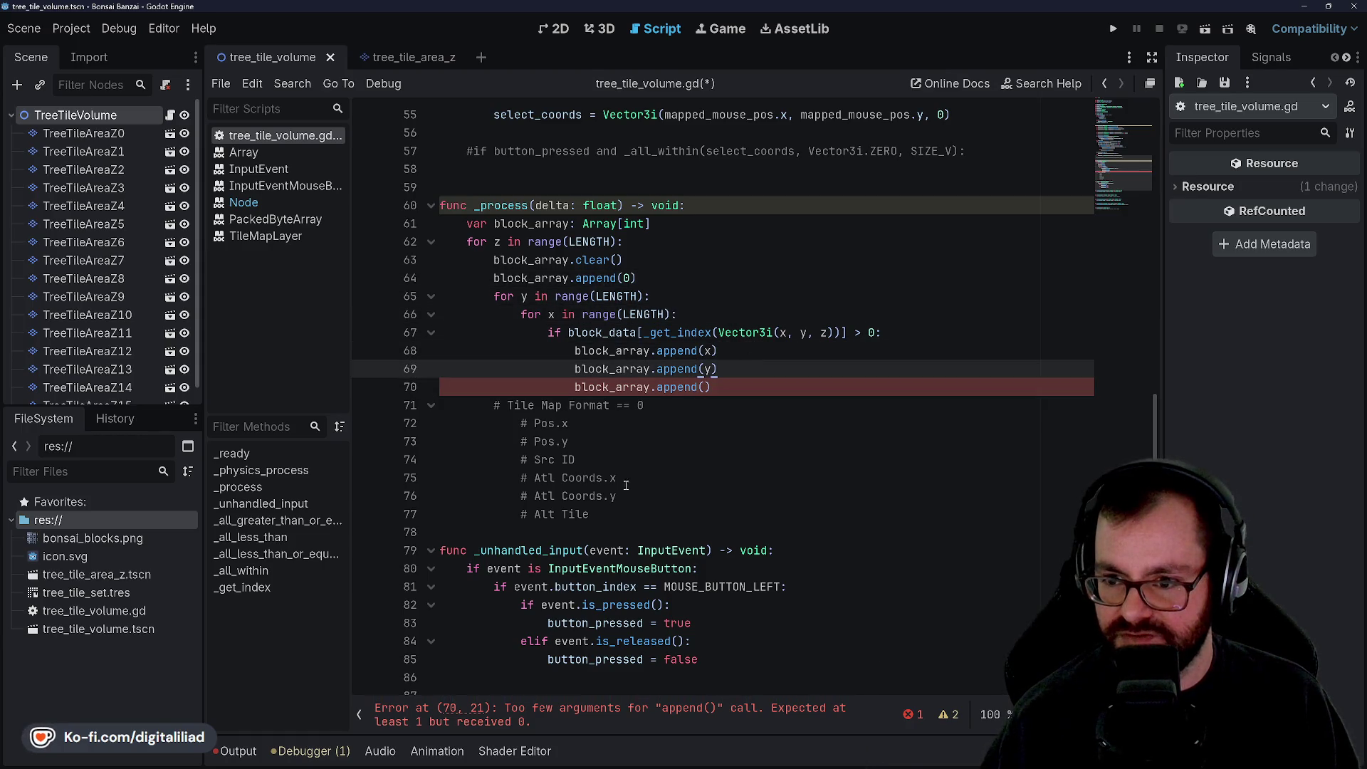
pyautogui.scroll(8, 545, 351)
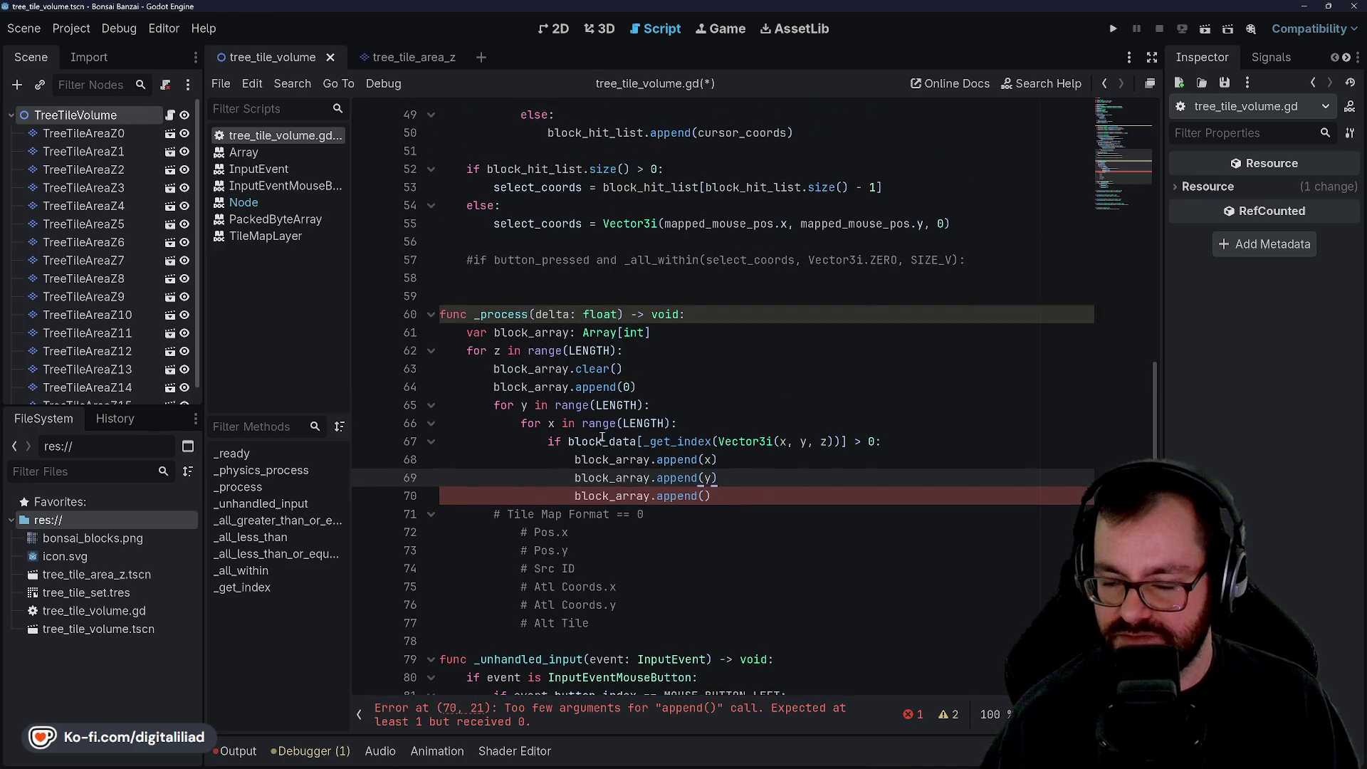
pyautogui.press('pageup')
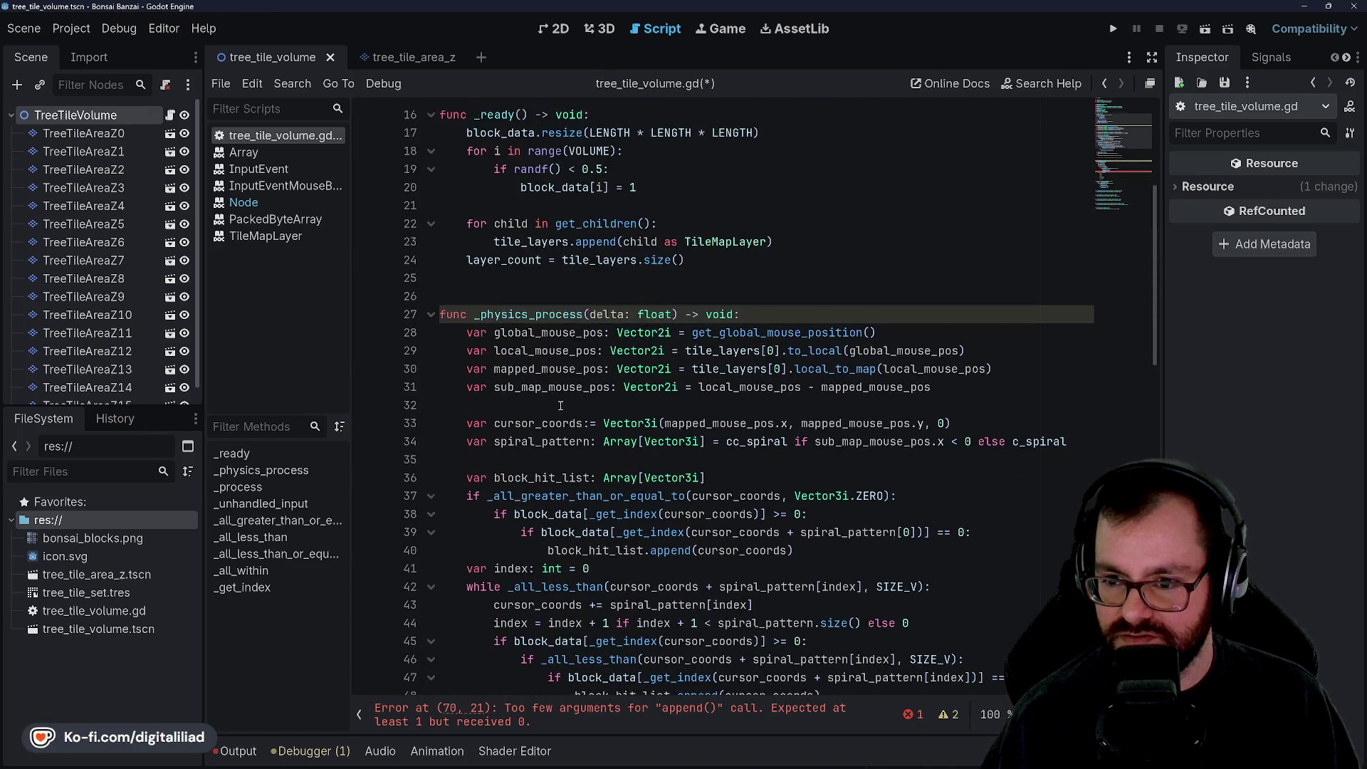
pyautogui.scroll(-5, 555, 392)
pyautogui.scroll(-8, 543, 369)
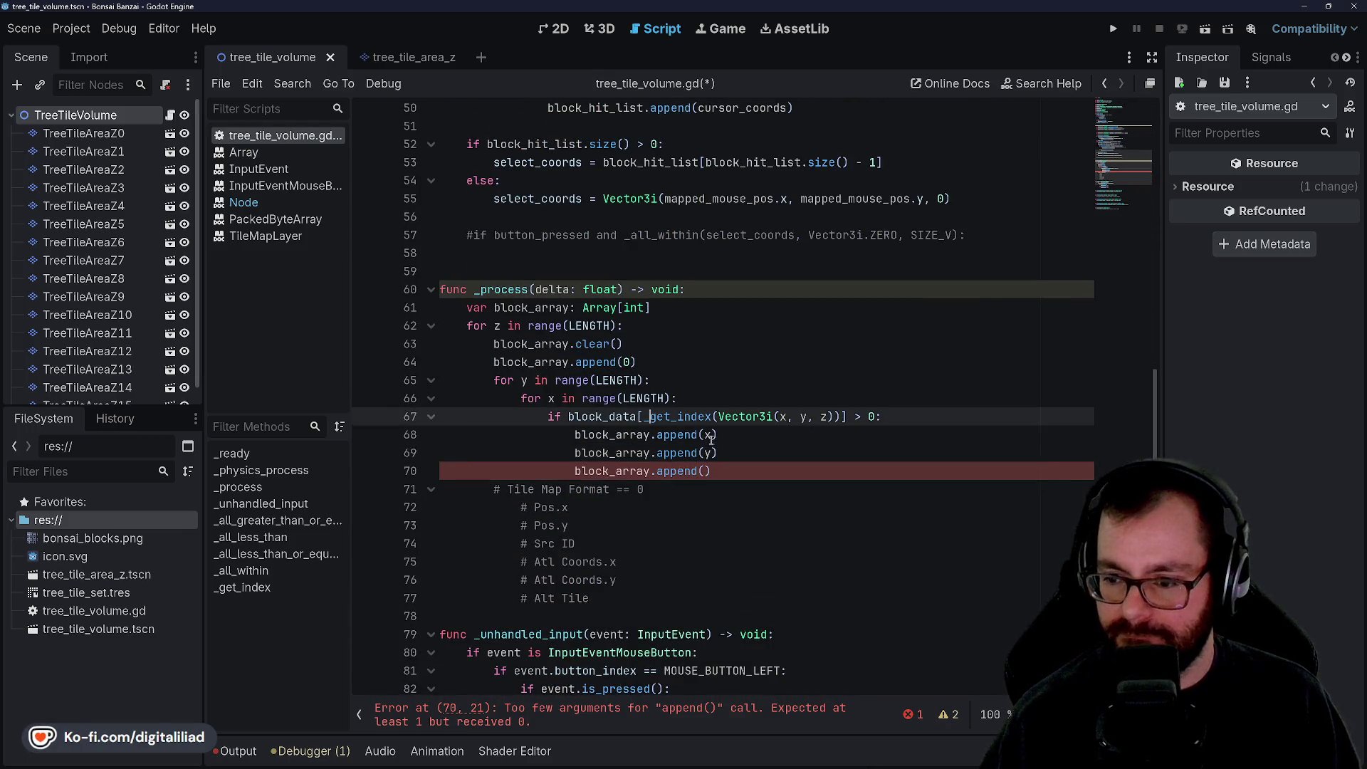
pyautogui.press('Down')
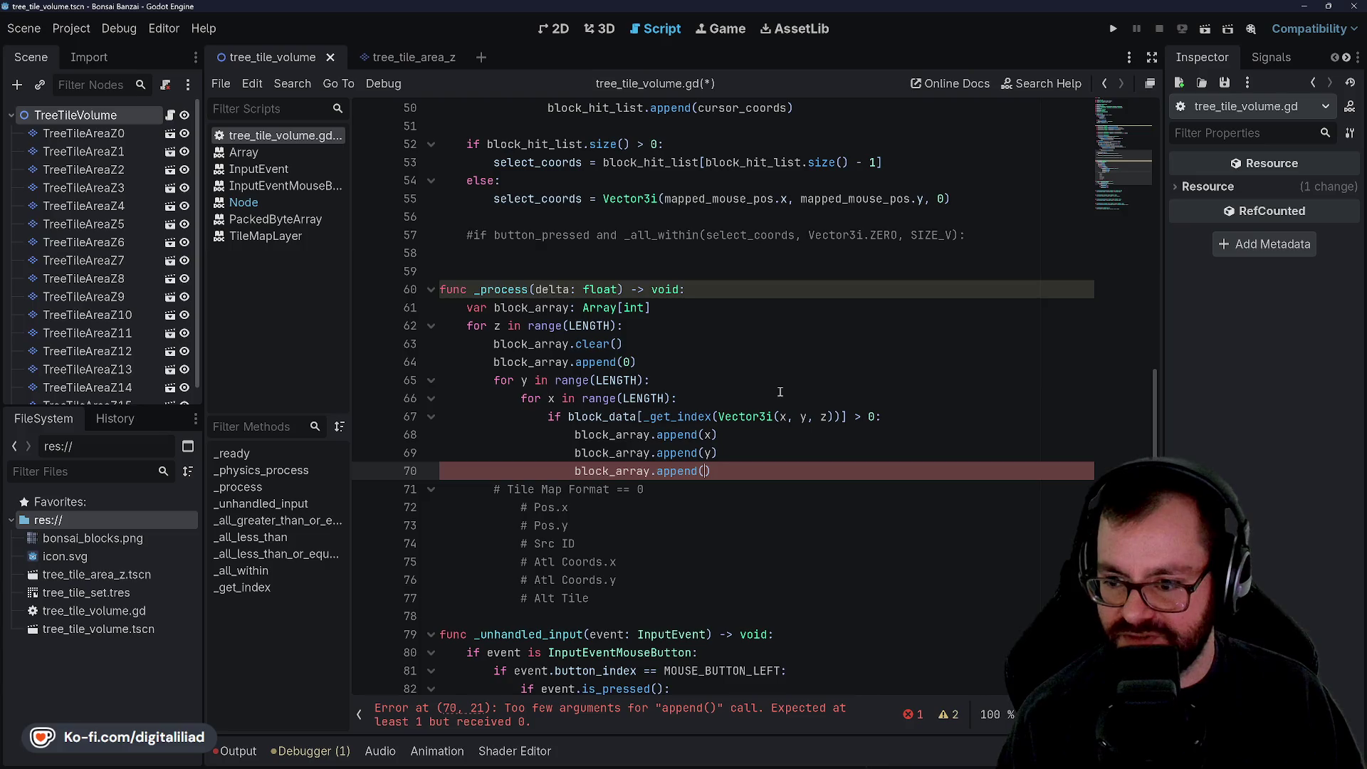
# Step: Add two more block_array.append lines after line 70
pyautogui.write('0')
pyautogui.press('End')
pyautogui.press('Return')
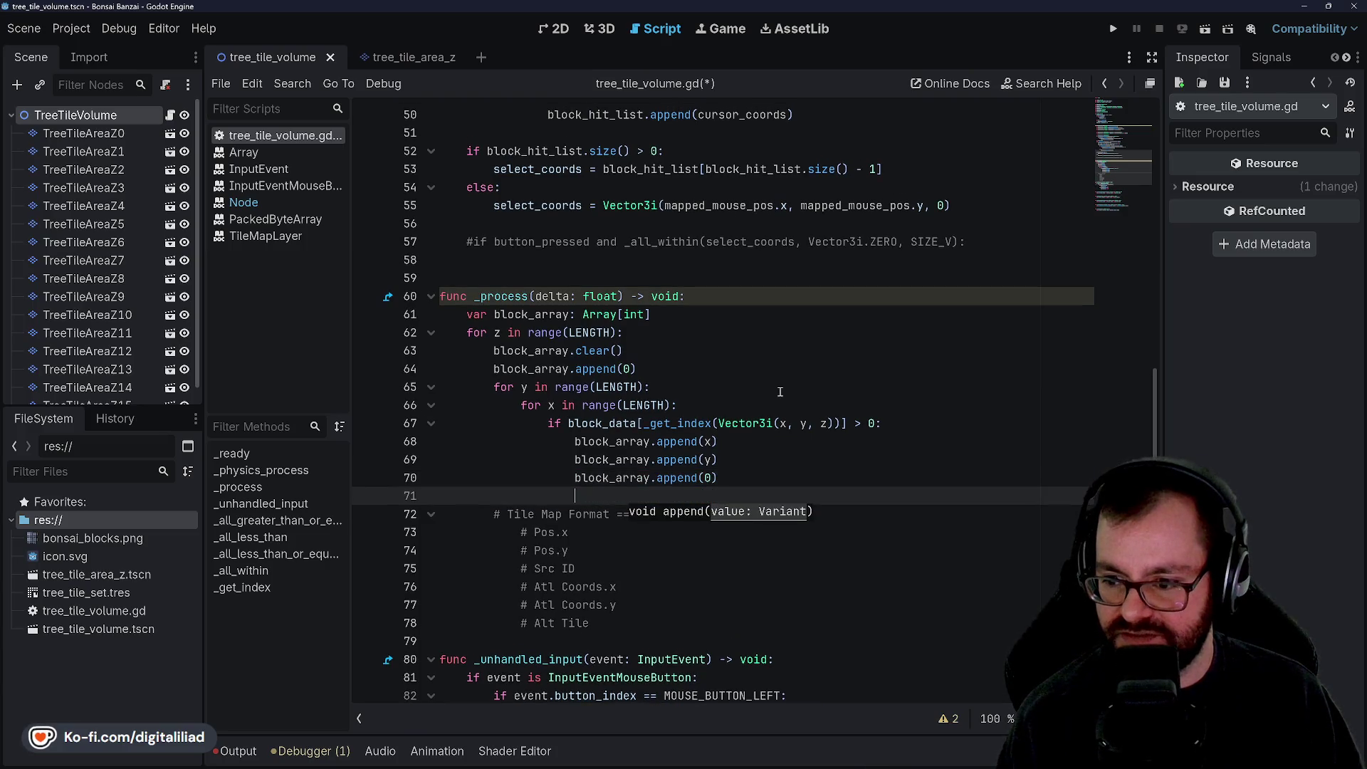
pyautogui.write('block_arra')
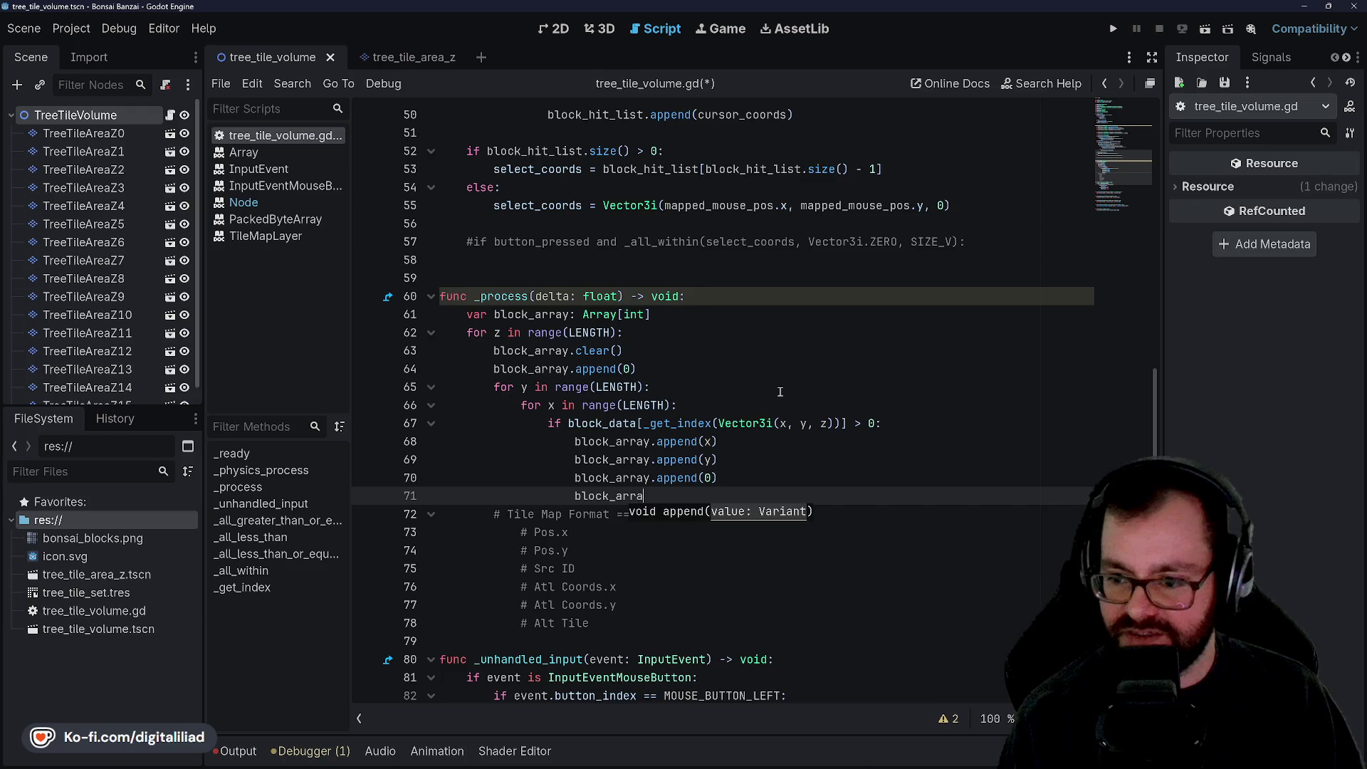
pyautogui.write('y.append(0')
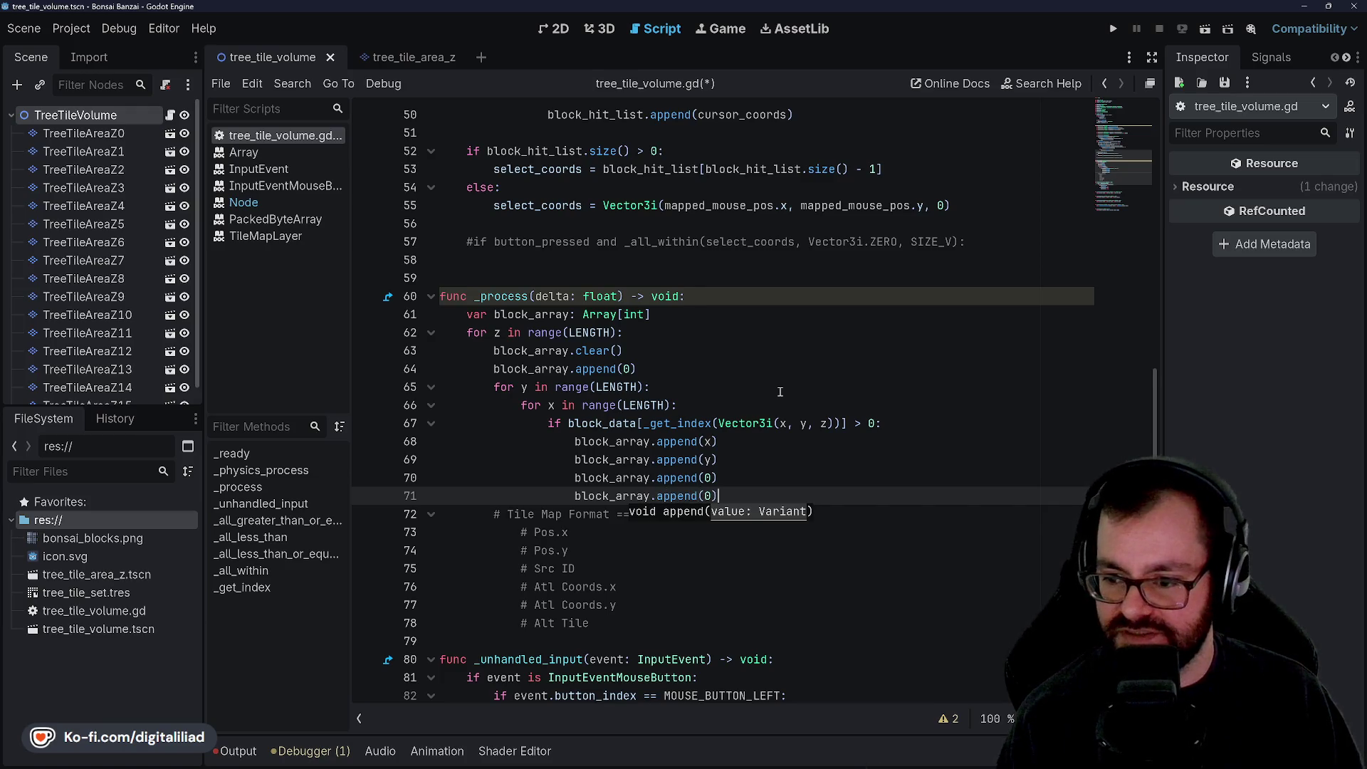
pyautogui.press('Return')
pyautogui.write('block')
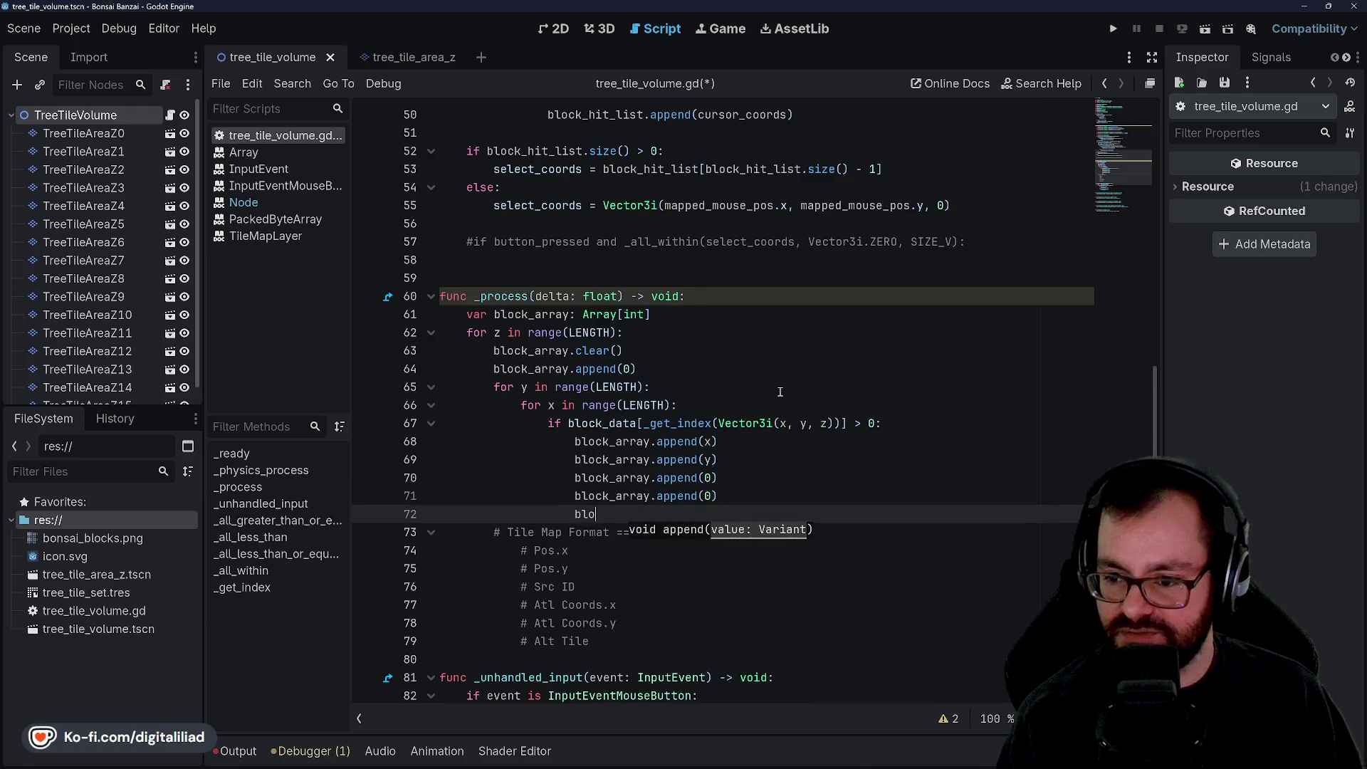
pyautogui.write('_ar')
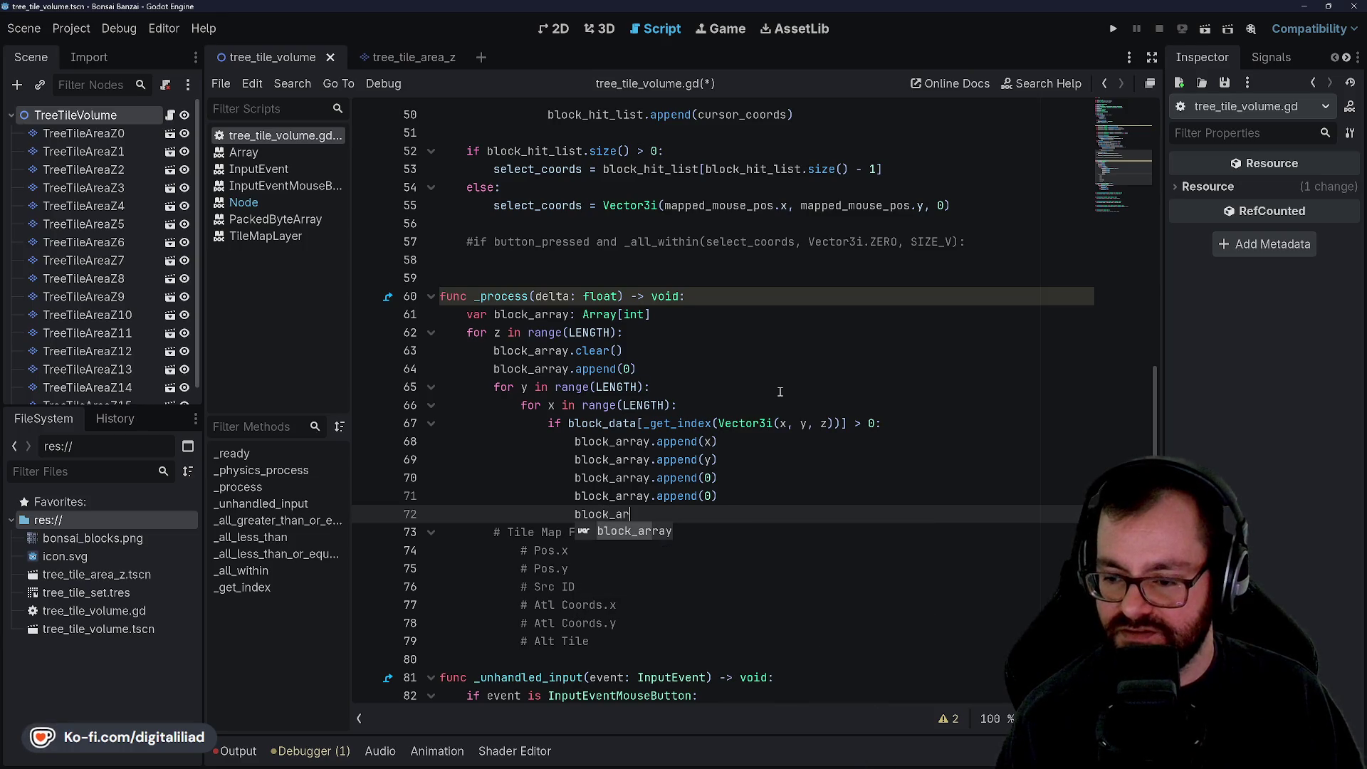
pyautogui.write('ray.append(')
# Step: Reword the line 64 comment as Map Format, replacing 'MUST BE ZERO' with 'Expects Z'
pyautogui.click(751, 445)
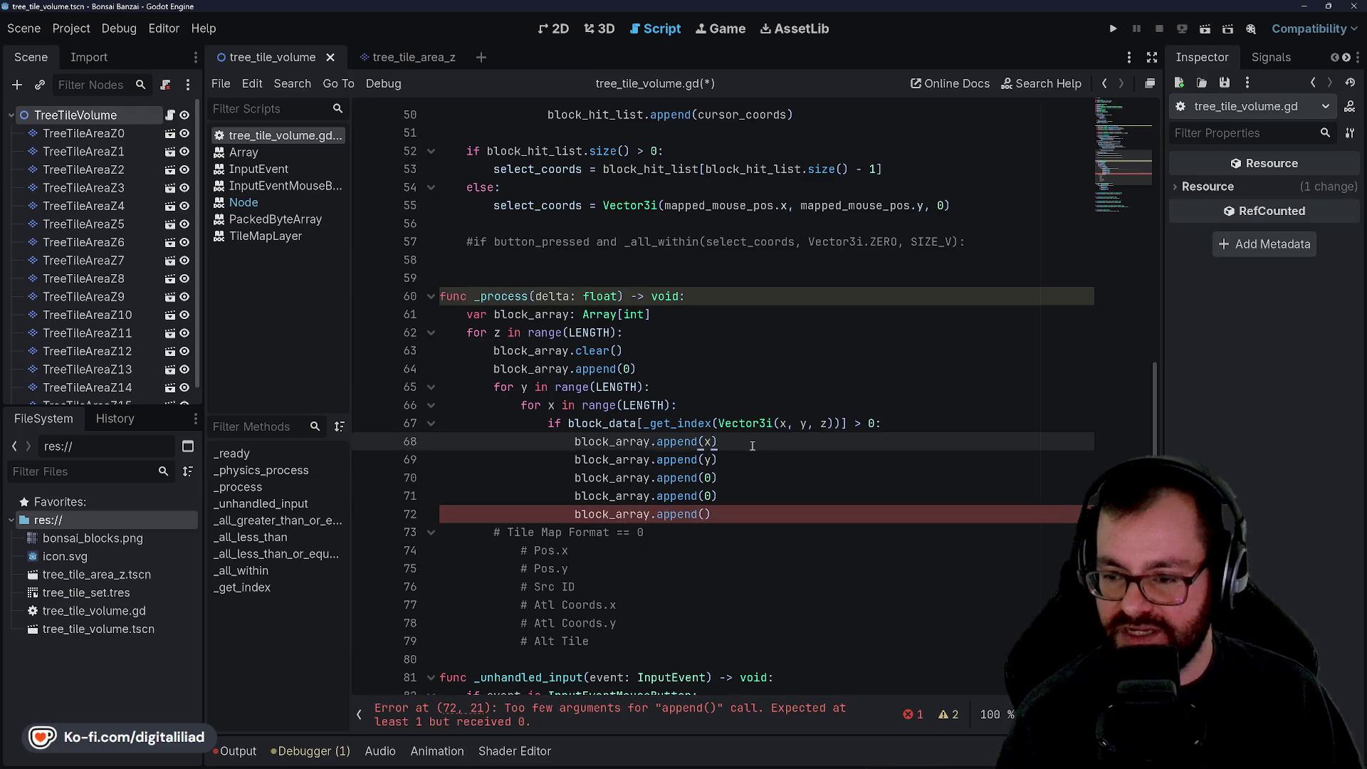
pyautogui.click(672, 365)
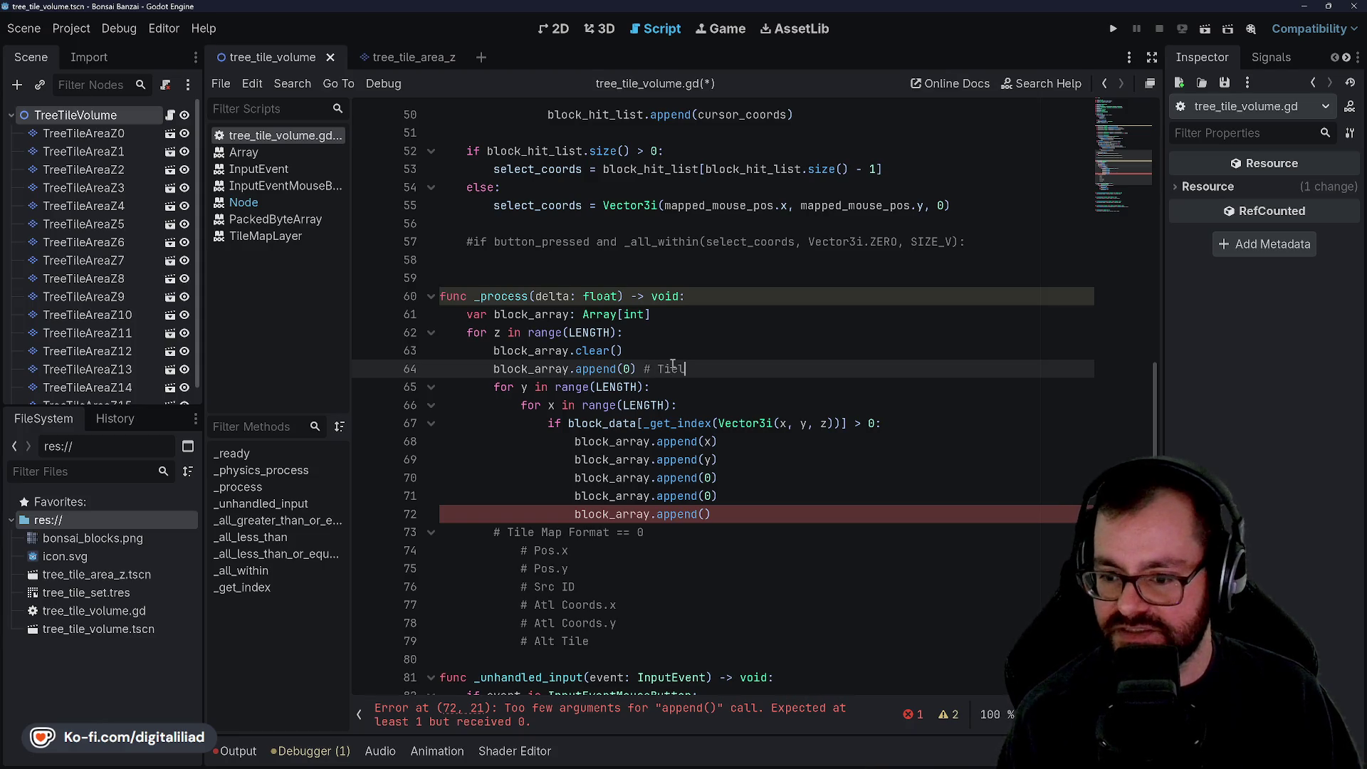
pyautogui.write('e Map')
pyautogui.write('ormat - must')
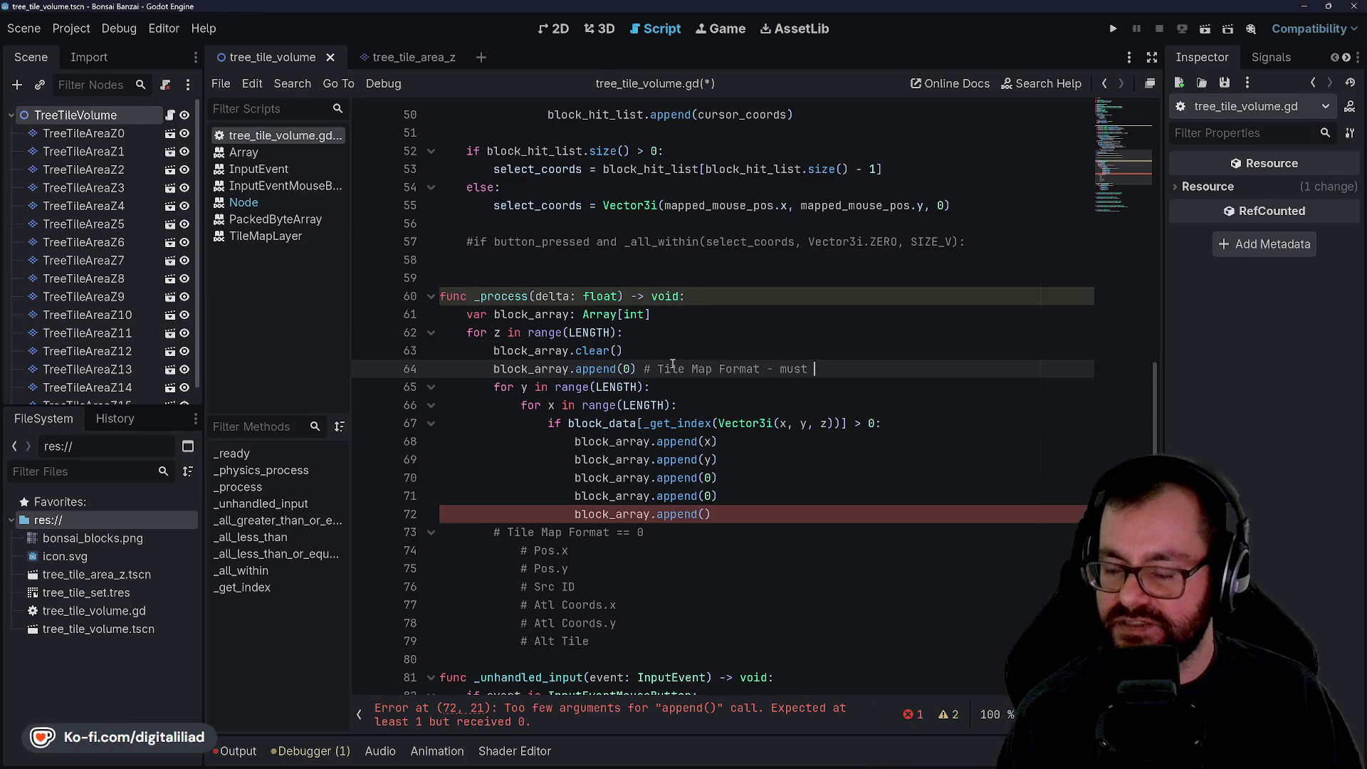
pyautogui.write('MUST BE')
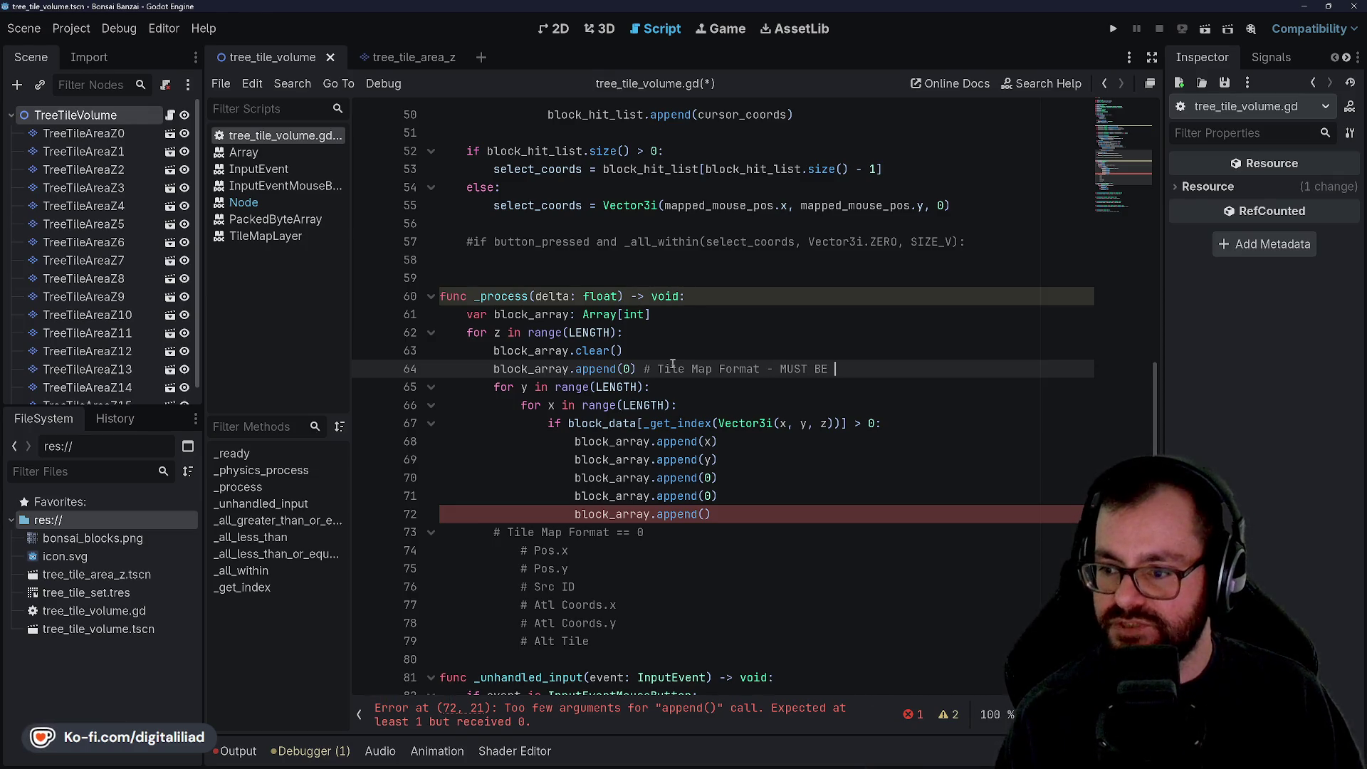
pyautogui.press('Down')
pyautogui.press('Down')
pyautogui.press('Down')
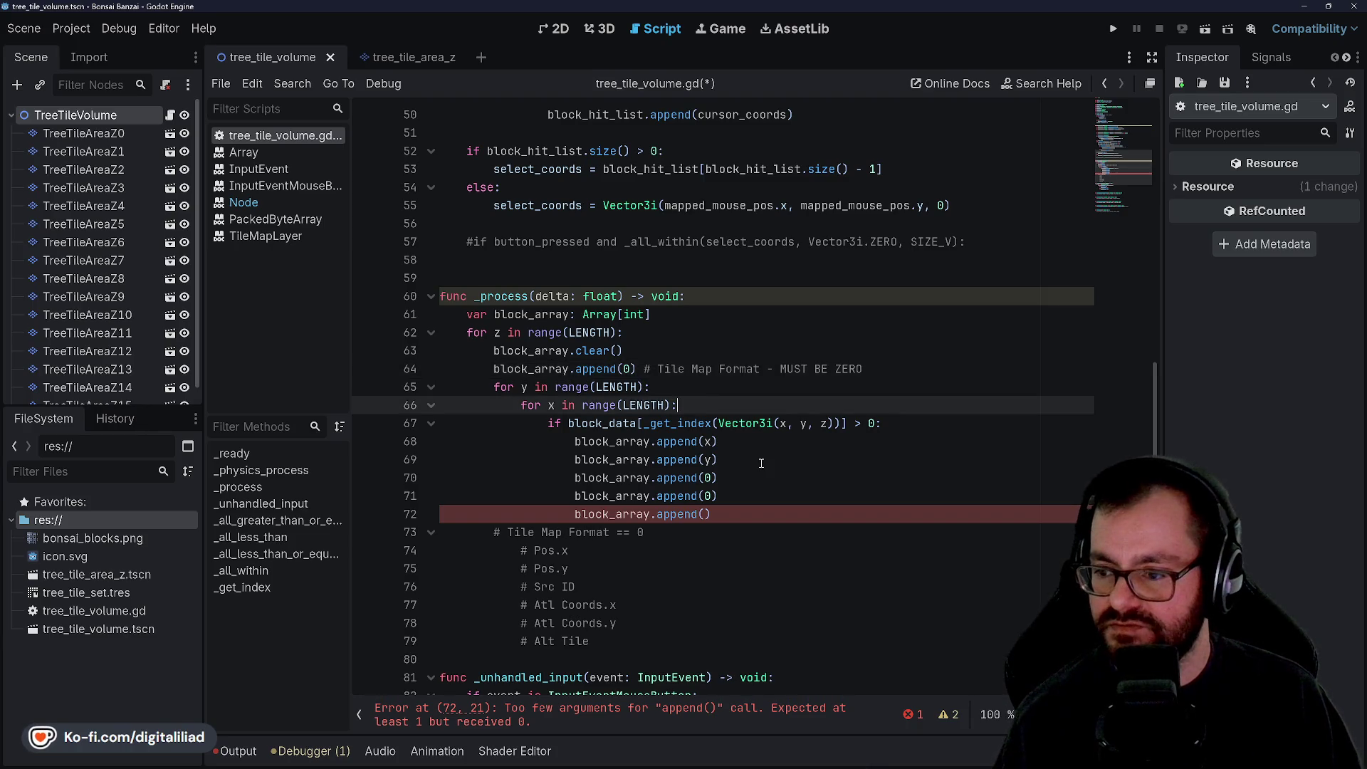
pyautogui.moveTo(780, 368); pyautogui.dragTo(875, 368)
pyautogui.write('Exc')
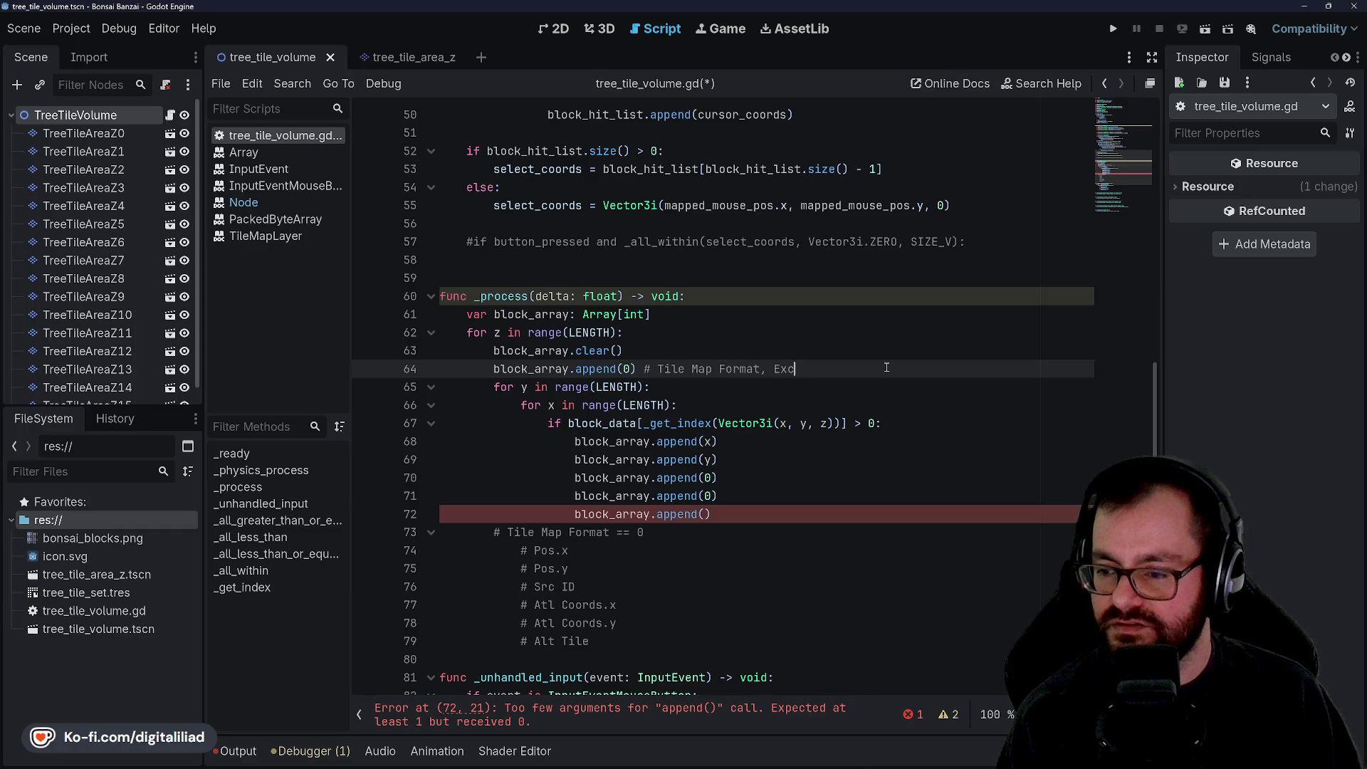
pyautogui.press('BackSpace')
pyautogui.write('pects')
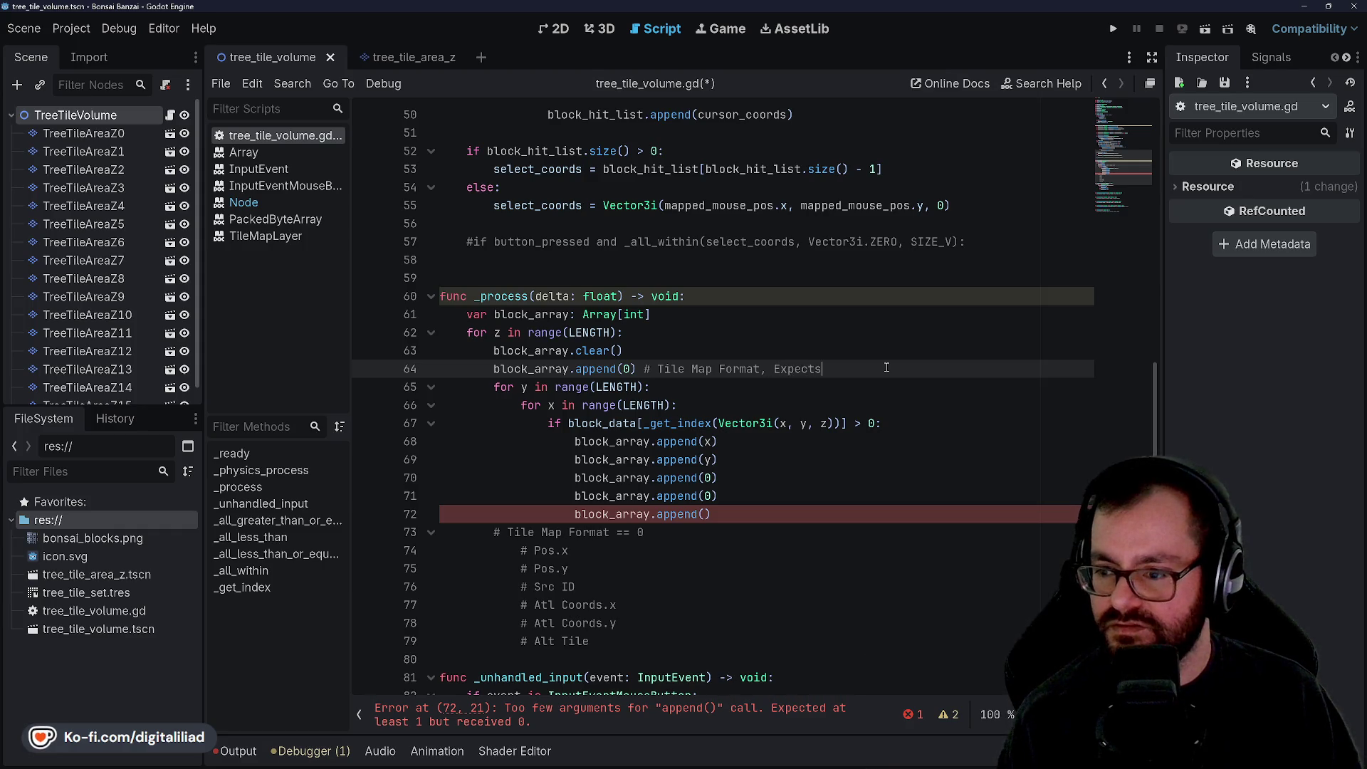
pyautogui.write(' Zero')
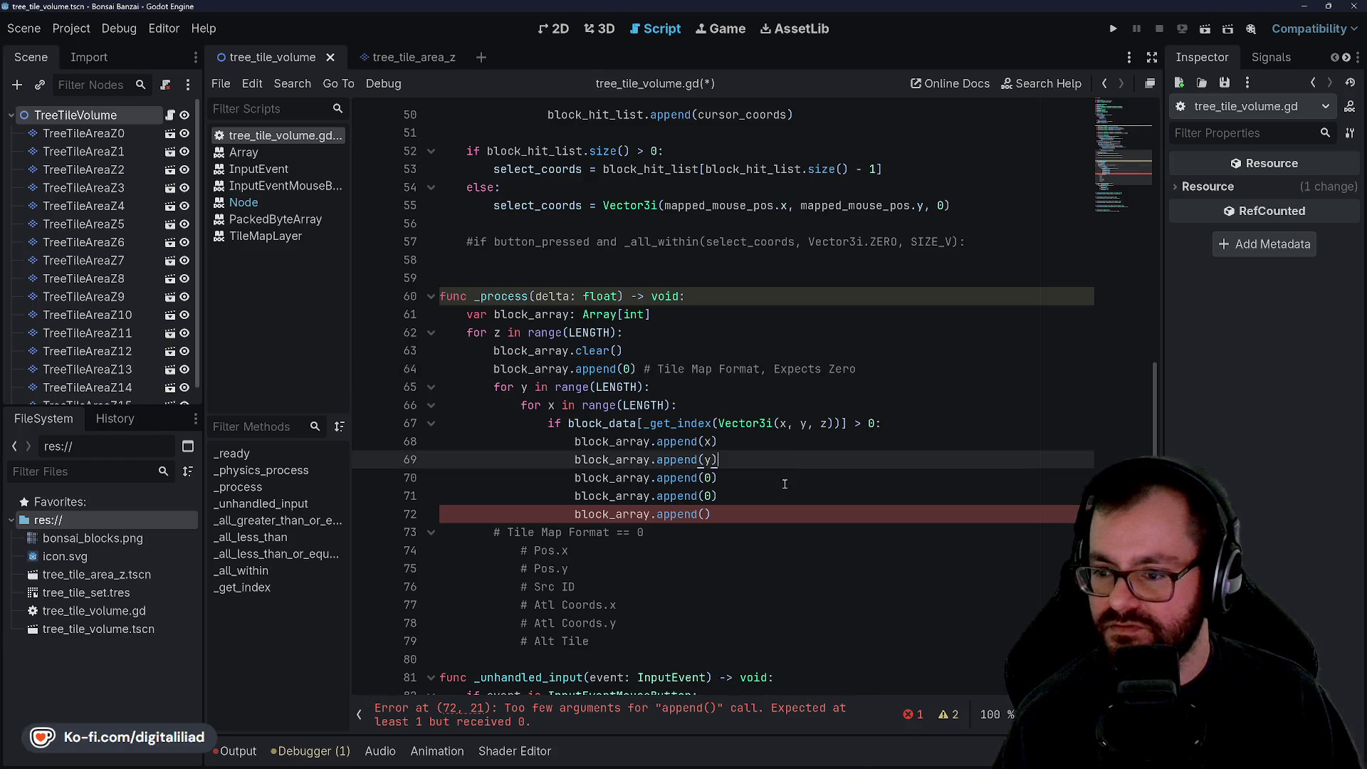
# Step: Add '# Position X' and '# Source ID' comments to the append lines
pyautogui.click(773, 503)
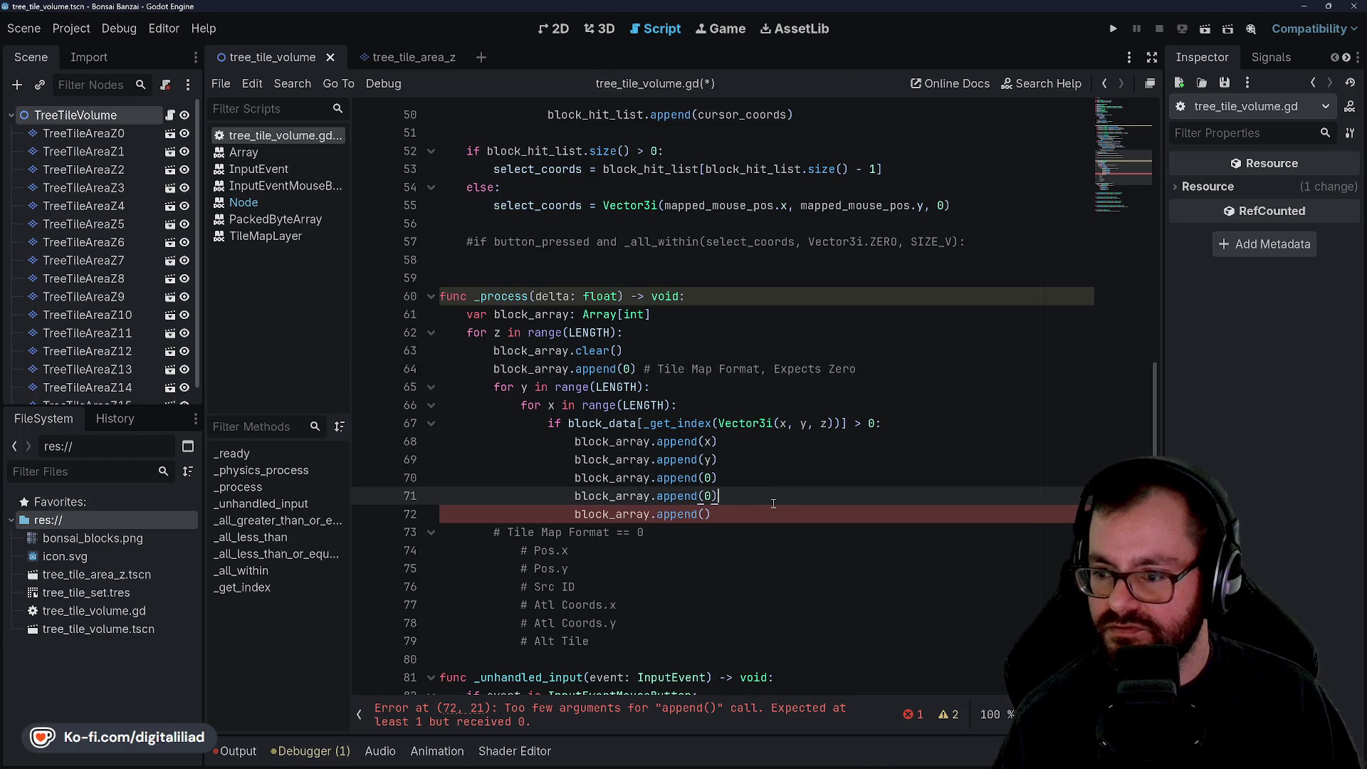
pyautogui.click(770, 444)
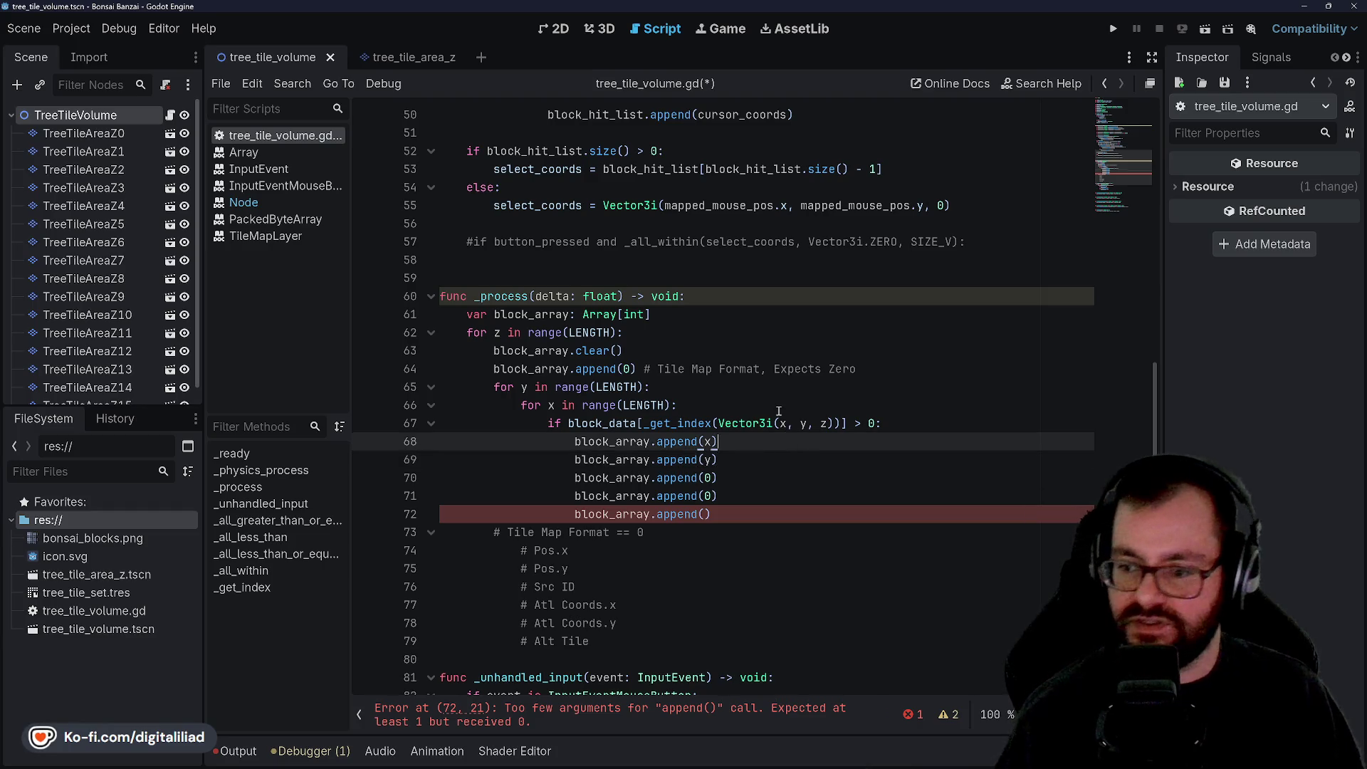
pyautogui.write(' # Position X')
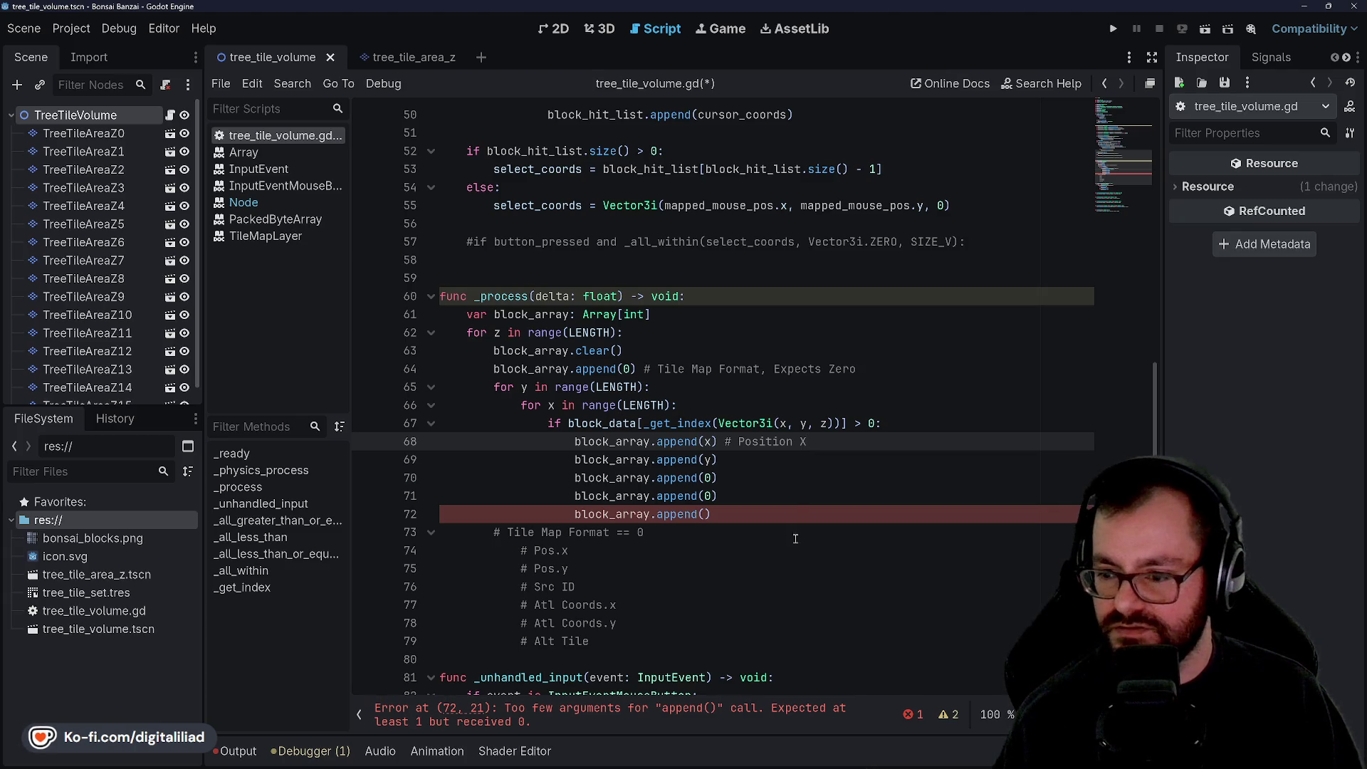
pyautogui.click(791, 459)
pyautogui.write('# Position Y')
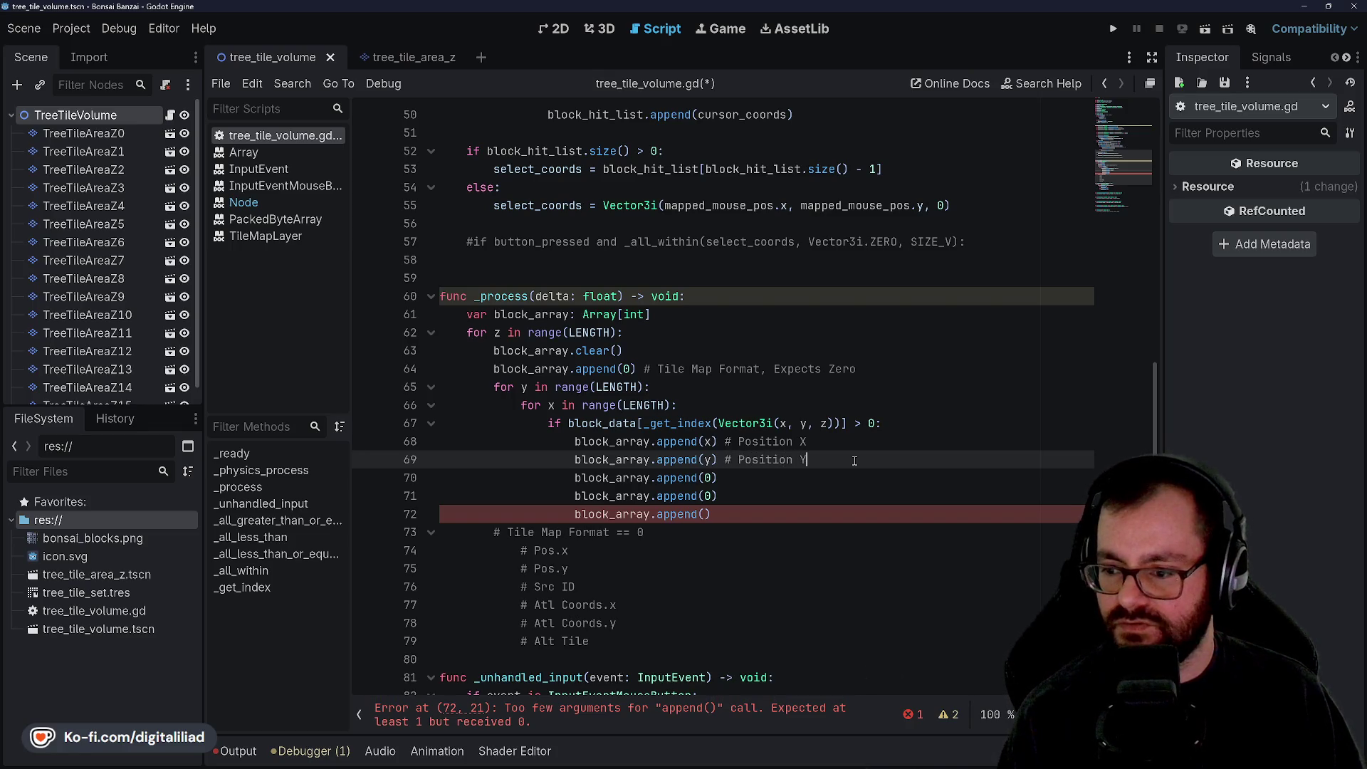
pyautogui.press('Down')
pyautogui.write('# Source ID')
# Step: Add append(0) lines commented 'Atlas Coords Y' and 'Alternative Tile', then save
pyautogui.press('Down')
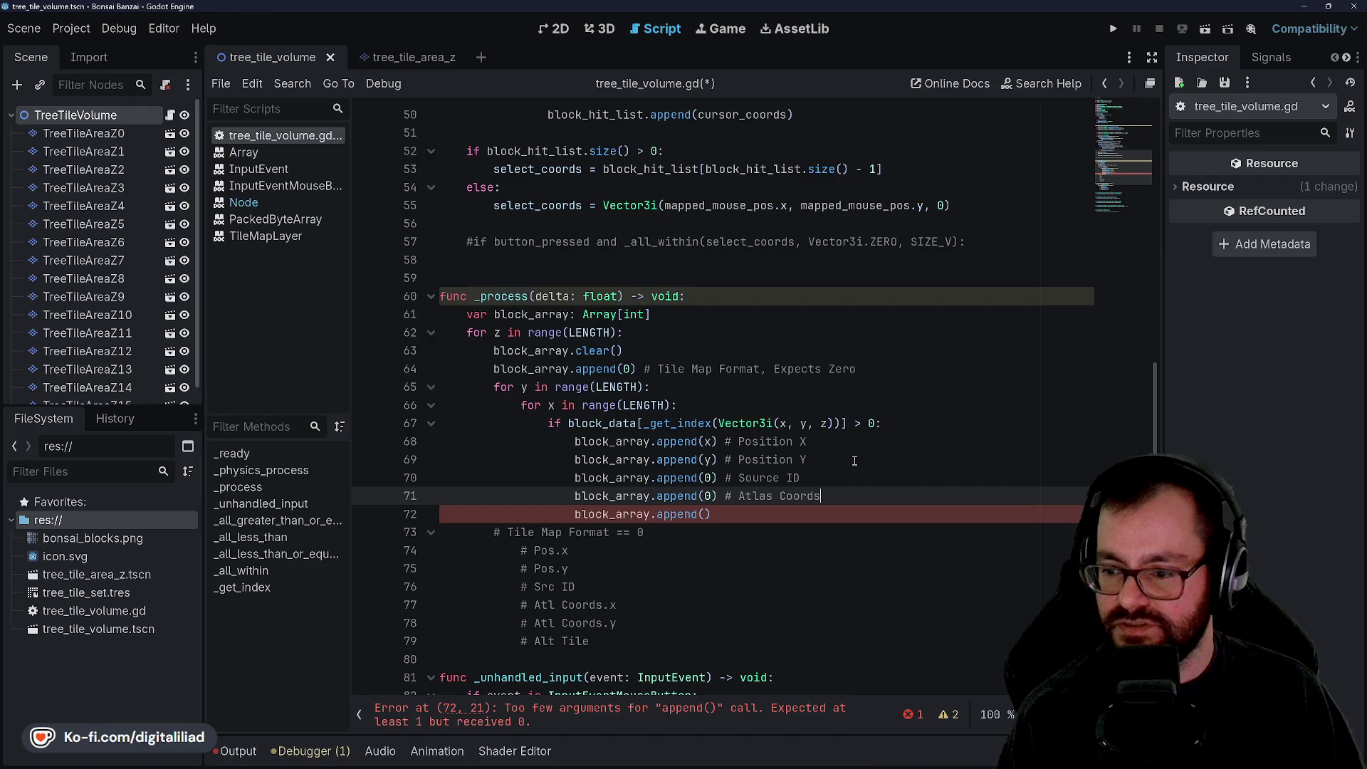
pyautogui.press('Down')
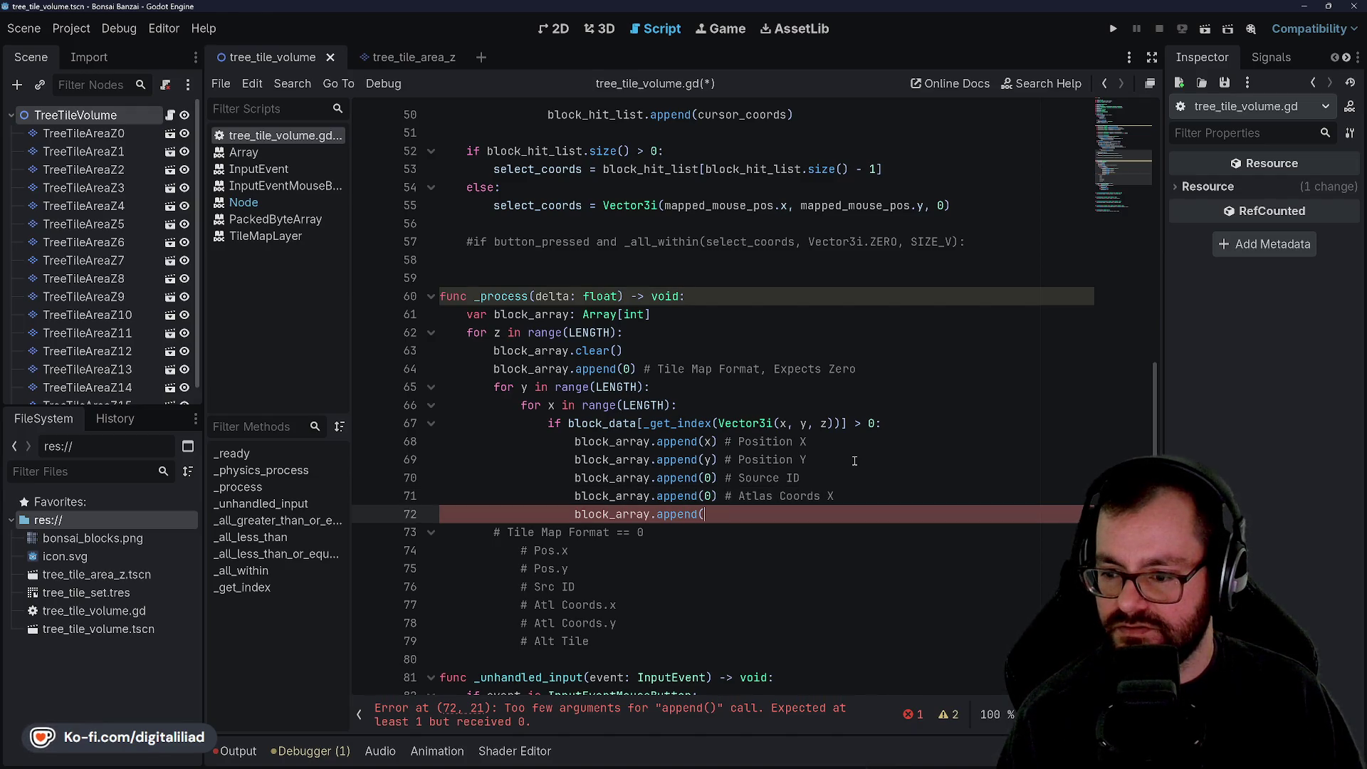
pyautogui.write('0) #')
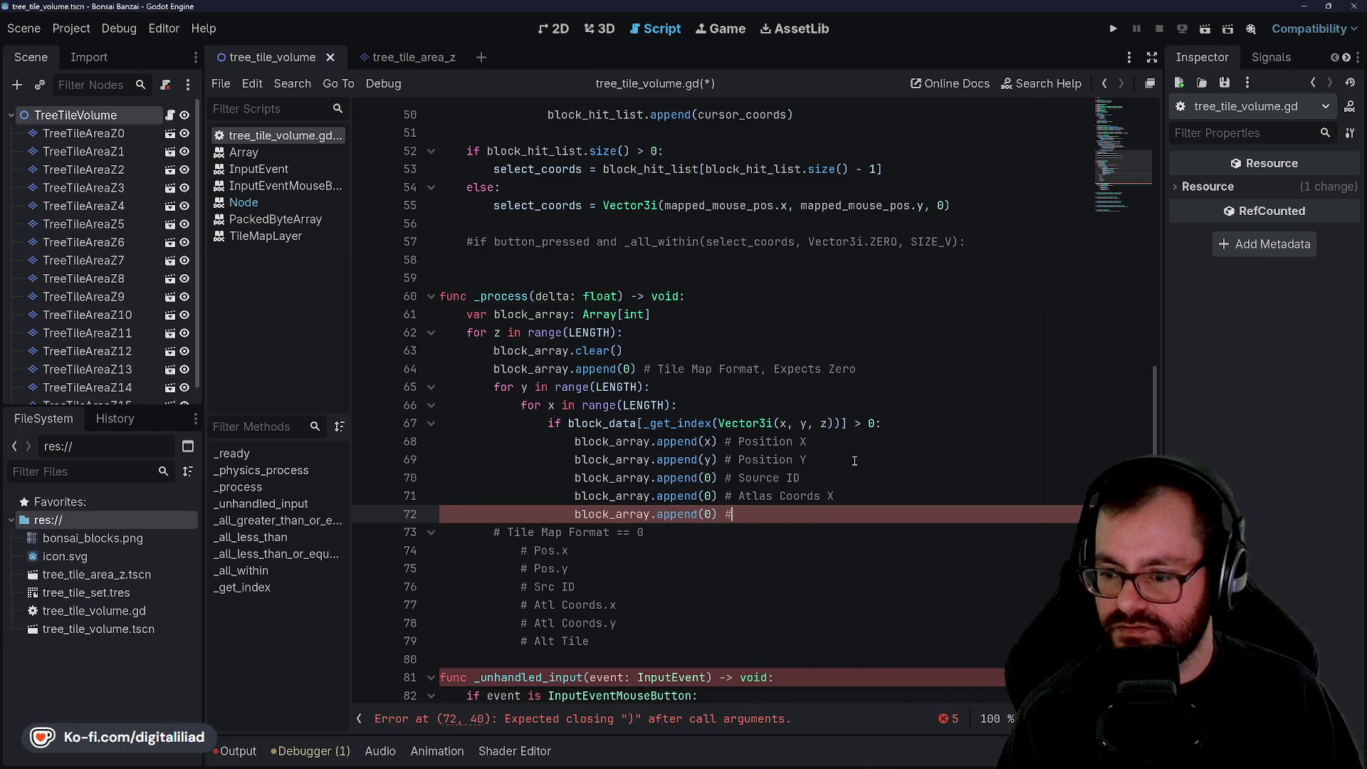
pyautogui.write(' Atlas Coords Y')
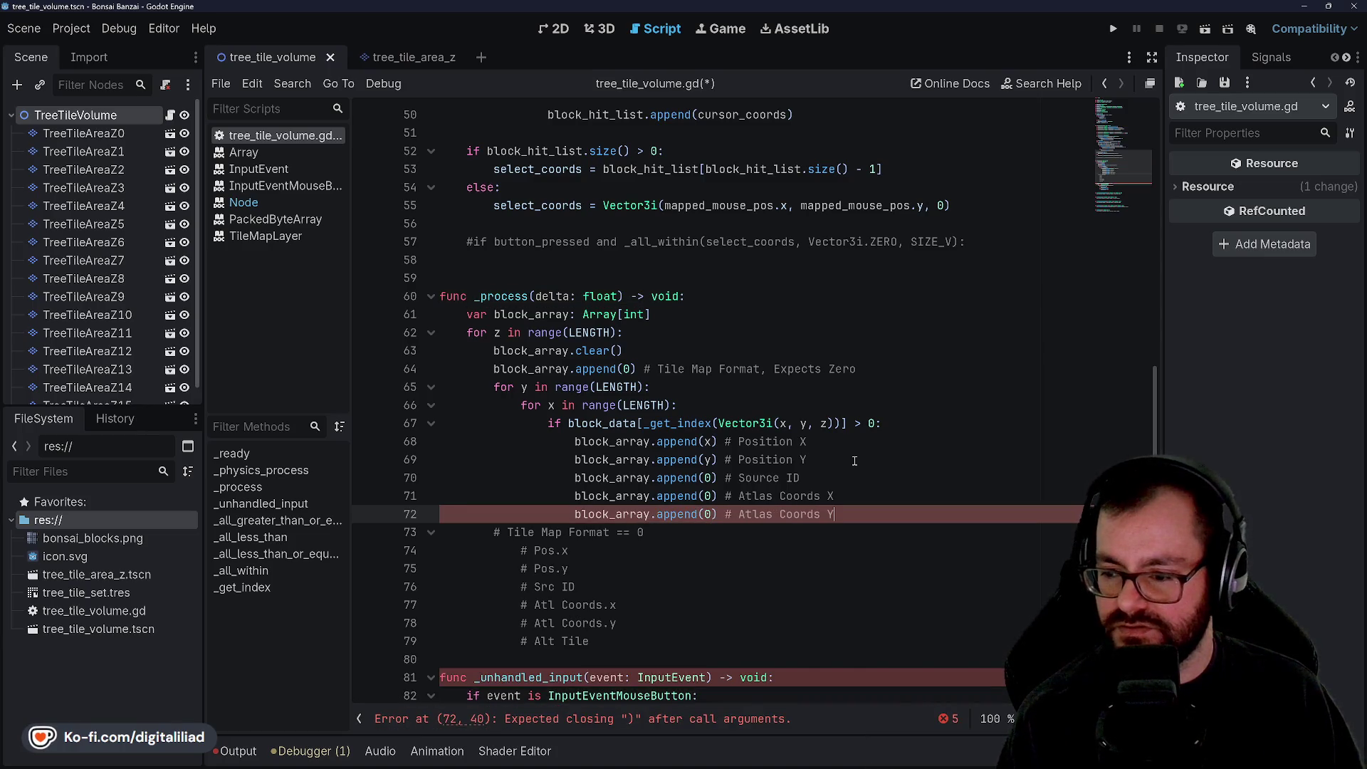
pyautogui.press('Return')
pyautogui.write('block_array.app')
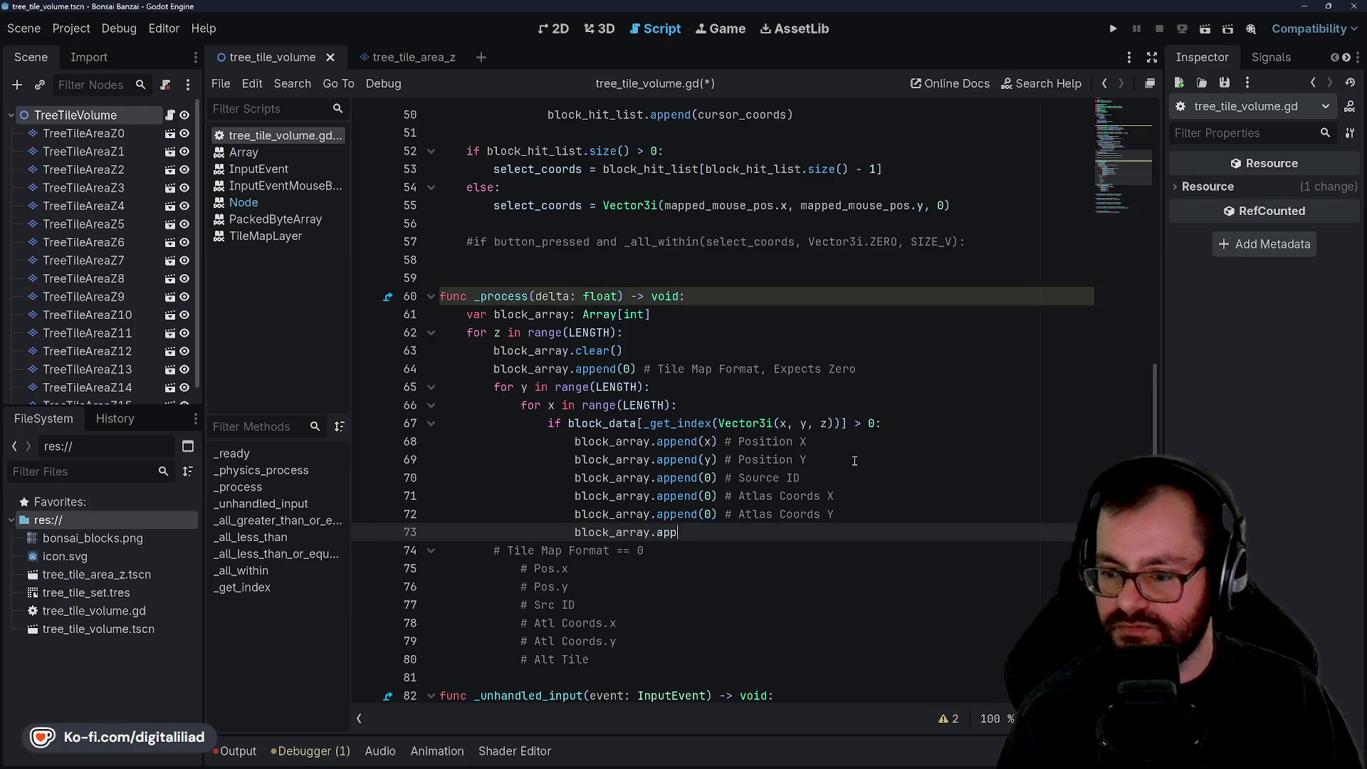
pyautogui.write('end(')
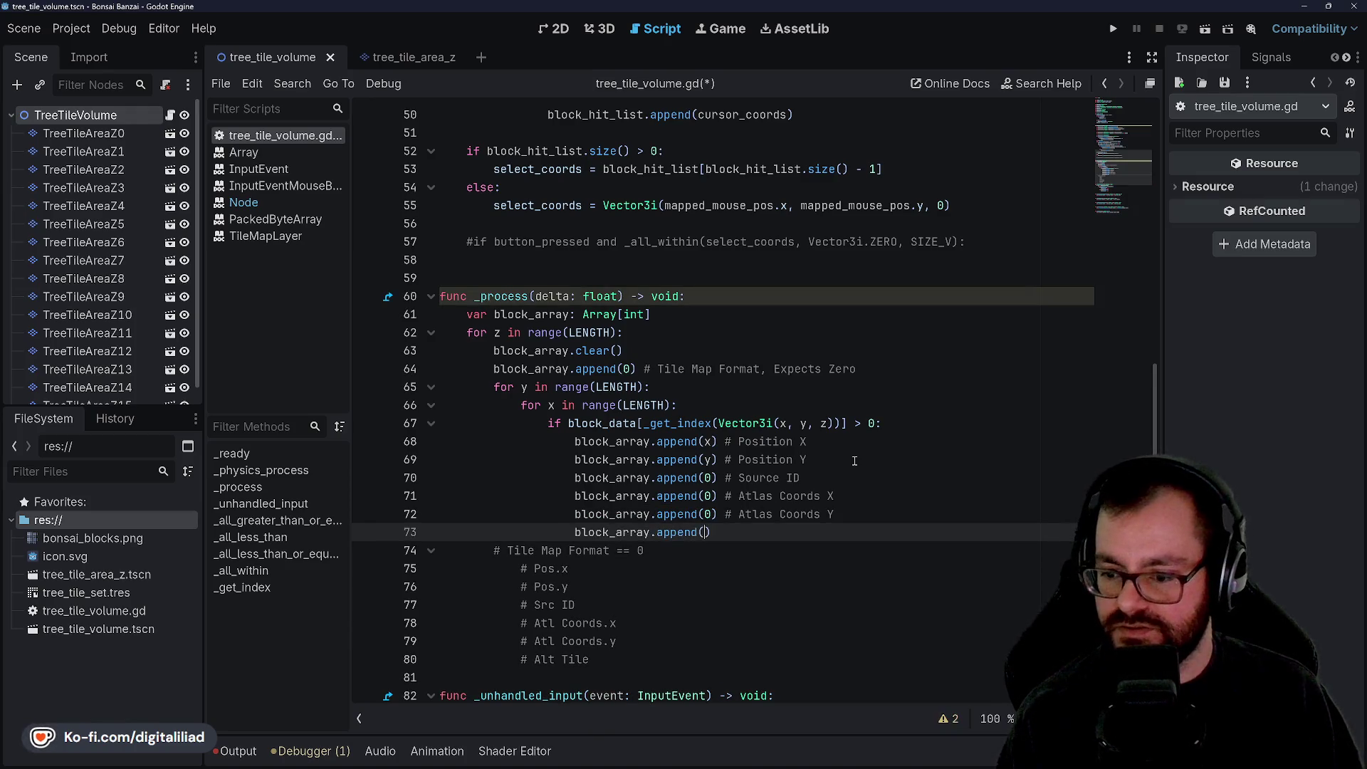
pyautogui.write('0) ')
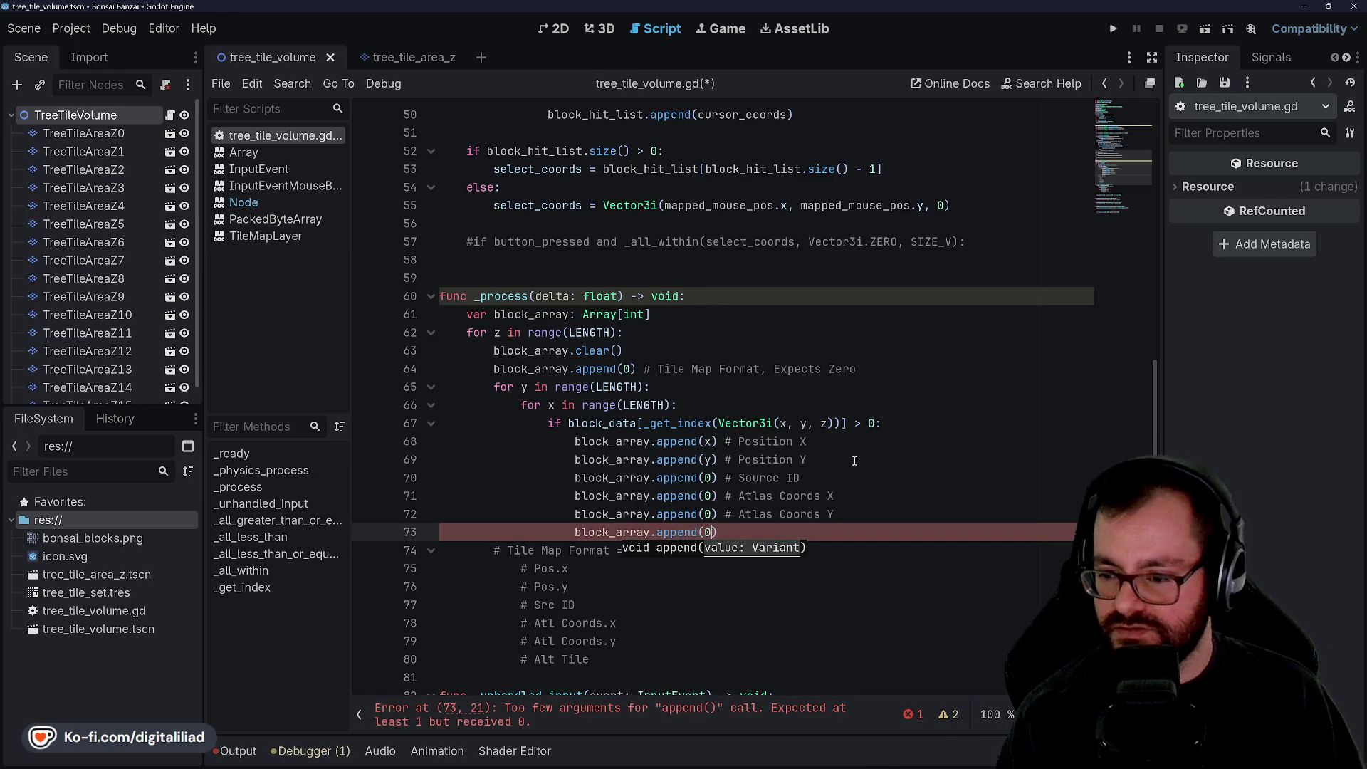
pyautogui.write('# Alt')
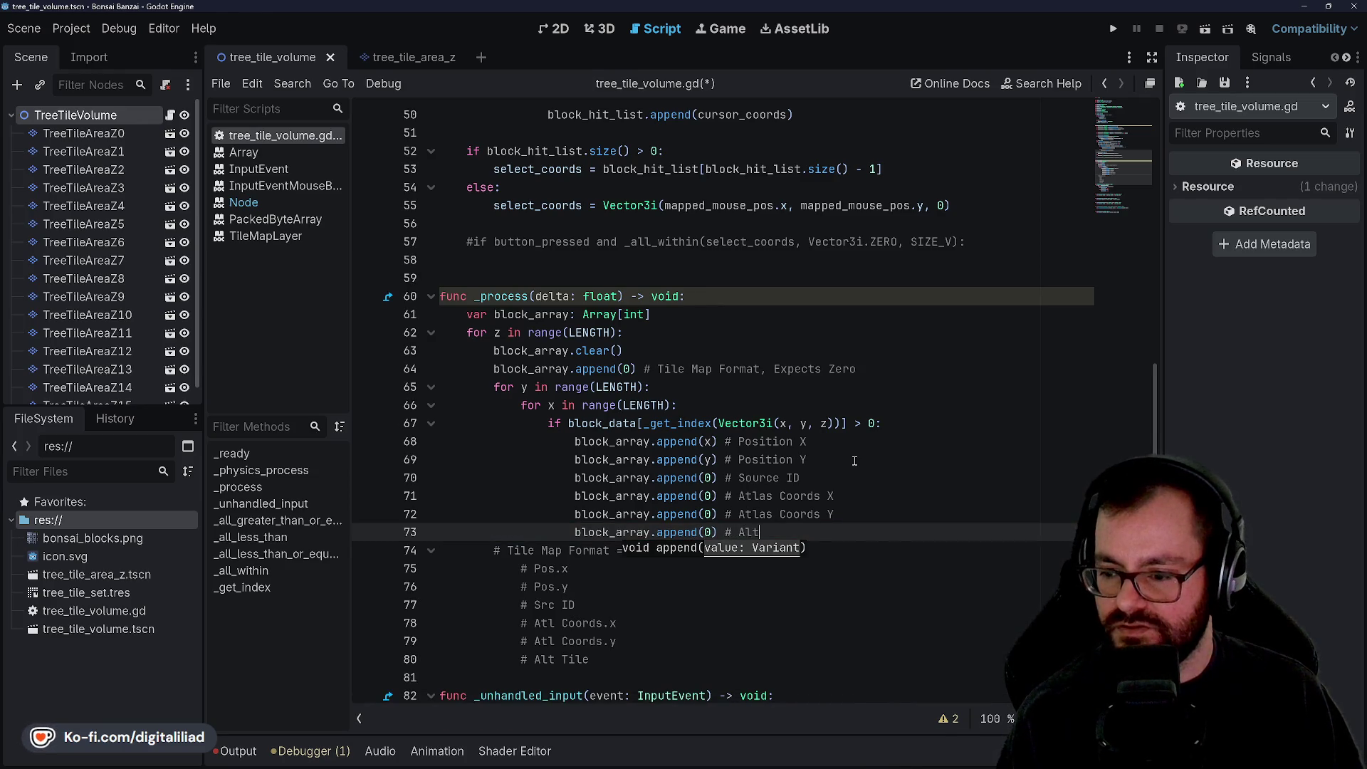
pyautogui.write('ernative Tile')
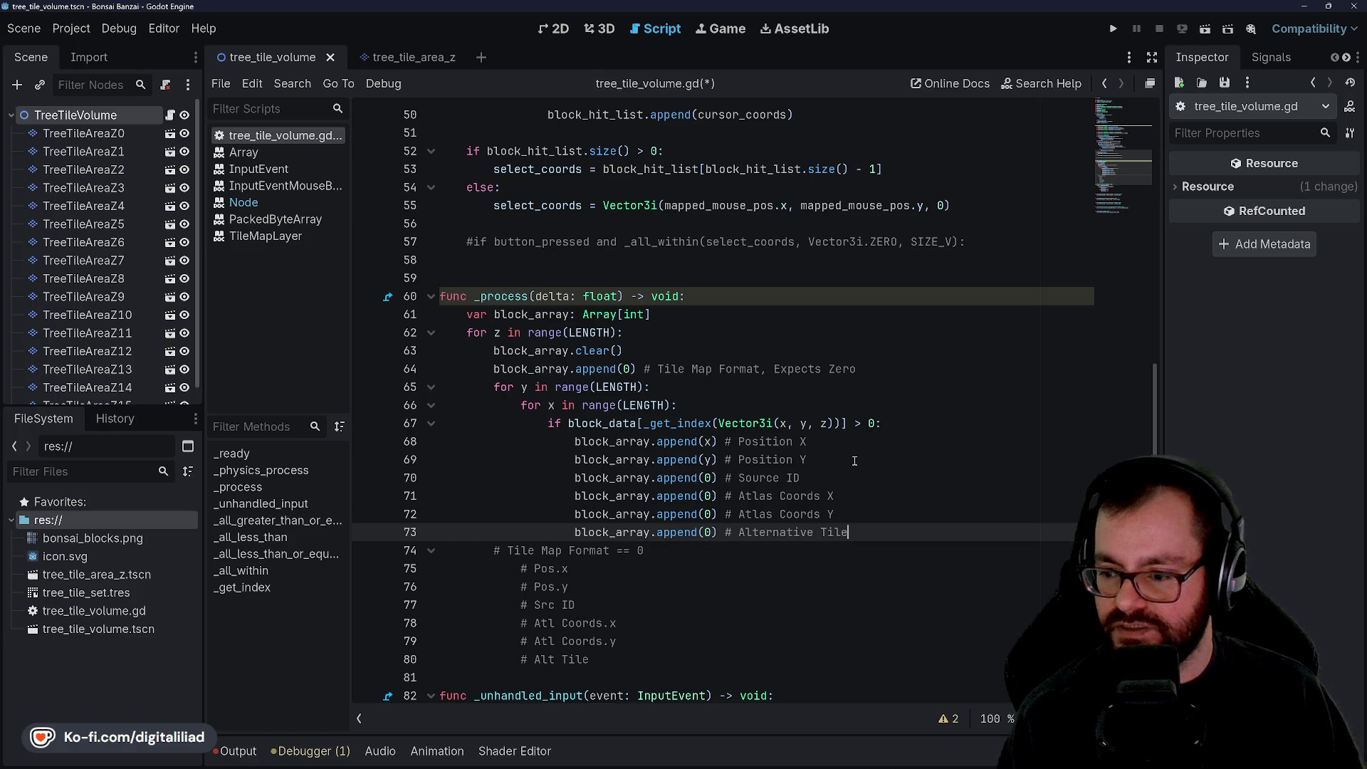
pyautogui.click(854, 461)
pyautogui.hotkey('ctrl', 's')
pyautogui.scroll(-3, 619, 496)
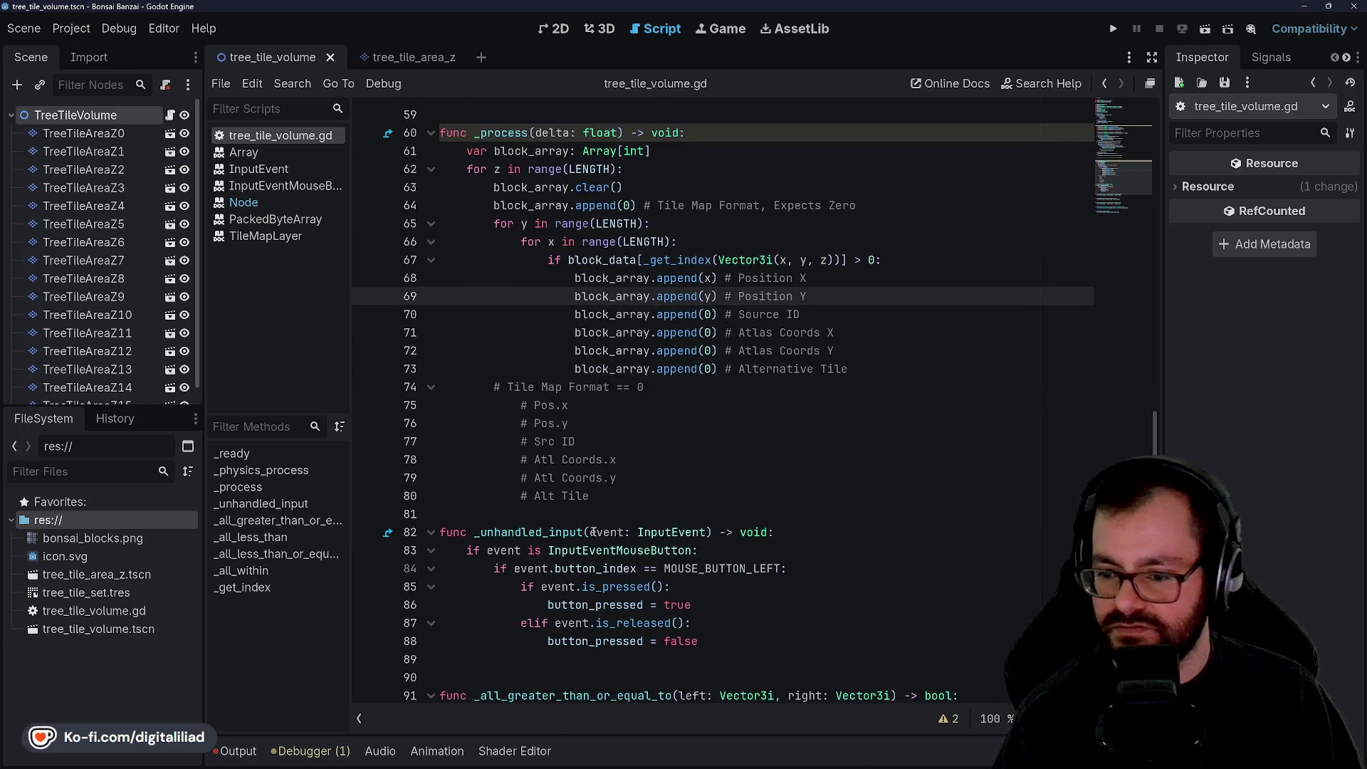
# Step: Delete the old '# Tile Map Format == 0' comment block and add a blank line after the last append
pyautogui.click(619, 495)
pyautogui.moveTo(620, 495)
pyautogui.mouseDown()
pyautogui.moveTo(591, 388)
pyautogui.moveTo(855, 369)
pyautogui.mouseUp()
pyautogui.press('BackSpace')
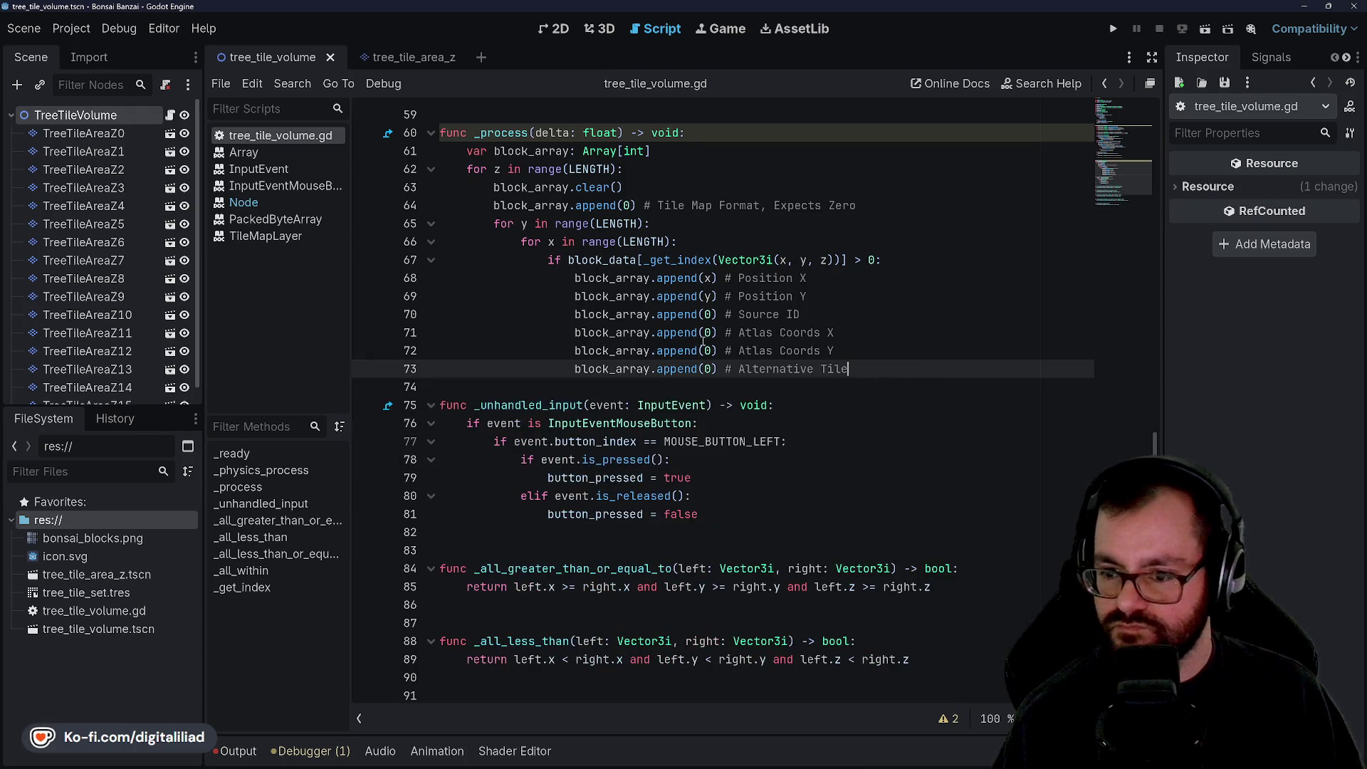
pyautogui.scroll(3, 710, 277)
pyautogui.press('Up')
pyautogui.press('Up')
pyautogui.press('Up')
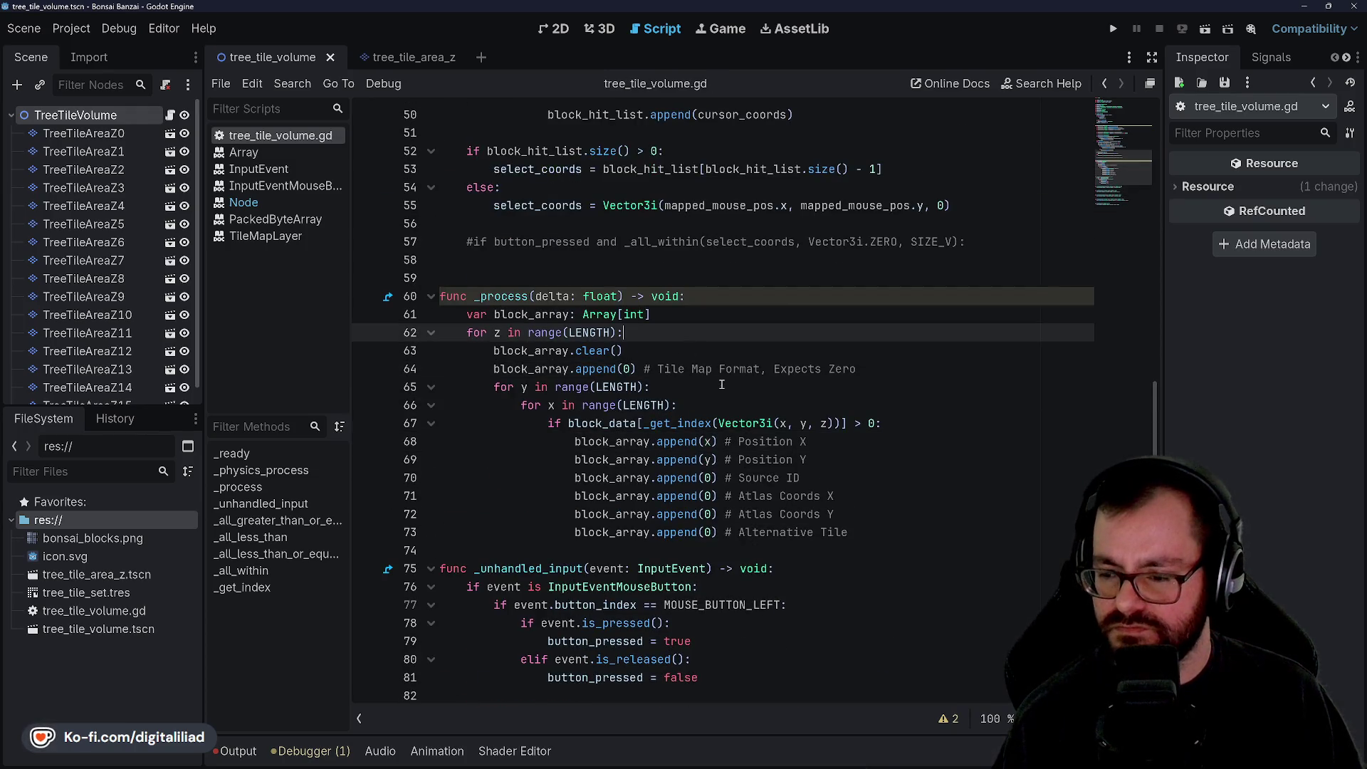
pyautogui.press('Down')
pyautogui.press('Down')
pyautogui.press('Down')
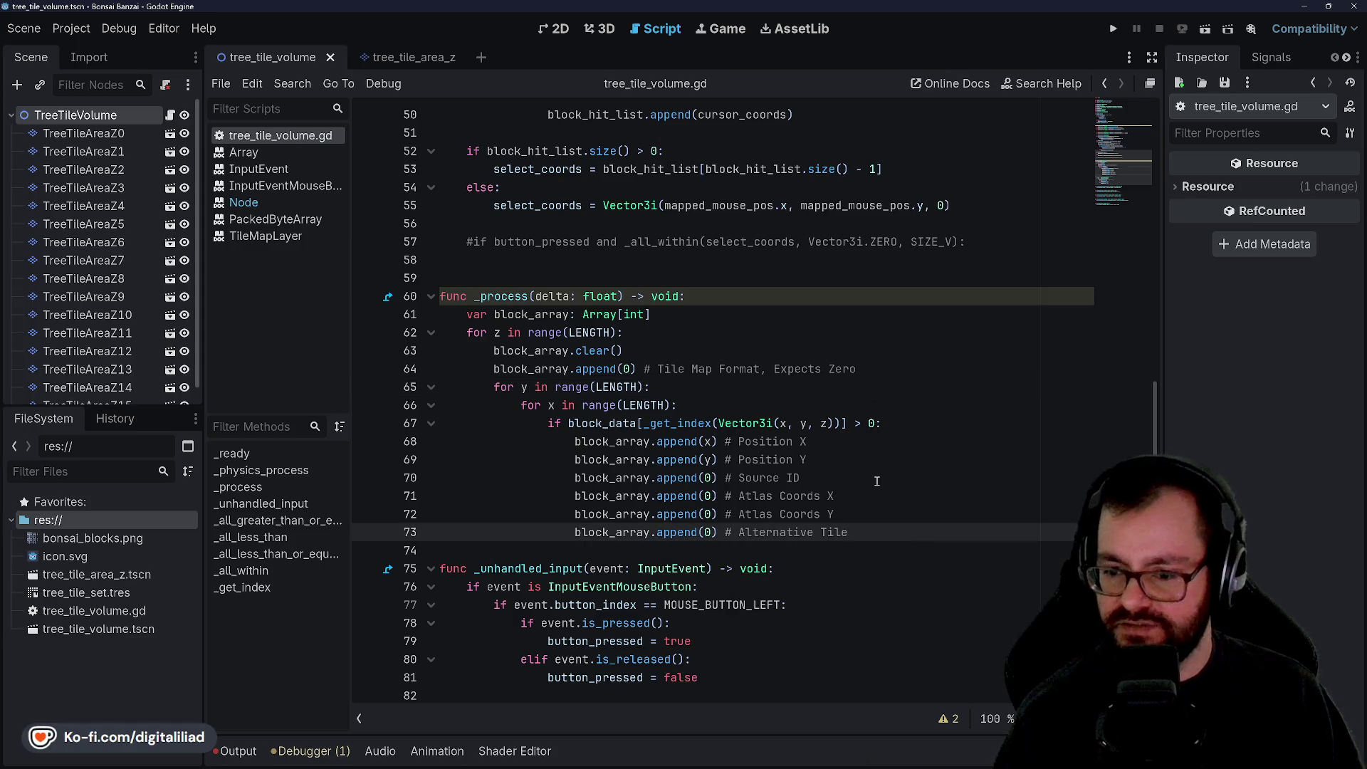
pyautogui.press('Return')
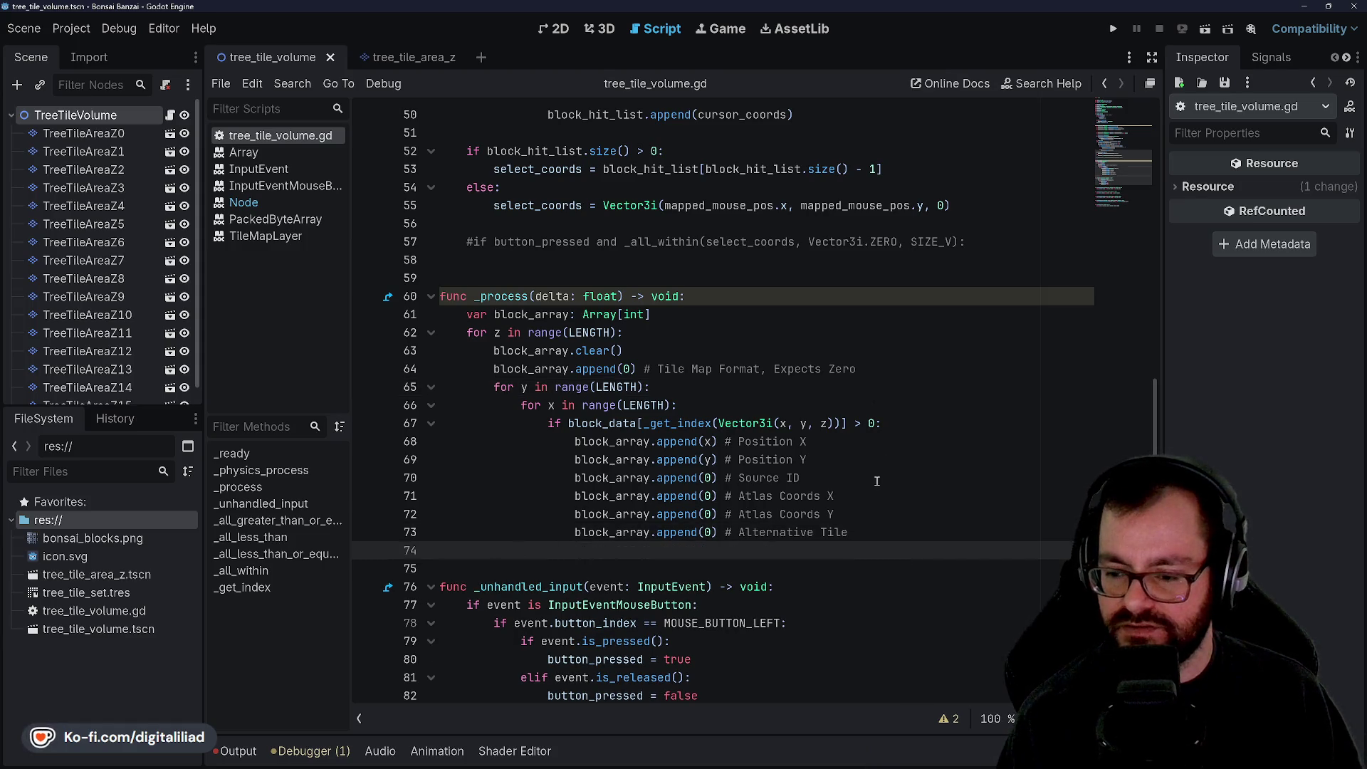
pyautogui.press('BackSpace')
pyautogui.press('BackSpace')
pyautogui.press('BackSpace')
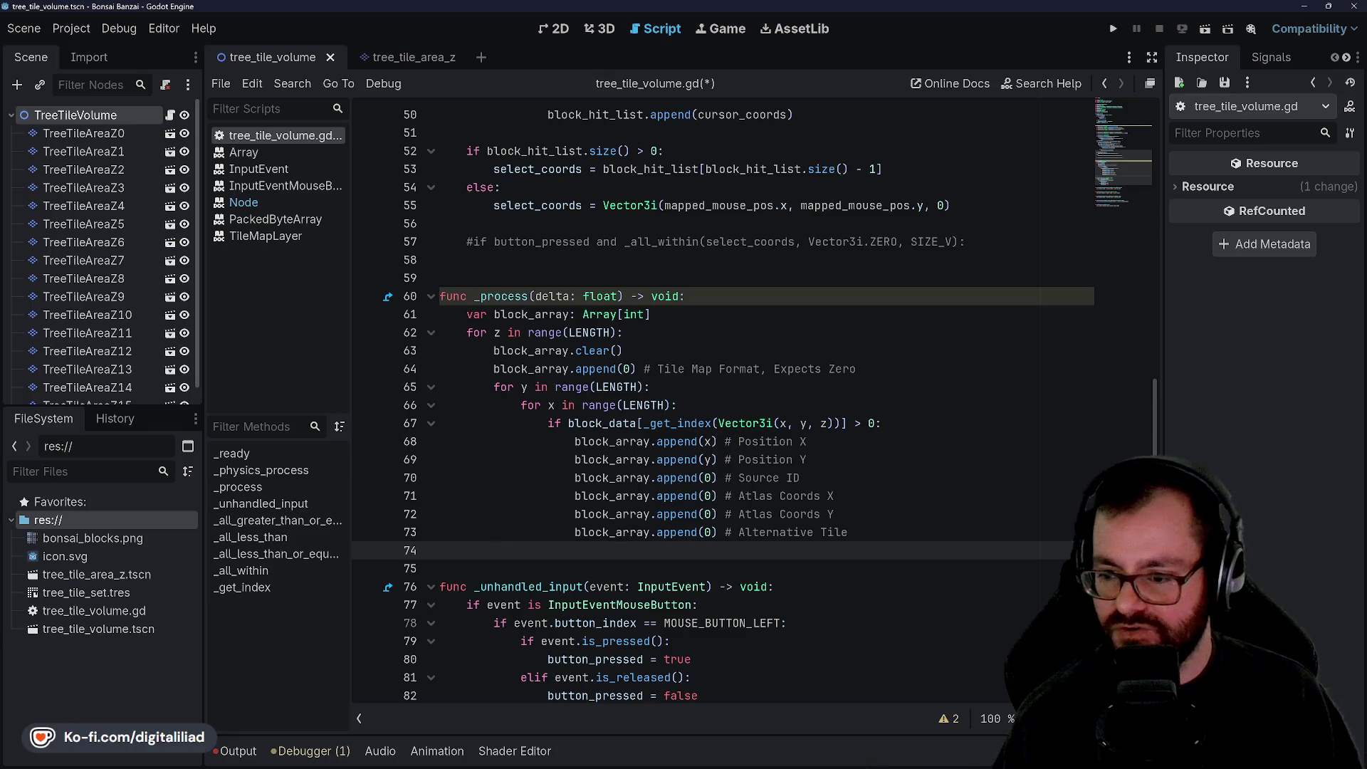
# Step: Switch to the 2D workspace showing the tree_tile_volume scene's TreeTileArea nodes
pyautogui.moveTo(794, 764)
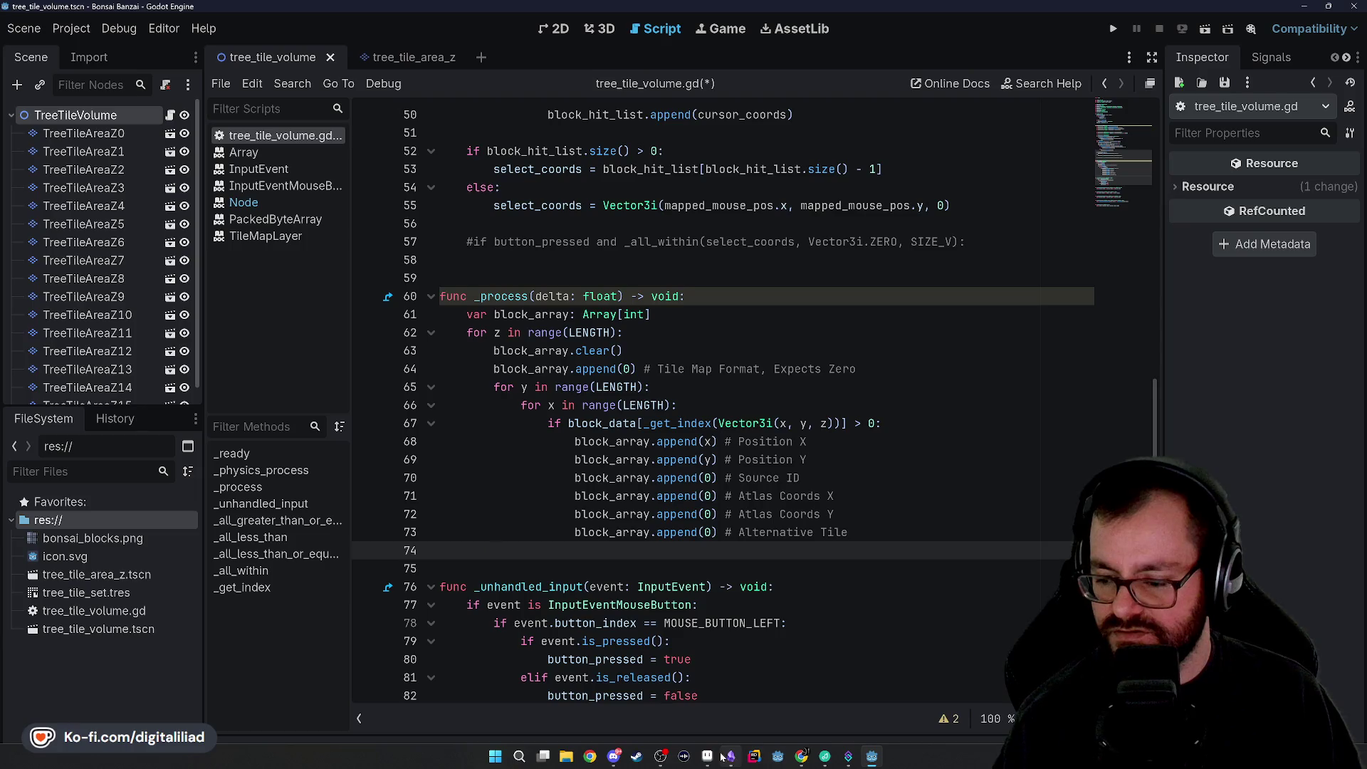
pyautogui.moveTo(839, 761)
pyautogui.moveTo(736, 760)
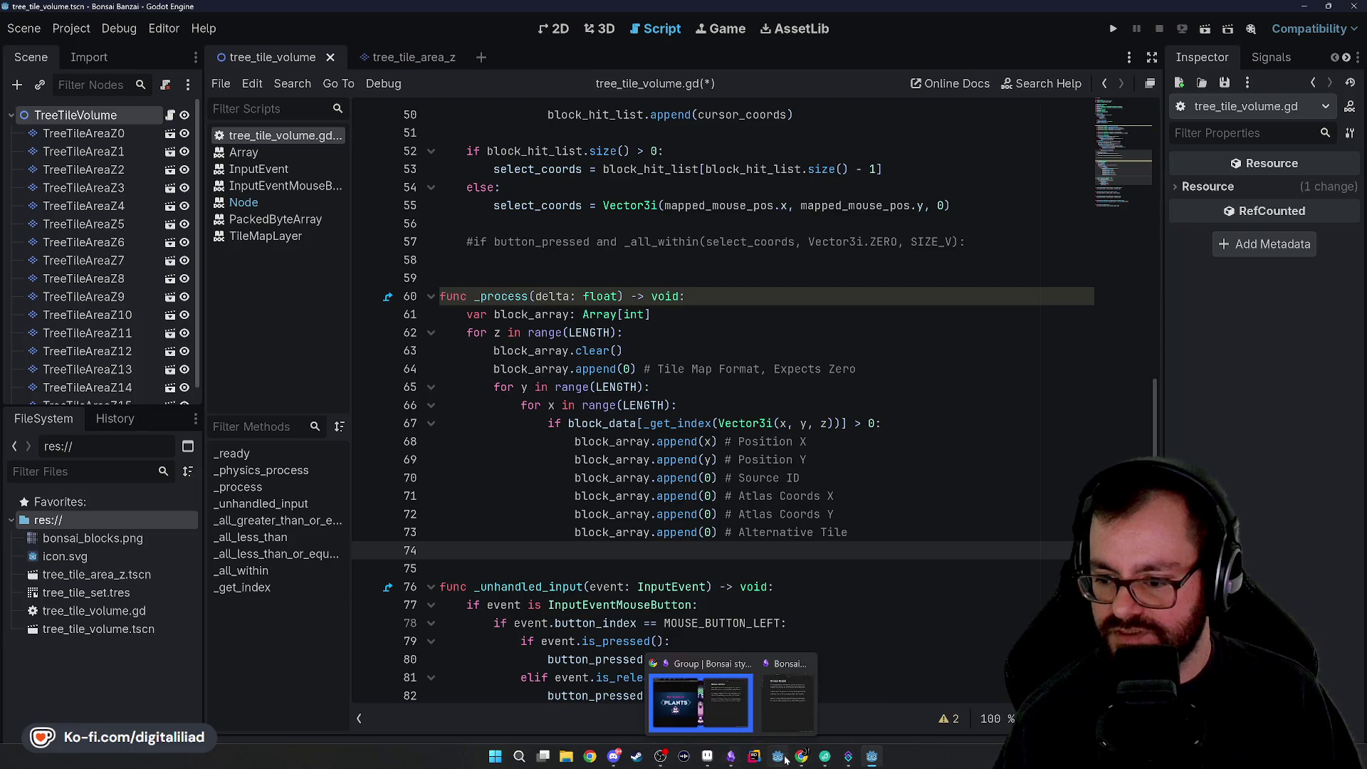
pyautogui.hotkey('ctrl', 'F1')
# Step: Select the TreeTileAreaZ0 layer and reset the atlas canvas zoom to 100%
pyautogui.scroll(-3, 452, 320)
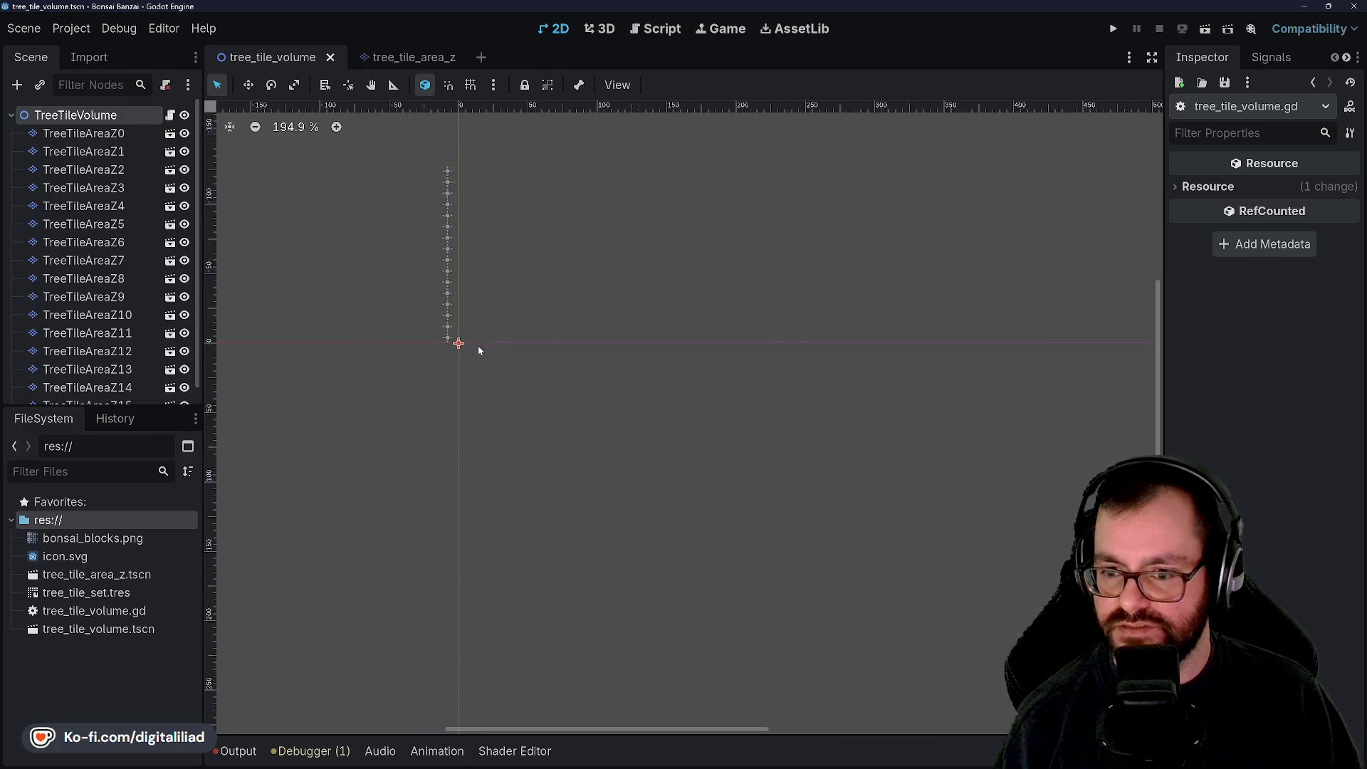
pyautogui.click(83, 133)
pyautogui.scroll(8, 489, 329)
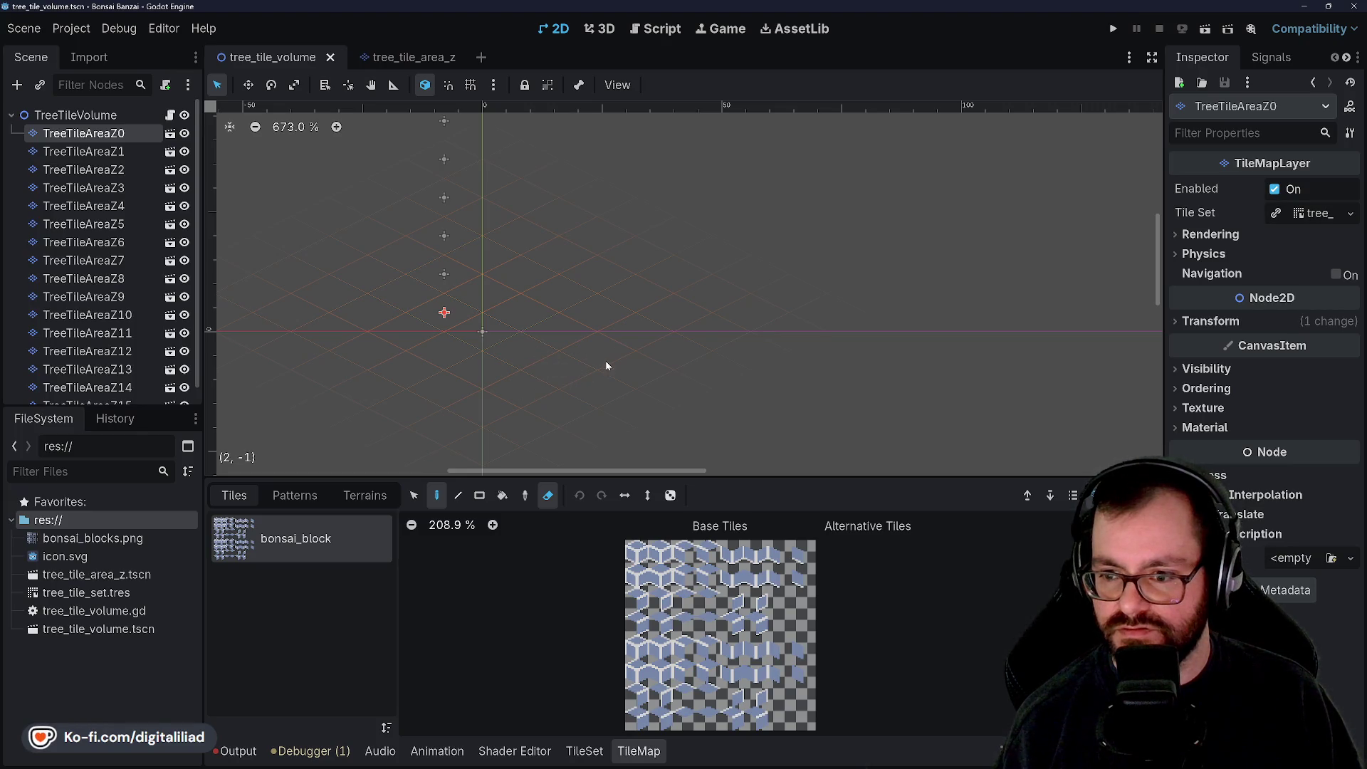
pyautogui.scroll(-4, 562, 195)
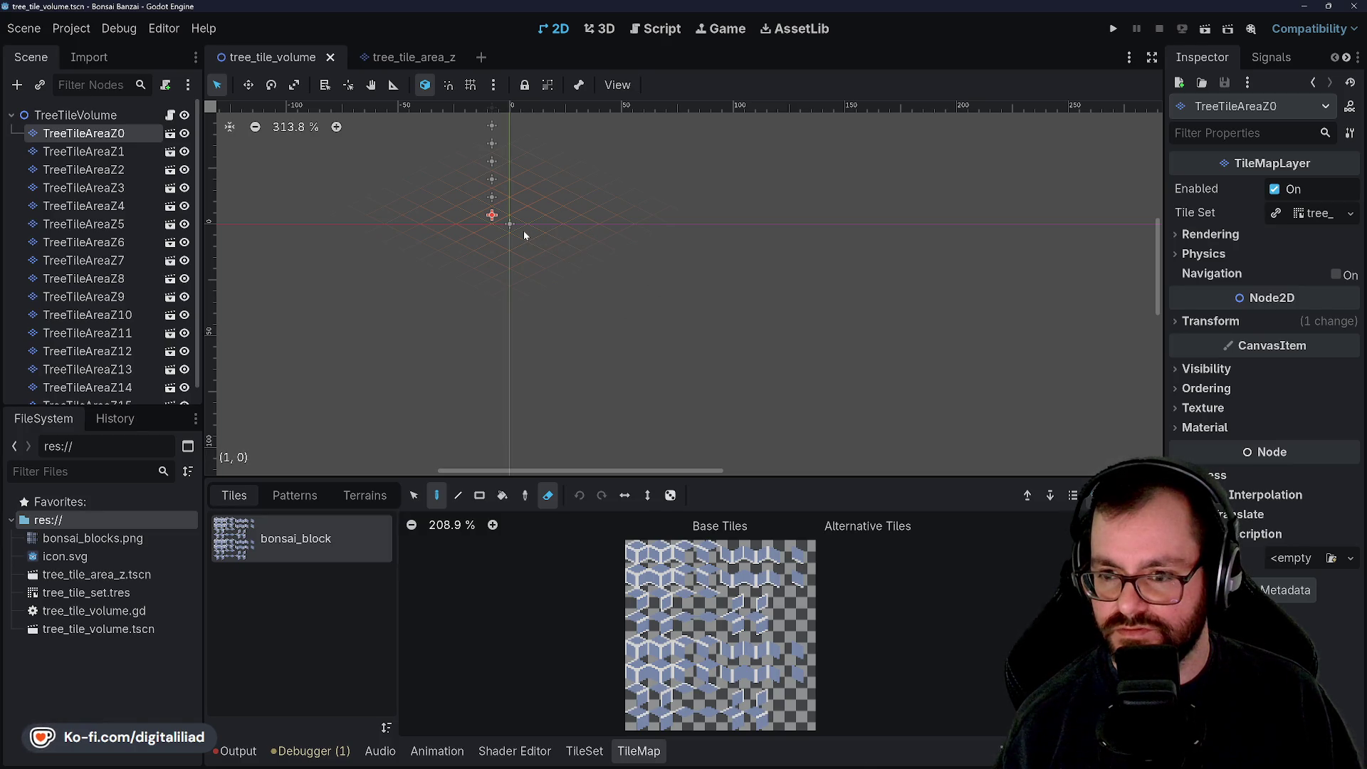
pyautogui.scroll(-12, 595, 301)
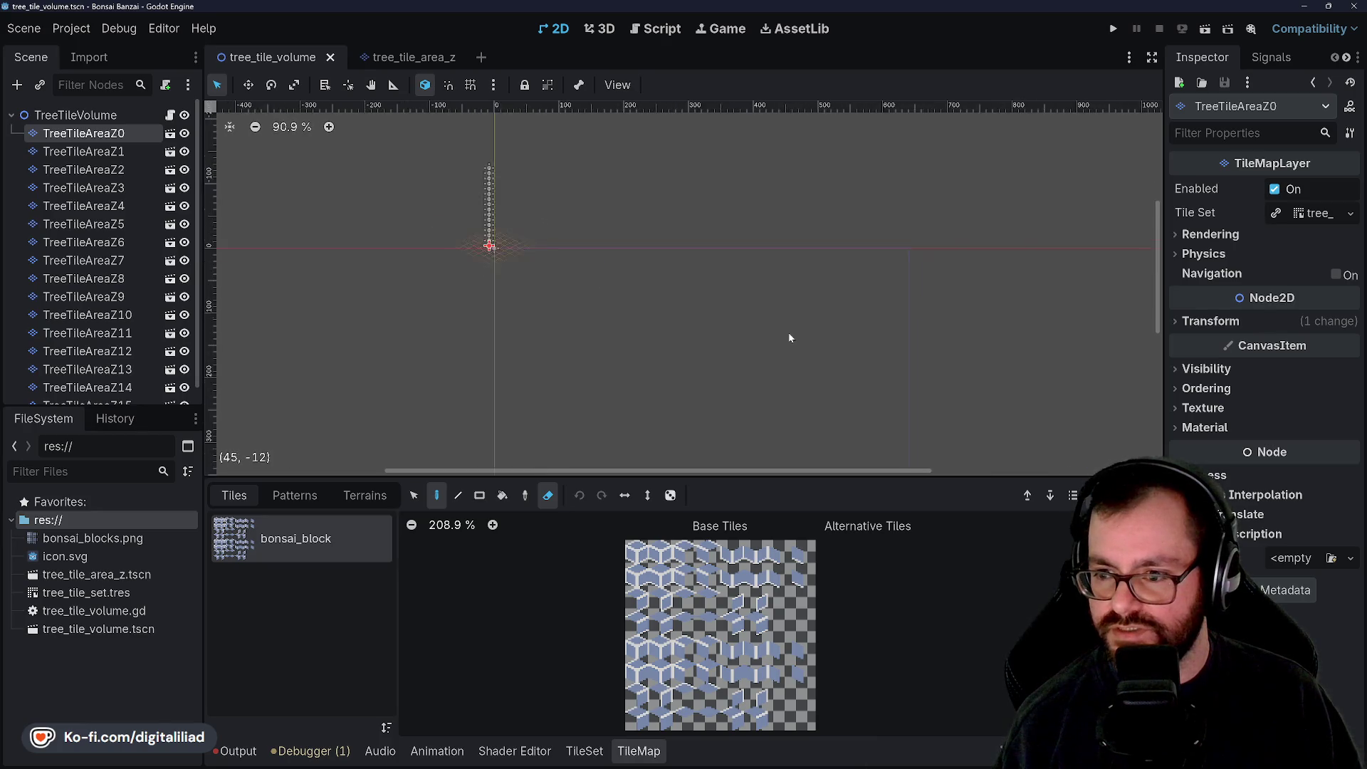
pyautogui.hotkey('ctrl', '0')
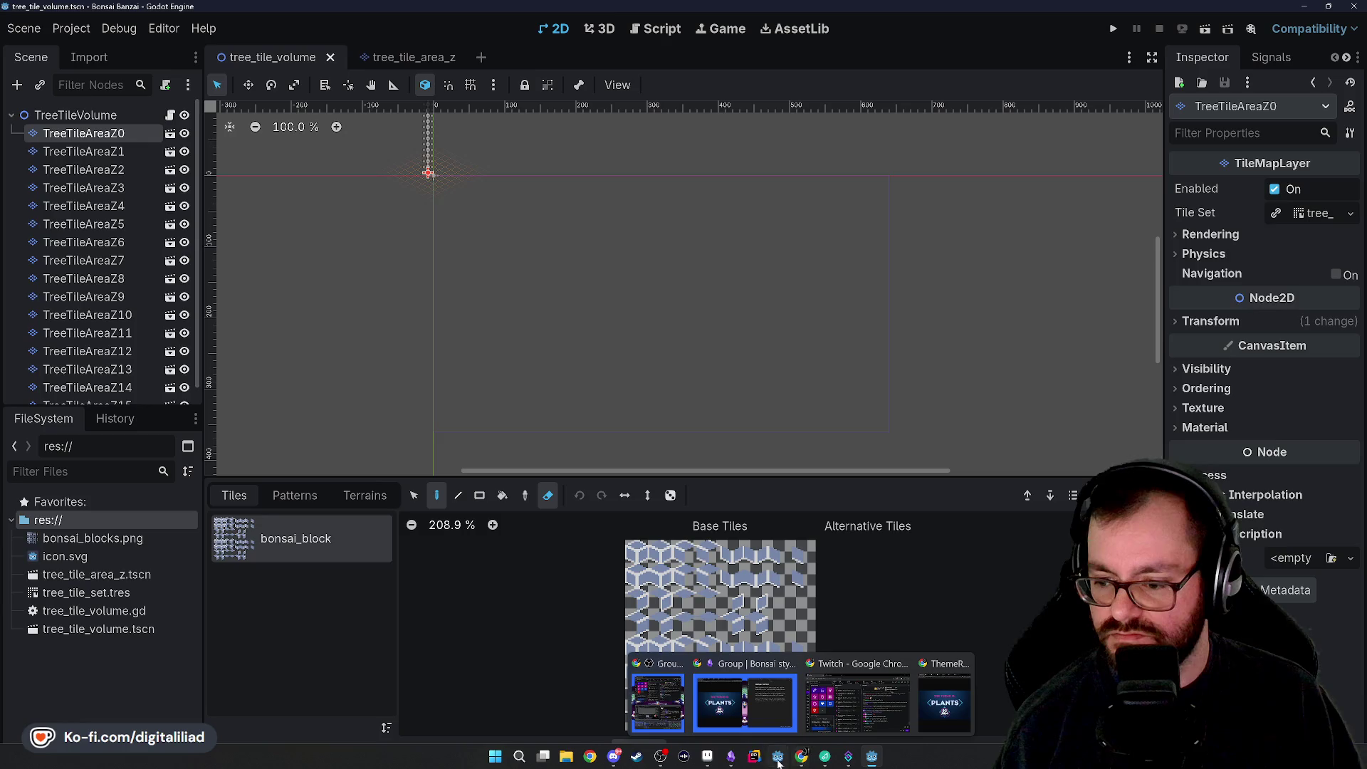
# Step: Look over the bonsai_block atlas, then switch to the Script editor on tree_tile_volume.gd
pyautogui.moveTo(709, 761)
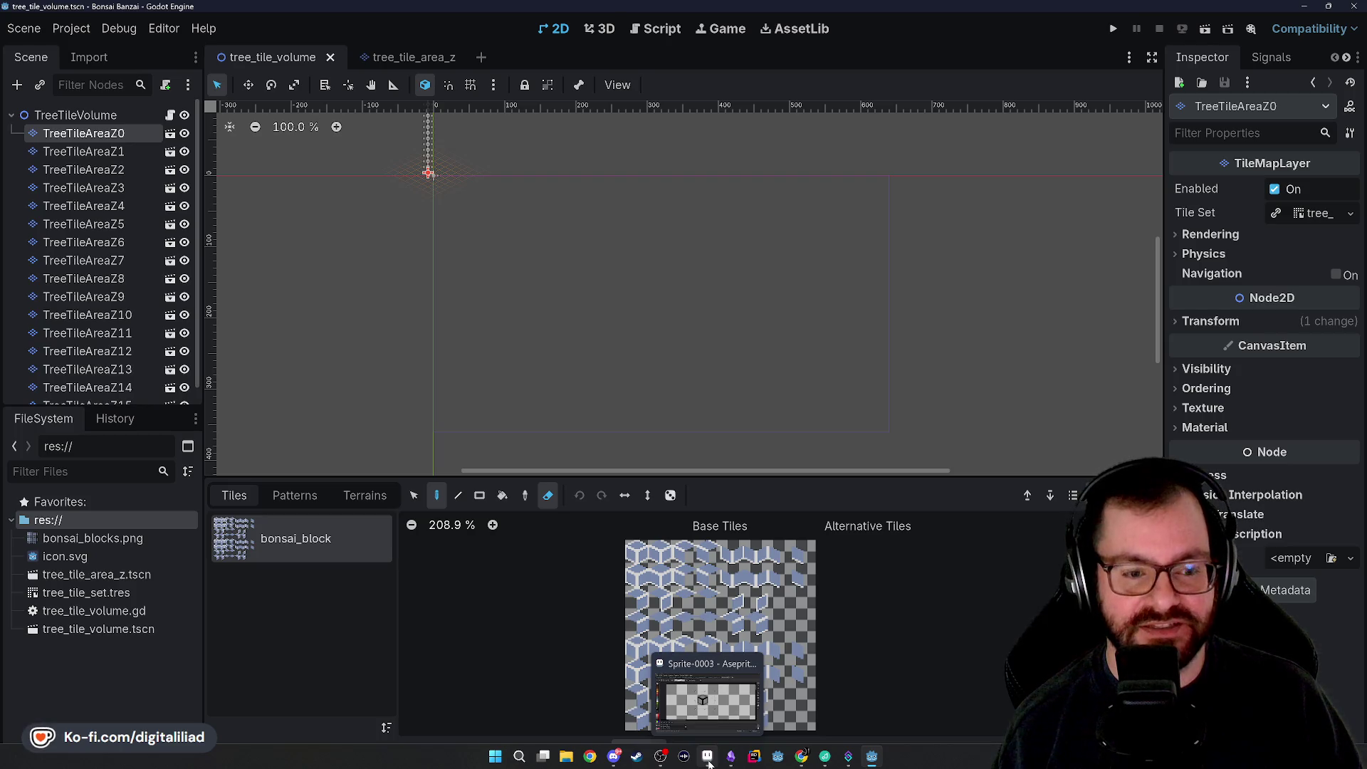
pyautogui.moveTo(828, 760)
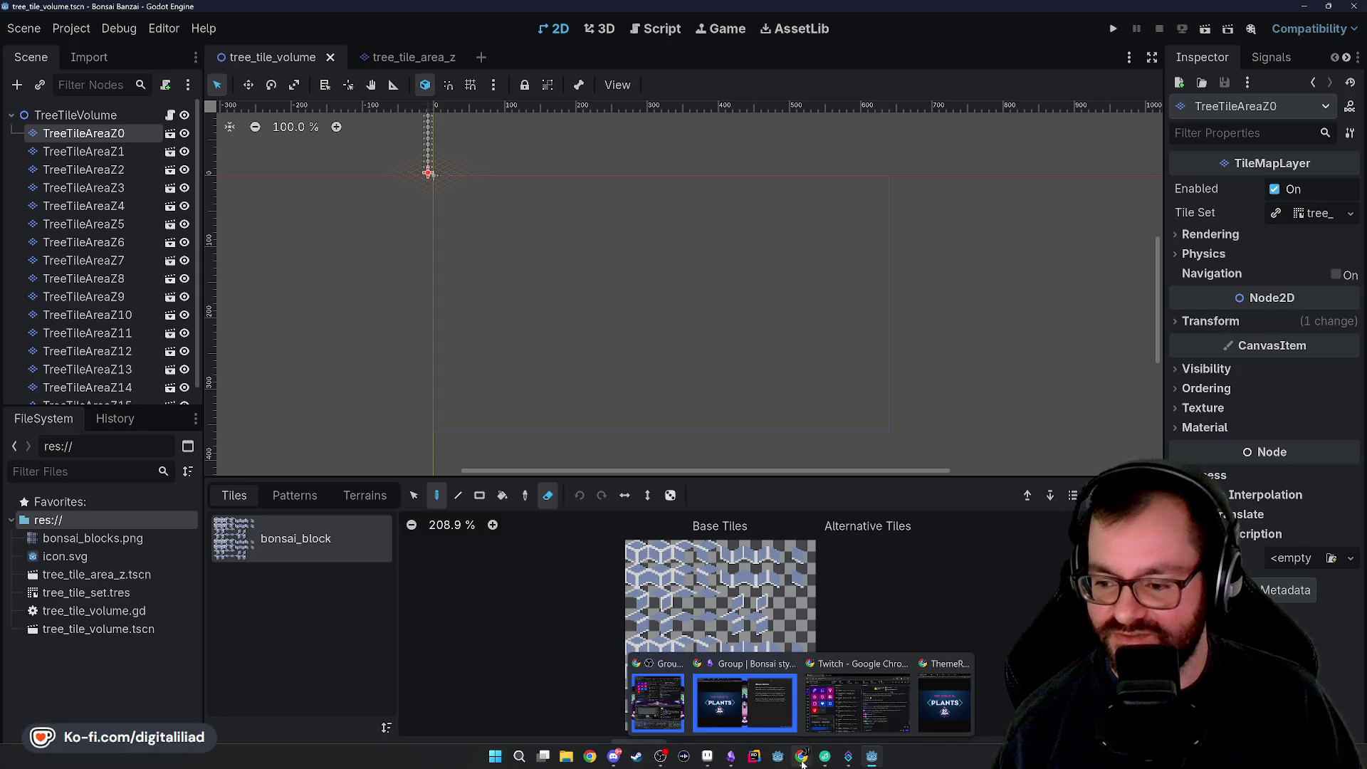
pyautogui.moveTo(727, 764)
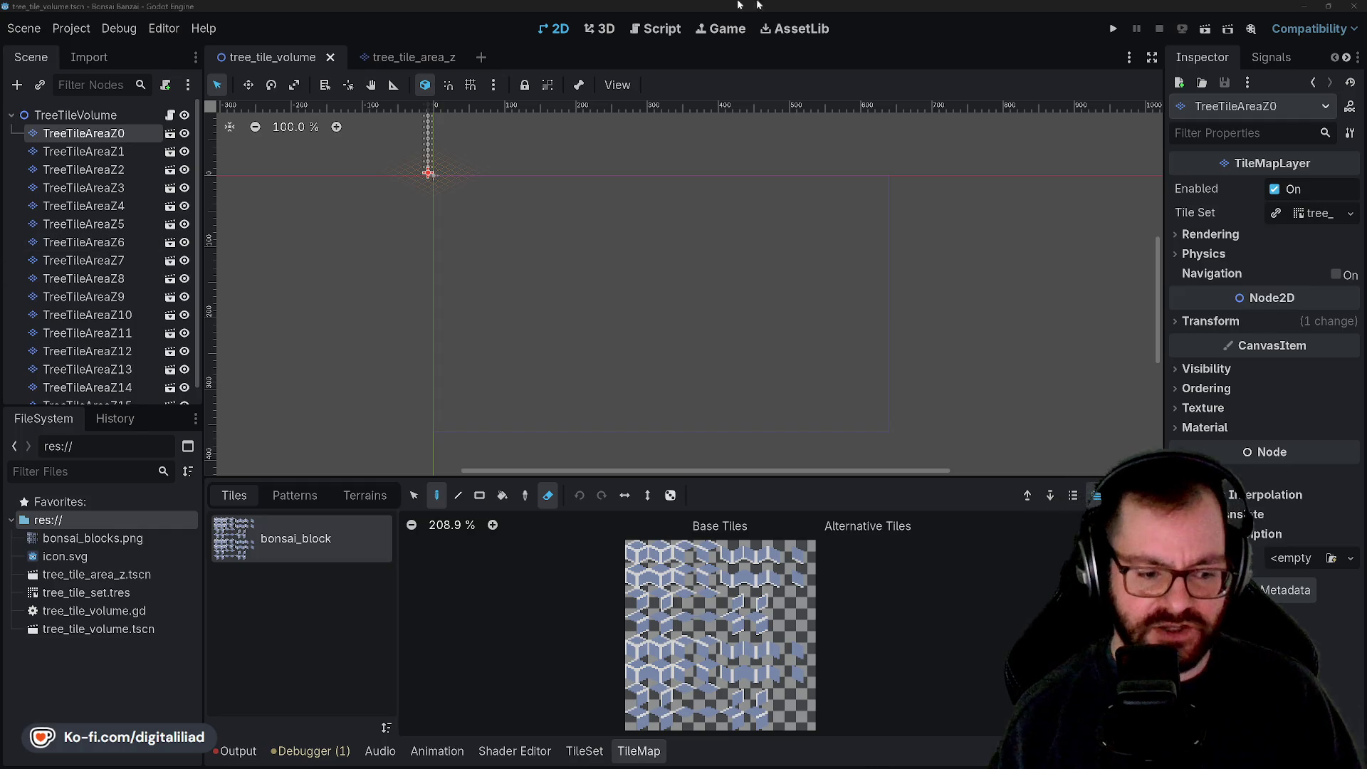
pyautogui.scroll(2, 606, 336)
pyautogui.scroll(8, 466, 203)
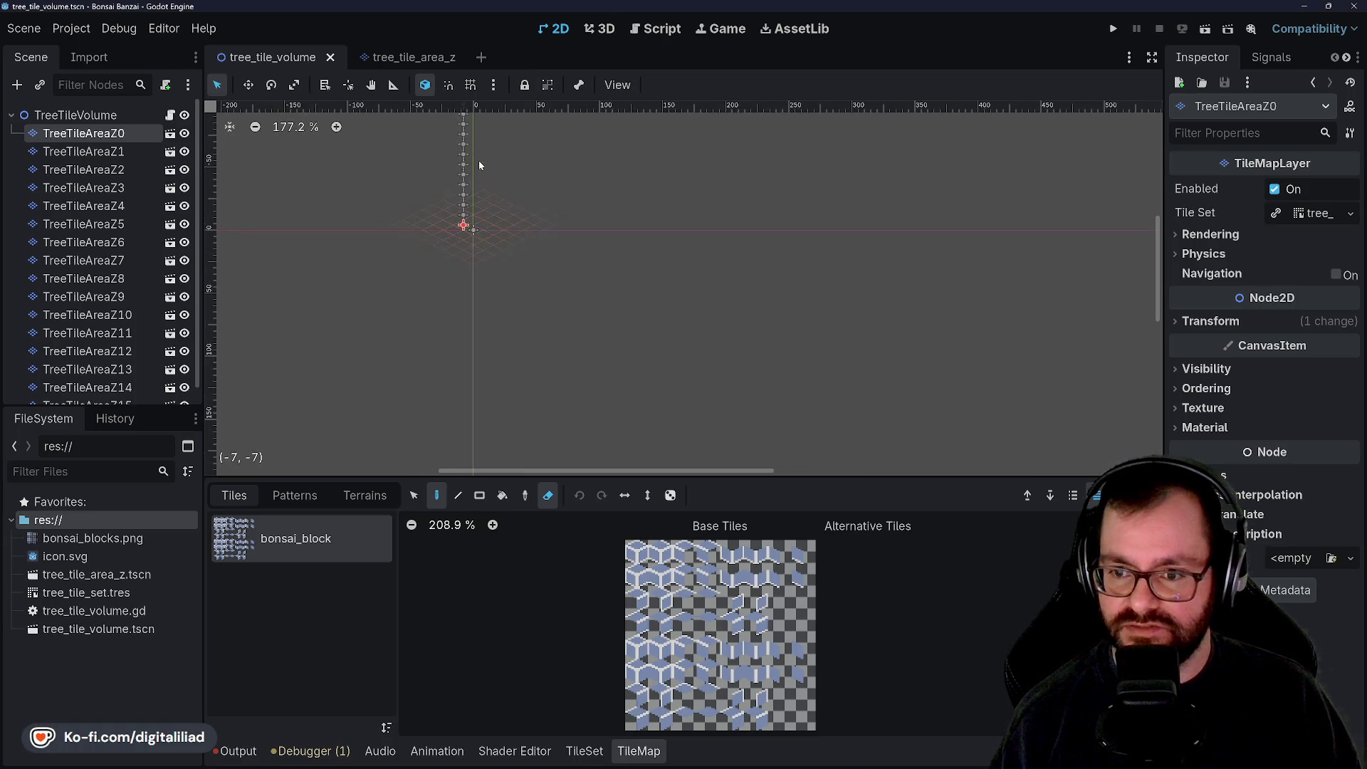
pyautogui.scroll(-2, 609, 209)
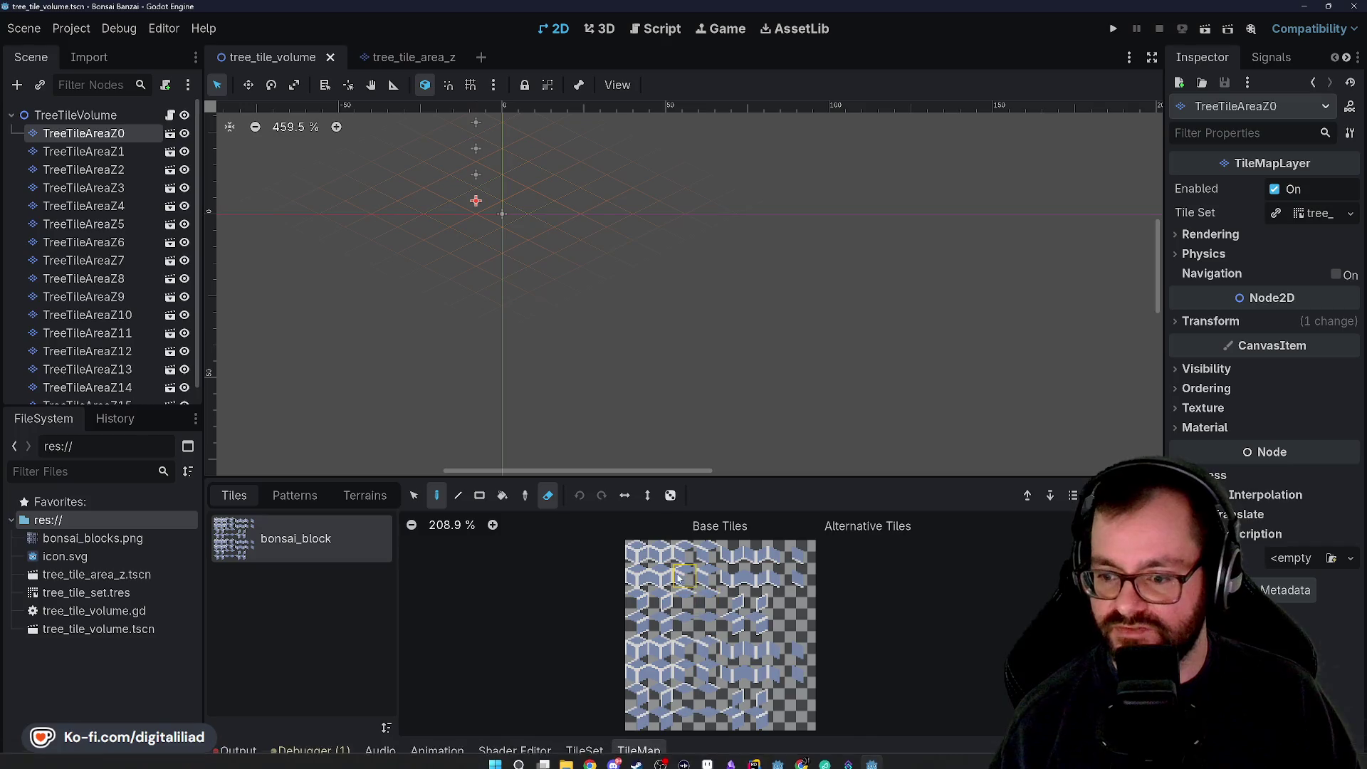
pyautogui.scroll(2, 640, 557)
pyautogui.scroll(-5, 659, 560)
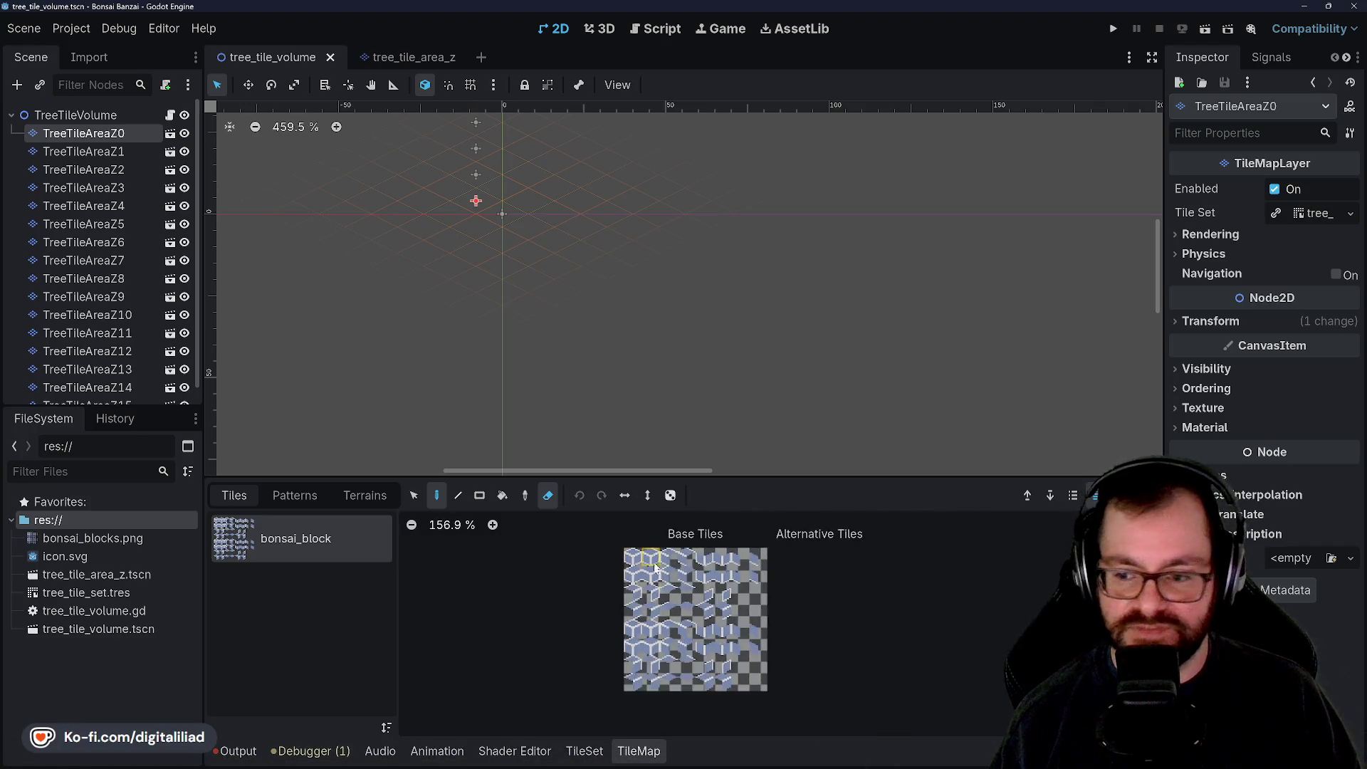
pyautogui.scroll(2, 733, 602)
pyautogui.scroll(1, 730, 604)
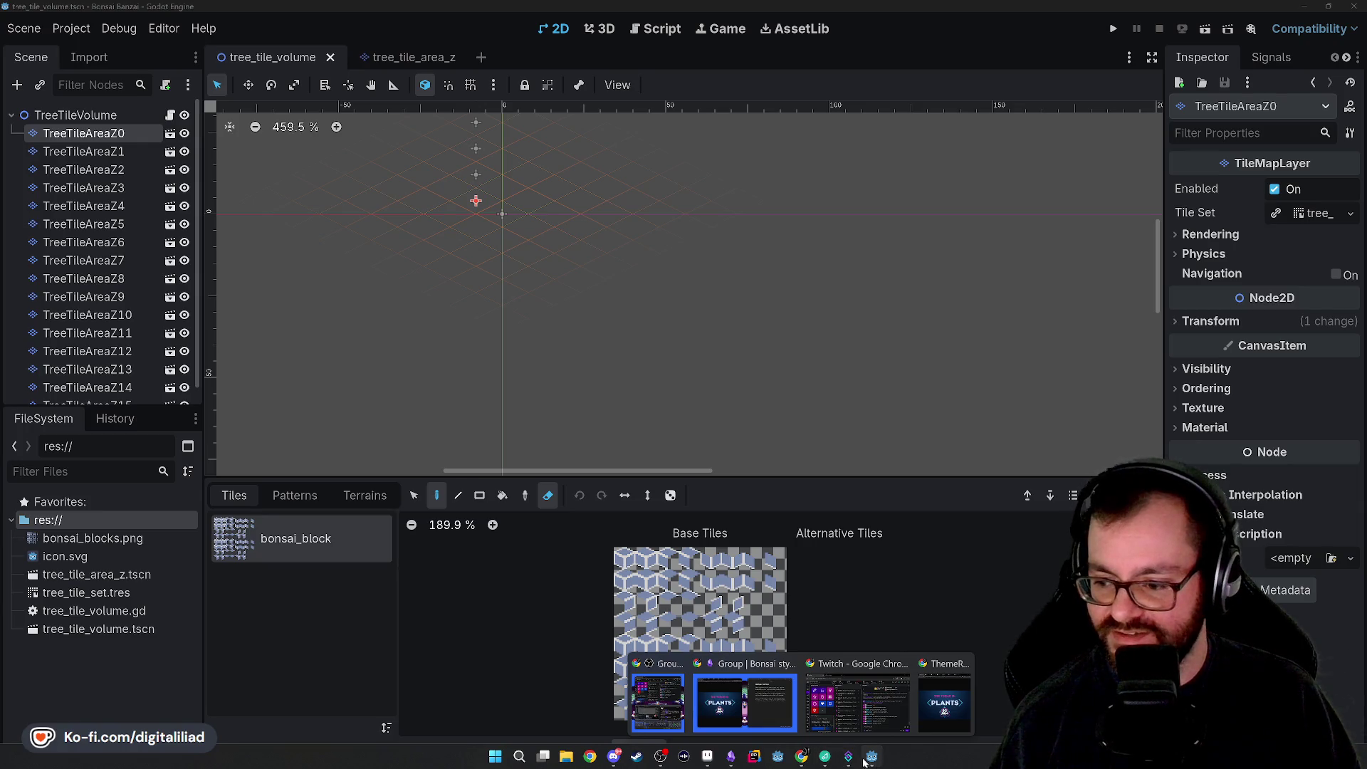
pyautogui.hotkey('ctrl', 'F3')
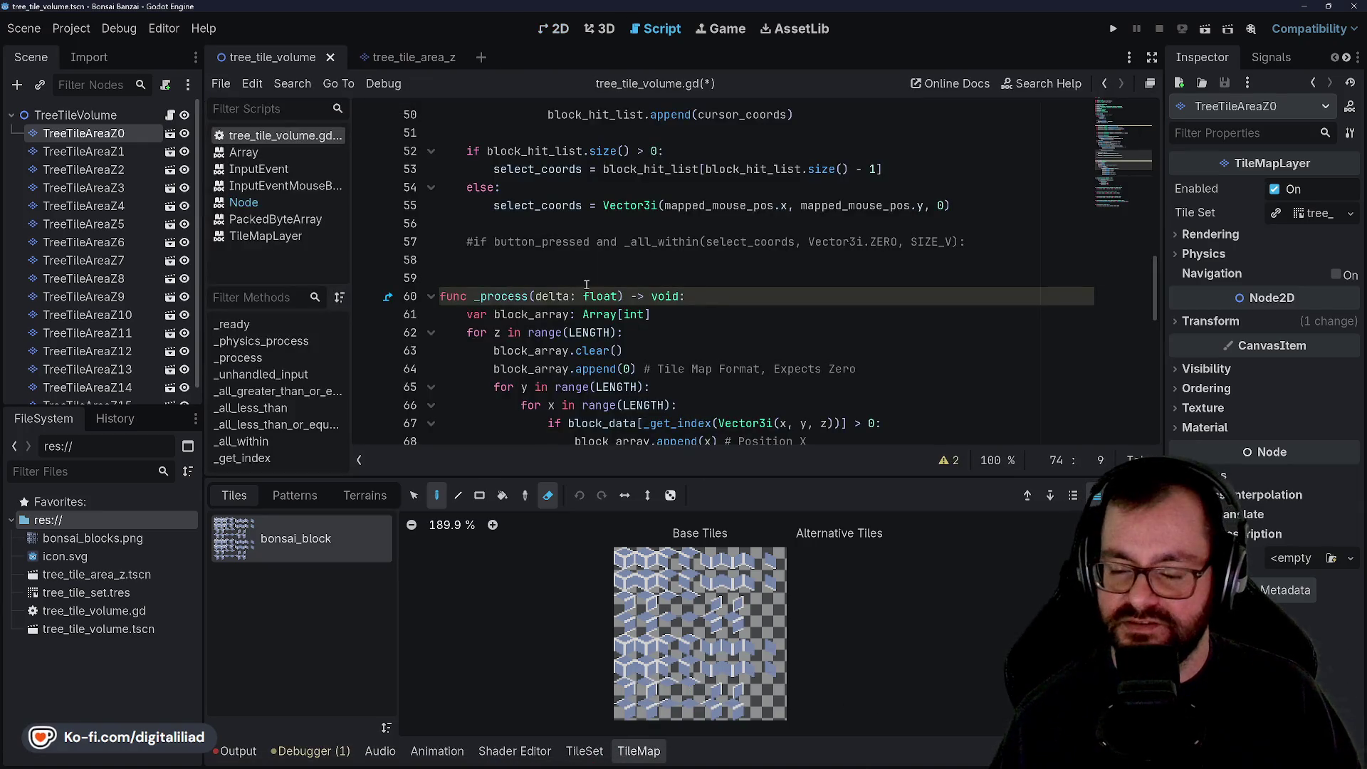
# Step: Save tree_tile_volume.gd
pyautogui.click(596, 278)
pyautogui.hotkey('ctrl', 's')
pyautogui.scroll(-4, 632, 233)
pyautogui.scroll(-2, 631, 233)
pyautogui.scroll(3, 605, 228)
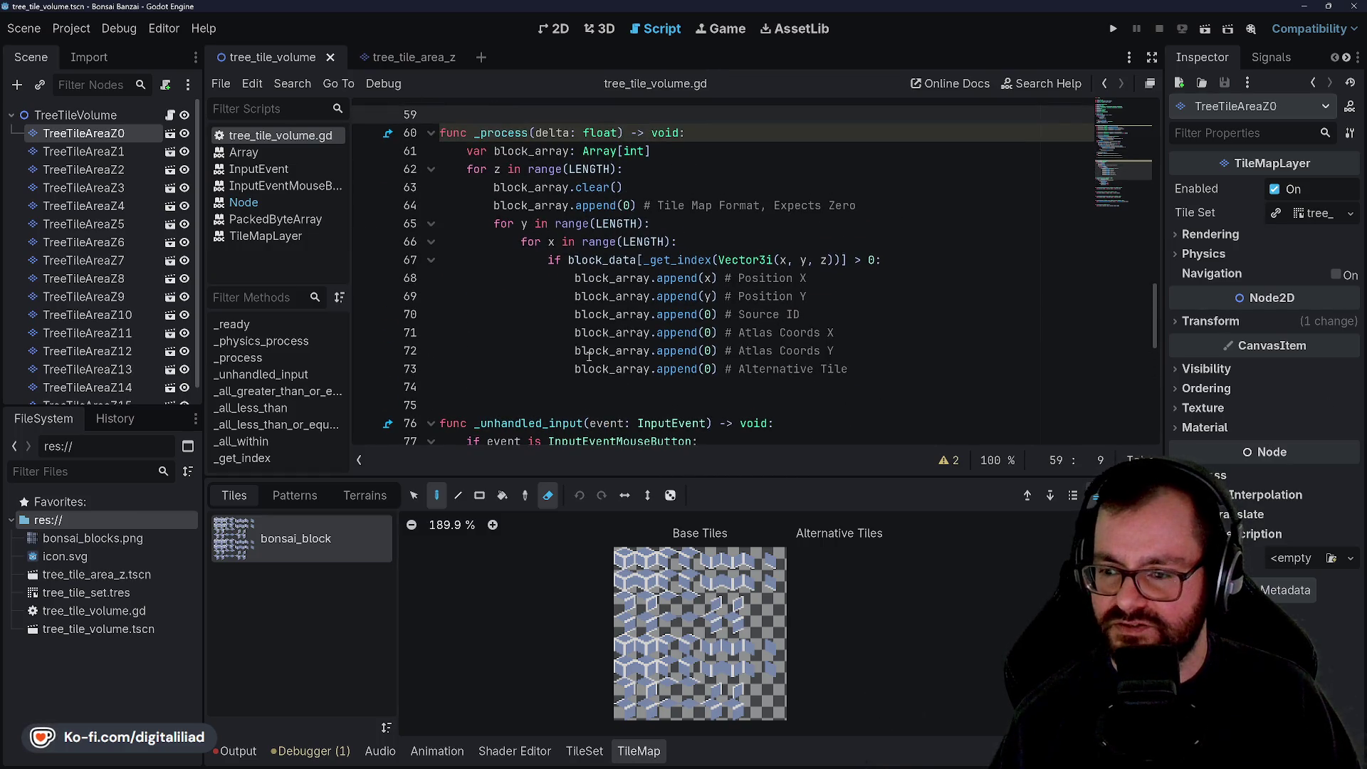
# Step: Review the block_array append lines 68–73 and the Array[int] declaration in _process
pyautogui.doubleClick(765, 279)
pyautogui.doubleClick(766, 296)
pyautogui.doubleClick(676, 279)
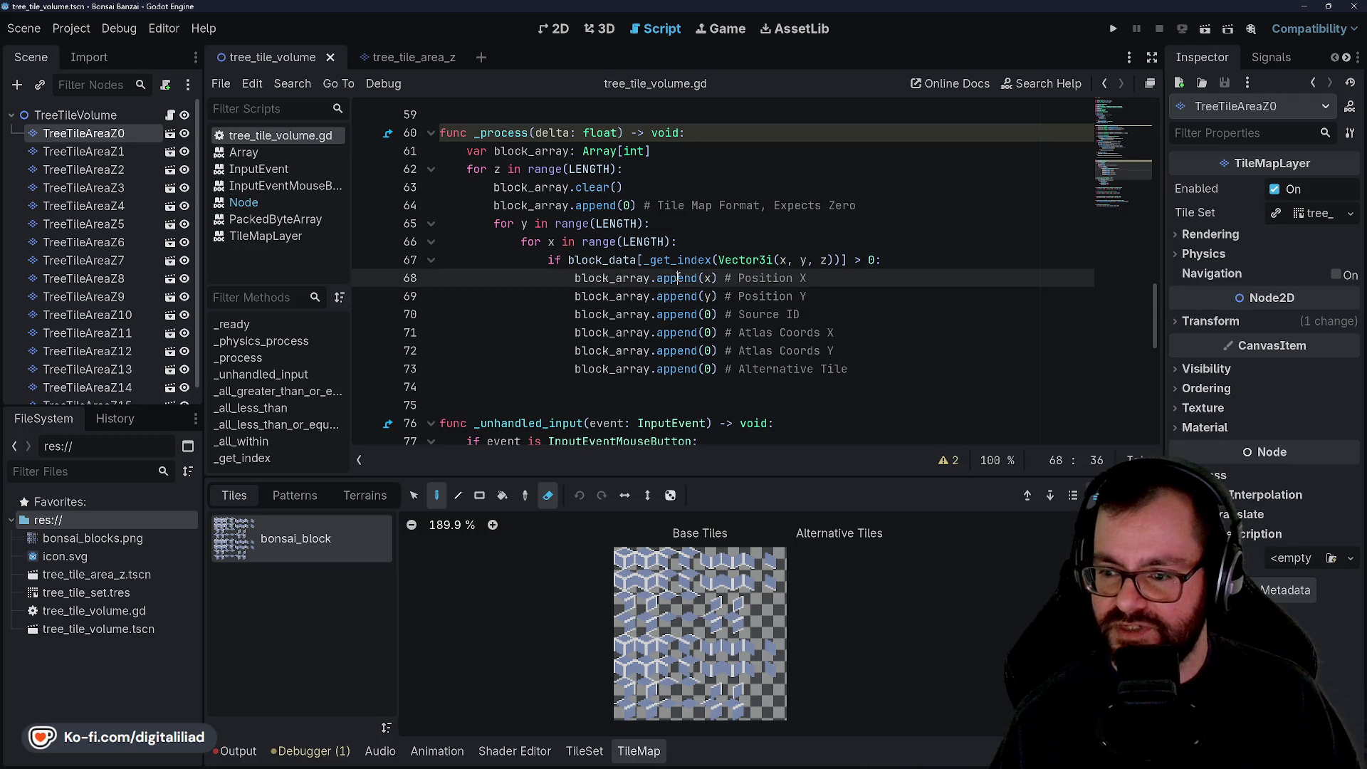
pyautogui.click(714, 279)
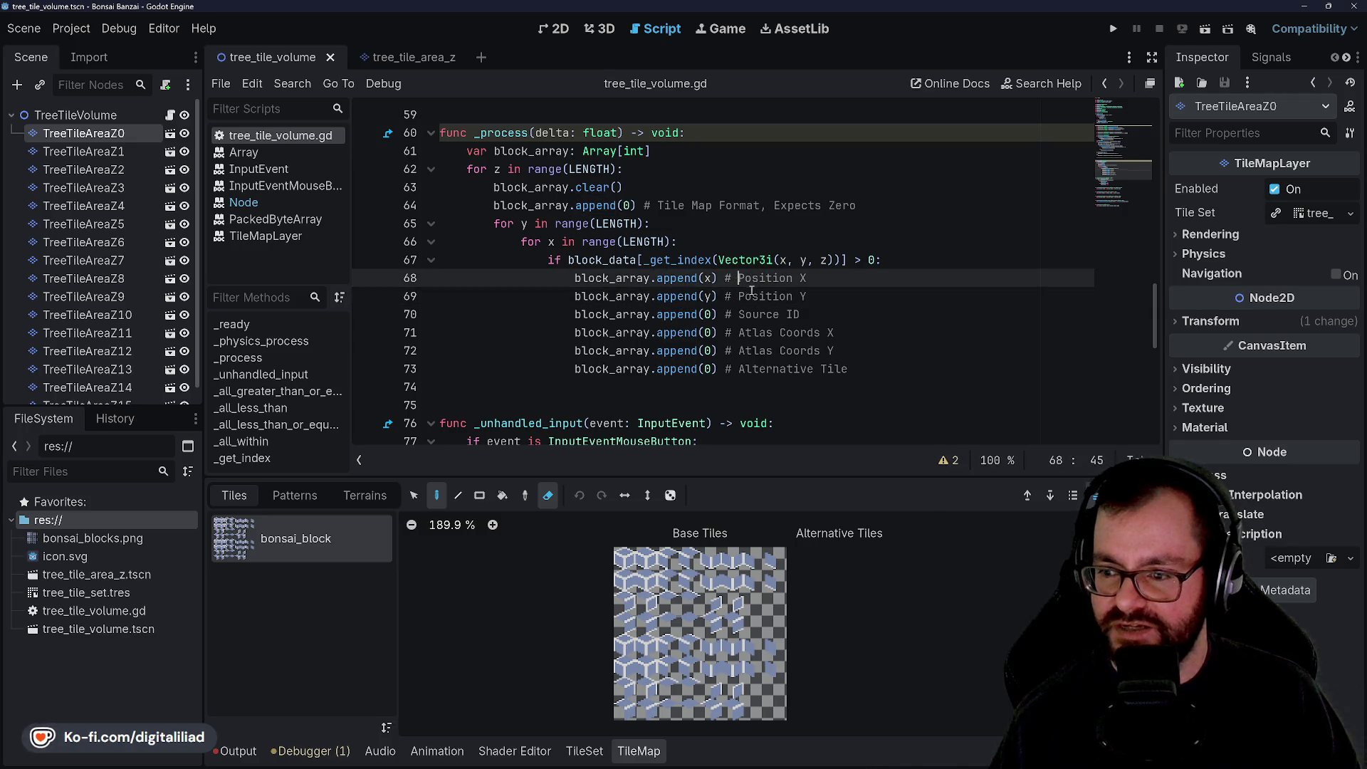
pyautogui.click(681, 314)
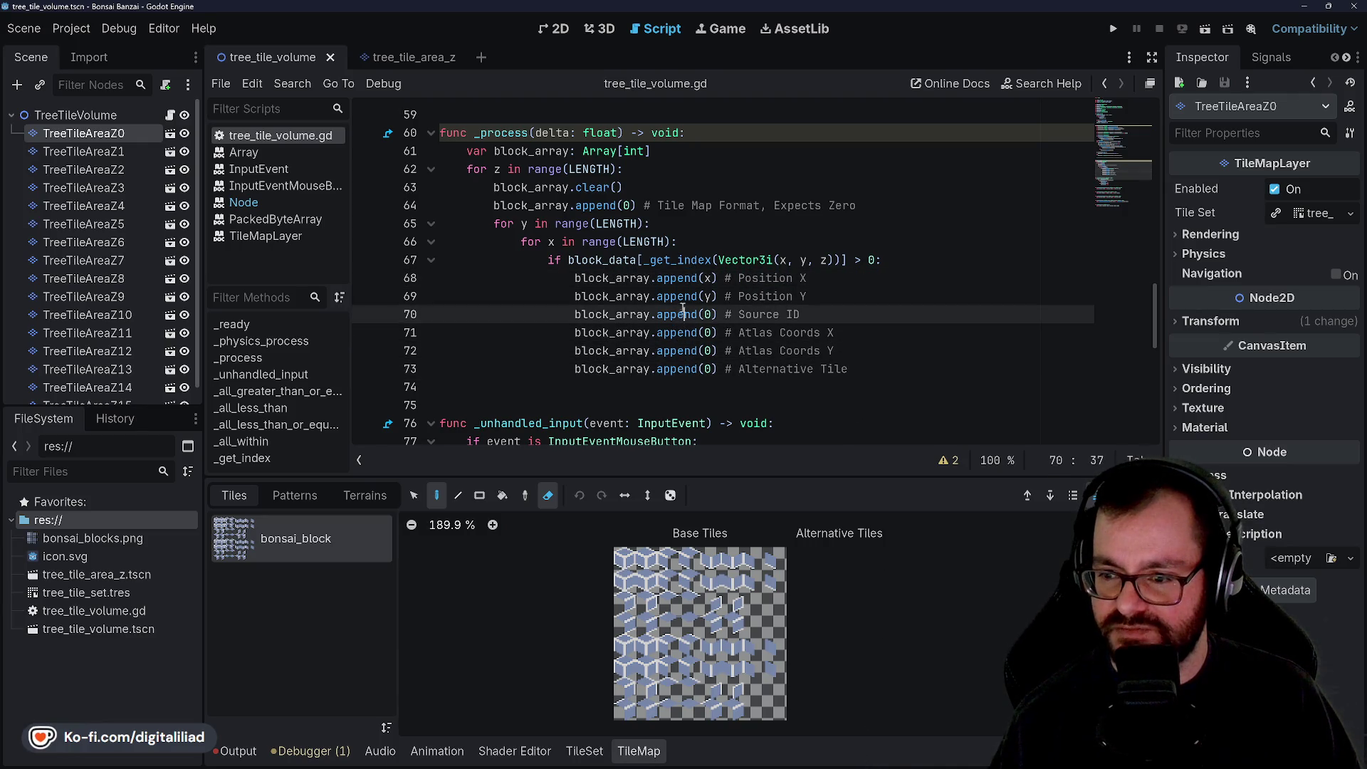
pyautogui.press('Down')
pyautogui.hotkey('shift', 'Down')
pyautogui.press('Up')
pyautogui.press('Up')
pyautogui.press('Up')
pyautogui.doubleClick(679, 278)
pyautogui.click(680, 278)
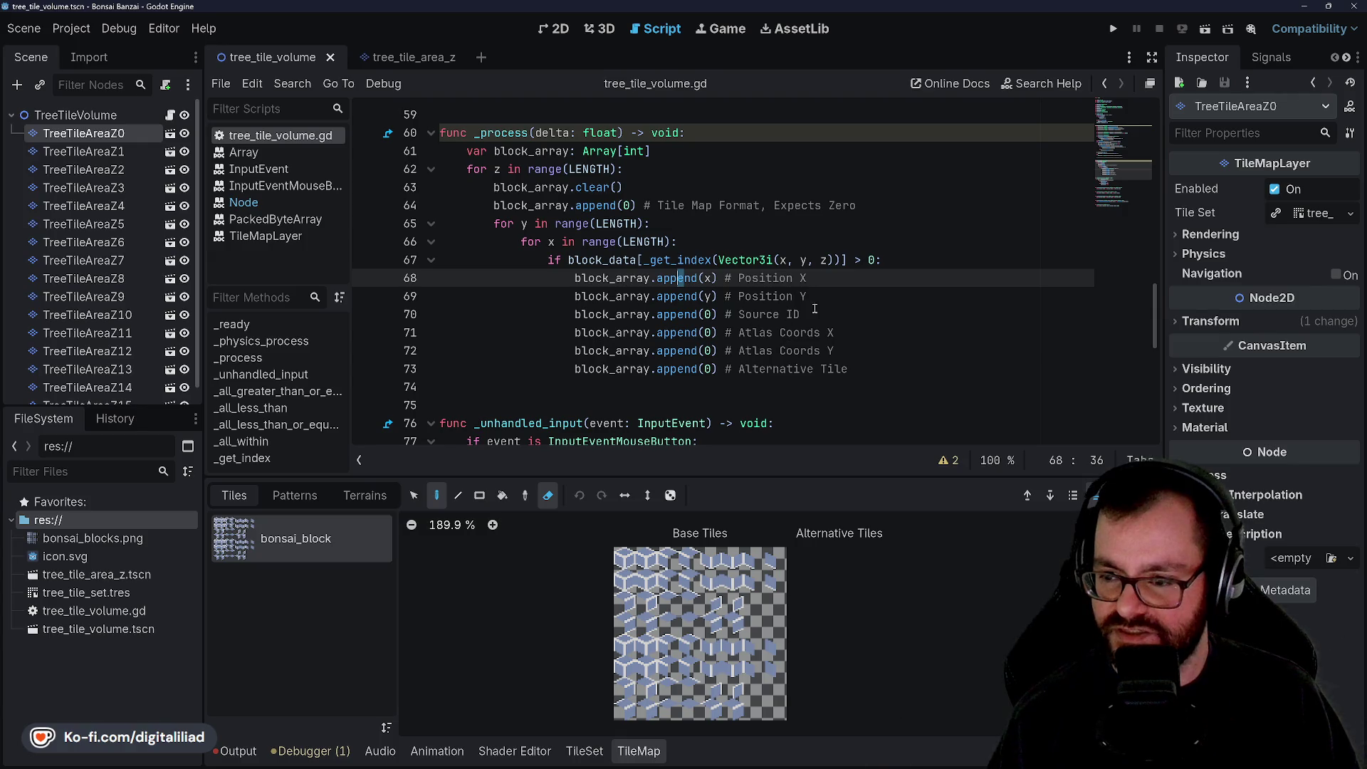
pyautogui.scroll(1, 624, 242)
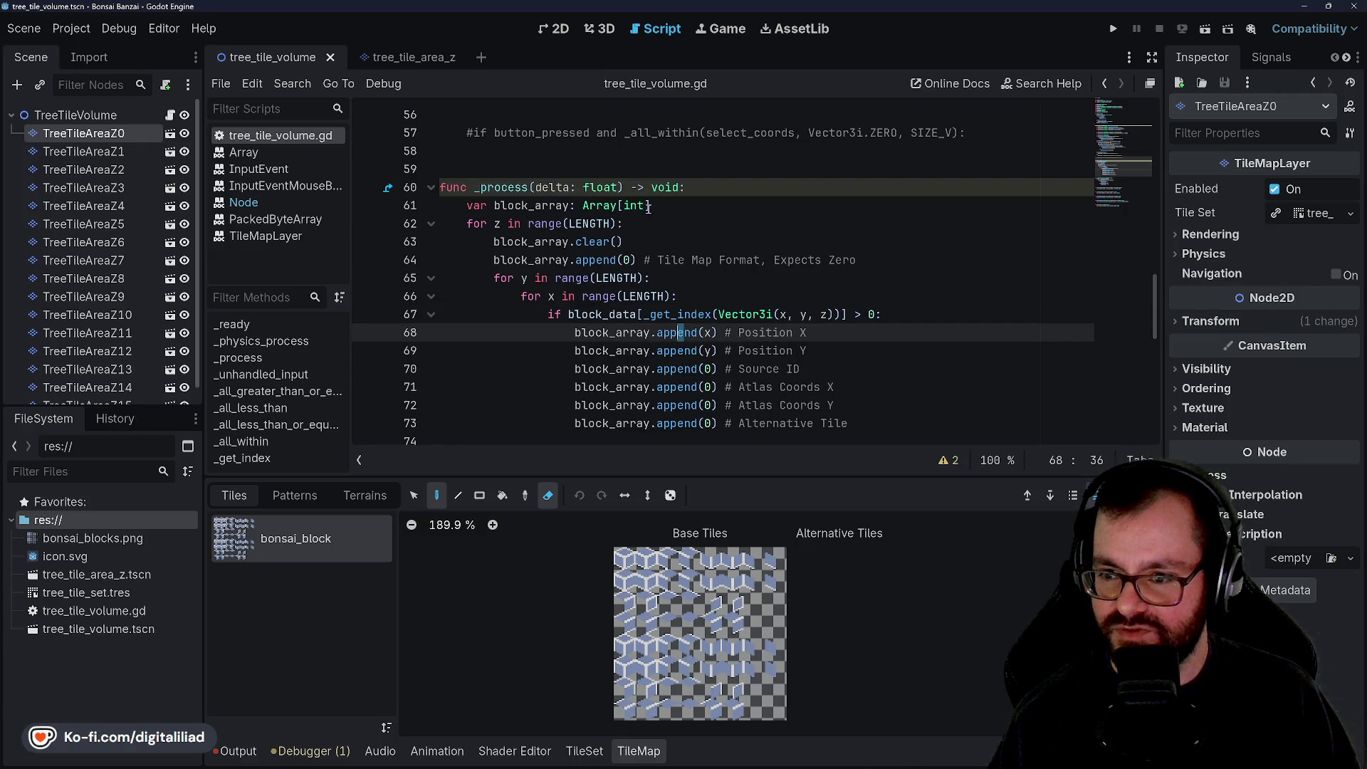
pyautogui.doubleClick(635, 206)
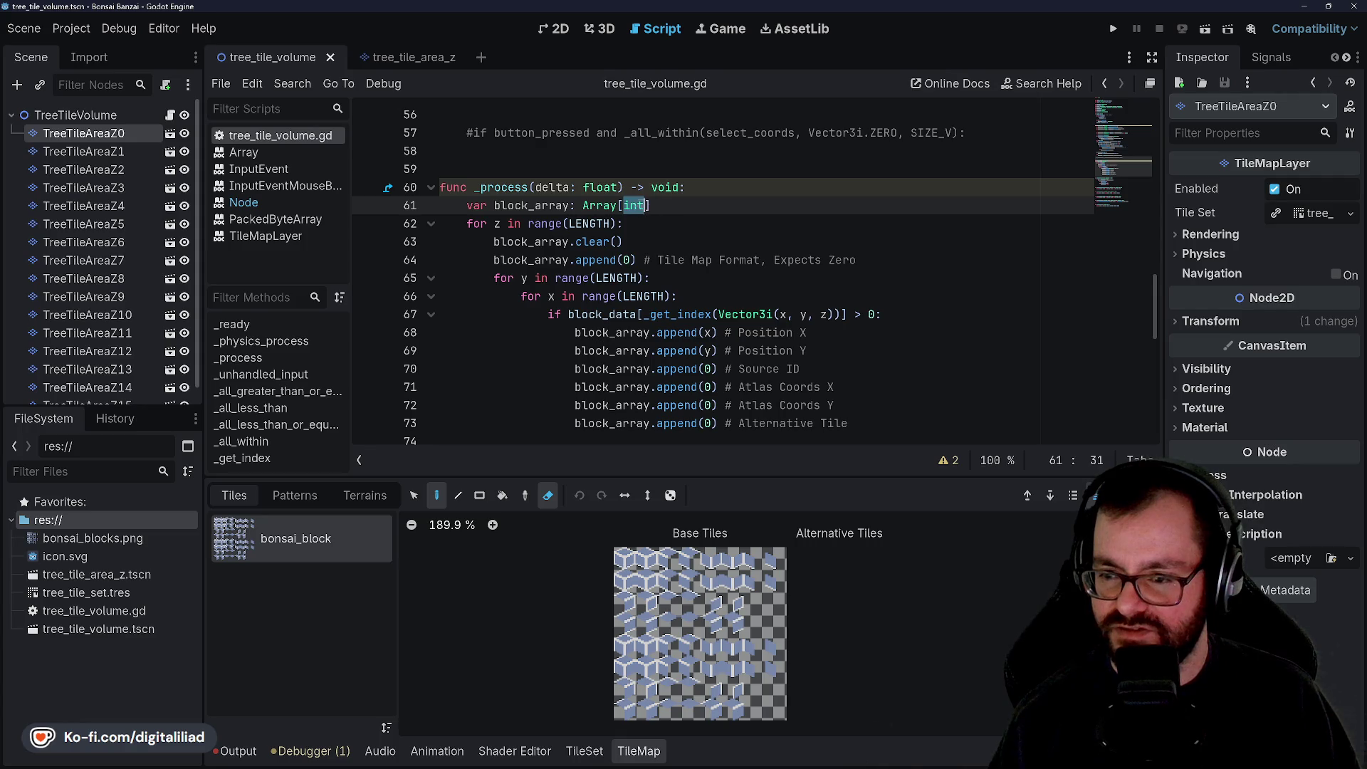
# Step: Insert an empty line after the Alternative Tile append on line 73
pyautogui.press('Down')
pyautogui.press('Down')
pyautogui.press('Down')
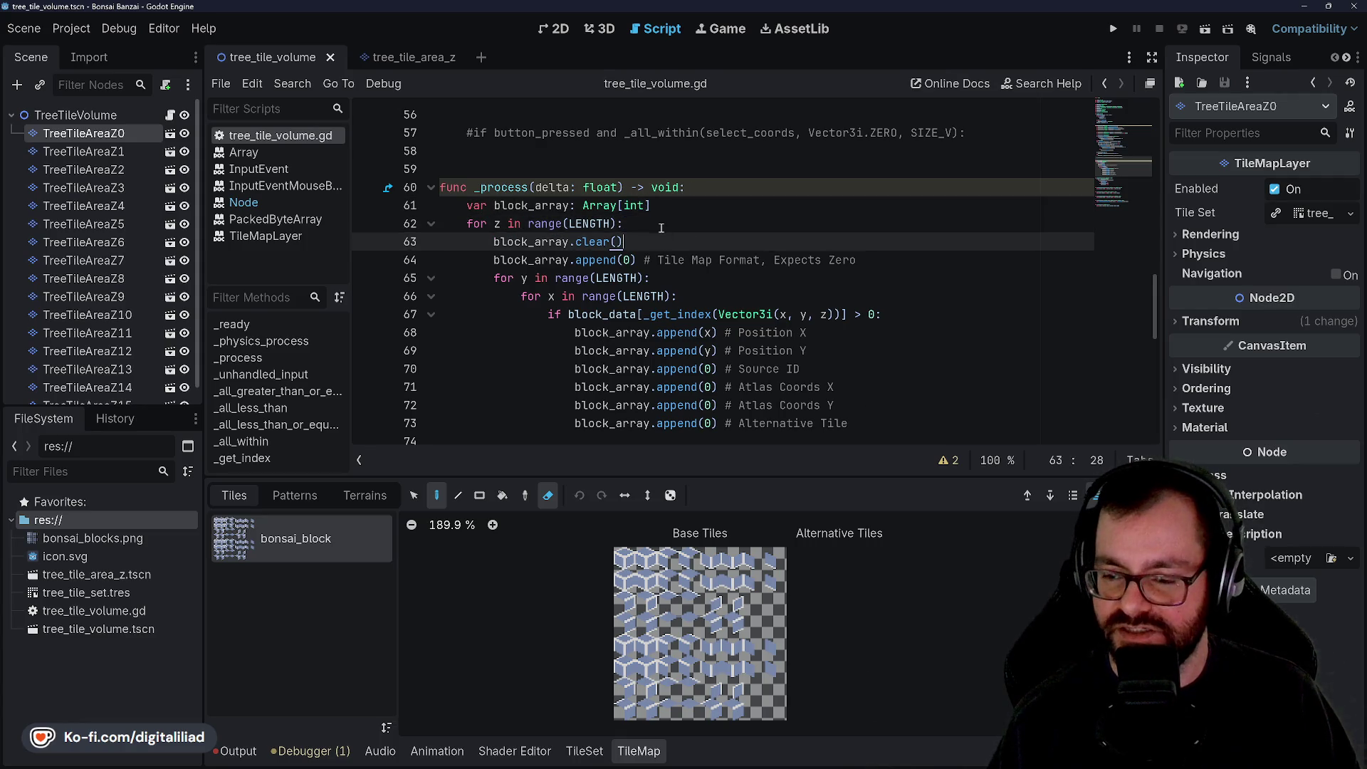
pyautogui.press('Down')
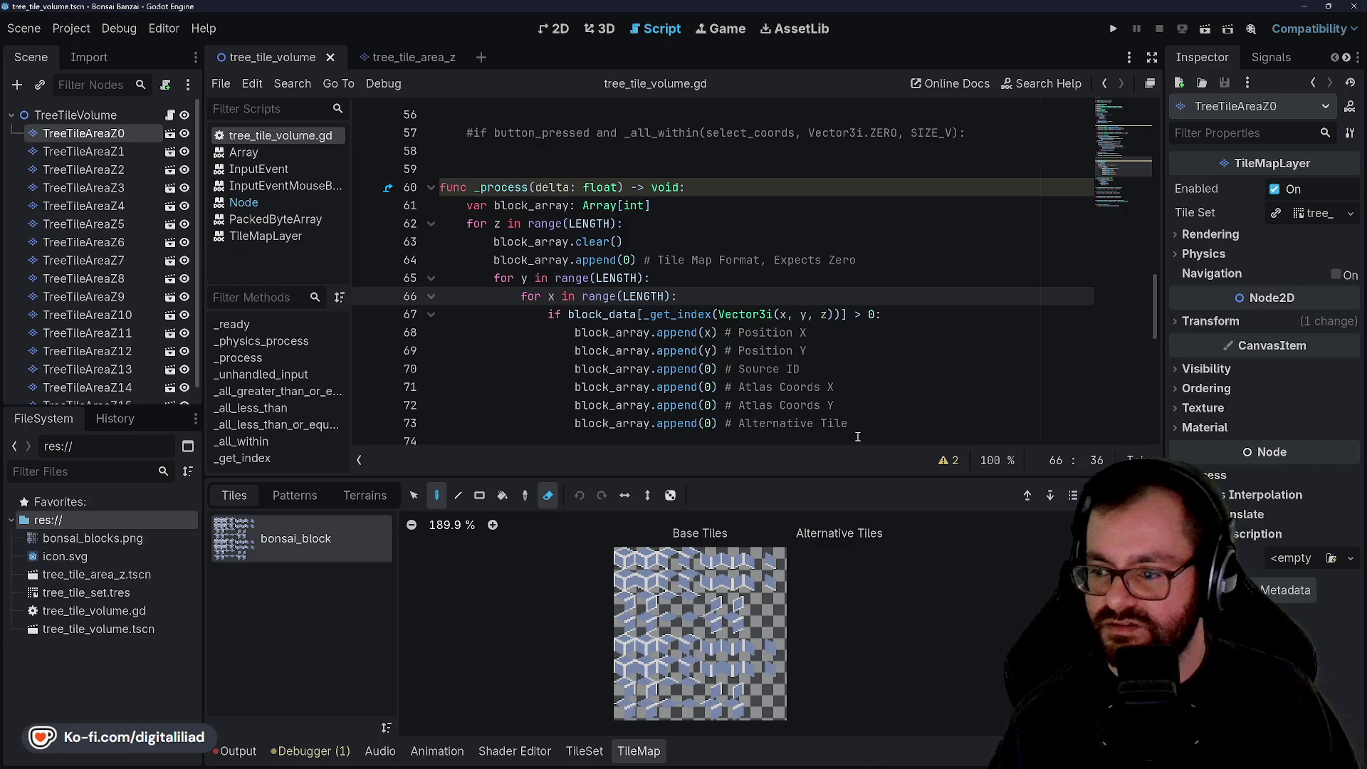
pyautogui.click(858, 426)
pyautogui.scroll(-2, 853, 320)
pyautogui.press('Return')
pyautogui.scroll(2, 861, 291)
pyautogui.scroll(-1, 847, 279)
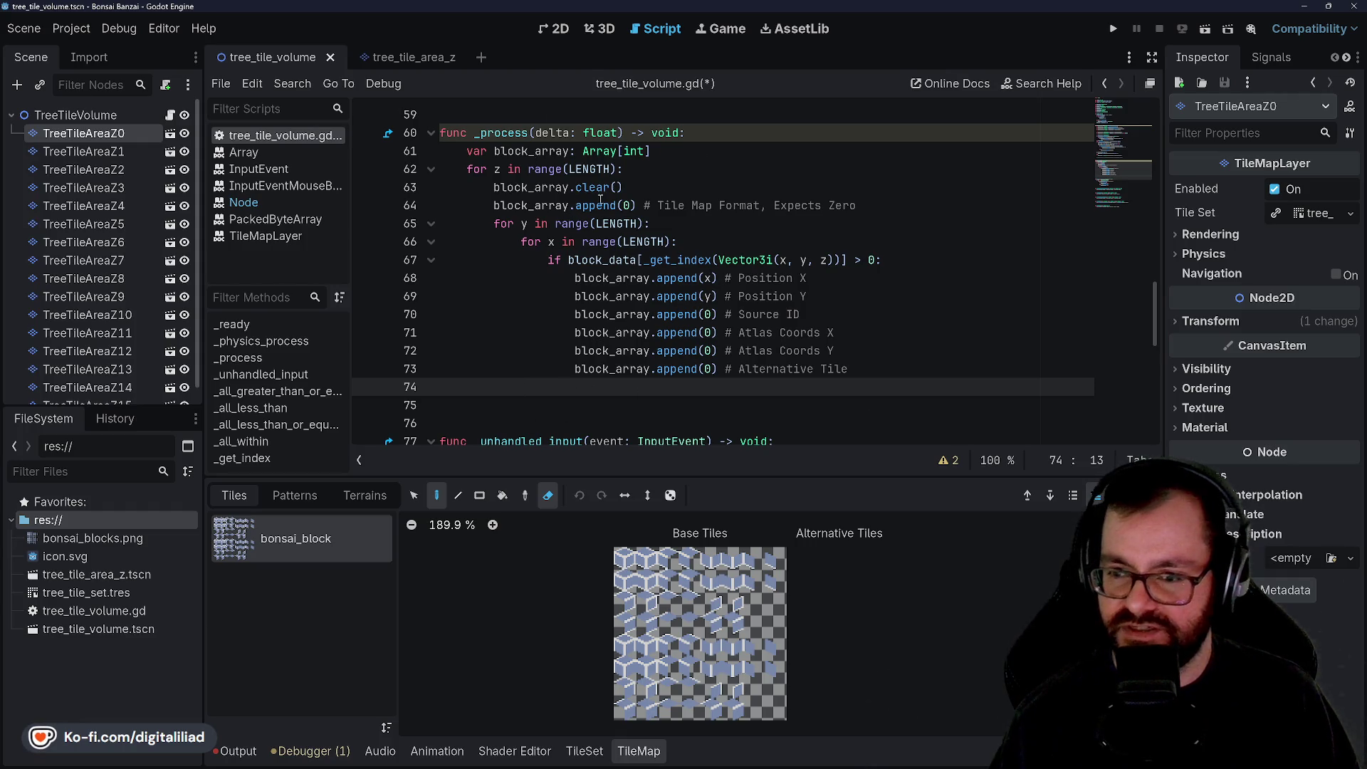
# Step: Write 'for i in range(block_array.size()):' one indent level out on line 74
pyautogui.moveTo(607, 197)
pyautogui.press('BackSpace')
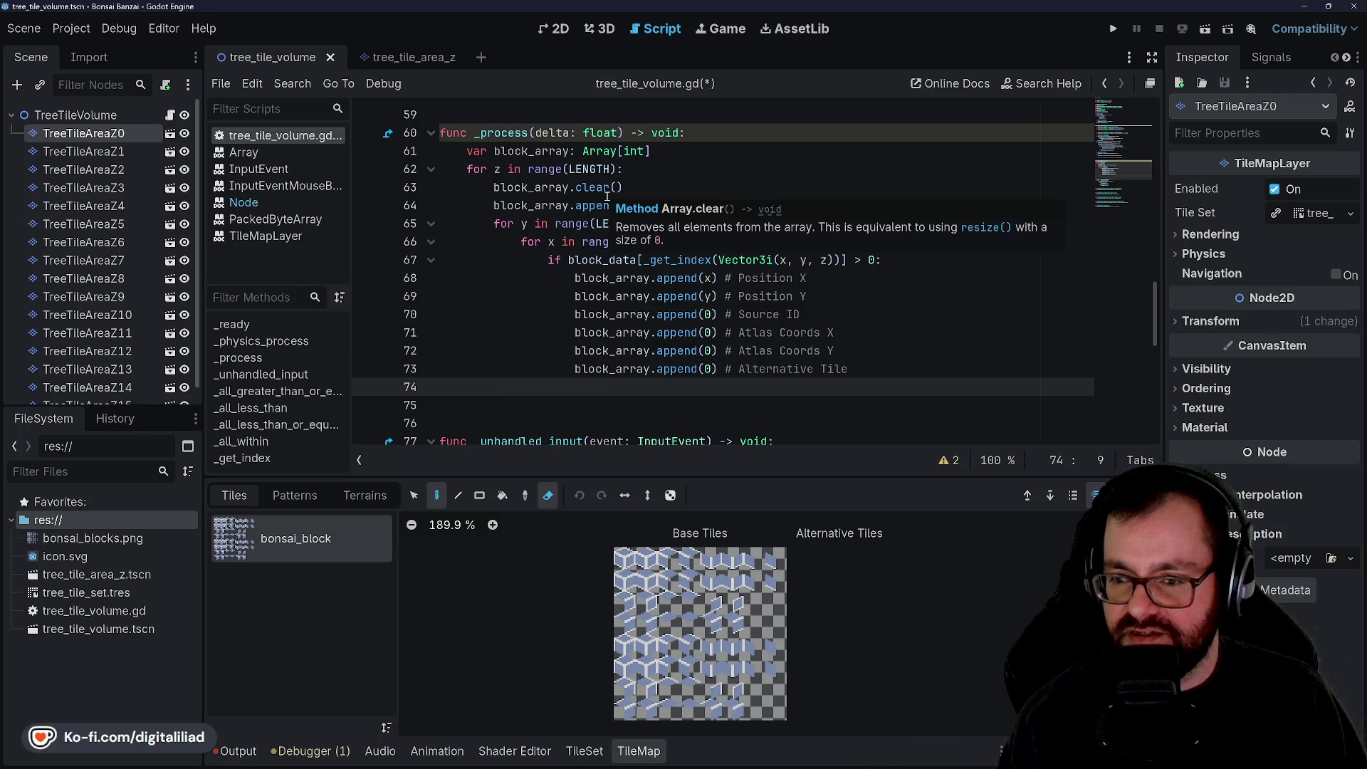
pyautogui.write('for i')
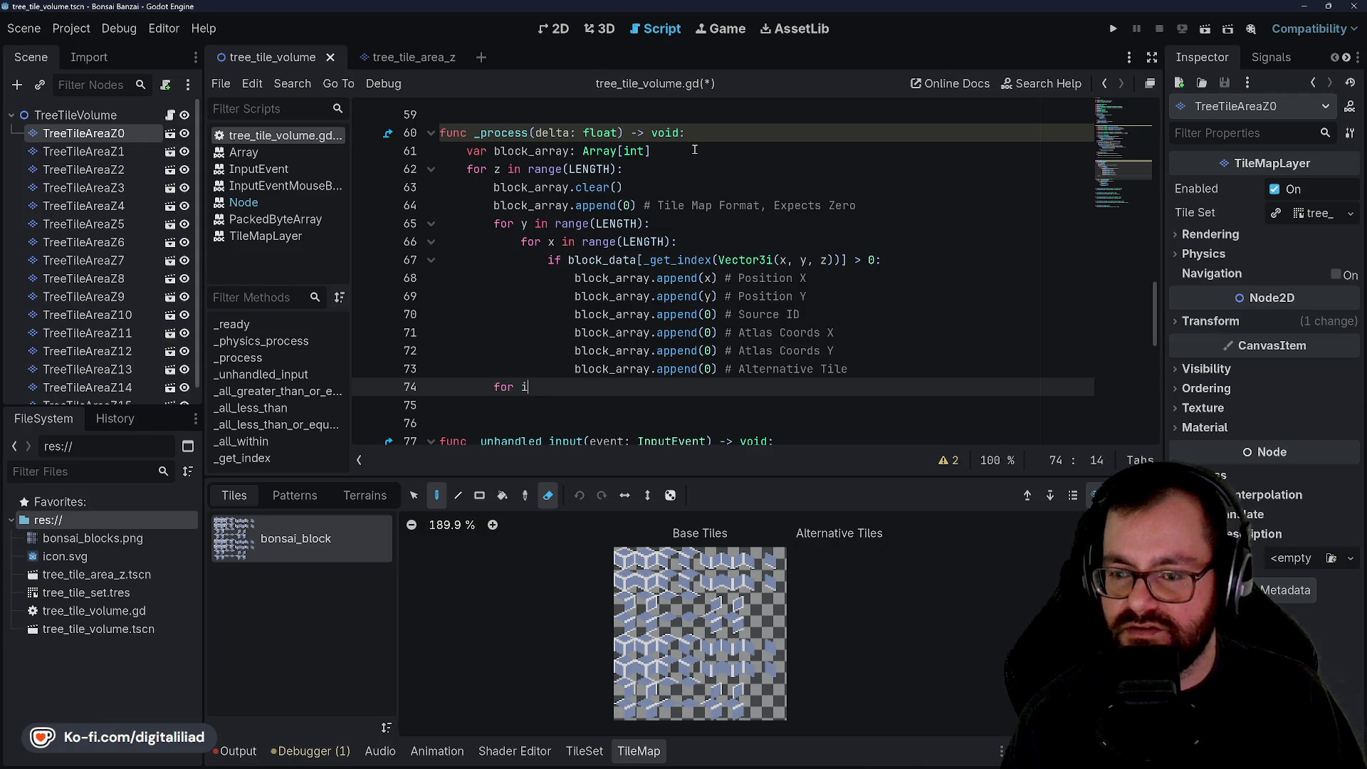
pyautogui.write(' in range')
pyautogui.press('Return')
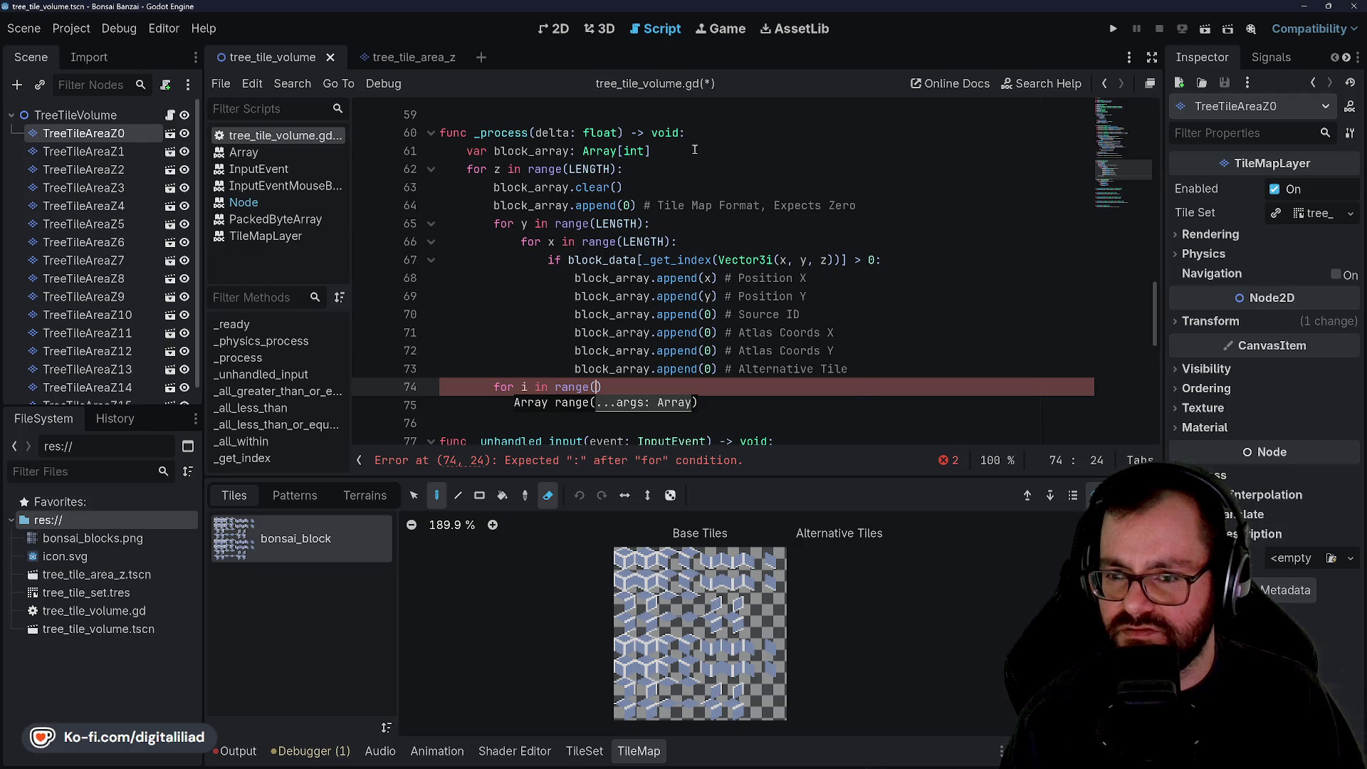
pyautogui.write('block_array.size')
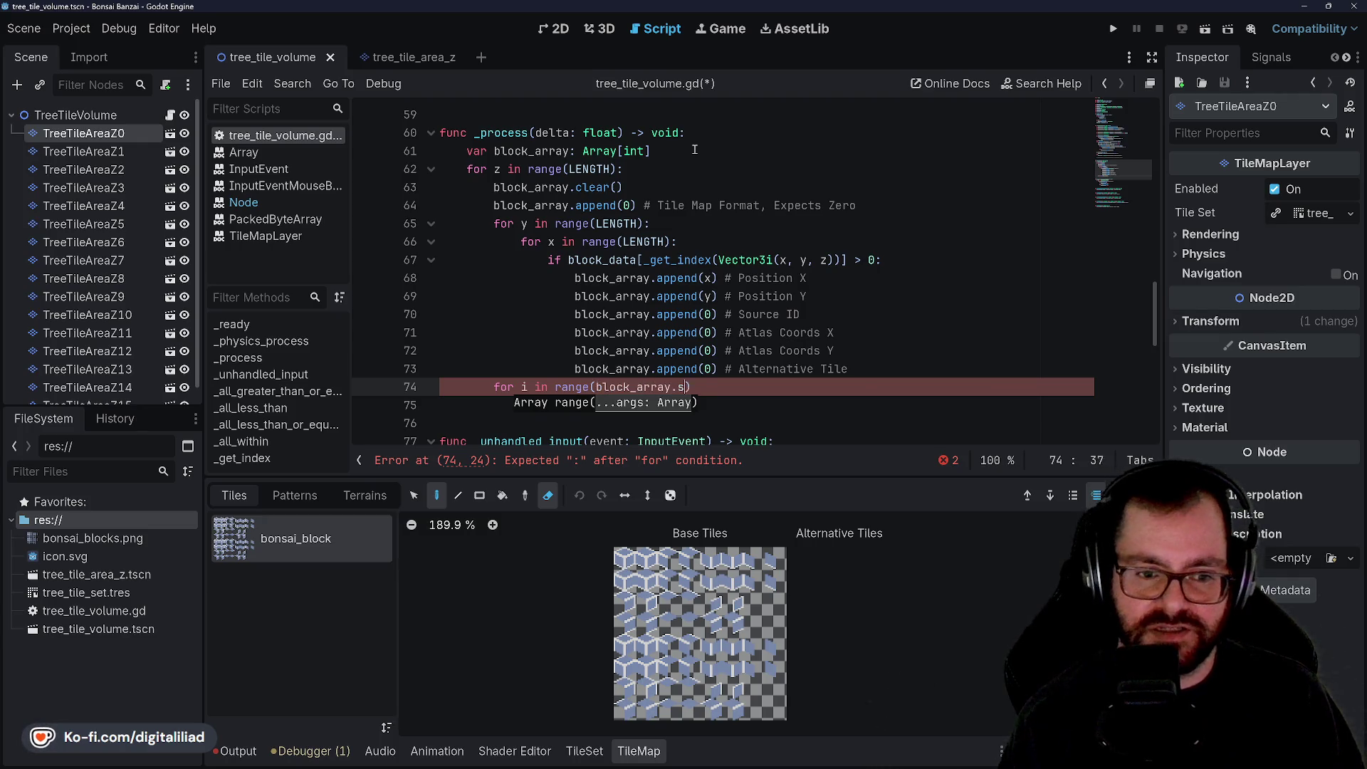
pyautogui.write('(')
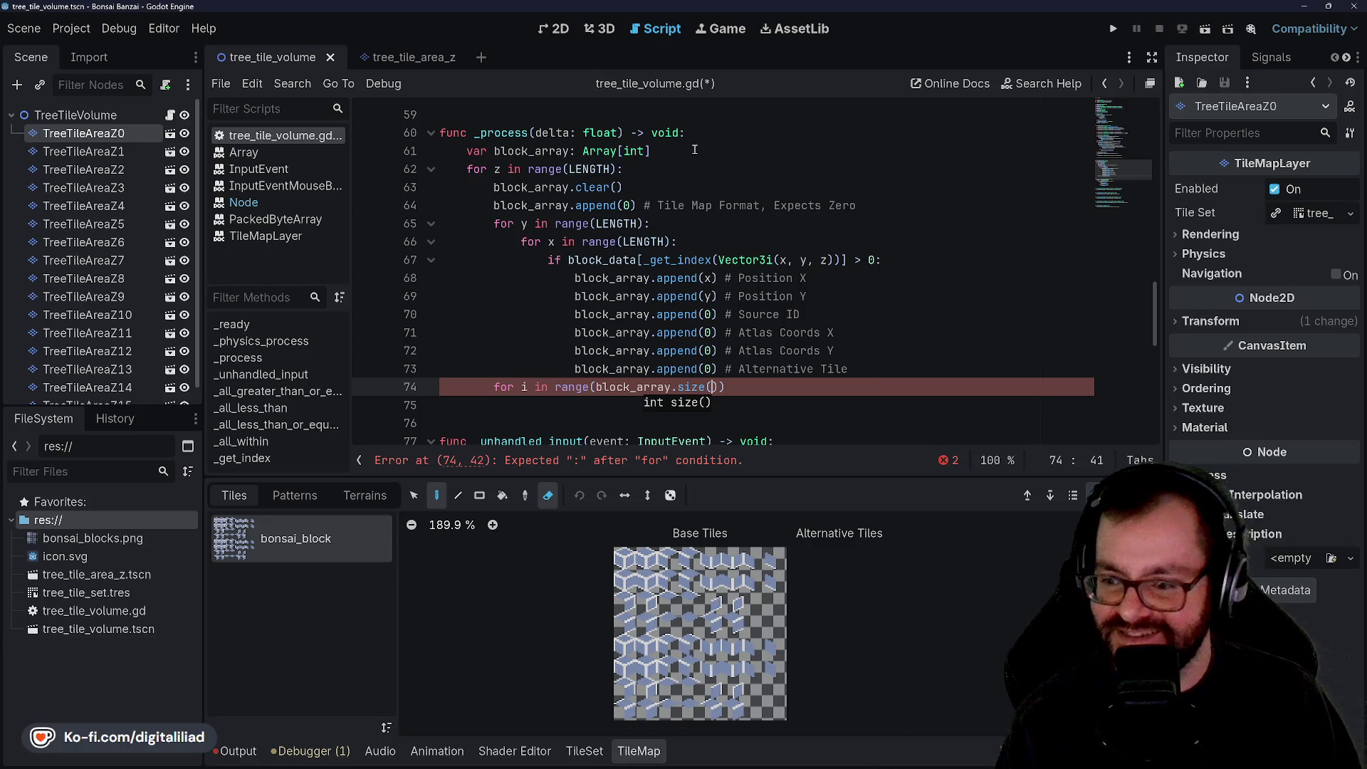
pyautogui.write('):')
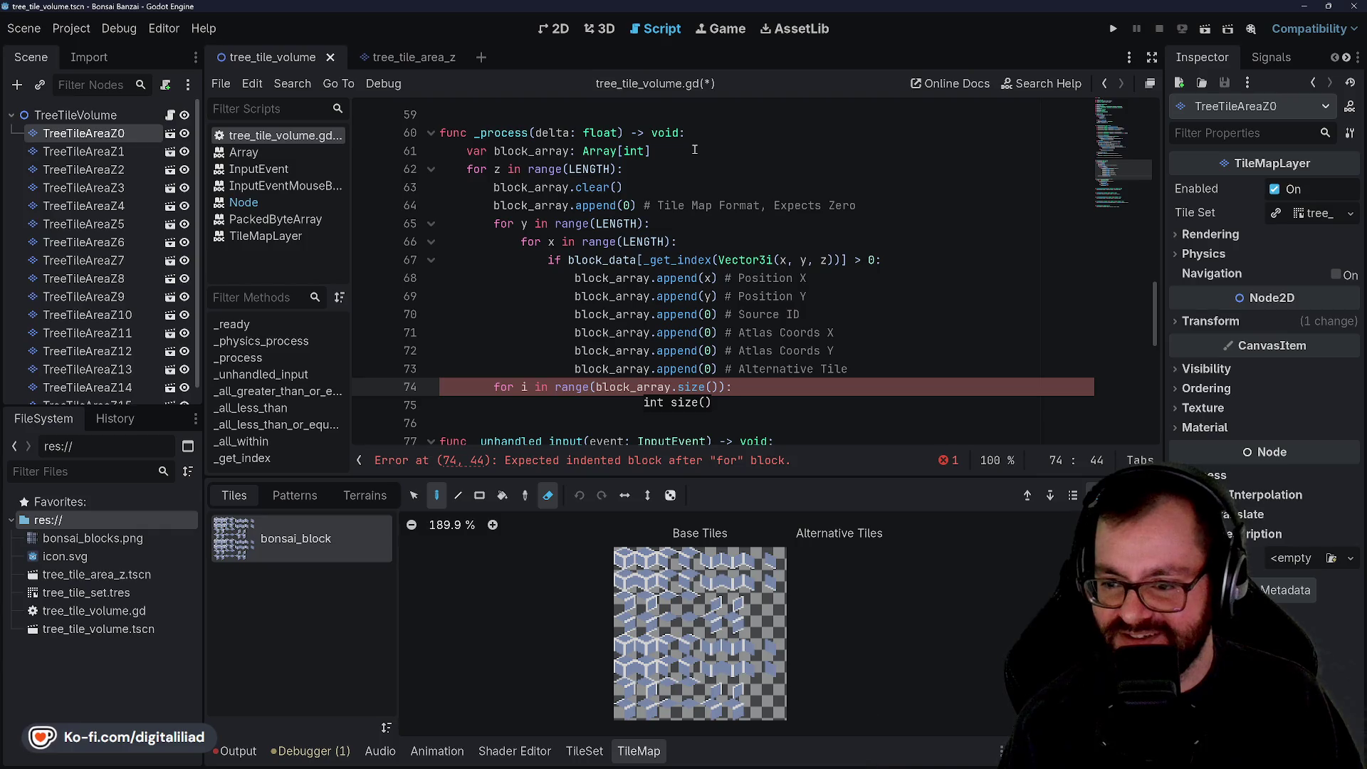
pyautogui.press('Return')
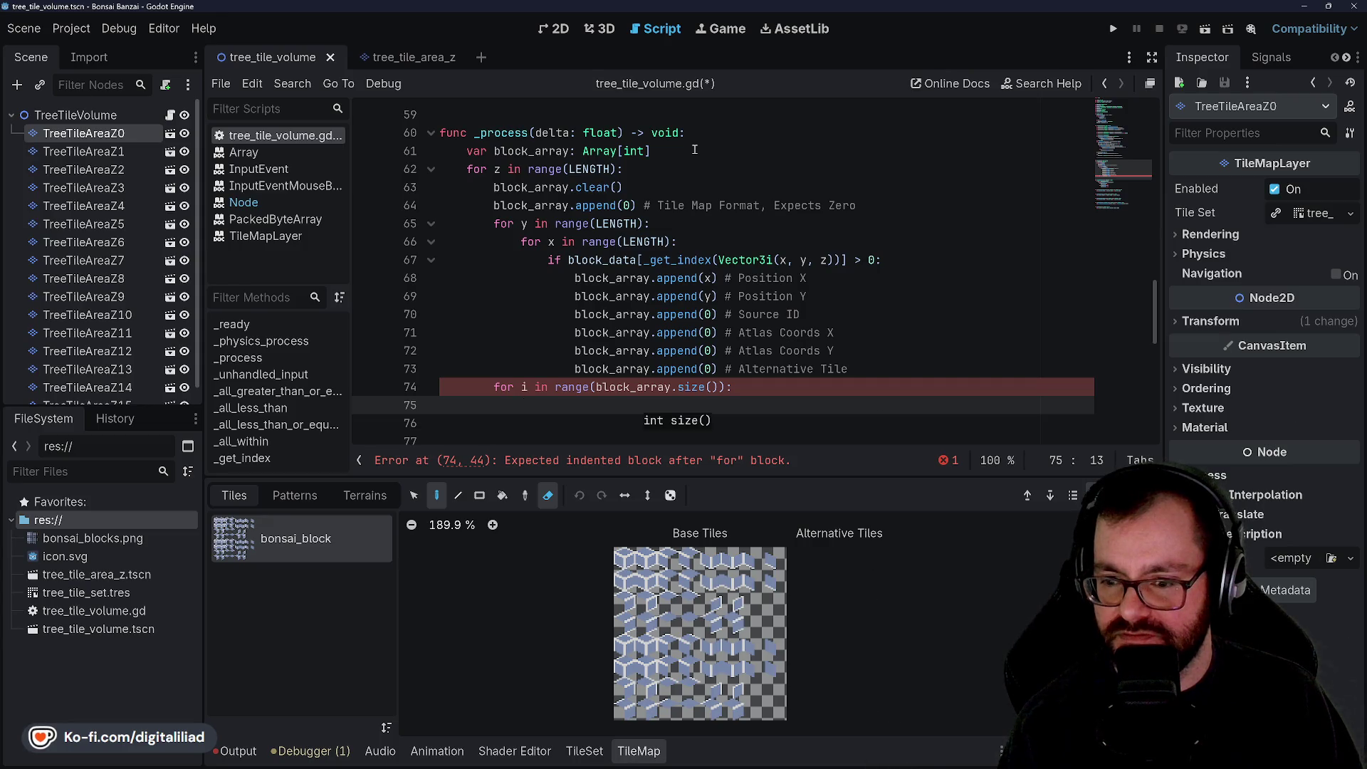
pyautogui.press('Up')
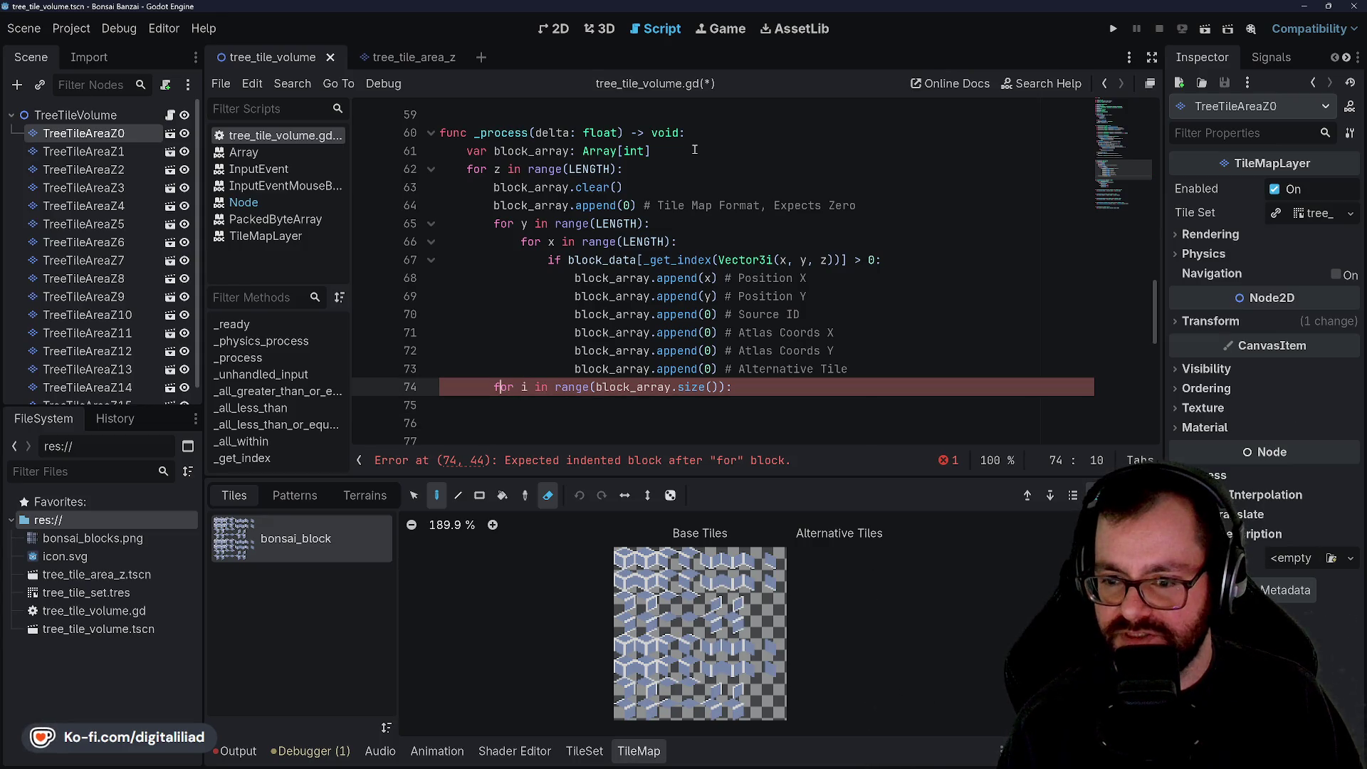
# Step: Above the for loop, declare 'var packed_array: PackedByteArray = block_array.size() * 2' and save
pyautogui.hotkey('ctrl', 'shift', 'Return')
pyautogui.write('p')
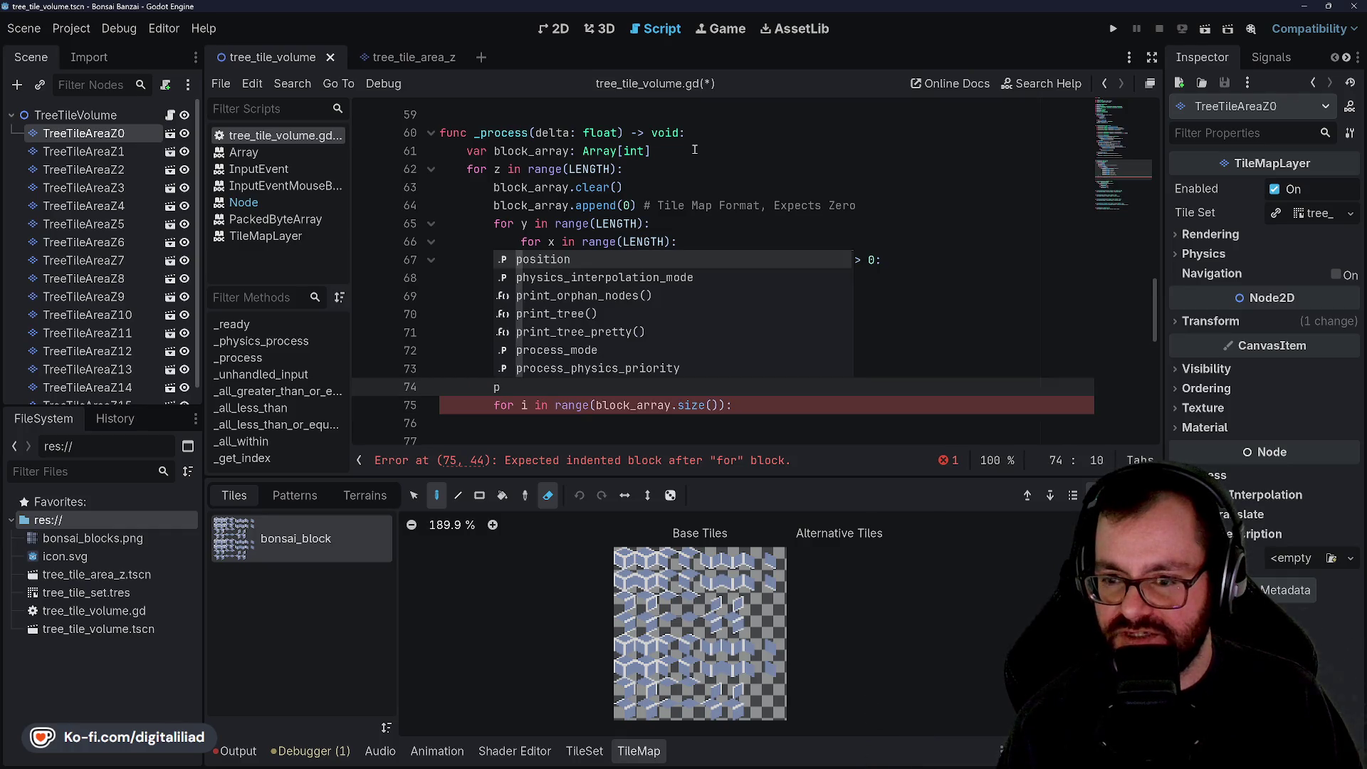
pyautogui.press('BackSpace')
pyautogui.write('va')
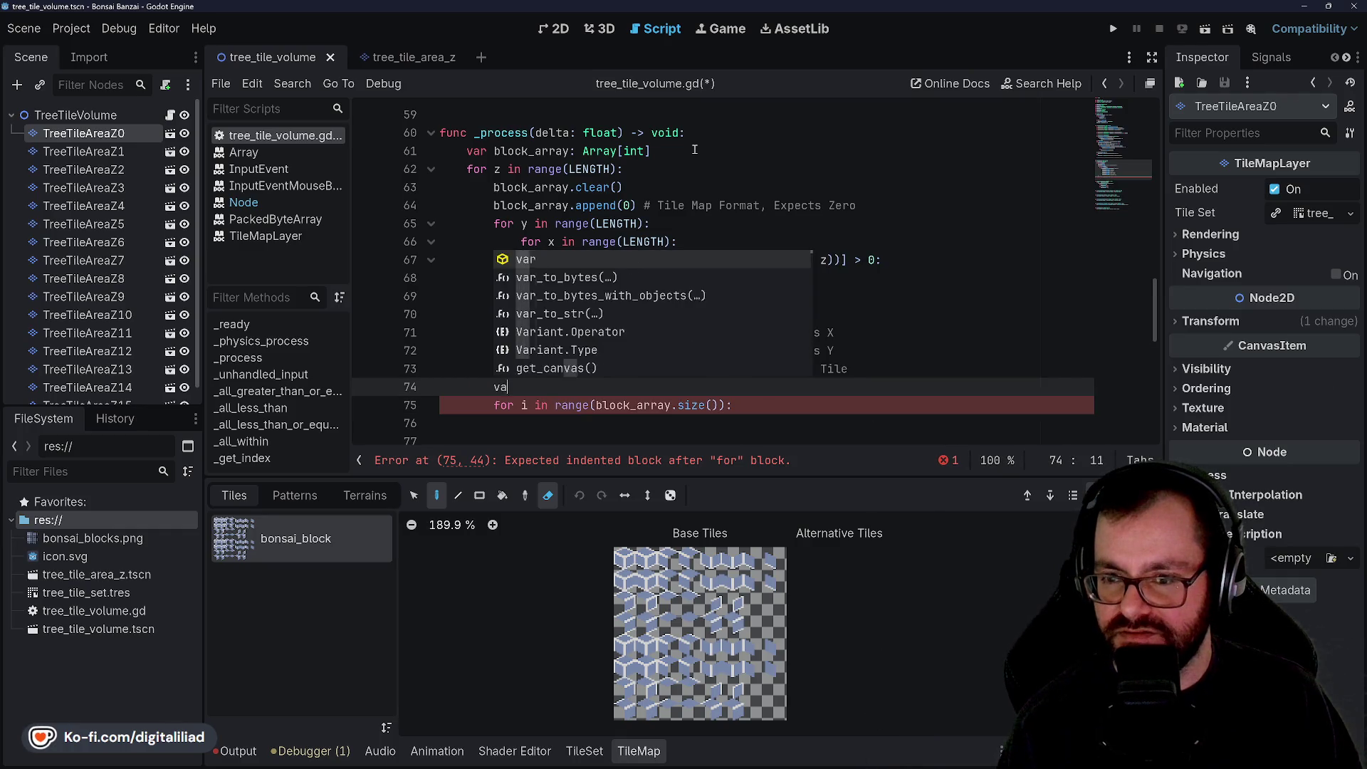
pyautogui.write('r packed_array')
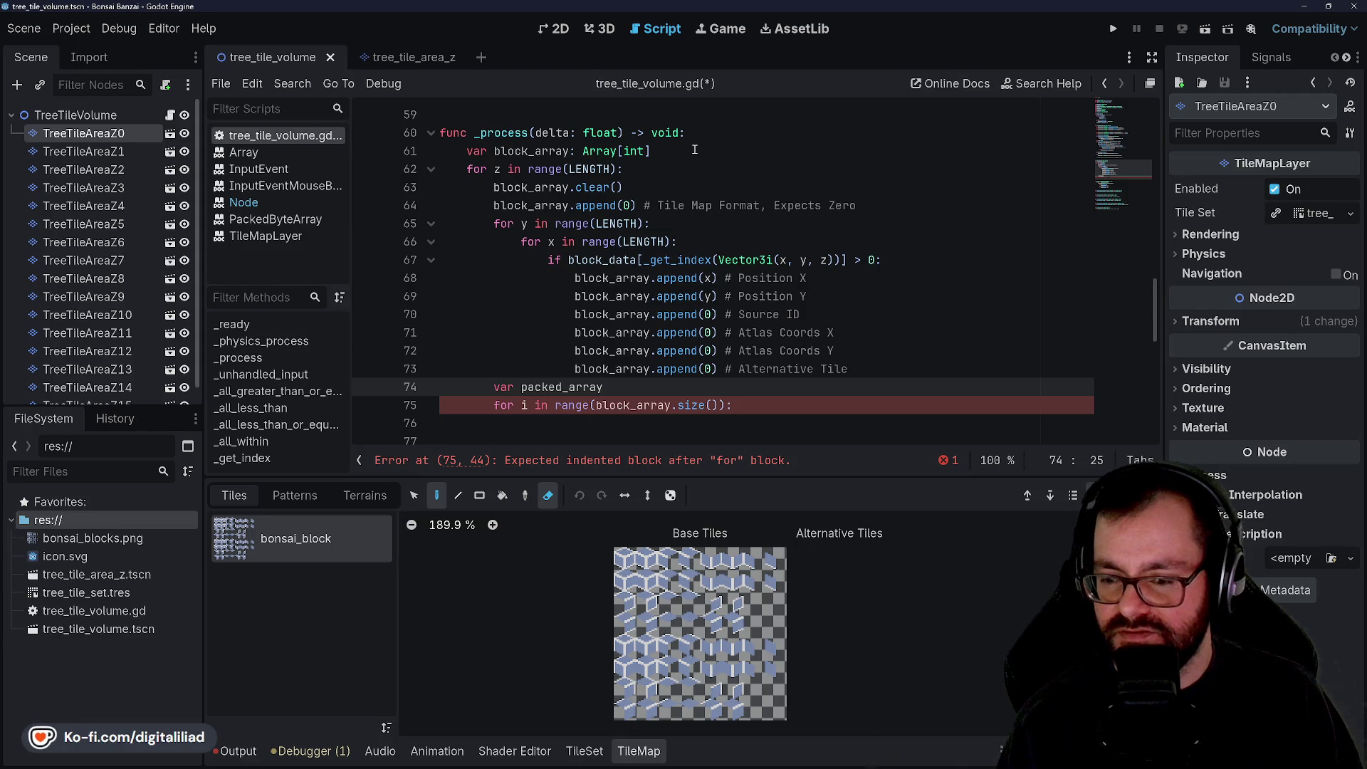
pyautogui.write(': Packed')
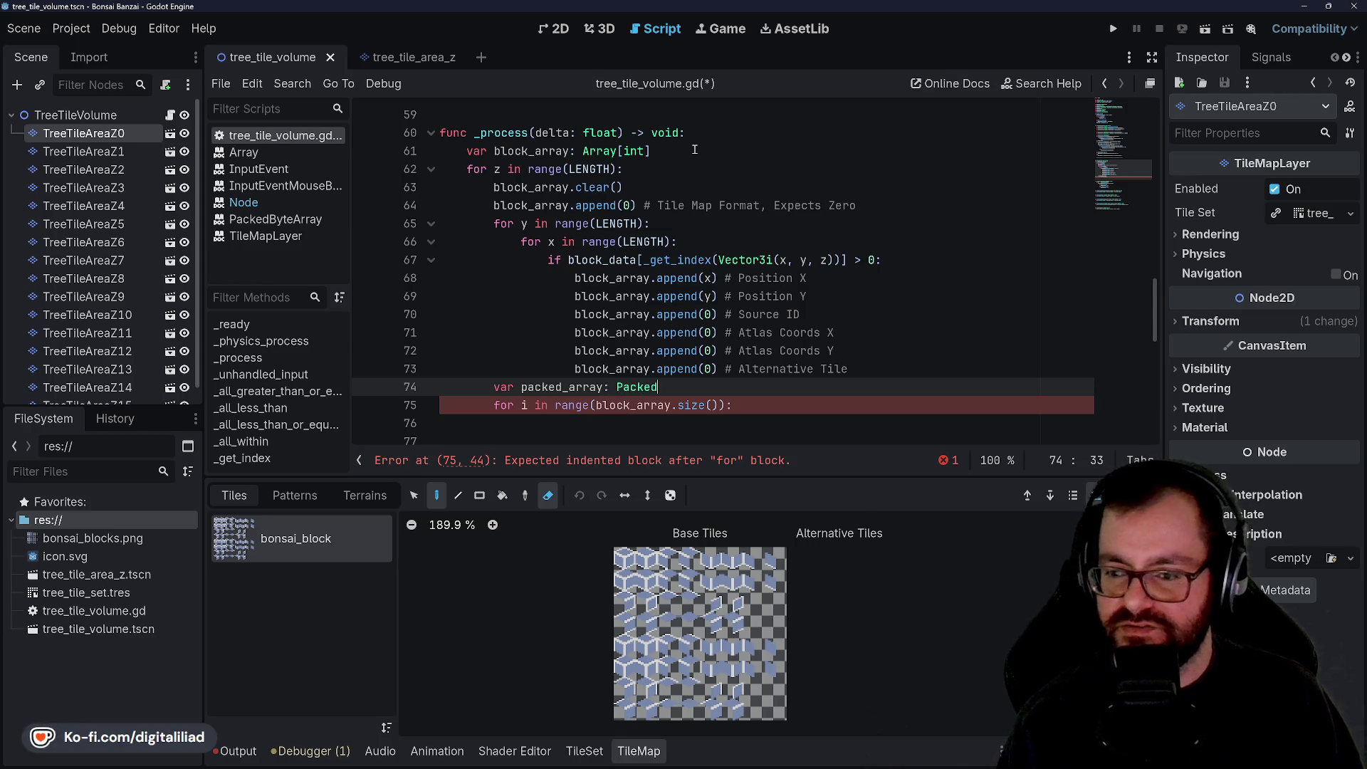
pyautogui.write('ByteA')
pyautogui.press('Return')
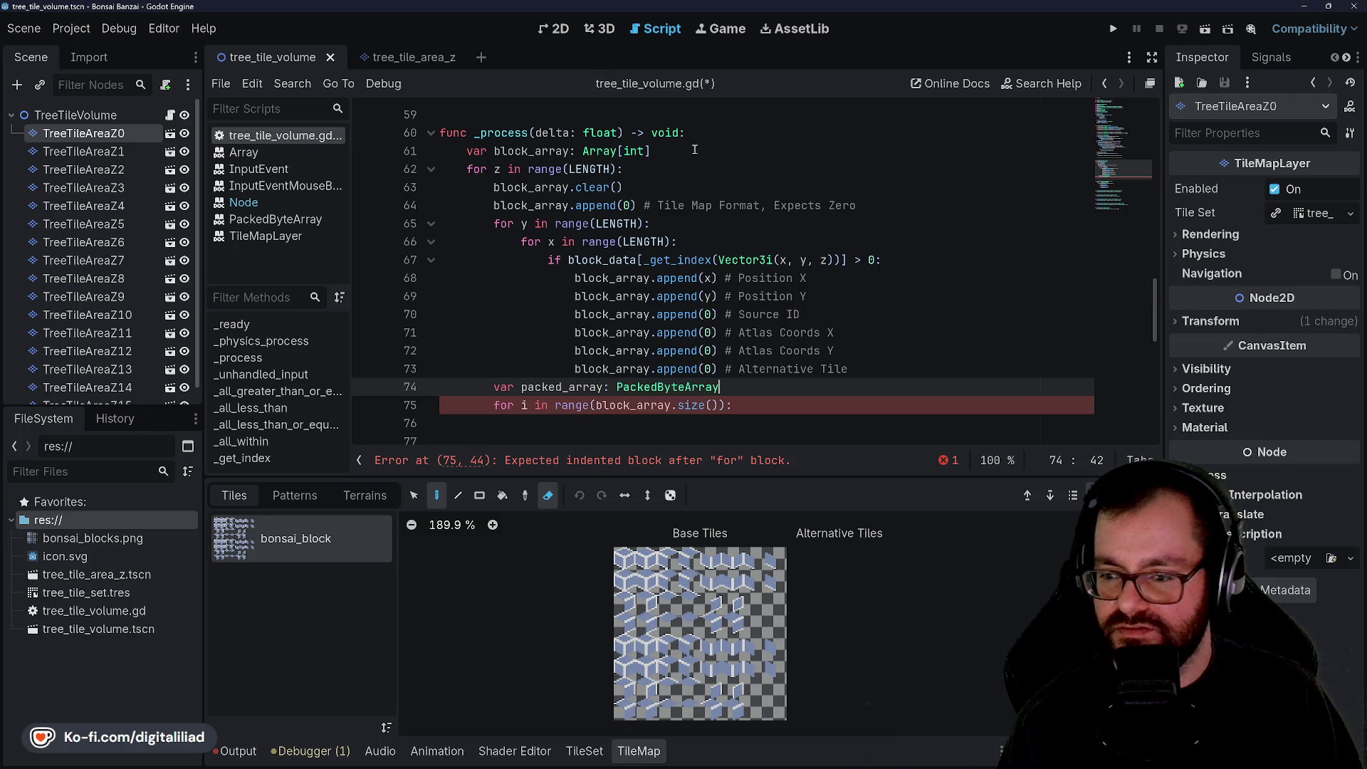
pyautogui.write(' =')
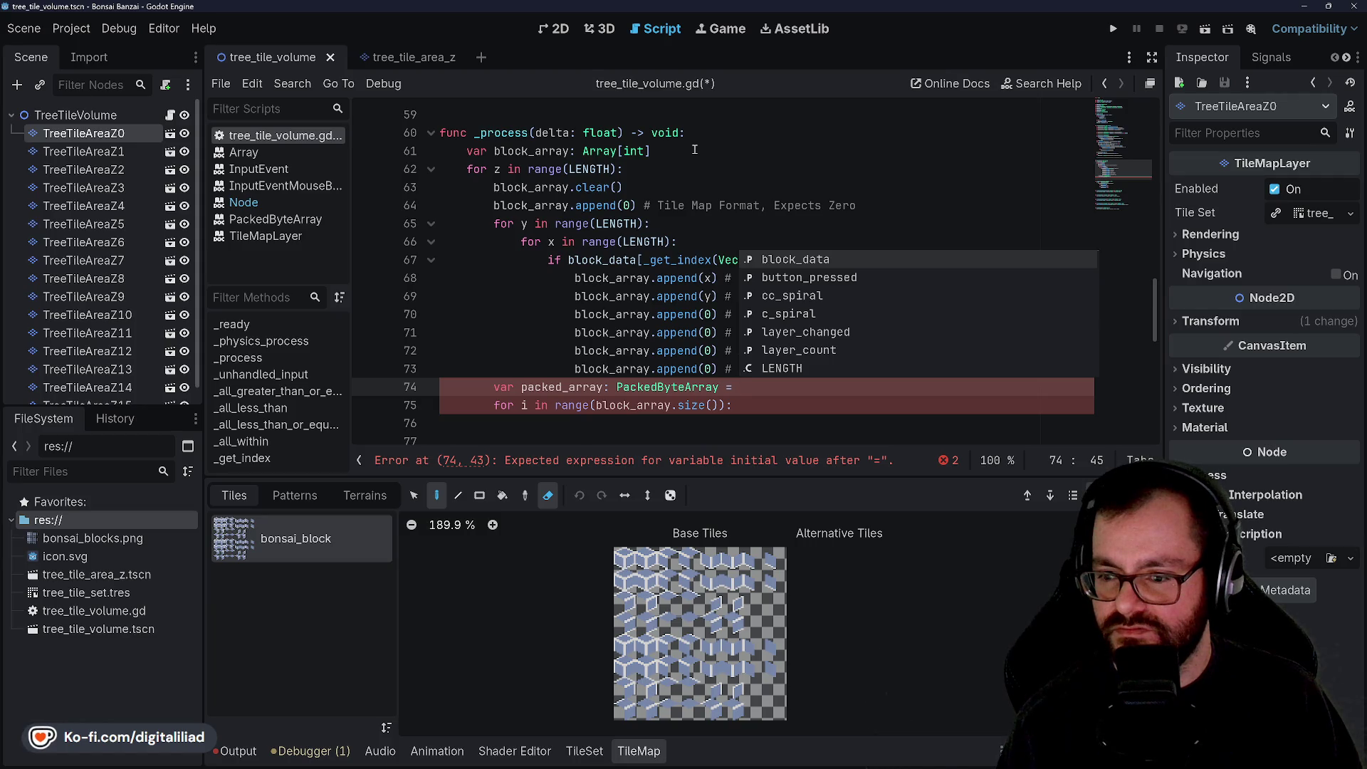
pyautogui.write('bl')
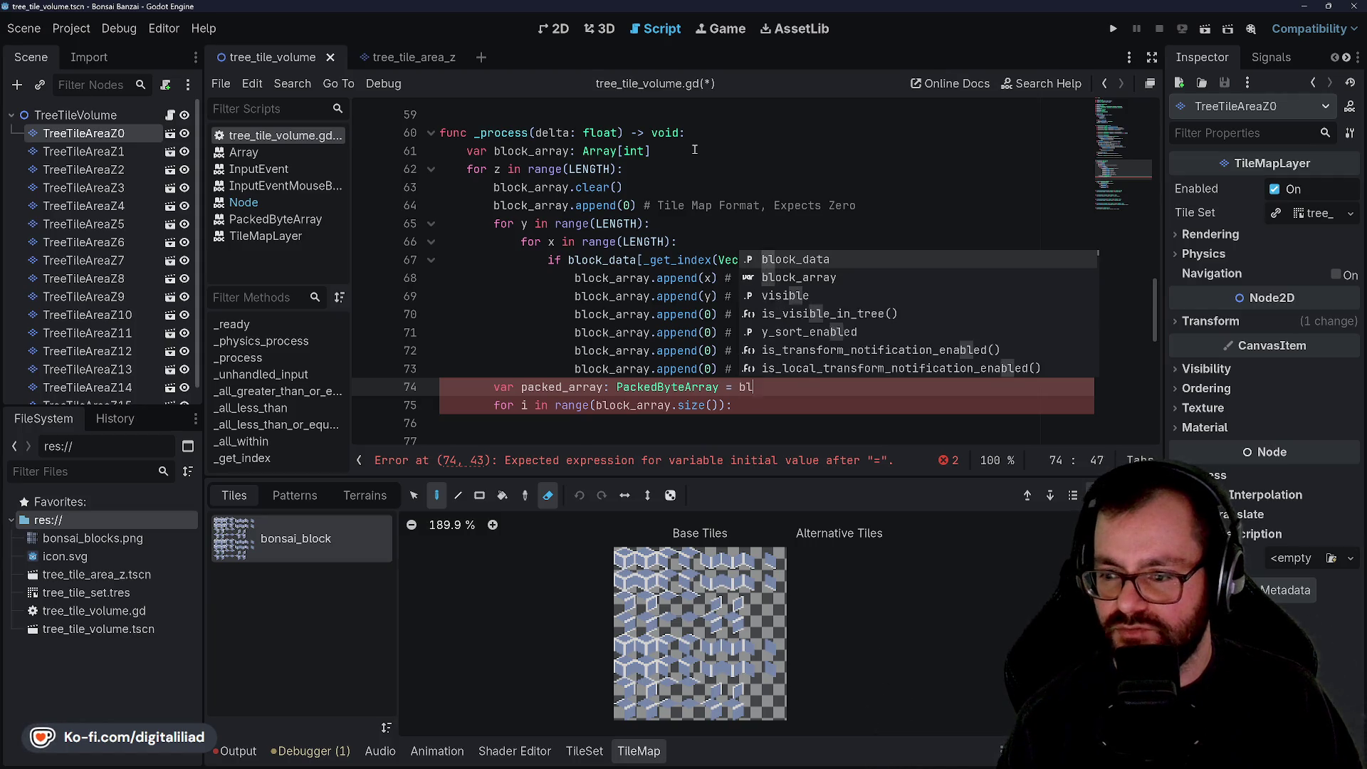
pyautogui.write('ock_array.size() * 2')
pyautogui.hotkey('ctrl', 's')
# Step: Move the caret to the end of the block_array declaration at the top of _process
pyautogui.scroll(-3, 694, 150)
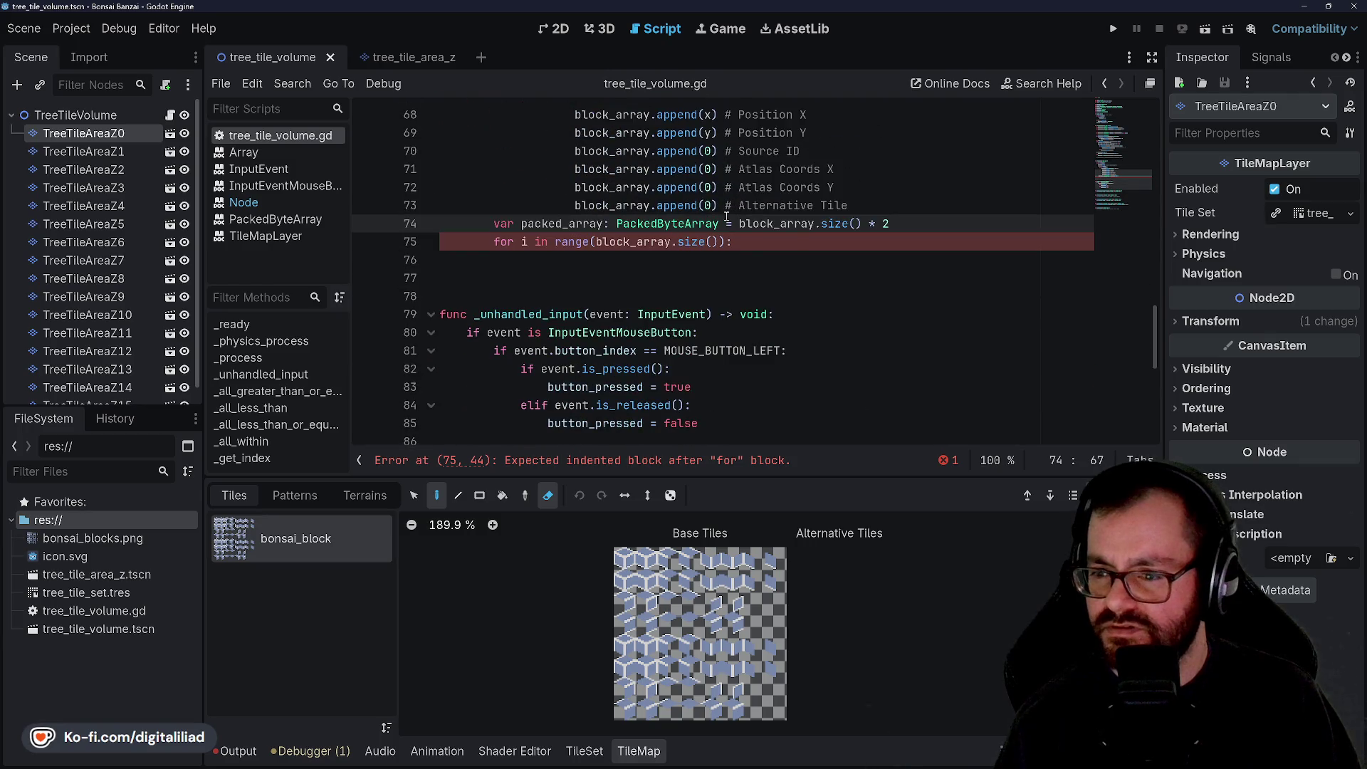
pyautogui.click(806, 269)
pyautogui.click(810, 260)
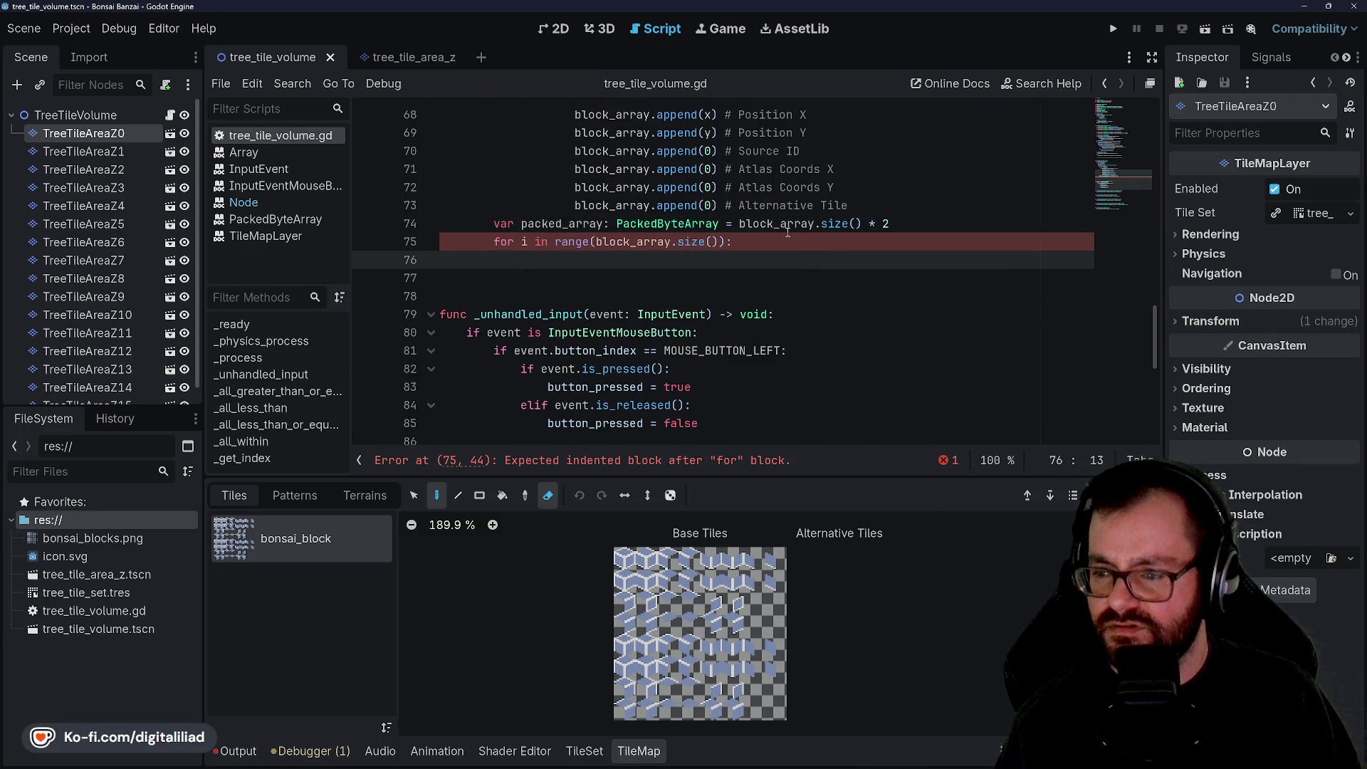
pyautogui.moveTo(787, 232)
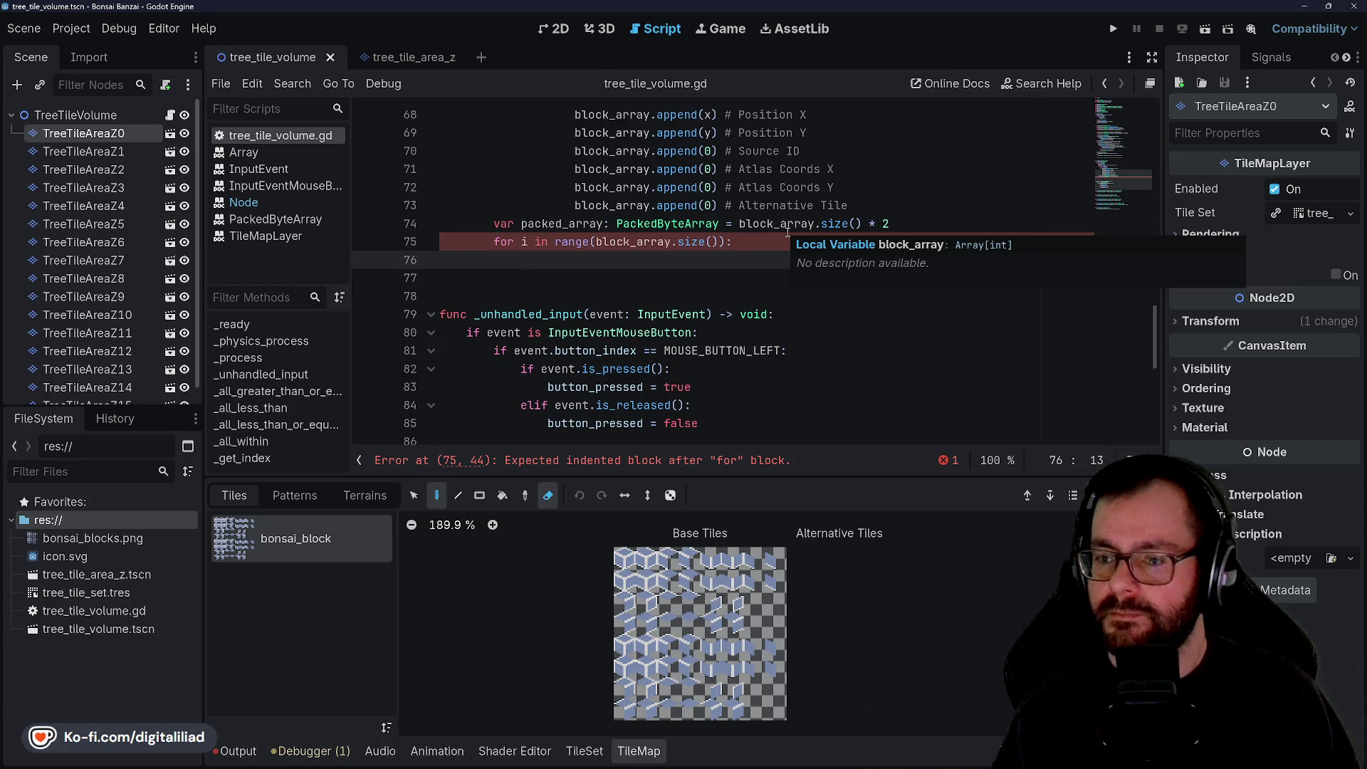
pyautogui.scroll(3, 788, 232)
pyautogui.click(719, 150)
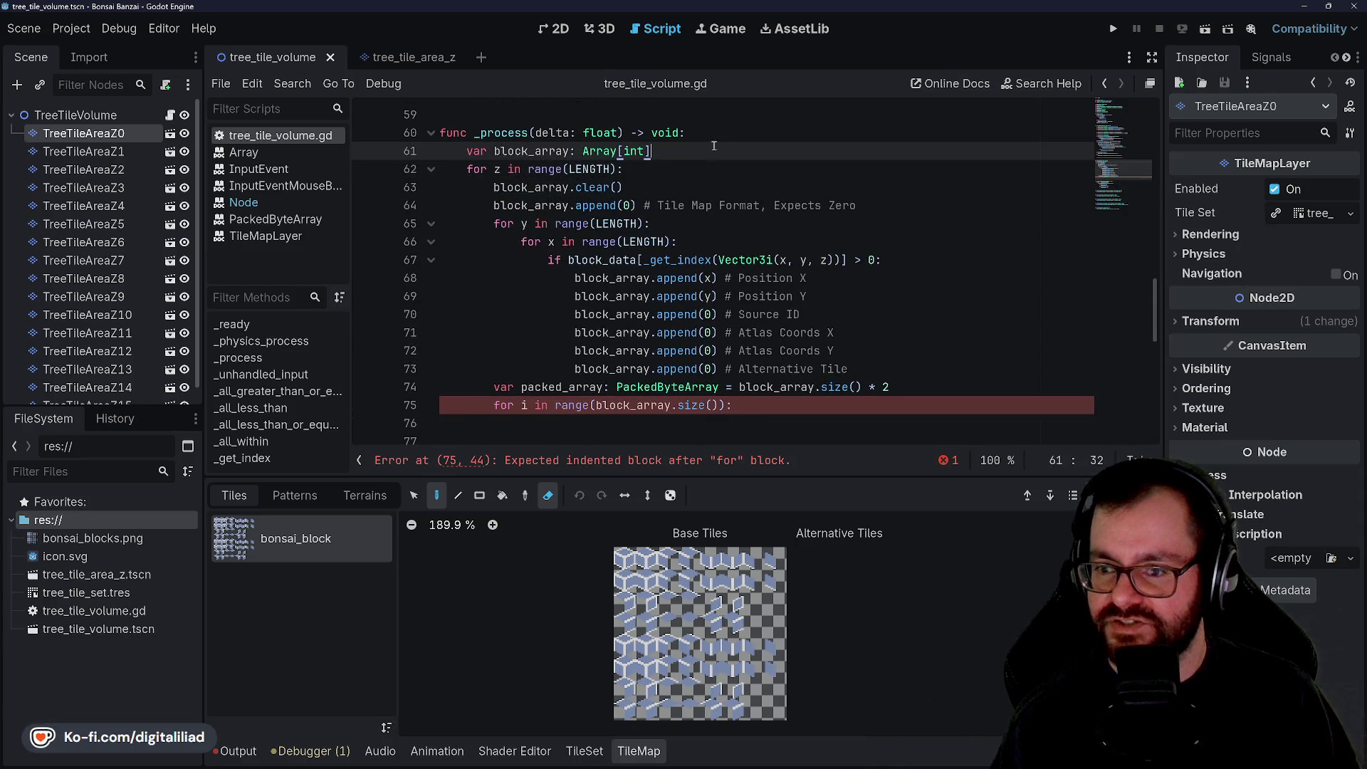
# Step: Try a PackedByteArray declaration below block_array, then delete that line again
pyautogui.press('Return')
pyautogui.write('var packed_array')
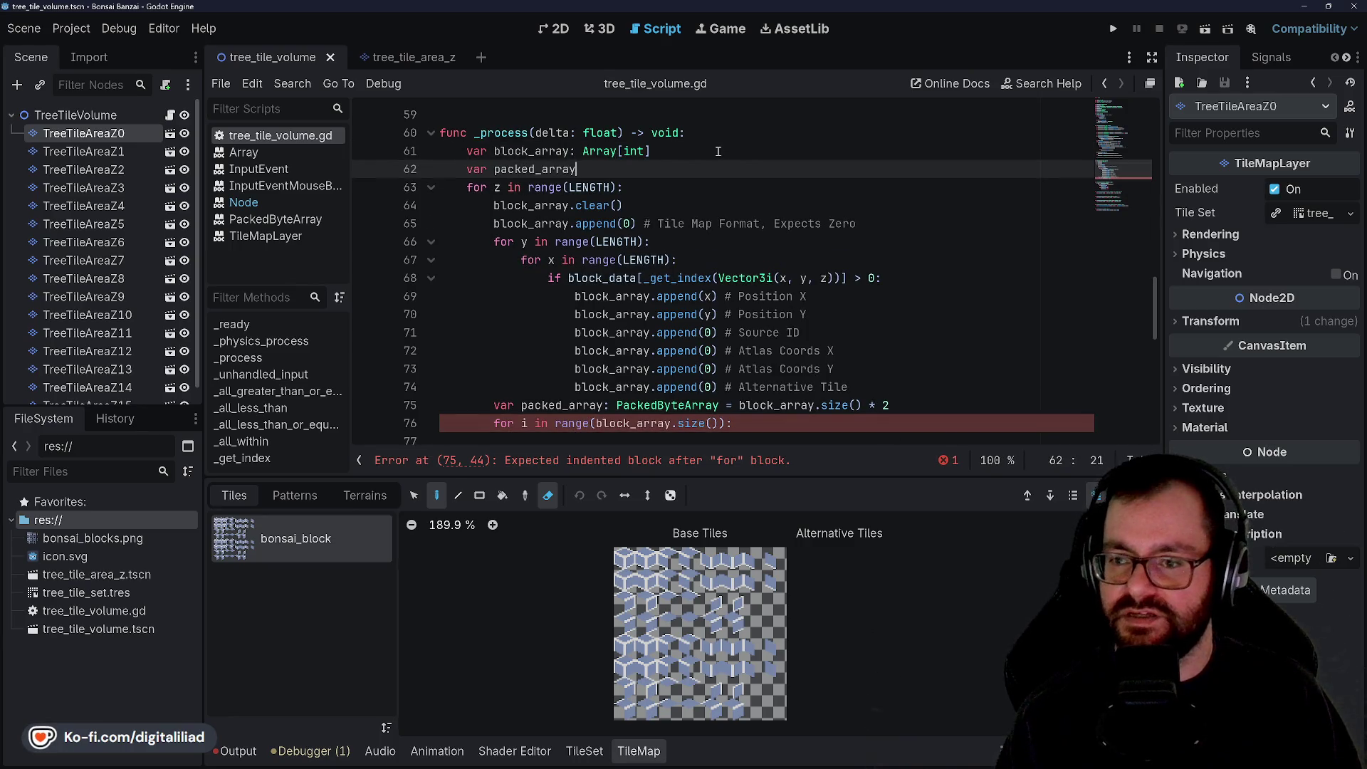
pyautogui.write(': ')
pyautogui.write('Packed')
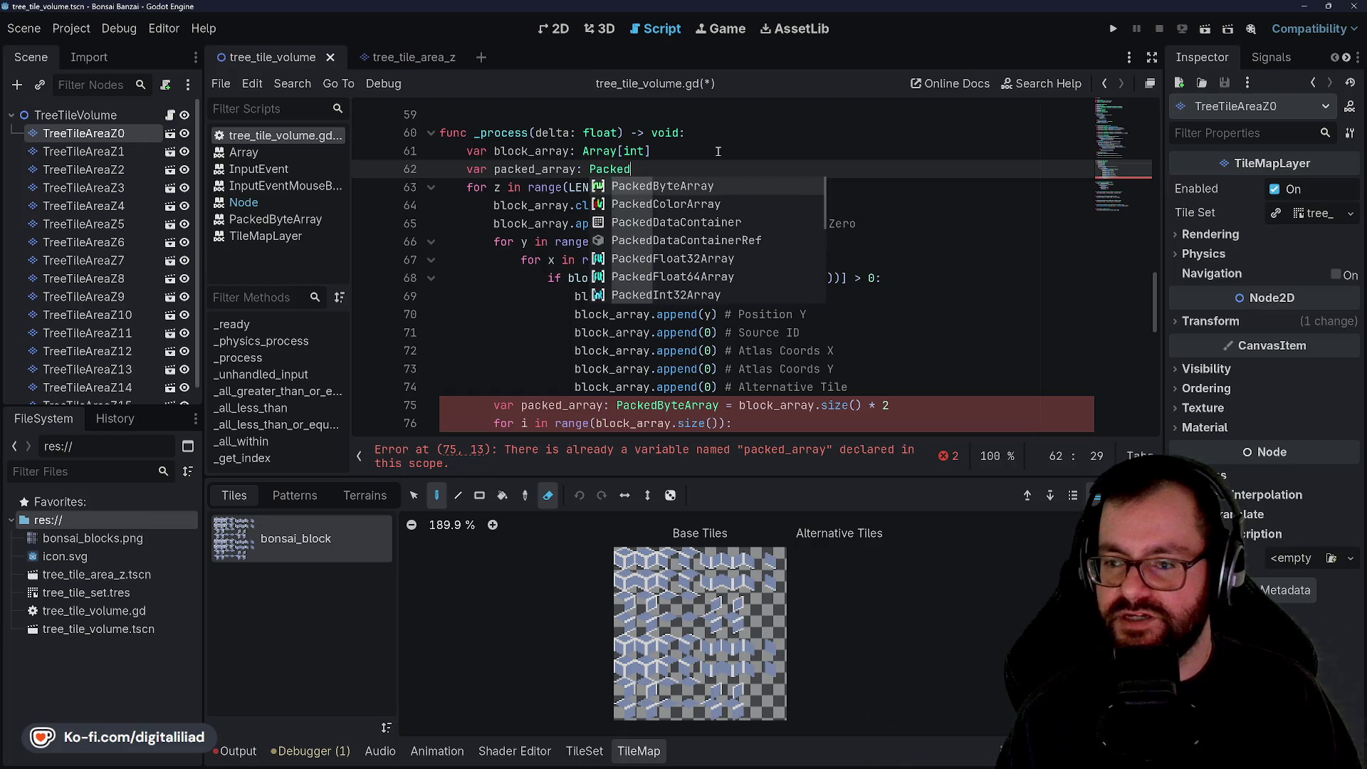
pyautogui.press('Return')
pyautogui.scroll(-1, 736, 155)
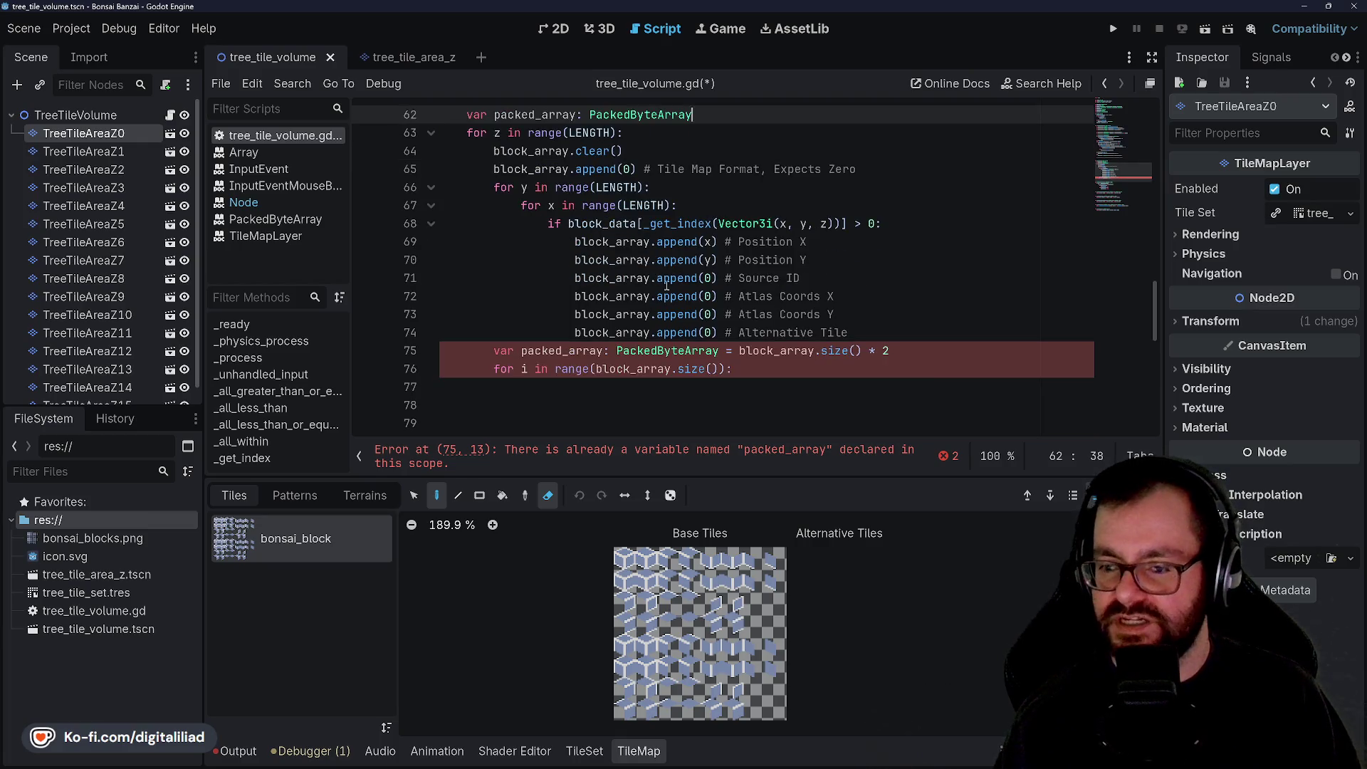
pyautogui.click(646, 315)
pyautogui.scroll(1, 676, 200)
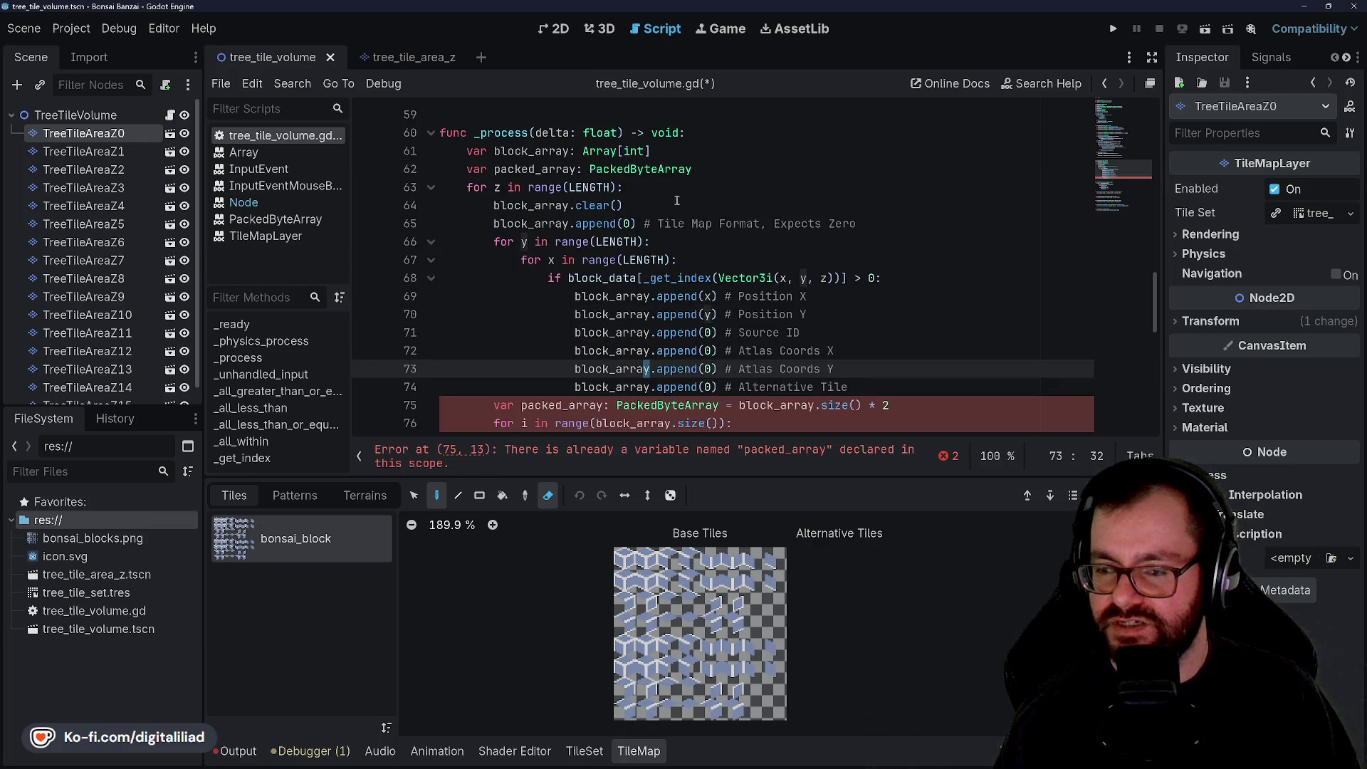
pyautogui.tripleClick(610, 168)
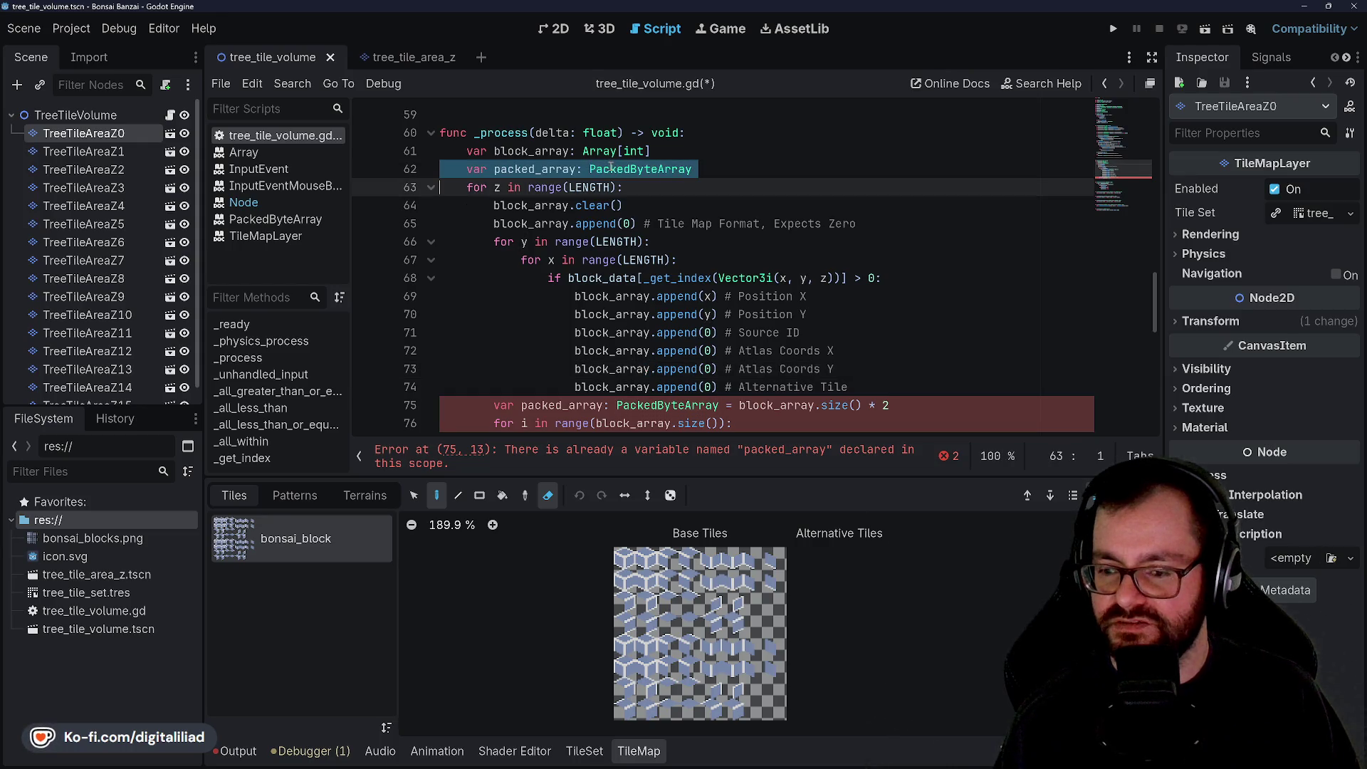
pyautogui.press('BackSpace')
# Step: Position the caret around the equals sign on the packed_array line 74
pyautogui.scroll(-1, 640, 285)
pyautogui.click(739, 333)
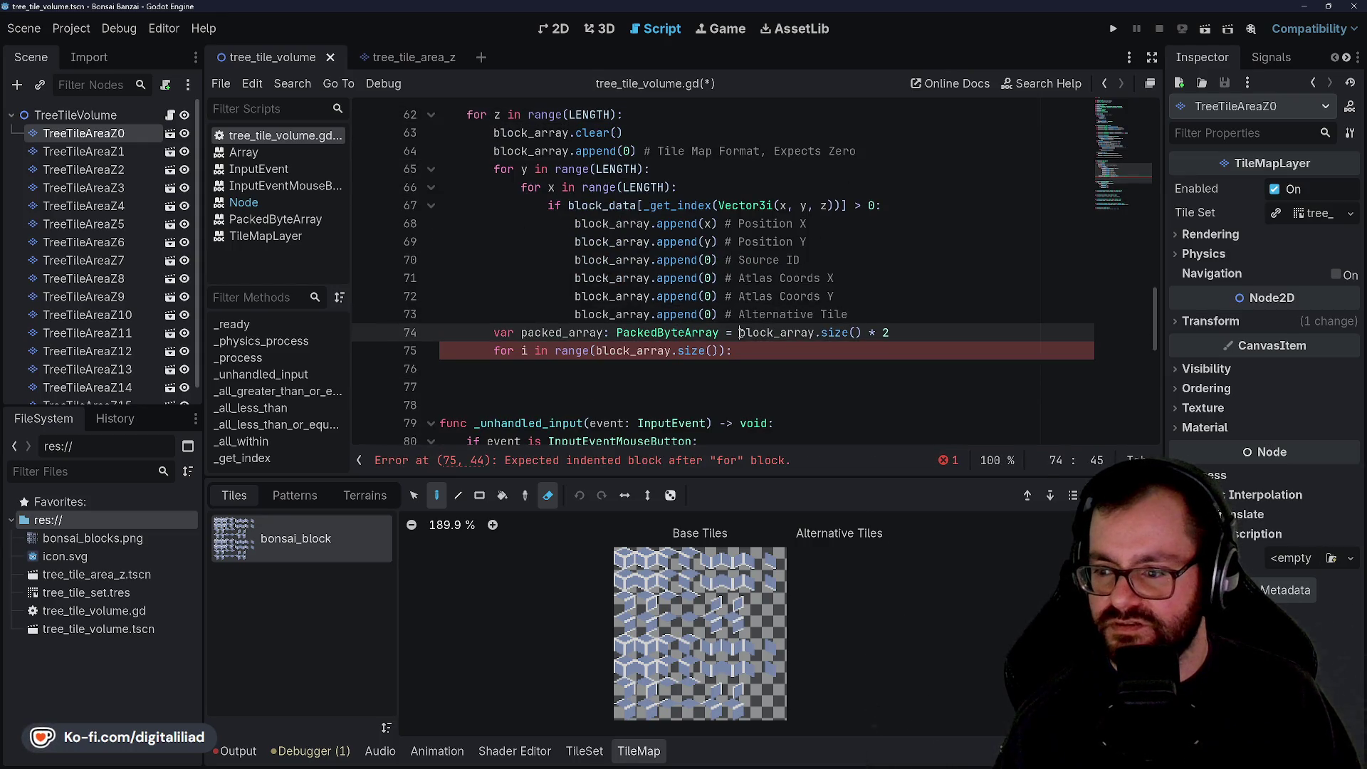
pyautogui.click(727, 332)
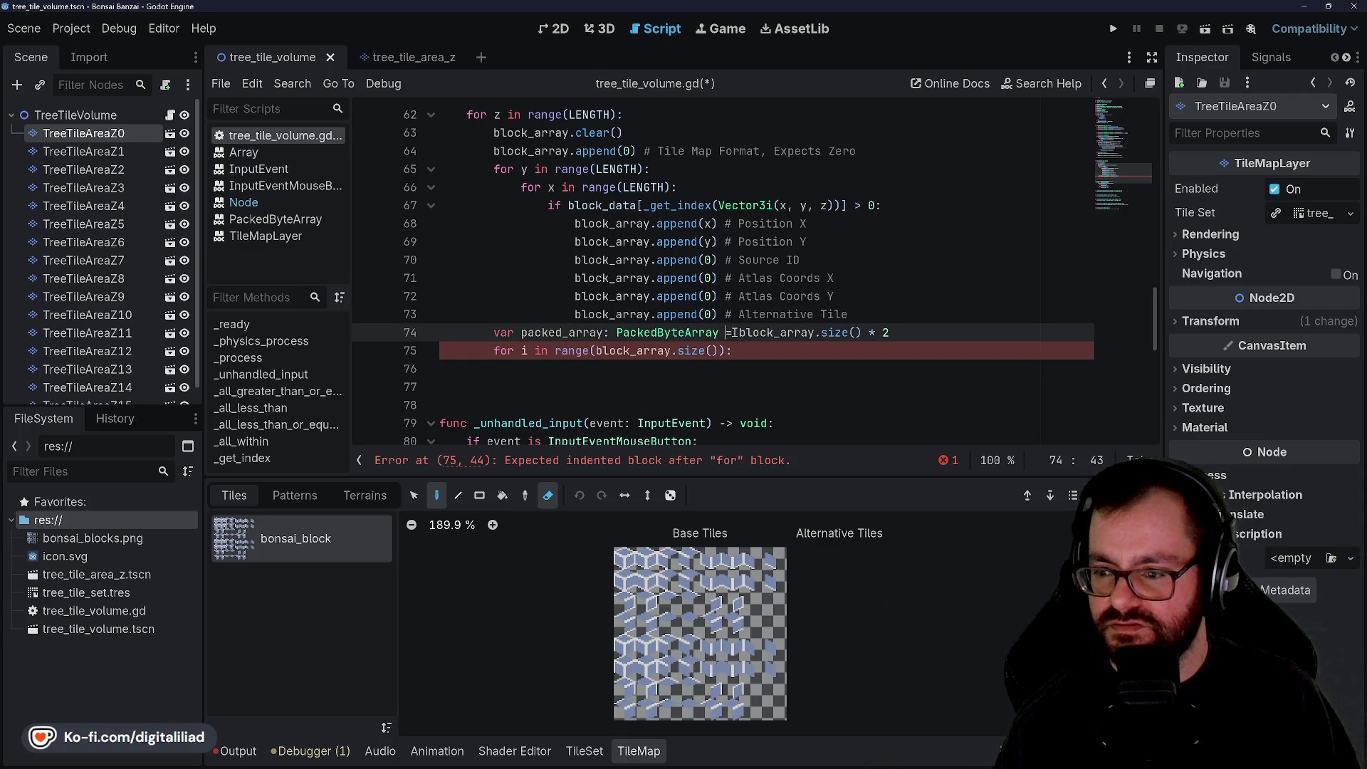
pyautogui.click(738, 332)
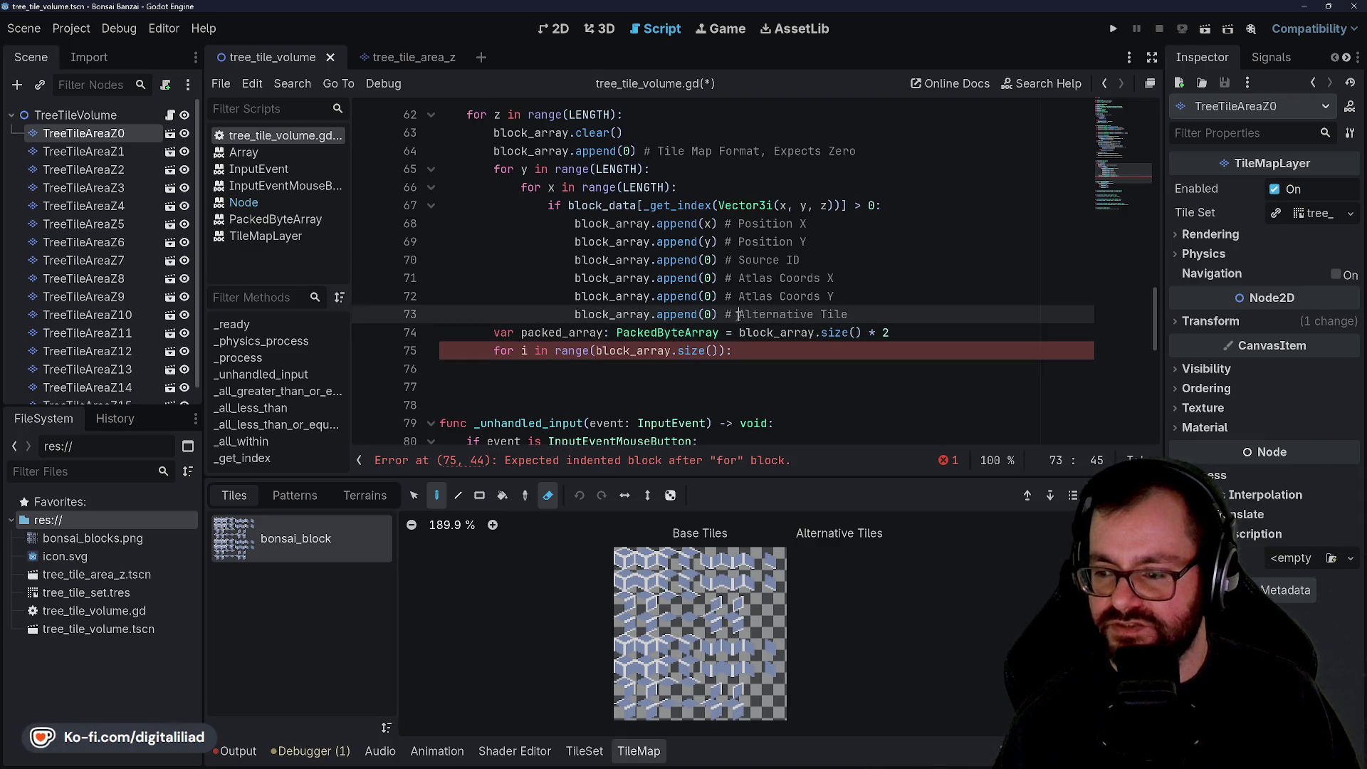
pyautogui.click(745, 314)
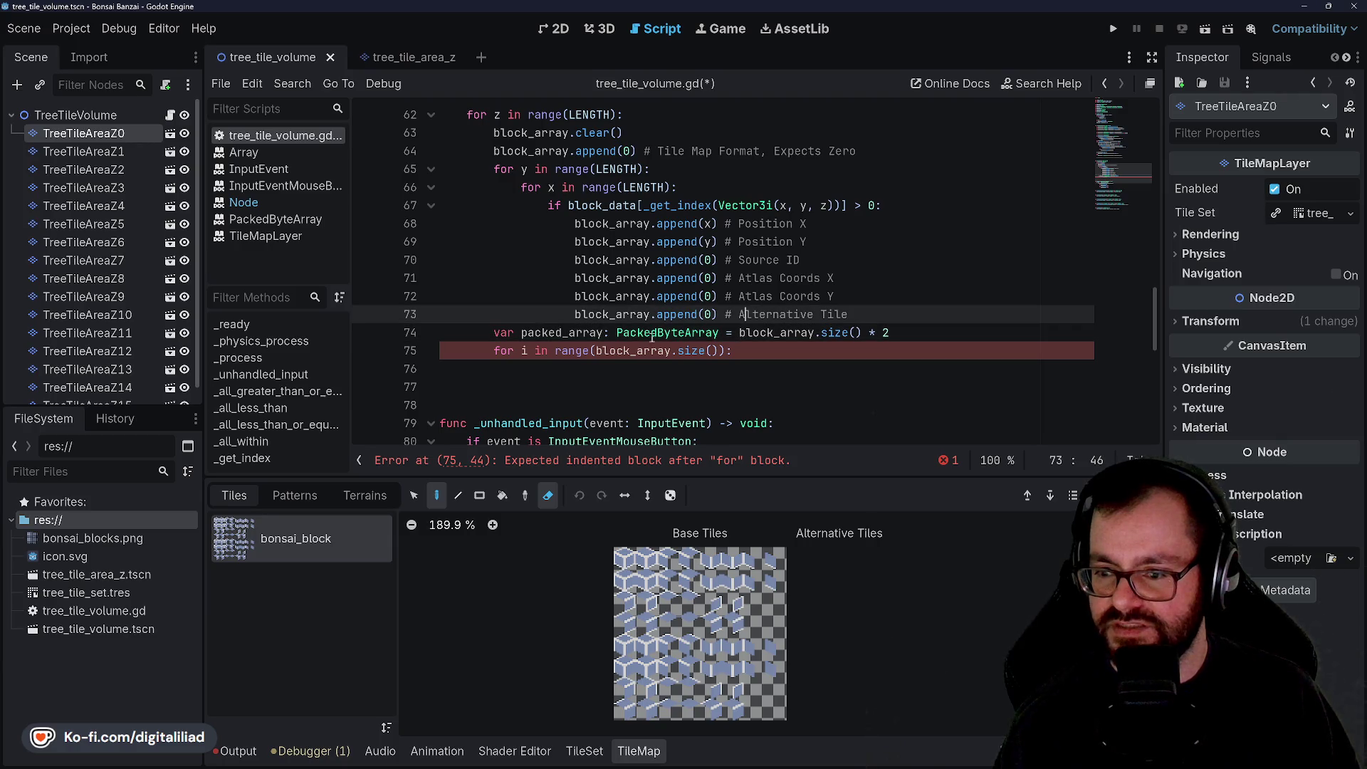
pyautogui.click(602, 332)
pyautogui.click(683, 296)
pyautogui.click(772, 332)
pyautogui.click(760, 310)
pyautogui.click(736, 333)
pyautogui.press('Up')
# Step: Copy 'var packed_array: PackedByteArray' onto a new line after the block_array declaration
pyautogui.moveTo(493, 333); pyautogui.dragTo(718, 332)
pyautogui.hotkey('ctrl', 'c')
pyautogui.scroll(2, 736, 333)
pyautogui.click(660, 206)
pyautogui.press('Return')
pyautogui.hotkey('ctrl', 'v')
pyautogui.click(673, 206)
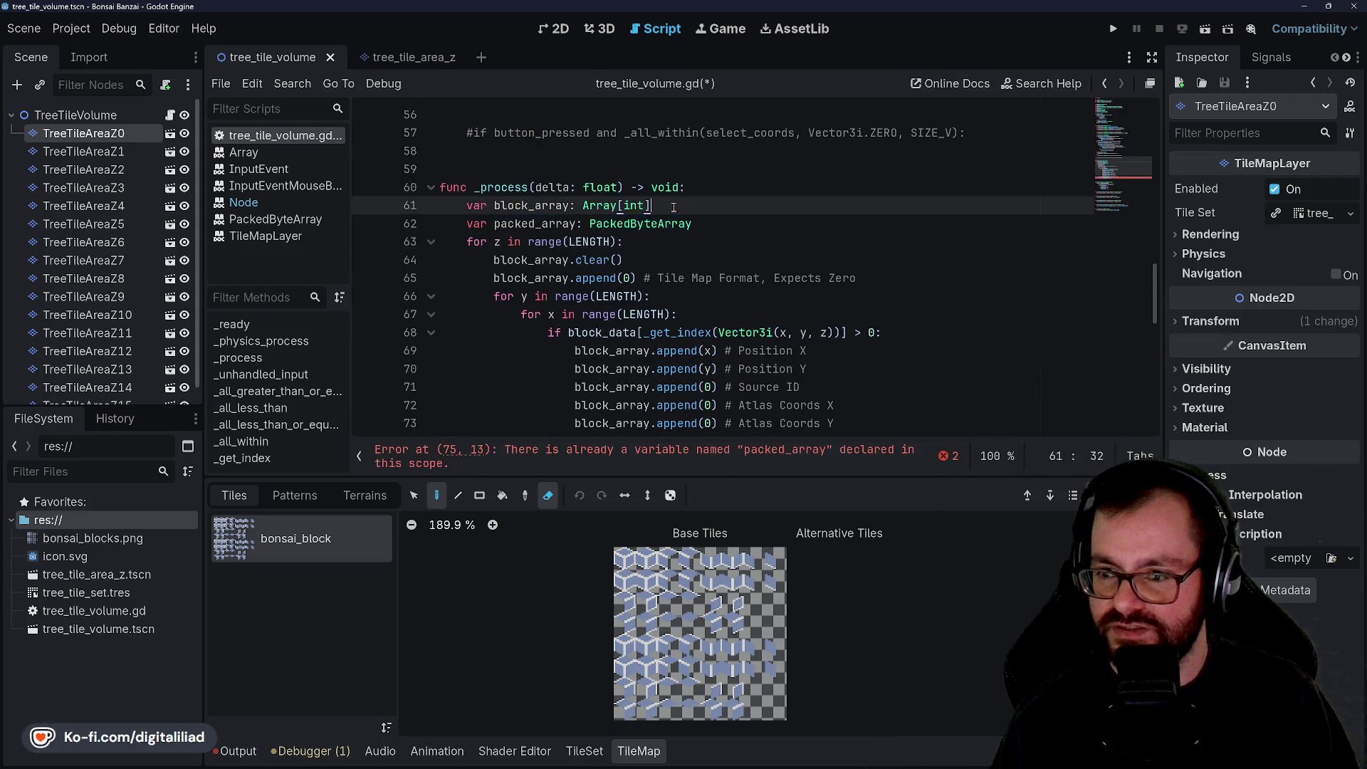
pyautogui.click(709, 228)
pyautogui.scroll(-1, 722, 277)
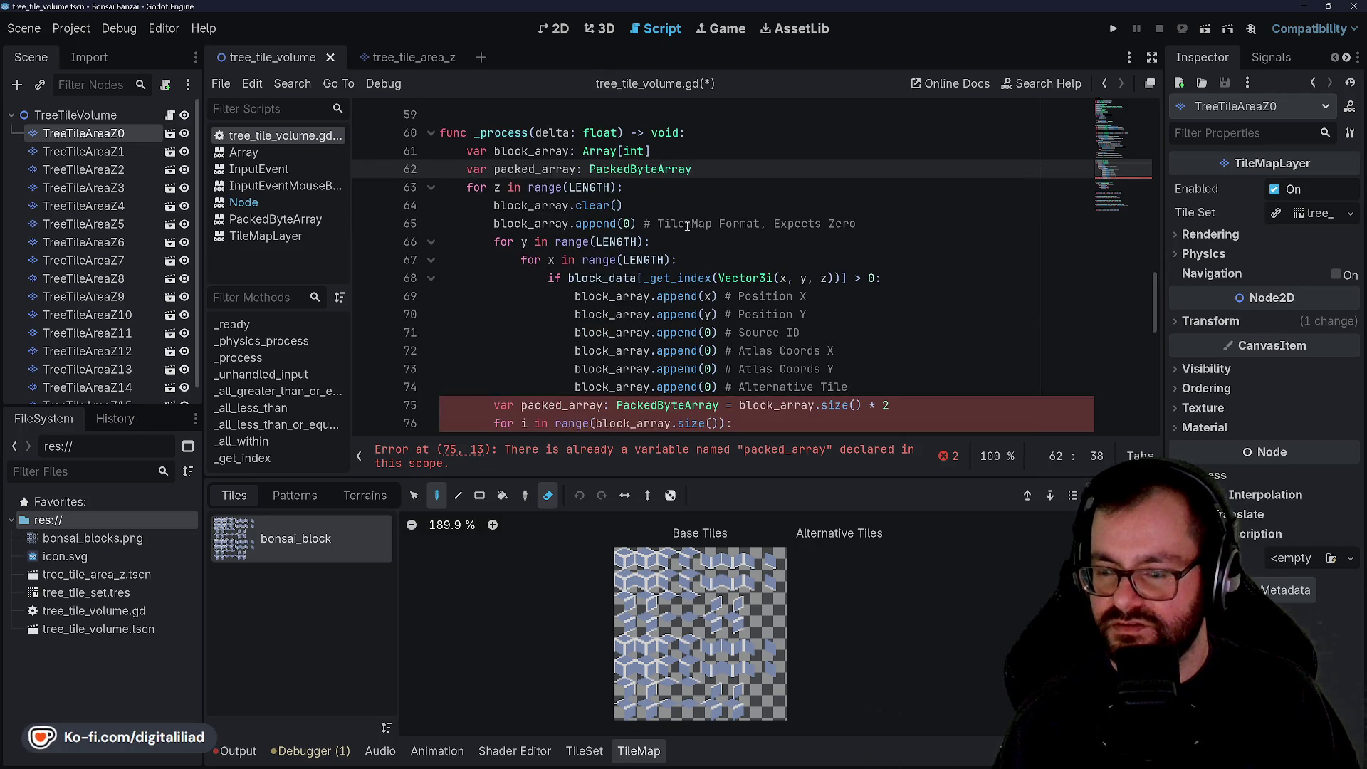
pyautogui.scroll(-3, 615, 158)
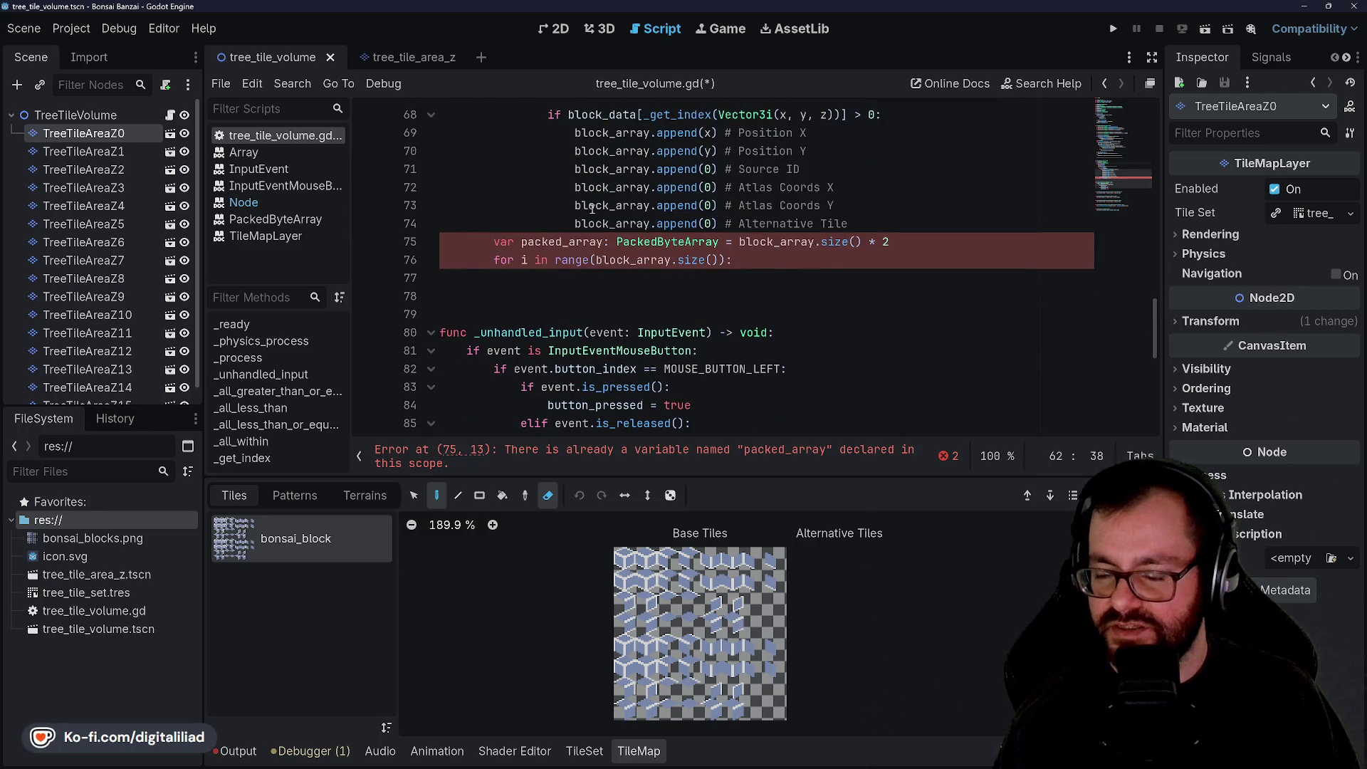
# Step: Rewrite line 75 as 'packed_array.resize(block_array.size() * 2)' and save
pyautogui.moveTo(602, 242); pyautogui.dragTo(656, 225)
pyautogui.click(602, 243)
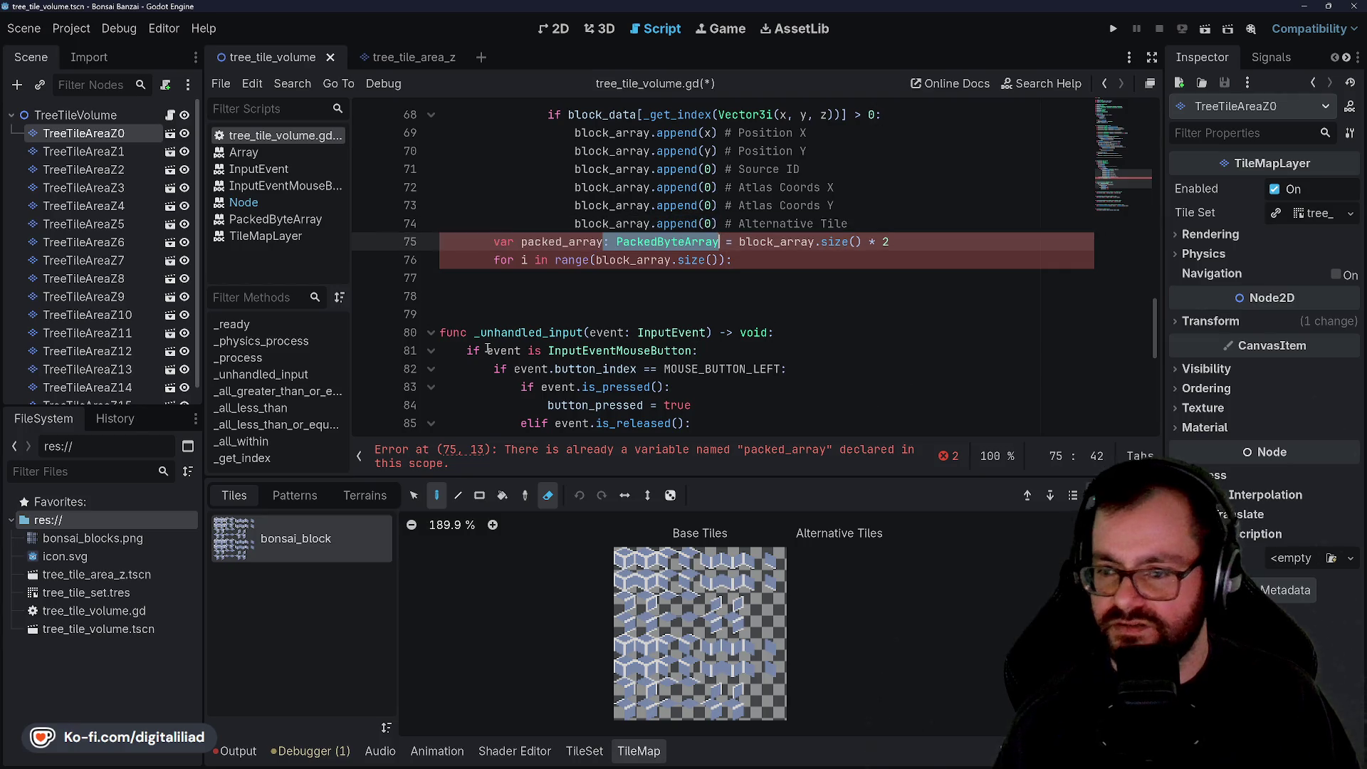
pyautogui.keyDown('shift'); pyautogui.click(719, 242); pyautogui.keyUp('shift')
pyautogui.write('.resize()')
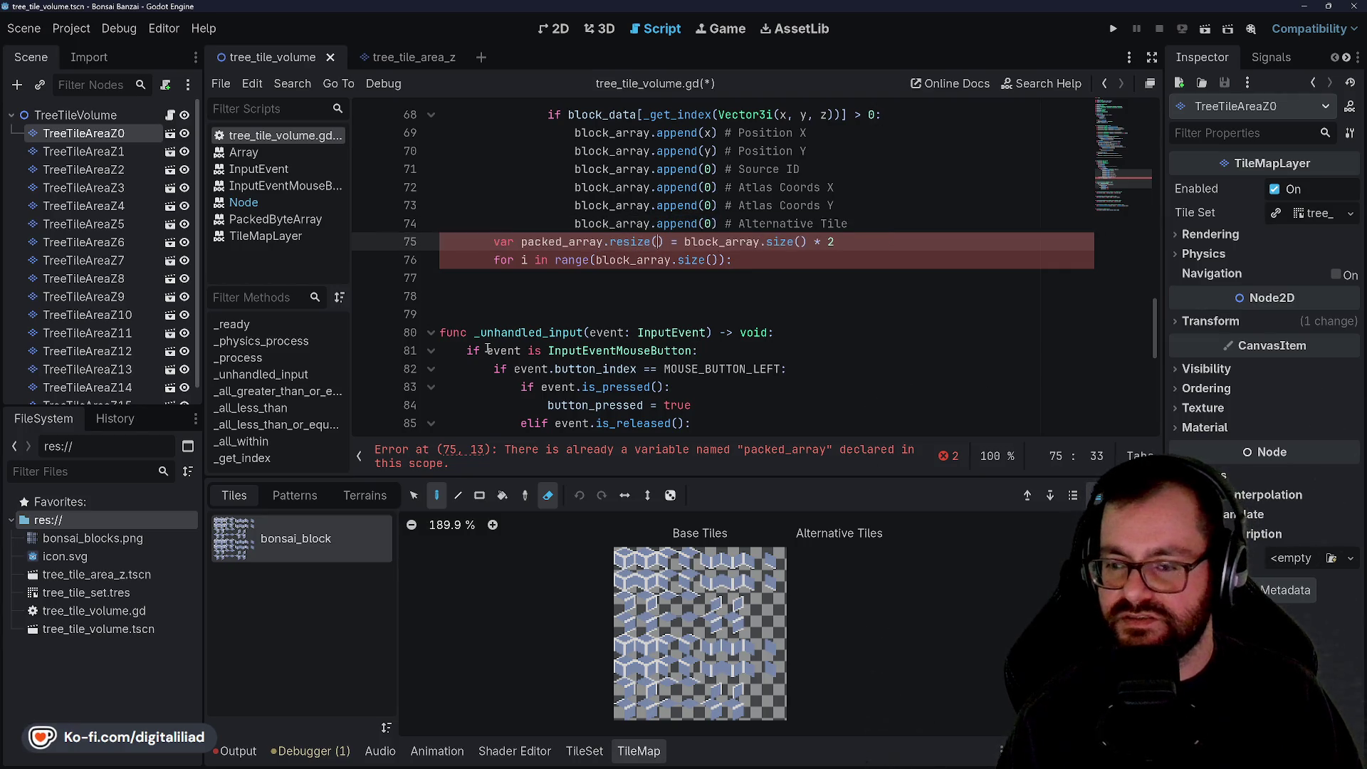
pyautogui.press('Return')
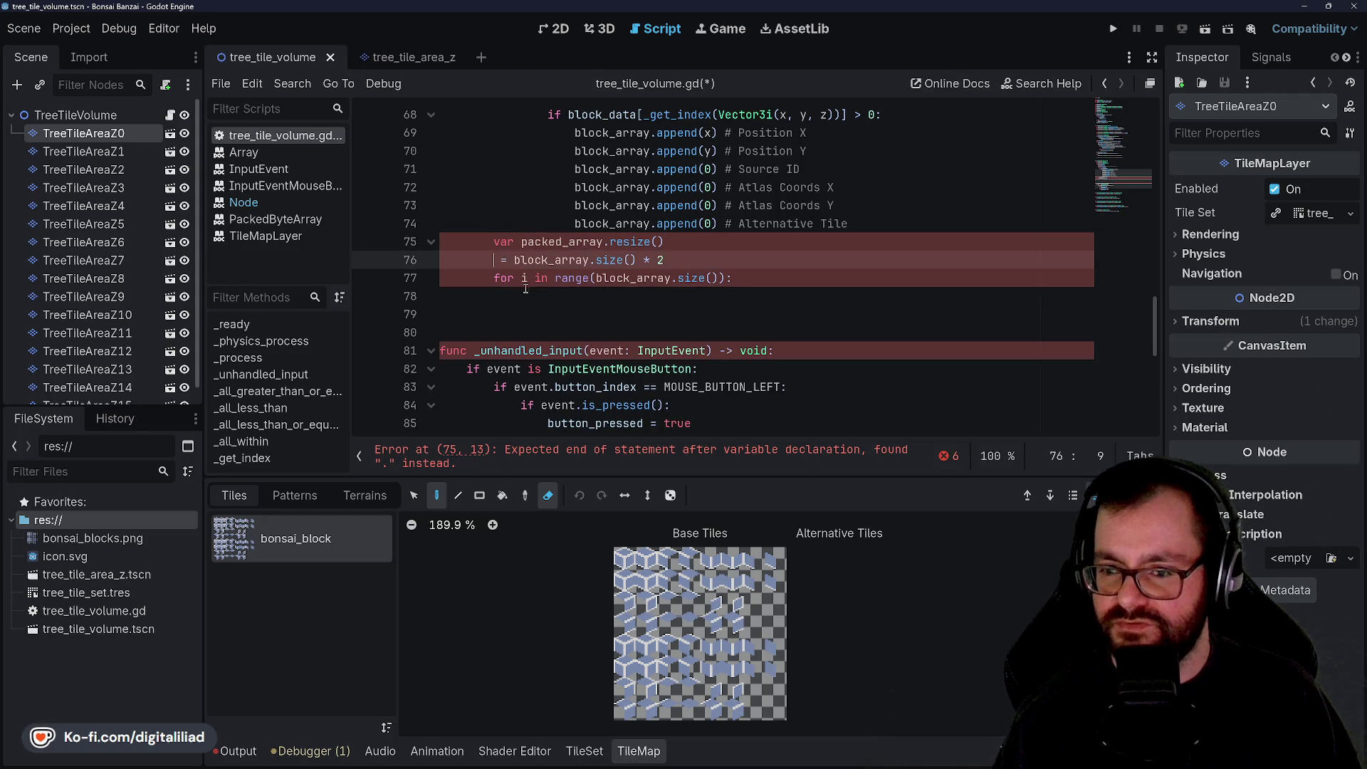
pyautogui.moveTo(513, 260); pyautogui.dragTo(659, 242)
pyautogui.press('Delete')
pyautogui.press('End')
pyautogui.write(')')
pyautogui.hotkey('ctrl', 's')
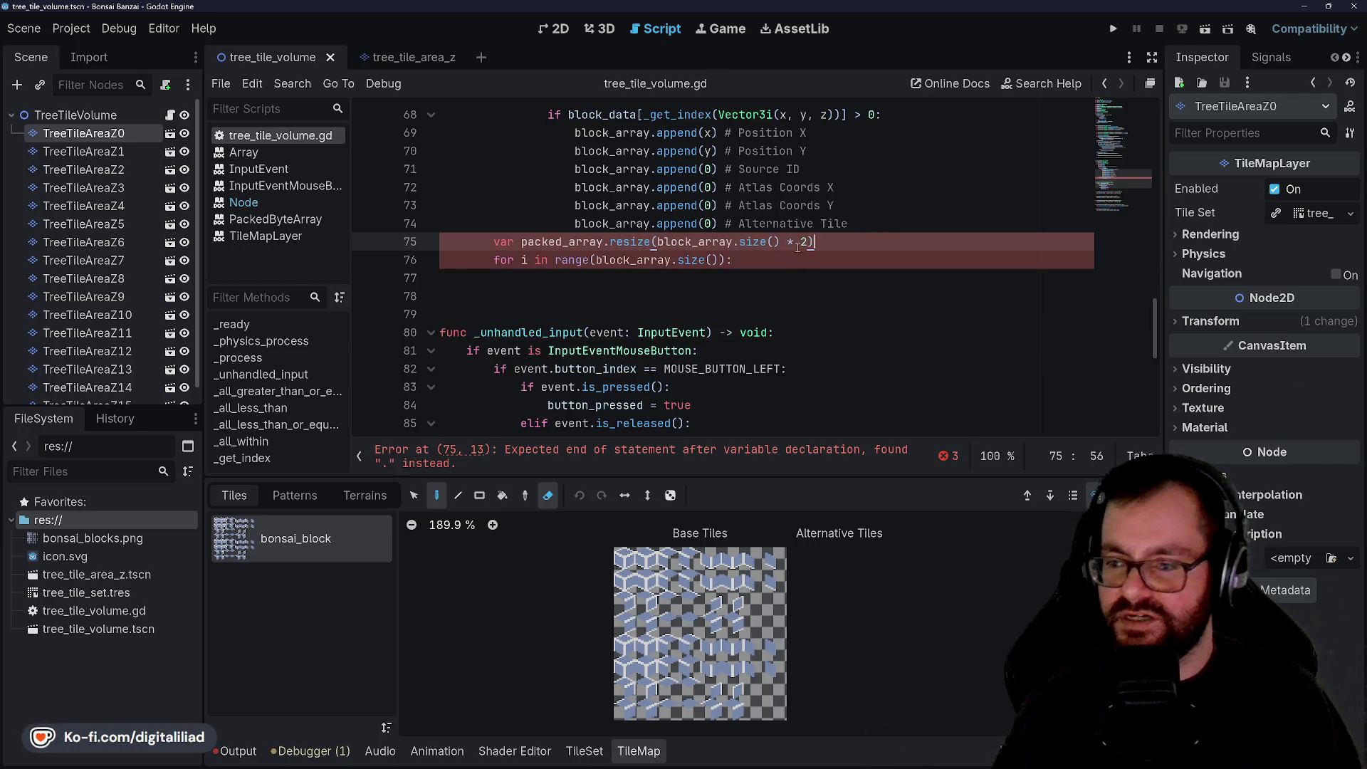
pyautogui.click(648, 224)
pyautogui.click(677, 189)
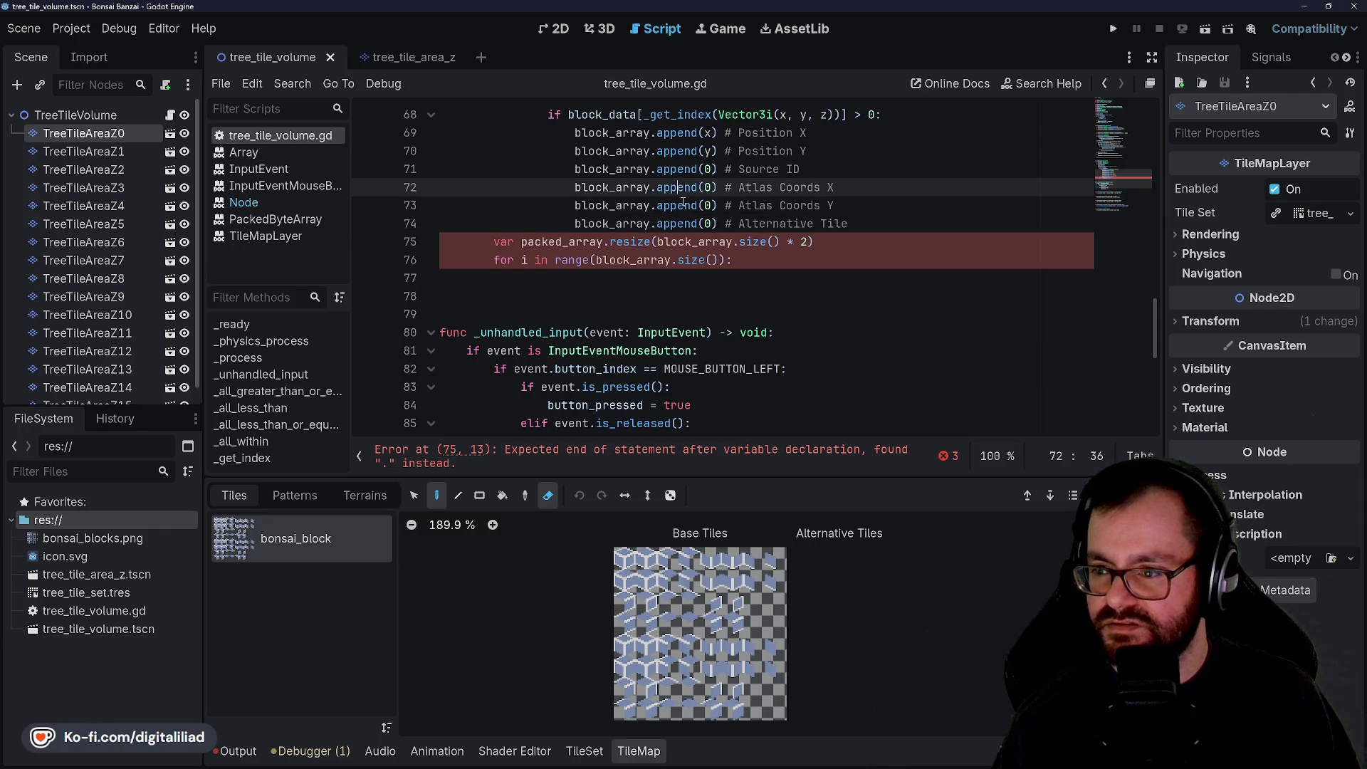
pyautogui.moveTo(494, 242); pyautogui.dragTo(521, 242)
# Step: Inside the loop, encode each block_array[i] into packed_array with encode_u16, then save the script
pyautogui.press('BackSpace')
pyautogui.click(772, 292)
pyautogui.press('Up')
pyautogui.press('Tab')
pyautogui.write('packed')
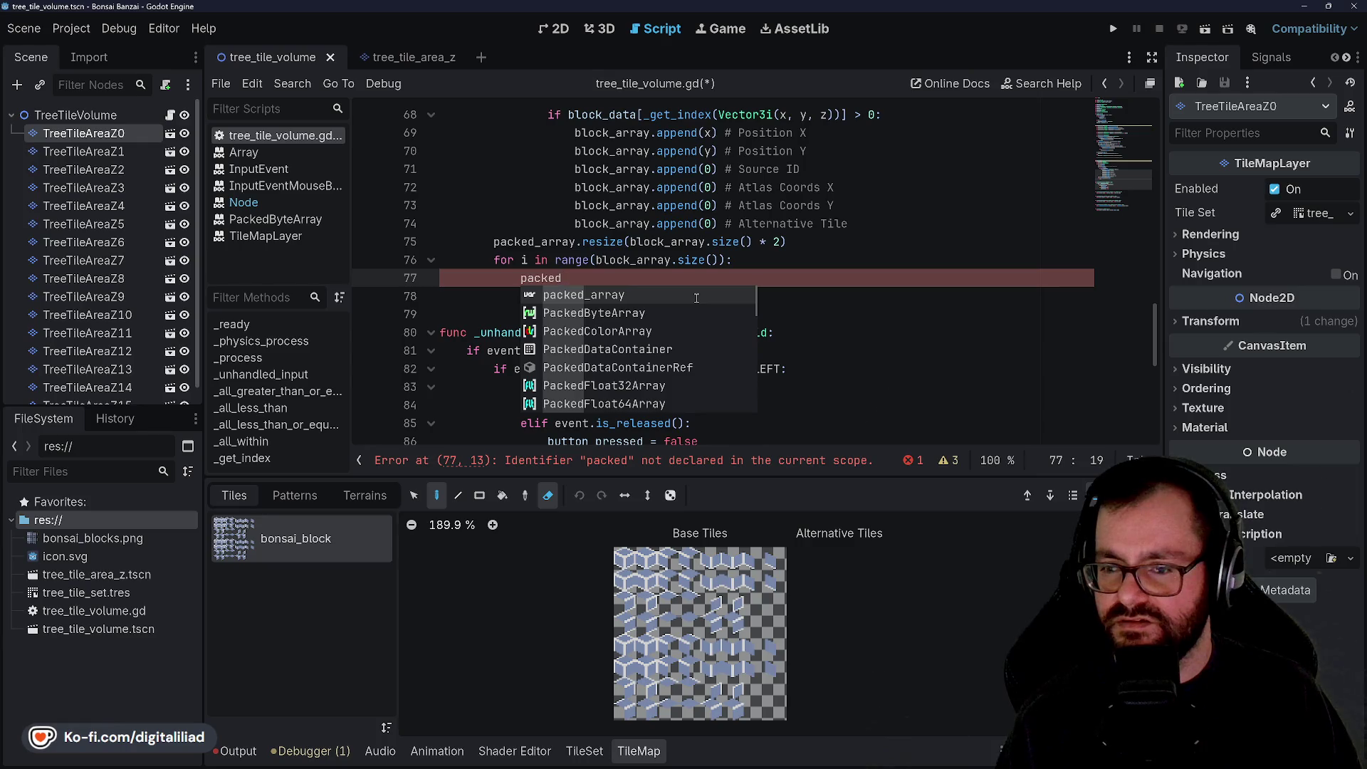
pyautogui.press('Return')
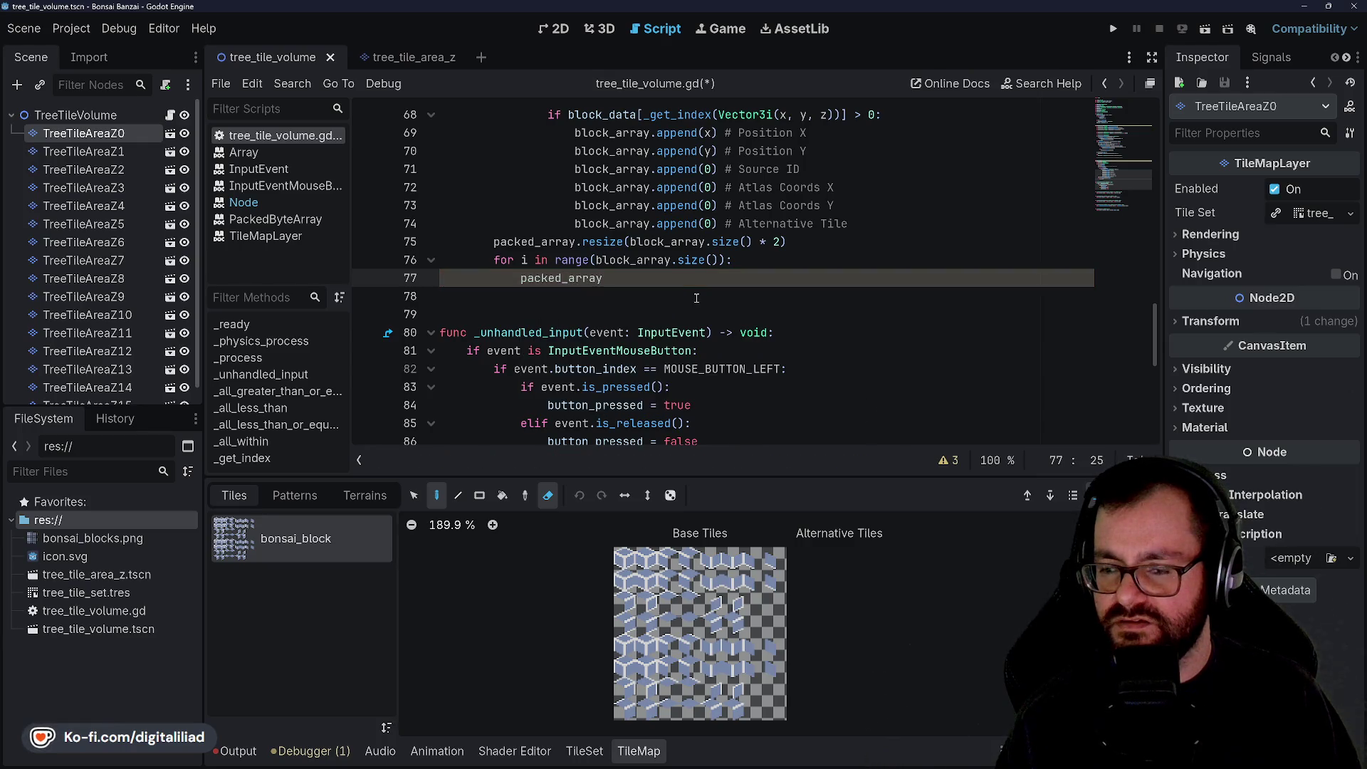
pyautogui.write('[')
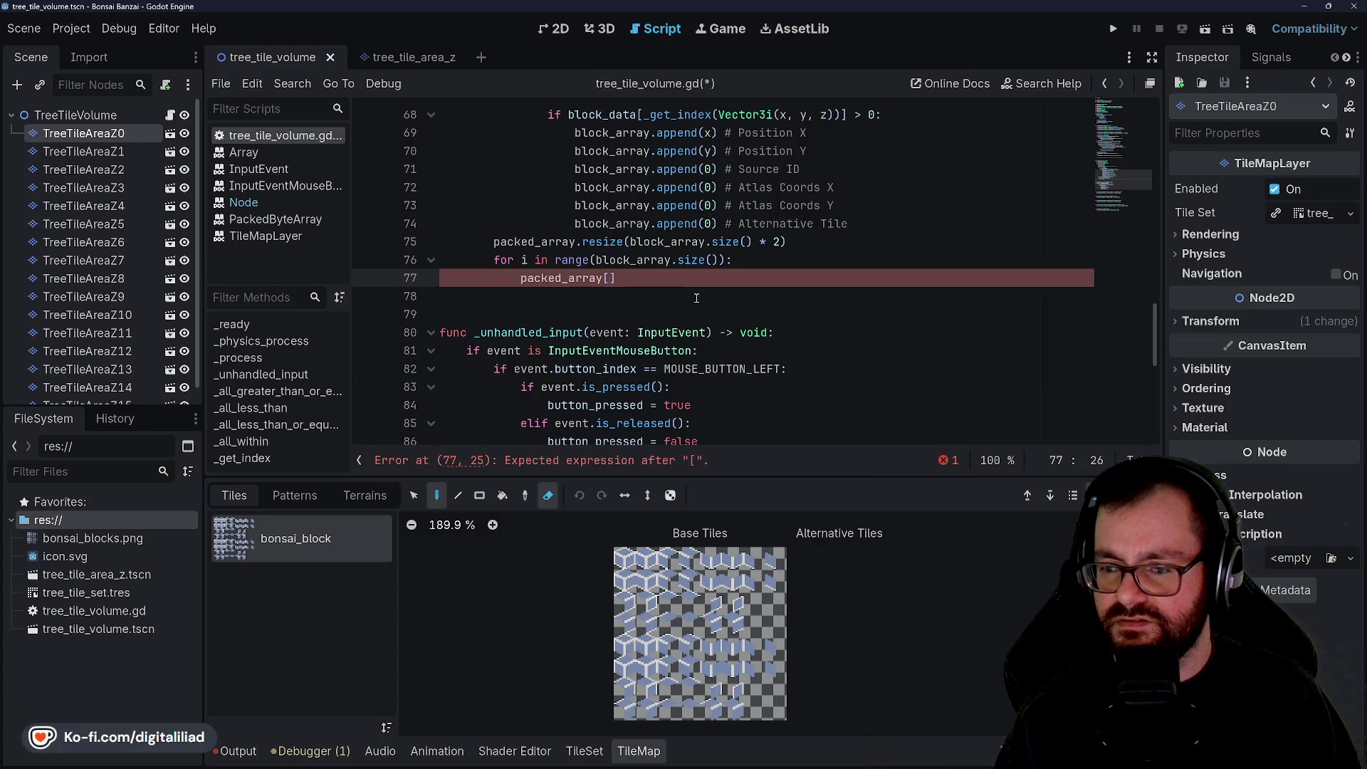
pyautogui.write('.enc')
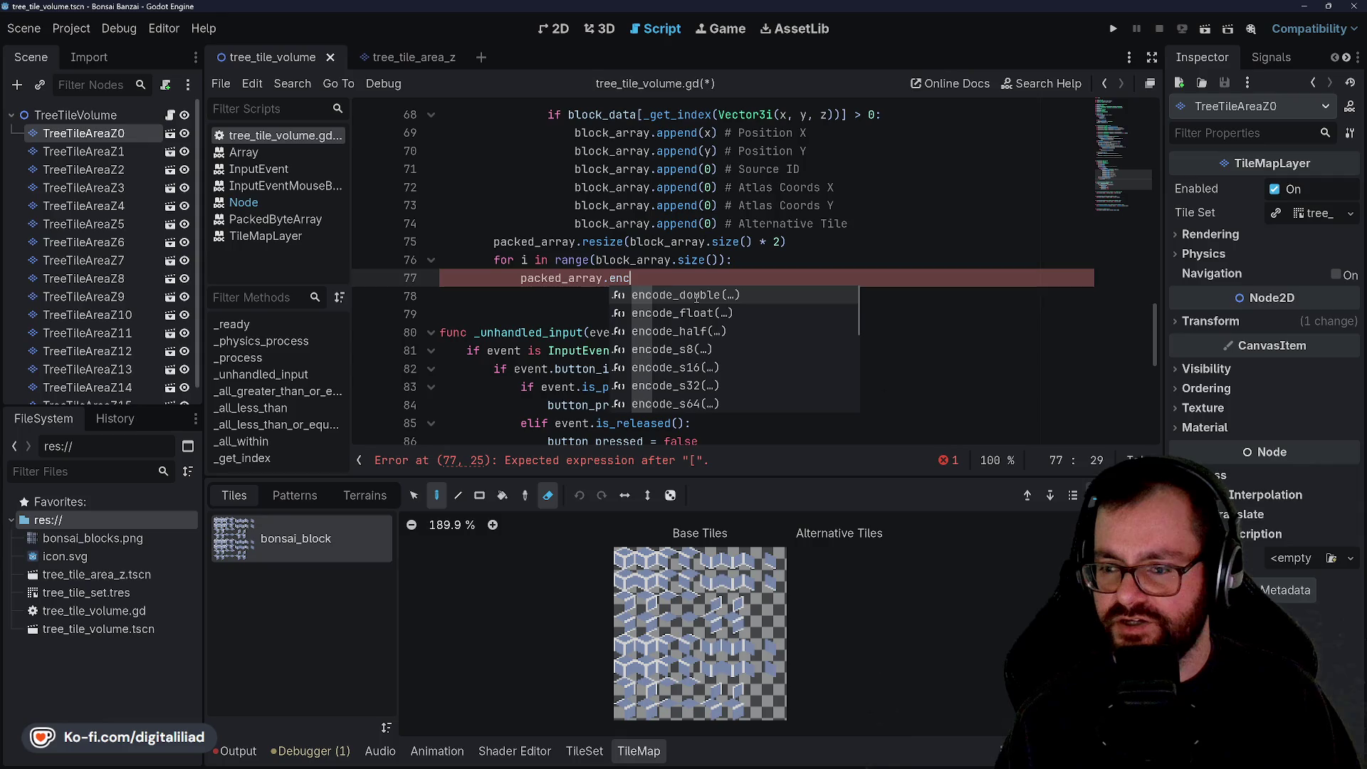
pyautogui.press('Down')
pyautogui.press('Down')
pyautogui.press('Down')
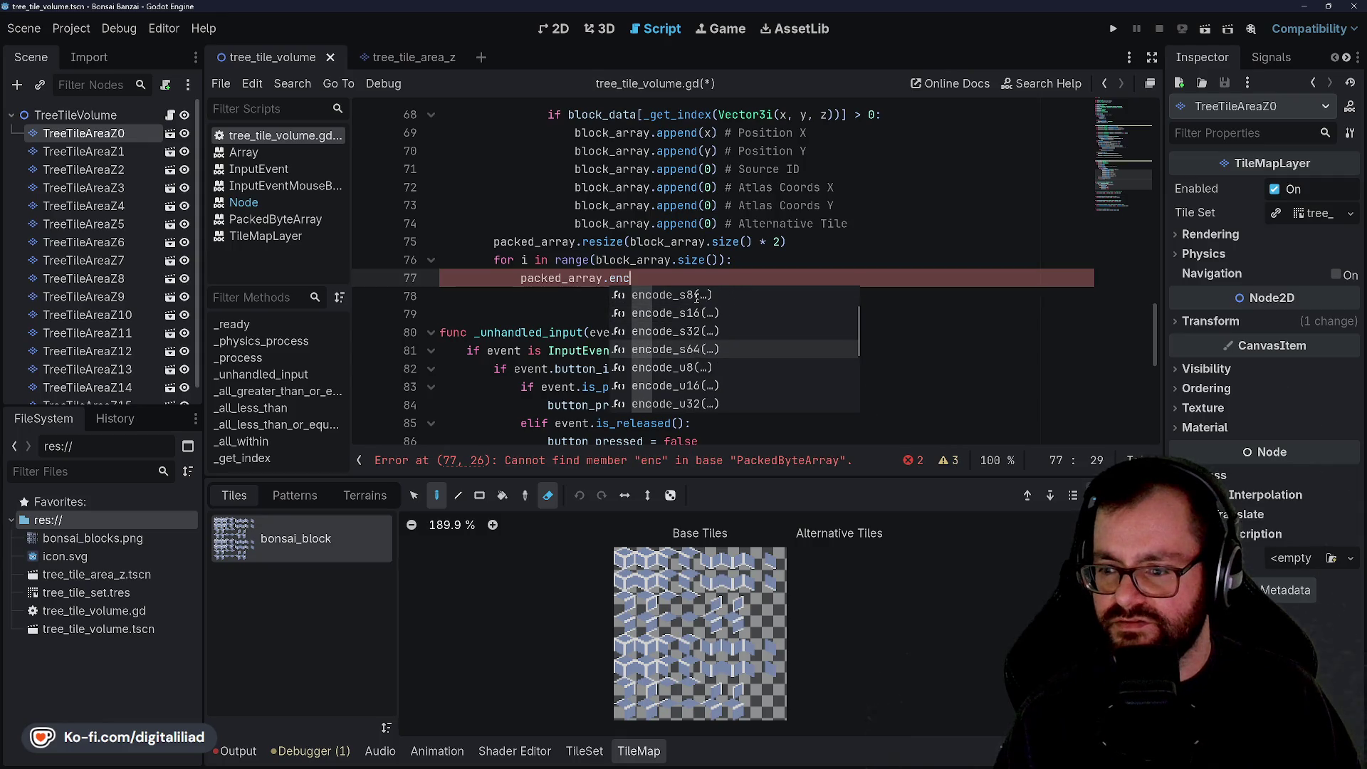
pyautogui.press('Return')
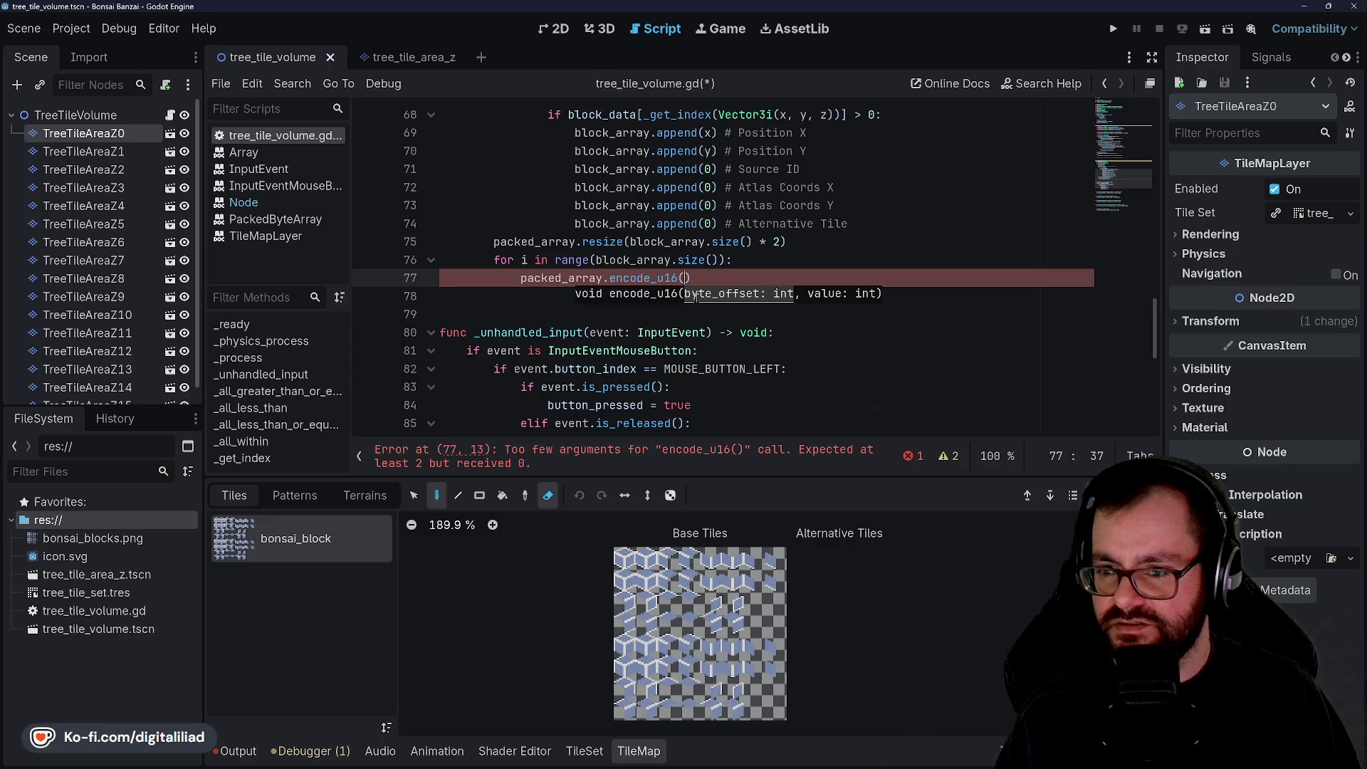
pyautogui.write('&')
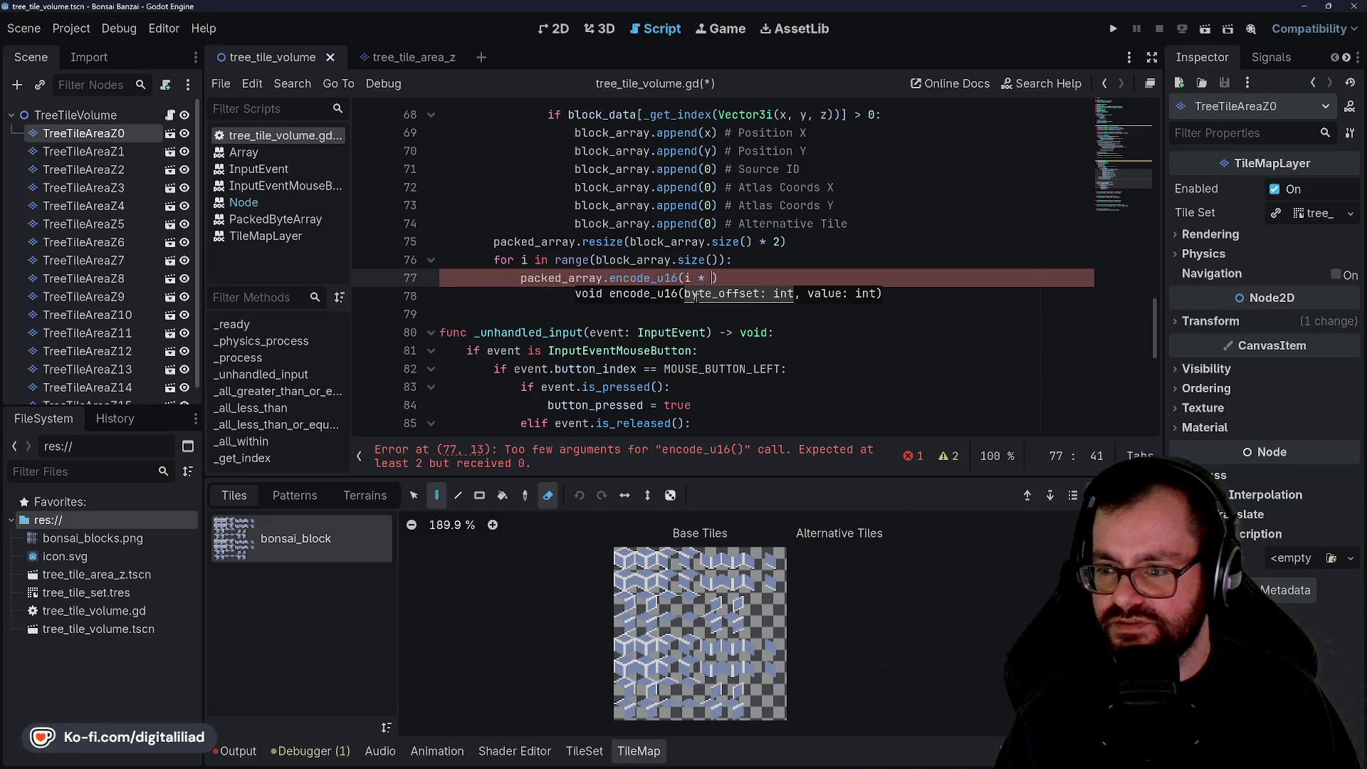
pyautogui.write('2, block')
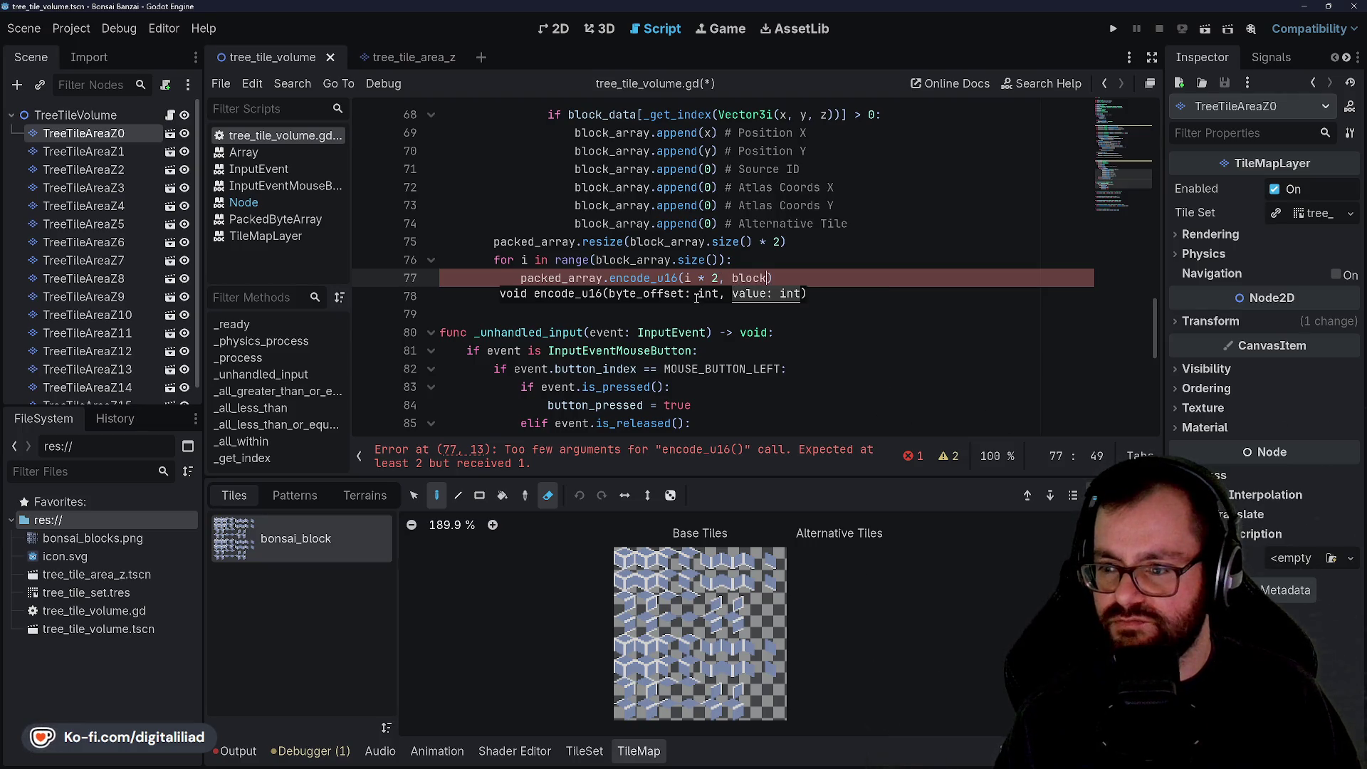
pyautogui.press('Down')
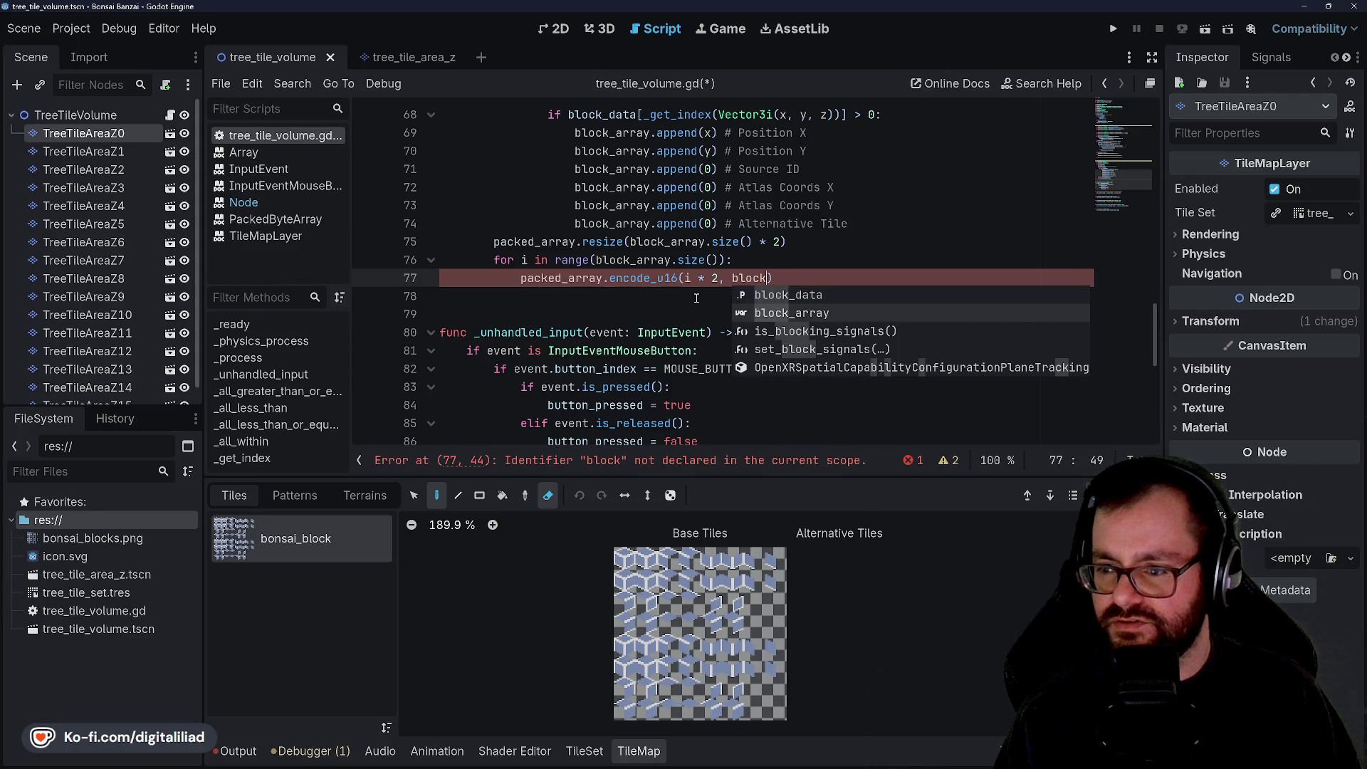
pyautogui.press('Return')
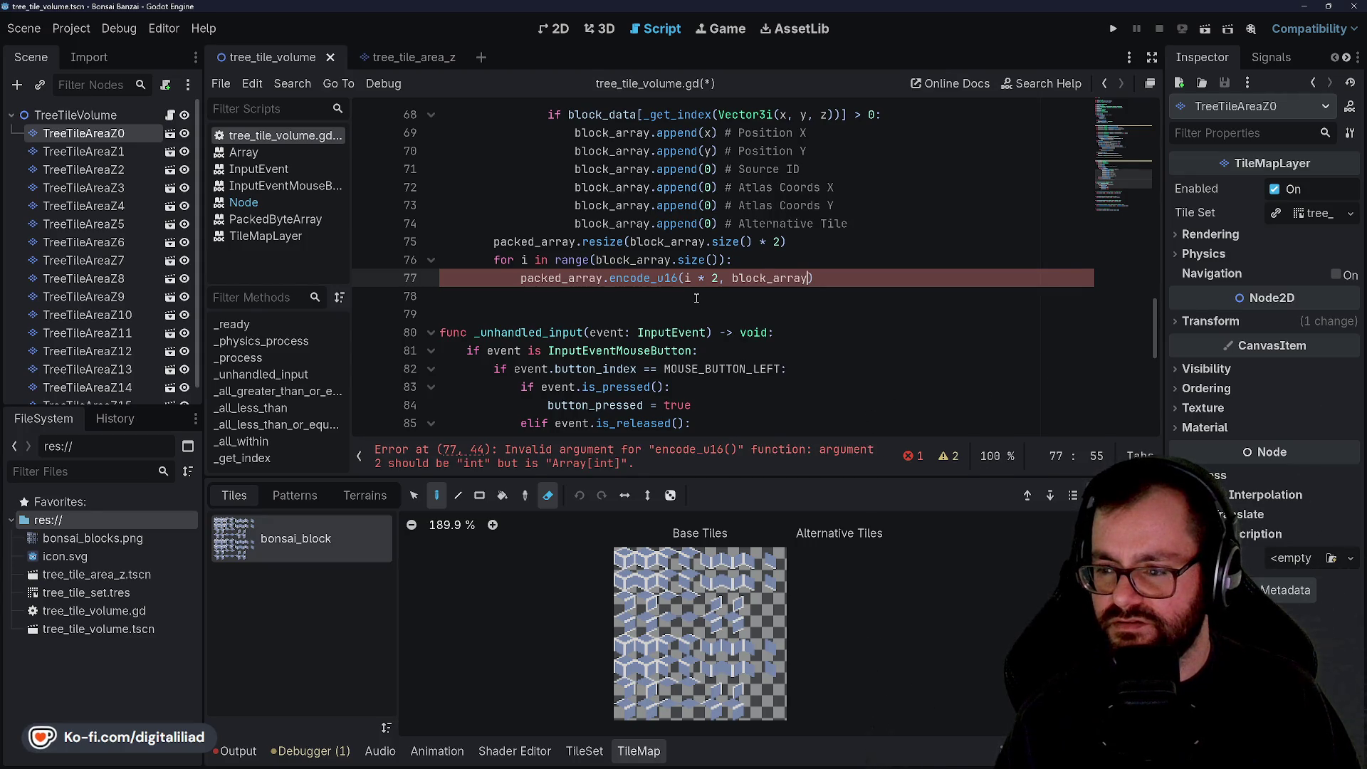
pyautogui.write('i]')
pyautogui.hotkey('ctrl', 's')
# Step: On line 78, add 'tile_layers[z].tile_map_data = packed_array' to assign each layer's data
pyautogui.click(696, 298)
pyautogui.click(686, 317)
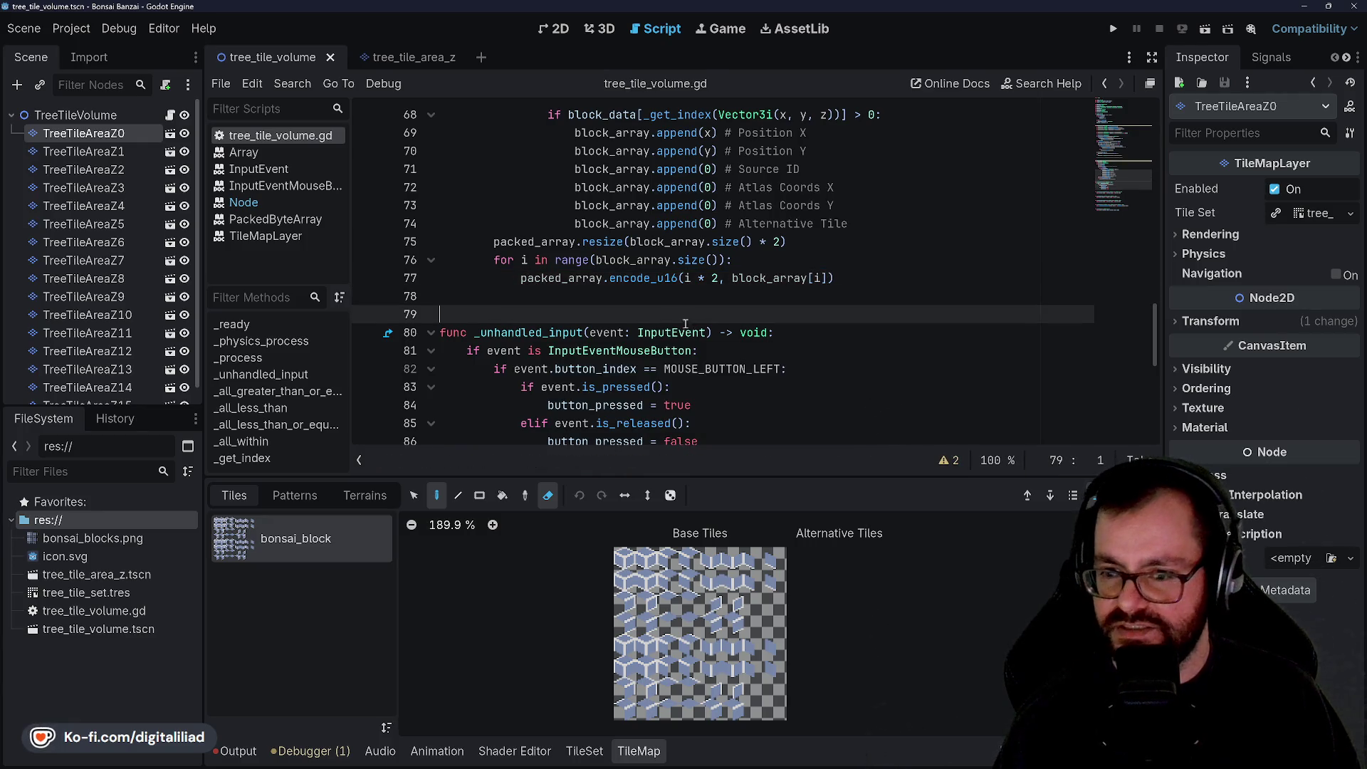
pyautogui.click(640, 297)
pyautogui.scroll(2, 636, 263)
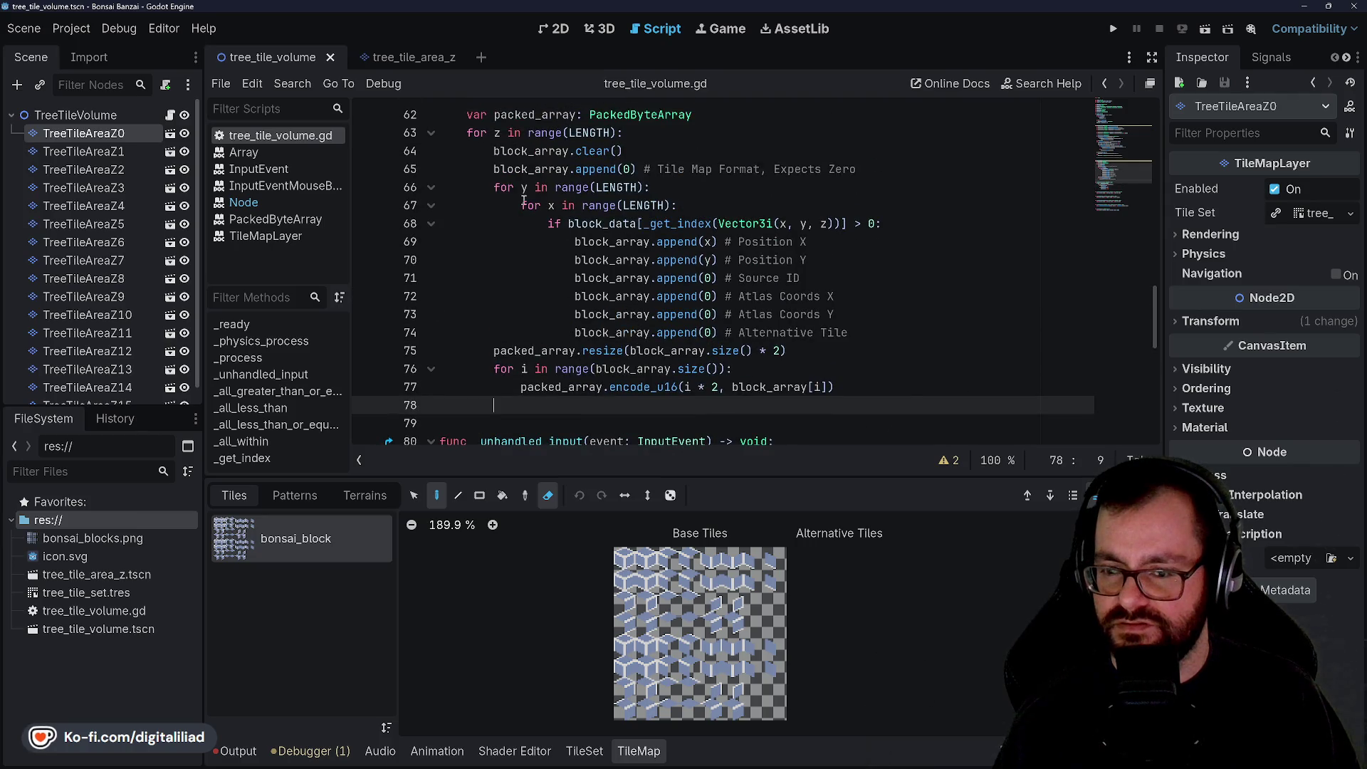
pyautogui.scroll(-1, 553, 389)
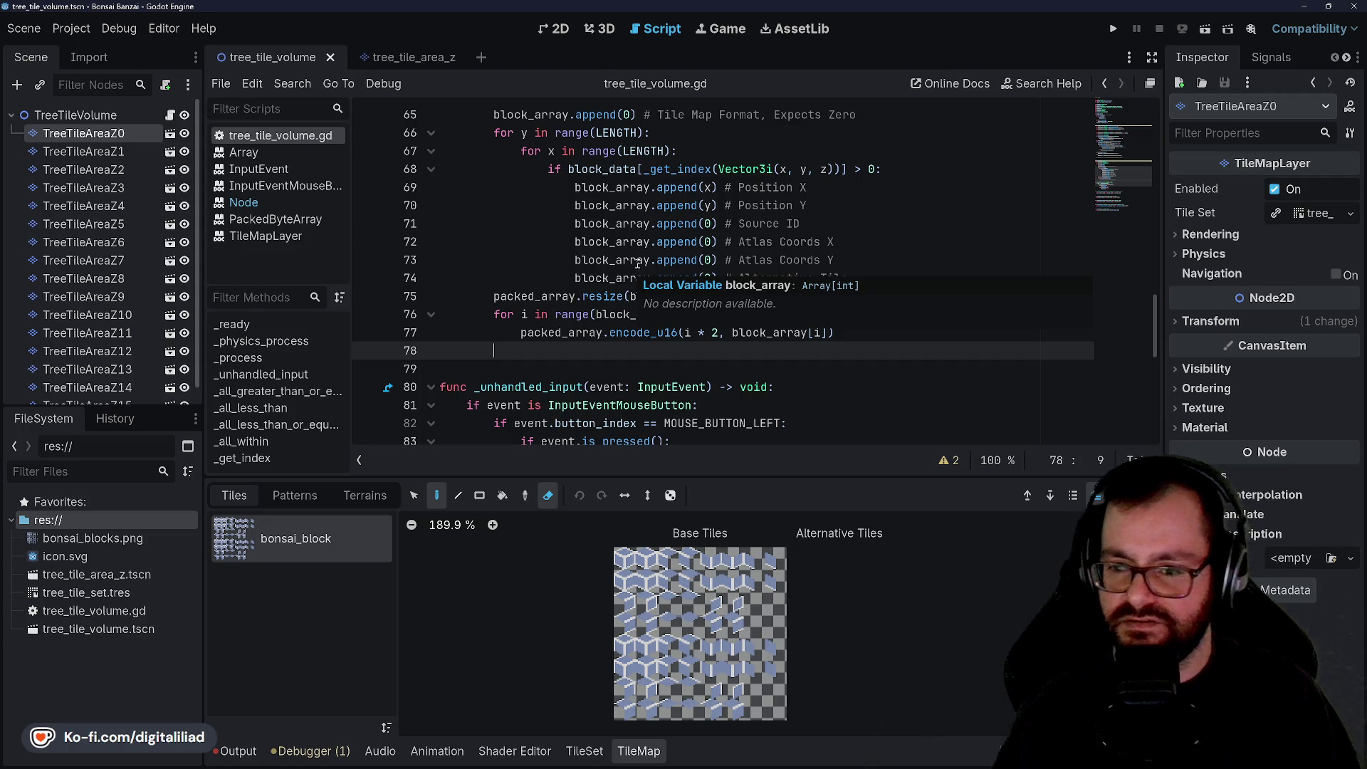
pyautogui.scroll(2, 615, 247)
pyautogui.scroll(-3, 519, 212)
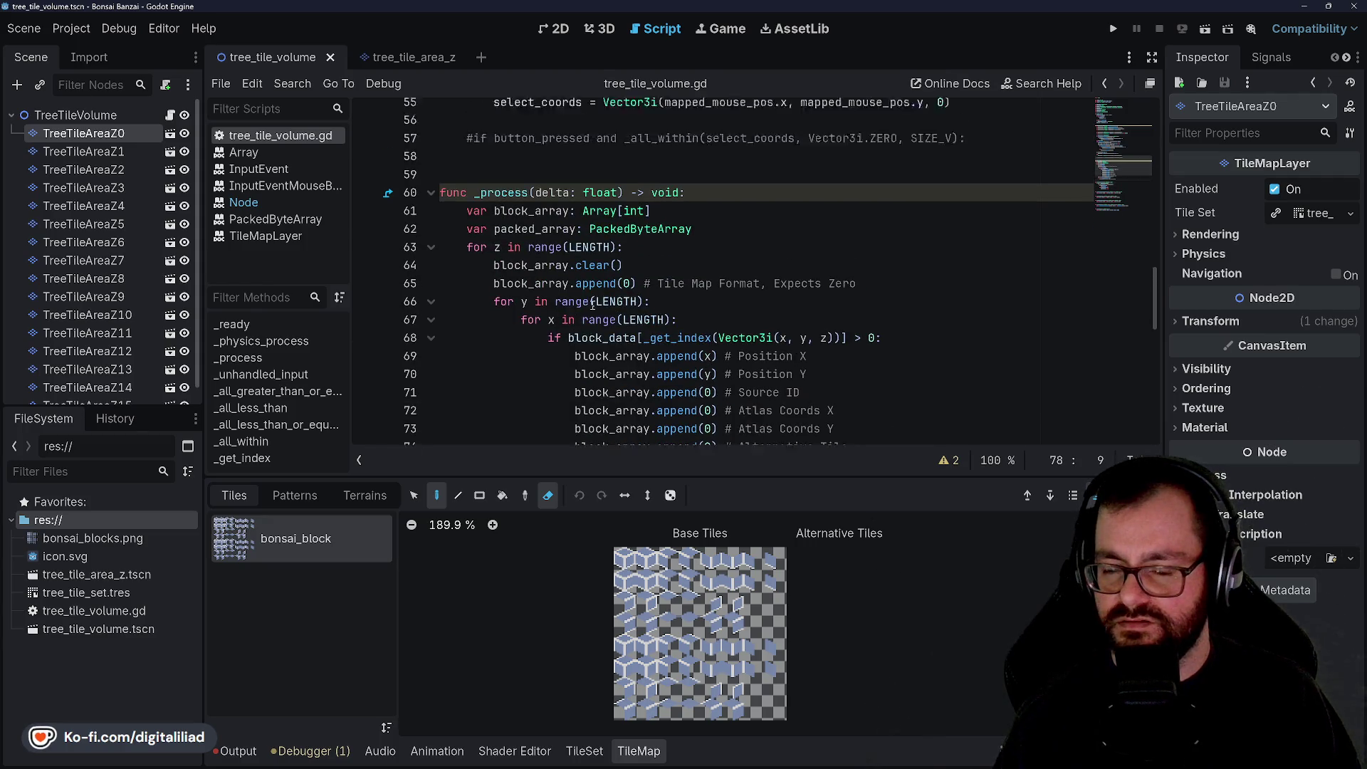
pyautogui.write('tile_layers[z]')
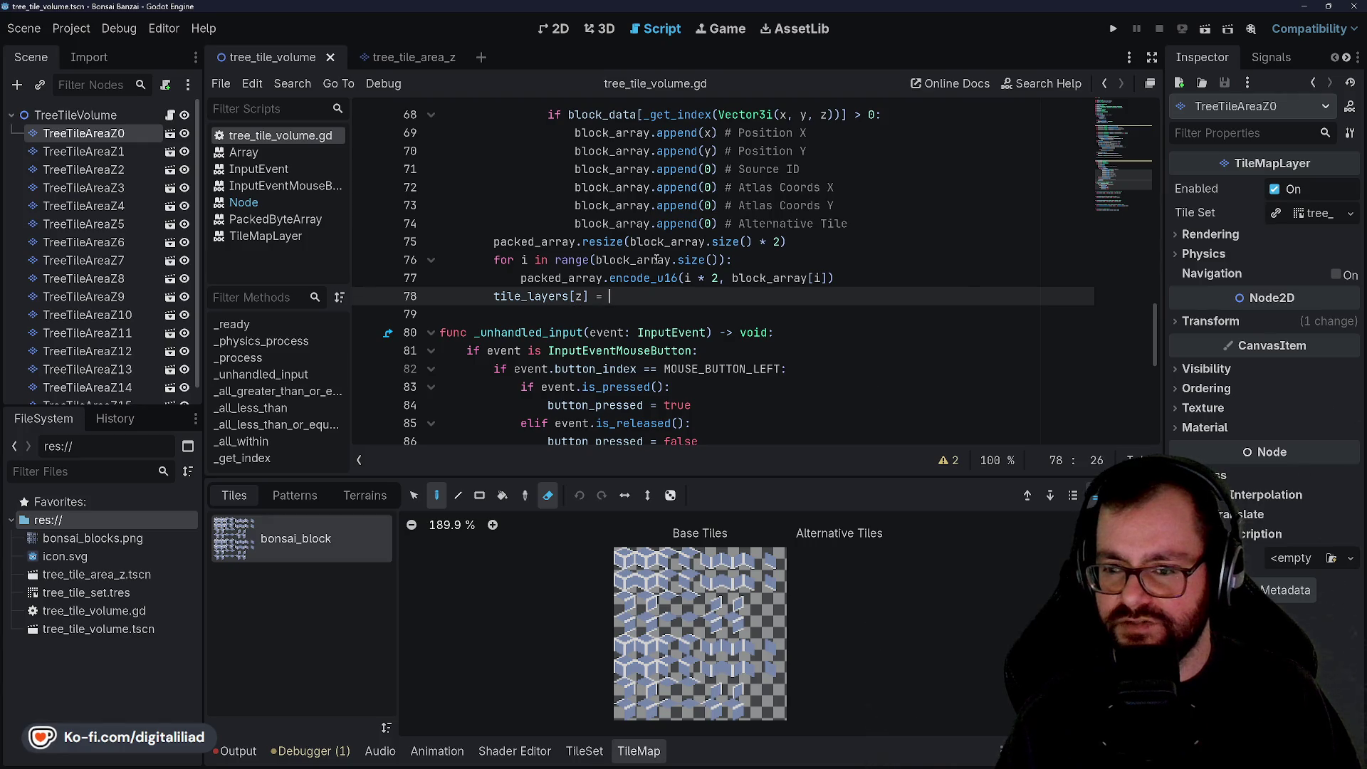
pyautogui.write('.tile_map_d')
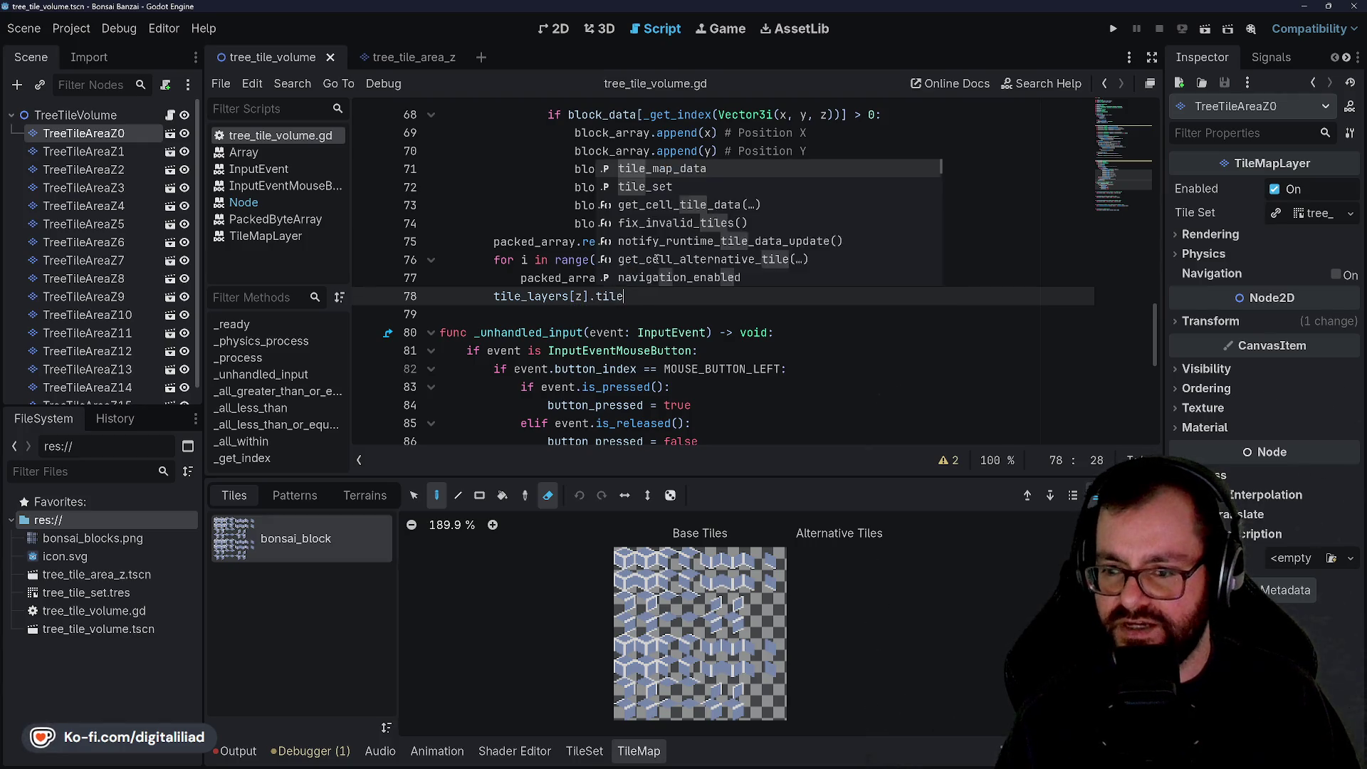
pyautogui.press('Return')
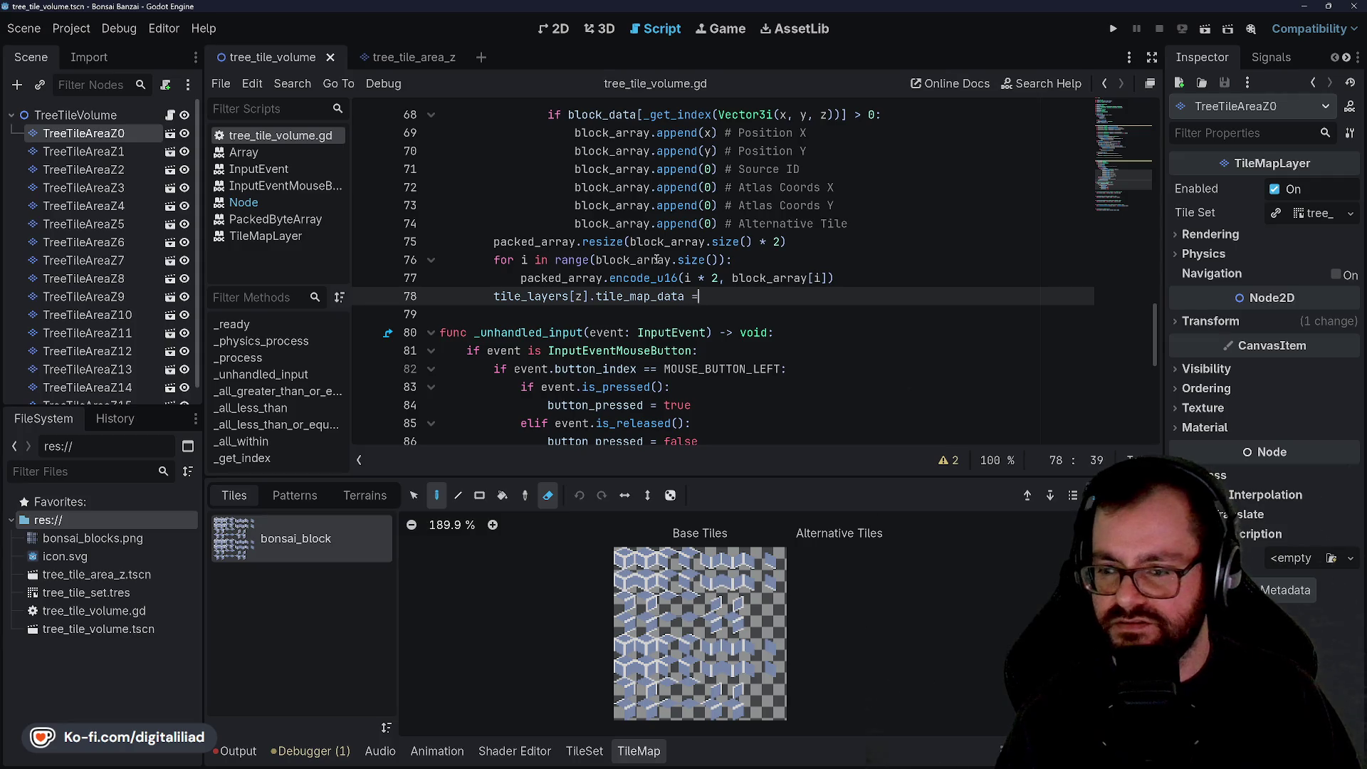
pyautogui.write('= packed')
pyautogui.press('Return')
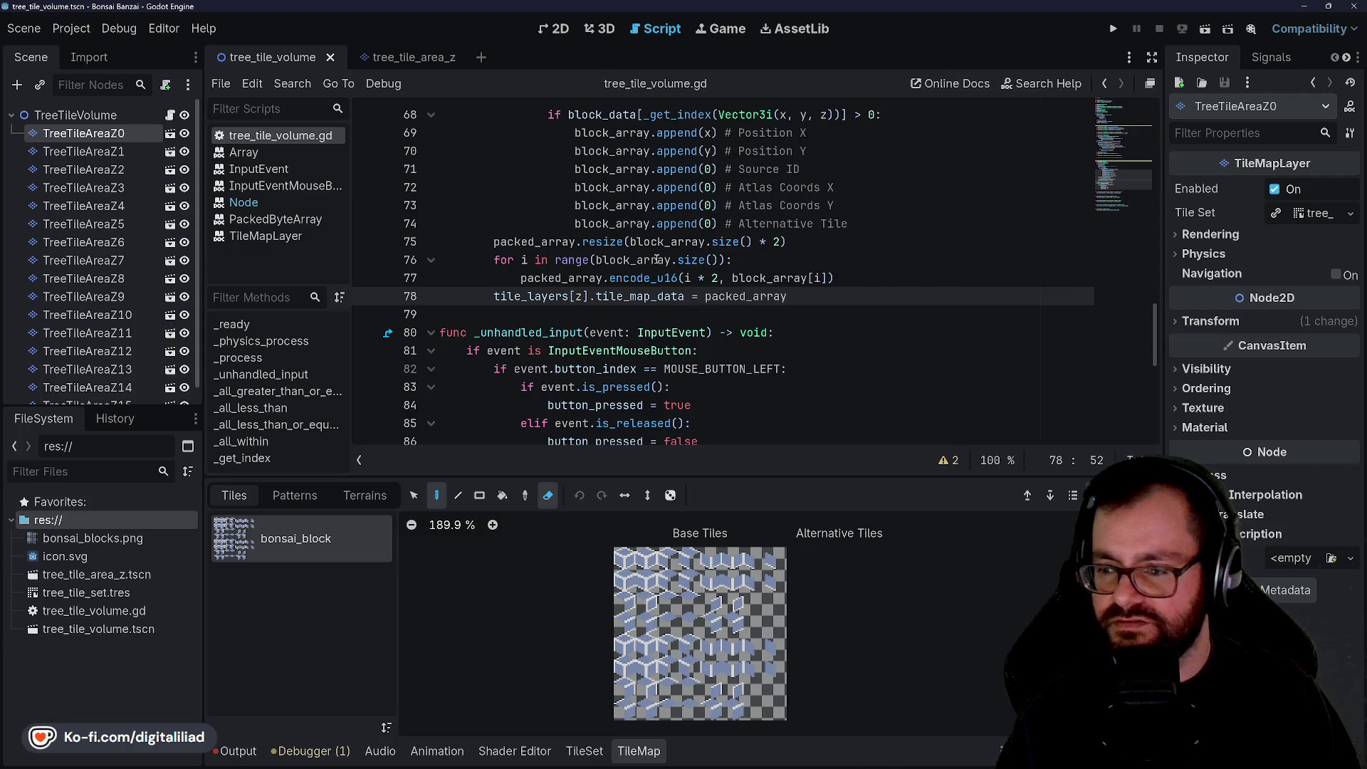
pyautogui.click(653, 258)
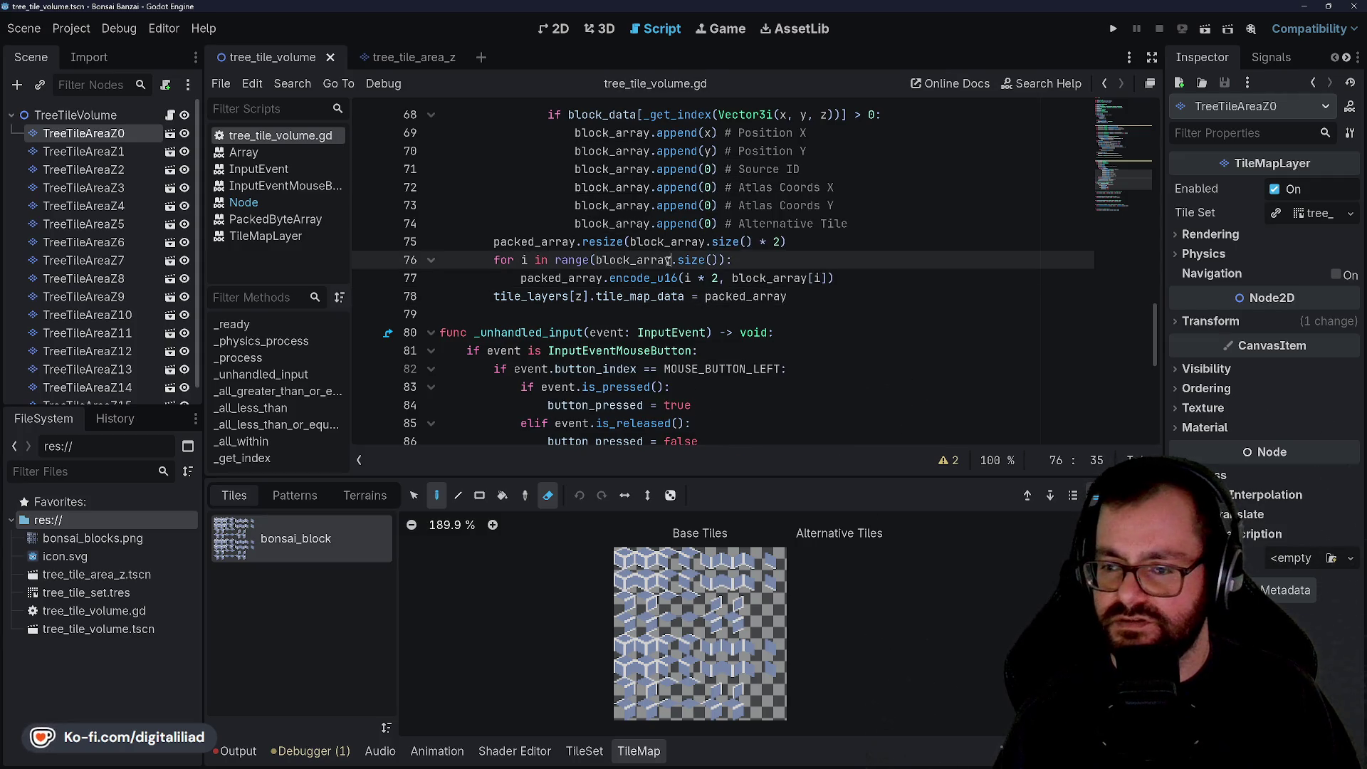
pyautogui.click(798, 297)
pyautogui.press('Return')
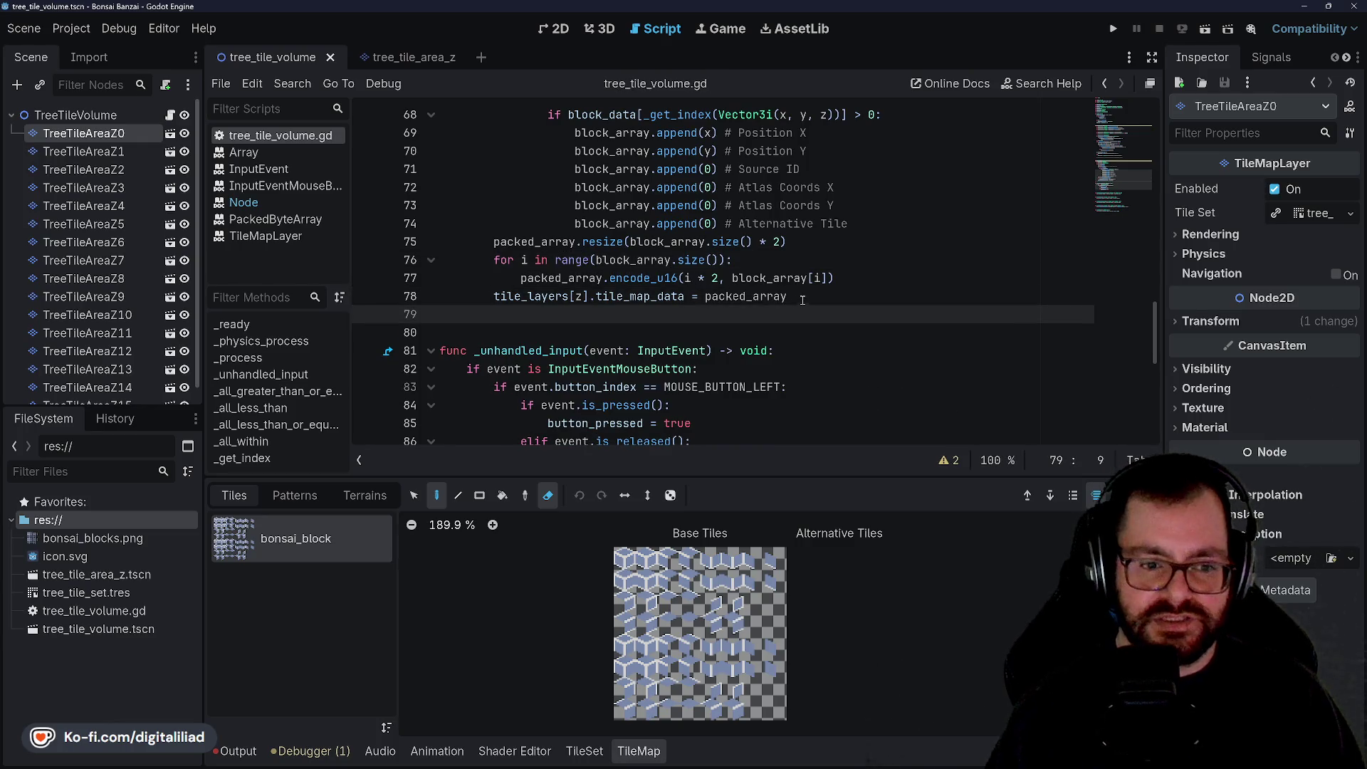
# Step: Review the _process declarations, then test-run the project with F5 and stop it
pyautogui.scroll(4, 790, 306)
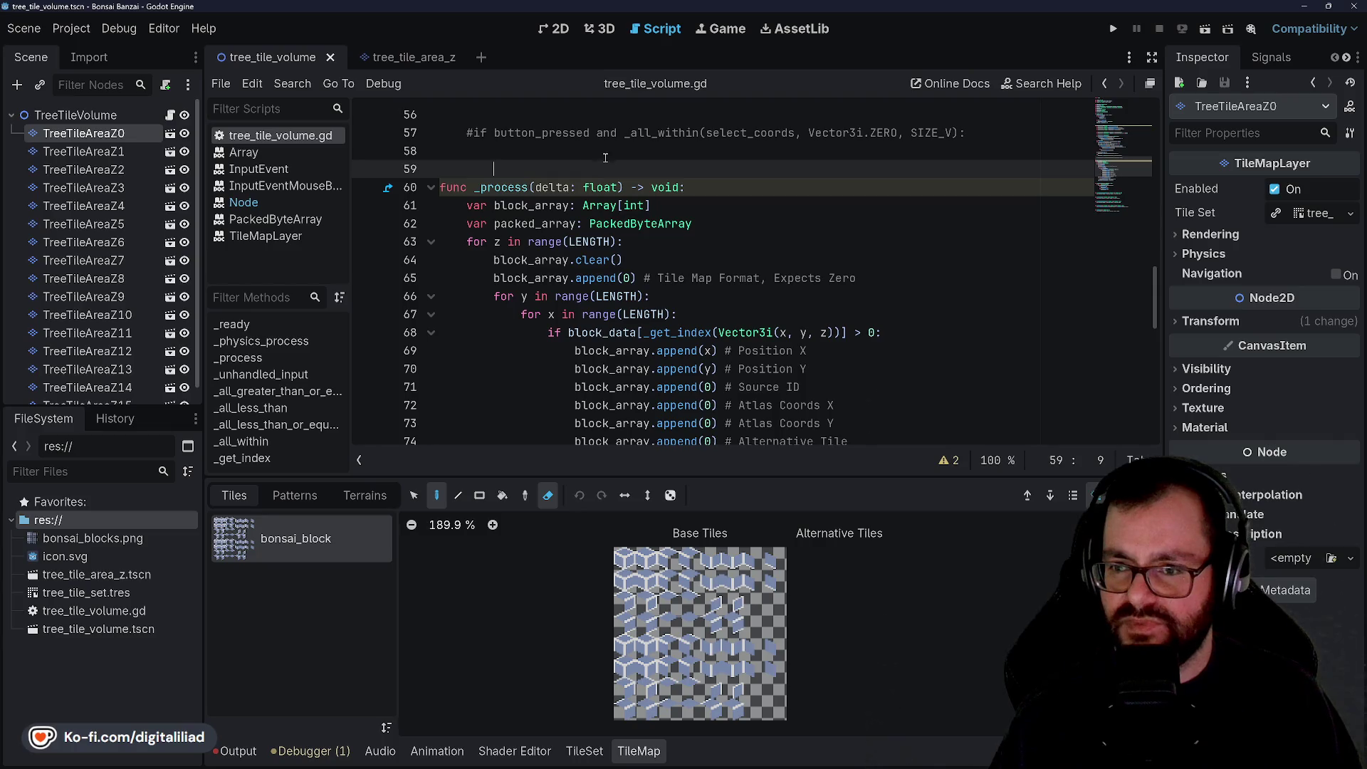
pyautogui.click(741, 192)
pyautogui.click(719, 224)
pyautogui.scroll(-3, 641, 213)
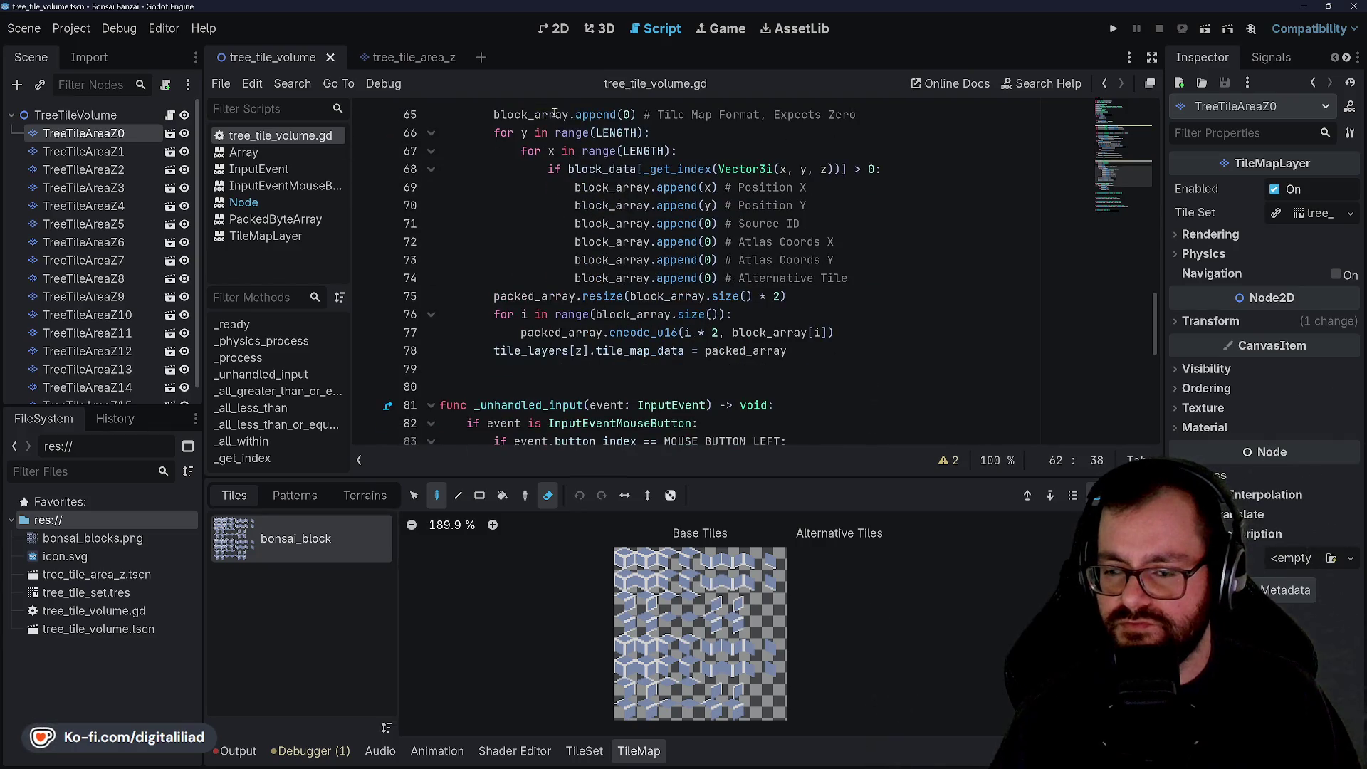
pyautogui.scroll(2, 528, 191)
pyautogui.scroll(-2, 529, 191)
pyautogui.scroll(3, 534, 188)
pyautogui.press('Up')
pyautogui.press('Up')
pyautogui.press('Up')
pyautogui.press('Down')
pyautogui.press('Down')
pyautogui.press('Down')
pyautogui.scroll(-2, 706, 240)
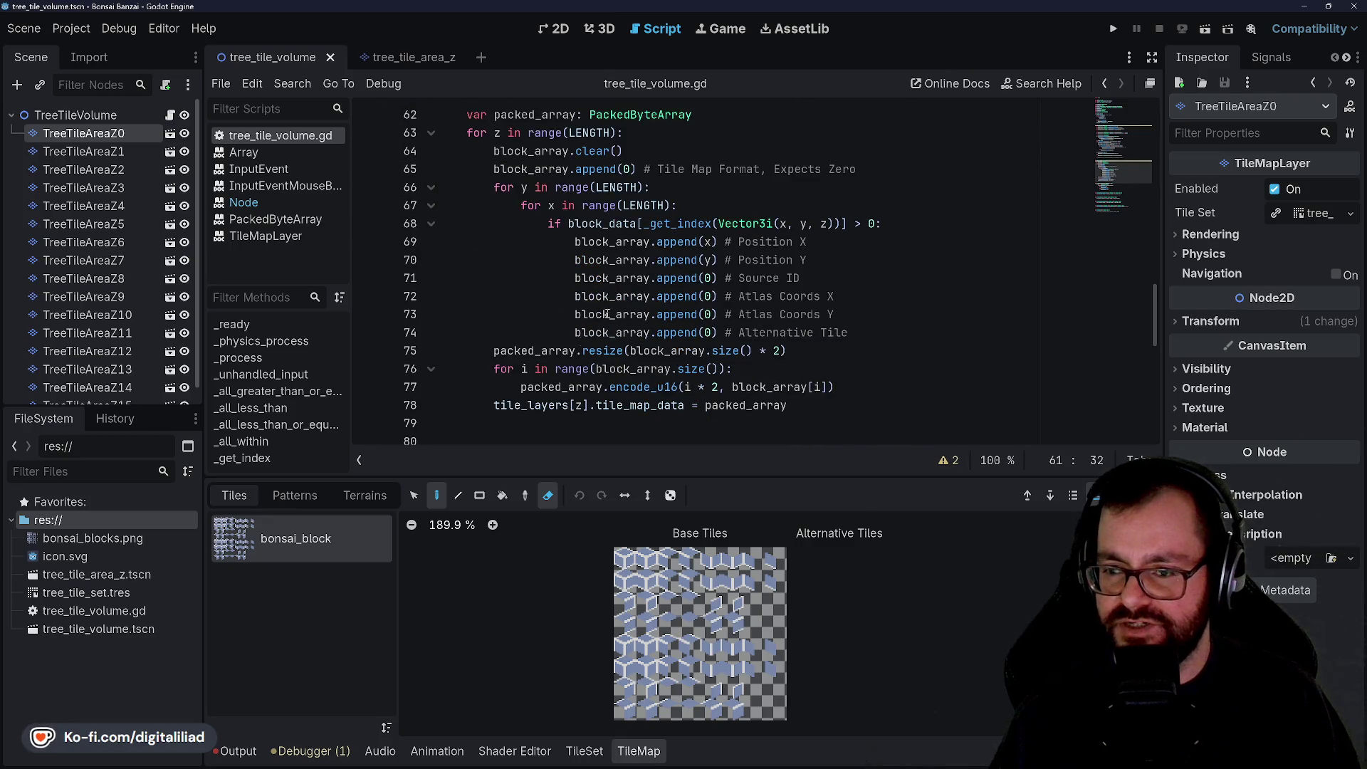
pyautogui.scroll(-1, 510, 198)
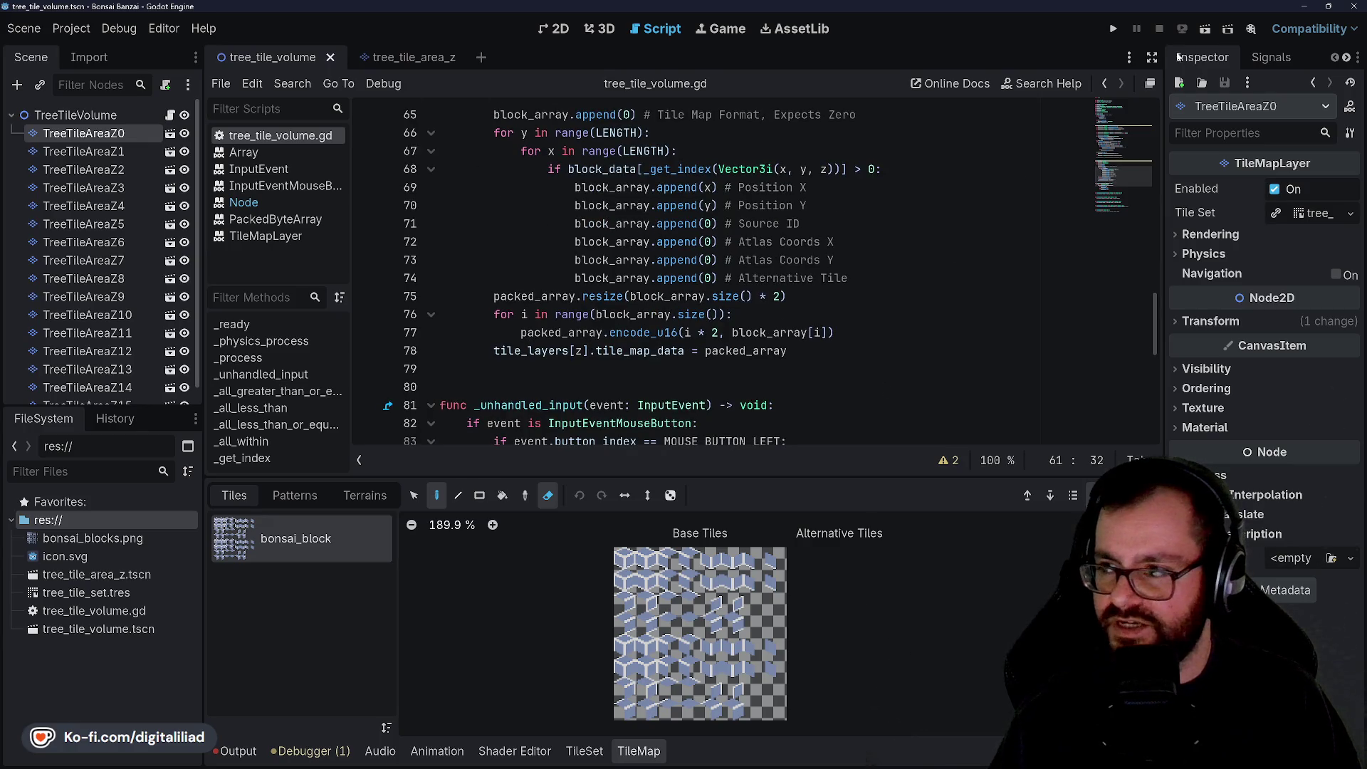
pyautogui.press('F5')
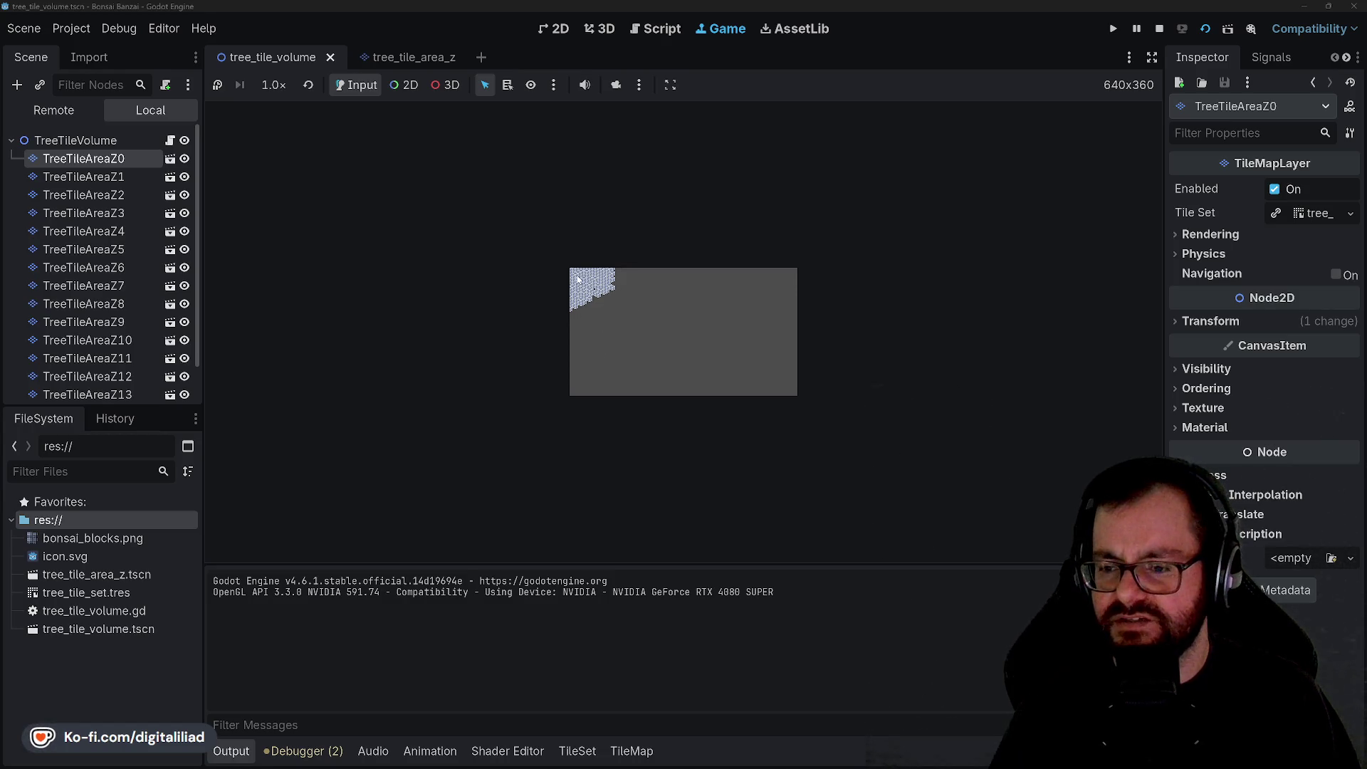
pyautogui.click(1160, 28)
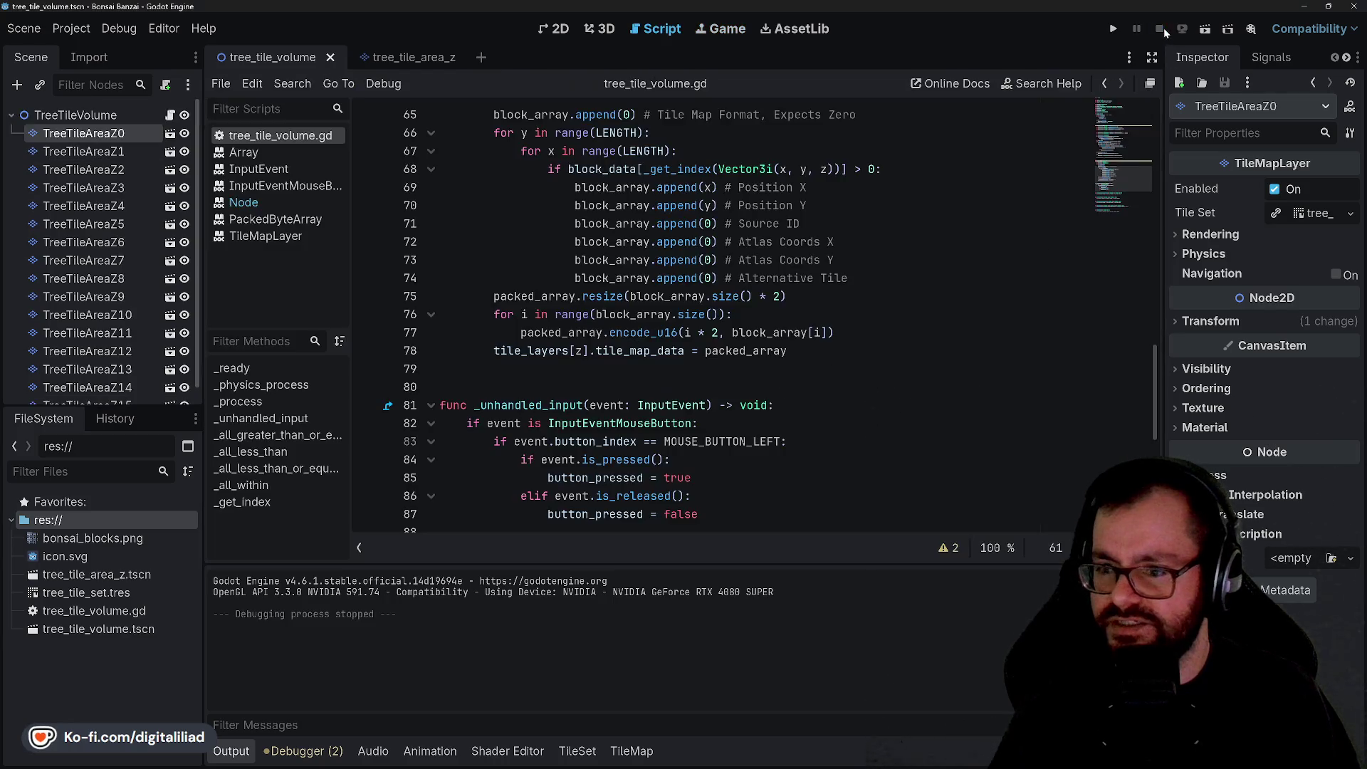
# Step: Create a new scene with a plain Node root renamed to Main
pyautogui.click(85, 116)
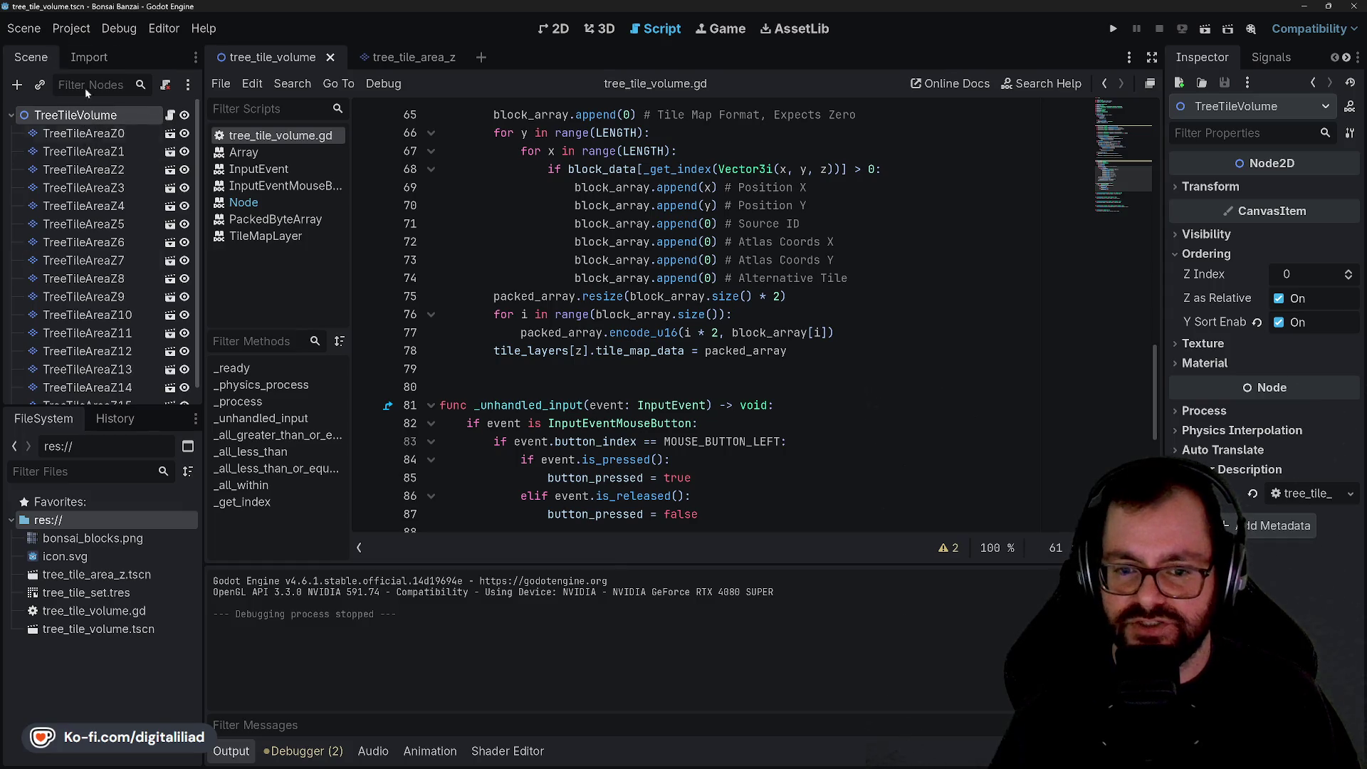
pyautogui.click(25, 28)
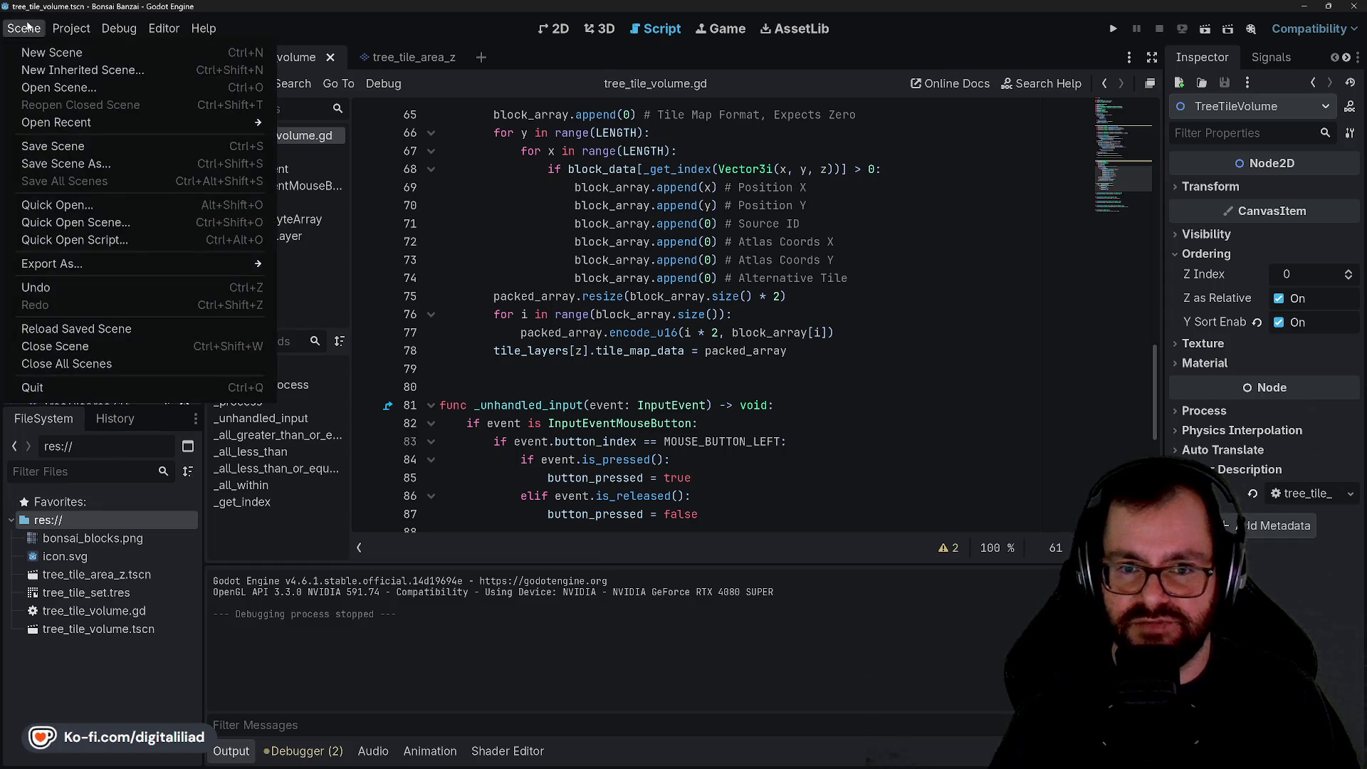
pyautogui.click(51, 52)
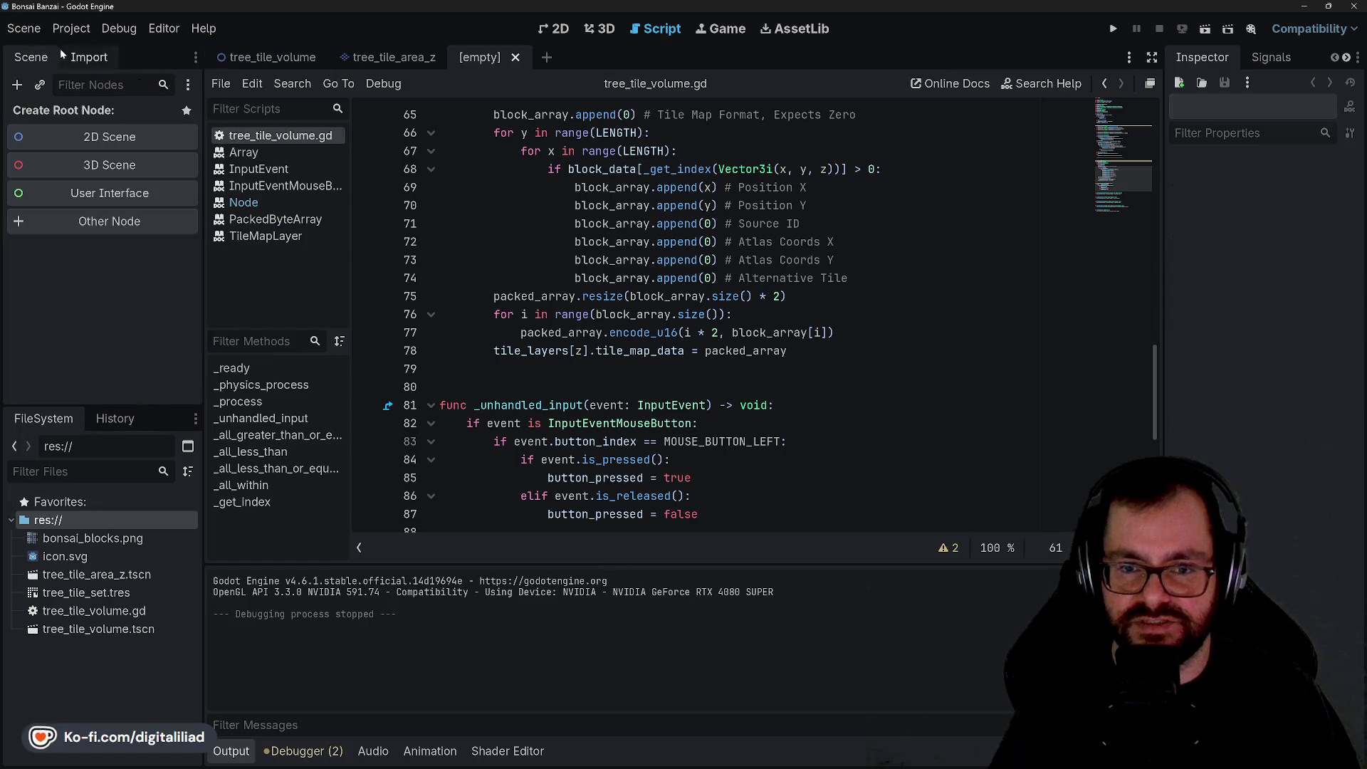
pyautogui.click(104, 222)
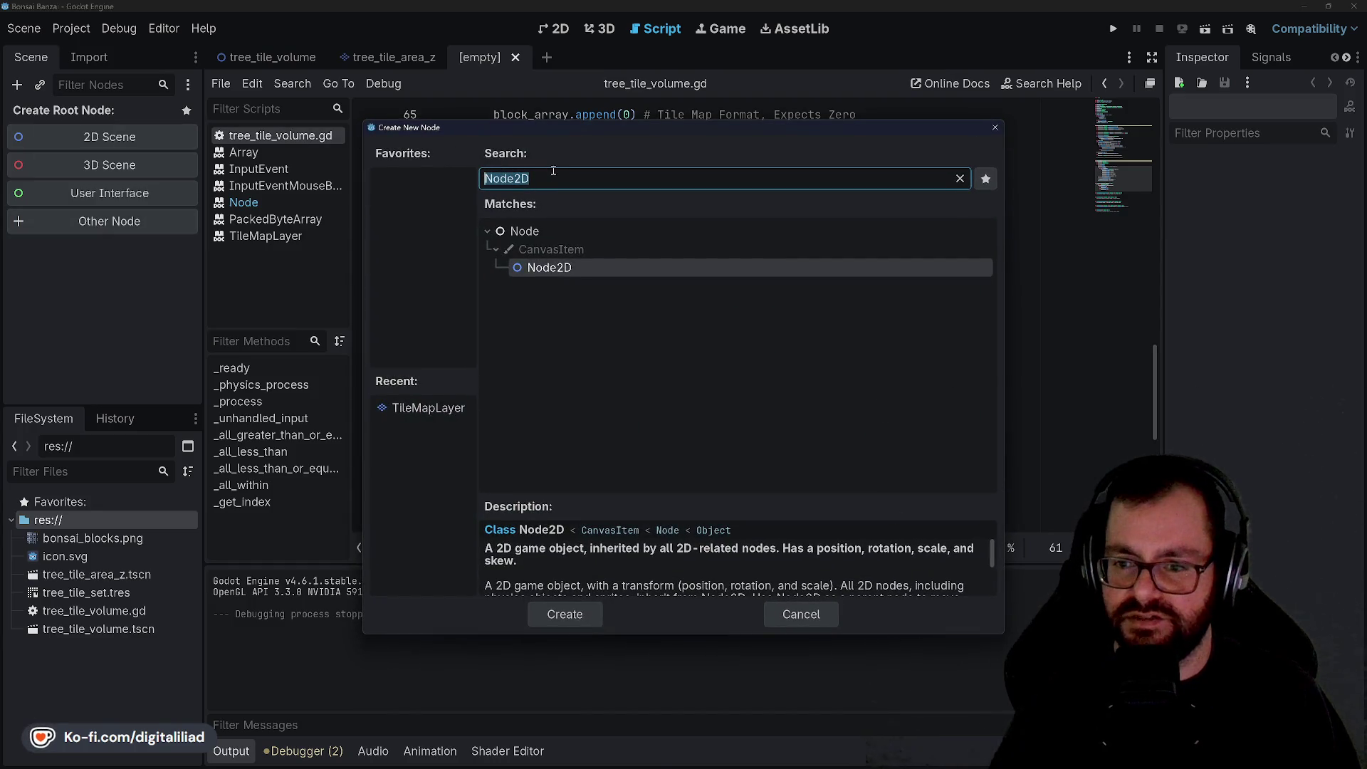
pyautogui.click(541, 231)
pyautogui.click(588, 609)
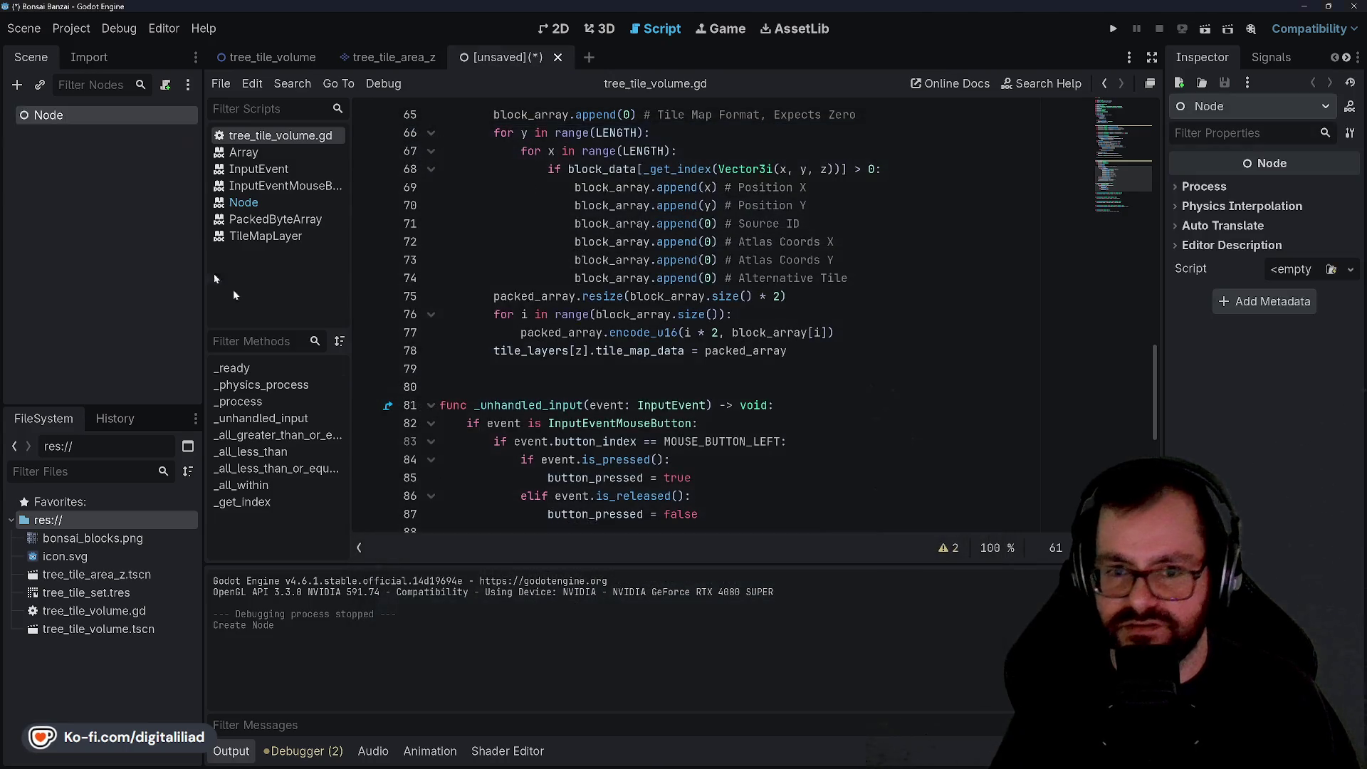
pyautogui.doubleClick(53, 117)
pyautogui.write('ain')
pyautogui.click(120, 175)
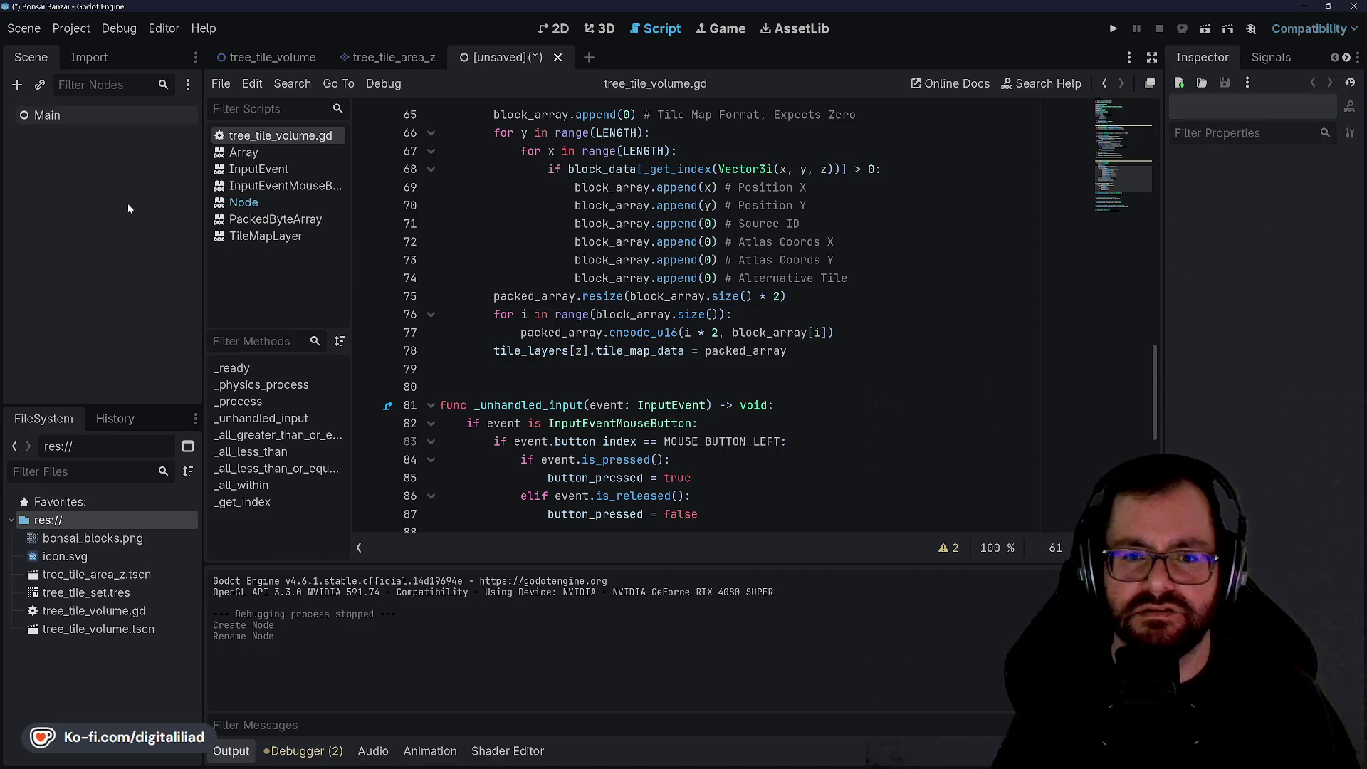
# Step: Save the scene as main.tscn and bring up the child-scene picker for Main
pyautogui.hotkey('ctrl', 's')
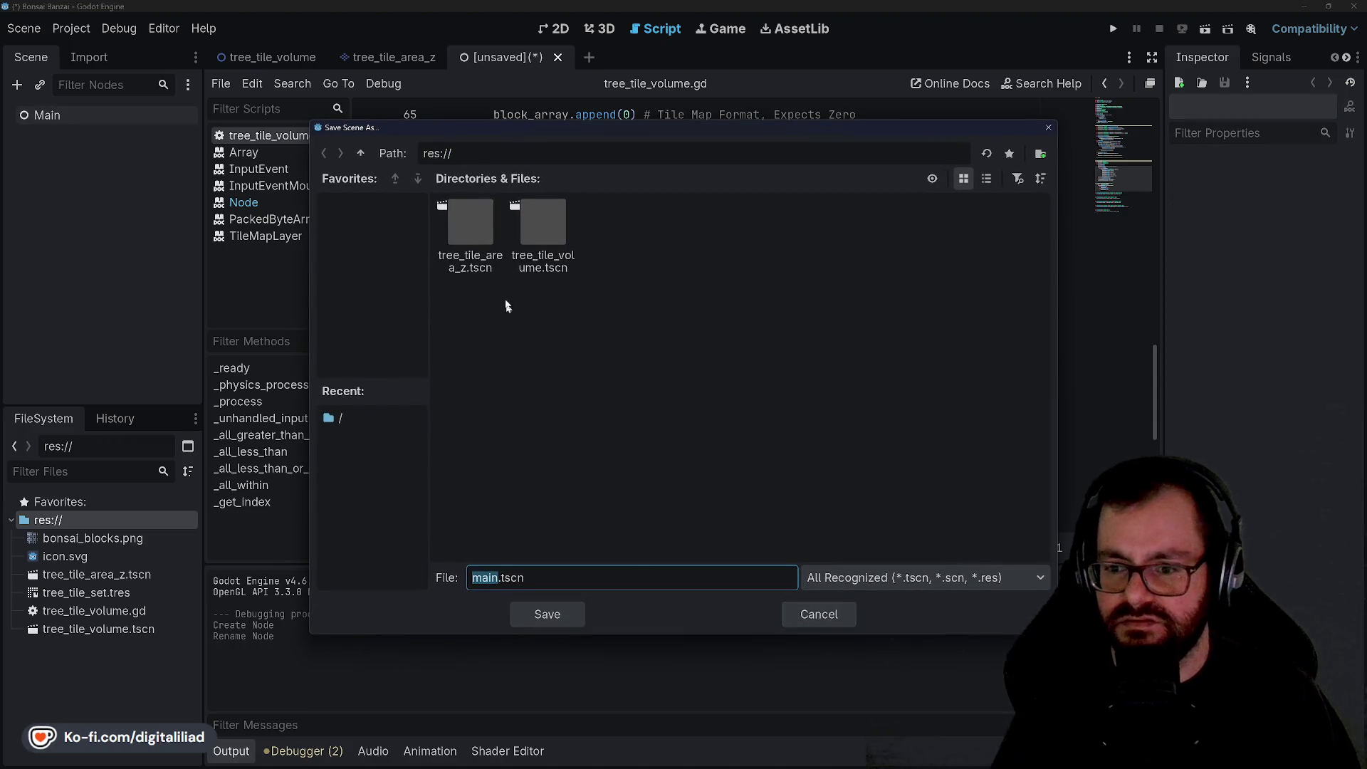
pyautogui.click(559, 613)
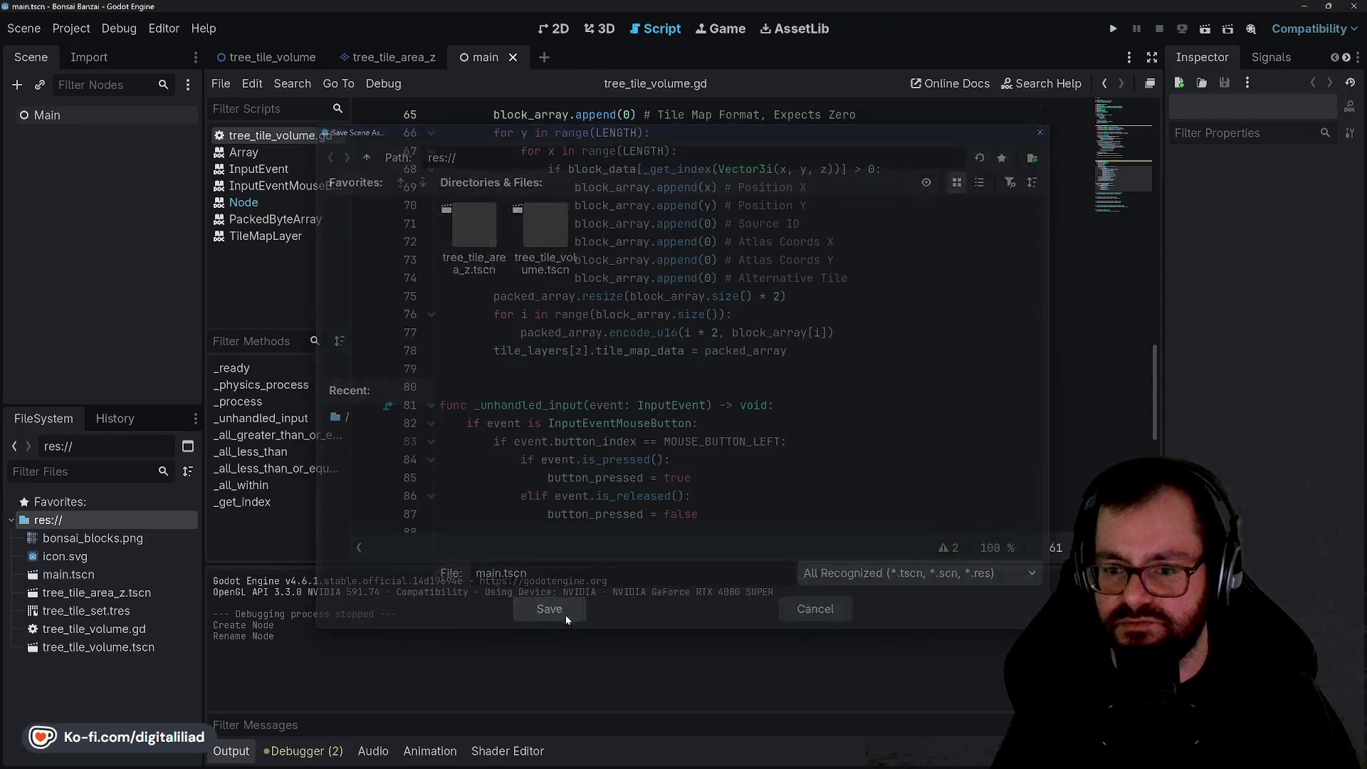
pyautogui.click(101, 119)
pyautogui.click(40, 86)
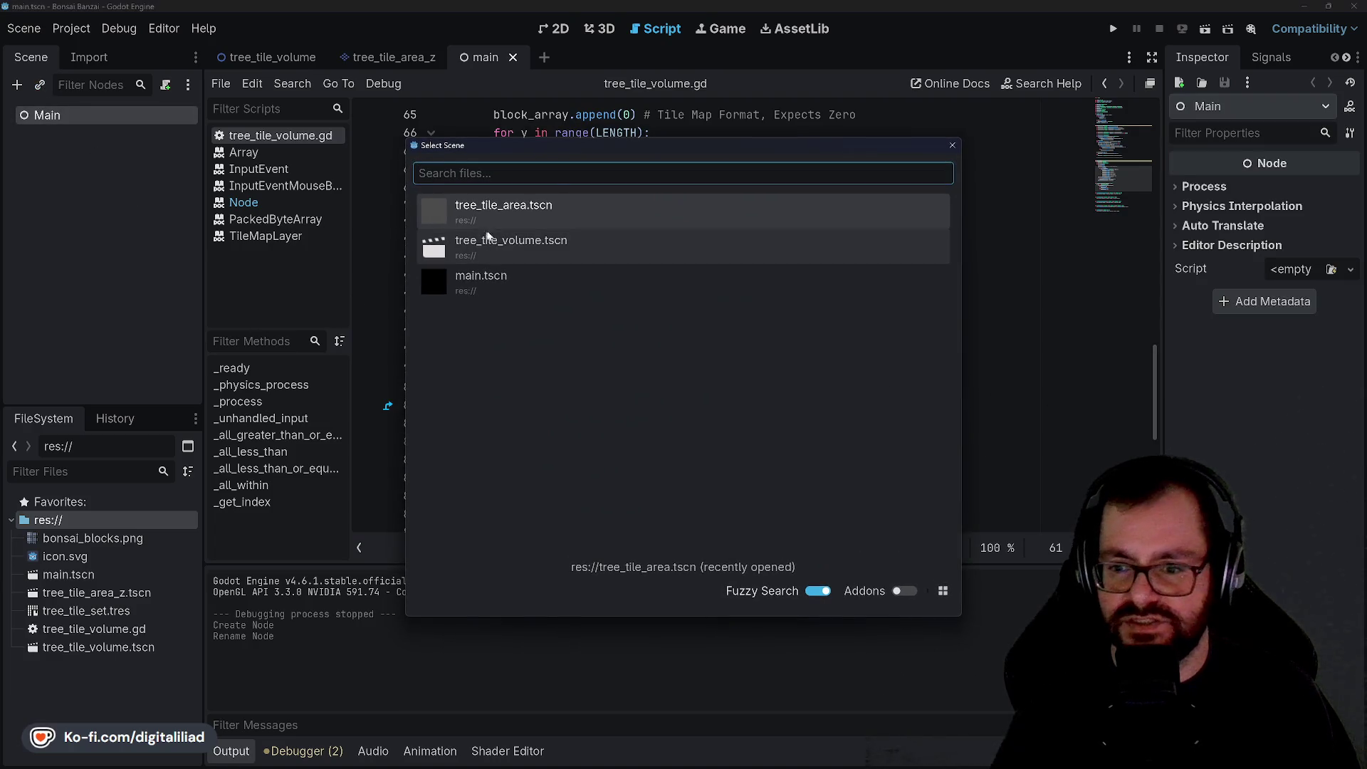
# Step: Instance tree_tile_volume.tscn as a child of Main and save the scene
pyautogui.doubleClick(518, 246)
pyautogui.click(559, 29)
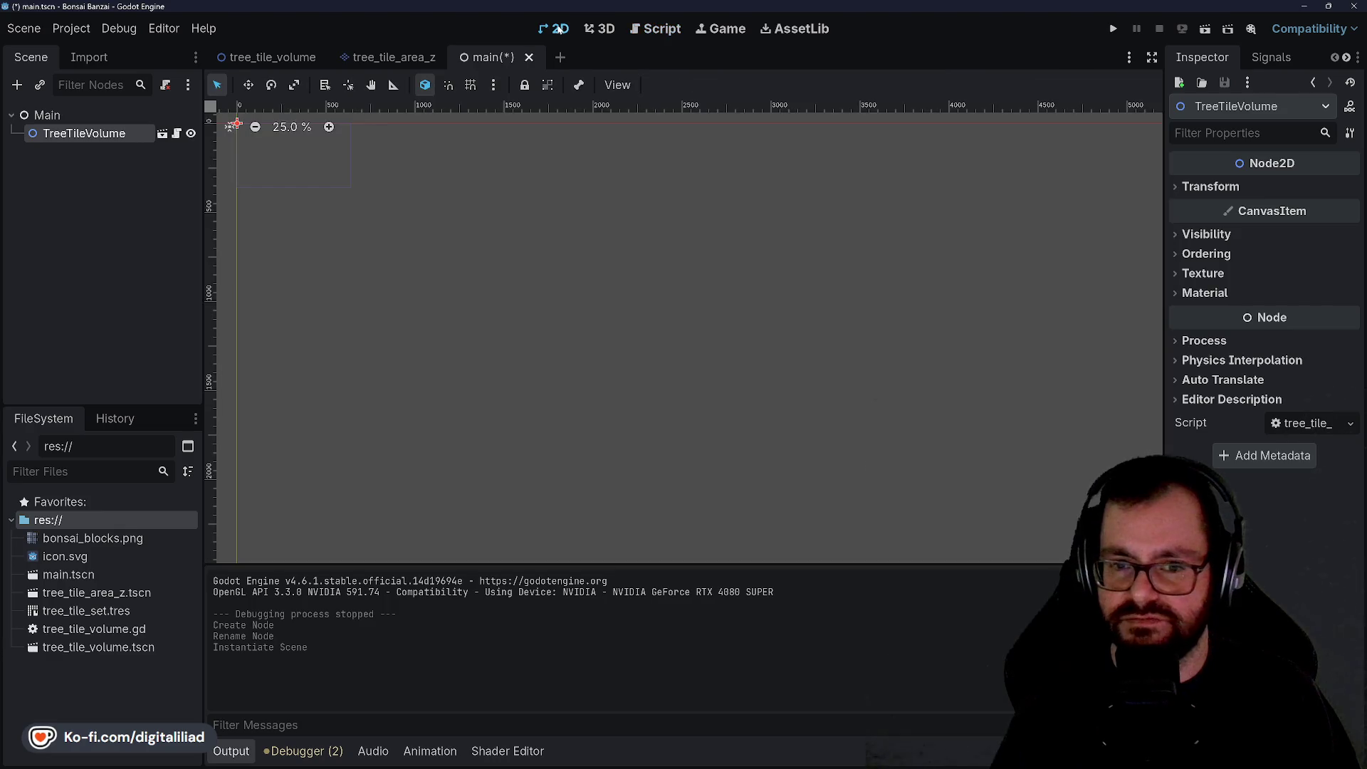
pyautogui.hotkey('ctrl', 's')
pyautogui.scroll(10, 267, 162)
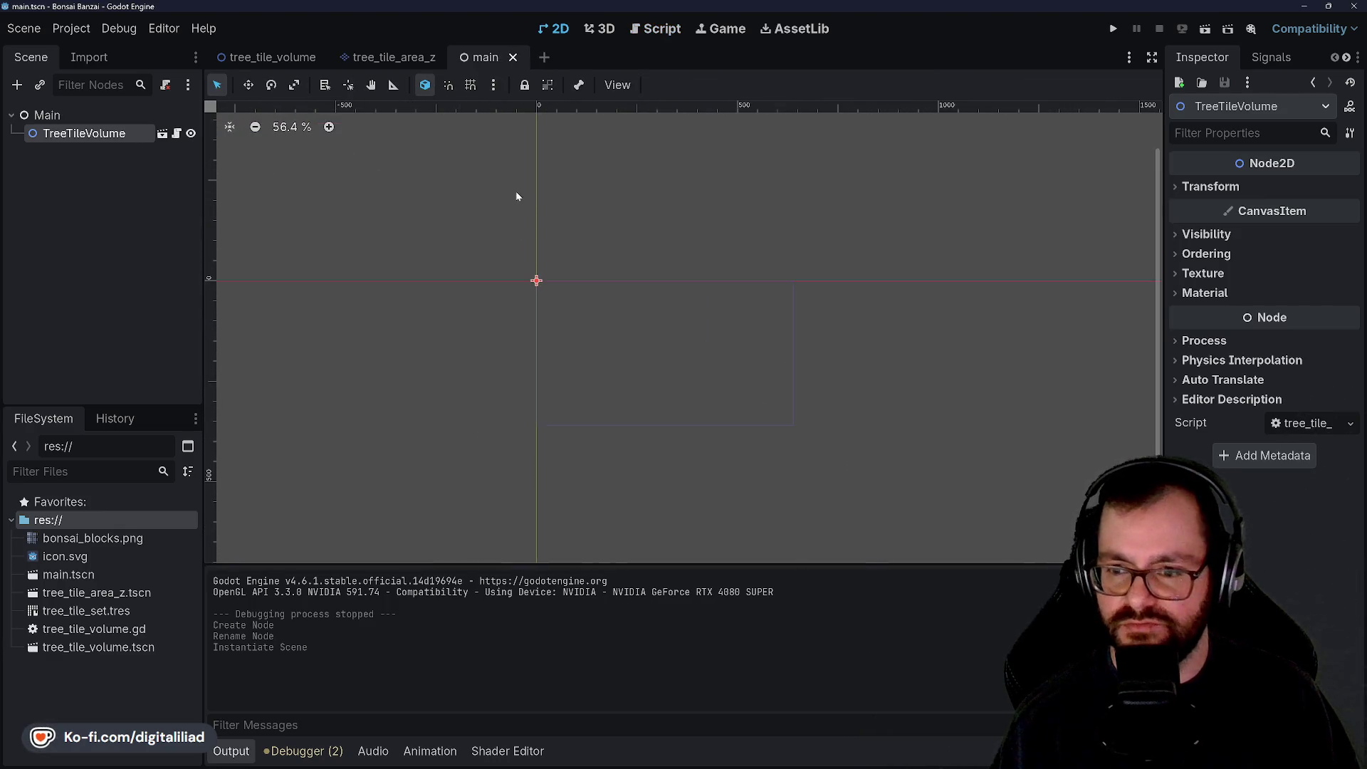
pyautogui.scroll(7, 398, 298)
# Step: Set the TreeTileVolume position to 320, 180, save main.tscn, and run the project
pyautogui.click(70, 135)
pyautogui.scroll(-8, 424, 238)
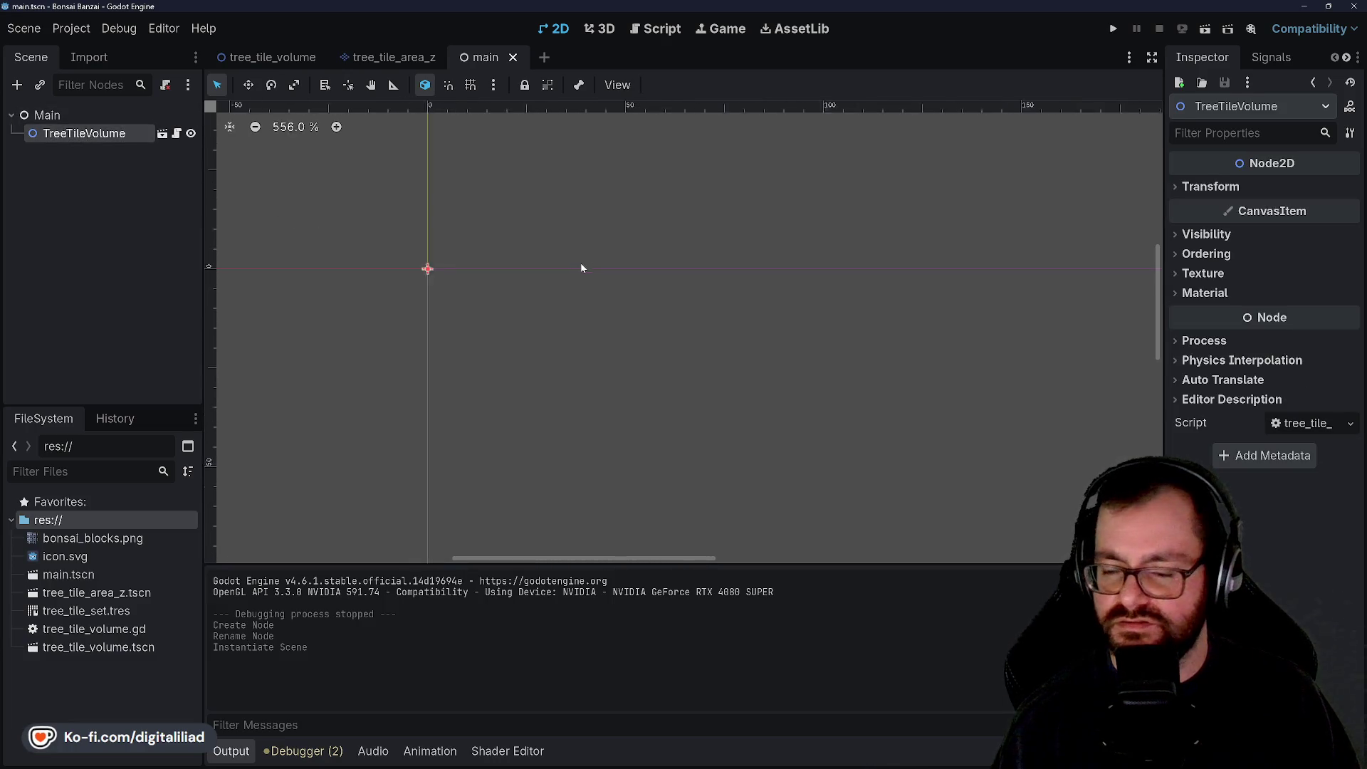
pyautogui.click(1211, 187)
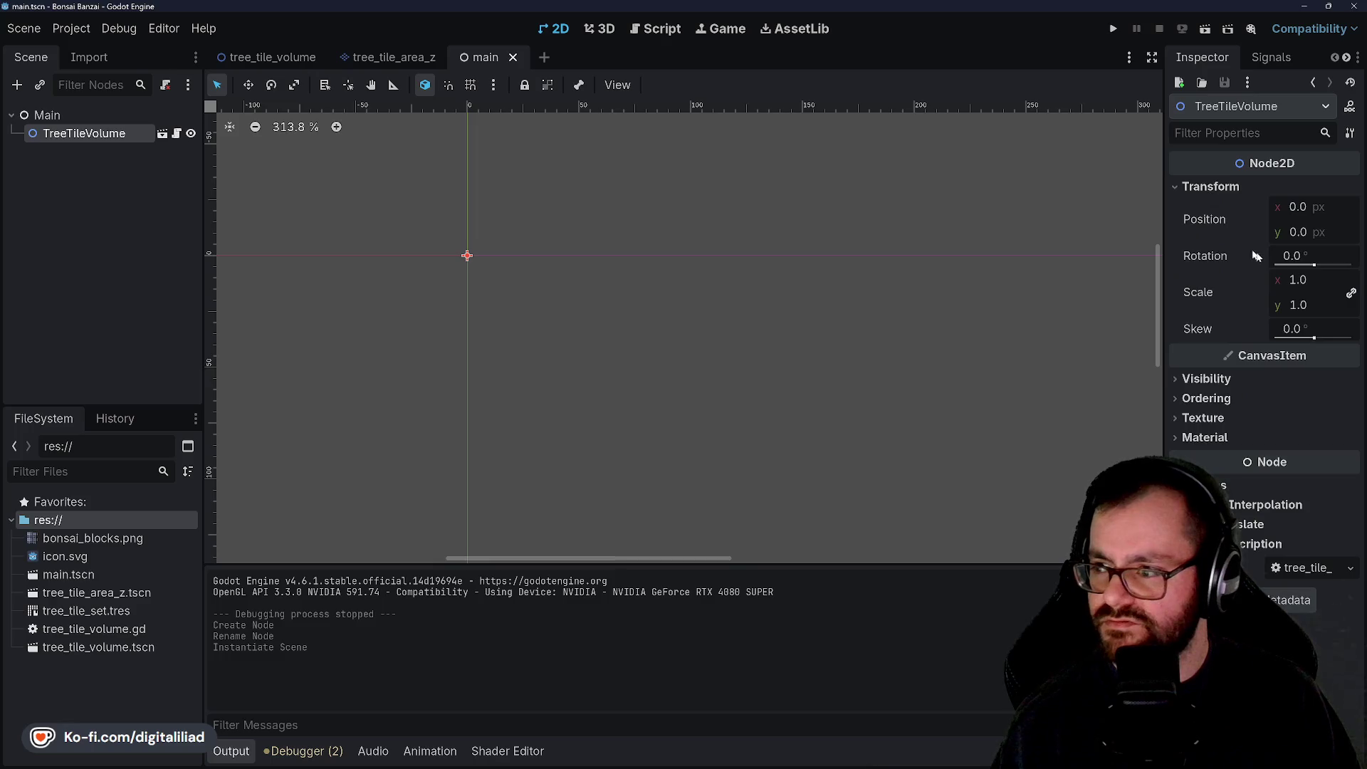
pyautogui.click(1308, 206)
pyautogui.press('Tab')
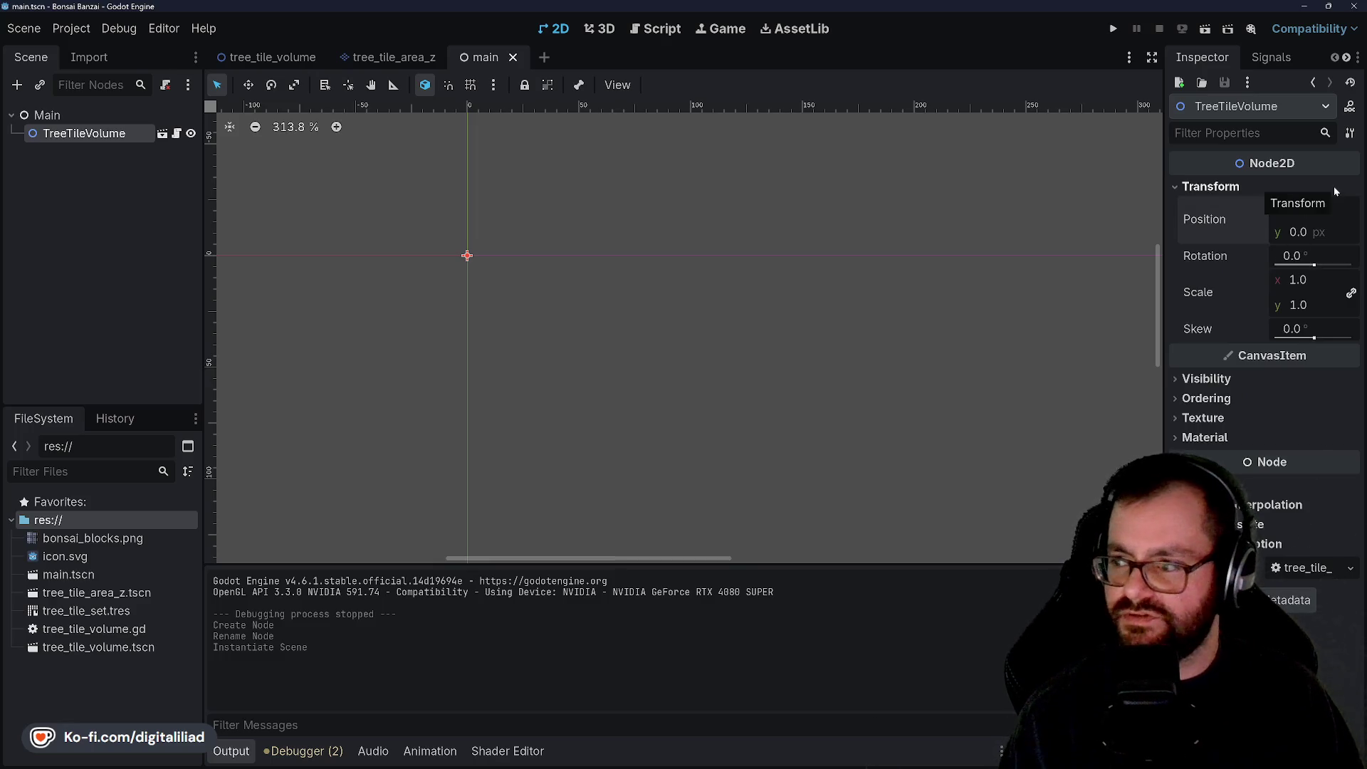
pyautogui.write('180')
pyautogui.scroll(-4, 562, 234)
pyautogui.scroll(1, 766, 320)
pyautogui.hotkey('ctrl', 's')
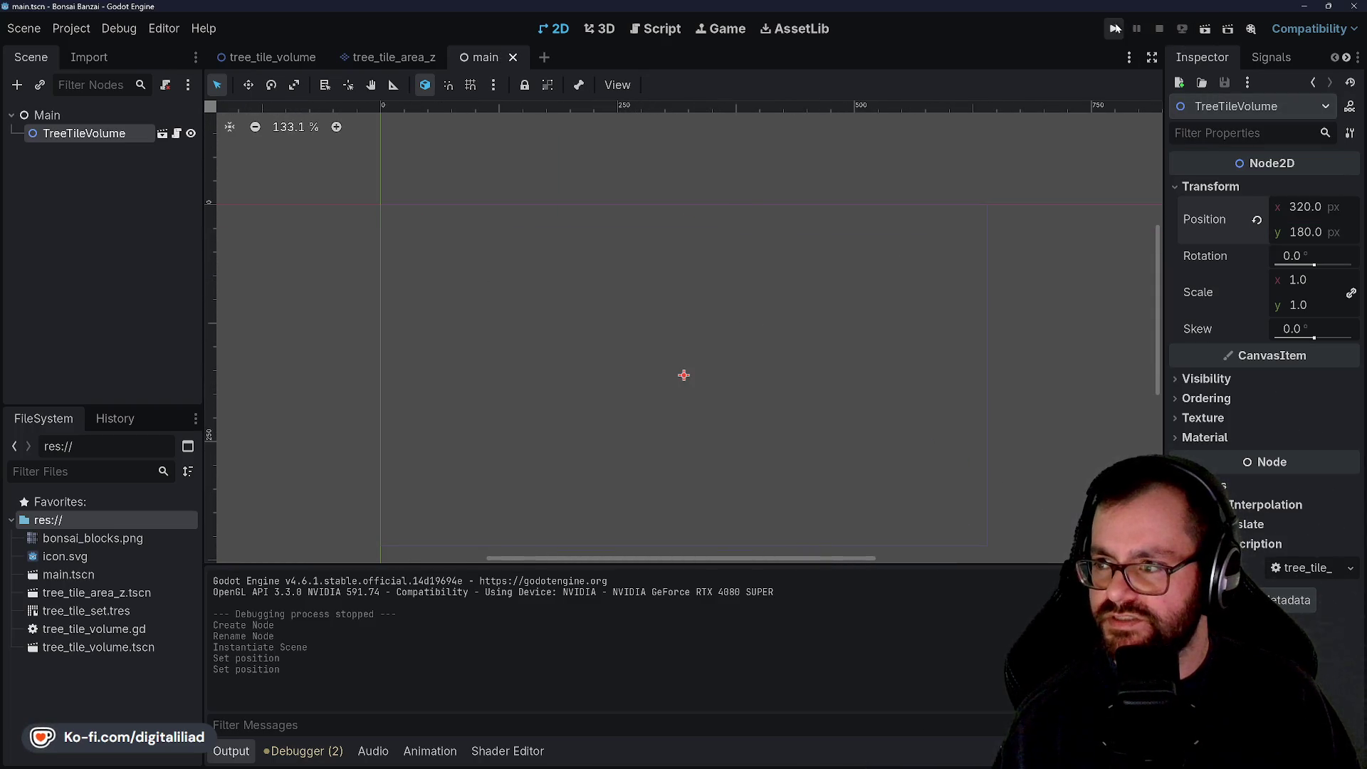
pyautogui.click(1115, 28)
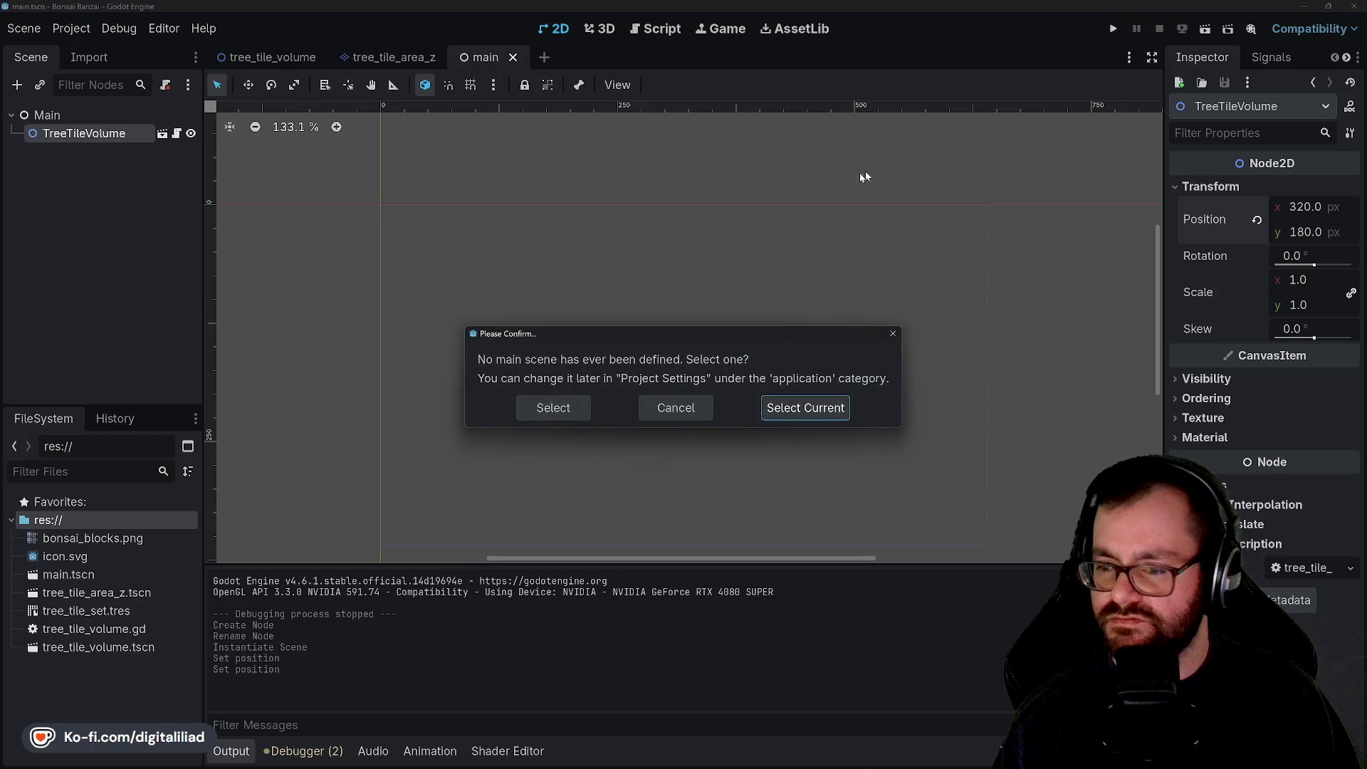
# Step: Make main.tscn the main scene and scale the embedded game view with Keep Aspect Ratio
pyautogui.click(797, 408)
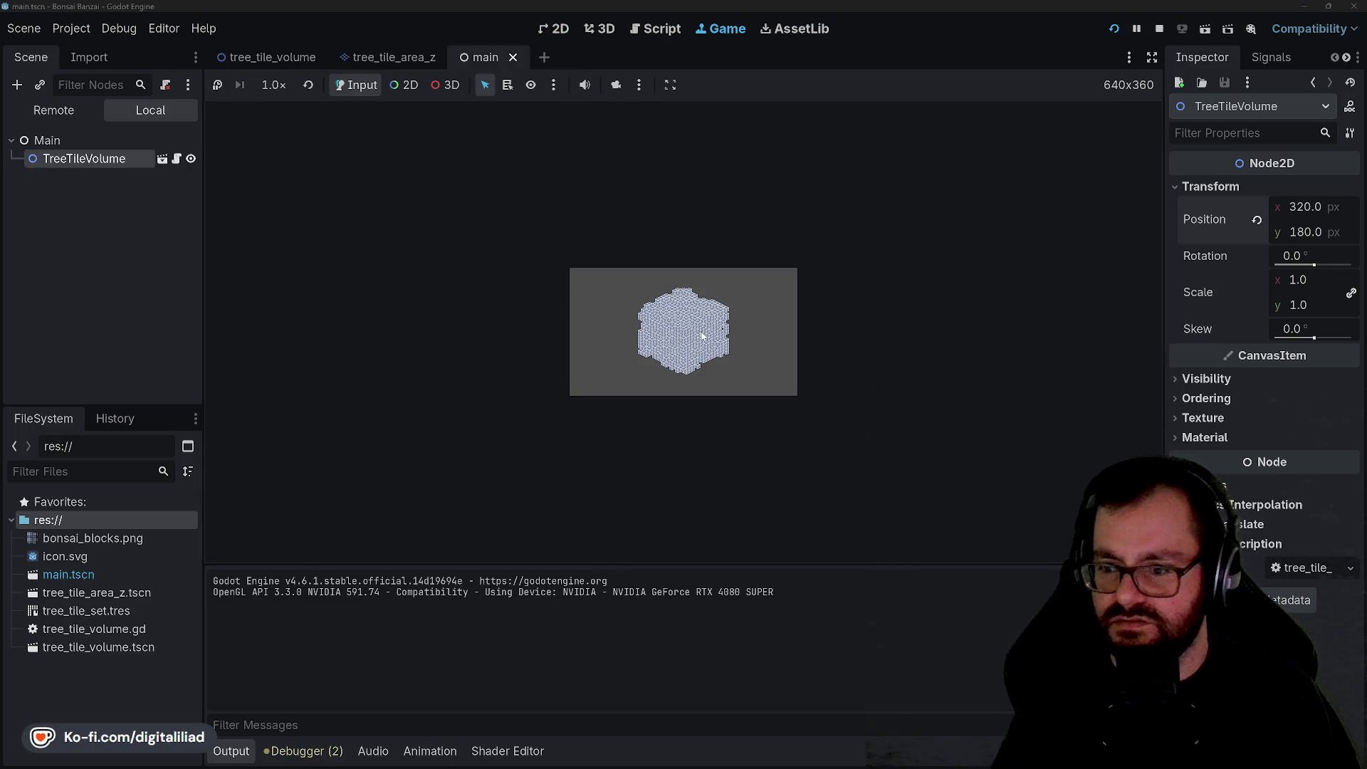
pyautogui.click(671, 85)
pyautogui.click(674, 85)
pyautogui.click(673, 85)
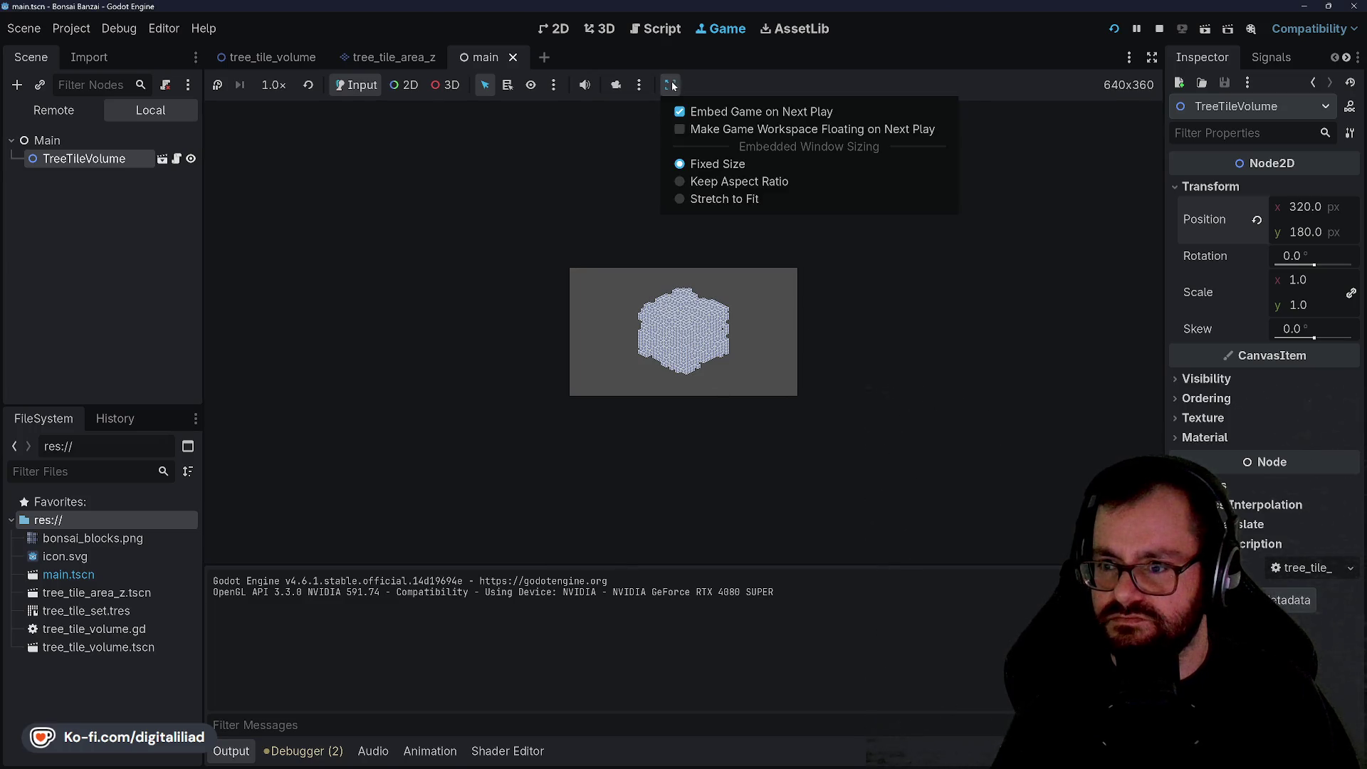
pyautogui.click(693, 183)
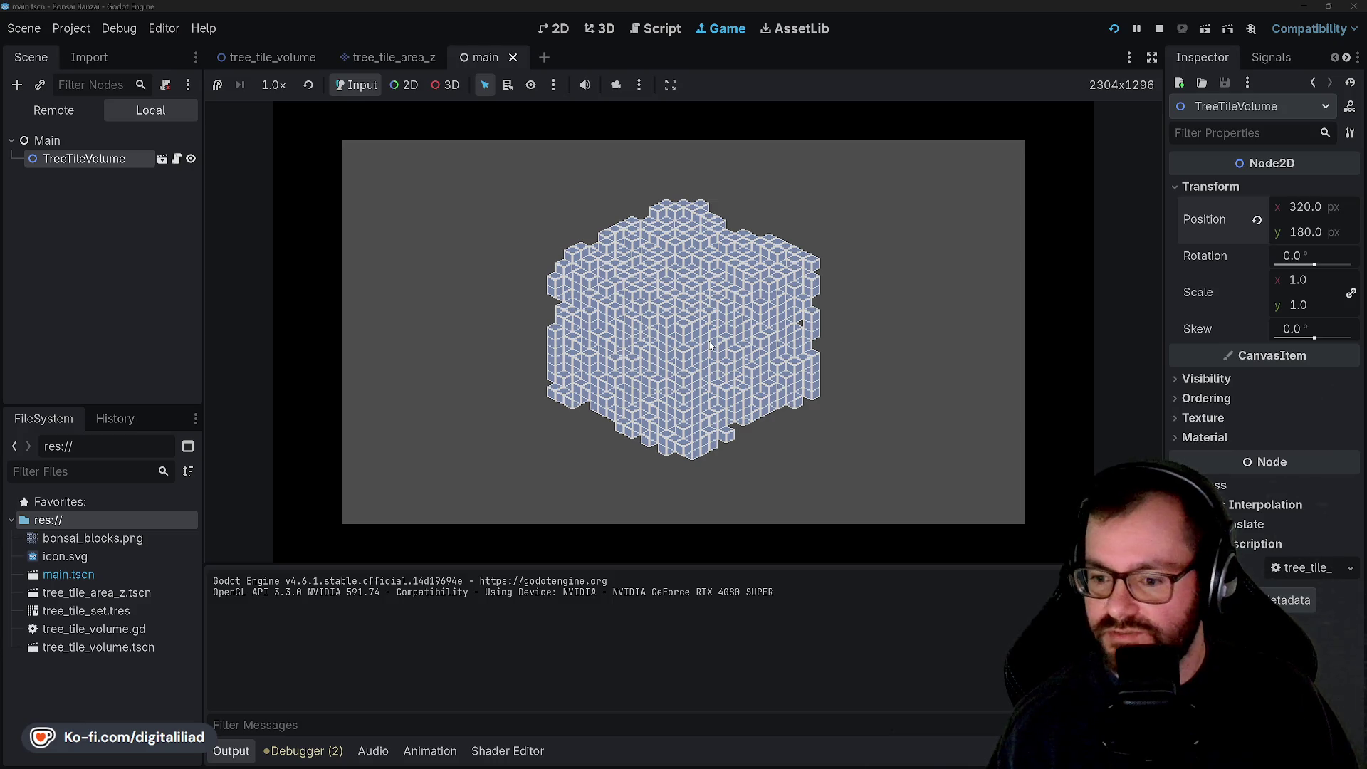
pyautogui.click(313, 749)
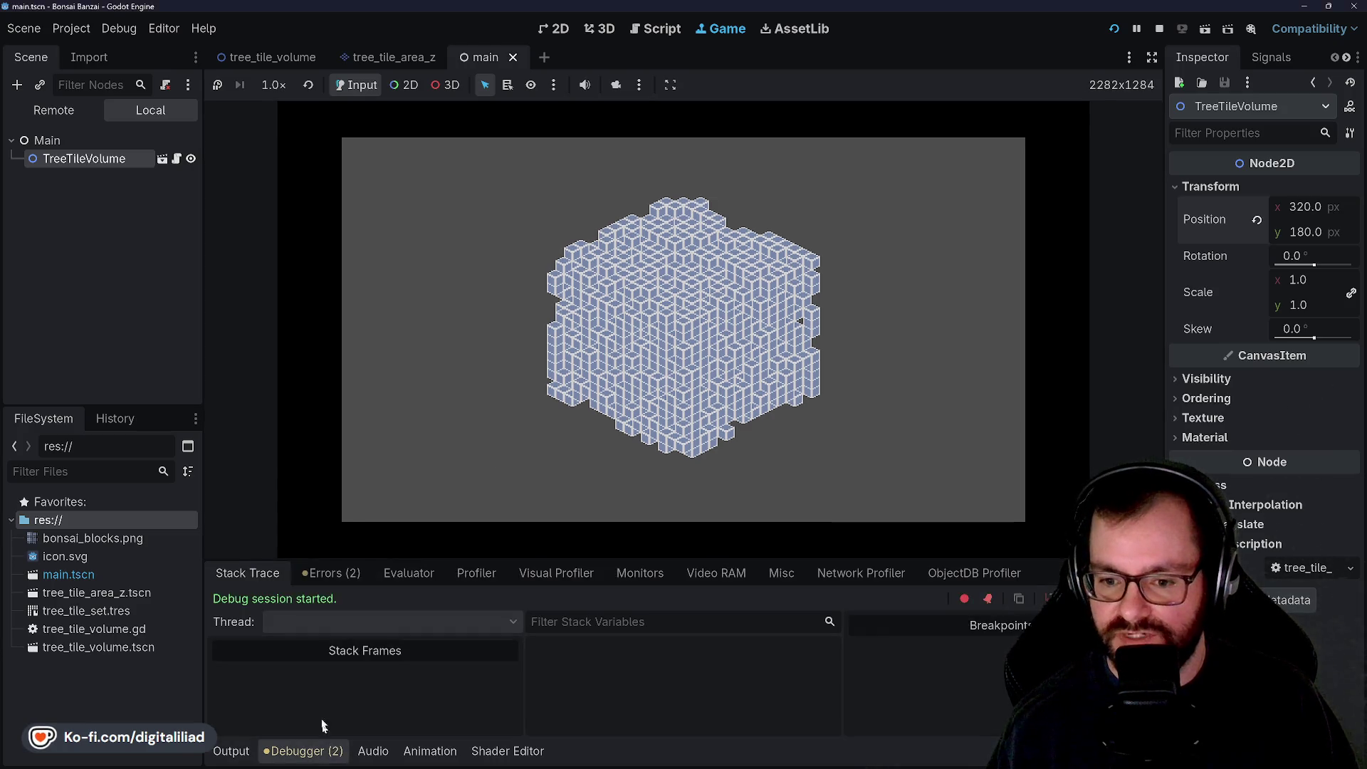
# Step: Profile the running voxel cube, inspect individual frame times near 6.9 ms, then stop the game
pyautogui.click(470, 574)
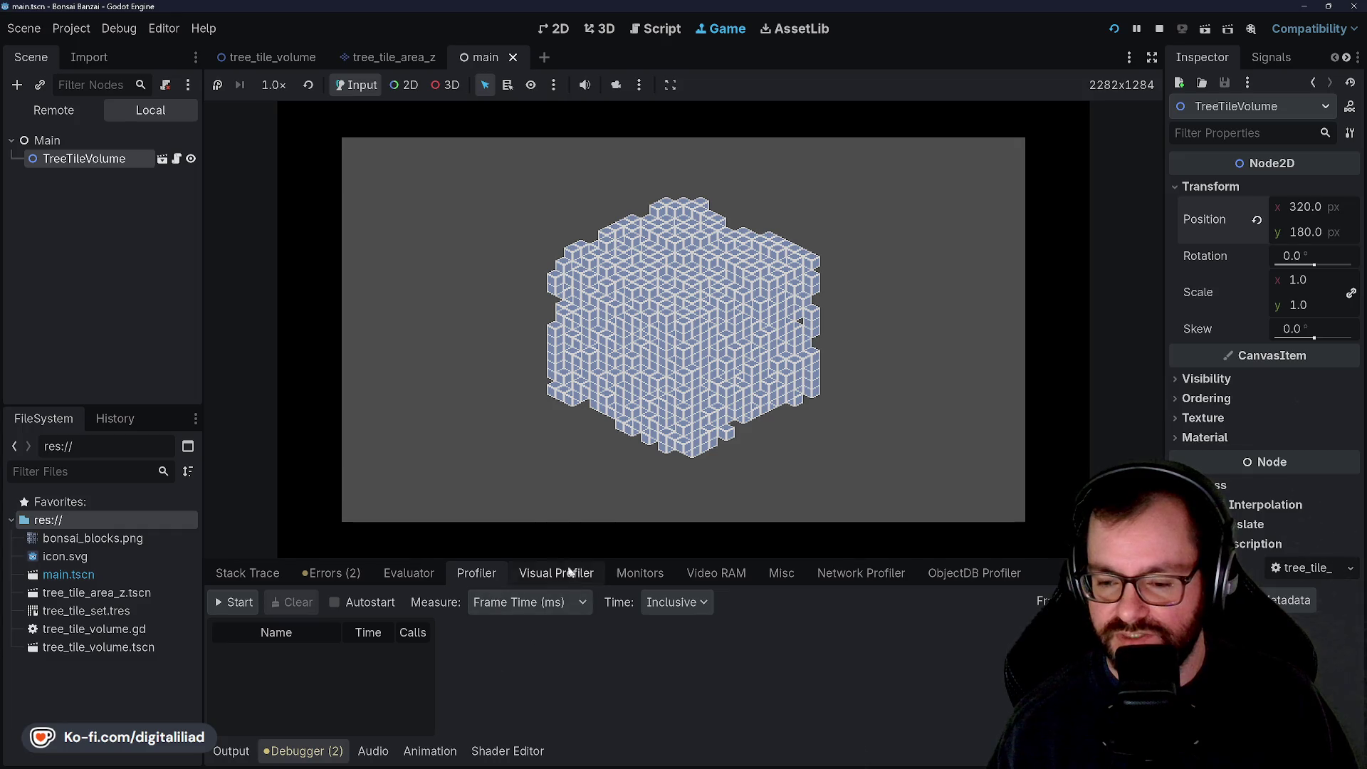
pyautogui.click(233, 603)
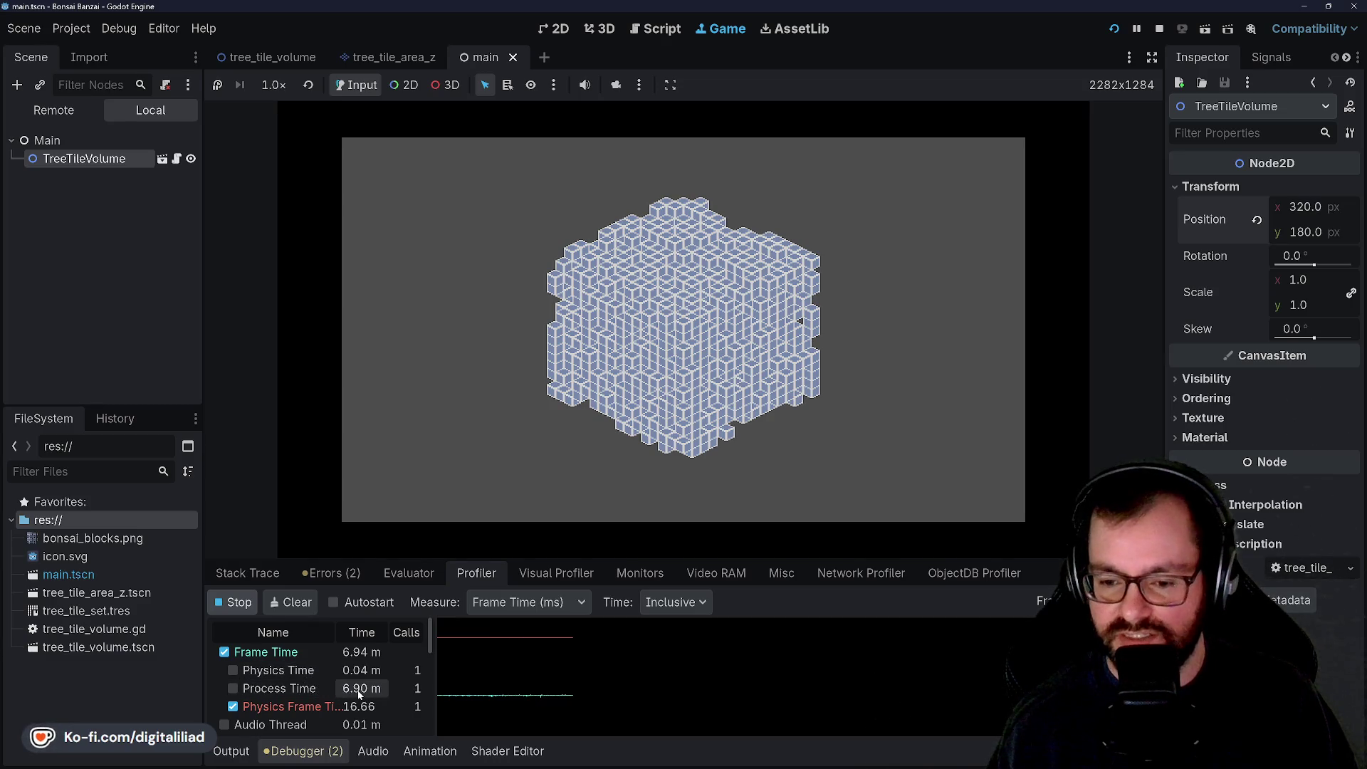
pyautogui.click(469, 696)
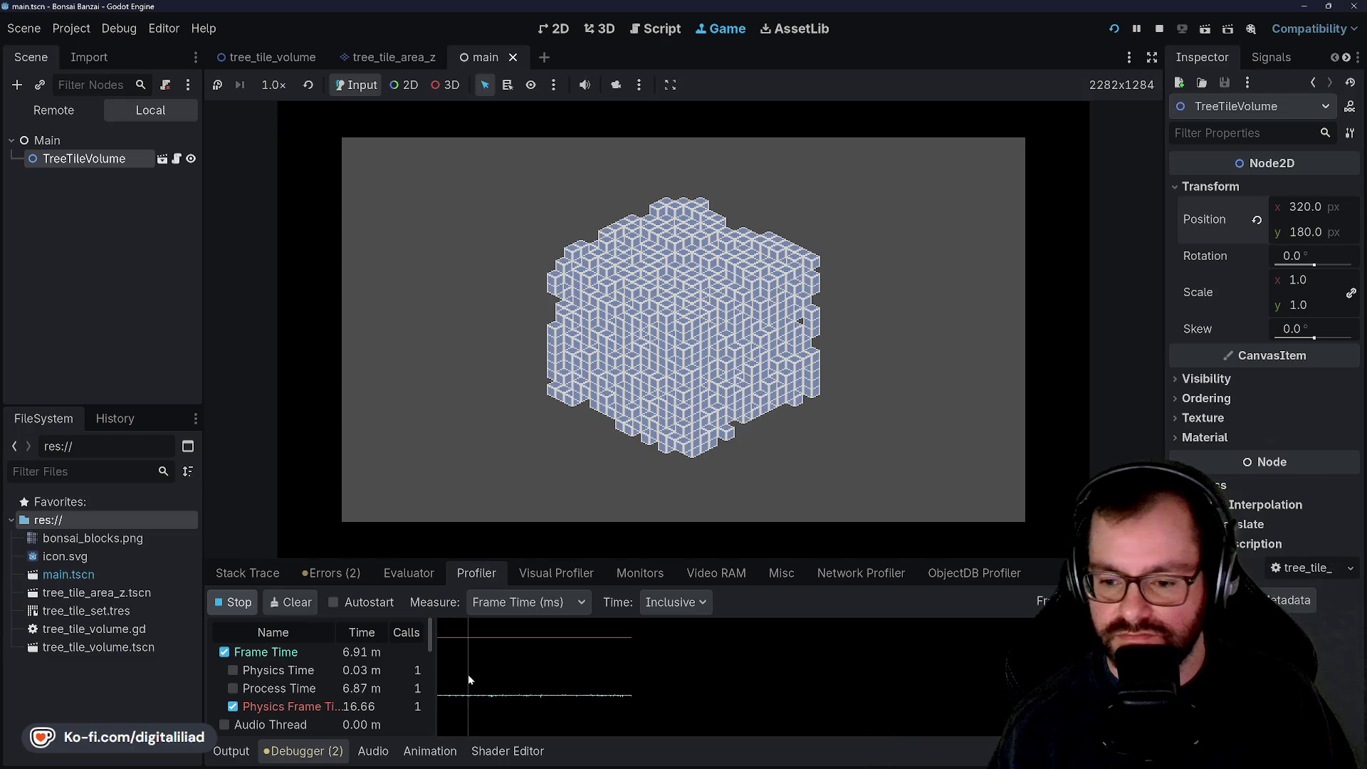
pyautogui.moveTo(484, 695); pyautogui.dragTo(537, 700)
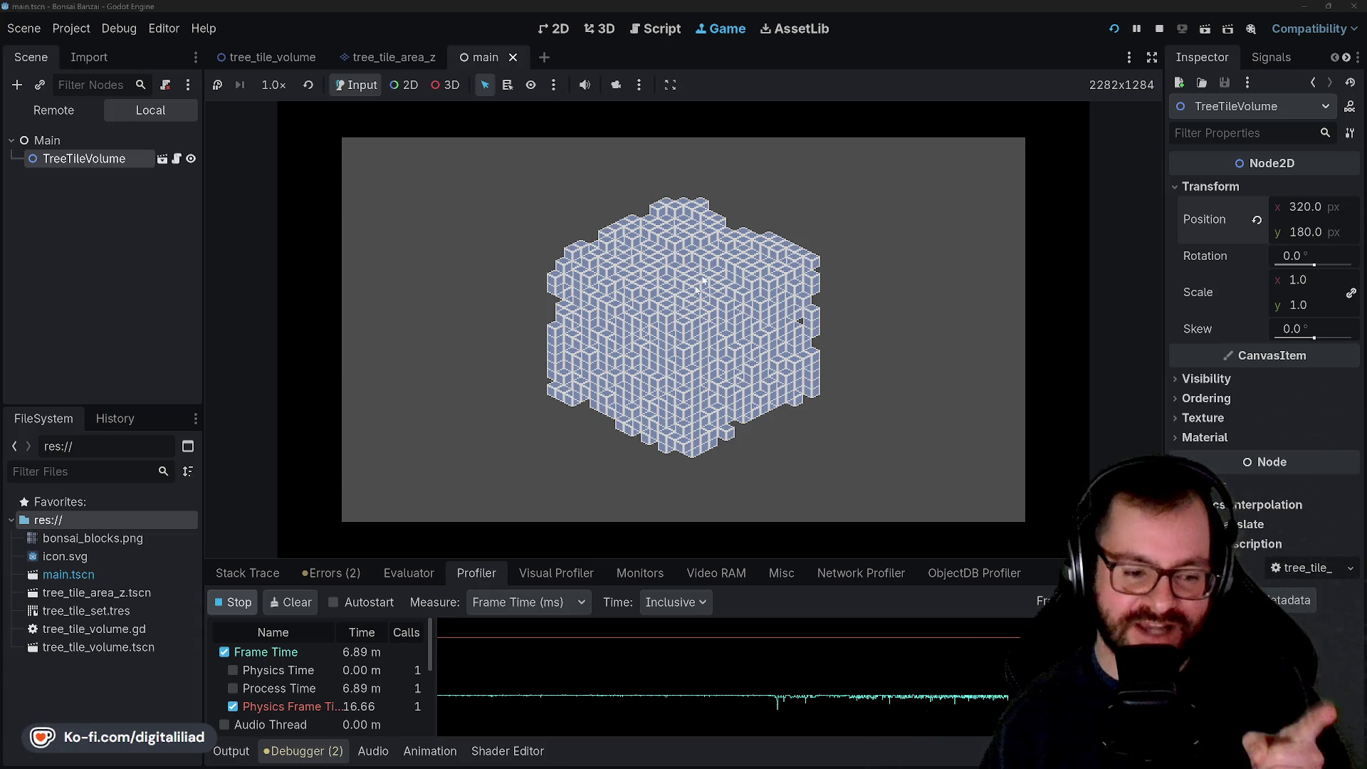
pyautogui.click(1158, 29)
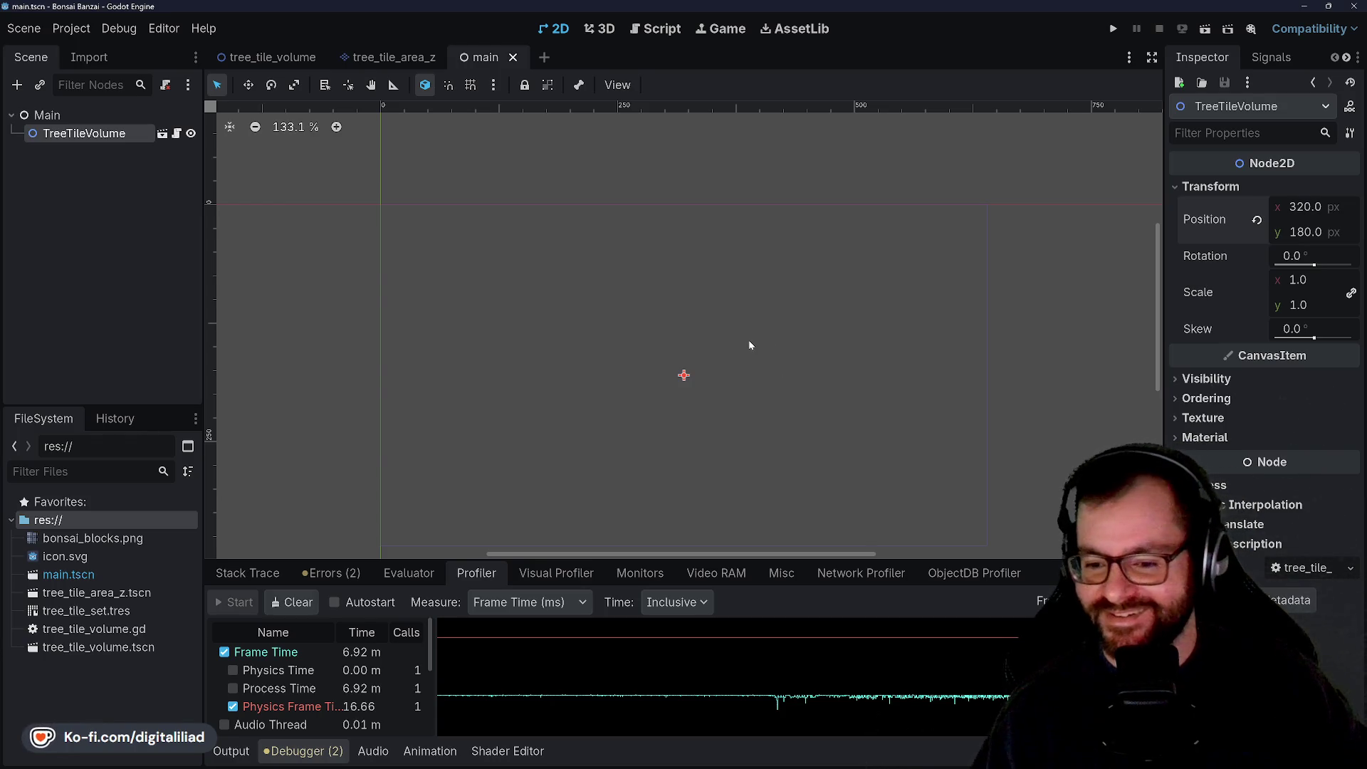
# Step: Collapse the debugger panel, pan the 2D main scene view, and switch to JetBrains Rider
pyautogui.click(307, 752)
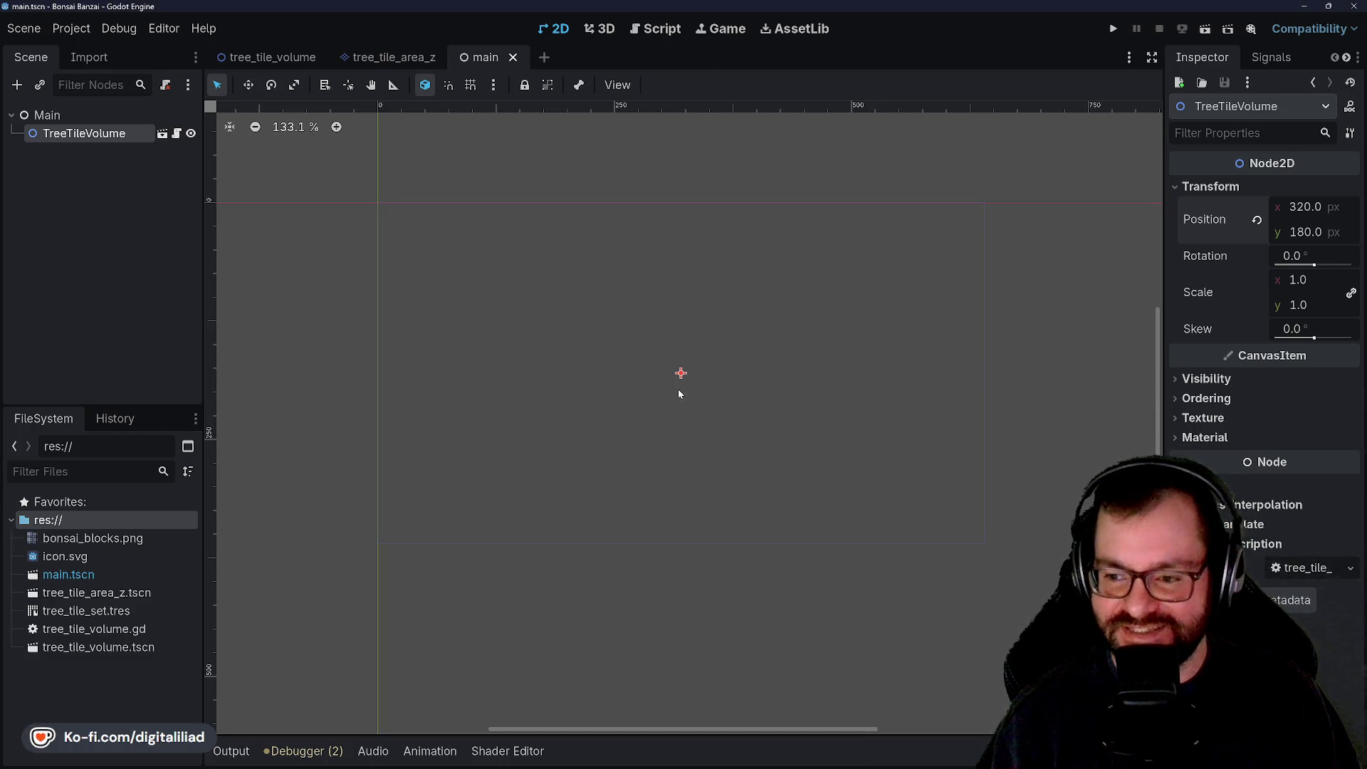
pyautogui.moveTo(877, 766)
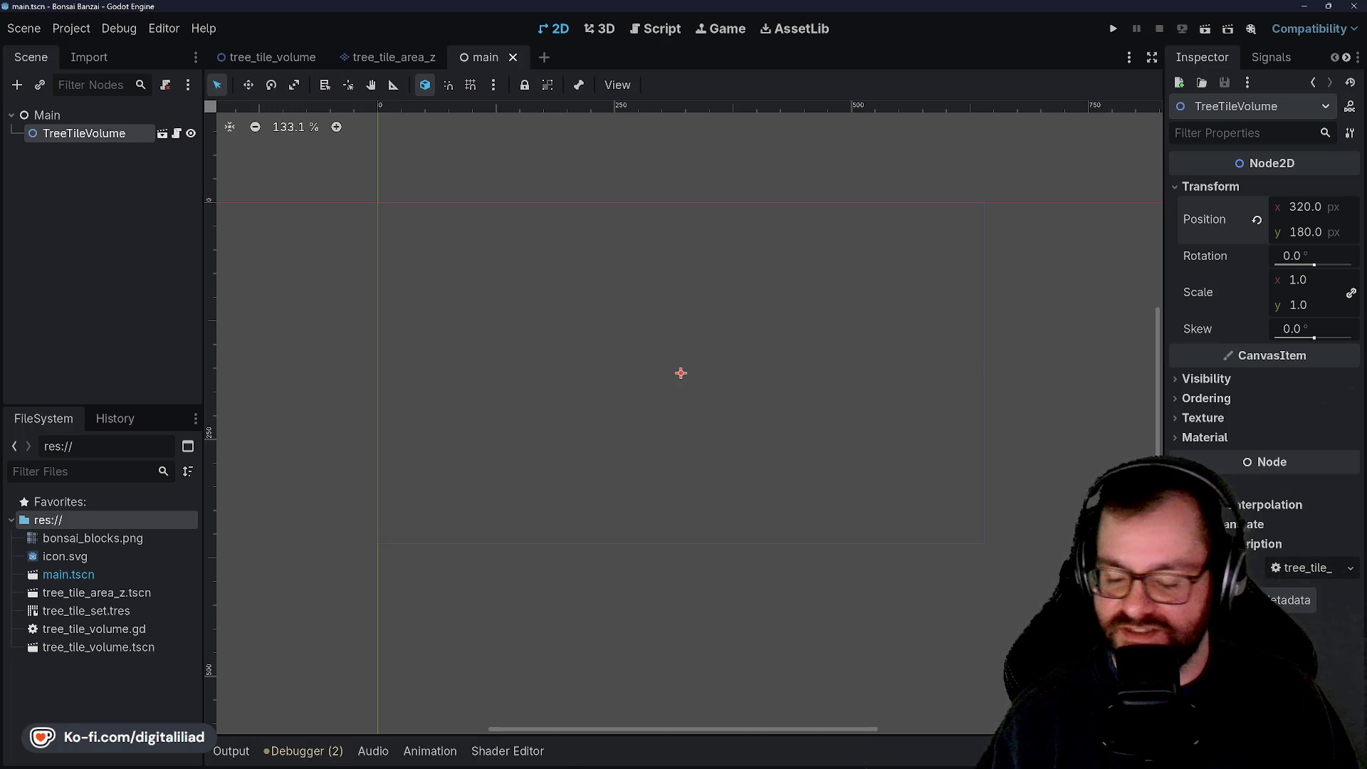
pyautogui.moveTo(589, 765)
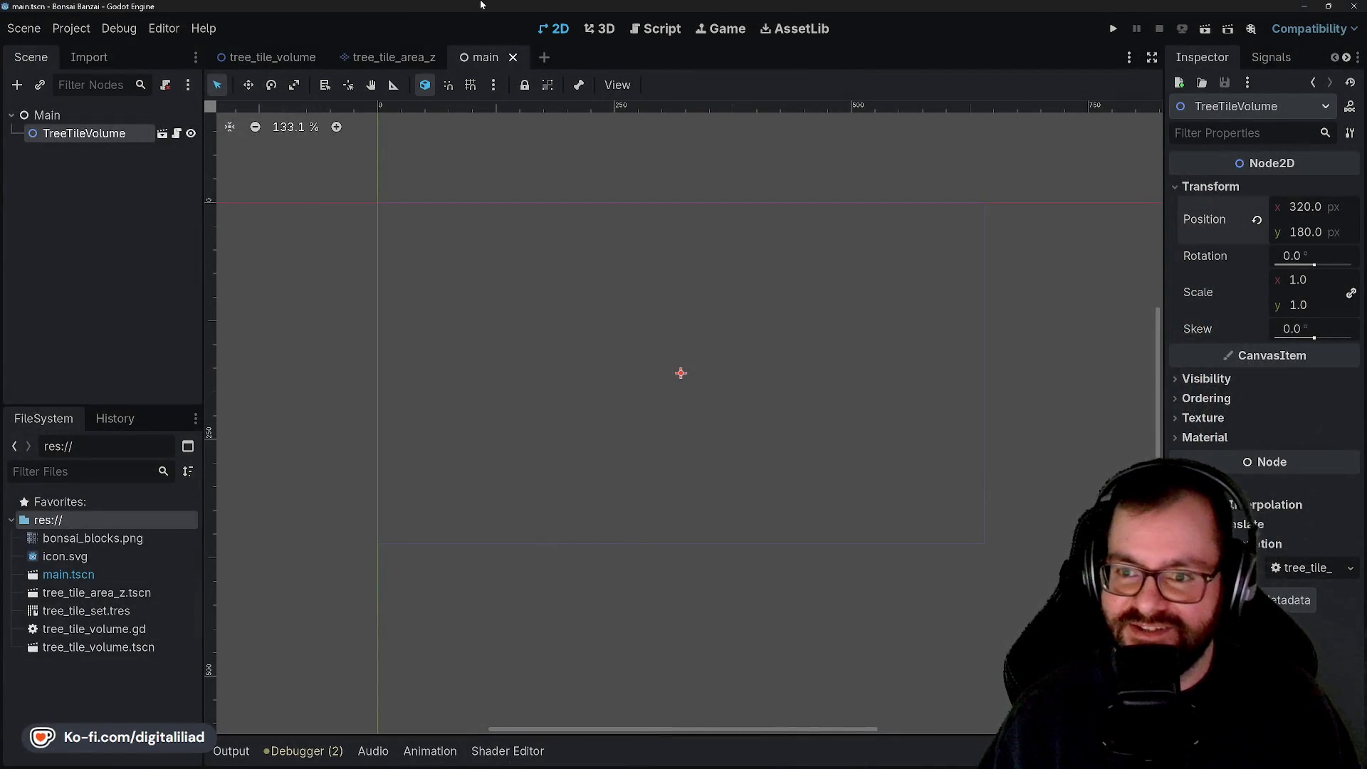
pyautogui.scroll(2, 681, 373)
pyautogui.moveTo(755, 392)
pyautogui.mouseDown()
pyautogui.moveTo(772, 425)
pyautogui.moveTo(750, 416)
pyautogui.mouseUp()
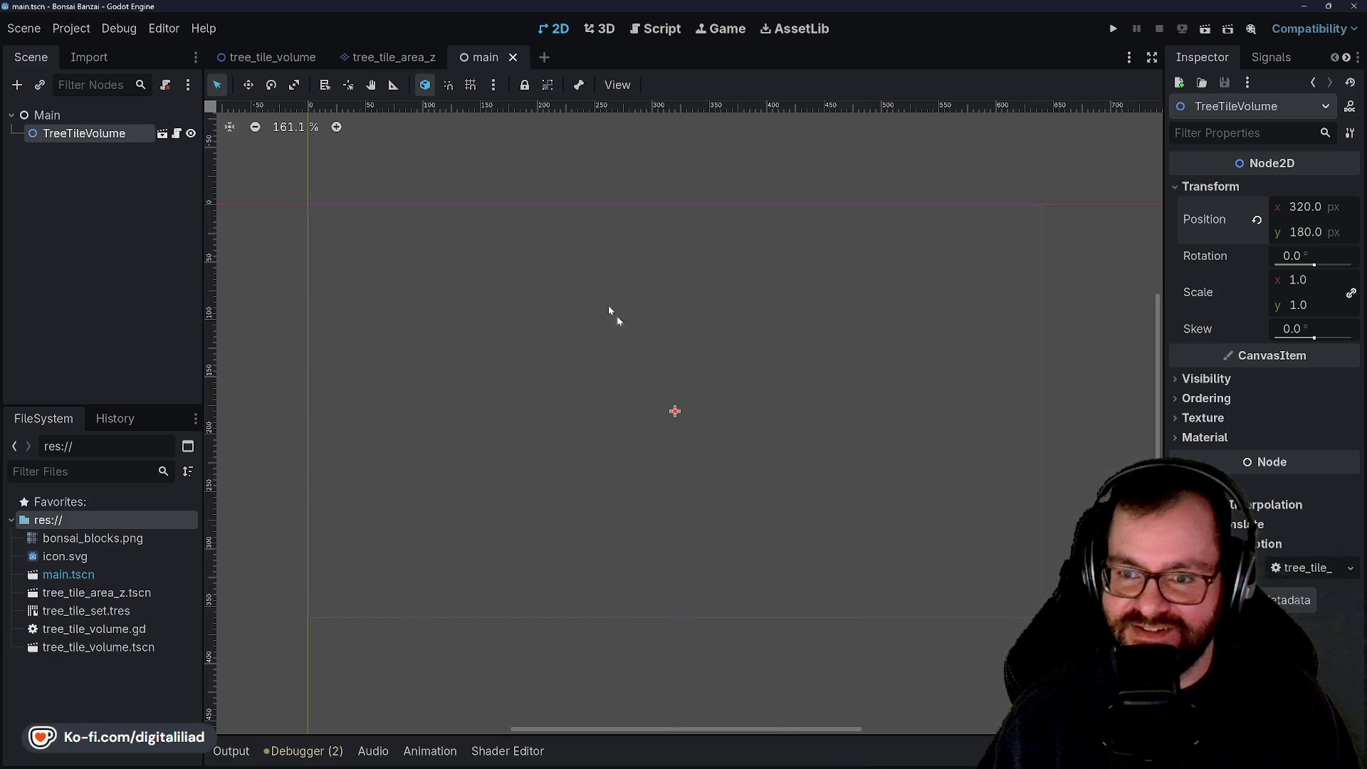
pyautogui.click(131, 179)
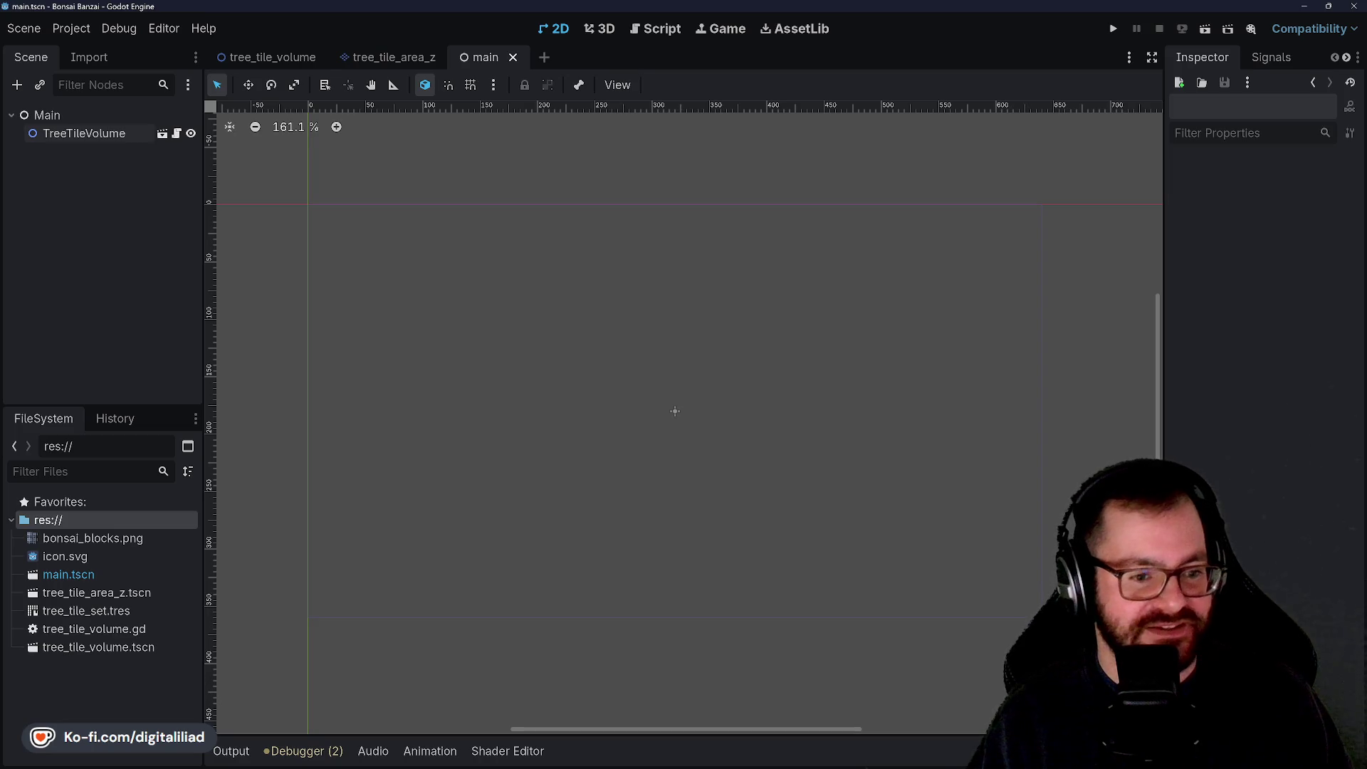
pyautogui.moveTo(637, 402)
pyautogui.mouseDown()
pyautogui.moveTo(616, 408)
pyautogui.moveTo(635, 422)
pyautogui.mouseUp()
pyautogui.moveTo(797, 761)
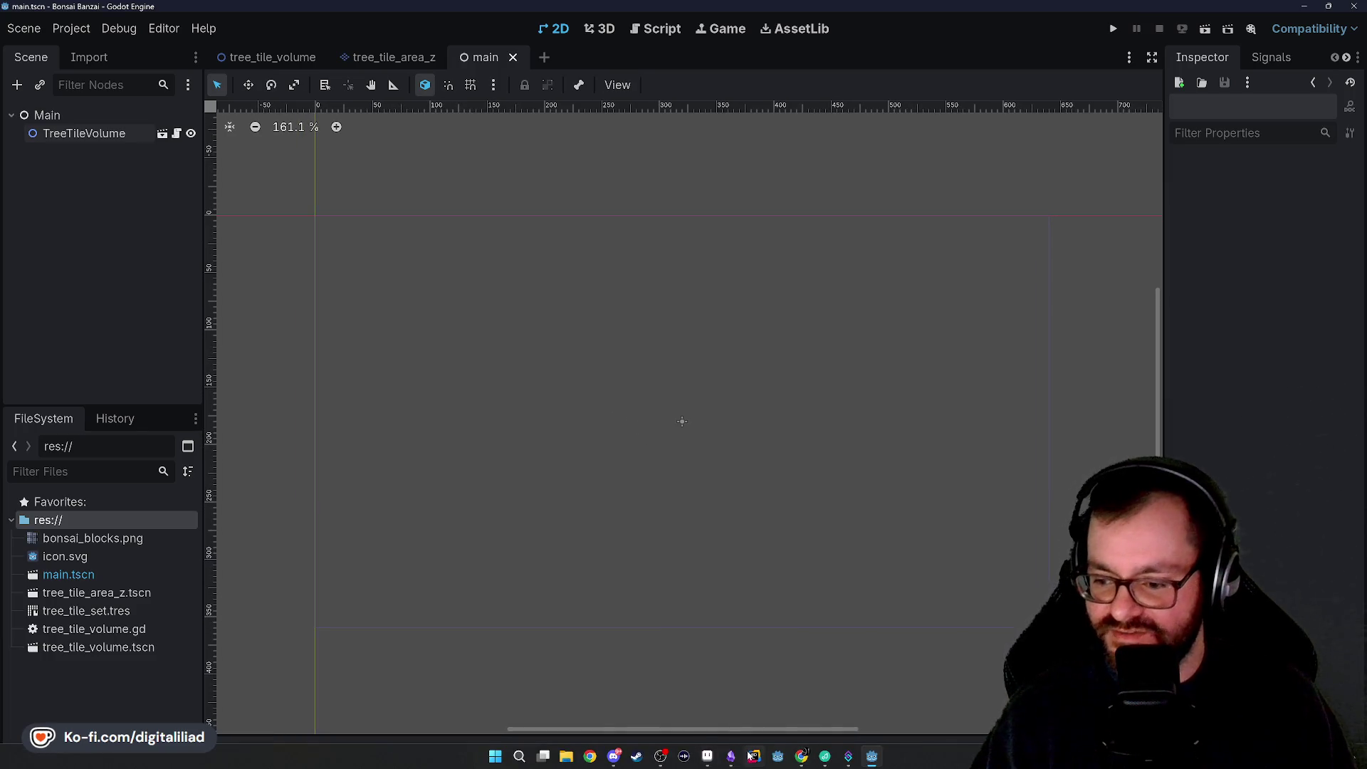
pyautogui.click(753, 759)
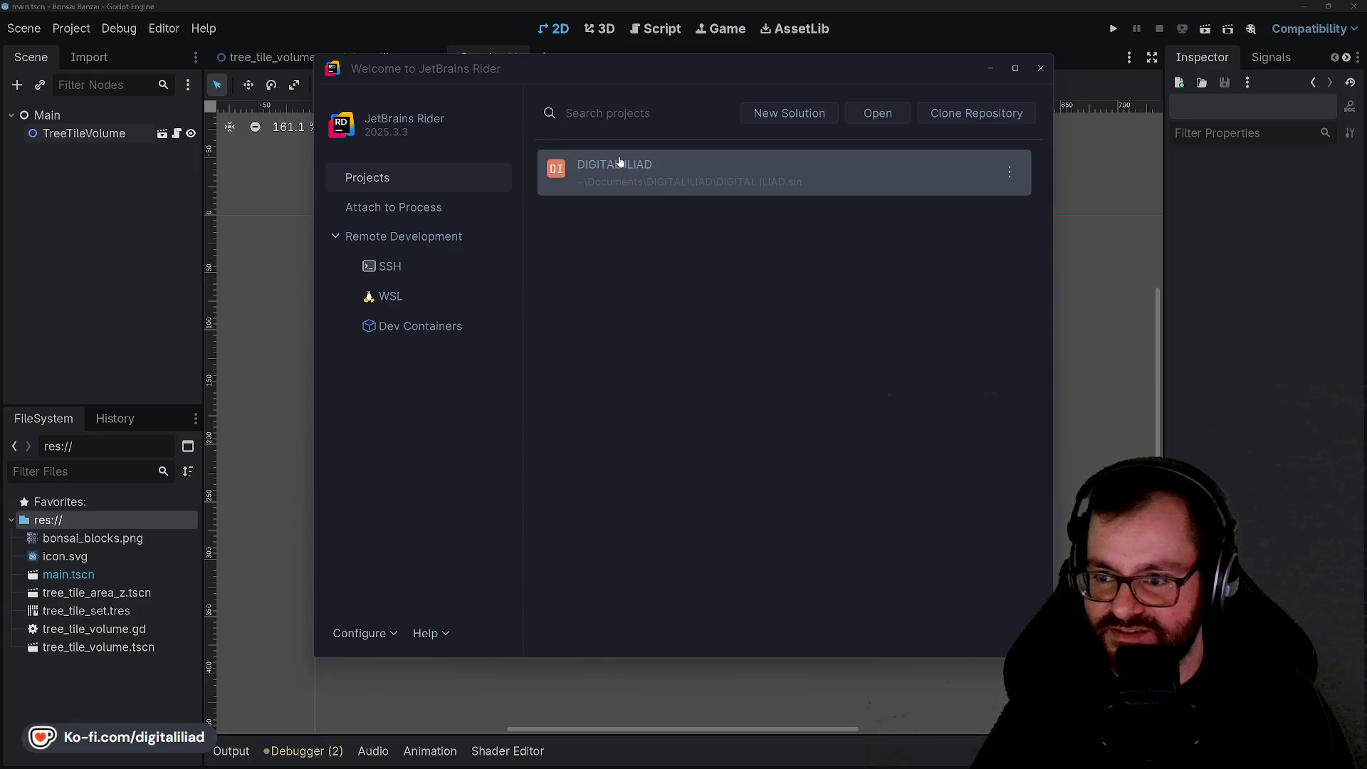
# Step: Open the DIGITAL ILIAD solution and show CanvasItemDrawingSystem.cs with the file tree hidden
pyautogui.click(618, 162)
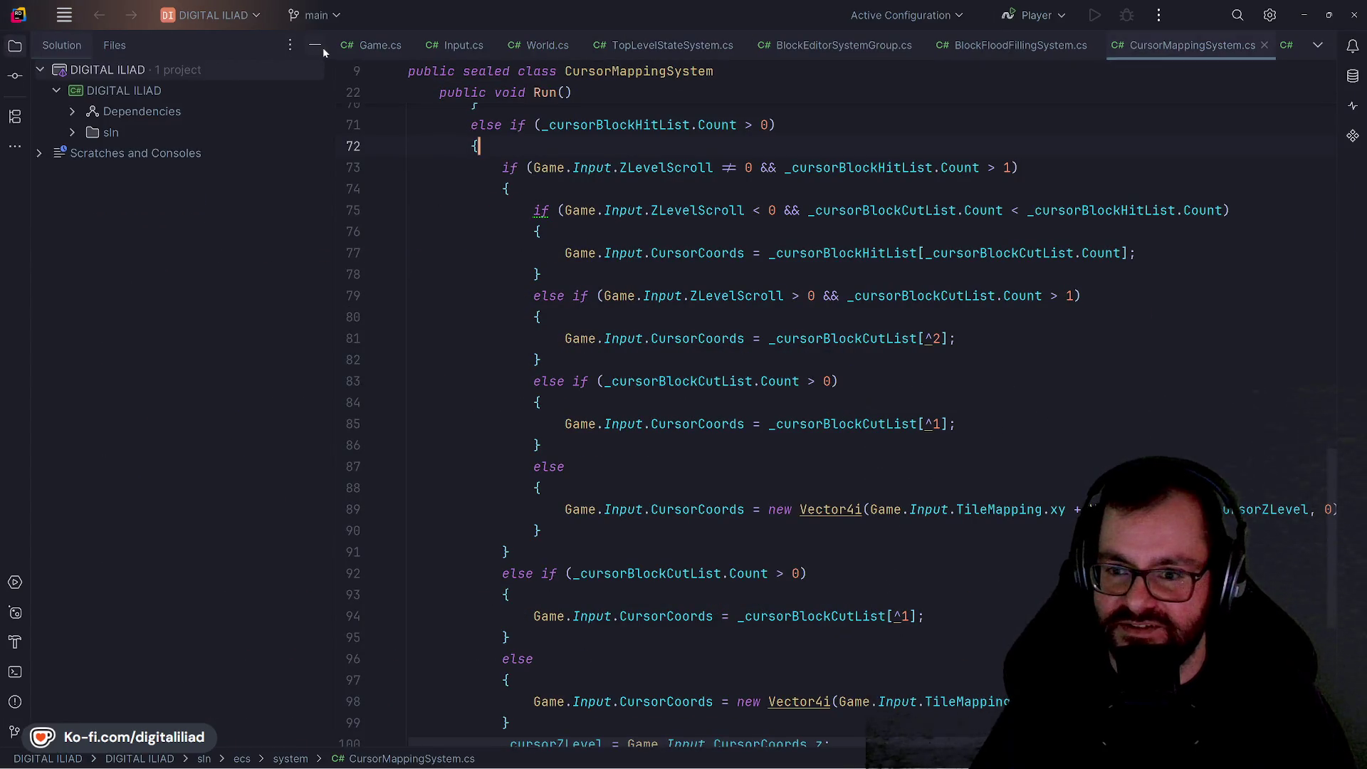
pyautogui.click(317, 47)
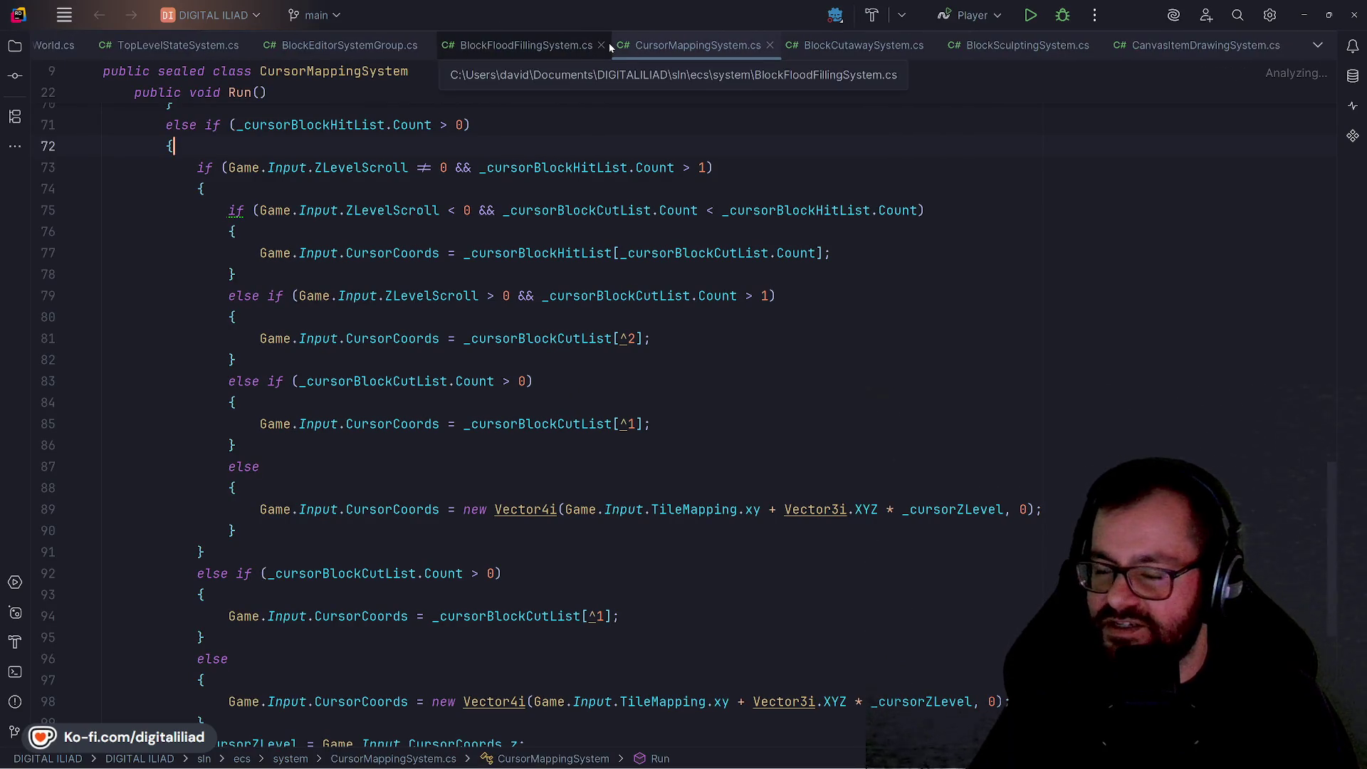
pyautogui.scroll(-5, 613, 306)
pyautogui.hotkey('ctrl', 'Tab')
# Step: Scroll past AddCanvasItemDraws down to the GetAutoTiledCoords method
pyautogui.scroll(15, 613, 311)
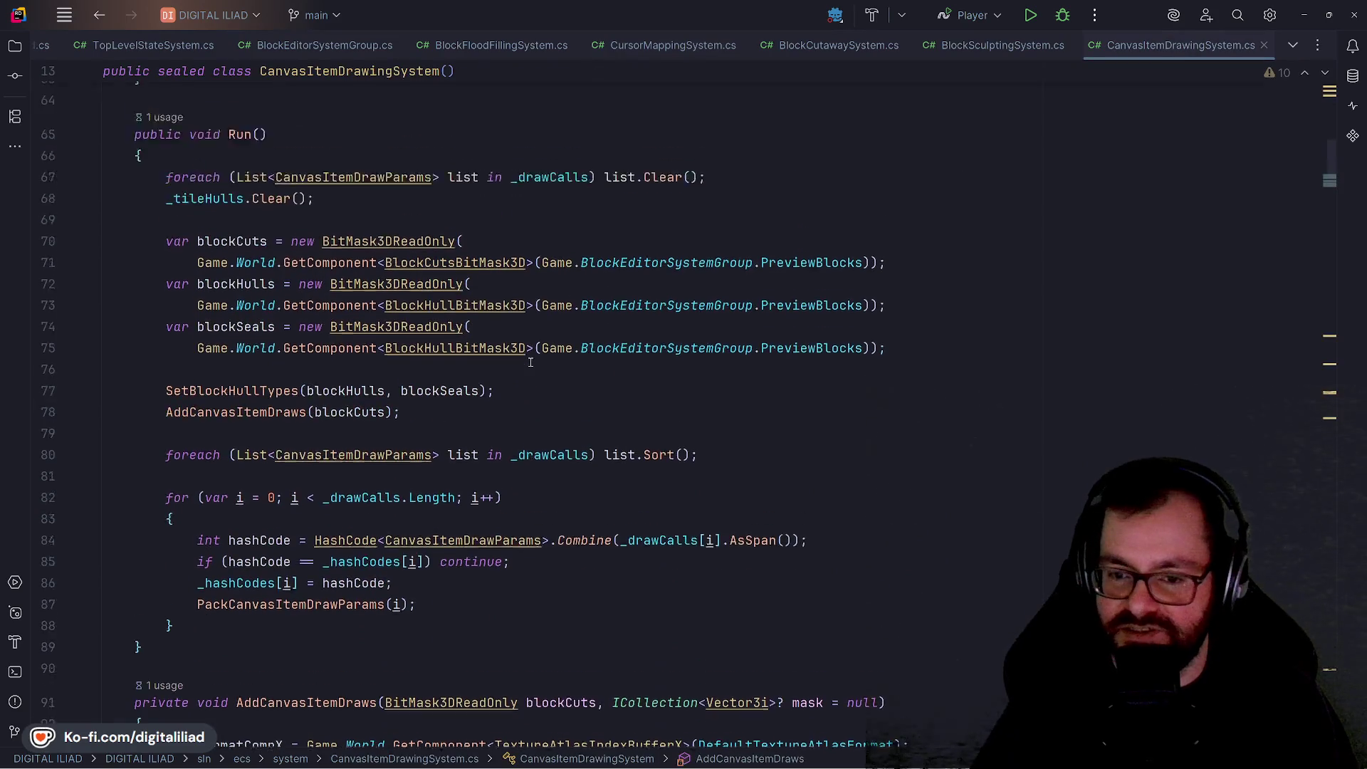
pyautogui.scroll(1, 533, 364)
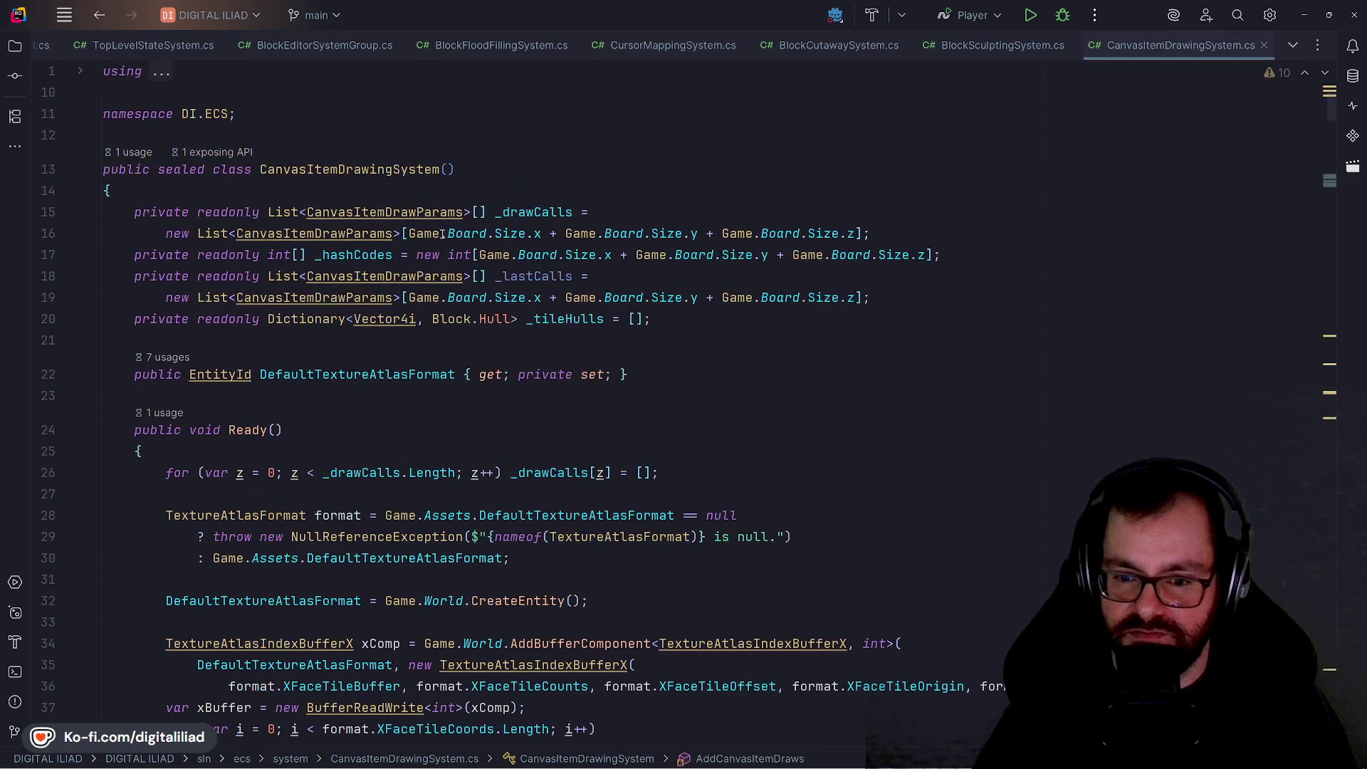
pyautogui.scroll(-10, 271, 228)
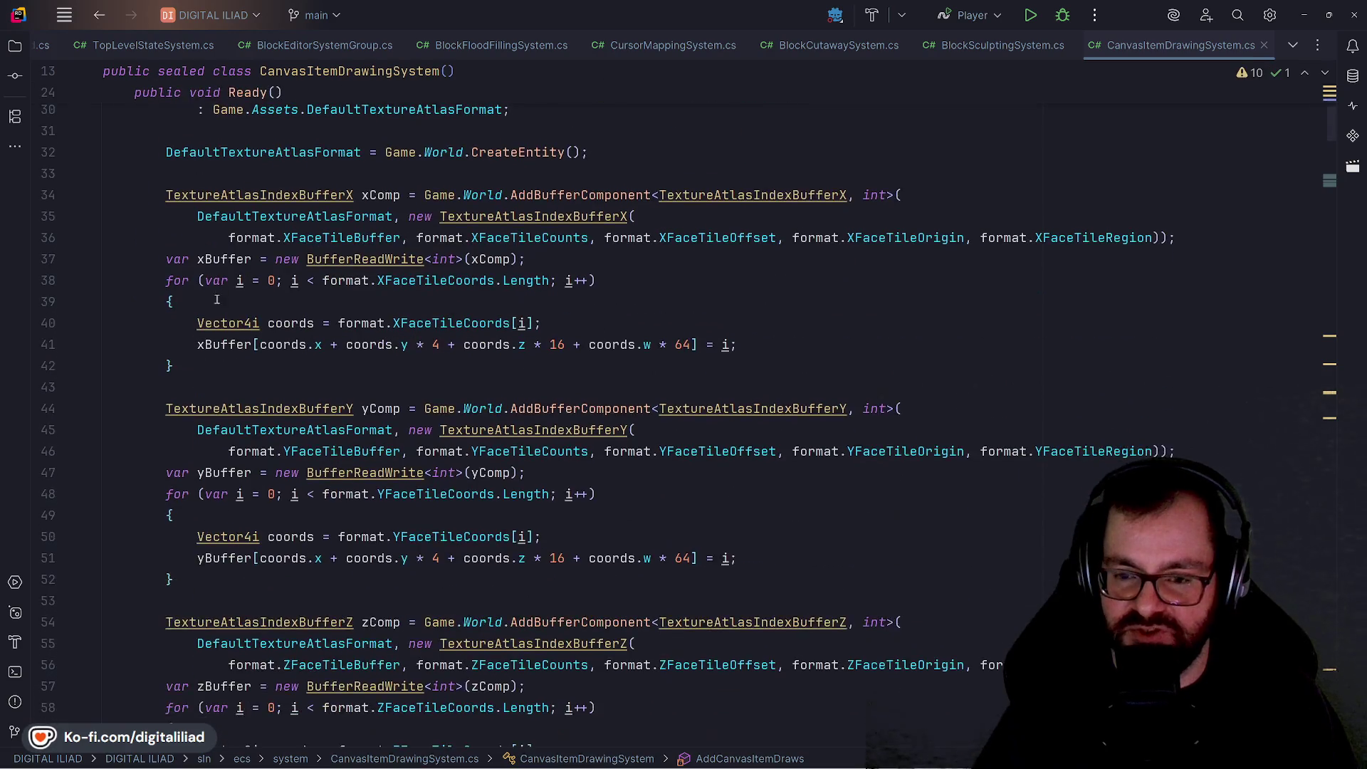
pyautogui.scroll(-12, 330, 111)
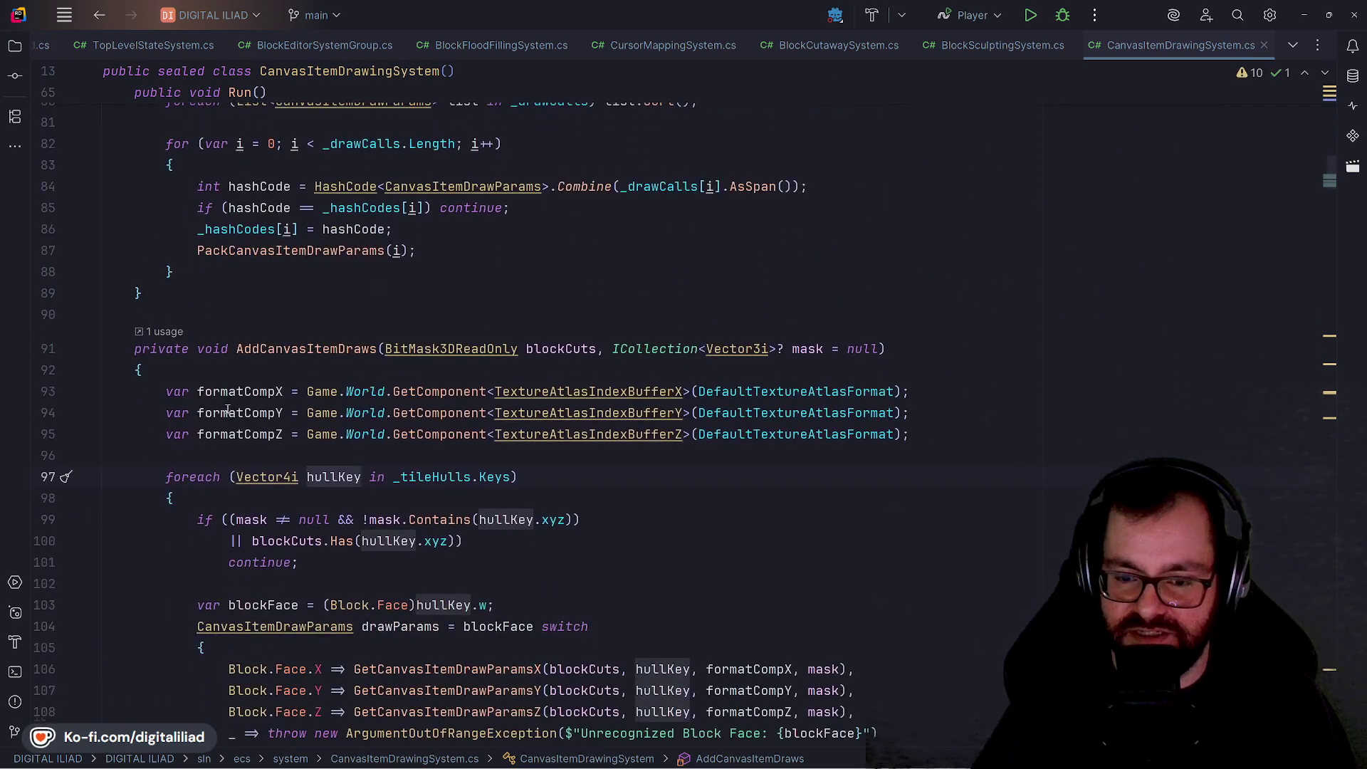
pyautogui.scroll(-2, 354, 350)
pyautogui.scroll(3, 310, 222)
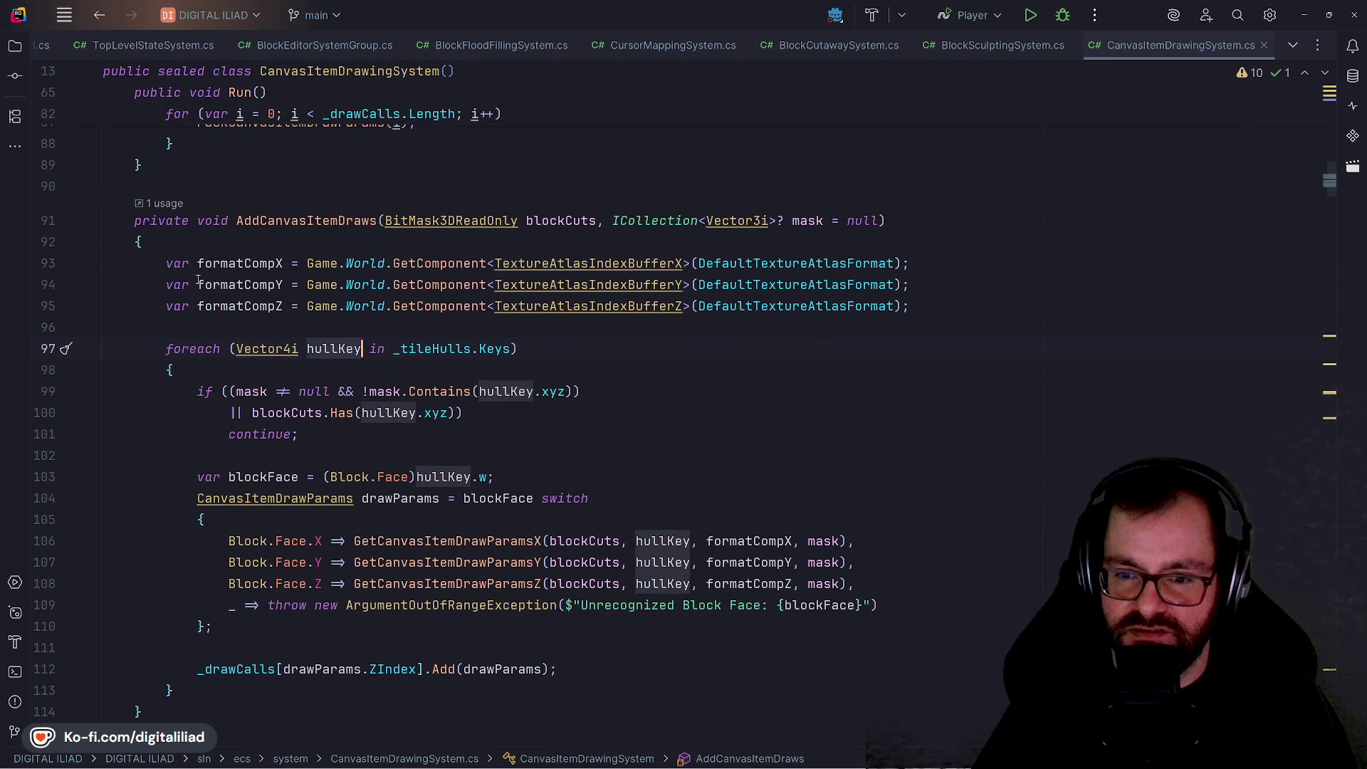
pyautogui.scroll(-1, 361, 276)
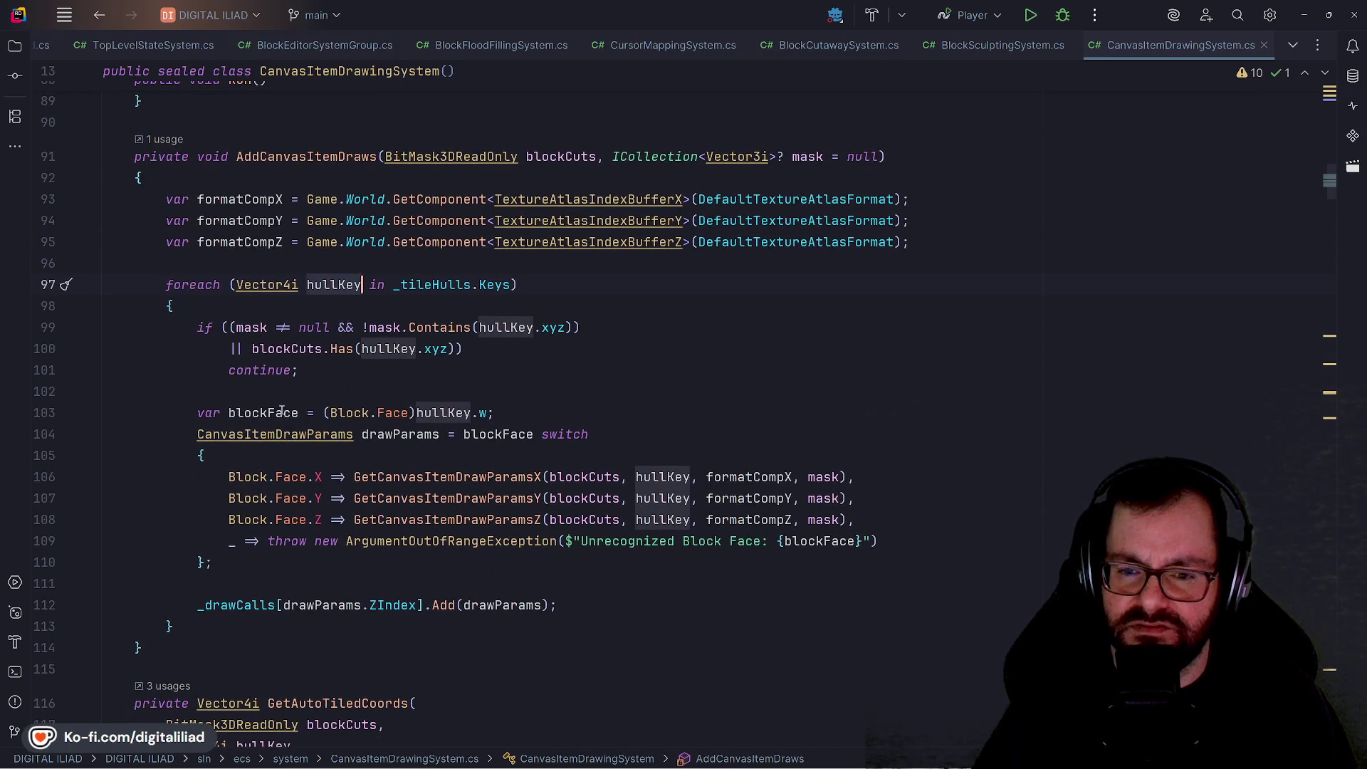
pyautogui.scroll(-2, 302, 441)
pyautogui.scroll(-3, 311, 401)
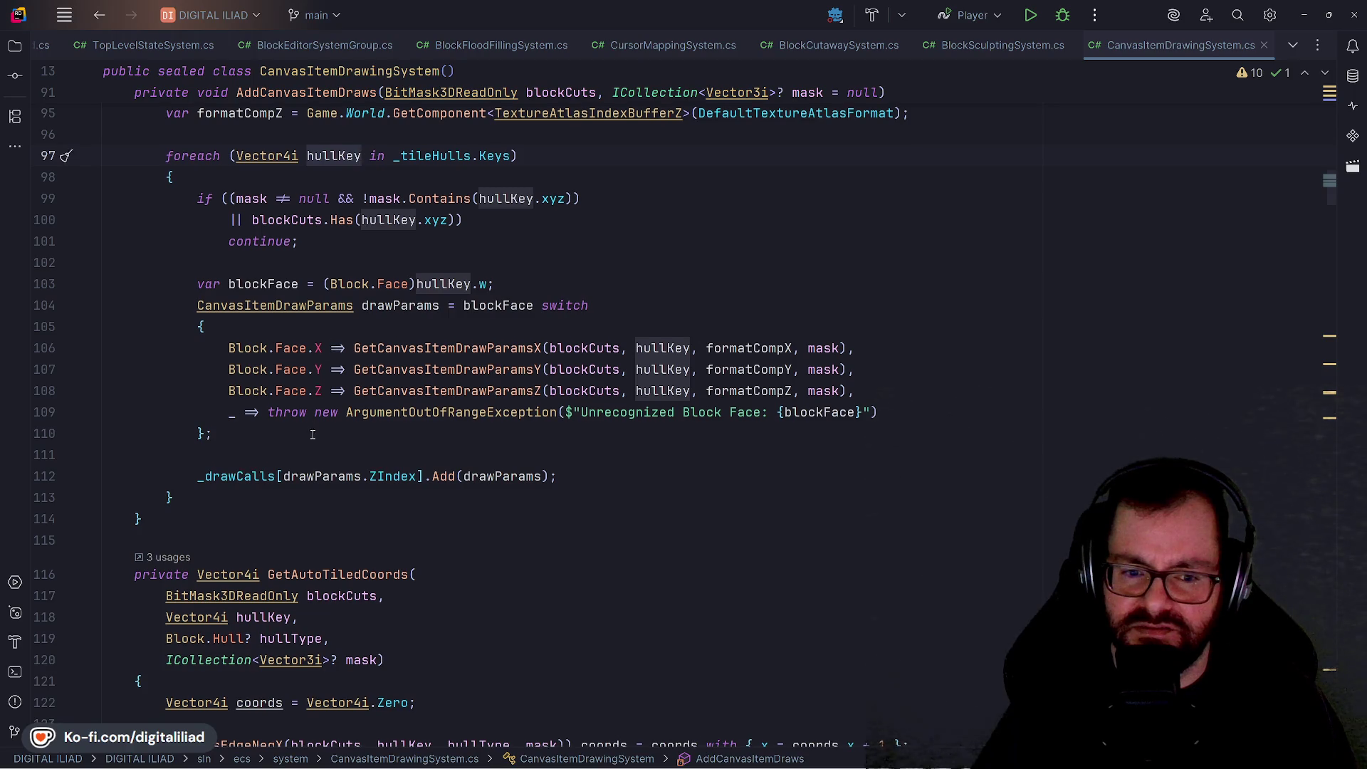
pyautogui.scroll(4, 311, 400)
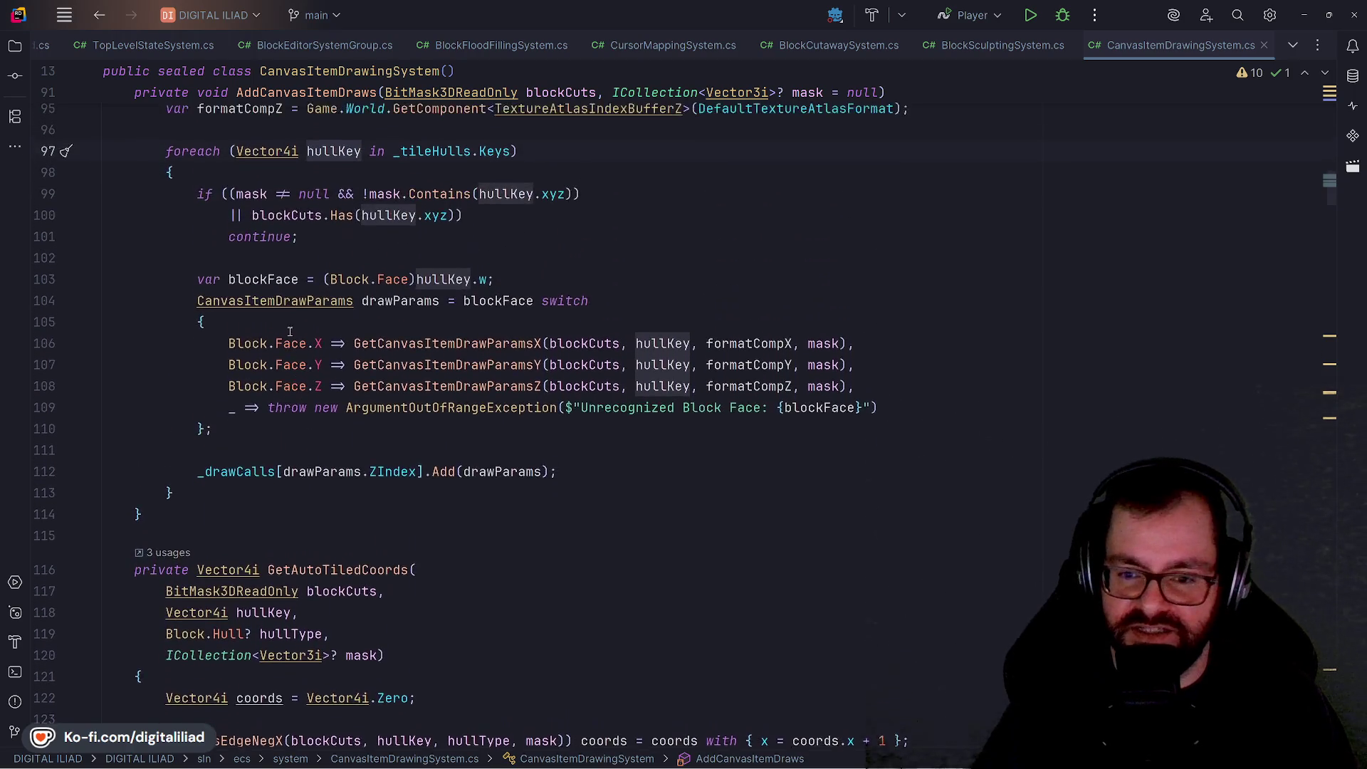
pyautogui.scroll(-7, 286, 277)
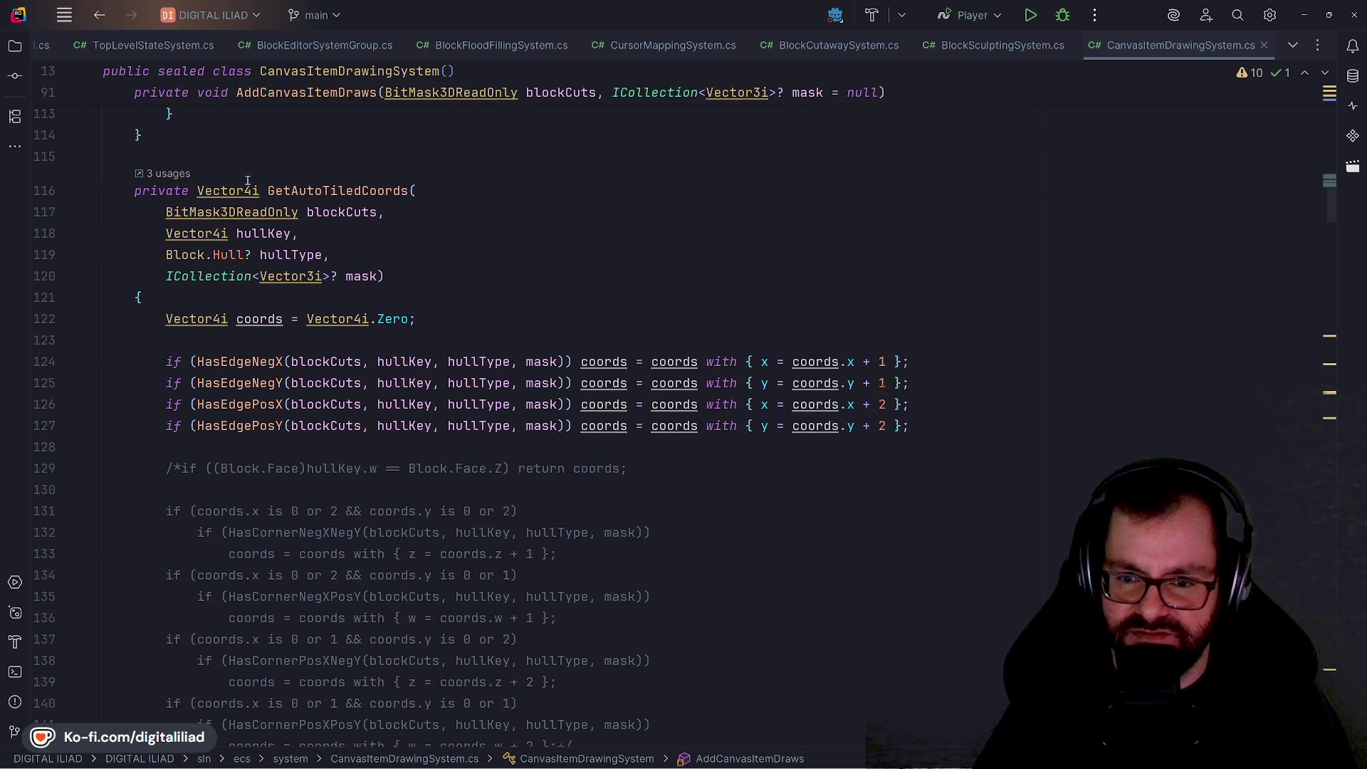
# Step: Scroll to the CanvasRect calculation in GetCanvasItemDrawParamsX
pyautogui.scroll(-2, 247, 180)
pyautogui.scroll(1, 256, 143)
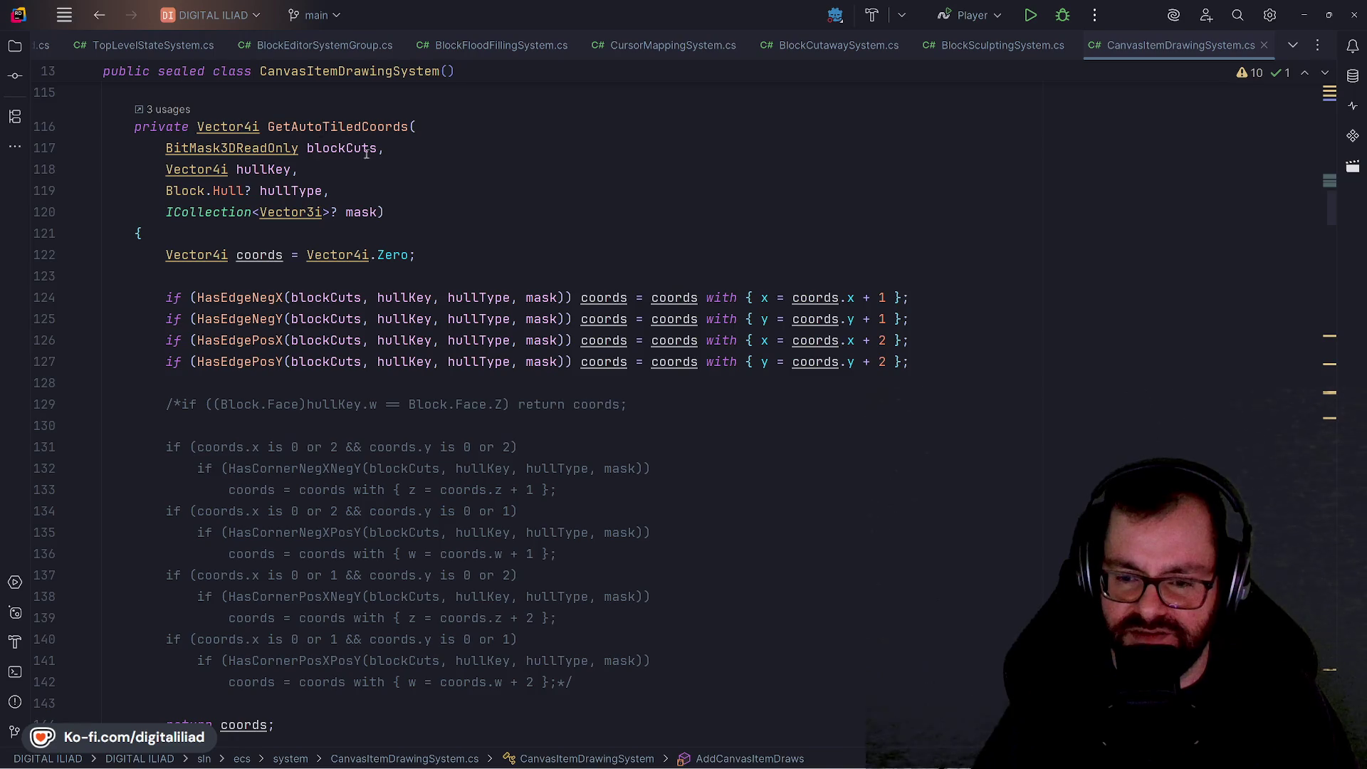
pyautogui.scroll(-1, 327, 427)
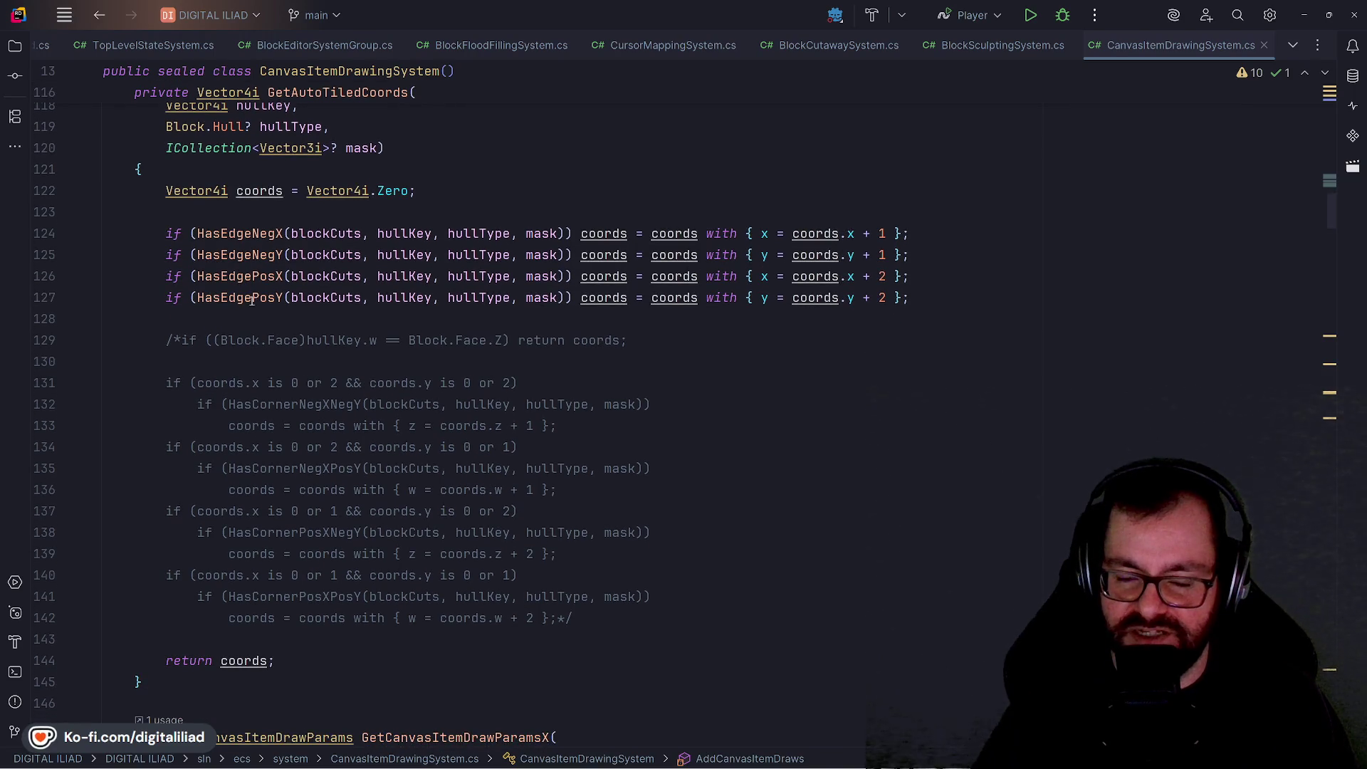
pyautogui.scroll(2, 294, 191)
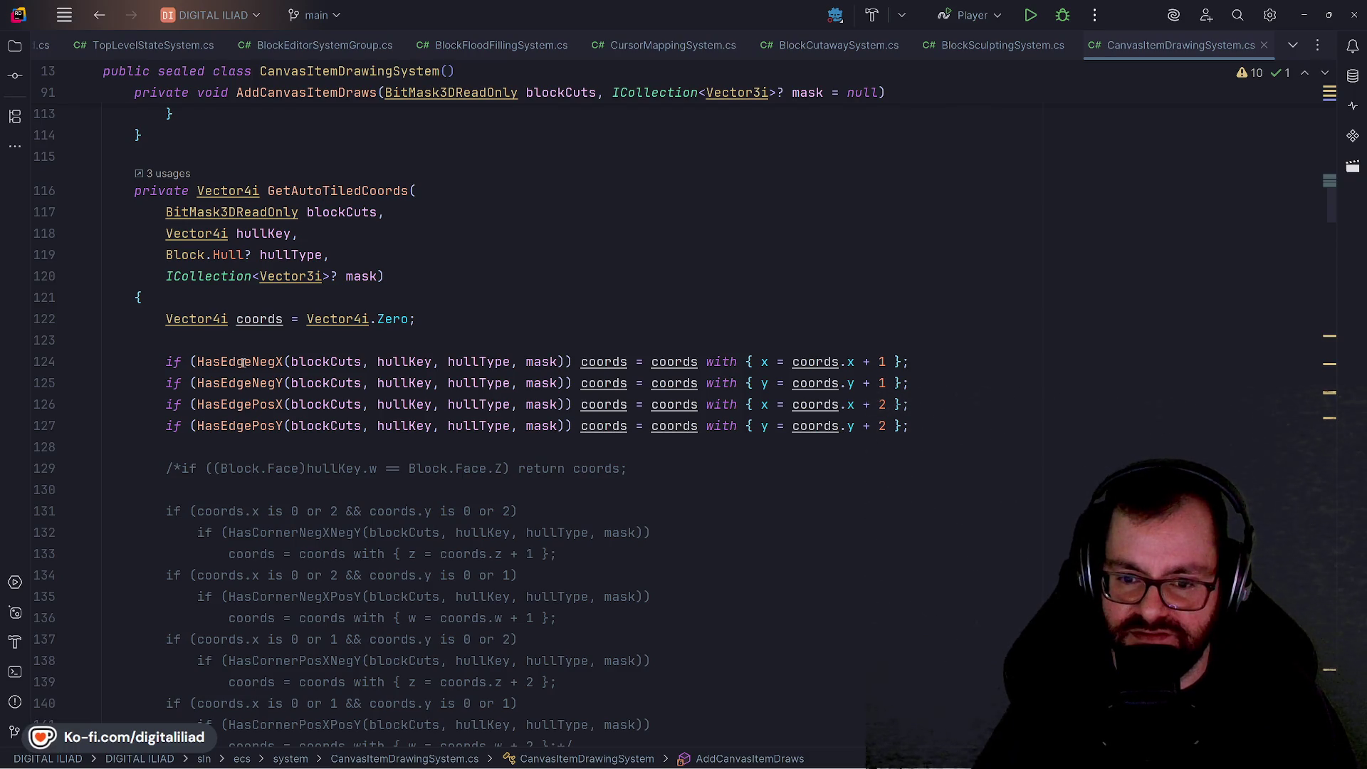
pyautogui.scroll(-10, 371, 484)
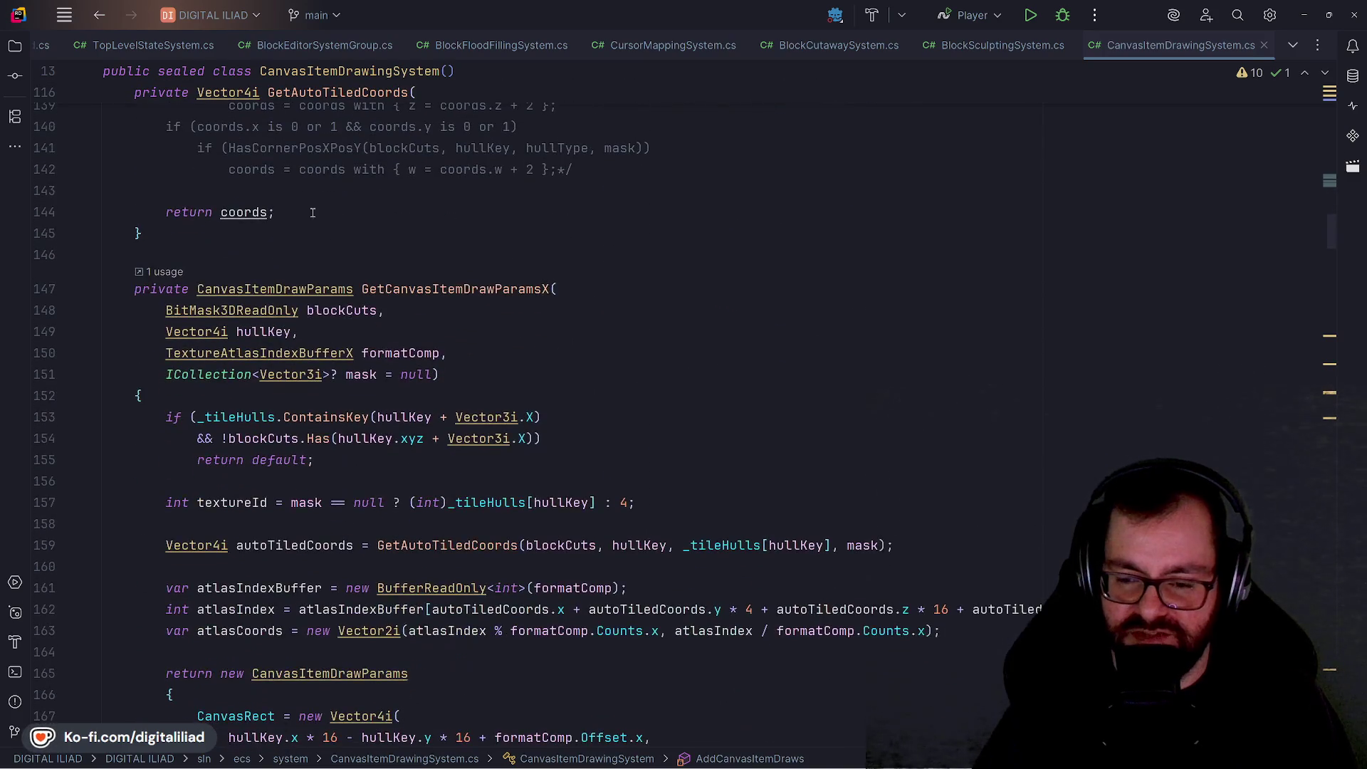
pyautogui.scroll(-6, 287, 424)
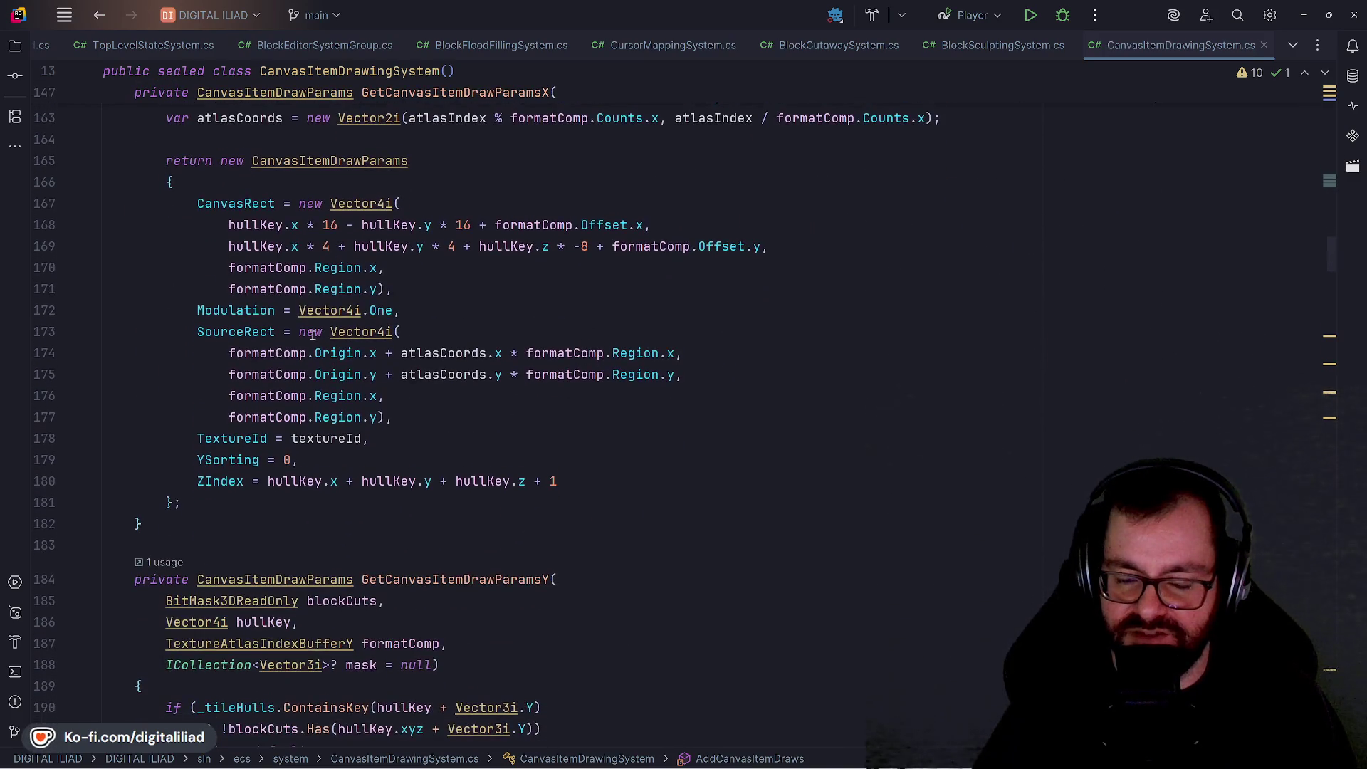
# Step: Highlight hullKey usages and step between hullKey and formatComp on lines 168-170, then switch to Aseprite
pyautogui.doubleClick(253, 224)
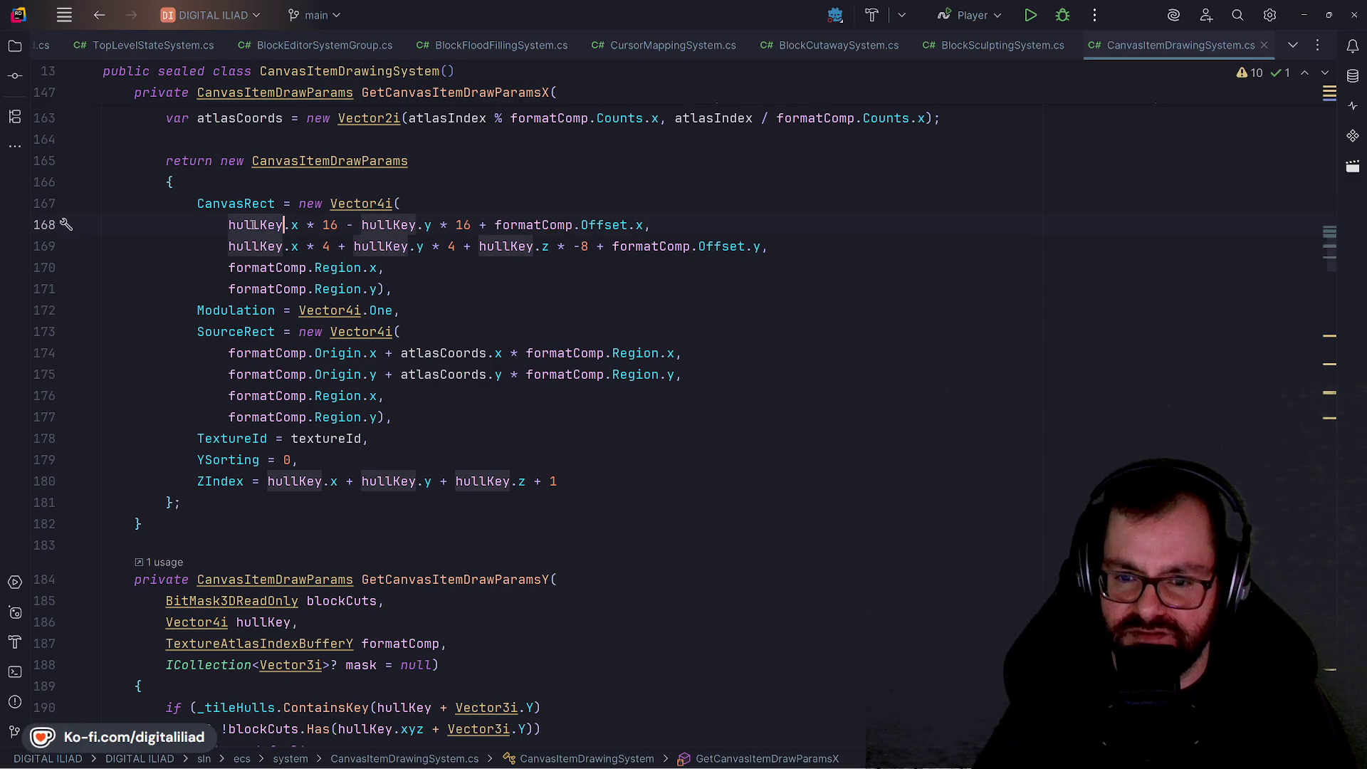
pyautogui.press('Left')
pyautogui.press('Left')
pyautogui.click(259, 225)
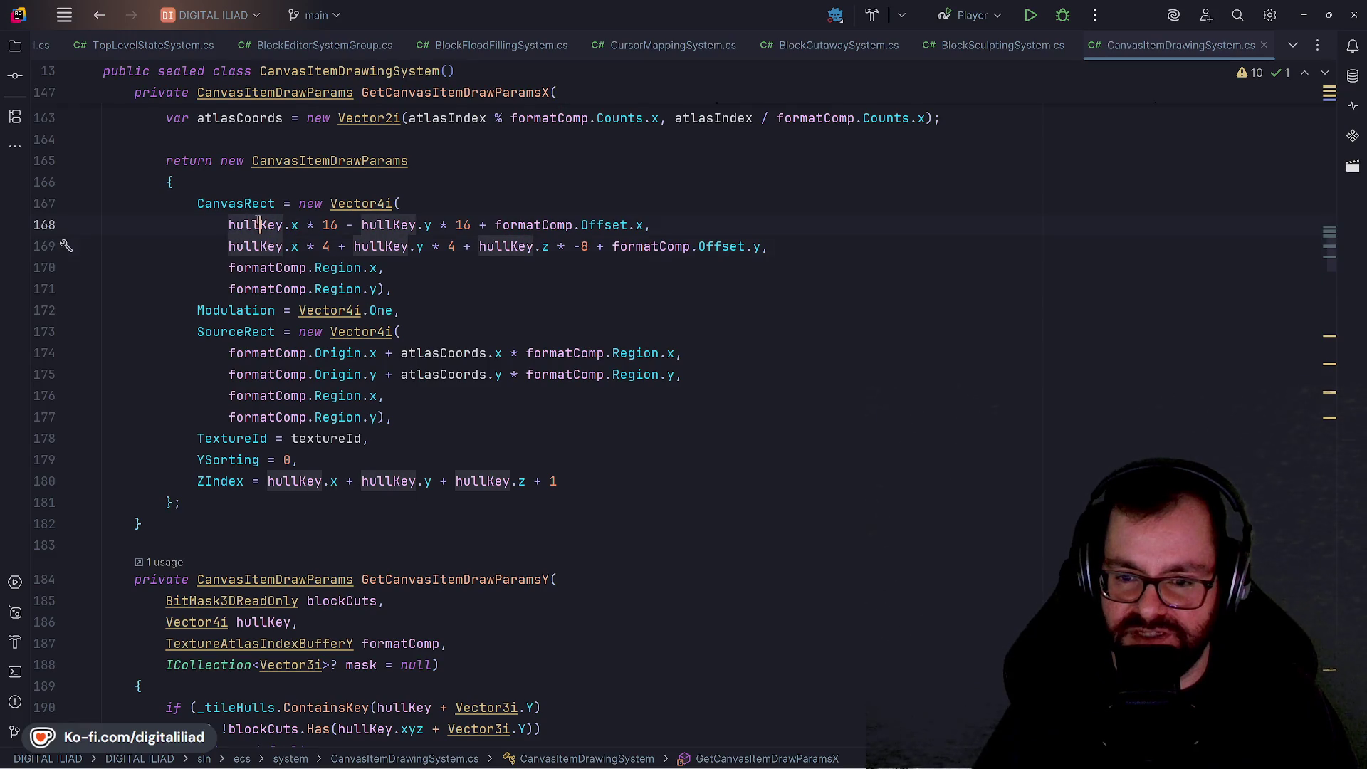
pyautogui.press('Up')
pyautogui.press('Up')
pyautogui.press('Down')
pyautogui.press('Down')
pyautogui.press('Down')
pyautogui.press('Up')
pyautogui.press('Up')
pyautogui.press('Down')
pyautogui.click(254, 246)
pyautogui.press('Down')
pyautogui.press('Down')
pyautogui.press('Up')
pyautogui.press('Right')
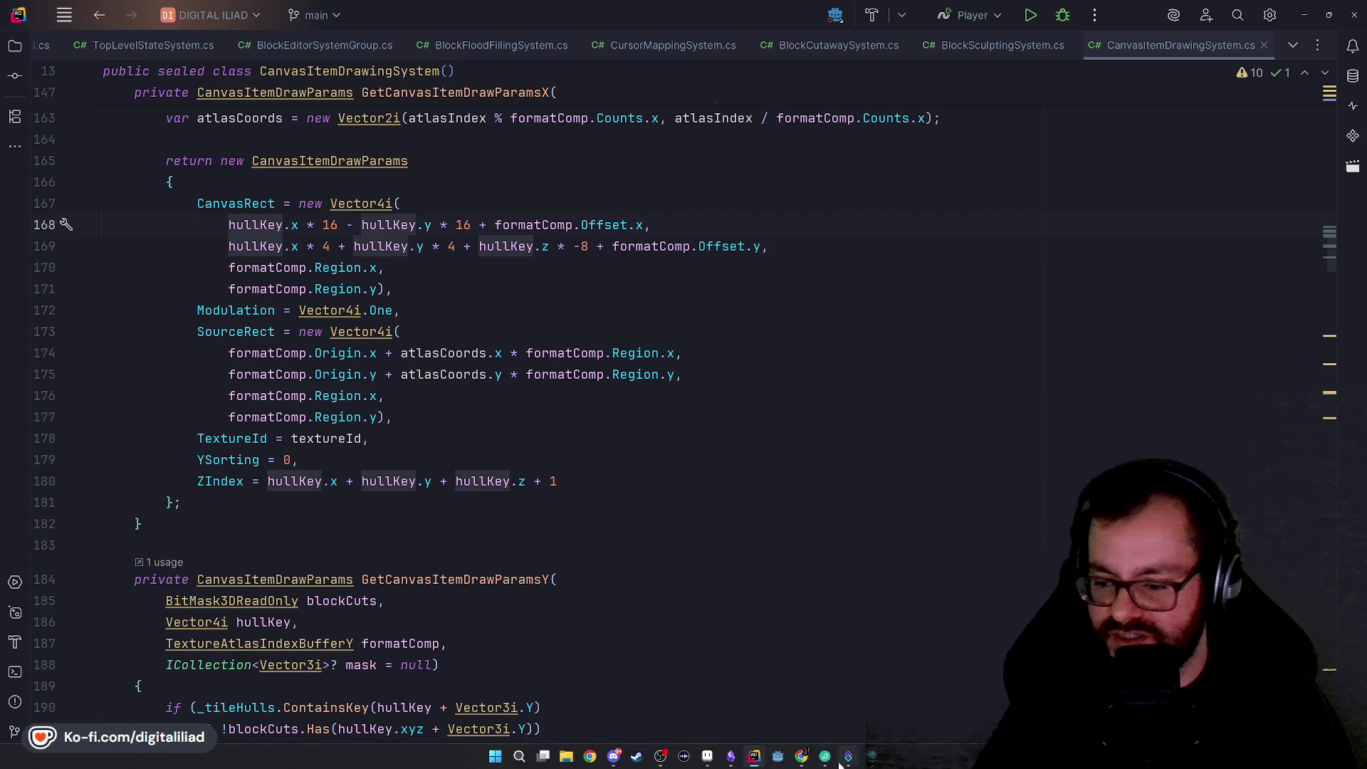
pyautogui.click(707, 754)
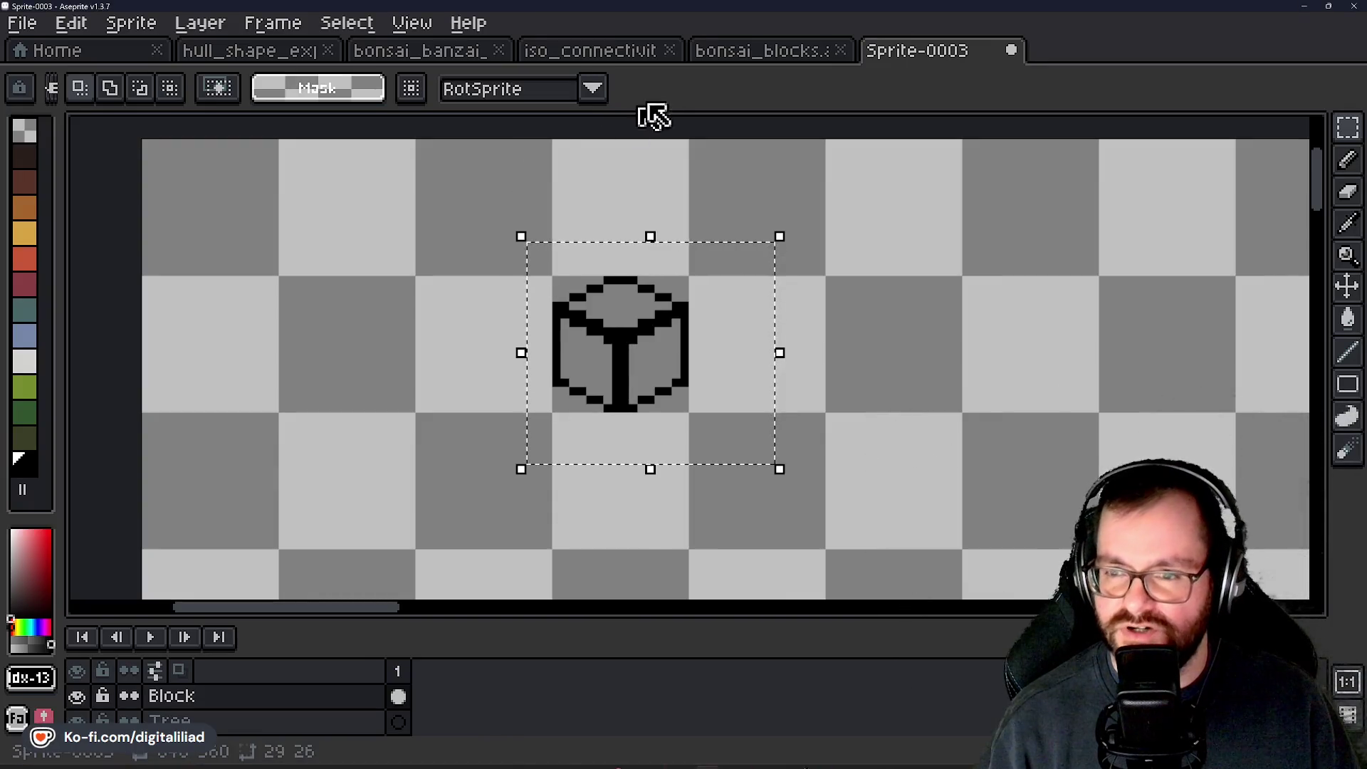
# Step: Close Sprite-0003 without saving, then zoom and pan across the bonsai_blocks.ase block atlas
pyautogui.click(1013, 52)
pyautogui.click(737, 439)
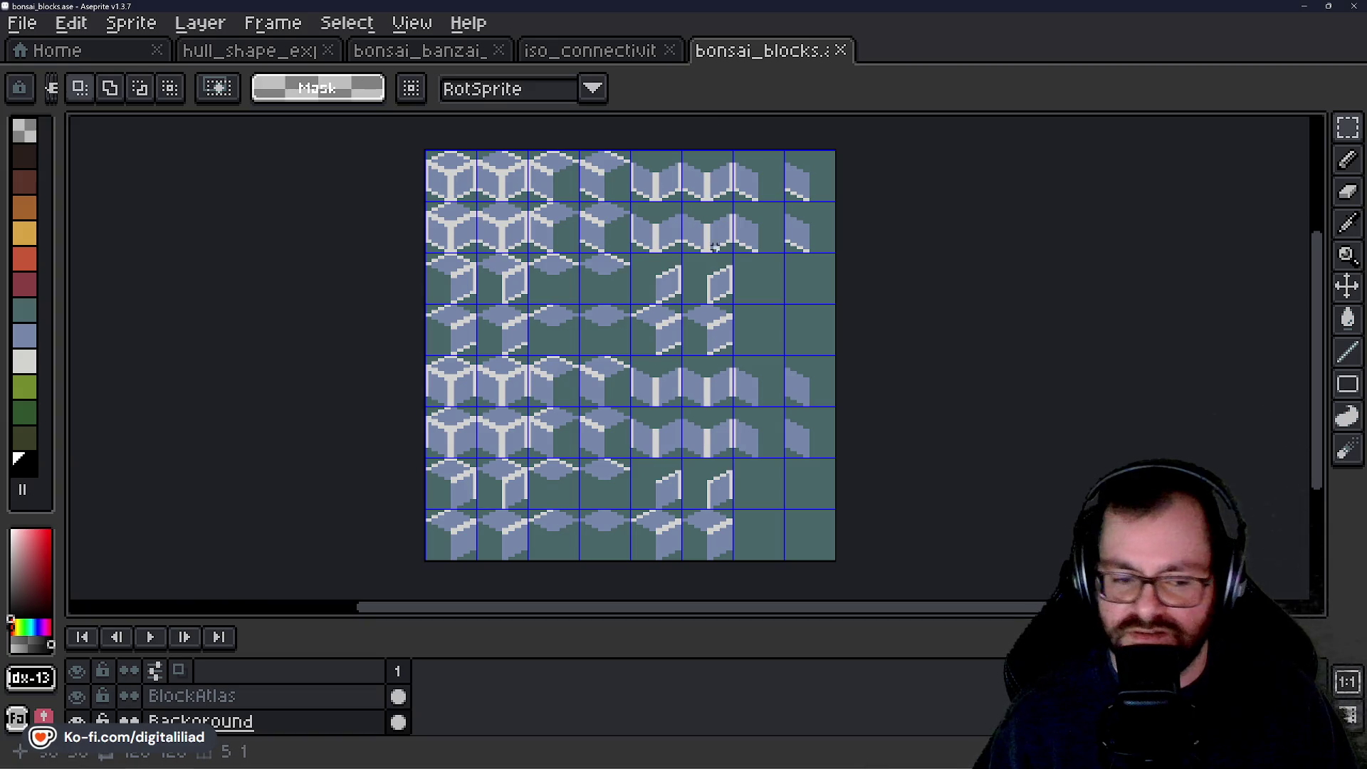
pyautogui.scroll(2, 595, 221)
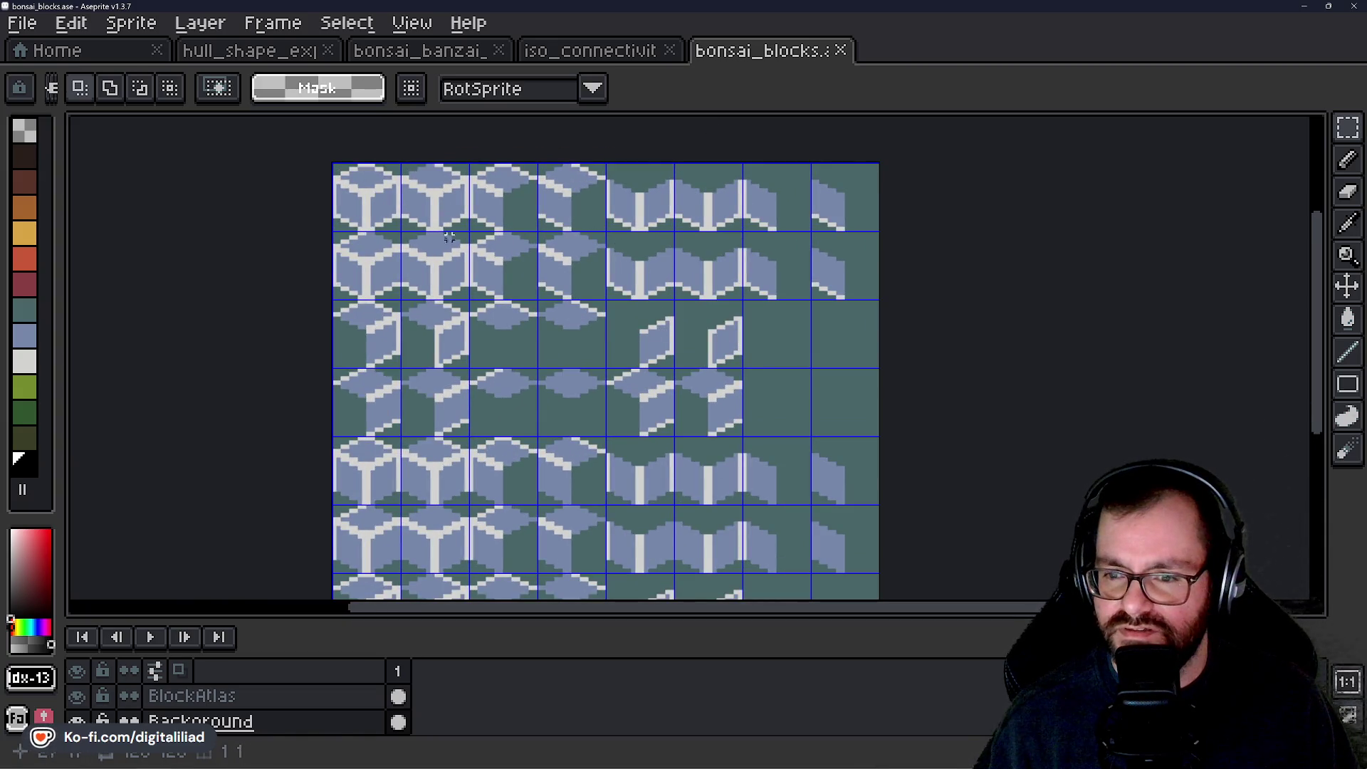
pyautogui.moveTo(633, 383); pyautogui.dragTo(651, 463)
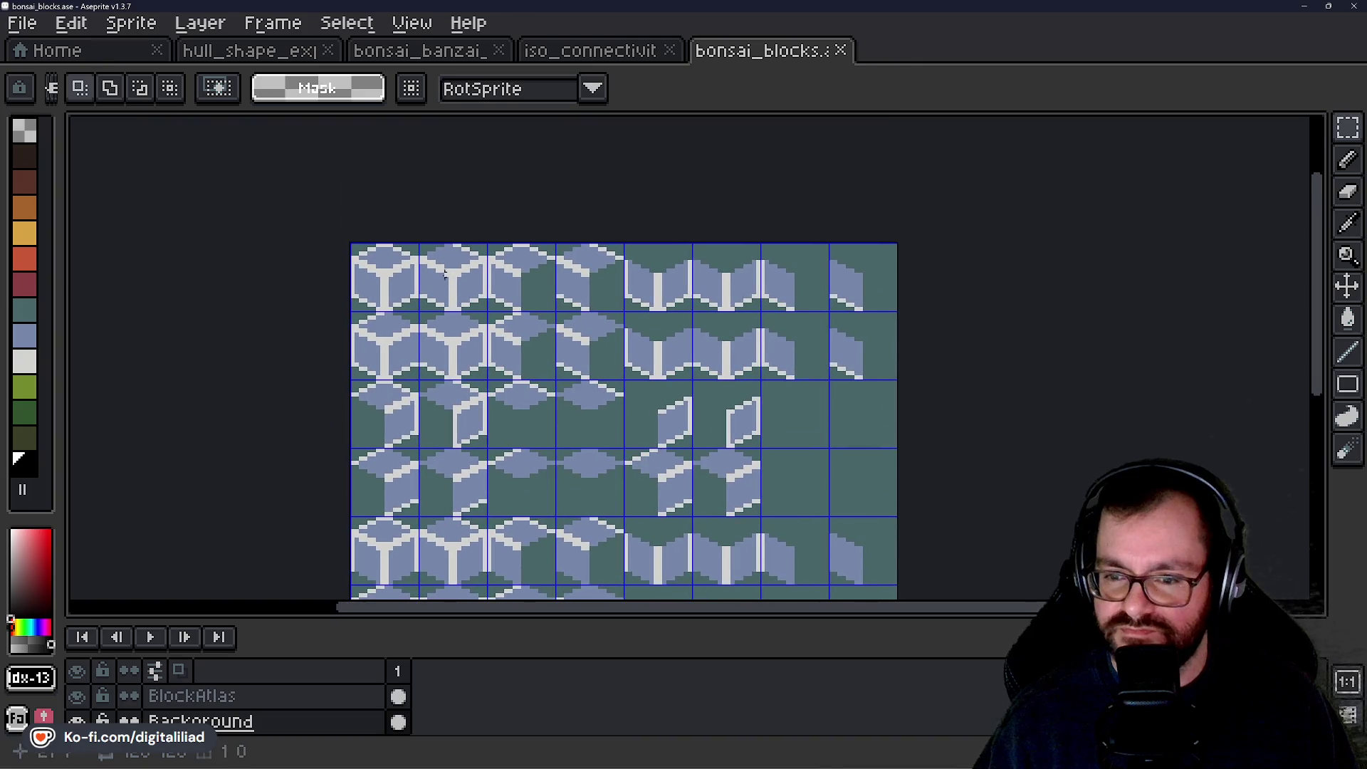
pyautogui.scroll(-3, 484, 267)
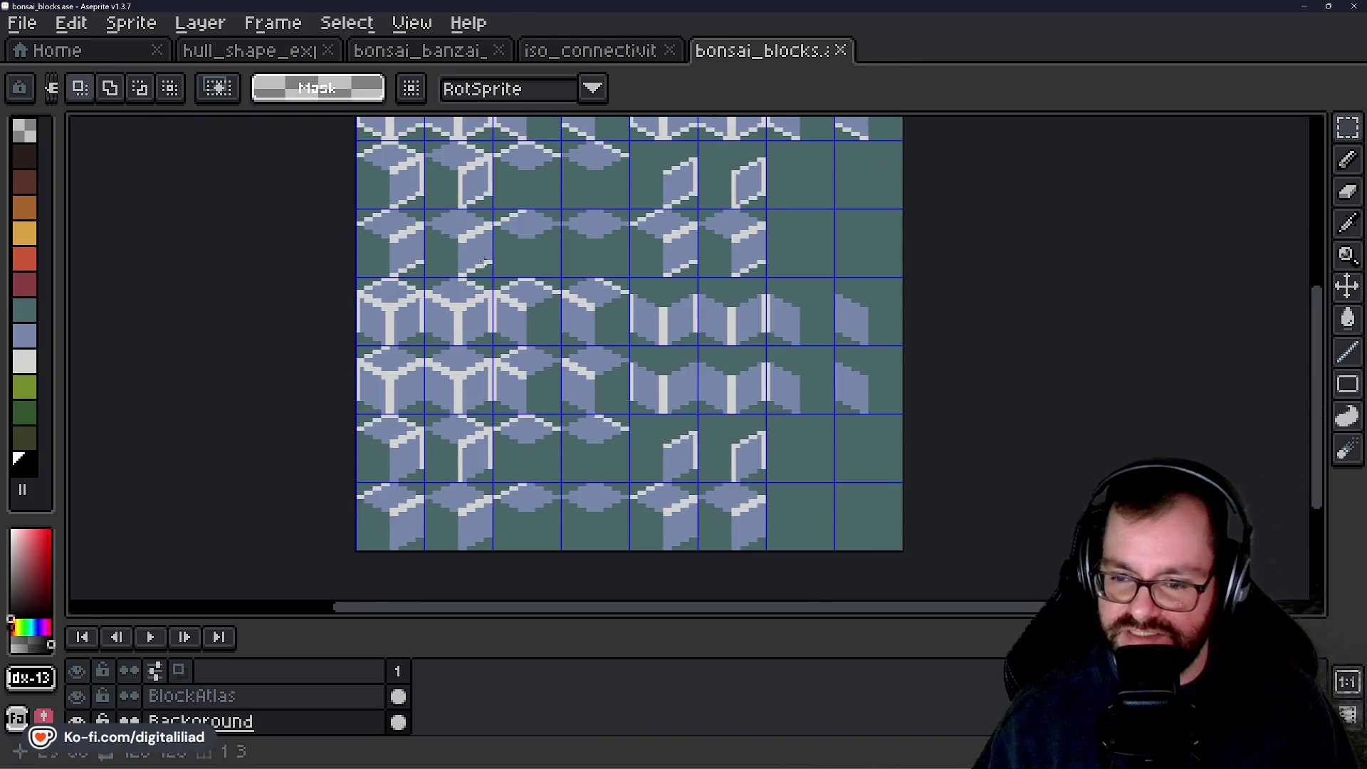
pyautogui.moveTo(652, 284)
pyautogui.mouseDown()
pyautogui.moveTo(598, 430)
pyautogui.moveTo(647, 318)
pyautogui.moveTo(619, 427)
pyautogui.moveTo(619, 387)
pyautogui.moveTo(632, 408)
pyautogui.mouseUp()
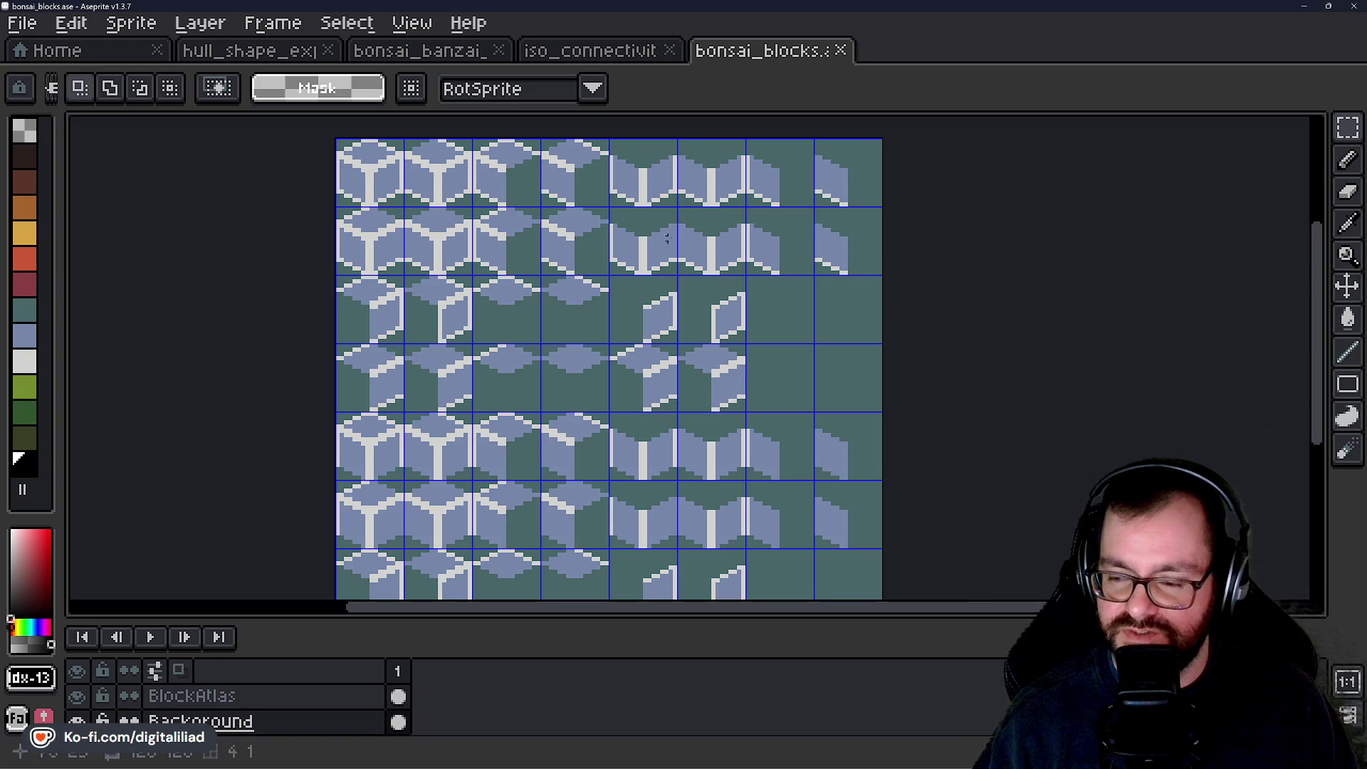
pyautogui.moveTo(415, 364)
pyautogui.mouseDown()
pyautogui.moveTo(437, 420)
pyautogui.moveTo(458, 372)
pyautogui.moveTo(394, 327)
pyautogui.mouseUp()
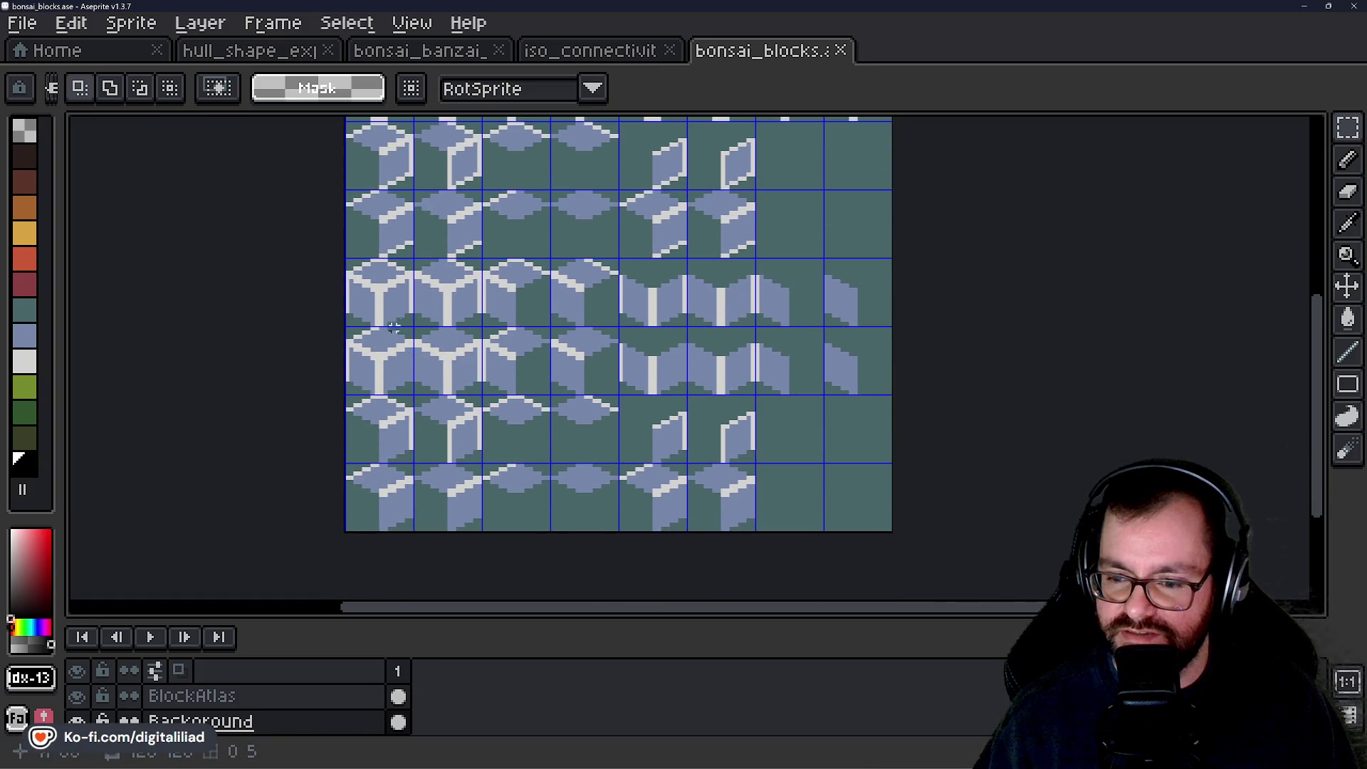
pyautogui.scroll(5, 394, 328)
pyautogui.moveTo(644, 459)
pyautogui.mouseDown()
pyautogui.moveTo(610, 384)
pyautogui.moveTo(619, 351)
pyautogui.moveTo(643, 457)
pyautogui.mouseUp()
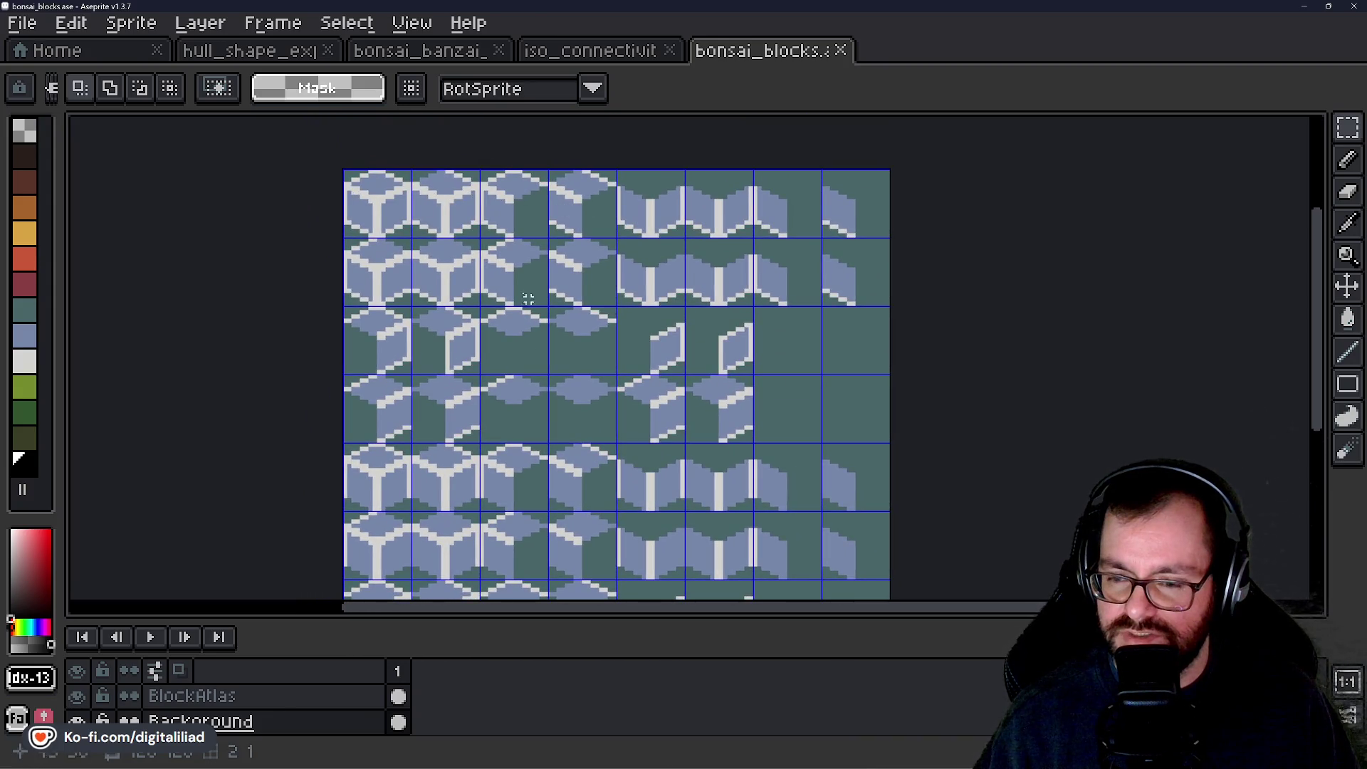
pyautogui.scroll(2, 463, 270)
pyautogui.scroll(3, 410, 239)
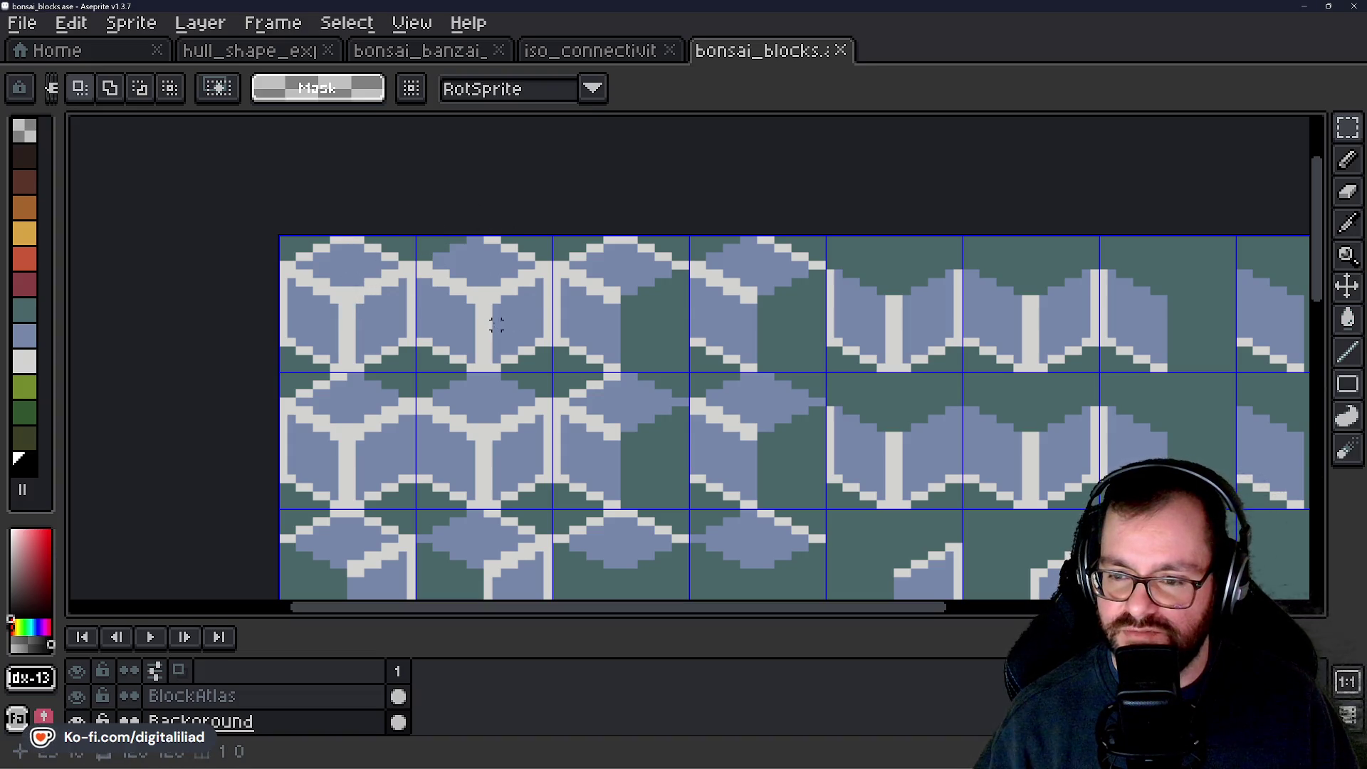
pyautogui.moveTo(540, 296); pyautogui.dragTo(320, 314)
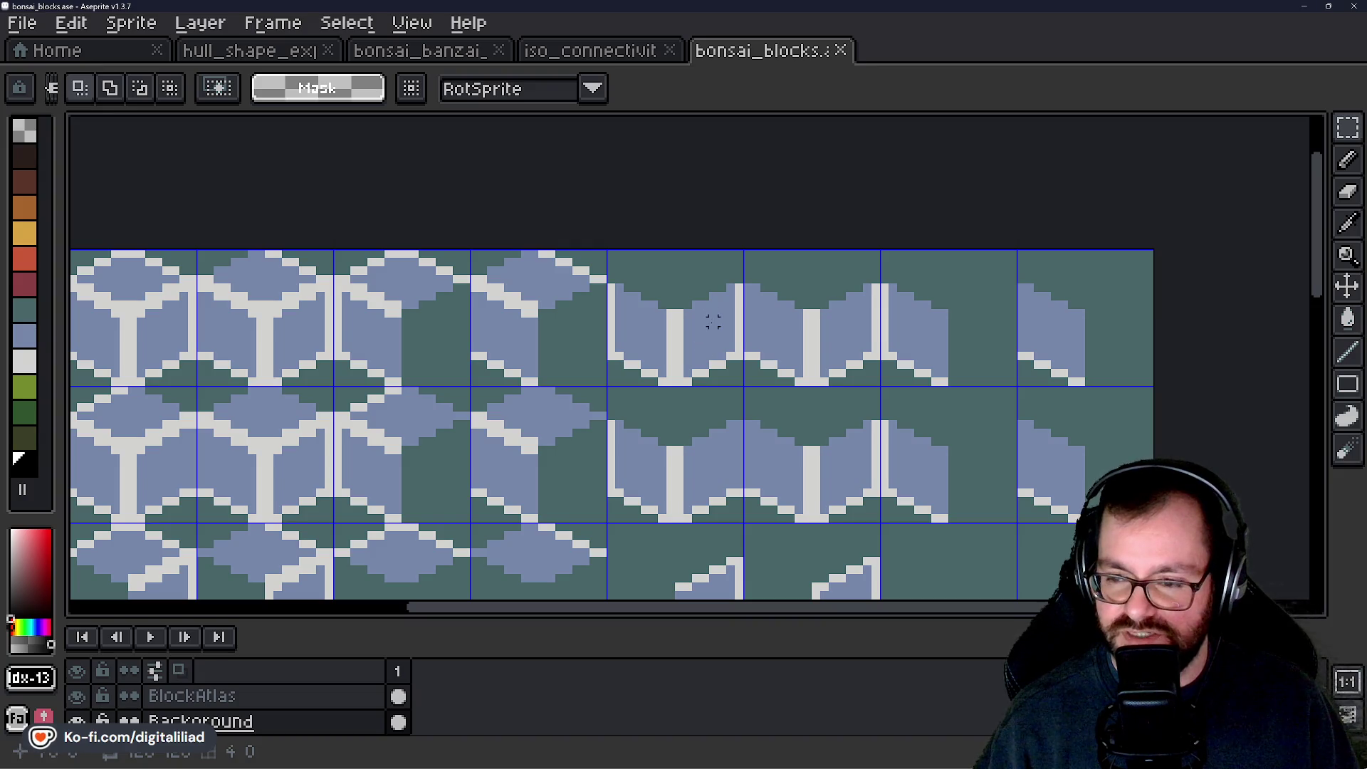
pyautogui.scroll(-1, 719, 305)
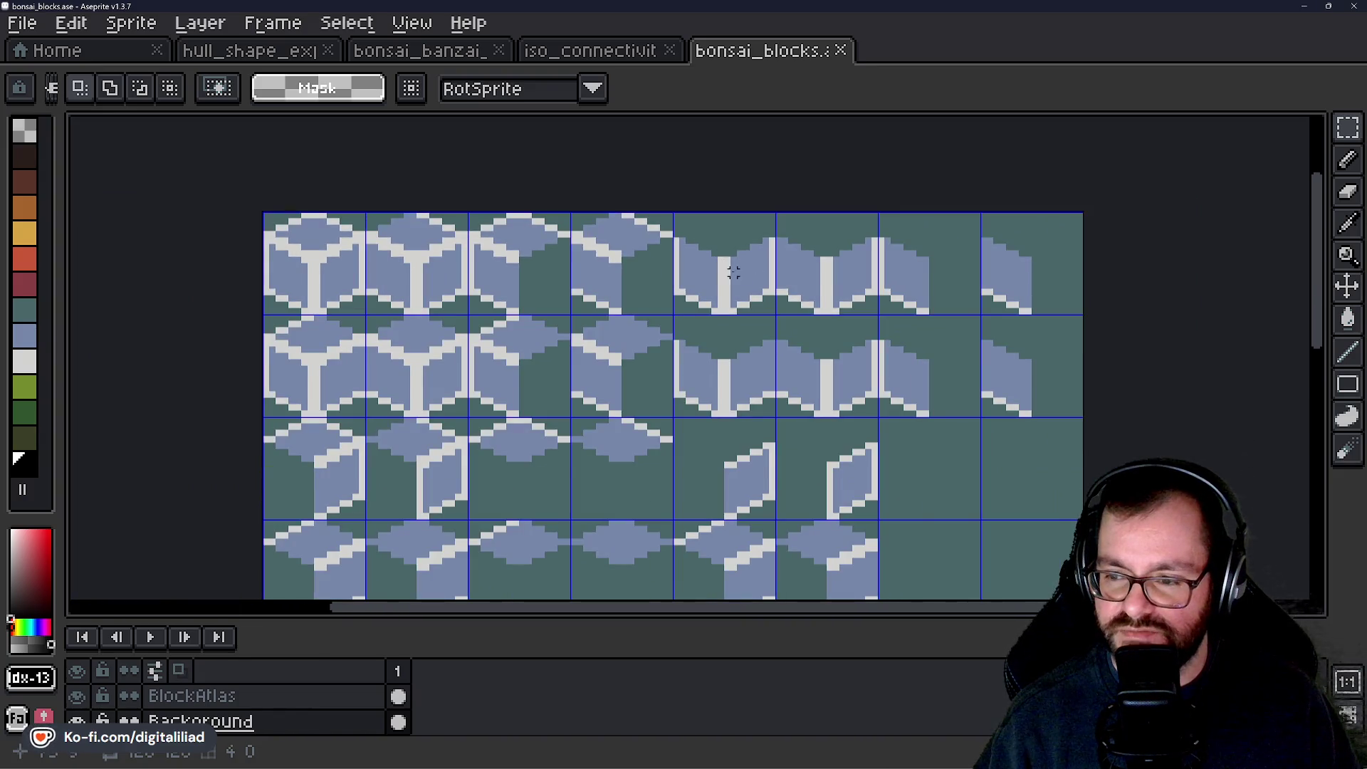
pyautogui.moveTo(637, 471)
pyautogui.mouseDown()
pyautogui.moveTo(786, 152)
pyautogui.moveTo(541, 442)
pyautogui.moveTo(460, 304)
pyautogui.mouseUp()
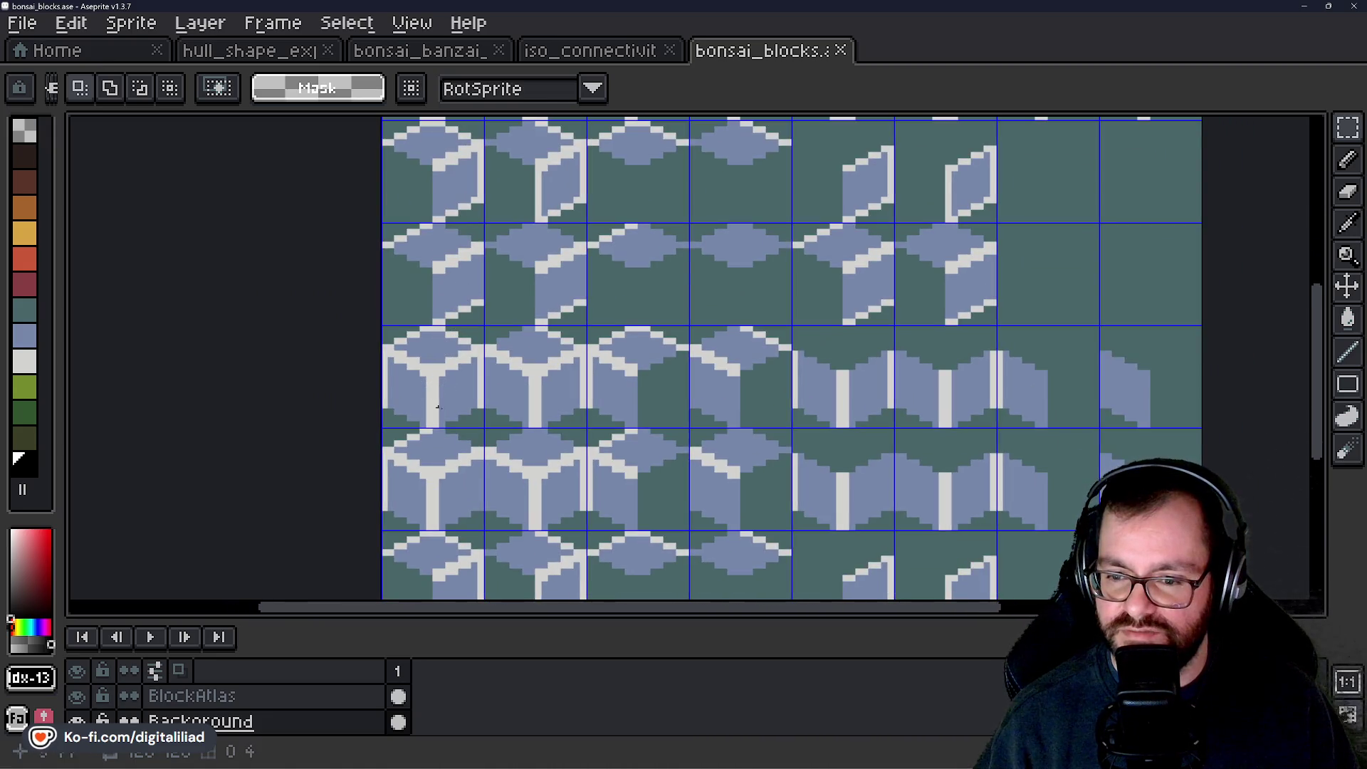
pyautogui.scroll(2, 420, 306)
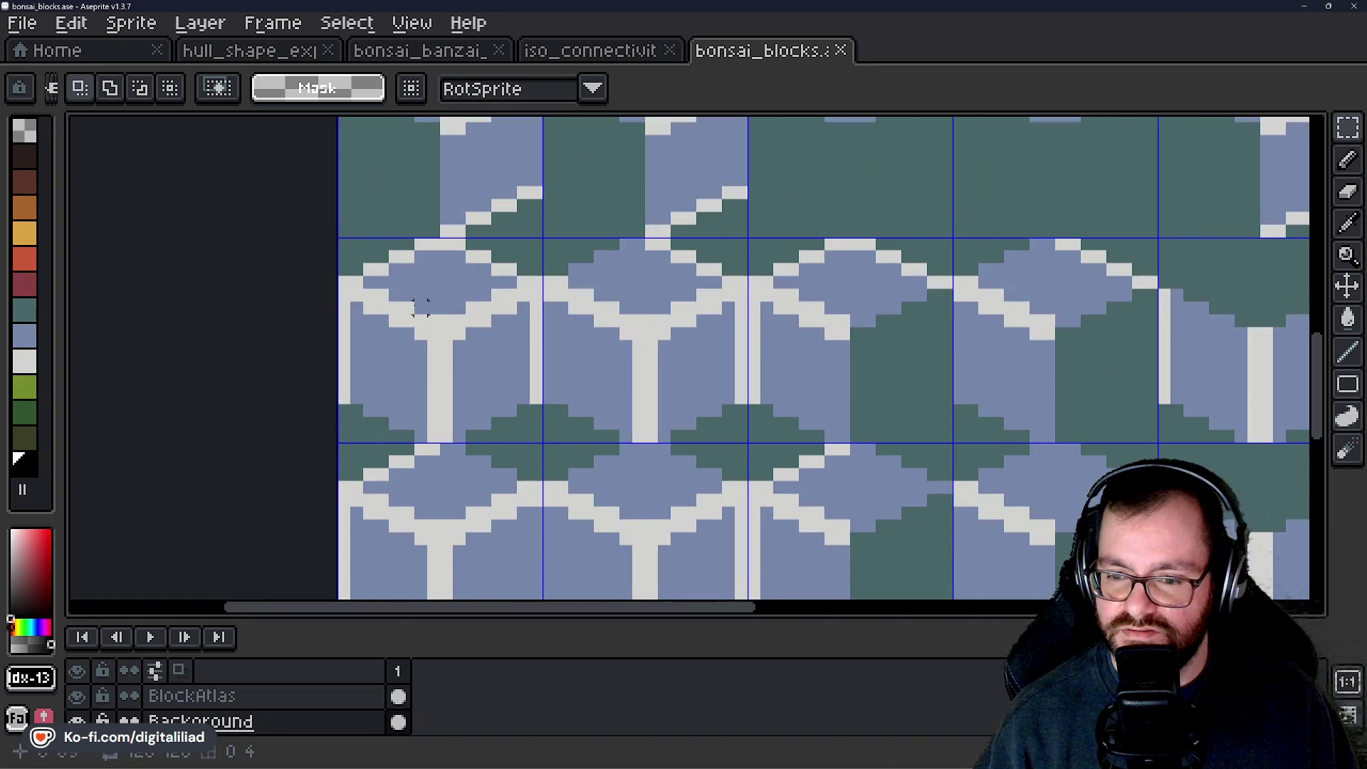
pyautogui.scroll(-3, 433, 321)
pyautogui.moveTo(489, 333); pyautogui.dragTo(550, 459)
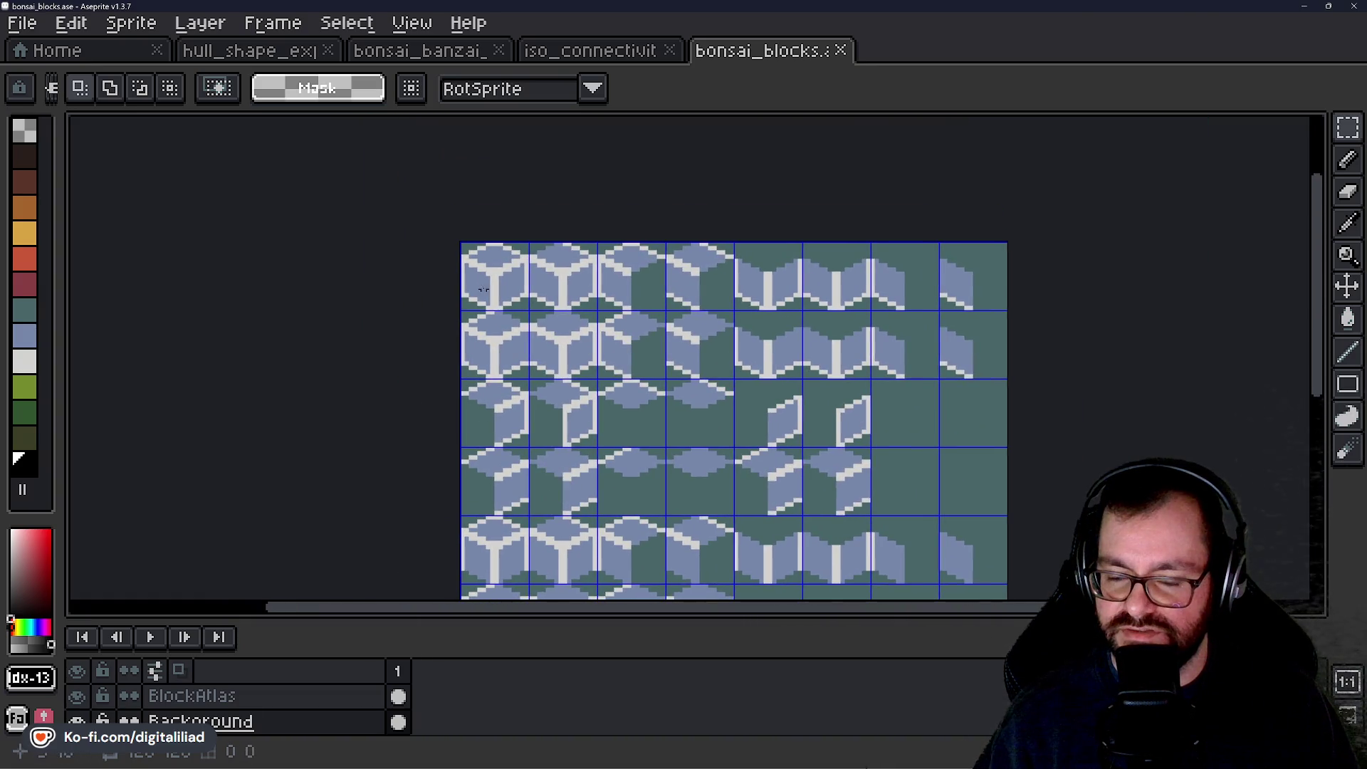
pyautogui.moveTo(484, 227); pyautogui.dragTo(402, 99)
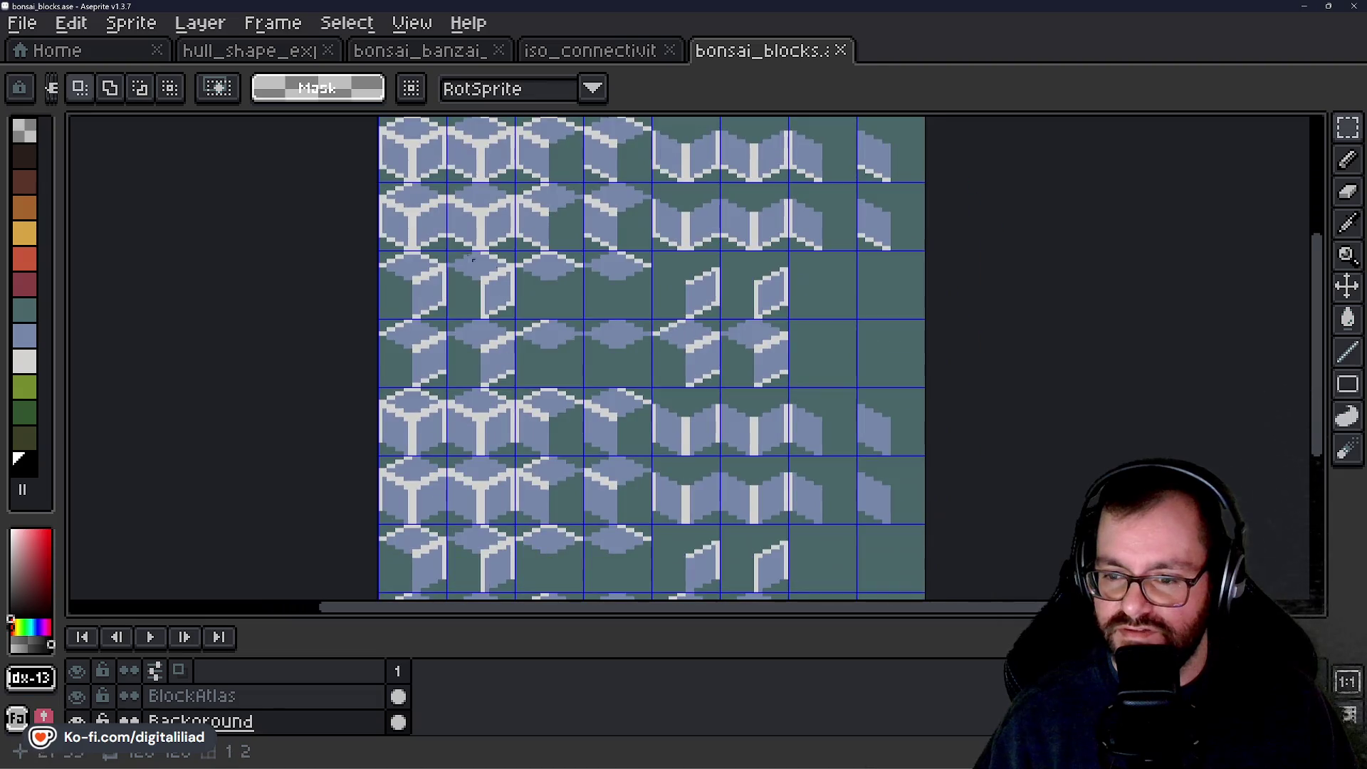
pyautogui.moveTo(696, 447)
pyautogui.mouseDown()
pyautogui.moveTo(735, 302)
pyautogui.moveTo(705, 489)
pyautogui.moveTo(691, 423)
pyautogui.mouseUp()
pyautogui.scroll(-3, 692, 423)
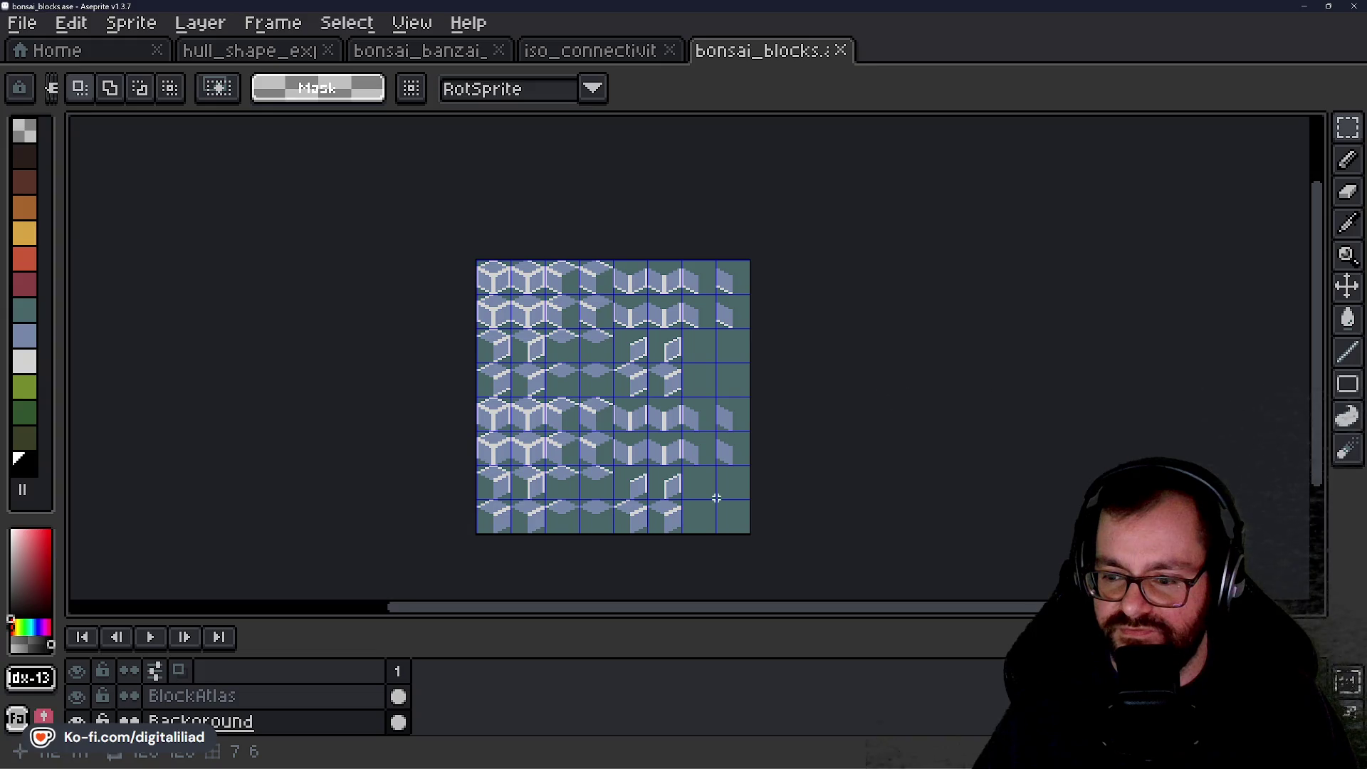
pyautogui.scroll(1, 716, 498)
pyautogui.scroll(3, 647, 458)
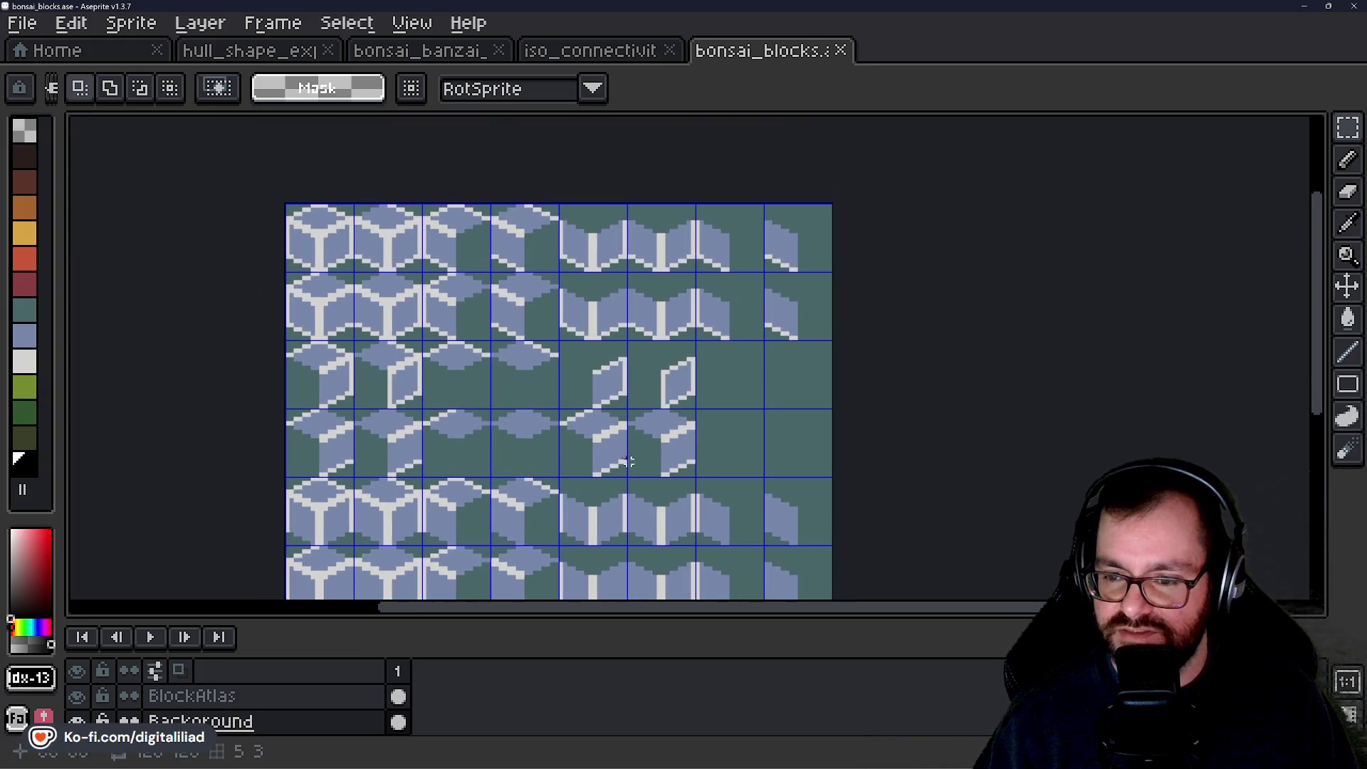
pyautogui.moveTo(488, 391)
pyautogui.mouseDown()
pyautogui.moveTo(546, 199)
pyautogui.moveTo(534, 379)
pyautogui.mouseUp()
pyautogui.moveTo(662, 470)
pyautogui.mouseDown()
pyautogui.moveTo(628, 296)
pyautogui.moveTo(632, 543)
pyautogui.moveTo(638, 507)
pyautogui.mouseUp()
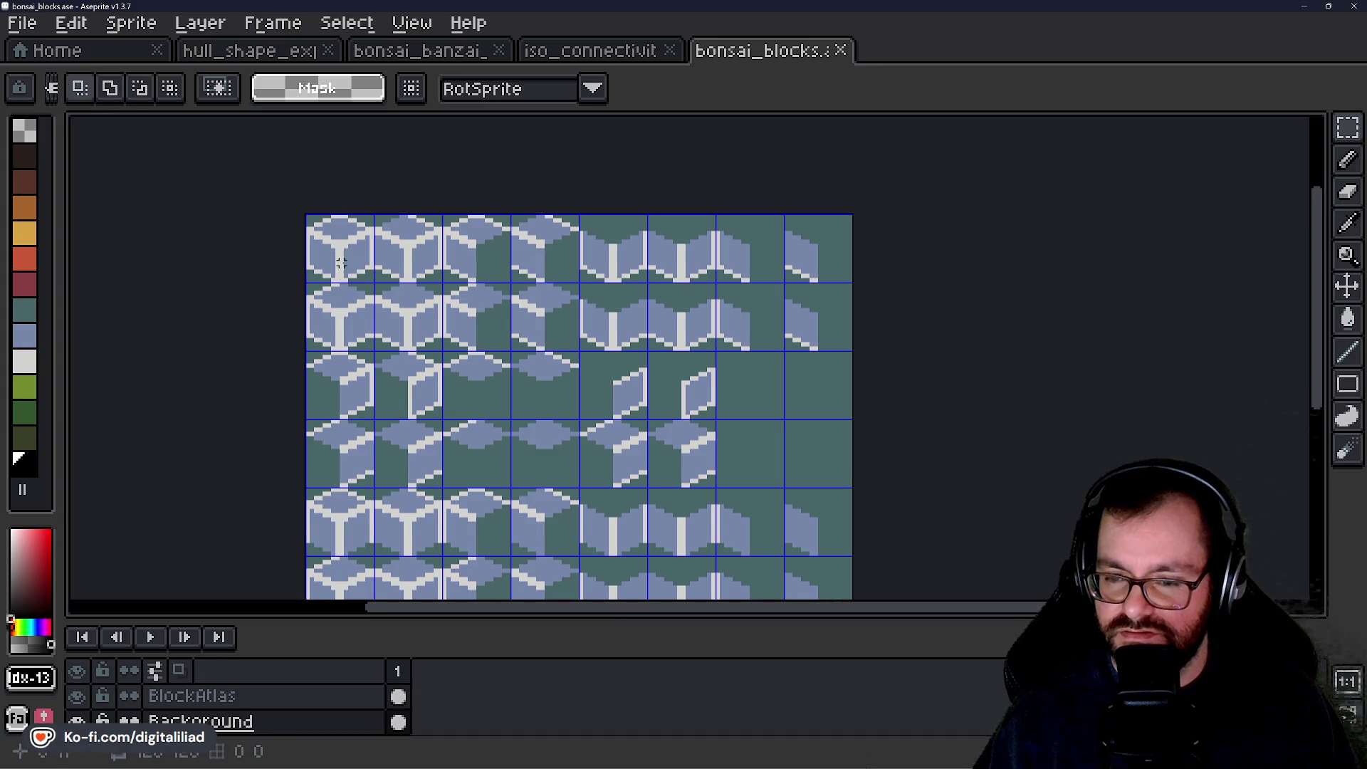
pyautogui.scroll(2, 341, 262)
pyautogui.moveTo(671, 398); pyautogui.dragTo(654, 366)
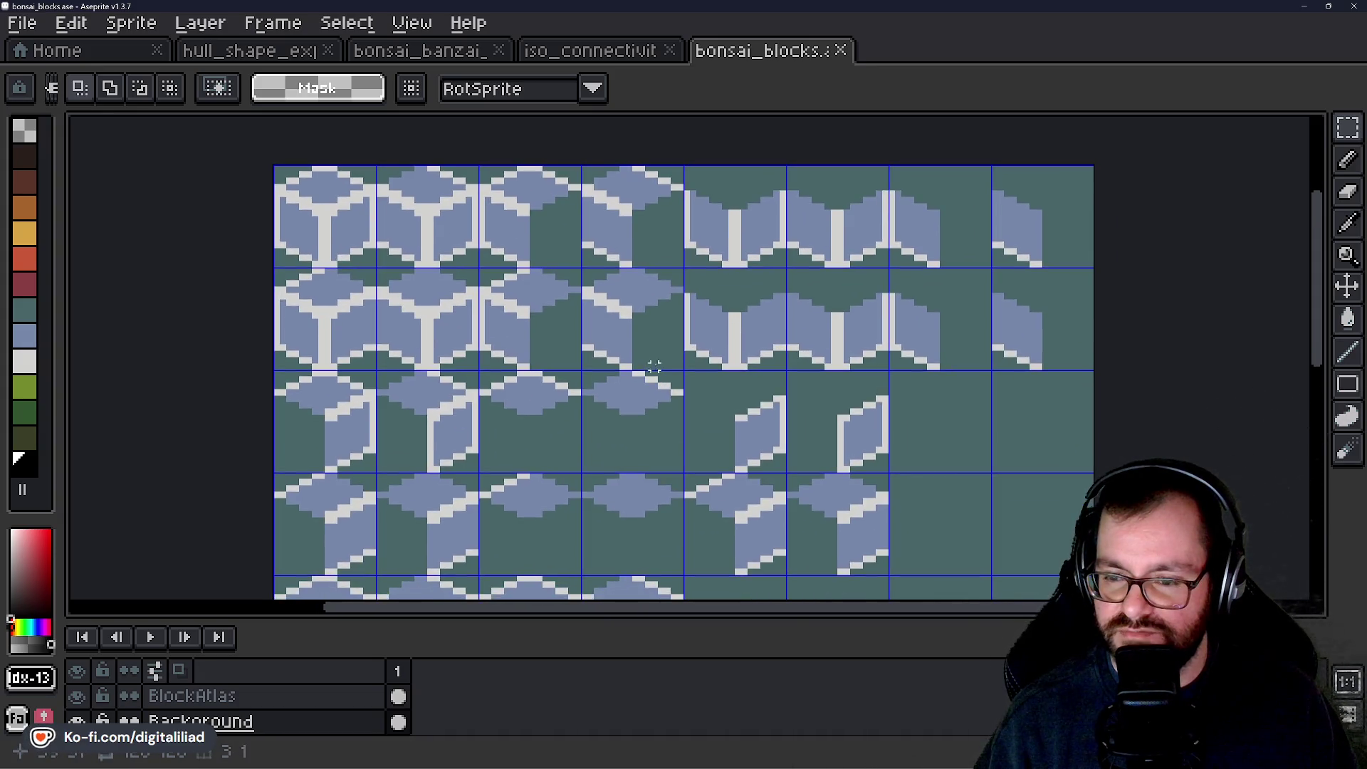
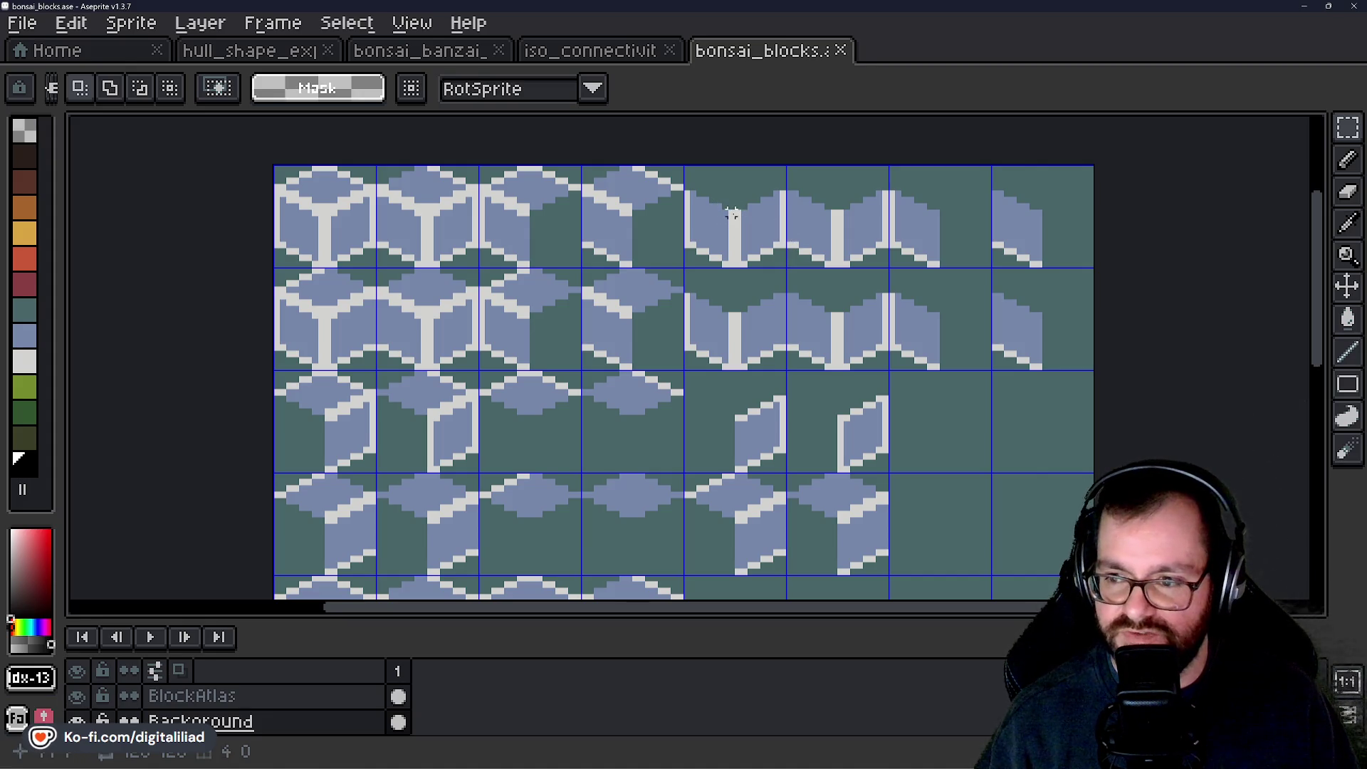
# Step: Zoom out on the bonsai_blocks atlas, glance at the C# drawing code in Rider, then return to Godot
pyautogui.scroll(-1, 681, 258)
pyautogui.scroll(-2, 583, 427)
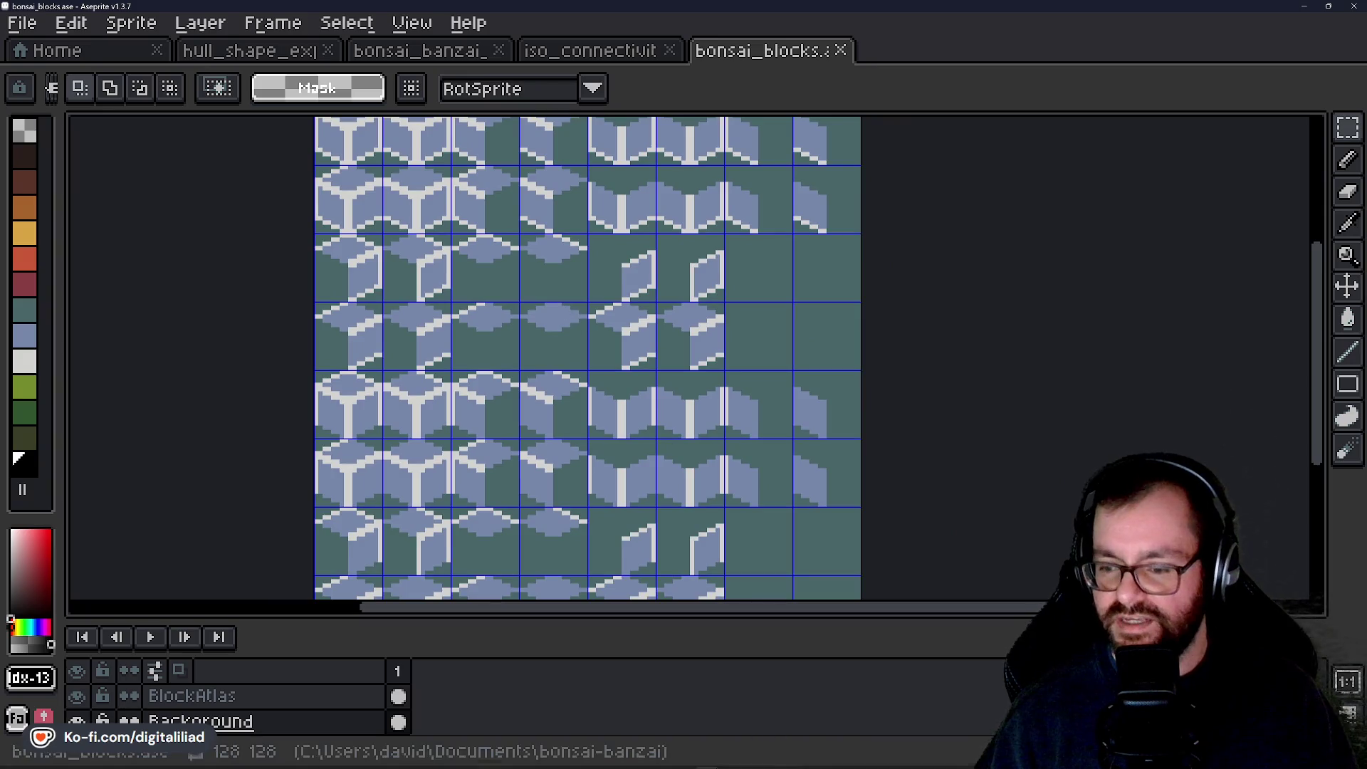
pyautogui.click(753, 756)
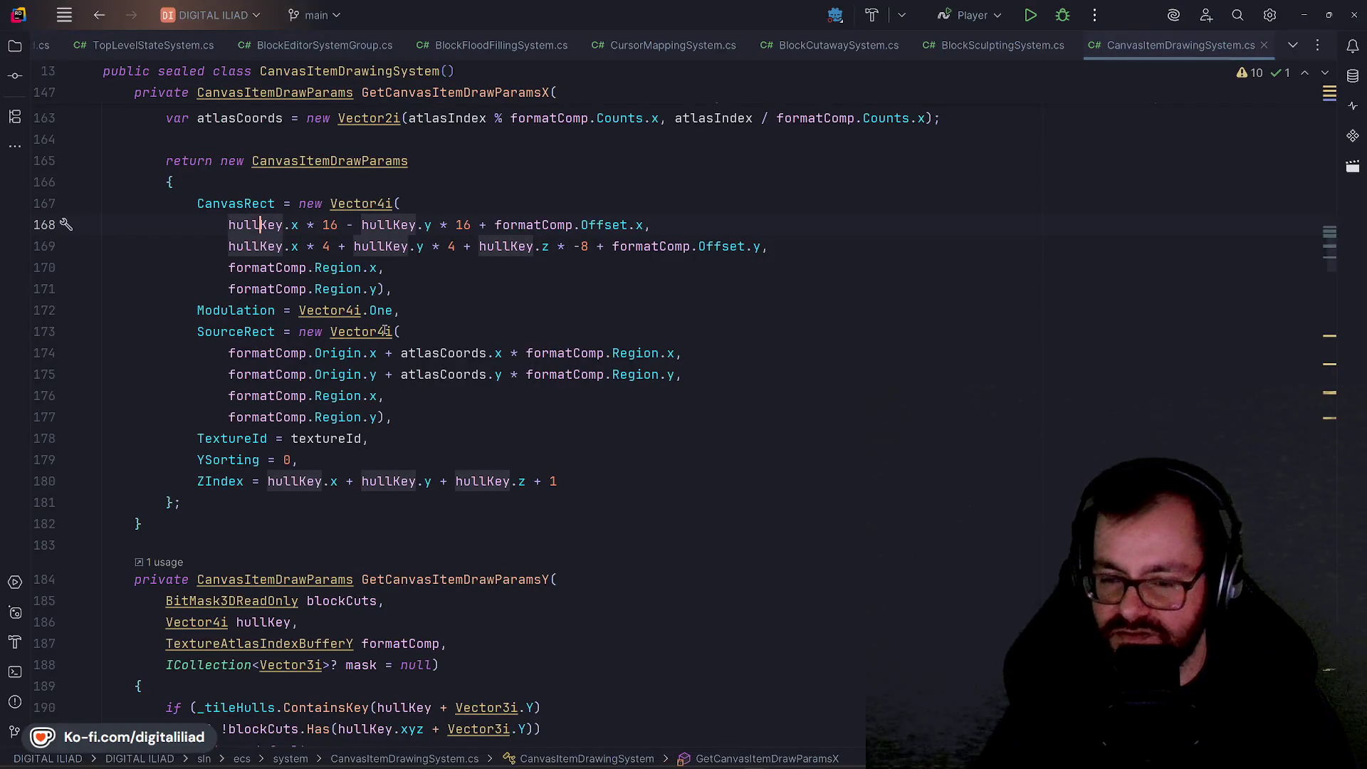
pyautogui.scroll(18, 350, 311)
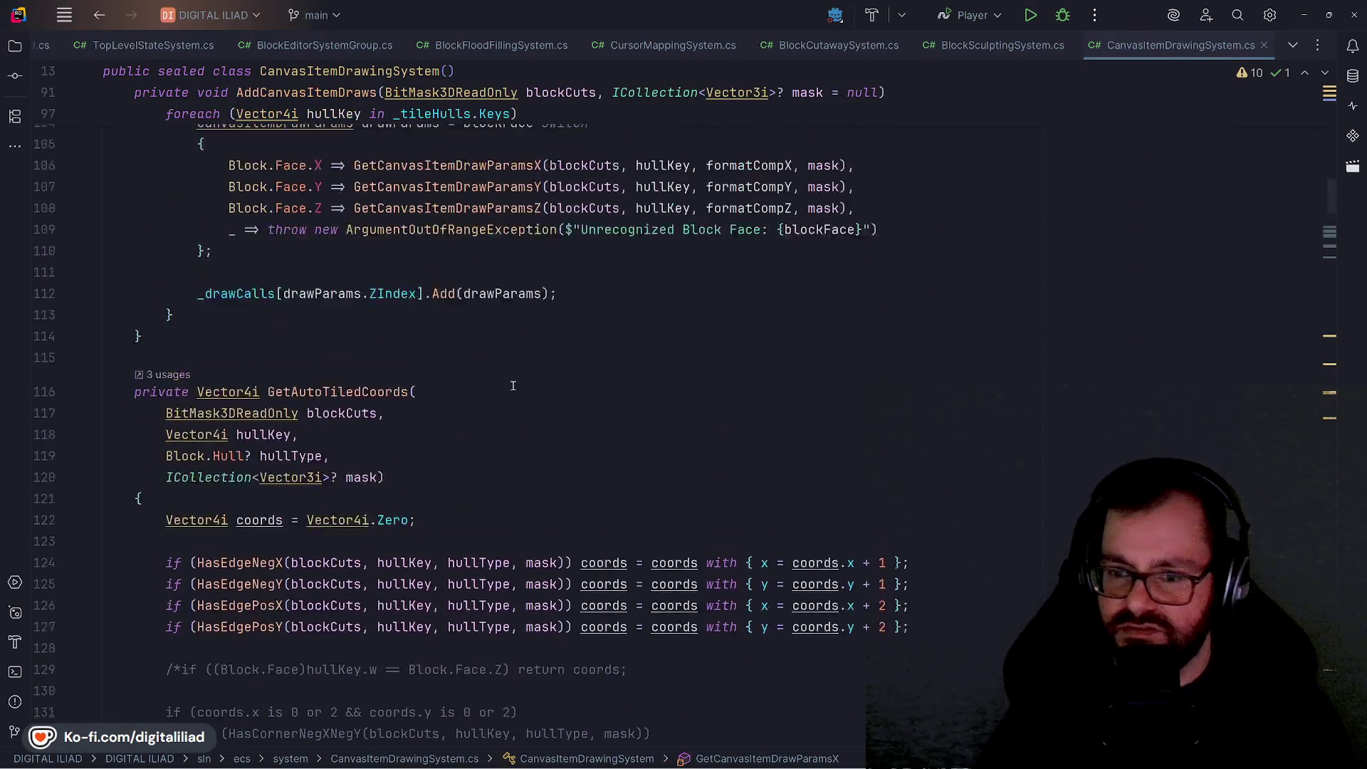
pyautogui.click(810, 677)
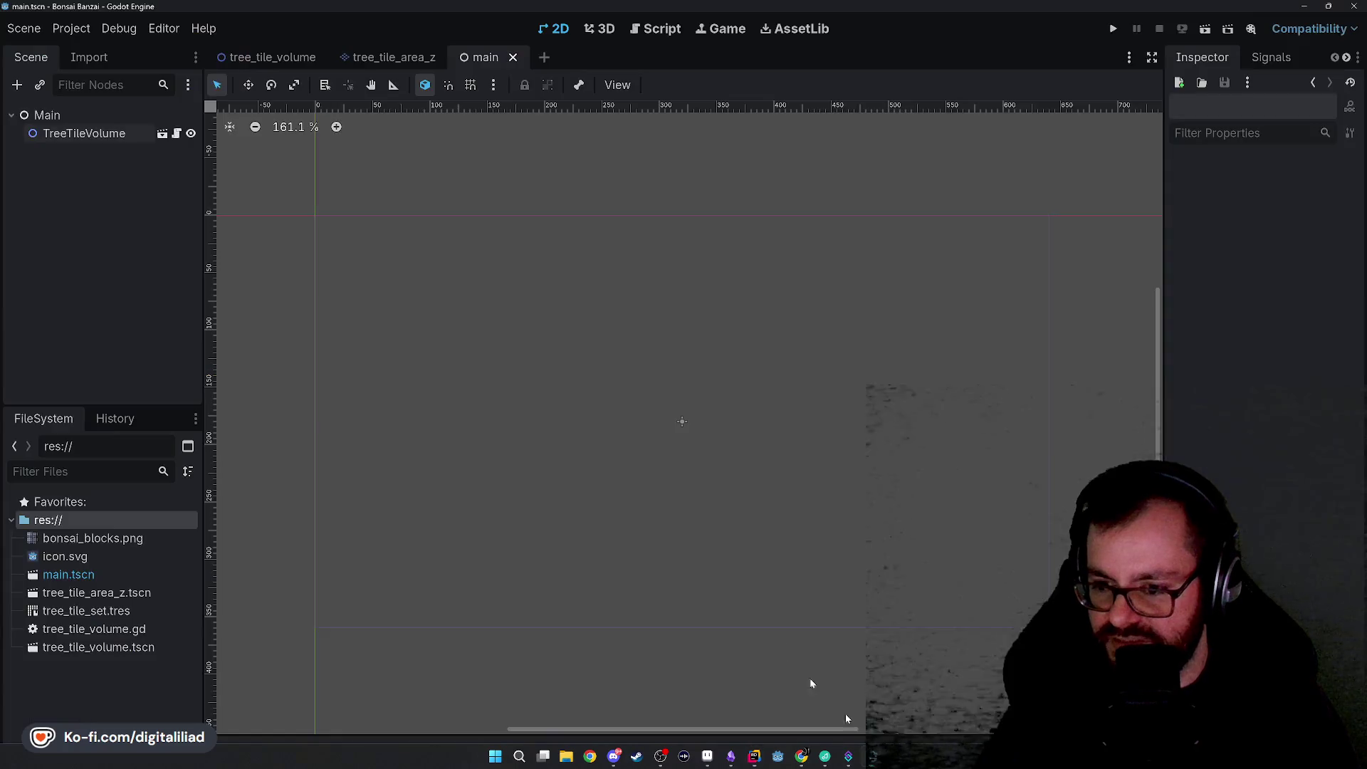
# Step: Open tree_tile_volume.gd in the Script workspace and review the z, y and x loops in _process
pyautogui.click(656, 30)
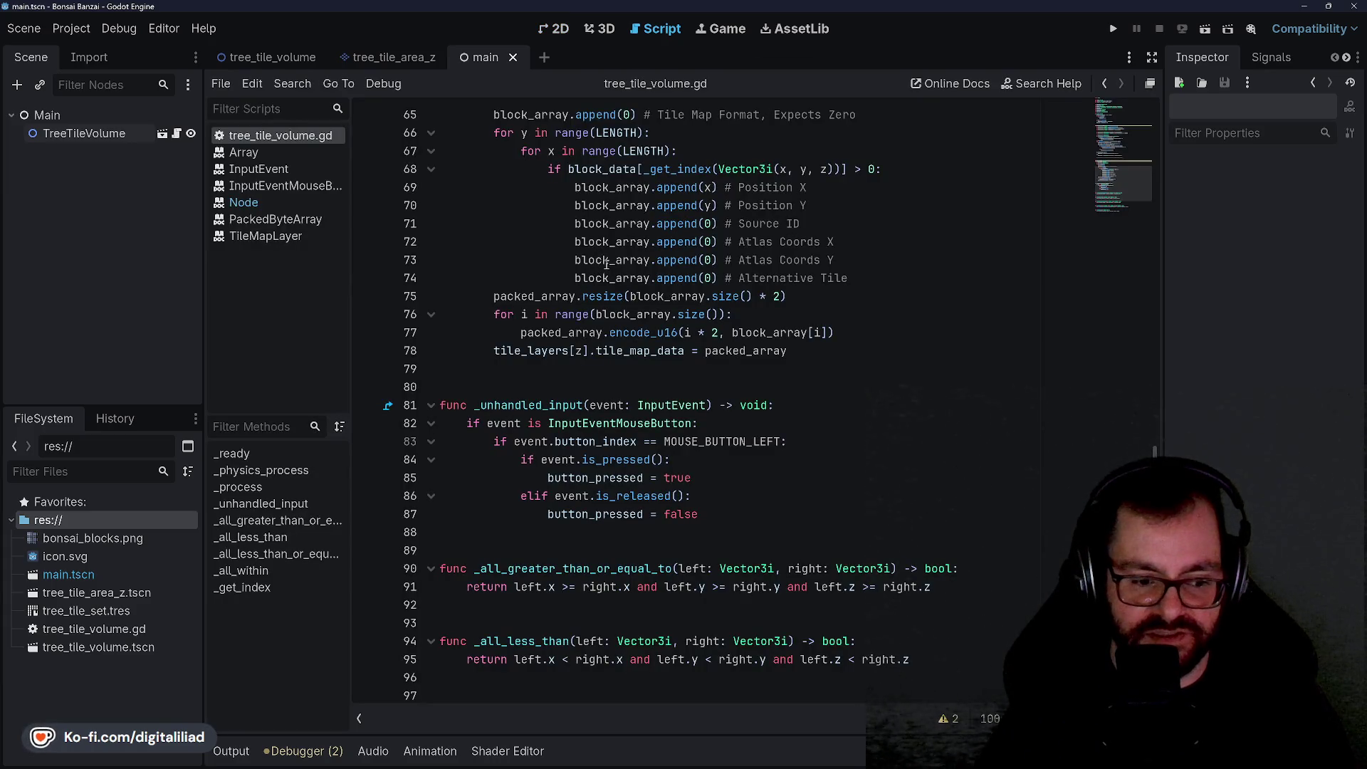
pyautogui.moveTo(553, 347)
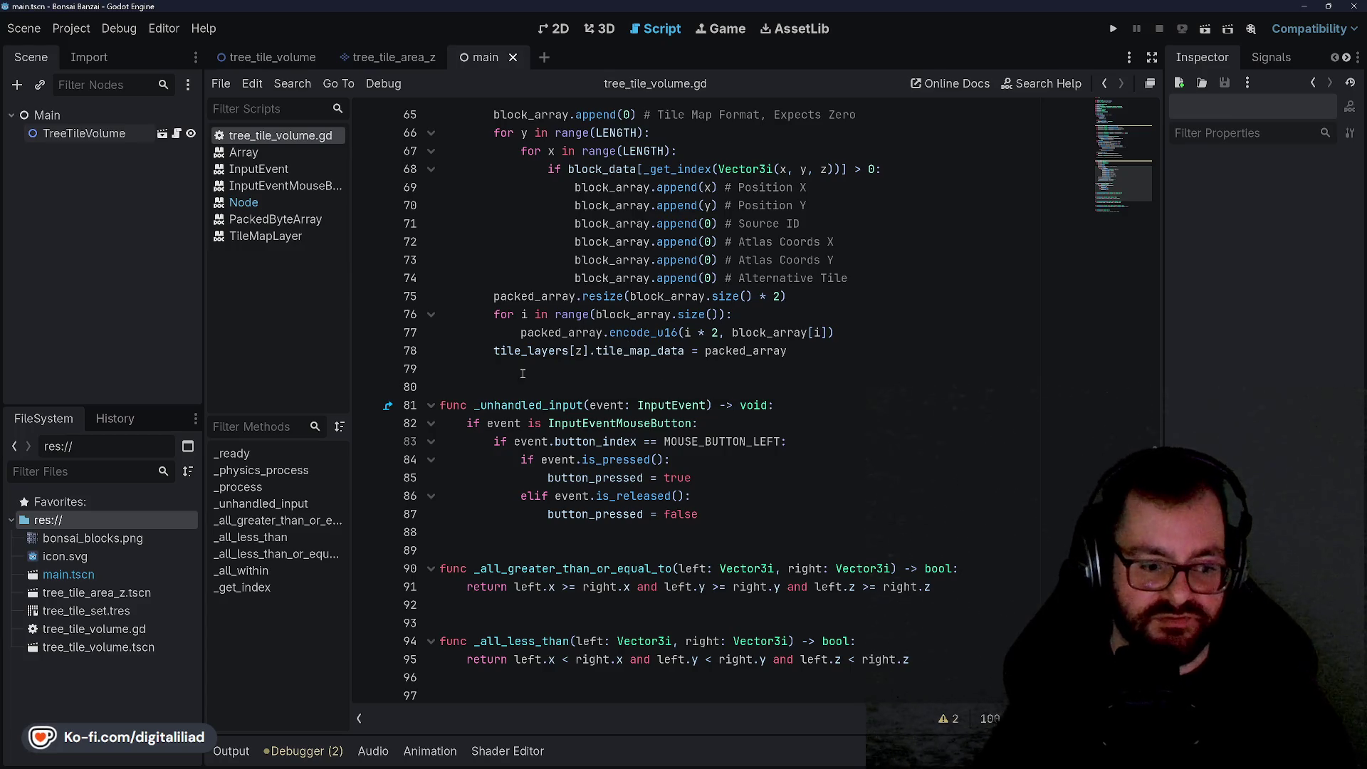
pyautogui.scroll(5, 537, 309)
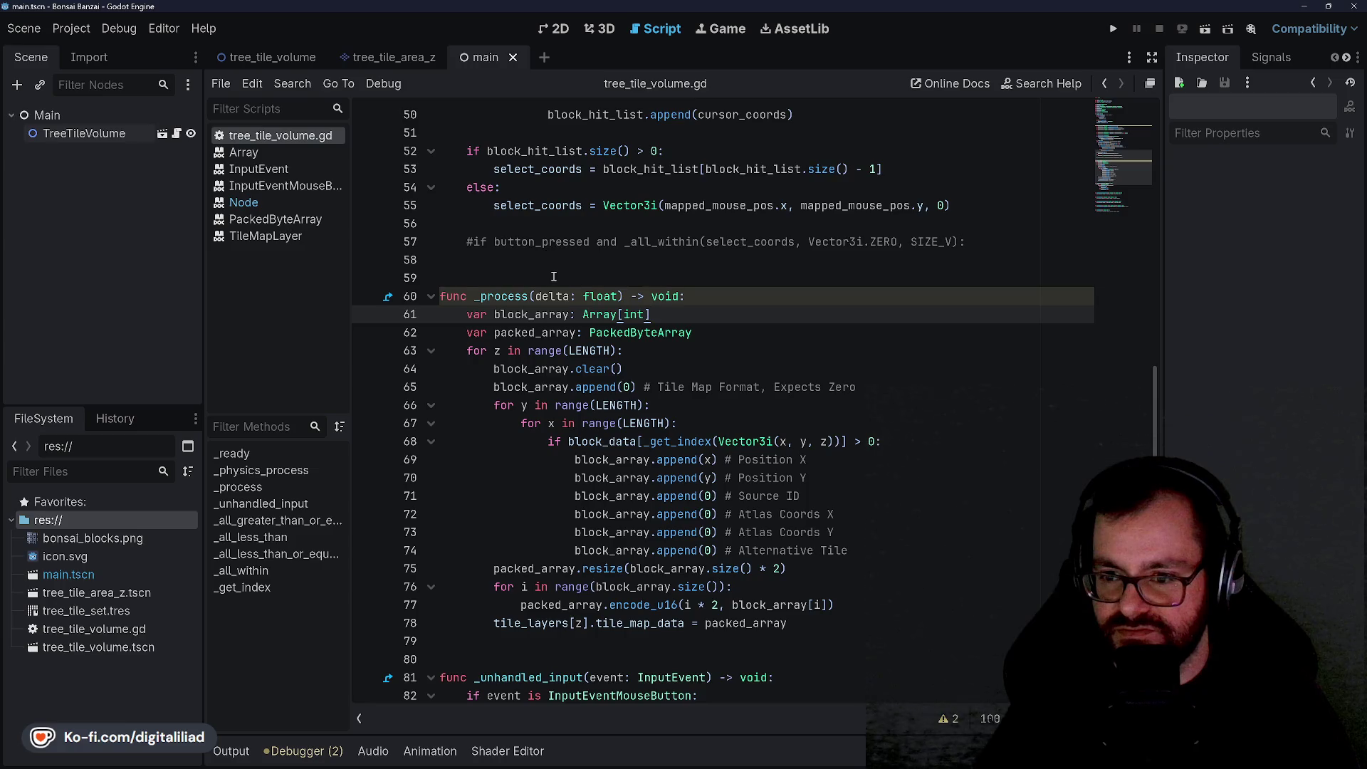
pyautogui.click(563, 258)
pyautogui.scroll(-2, 564, 258)
pyautogui.click(564, 258)
pyautogui.click(664, 292)
pyautogui.click(676, 314)
# Step: Look over the end of _process and the blank lines before _unhandled_input
pyautogui.scroll(-2, 700, 360)
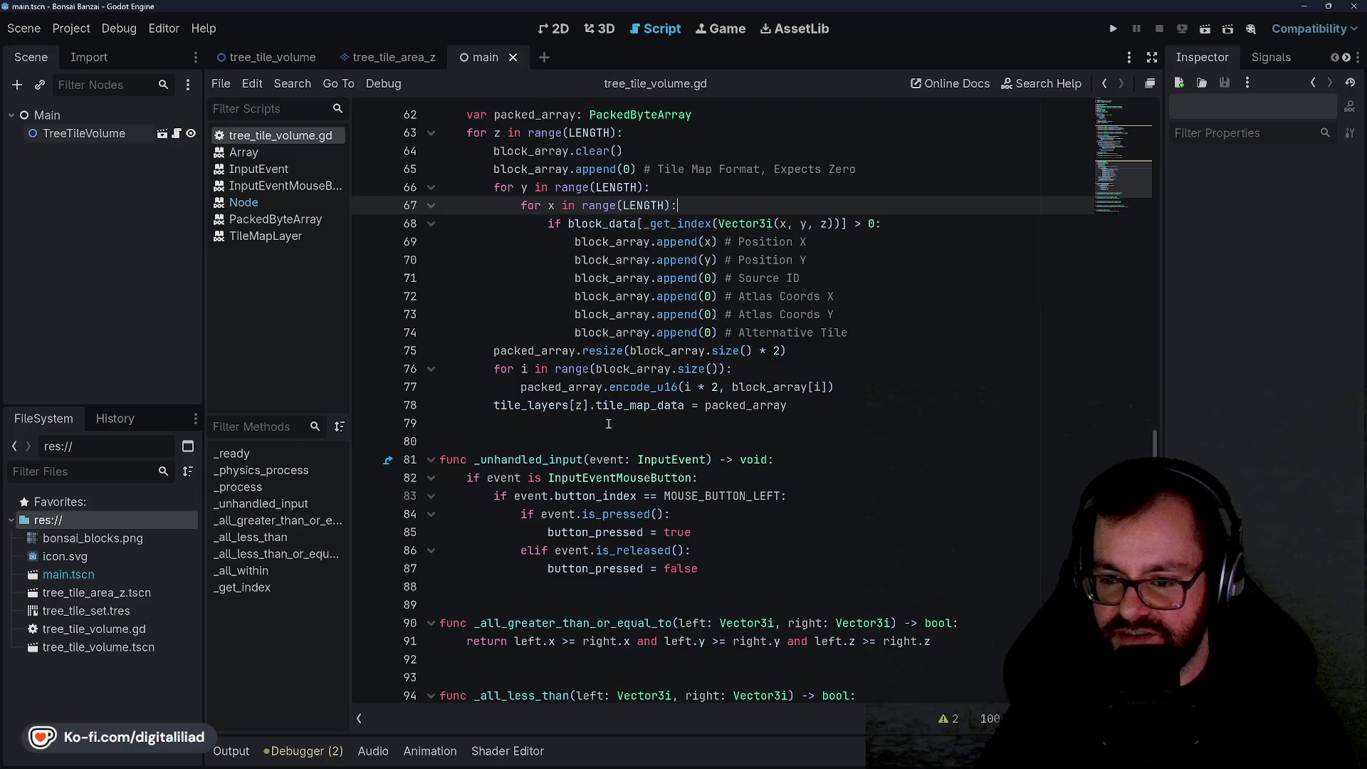
pyautogui.scroll(2, 700, 360)
pyautogui.scroll(-1, 700, 360)
pyautogui.click(502, 477)
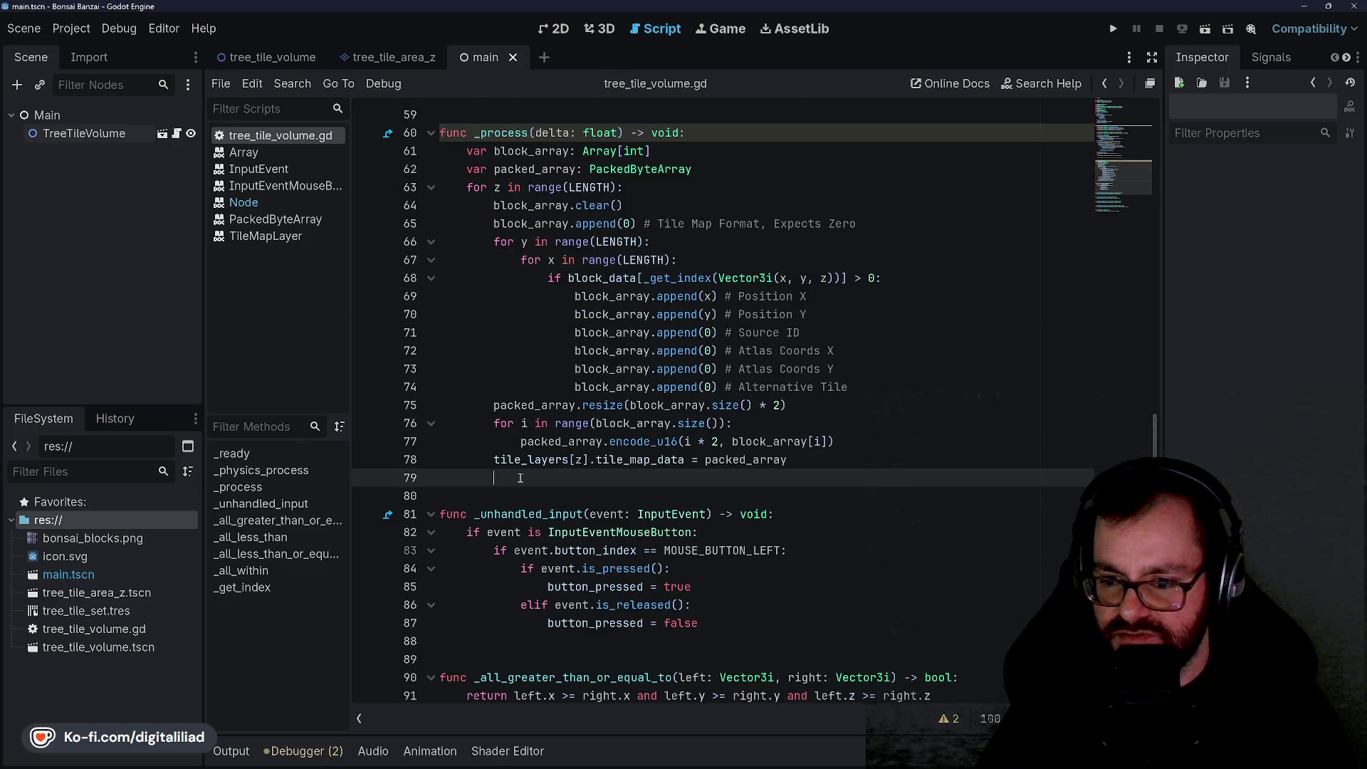
pyautogui.click(567, 498)
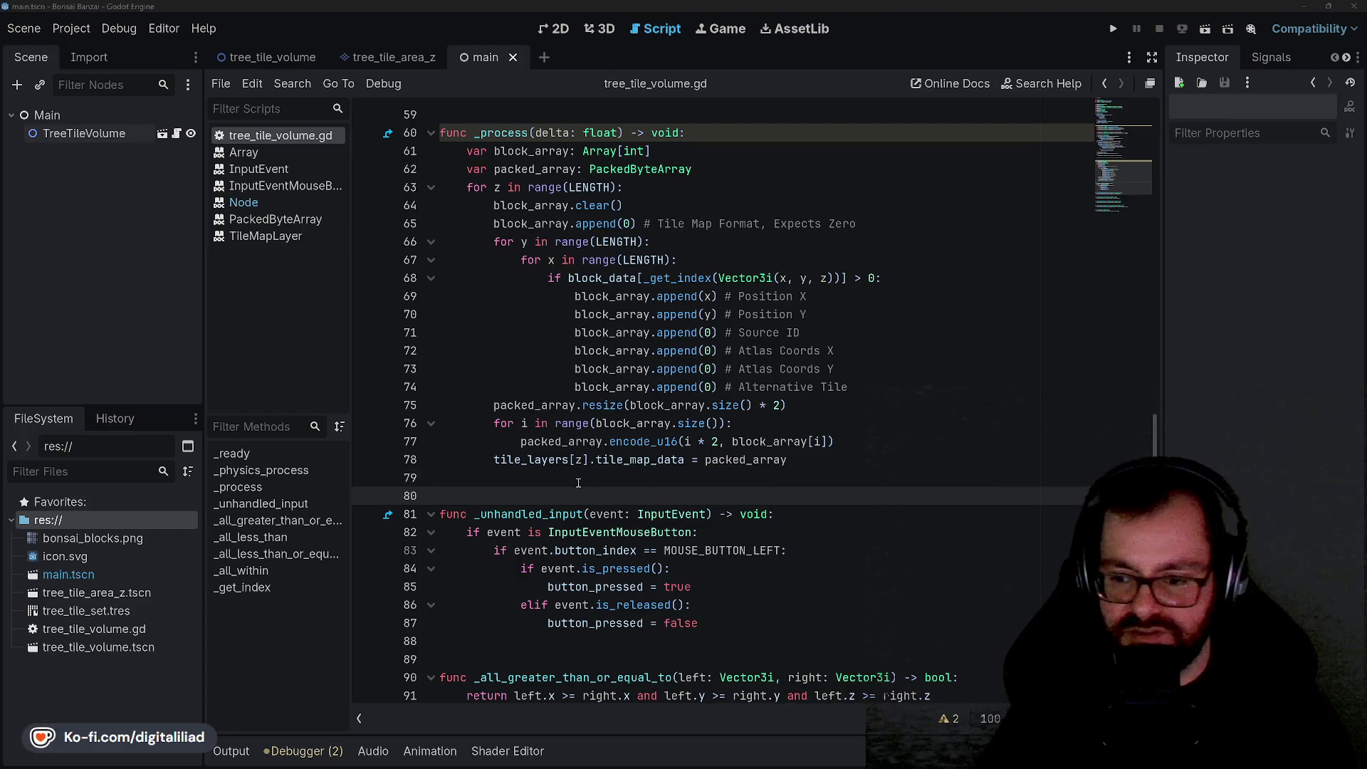
pyautogui.press('Up')
pyautogui.scroll(-1, 501, 464)
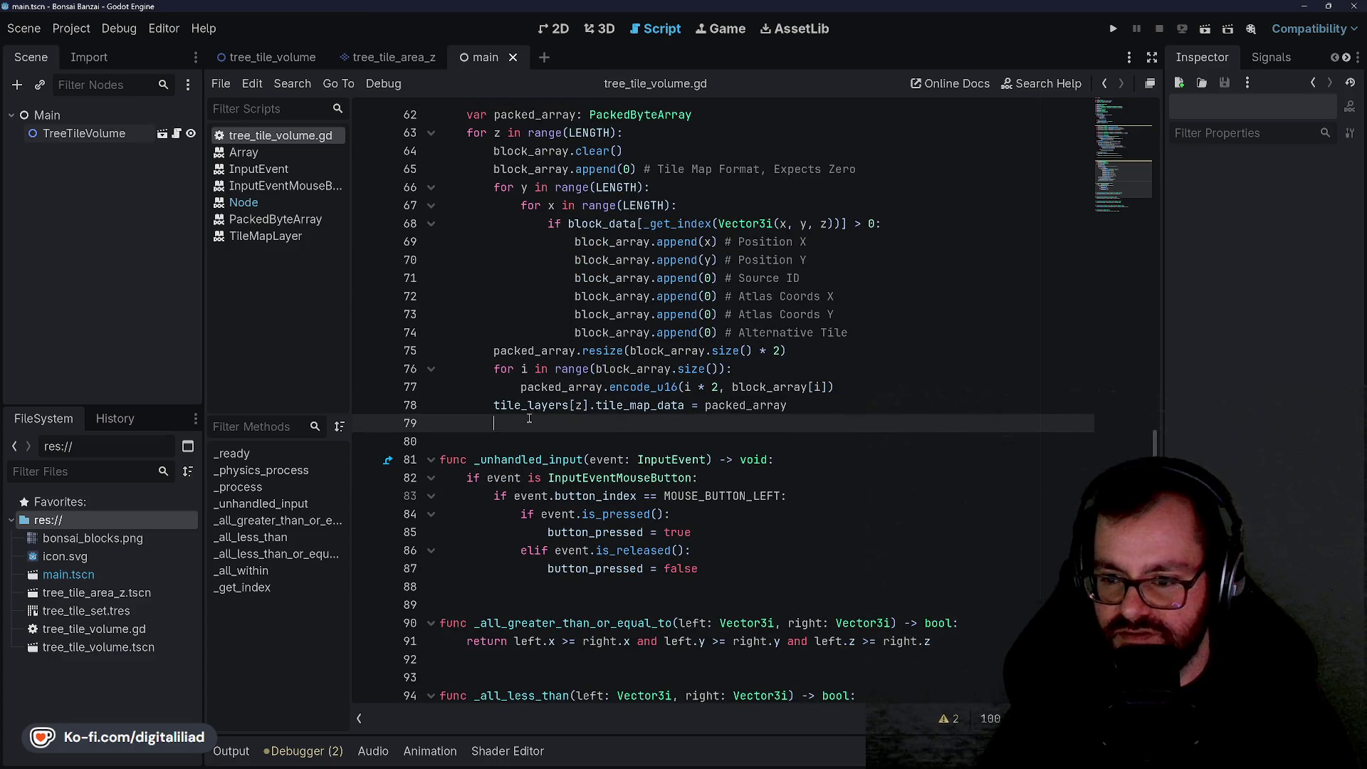
pyautogui.scroll(2, 508, 351)
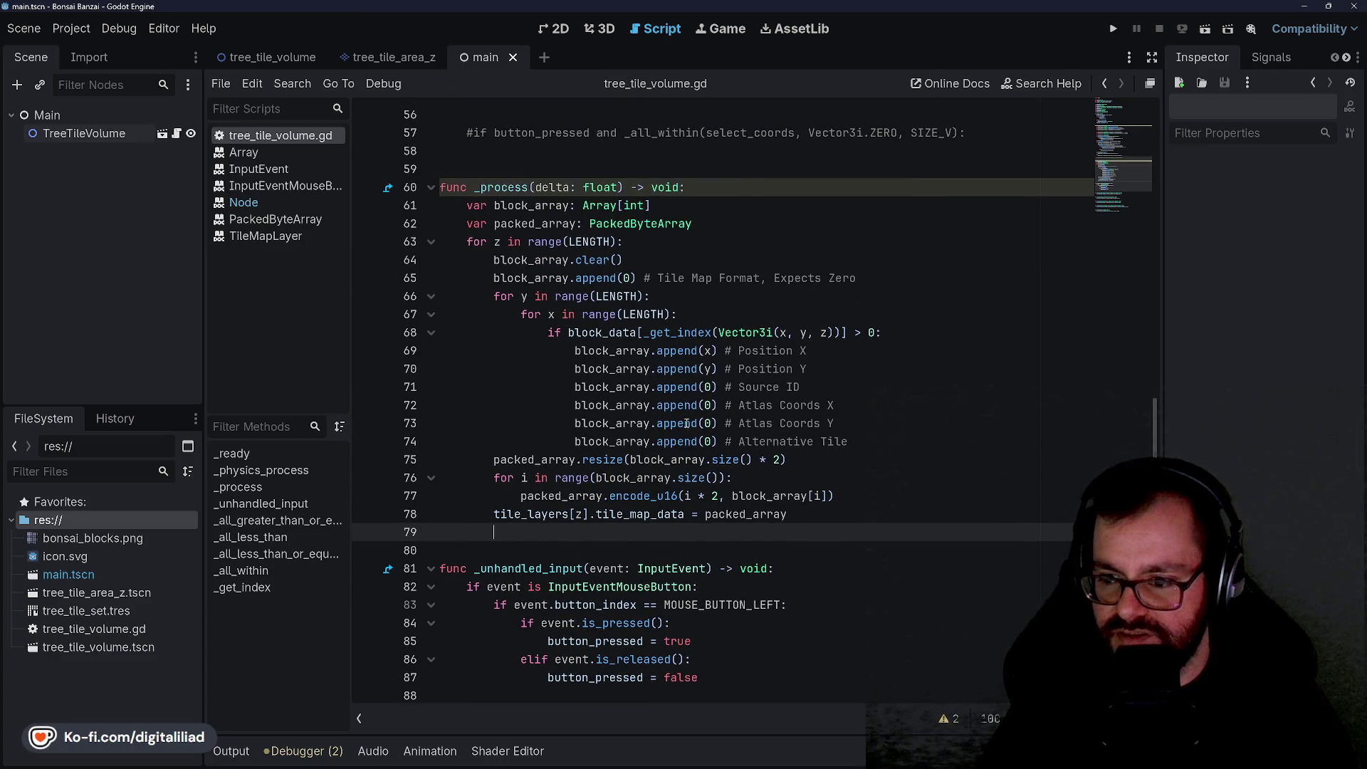
# Step: Open a new line inside the block check on line 68 of _process
pyautogui.moveTo(576, 406); pyautogui.dragTo(712, 423)
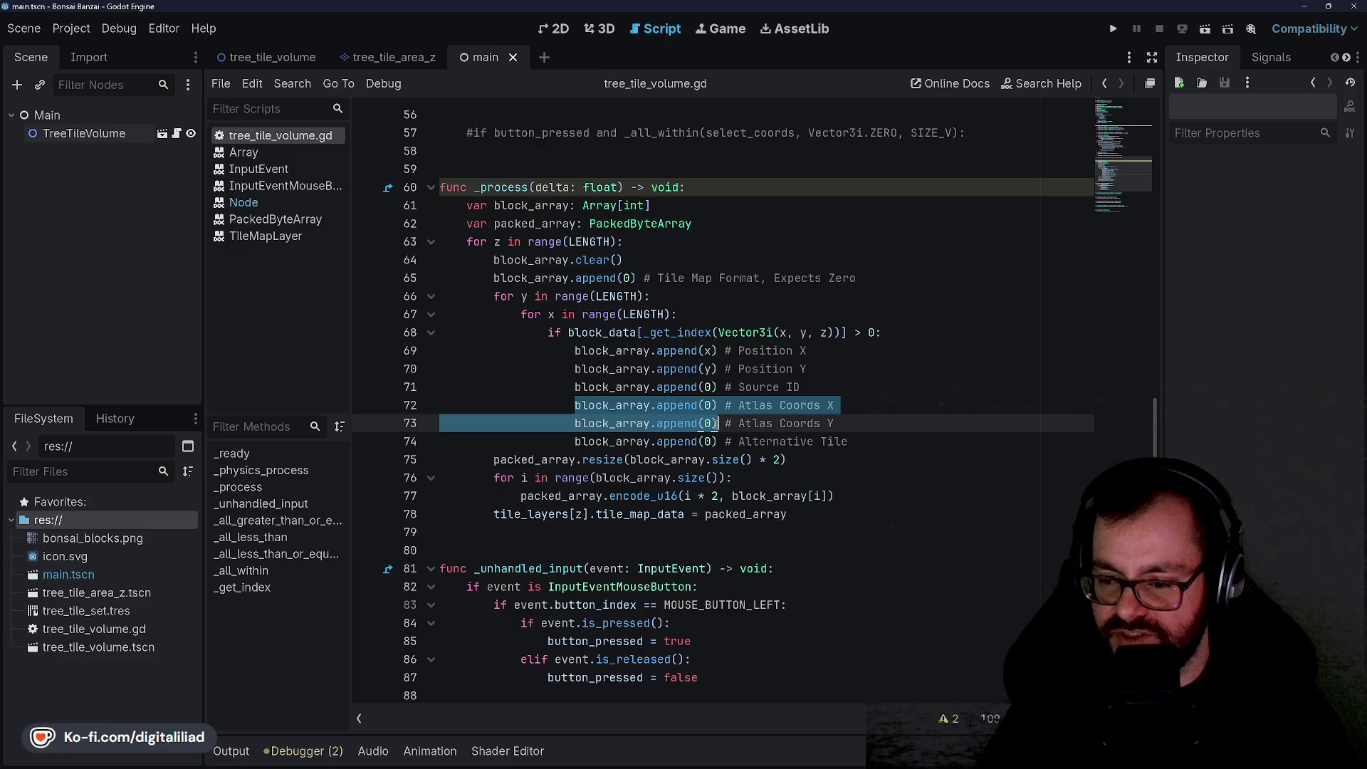
pyautogui.click(646, 362)
pyautogui.click(845, 386)
pyautogui.click(882, 351)
pyautogui.click(916, 332)
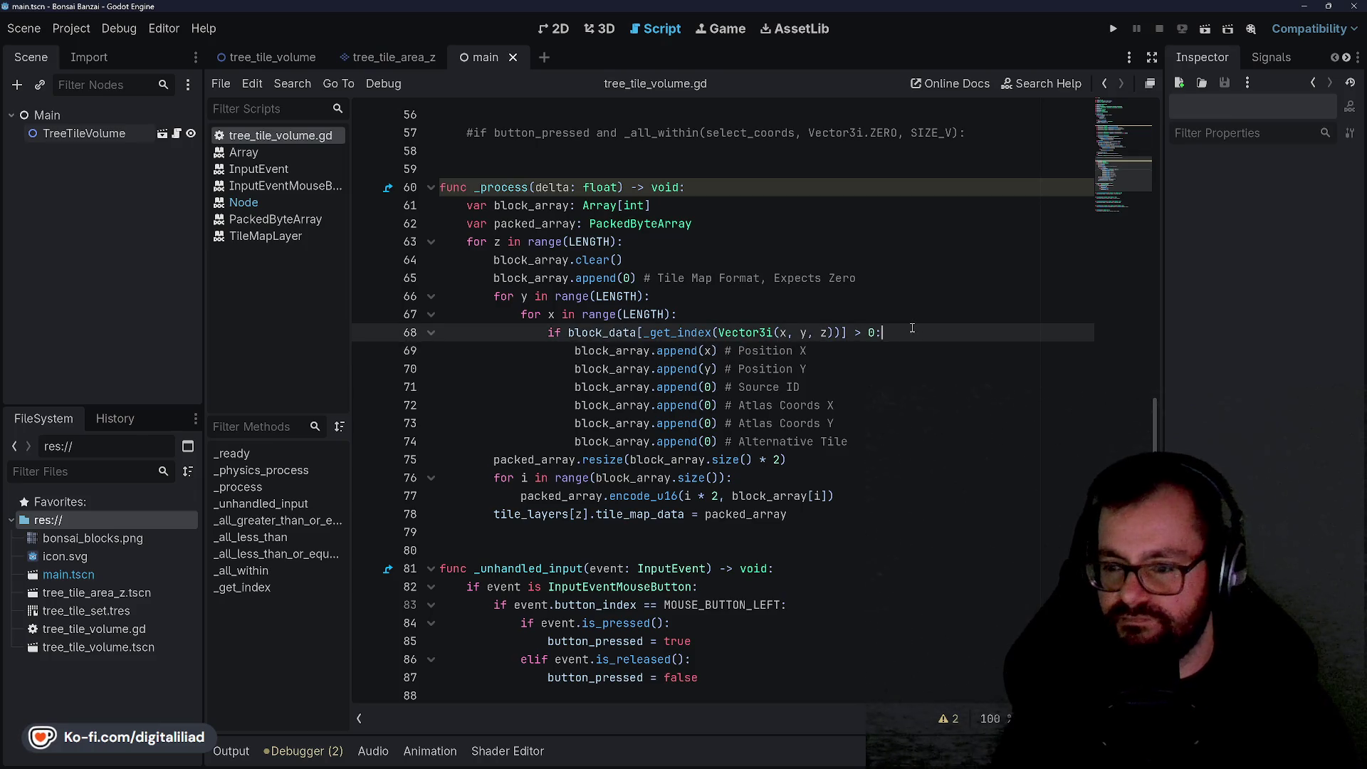
pyautogui.press('Return')
# Step: Insert blank lines above _get_index at the end of the script for a new function
pyautogui.scroll(-7, 575, 476)
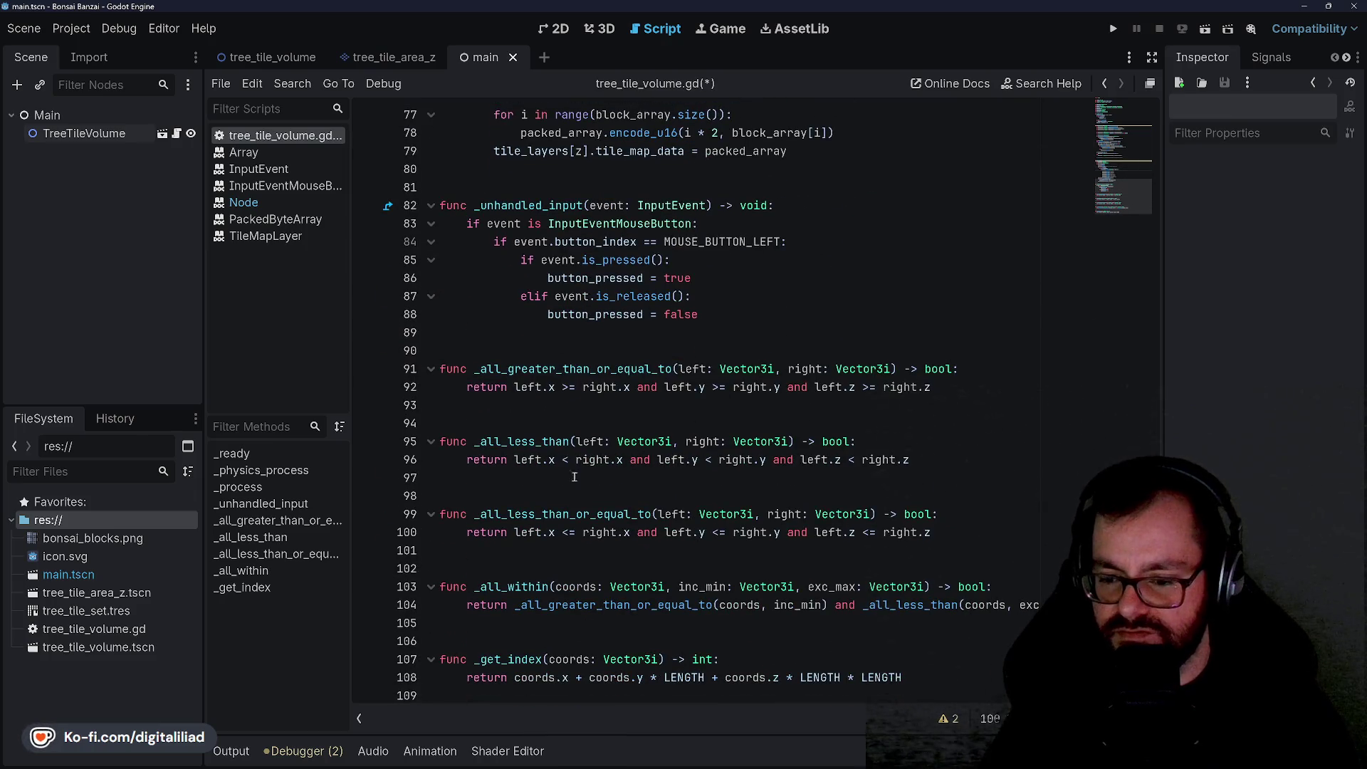
pyautogui.click(536, 625)
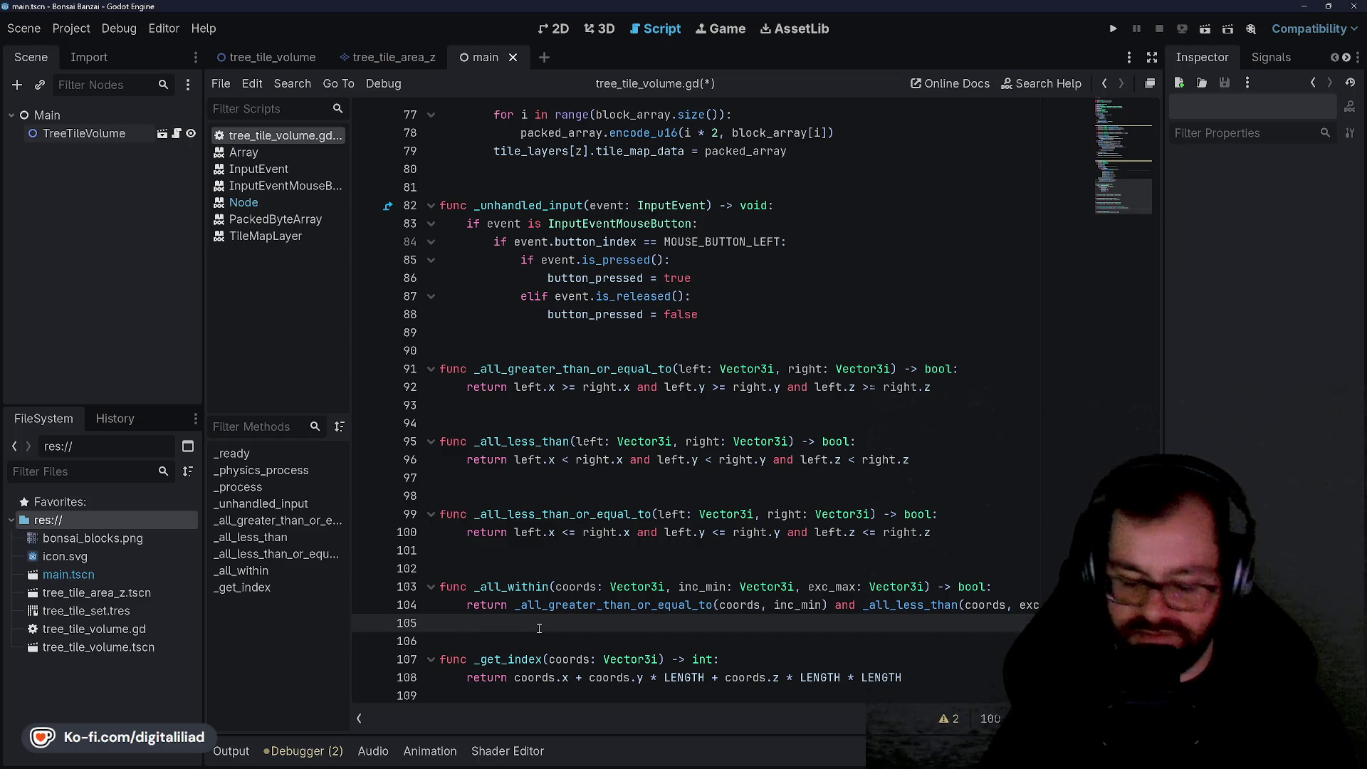
pyautogui.press('Down')
pyautogui.press('Down')
pyautogui.press('Down')
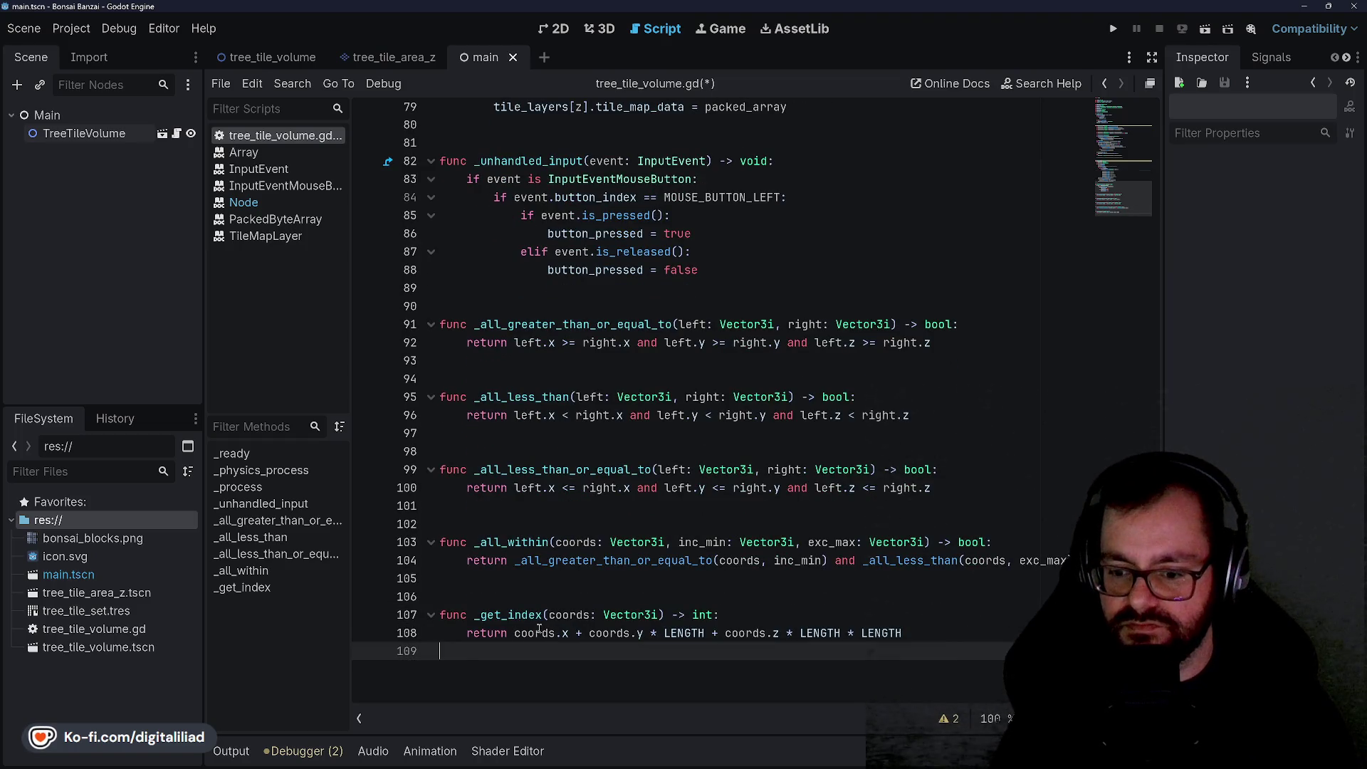
pyautogui.press('Up')
pyautogui.press('Up')
pyautogui.press('Up')
pyautogui.press('Return')
pyautogui.press('Return')
pyautogui.press('Return')
# Step: Type a first draft of the new _get_atlas_coords function header
pyautogui.press('Up')
pyautogui.press('Up')
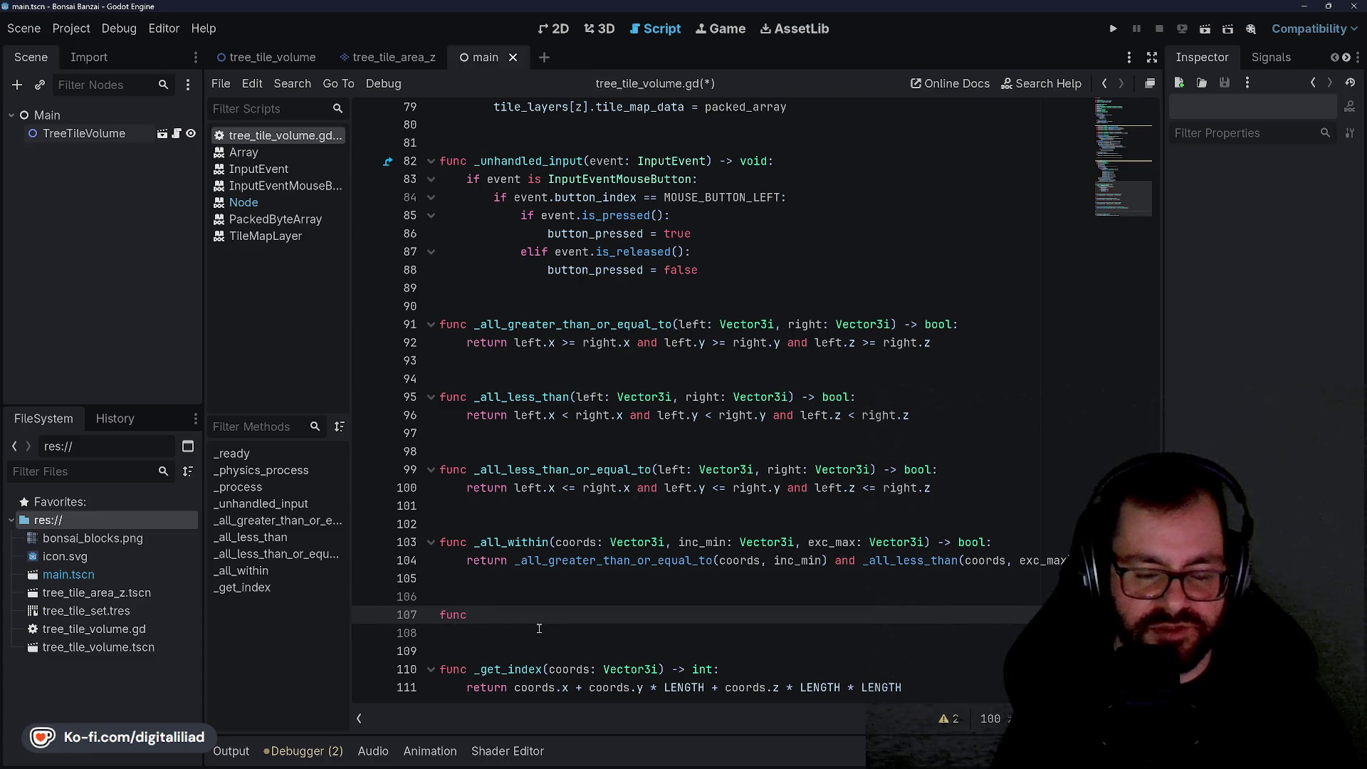
pyautogui.write('_')
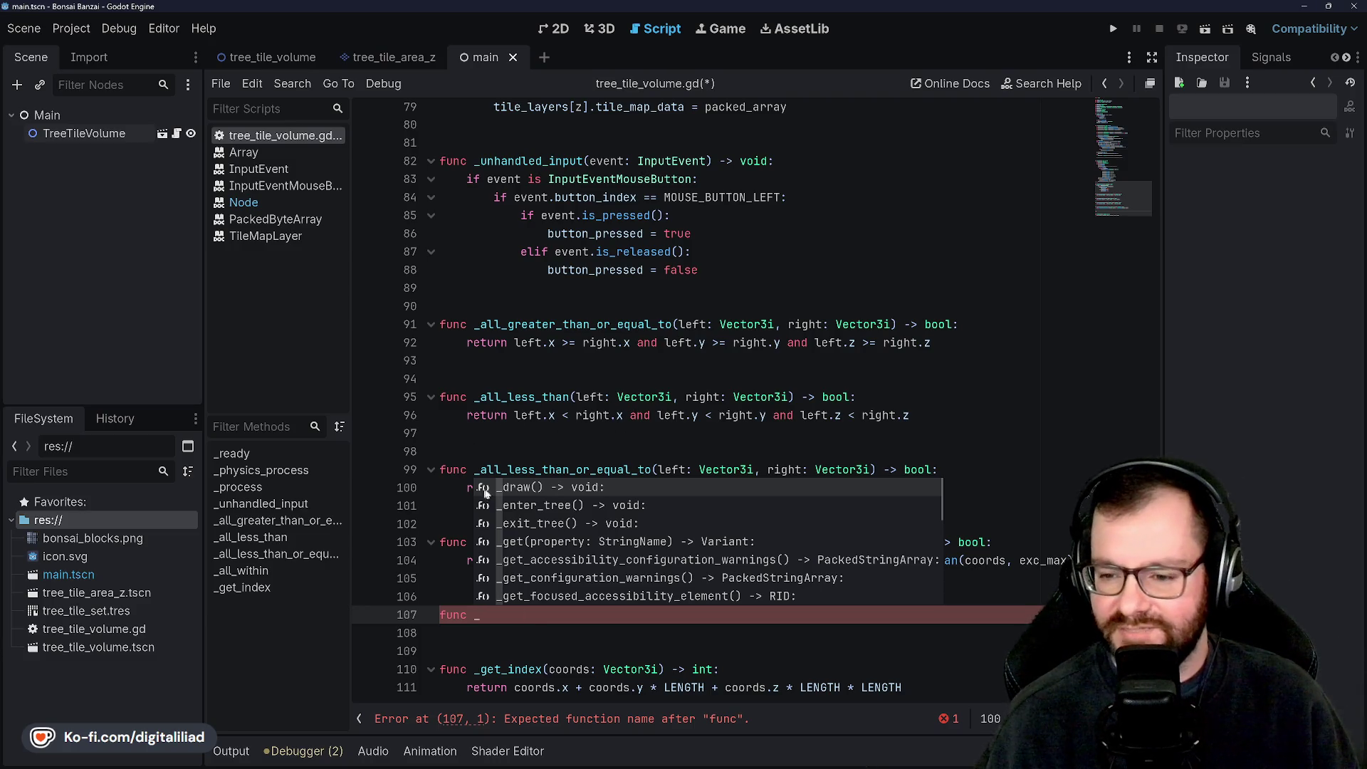
pyautogui.press('Down')
pyautogui.press('Escape')
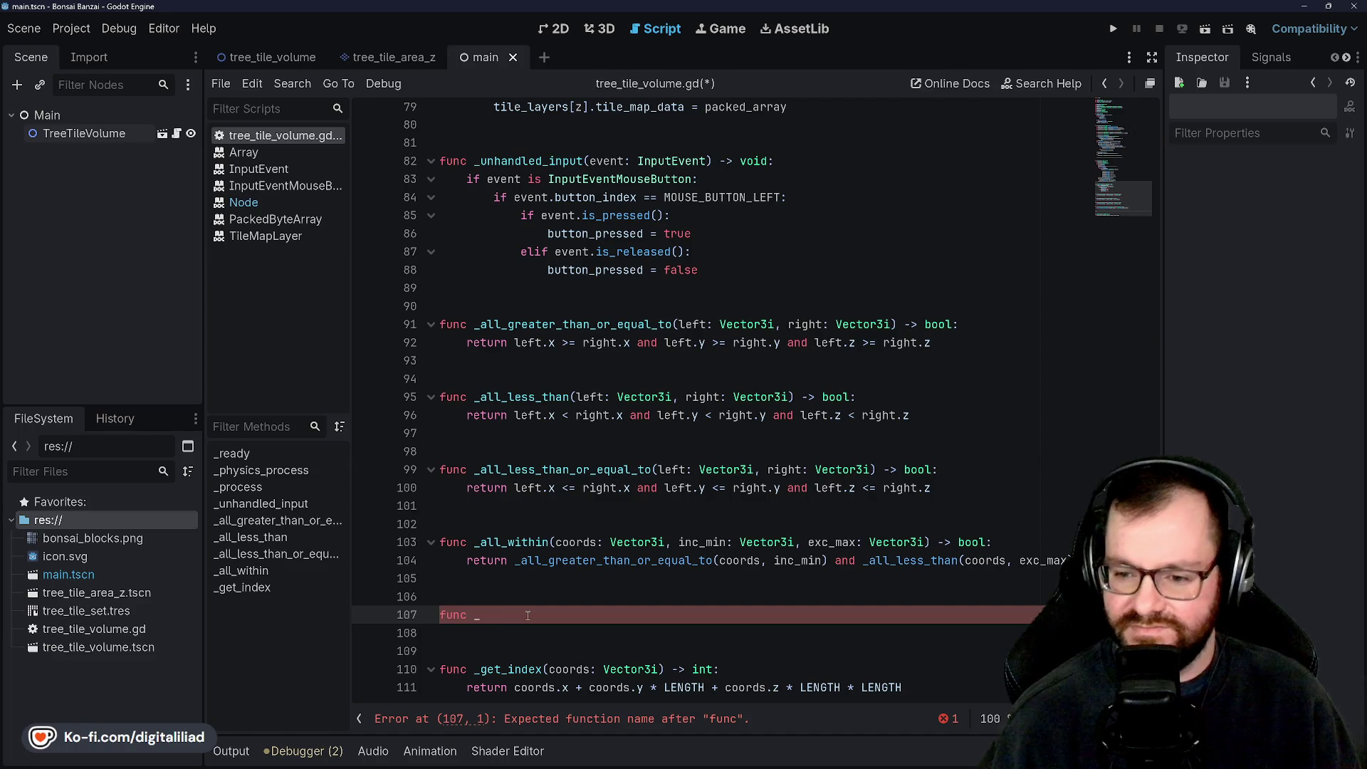
pyautogui.press('BackSpace')
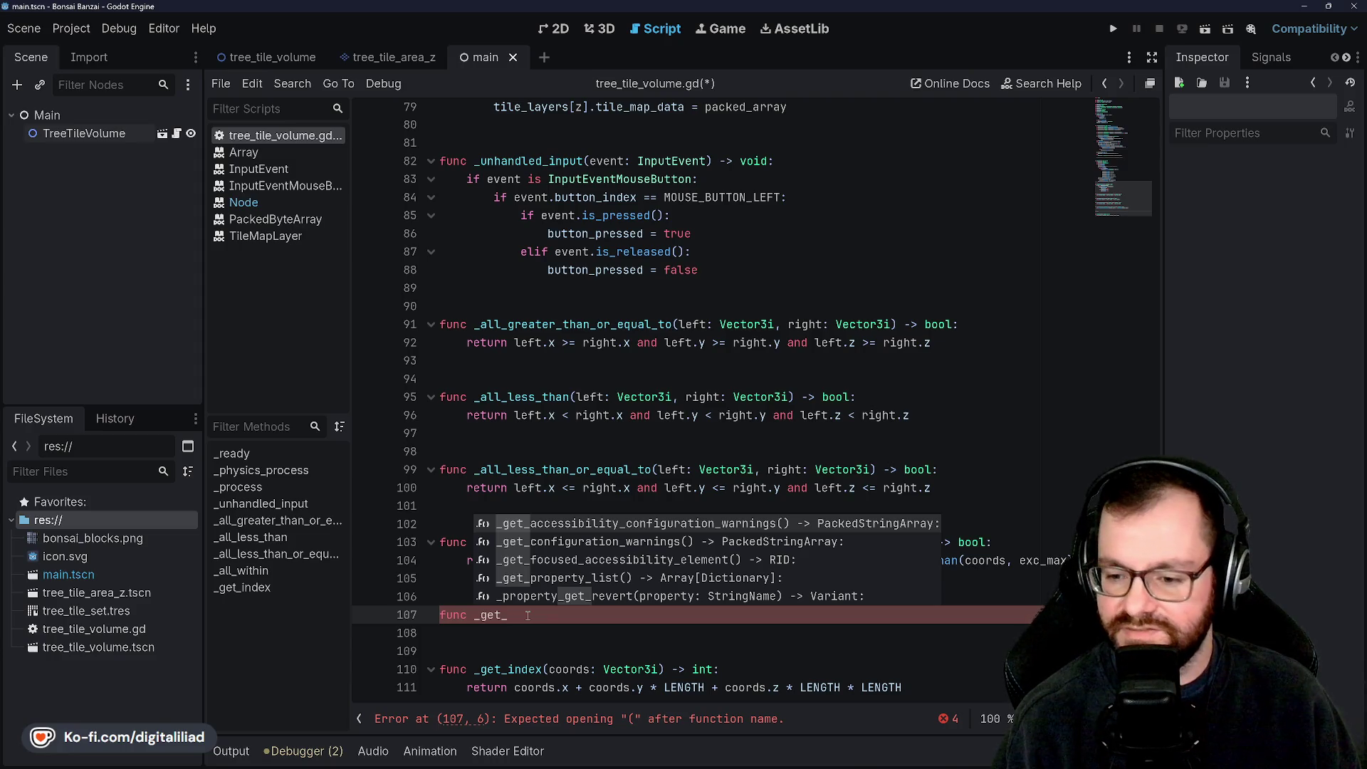
pyautogui.write('atlas_coords(coords:')
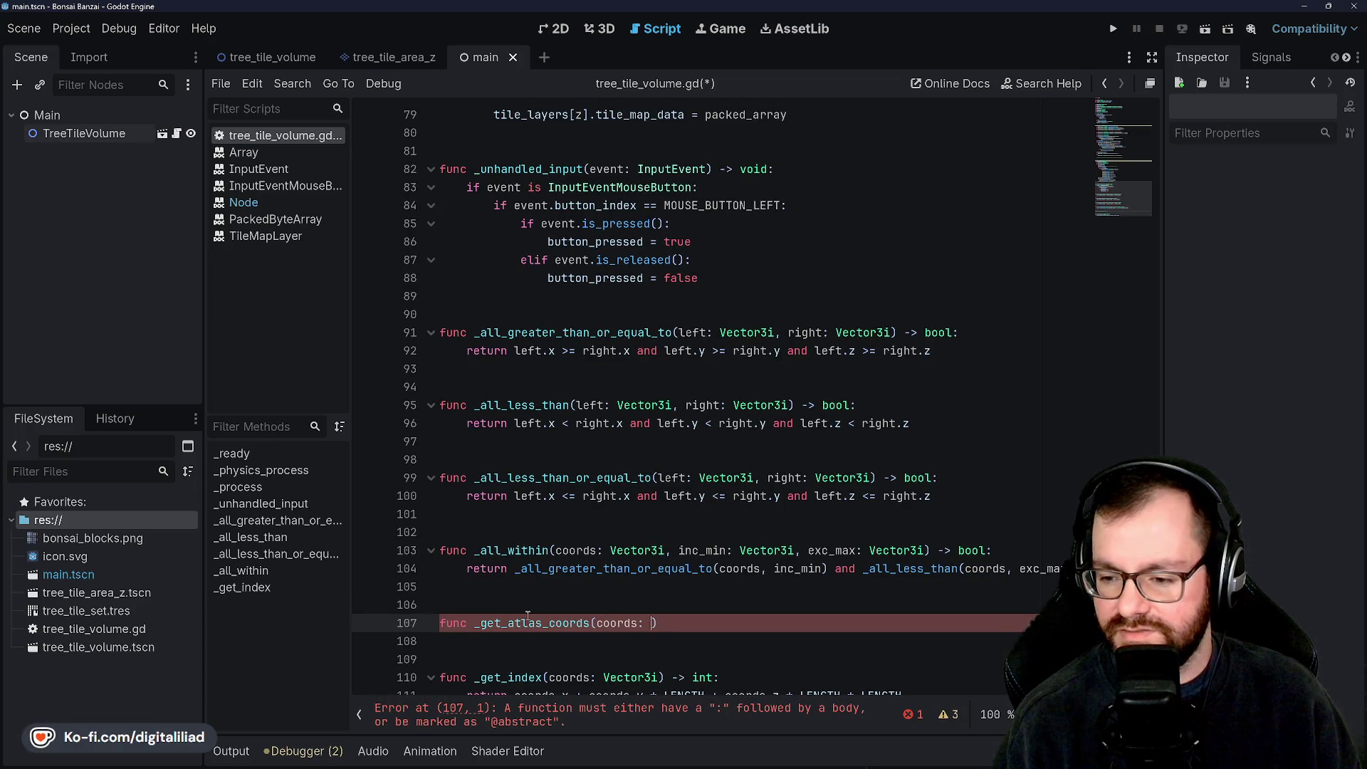
pyautogui.write(') -> int:')
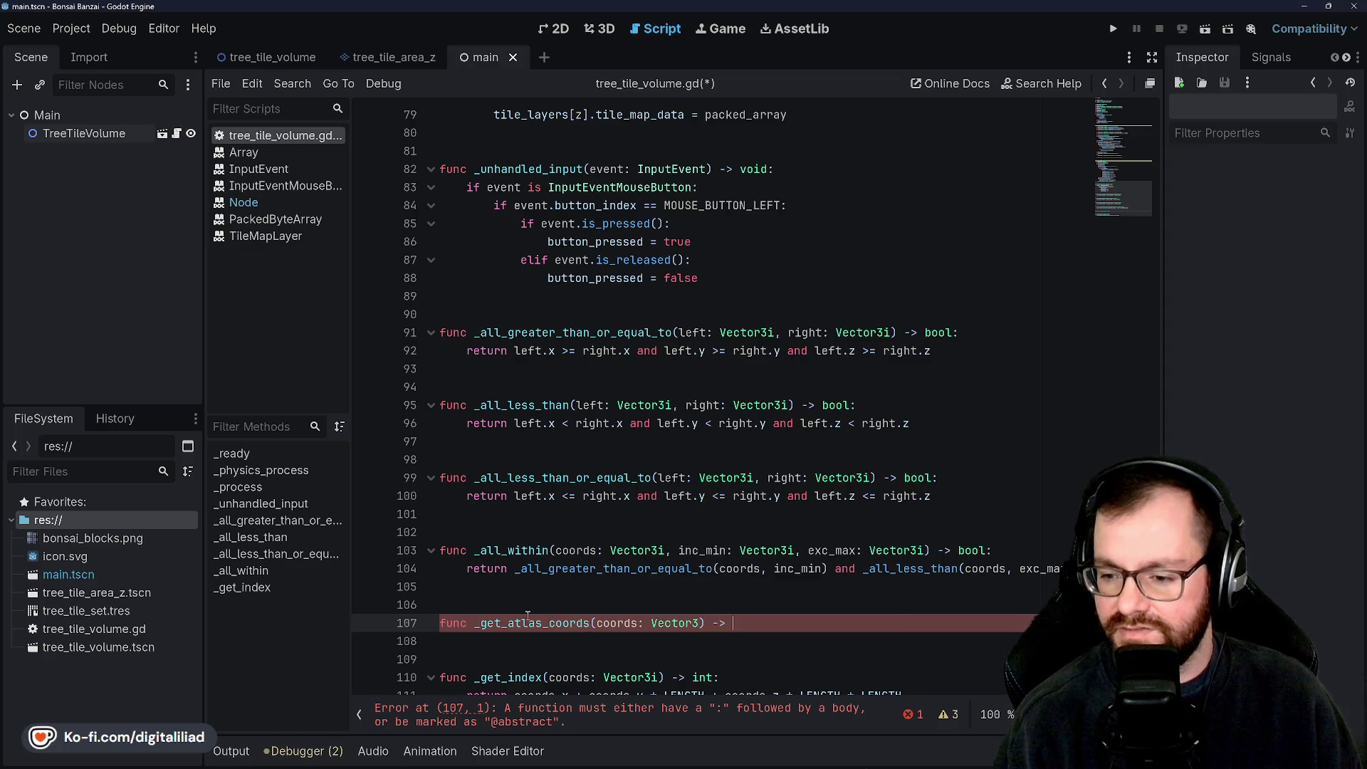
# Step: Correct the signature to _get_atlas_coords(coords: Vector3i) -> Vector2i and open its body
pyautogui.press('BackSpace')
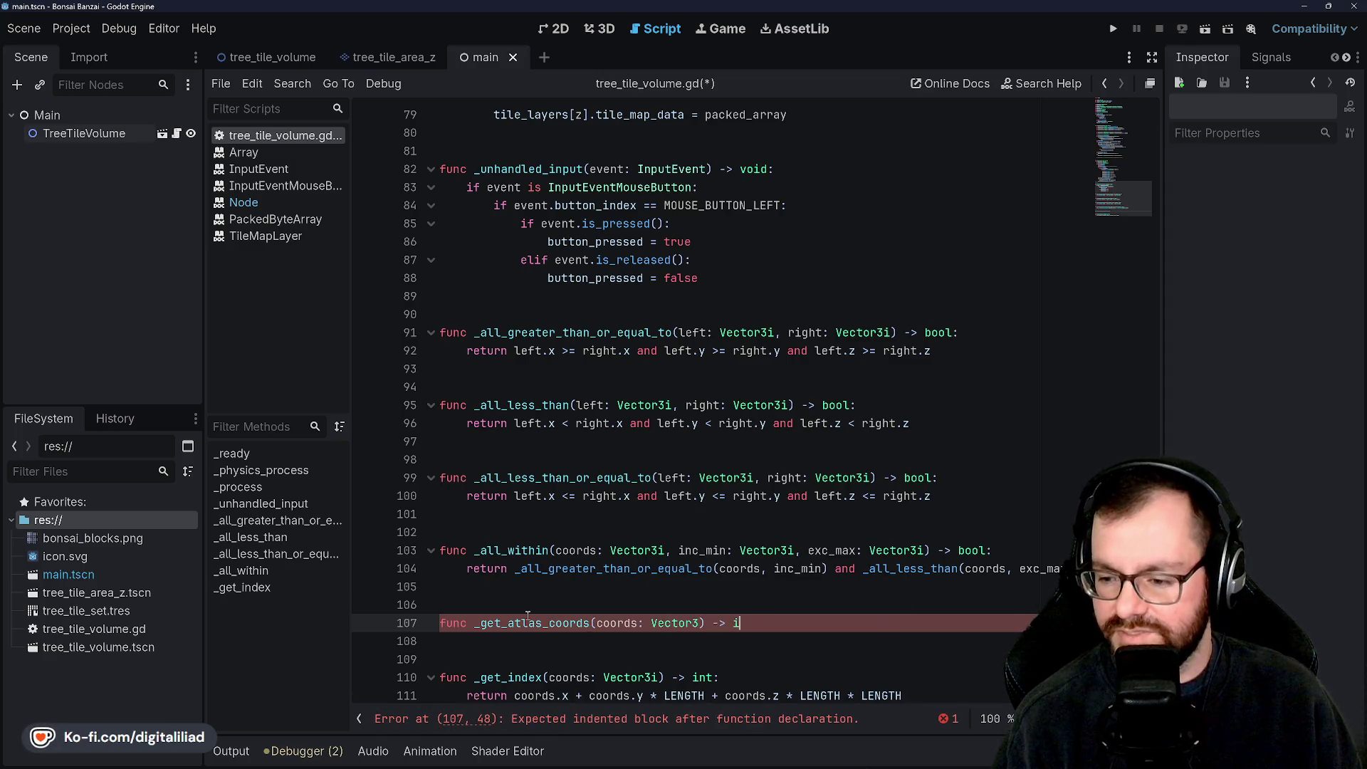
pyautogui.press('Left')
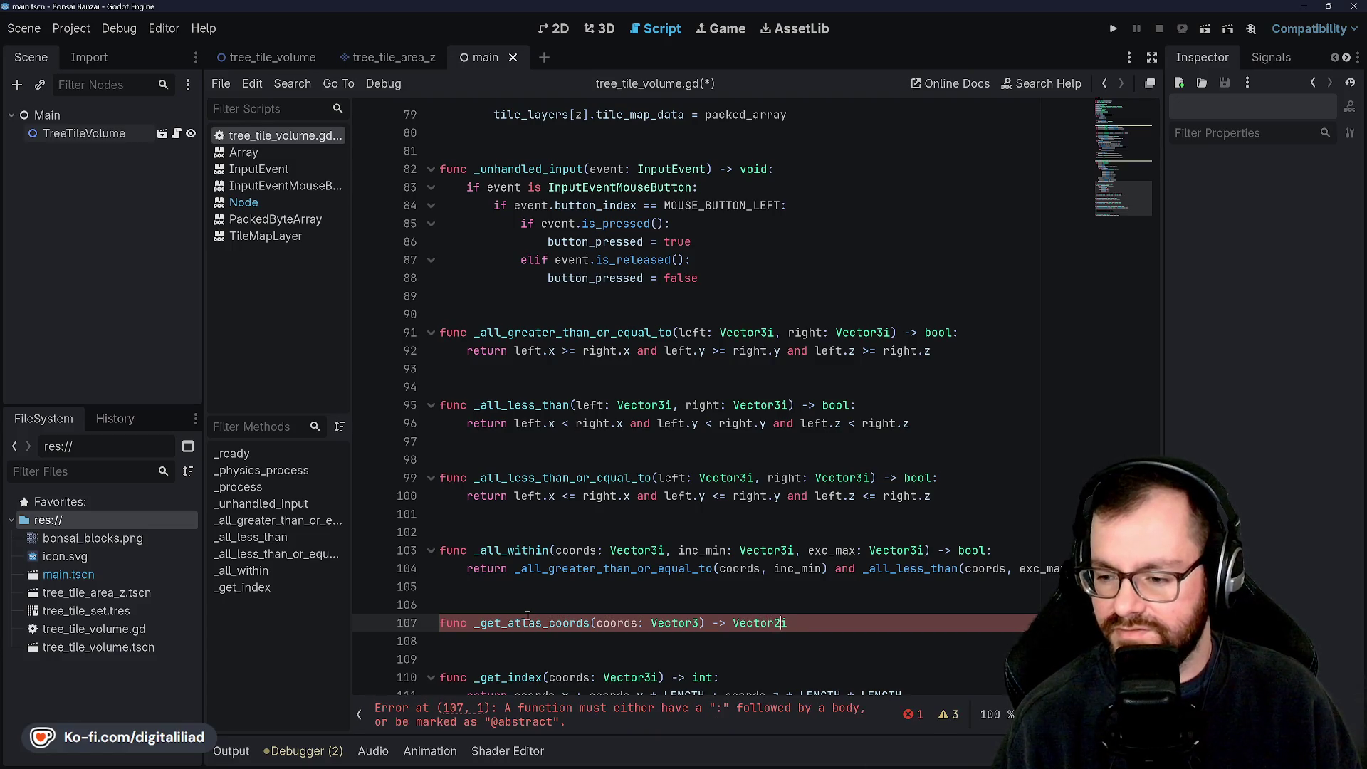
pyautogui.write('i')
pyautogui.press('Right')
pyautogui.press('End')
pyautogui.write(':')
pyautogui.press('Return')
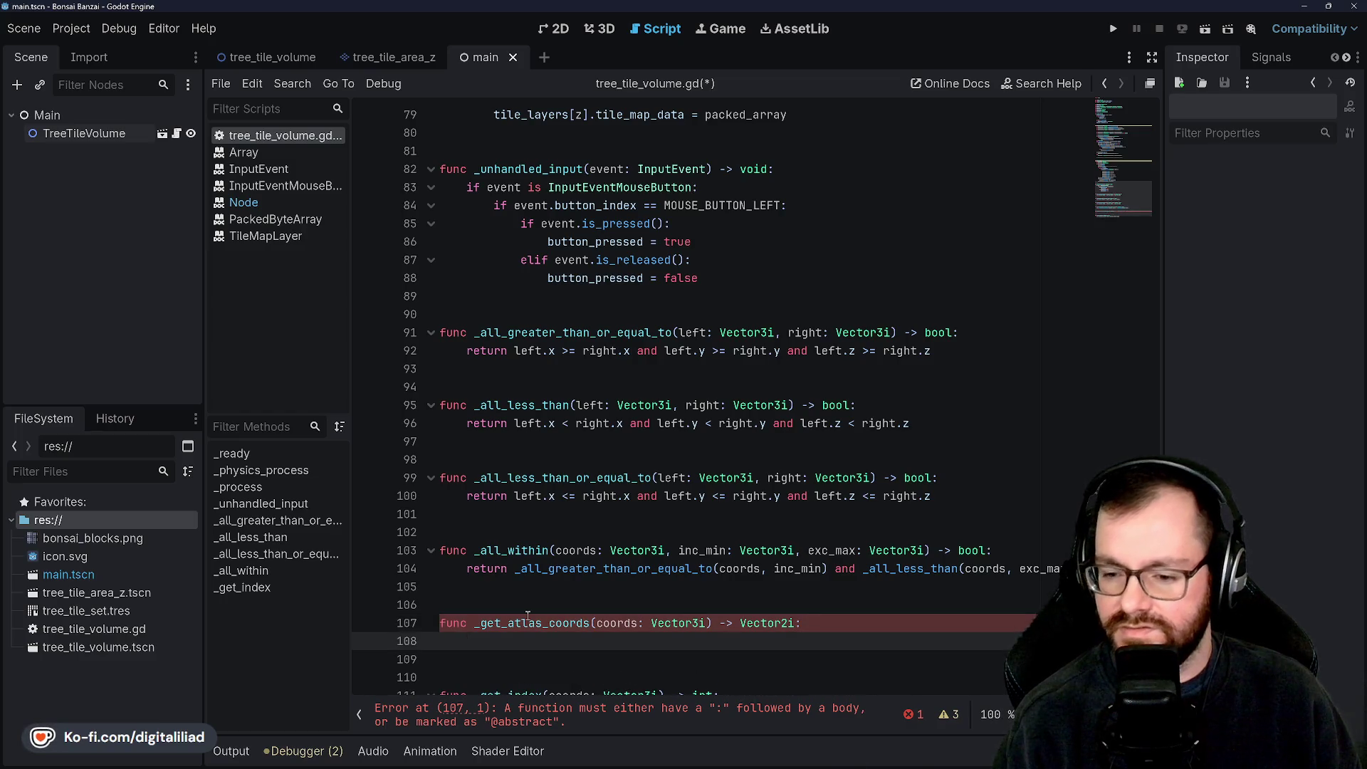
# Step: Begin the if statement on line 108, dismissing stray autocomplete suggestions
pyautogui.scroll(-1, 519, 545)
pyautogui.scroll(10, 687, 401)
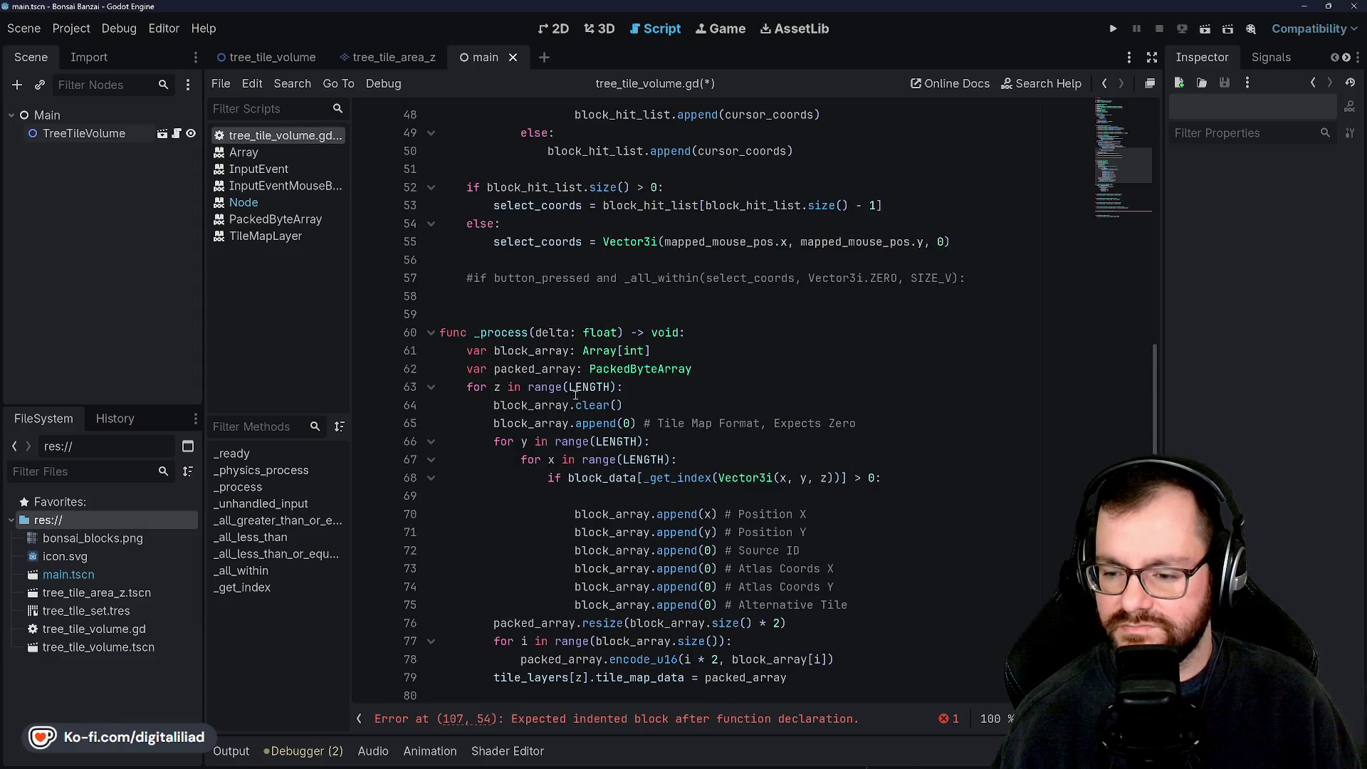
pyautogui.scroll(-10, 575, 394)
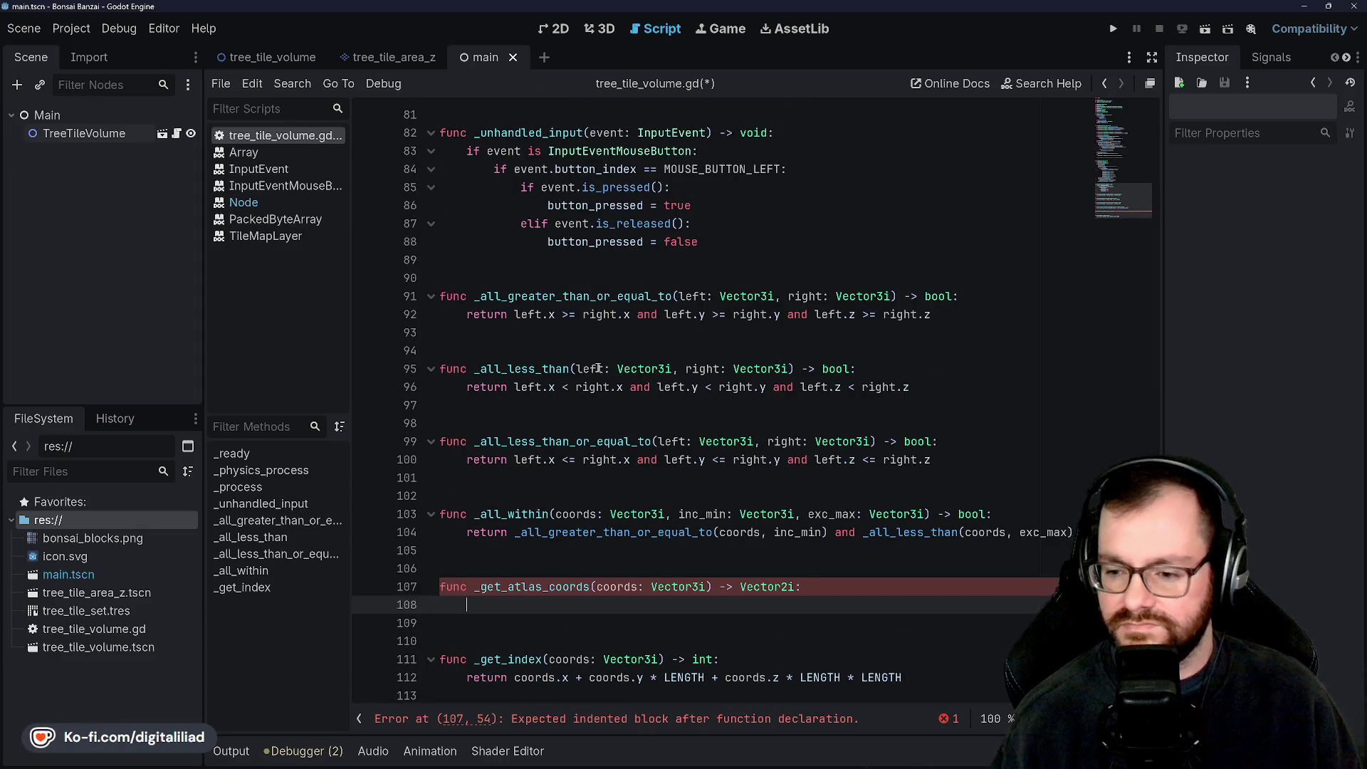
pyautogui.press('BackSpace')
pyautogui.press('BackSpace')
pyautogui.write('if ')
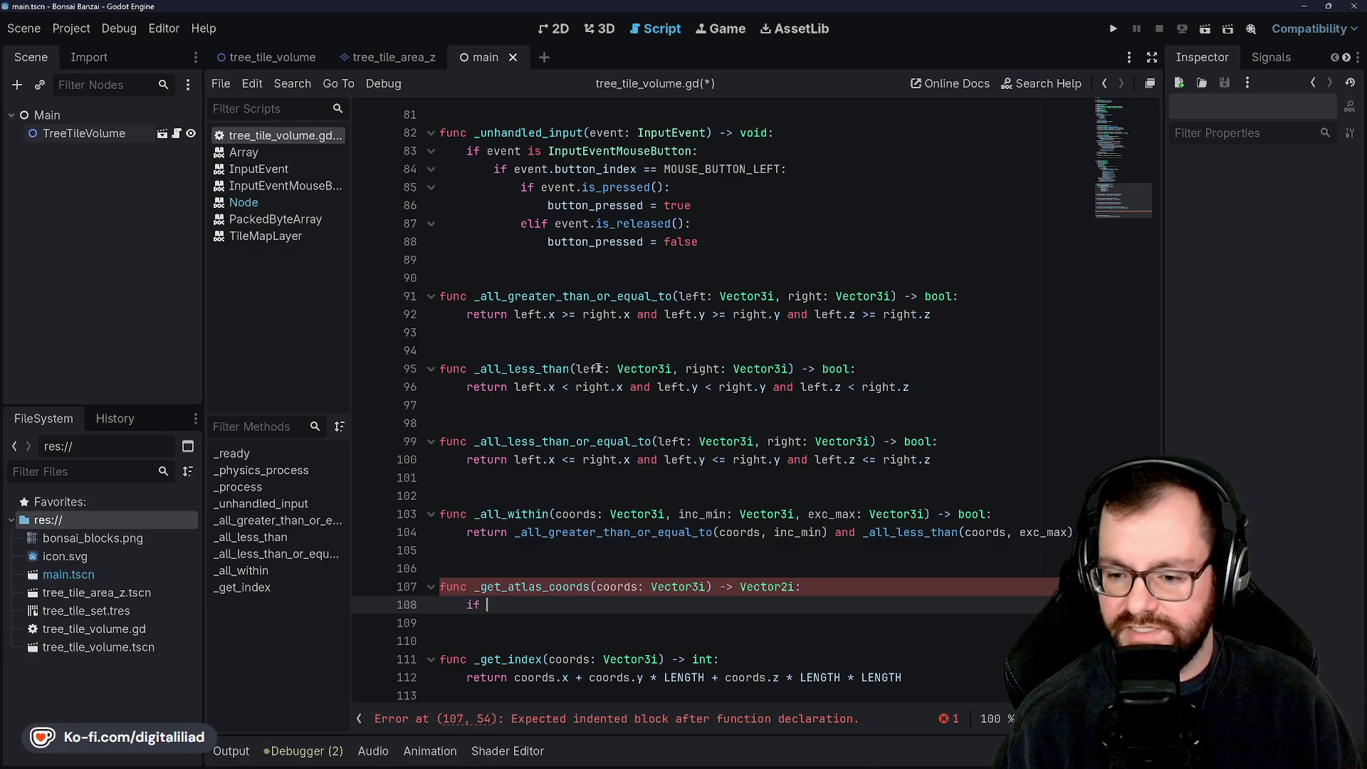
pyautogui.write('coords')
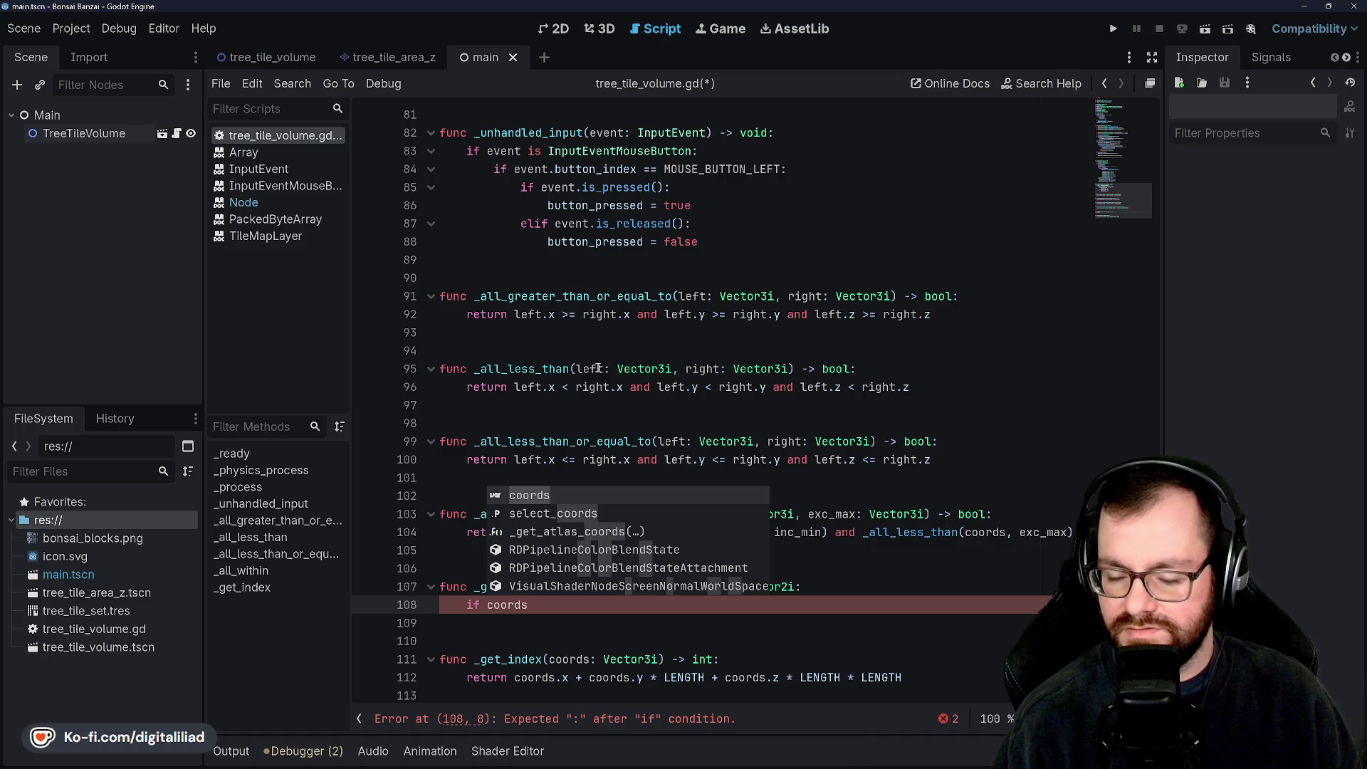
pyautogui.press('BackSpace')
pyautogui.press('BackSpace')
pyautogui.press('BackSpace')
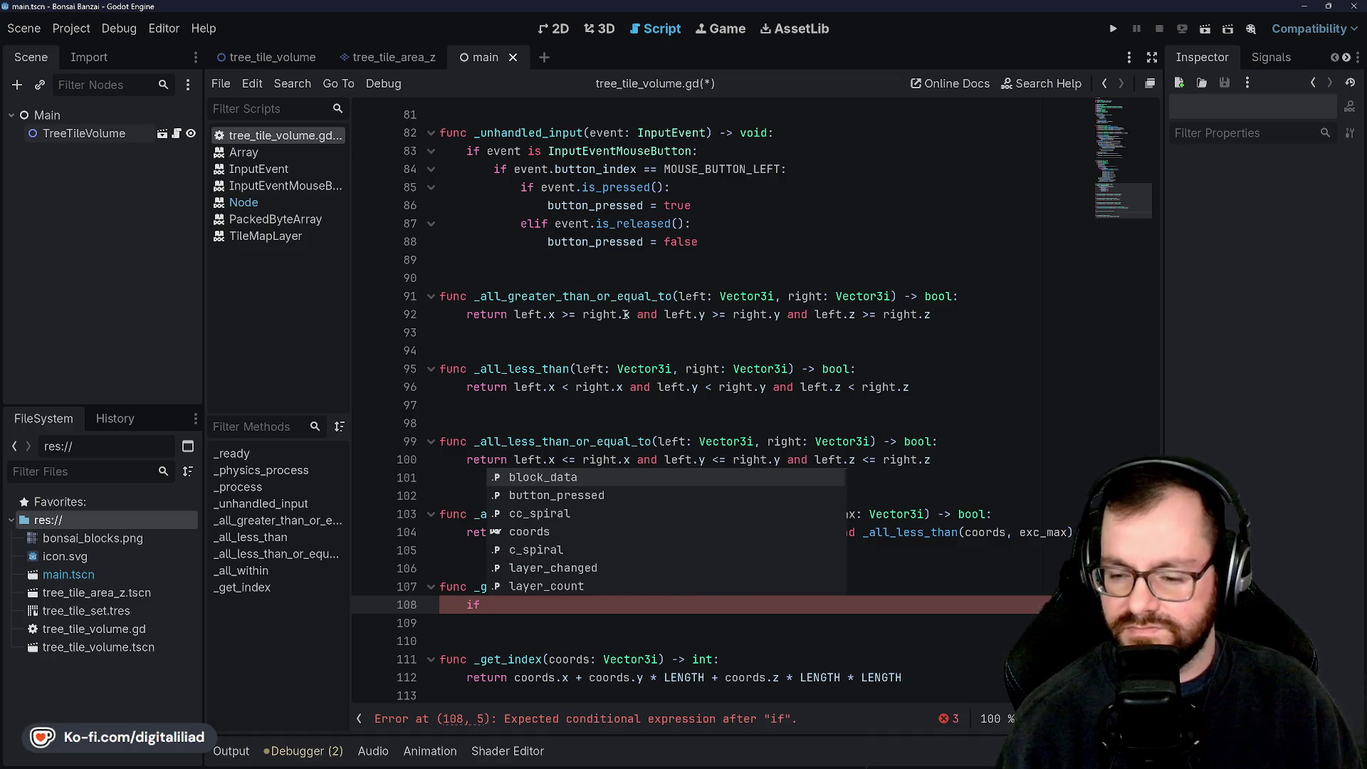
pyautogui.click(625, 315)
pyautogui.click(659, 367)
pyautogui.click(660, 335)
pyautogui.click(660, 352)
pyautogui.click(572, 602)
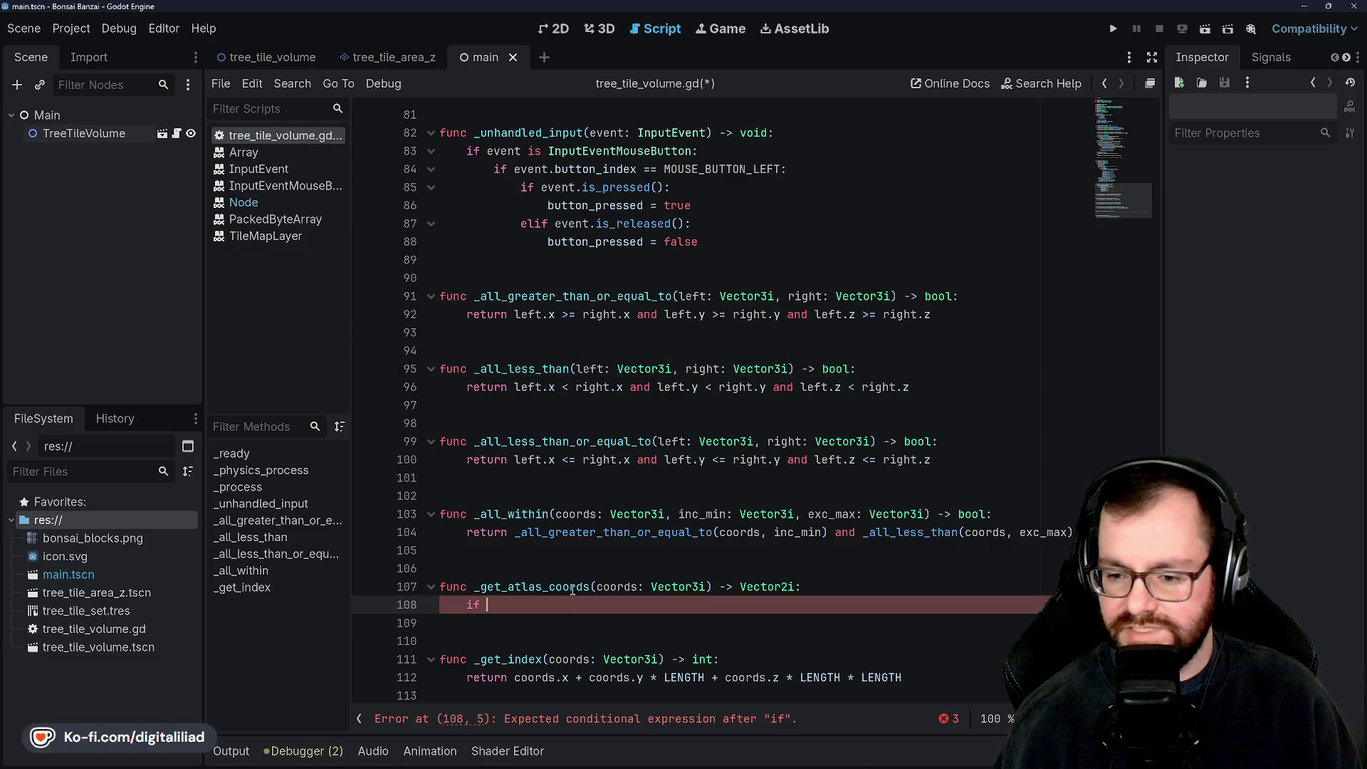
# Step: Complete the condition 'if coords.x >= 0 and coords.x < LENGTH:' and open its indented body
pyautogui.write('coords.')
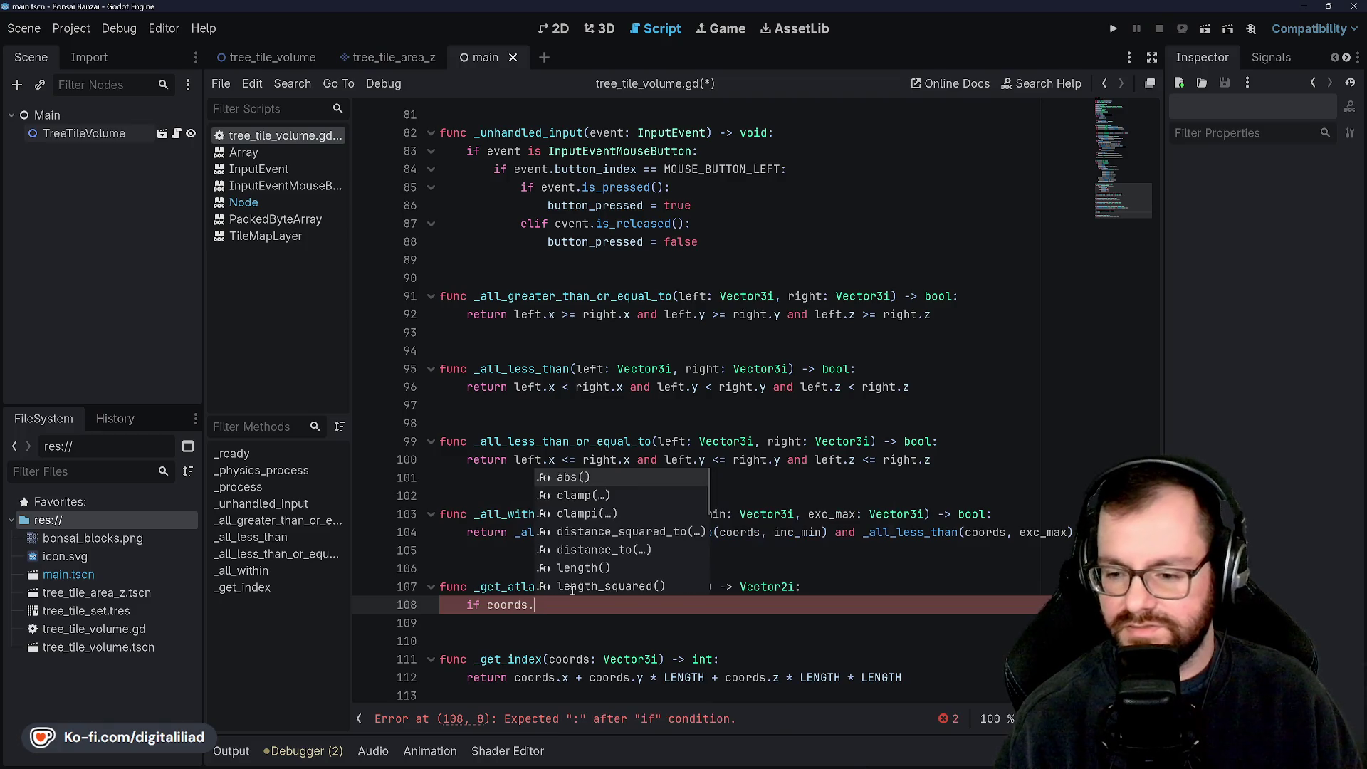
pyautogui.write('x')
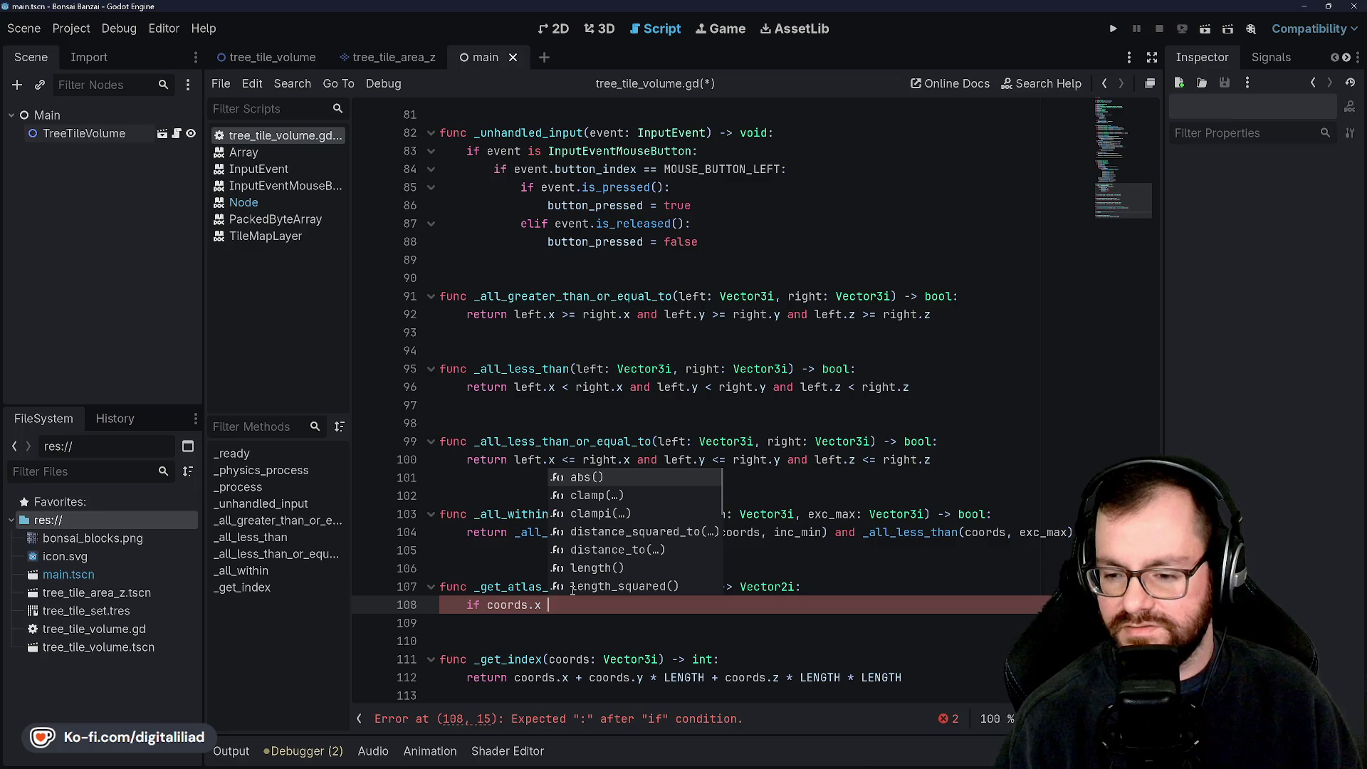
pyautogui.write(' <')
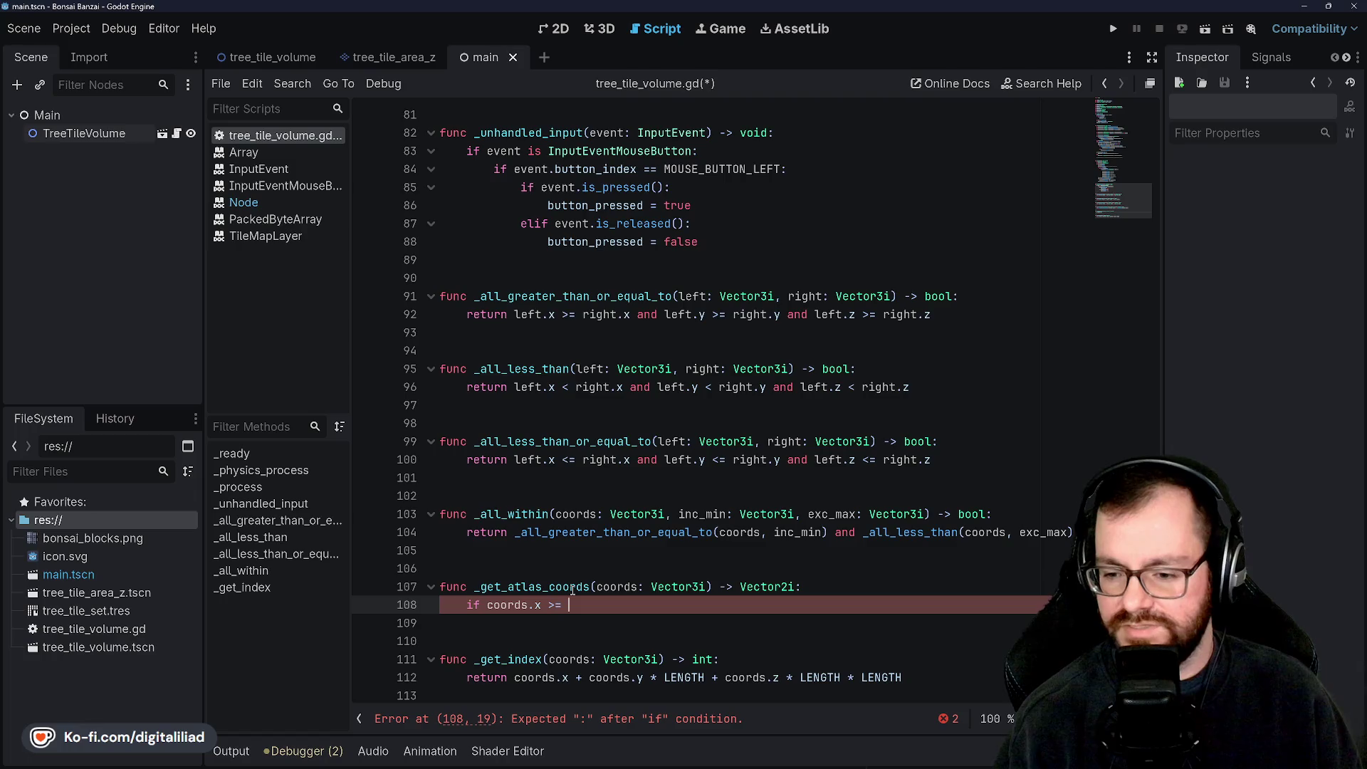
pyautogui.write('and ')
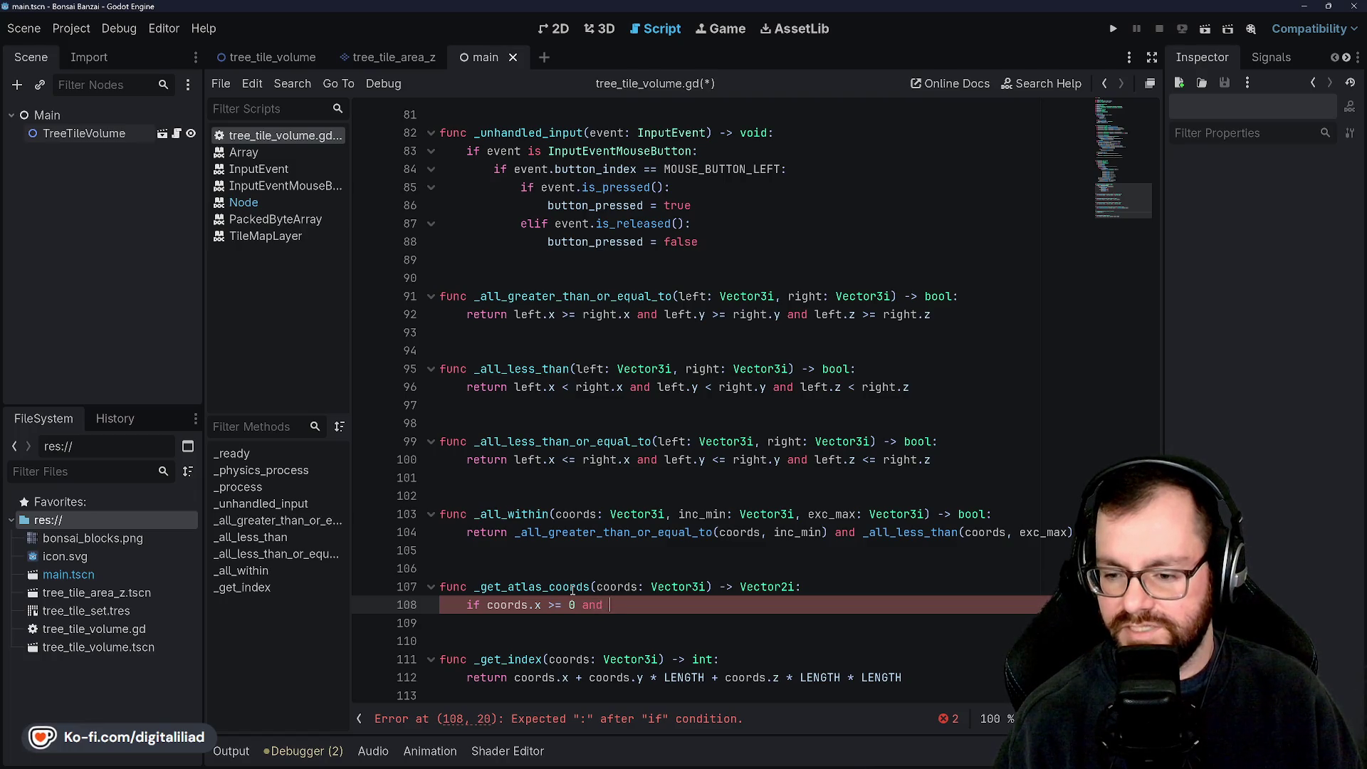
pyautogui.write('coords.x < ')
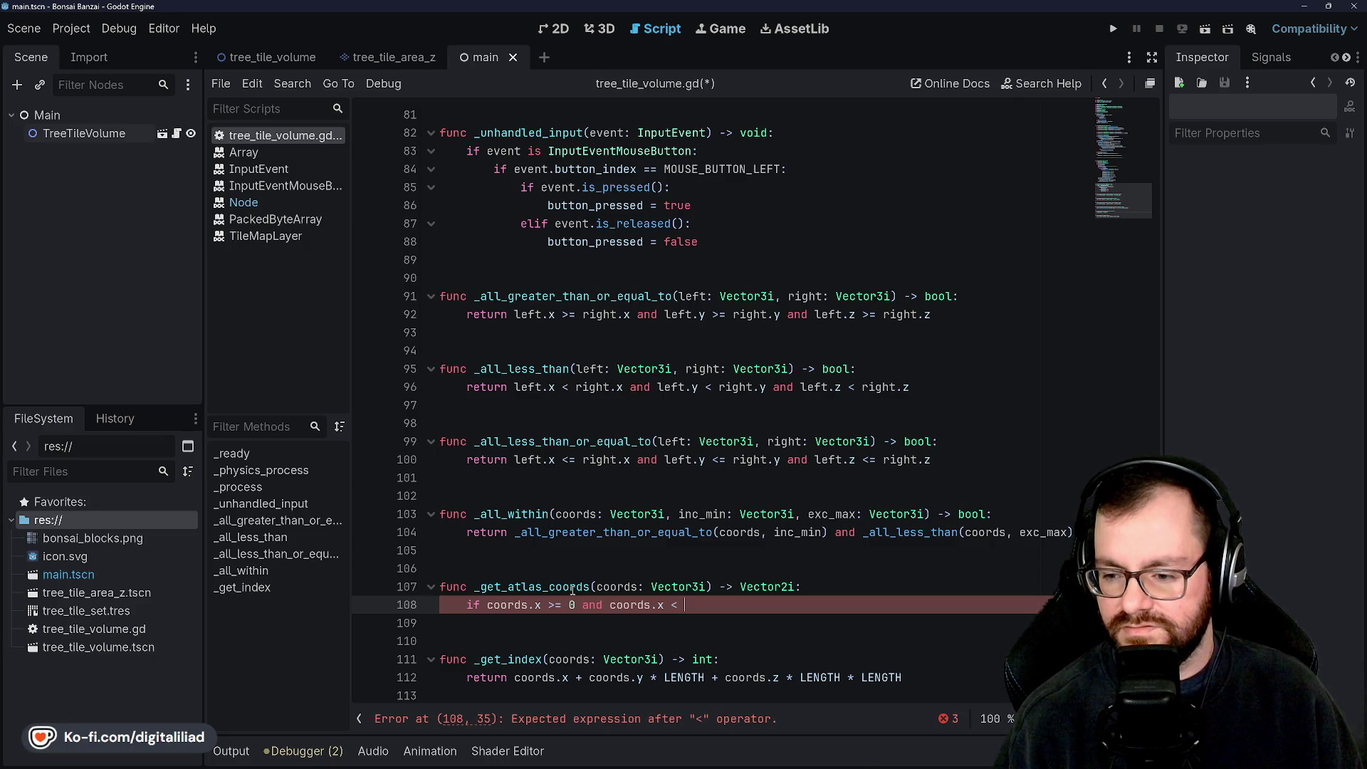
pyautogui.write('LE')
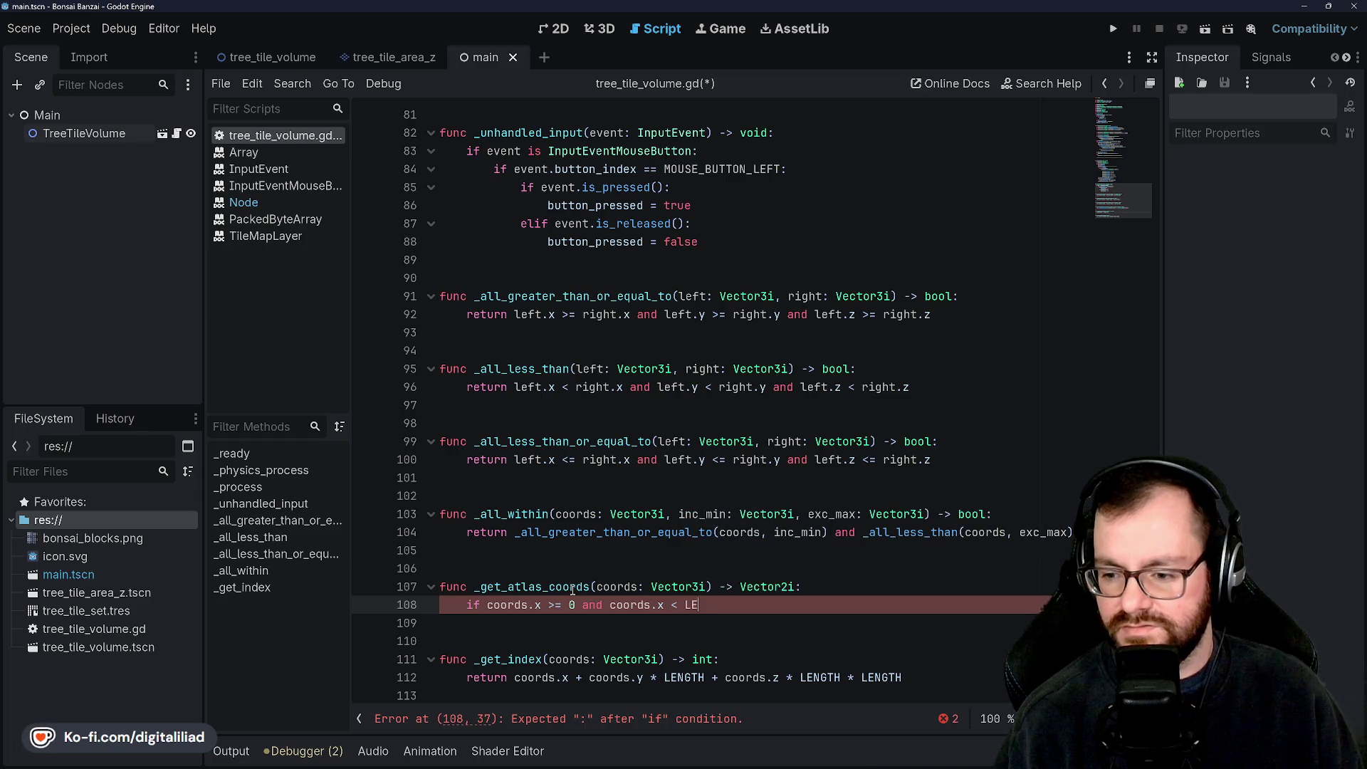
pyautogui.write('NGTH and coords')
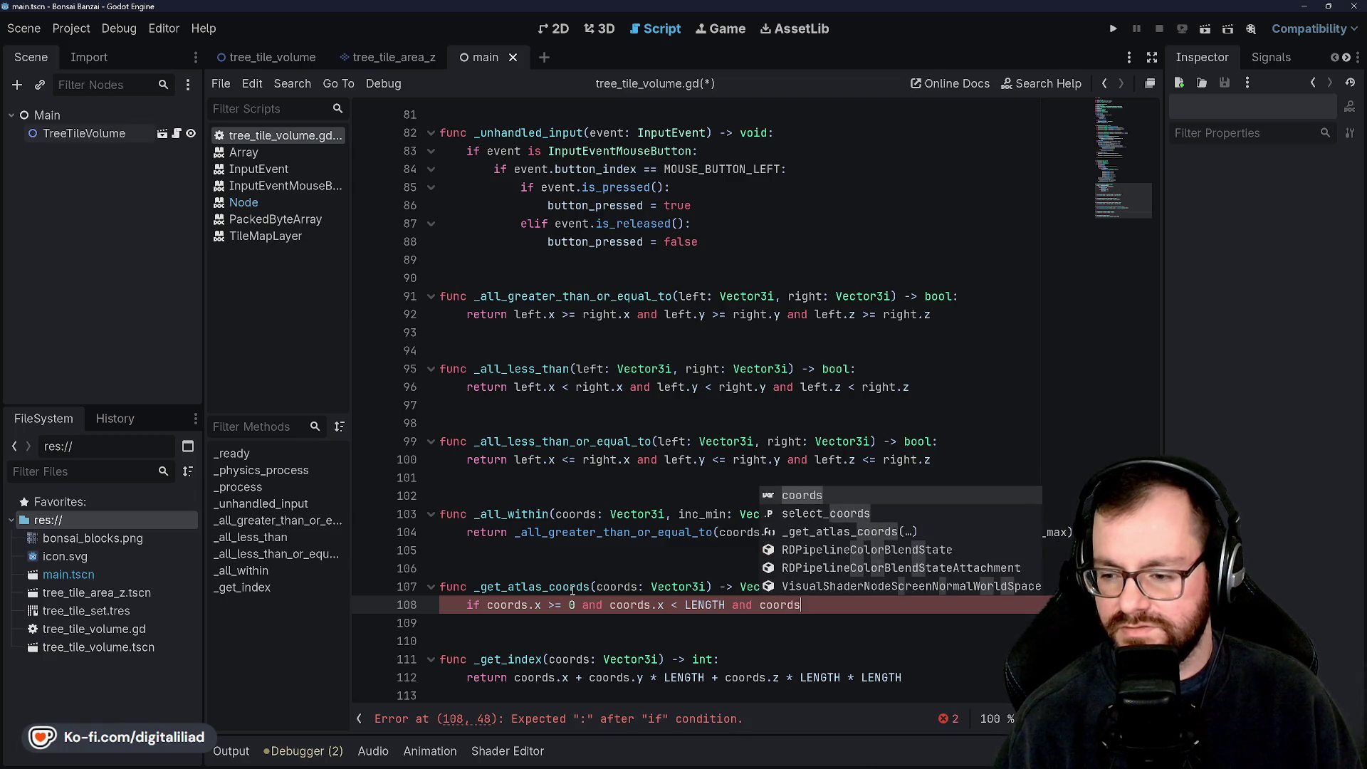
pyautogui.press('BackSpace')
pyautogui.press('BackSpace')
pyautogui.press('BackSpace')
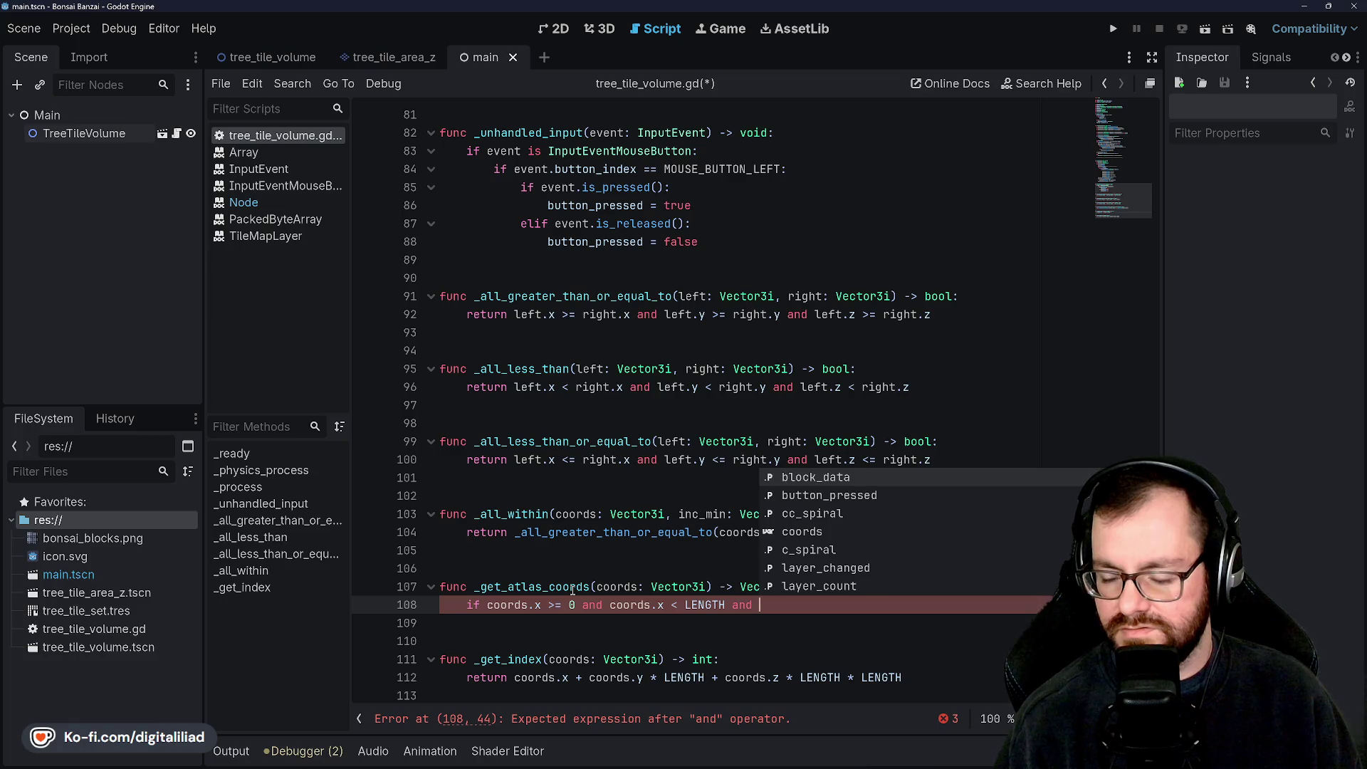
pyautogui.press('BackSpace')
pyautogui.press('BackSpace')
pyautogui.press('BackSpace')
pyautogui.write(':')
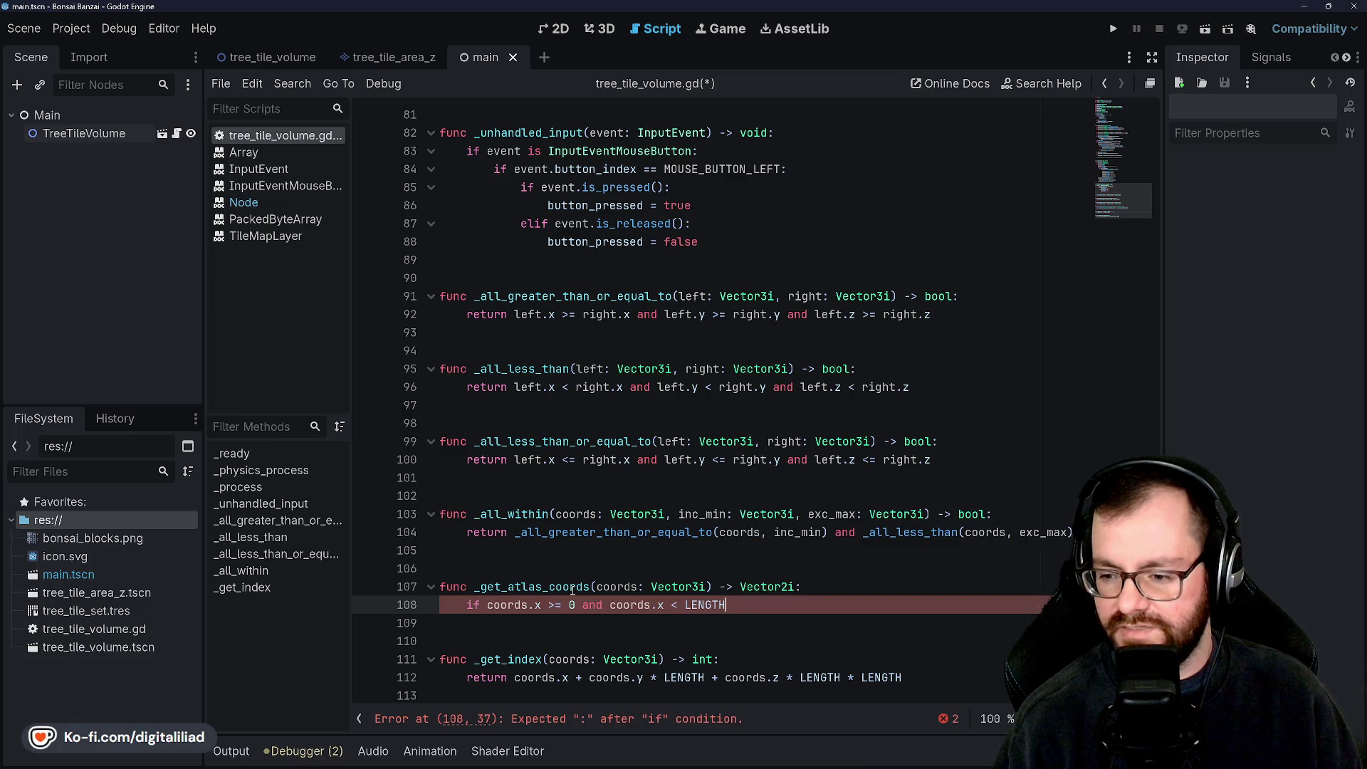
pyautogui.press('Return')
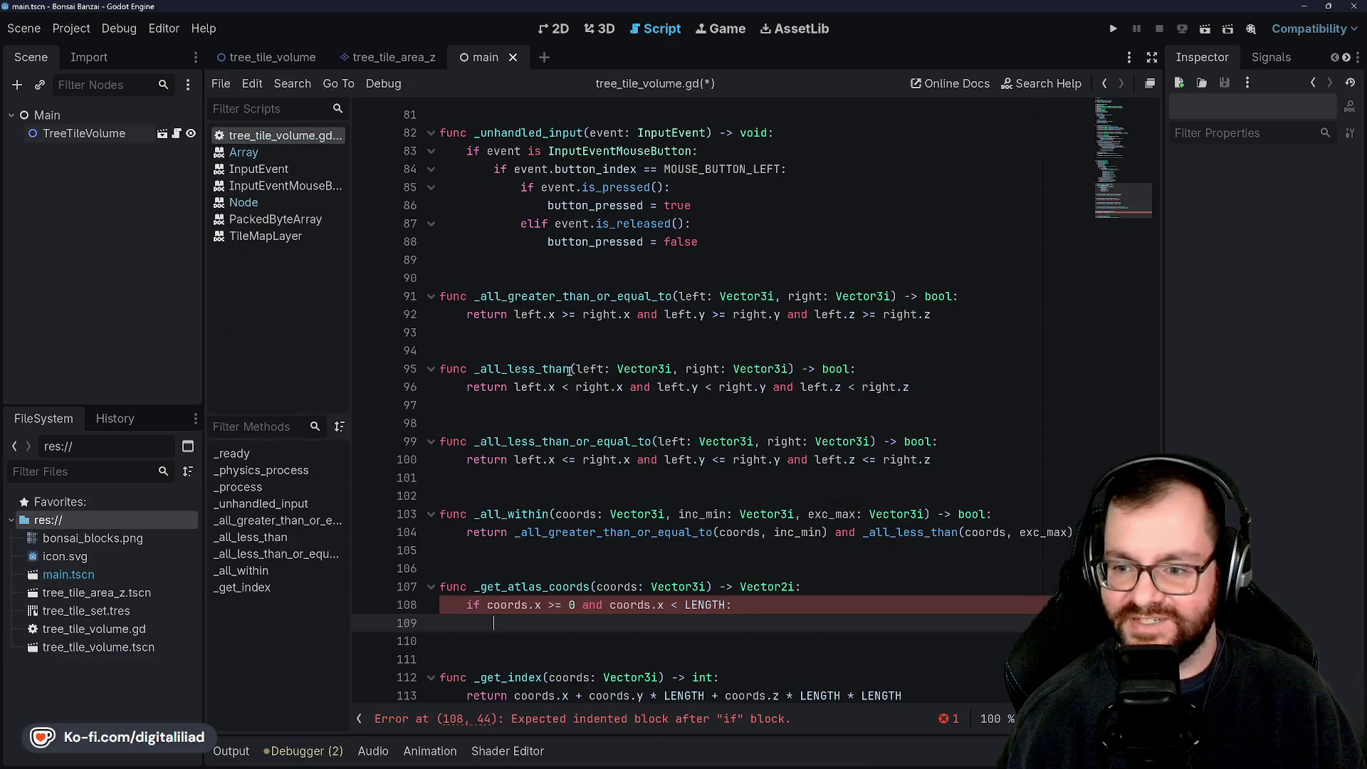
pyautogui.scroll(10, 682, 428)
pyautogui.scroll(8, 683, 428)
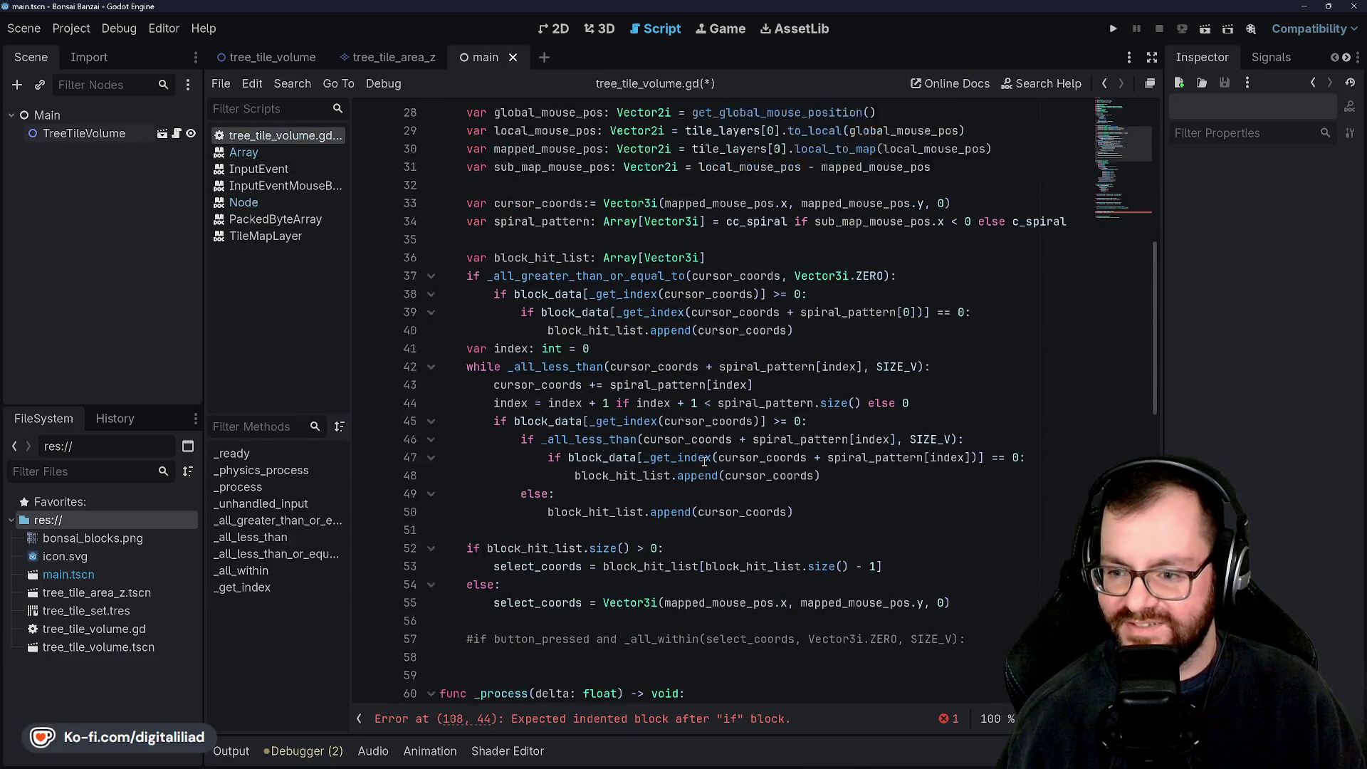
pyautogui.scroll(-3, 566, 391)
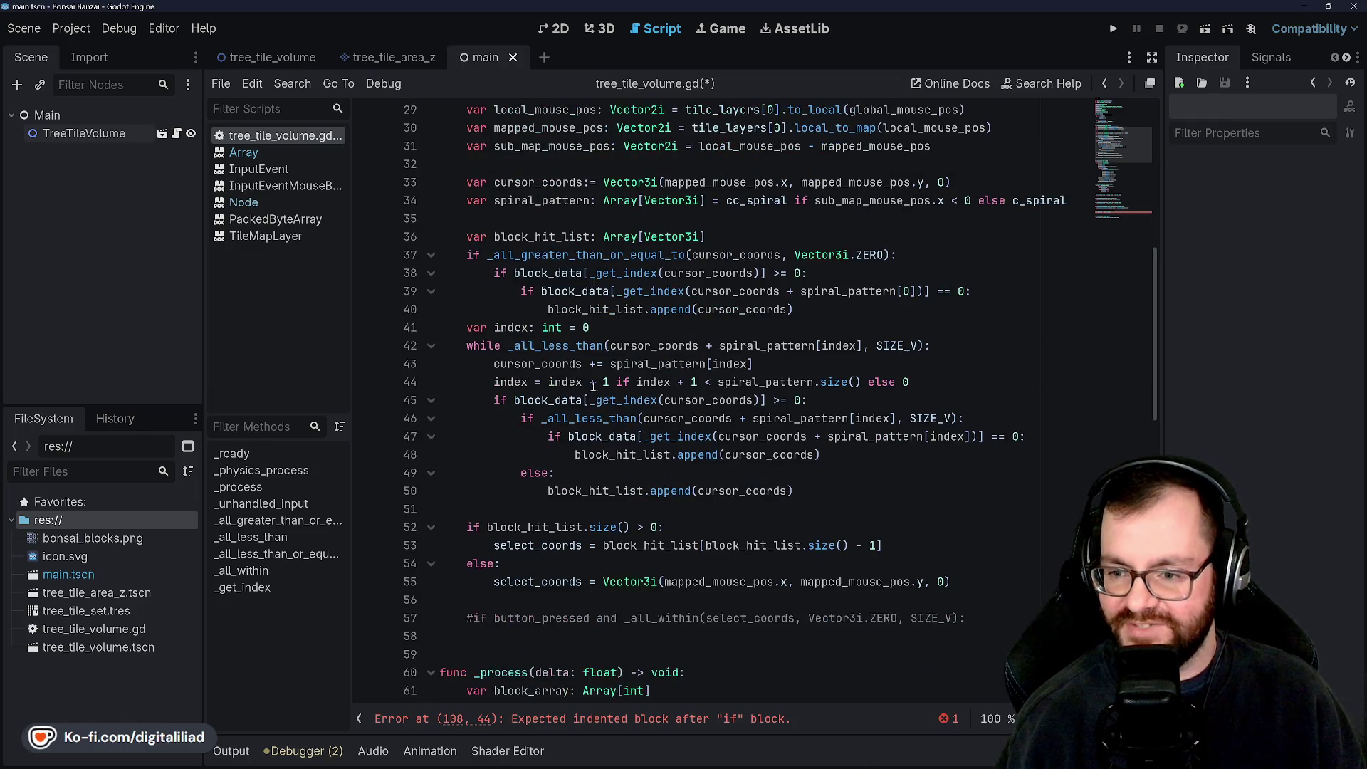
pyautogui.scroll(4, 640, 476)
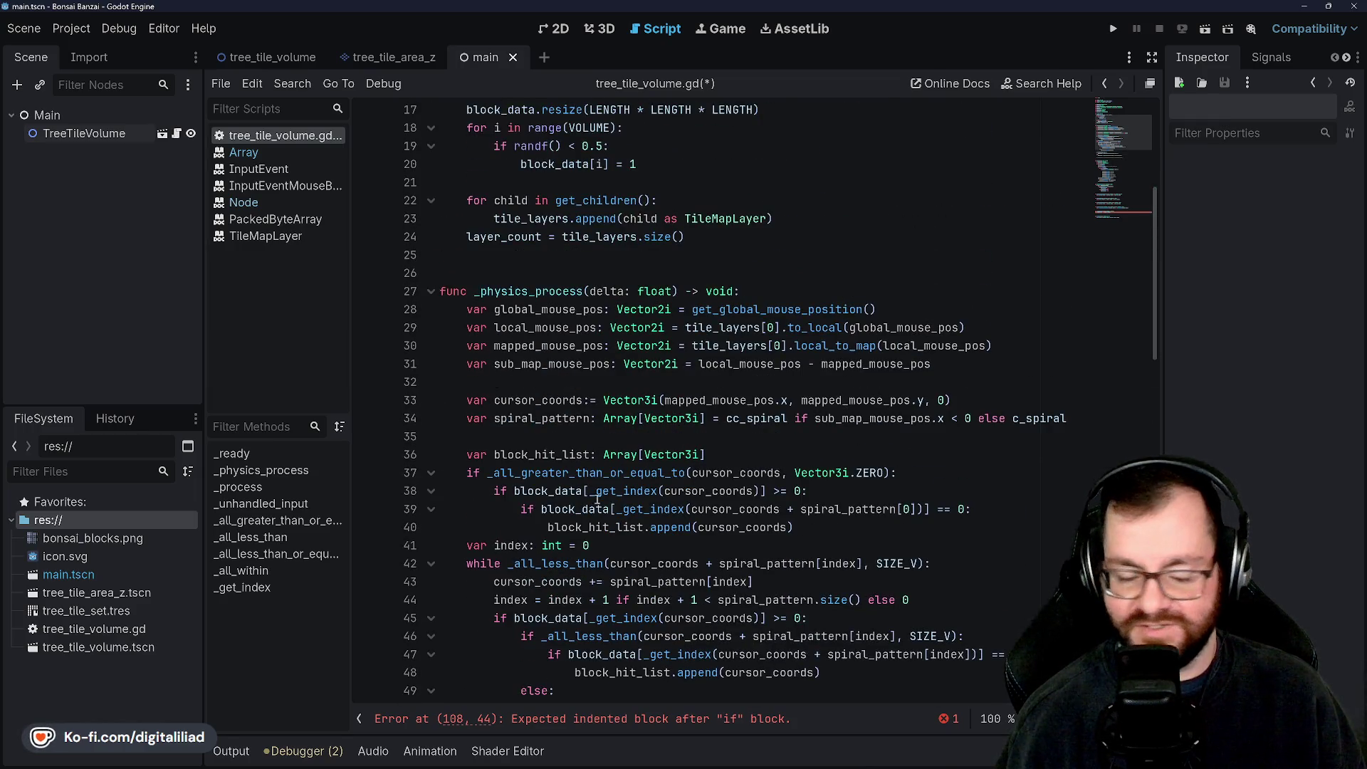
pyautogui.scroll(-12, 597, 498)
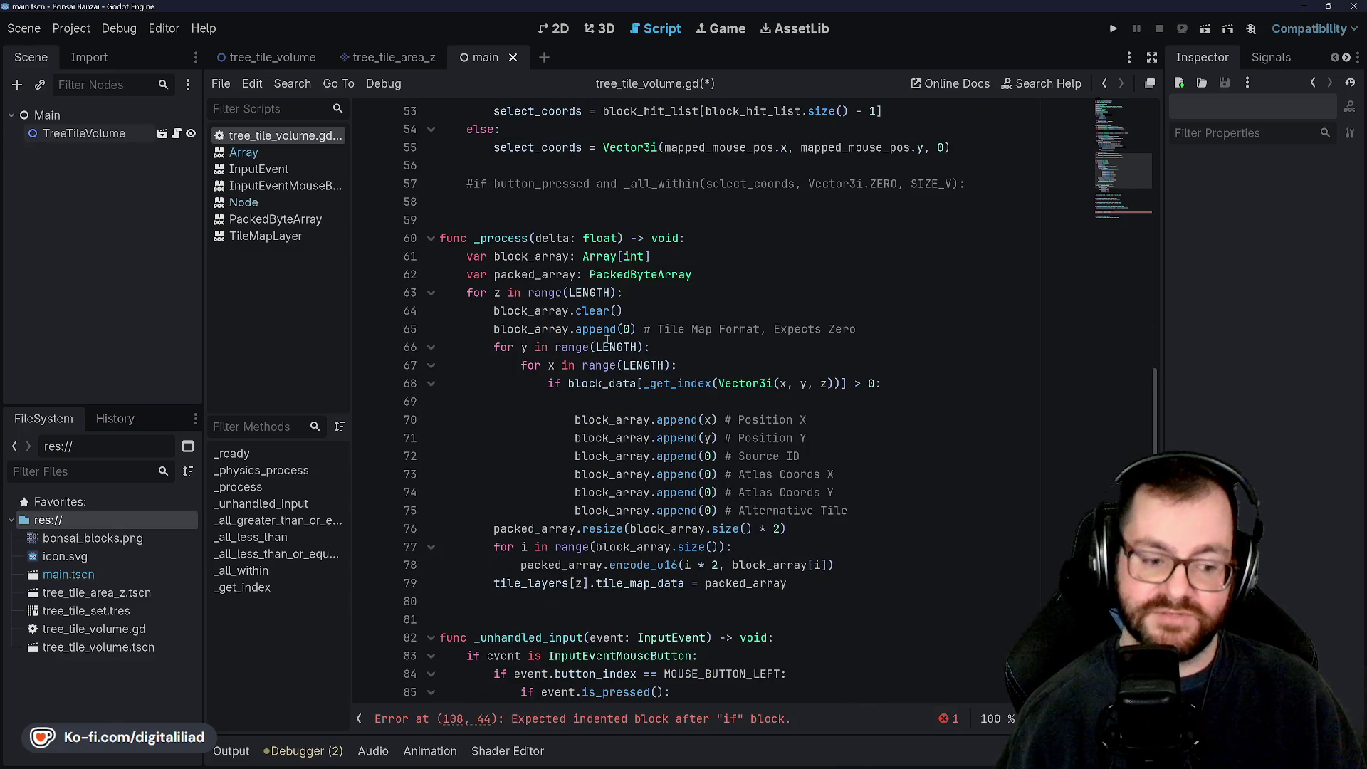
pyautogui.scroll(-2, 606, 339)
pyautogui.scroll(1, 493, 215)
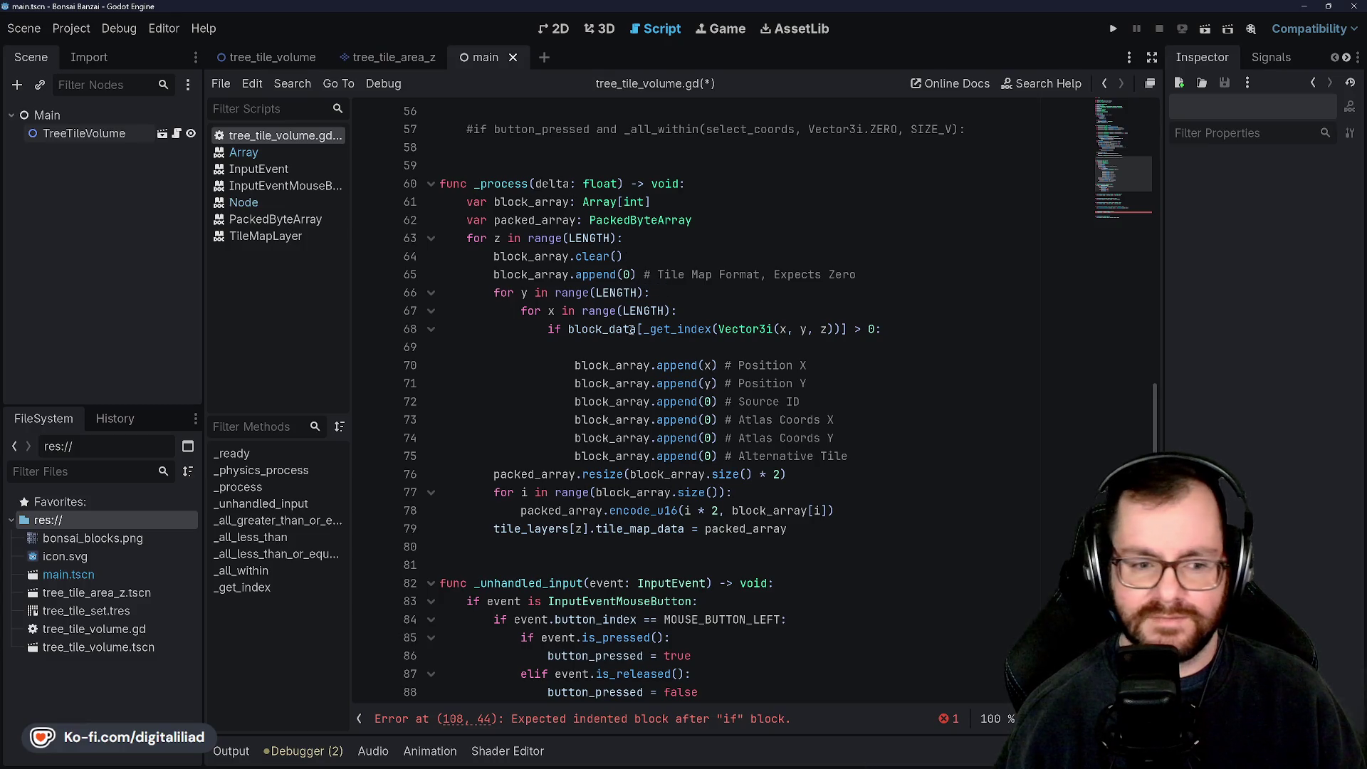
pyautogui.scroll(-9, 630, 329)
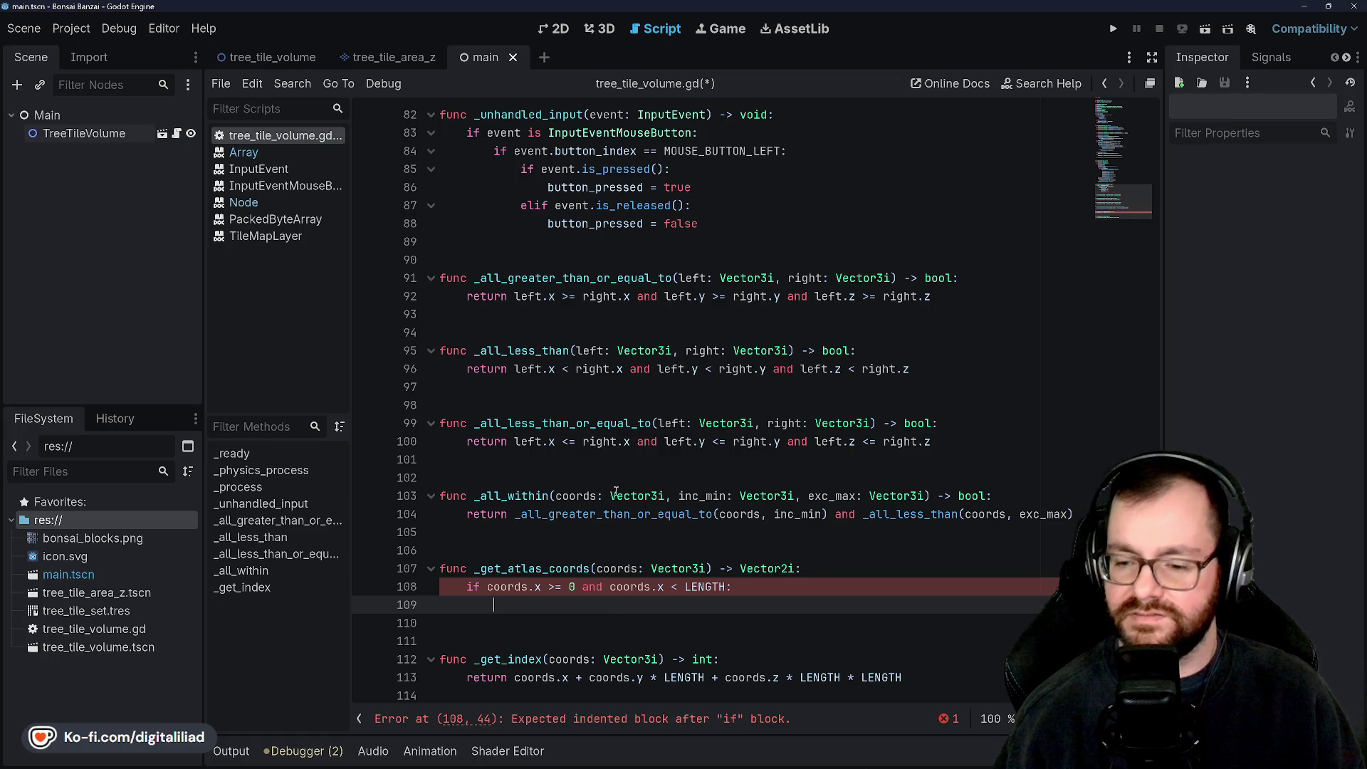
pyautogui.moveTo(615, 491)
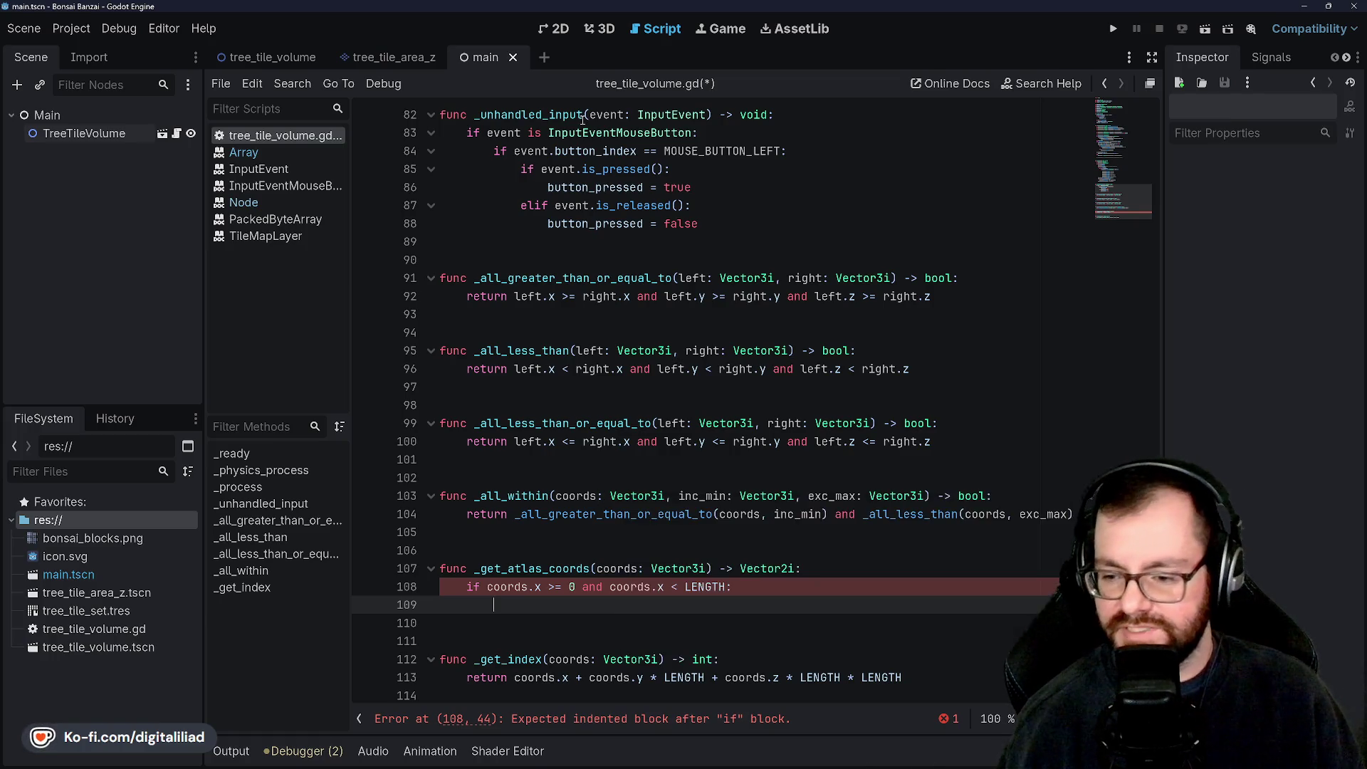
pyautogui.doubleClick(617, 567)
pyautogui.scroll(13, 604, 393)
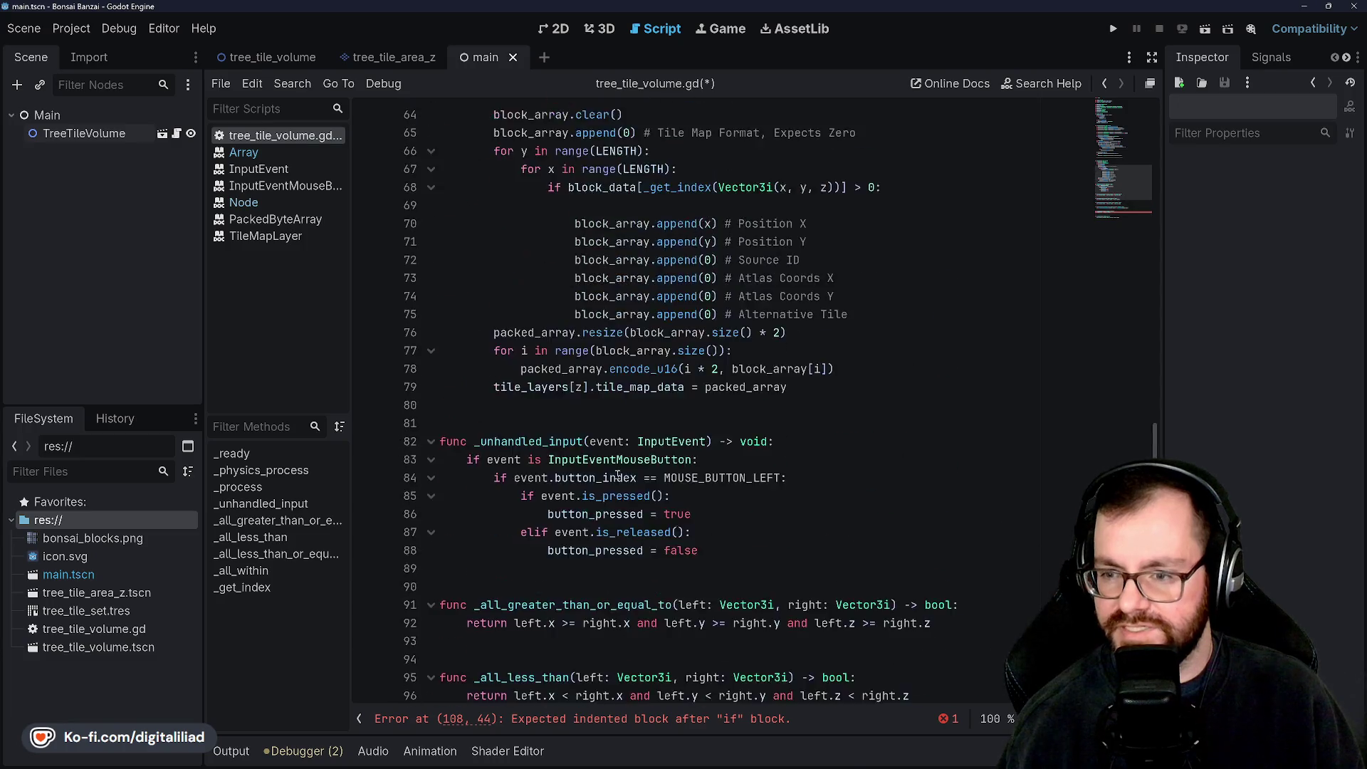
pyautogui.scroll(-3, 604, 393)
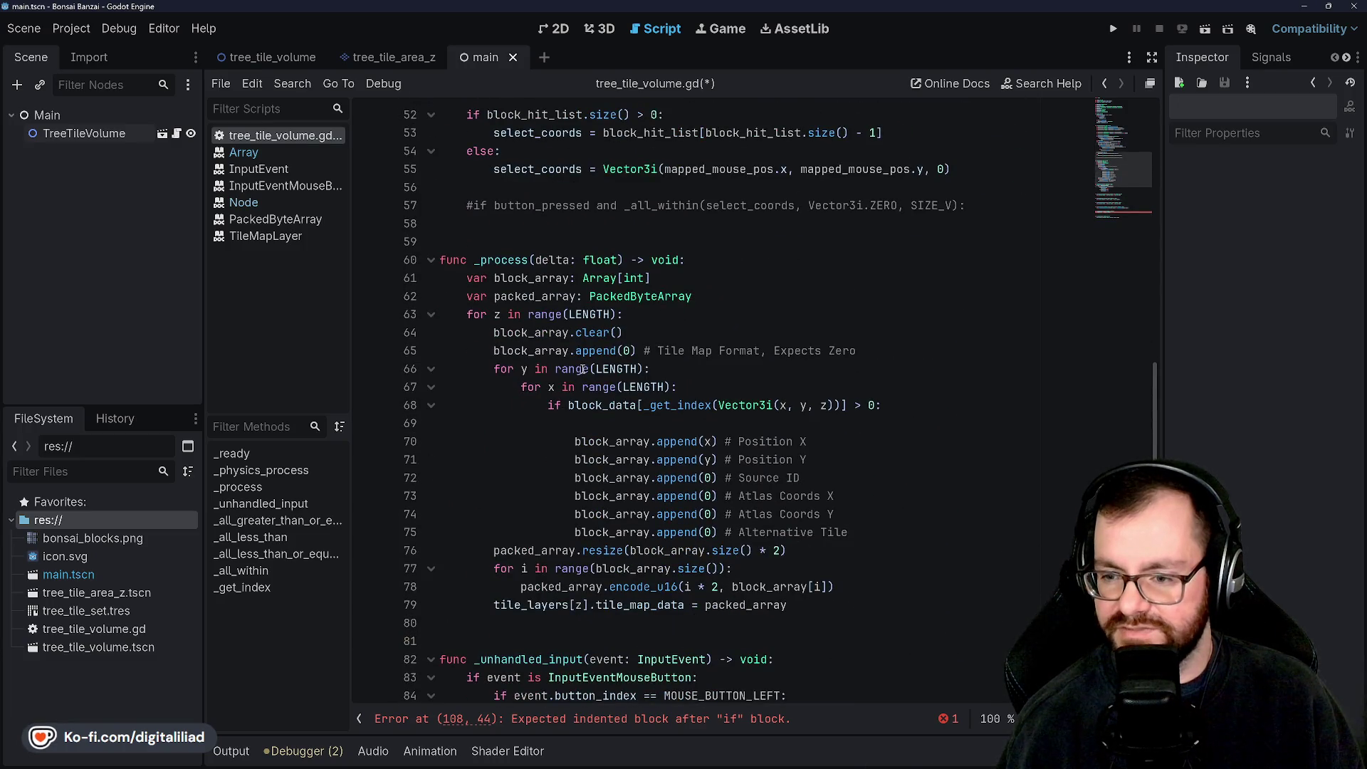
pyautogui.scroll(-10, 612, 420)
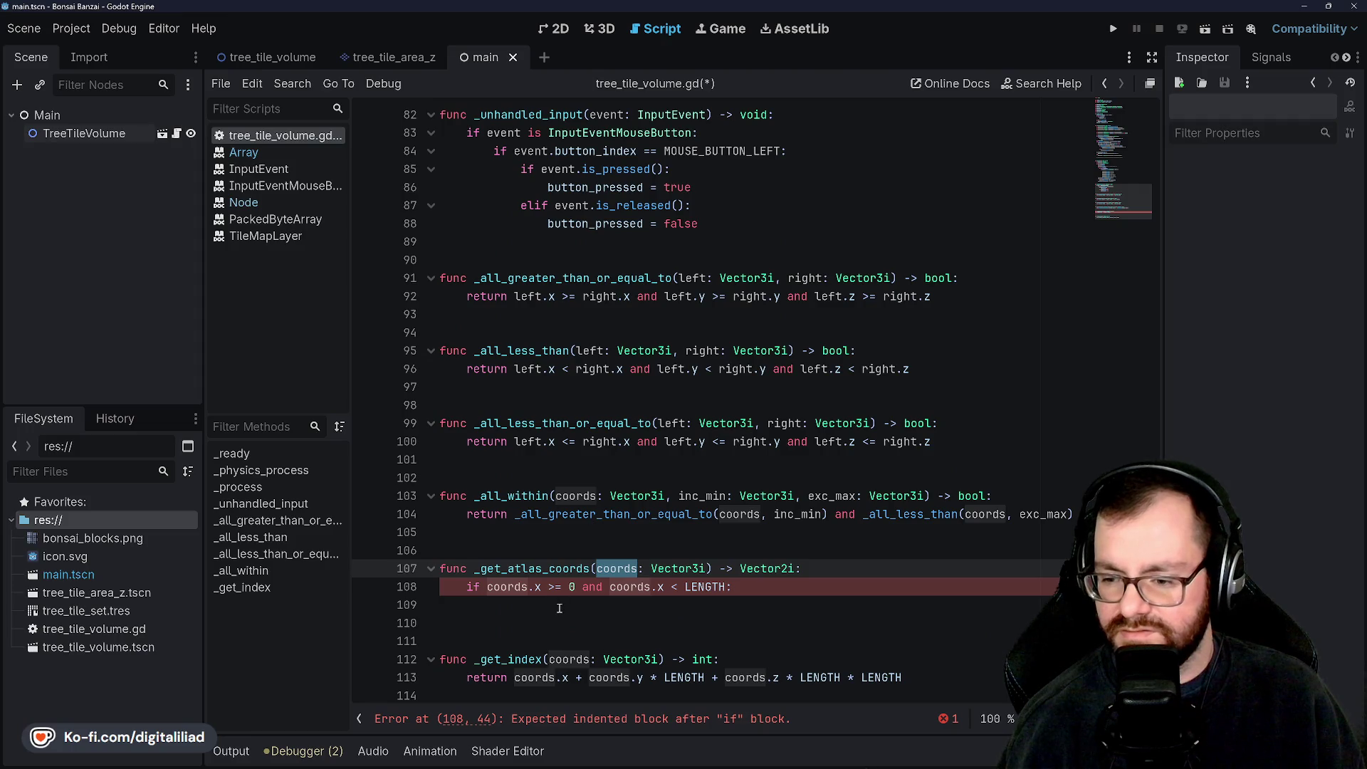
pyautogui.scroll(12, 576, 342)
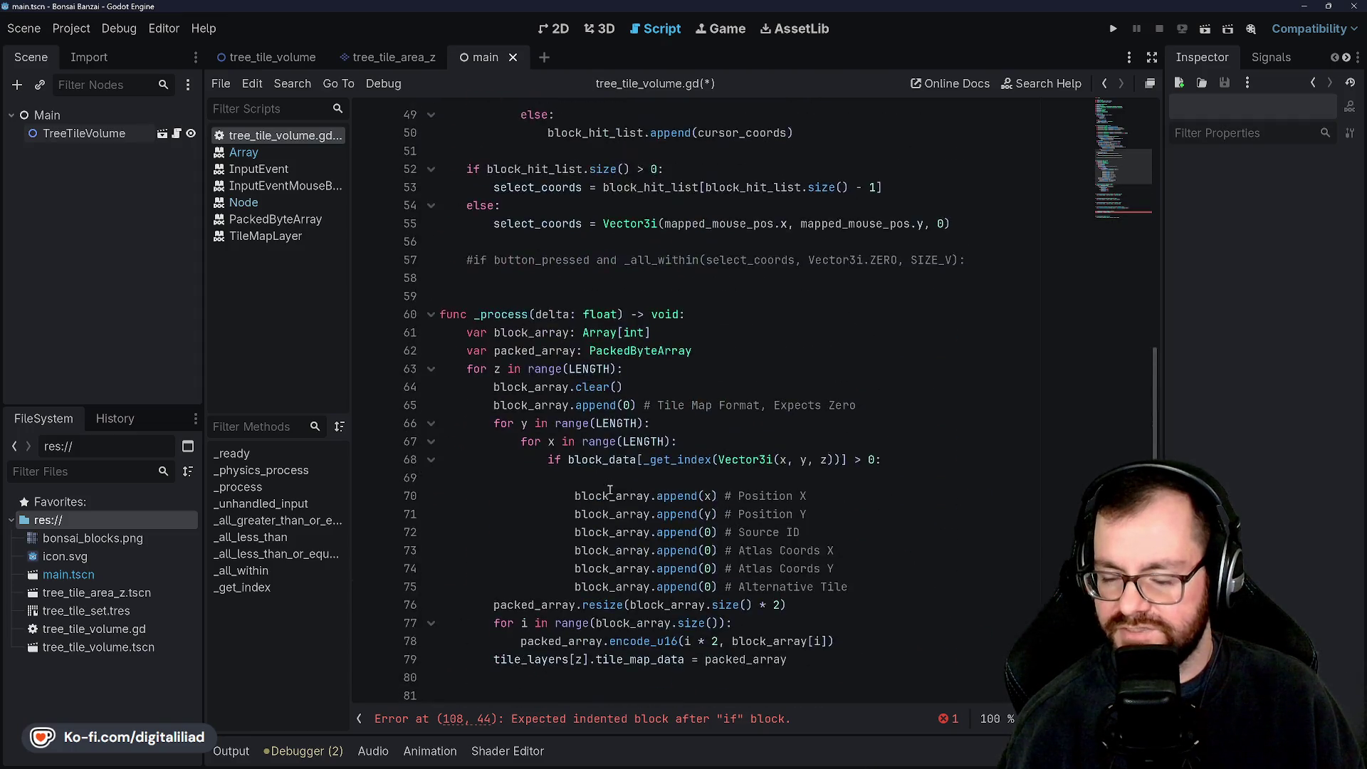
pyautogui.scroll(-12, 556, 222)
# Step: Add '+ 1' offsets to both coords.x terms in the line 108 condition and save
pyautogui.click(566, 441)
pyautogui.click(539, 587)
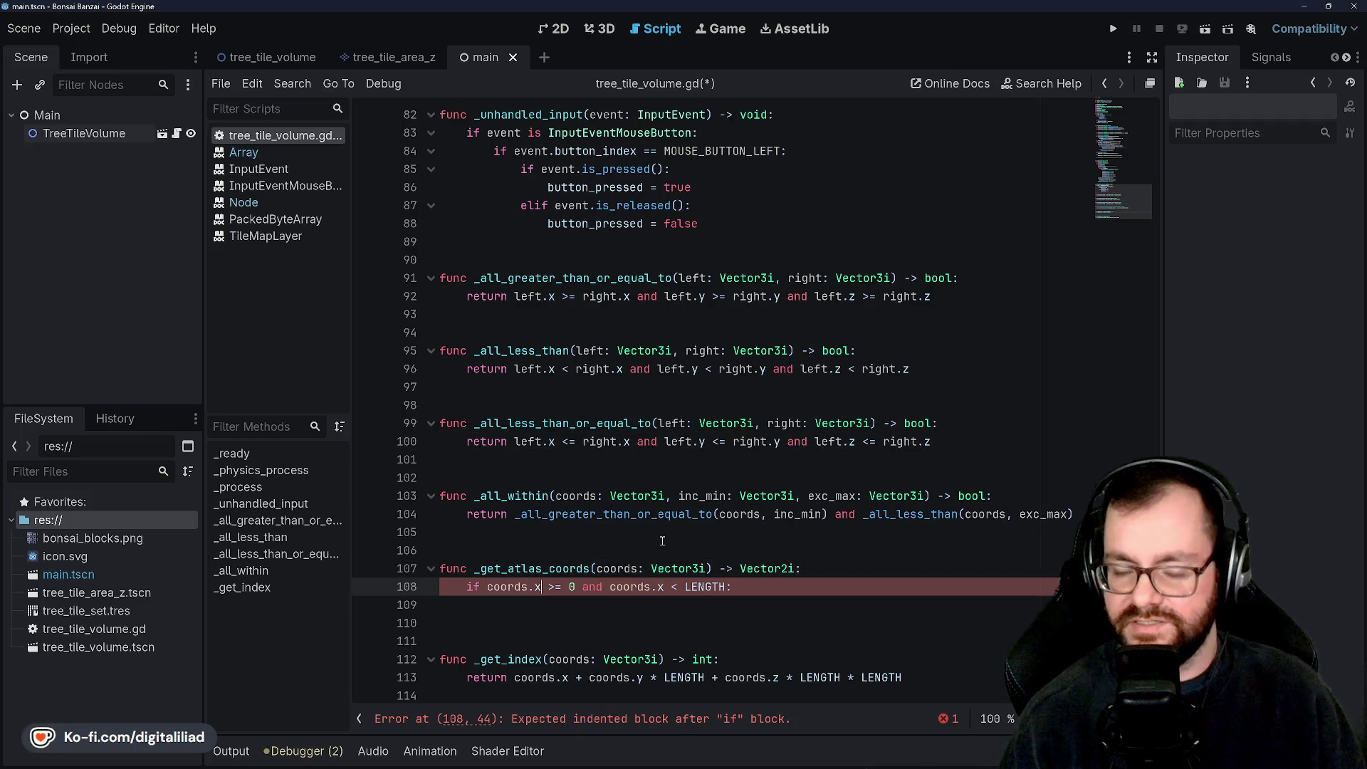
pyautogui.write('+ 1')
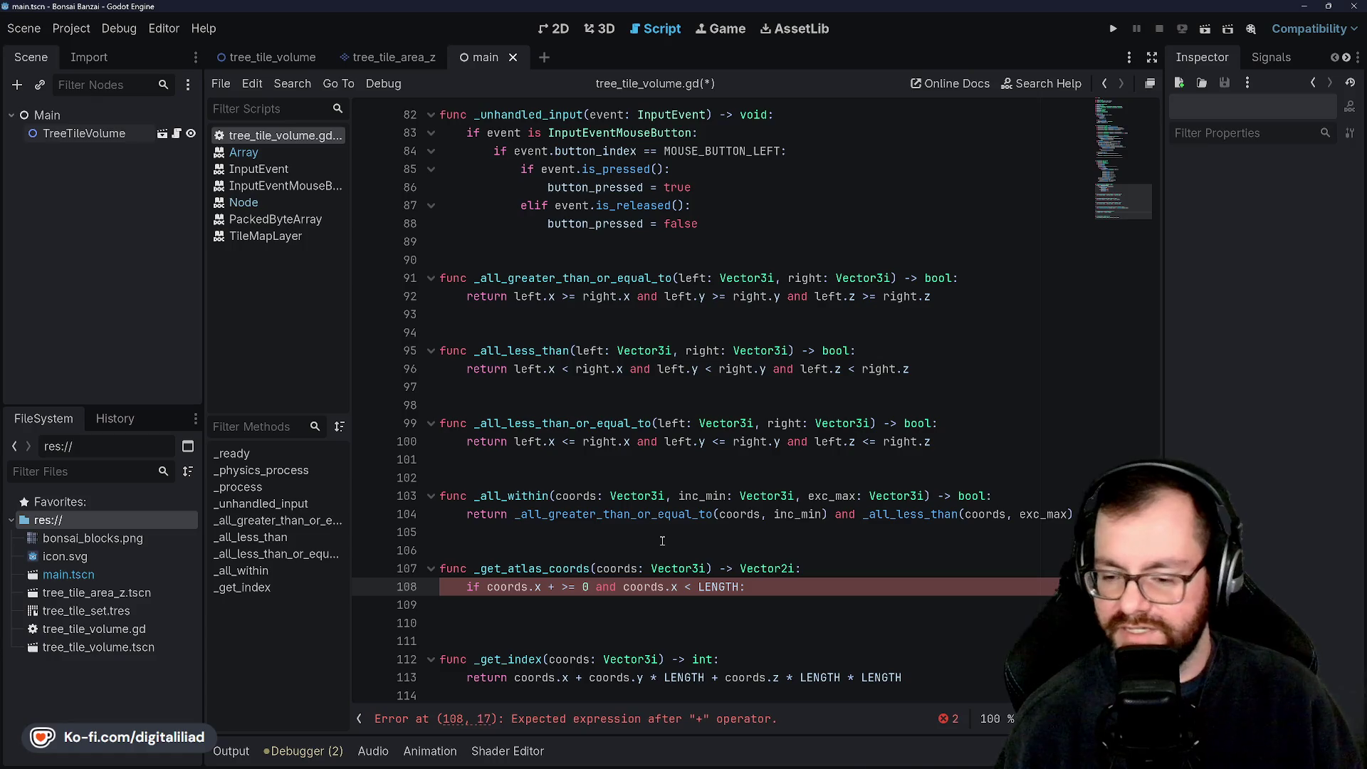
pyautogui.click(676, 525)
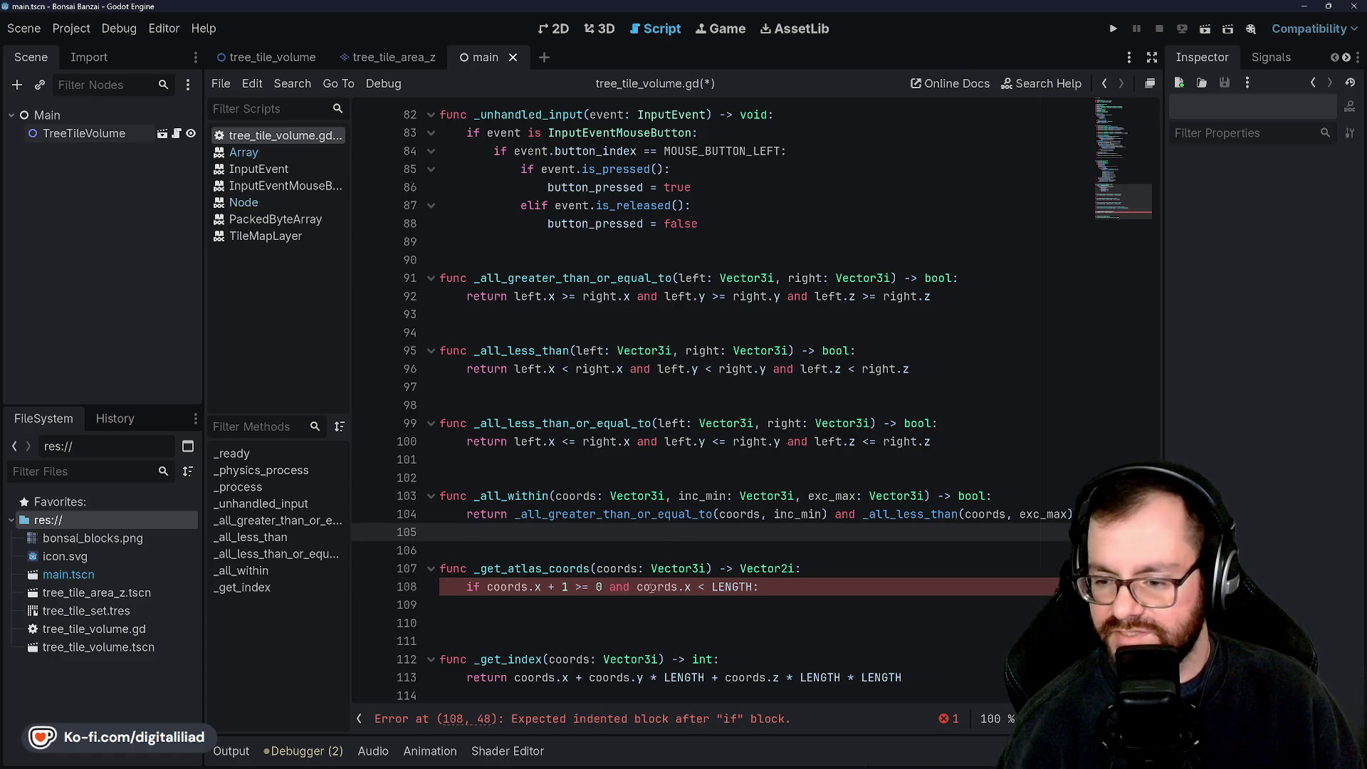
pyautogui.click(701, 586)
pyautogui.write('+ 1')
pyautogui.hotkey('ctrl', 's')
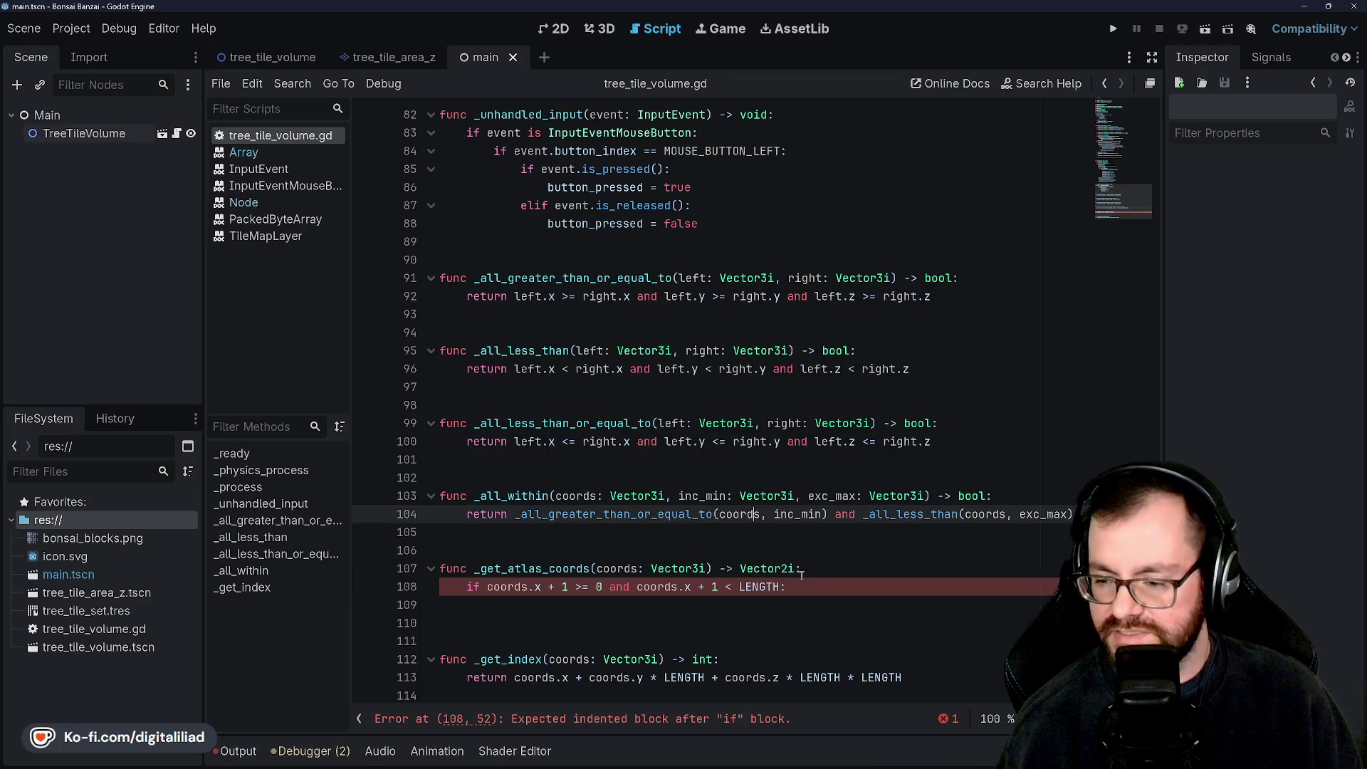
# Step: Flip both offsets to '- 1' so the condition tests coords.x - 1
pyautogui.click(808, 593)
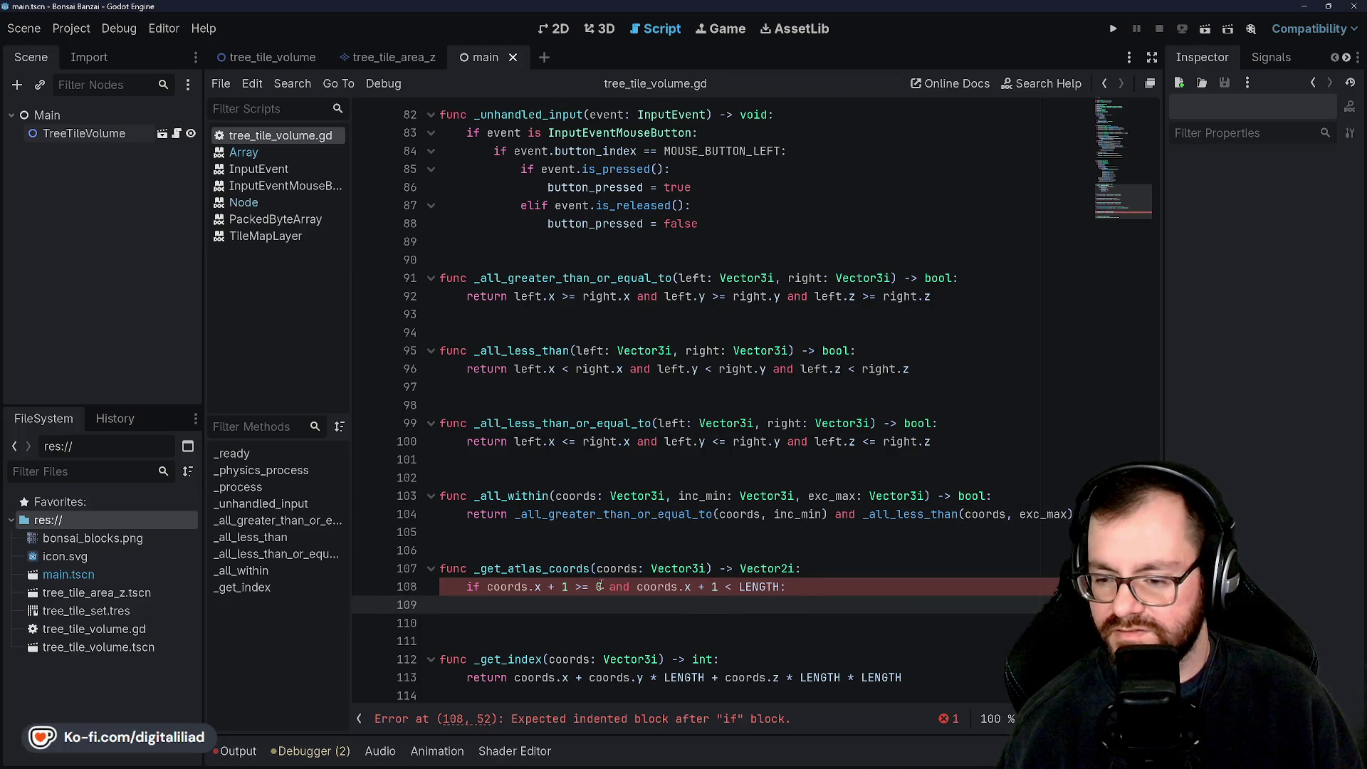
pyautogui.doubleClick(566, 586)
pyautogui.press('Left')
pyautogui.press('Left')
pyautogui.press('BackSpace')
pyautogui.write('-')
pyautogui.doubleClick(702, 586)
pyautogui.write('-')
pyautogui.press('End')
pyautogui.press('Return')
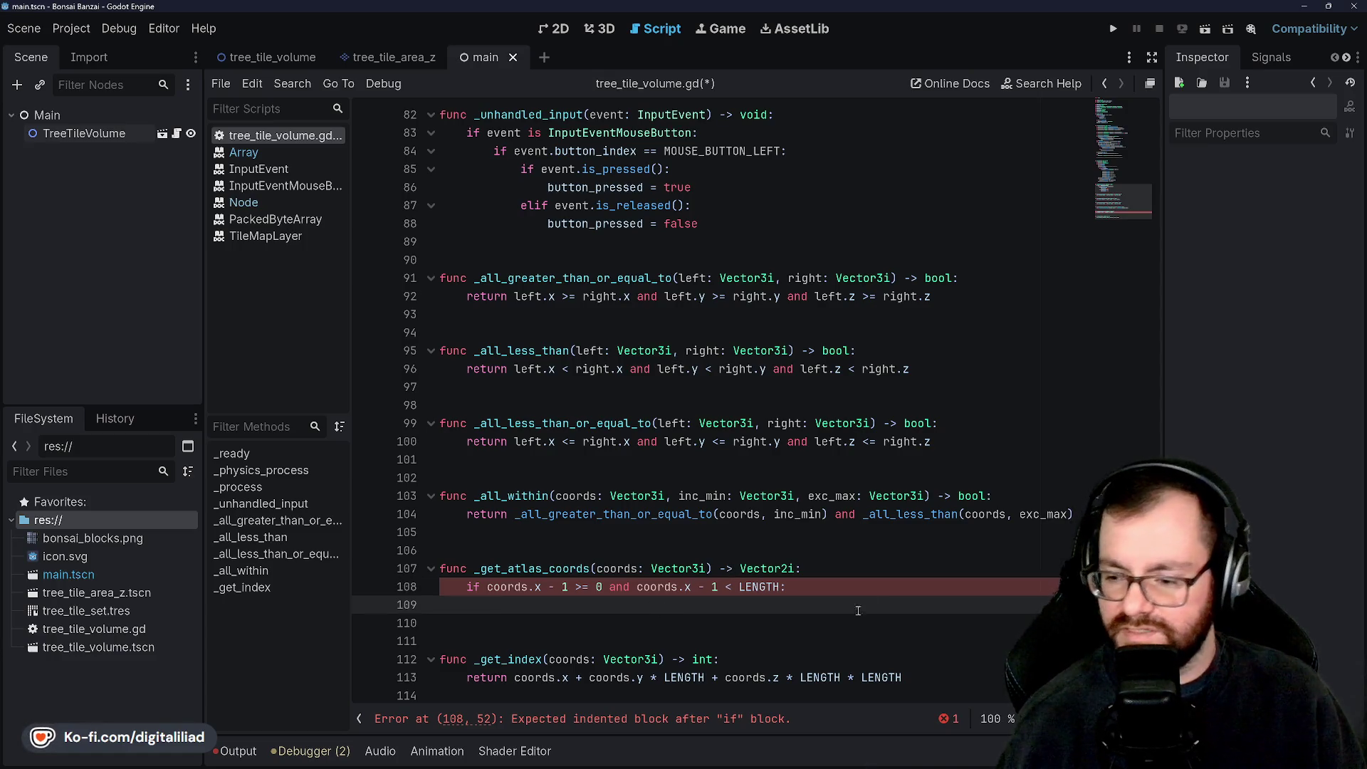
pyautogui.click(842, 575)
# Step: Declare 'var atlas_coords := Vector2i.ZERO' at the top of _get_atlas_coords
pyautogui.press('Return')
pyautogui.write('va')
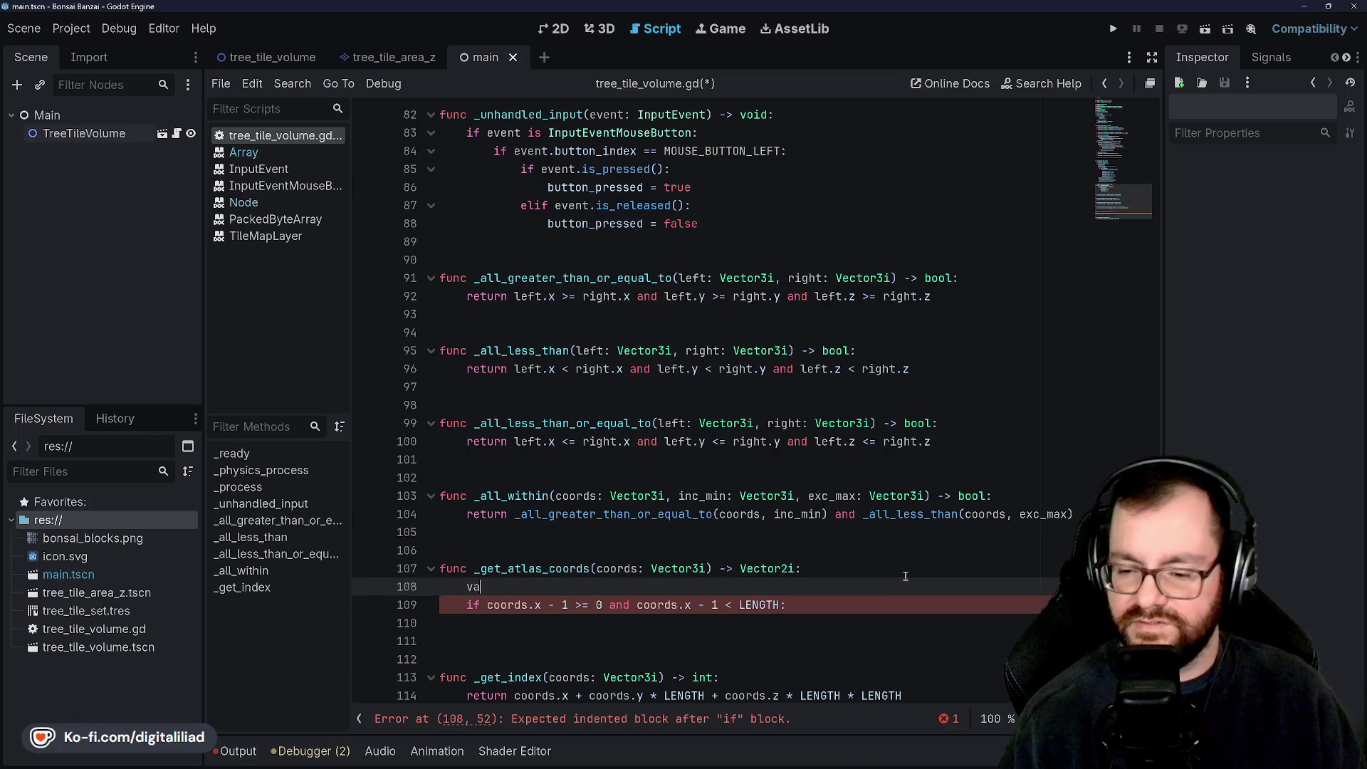
pyautogui.write('r atlas_coords')
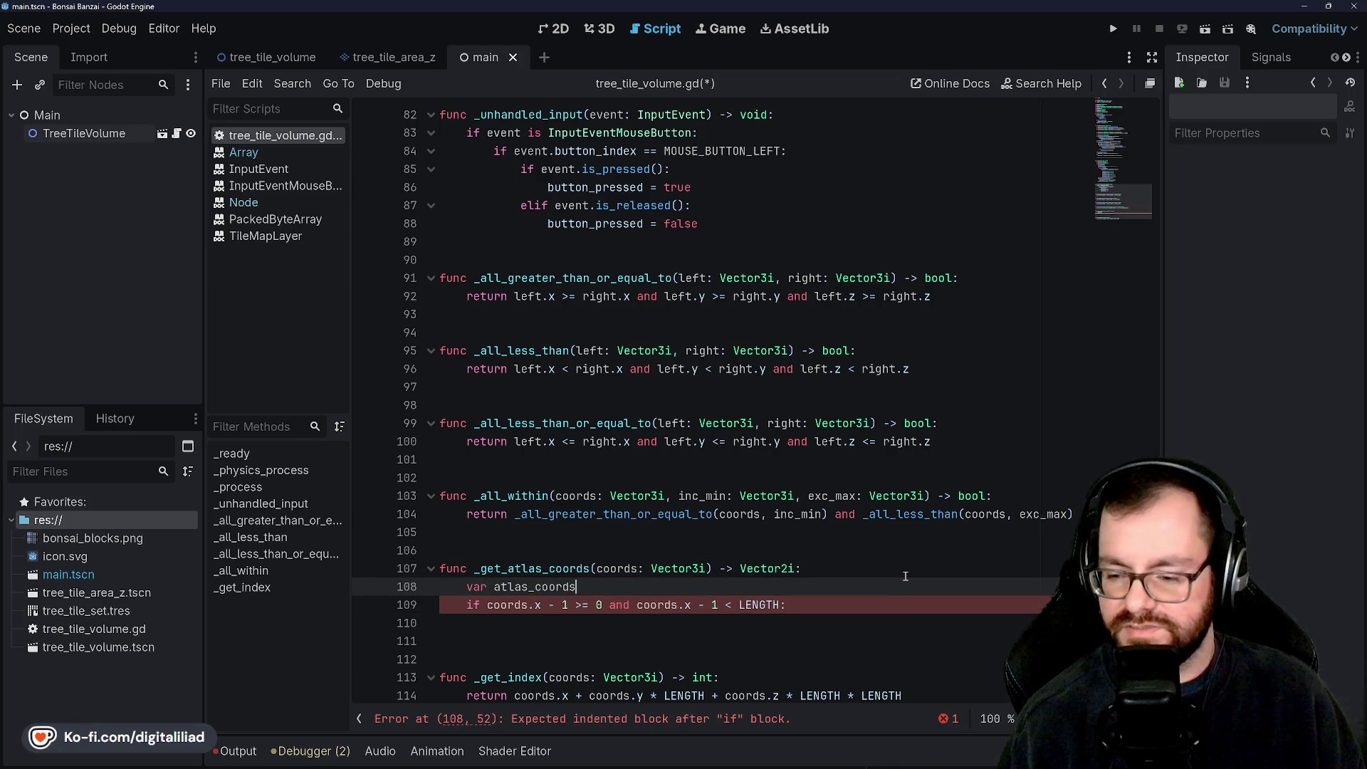
pyautogui.write(': Vector2i')
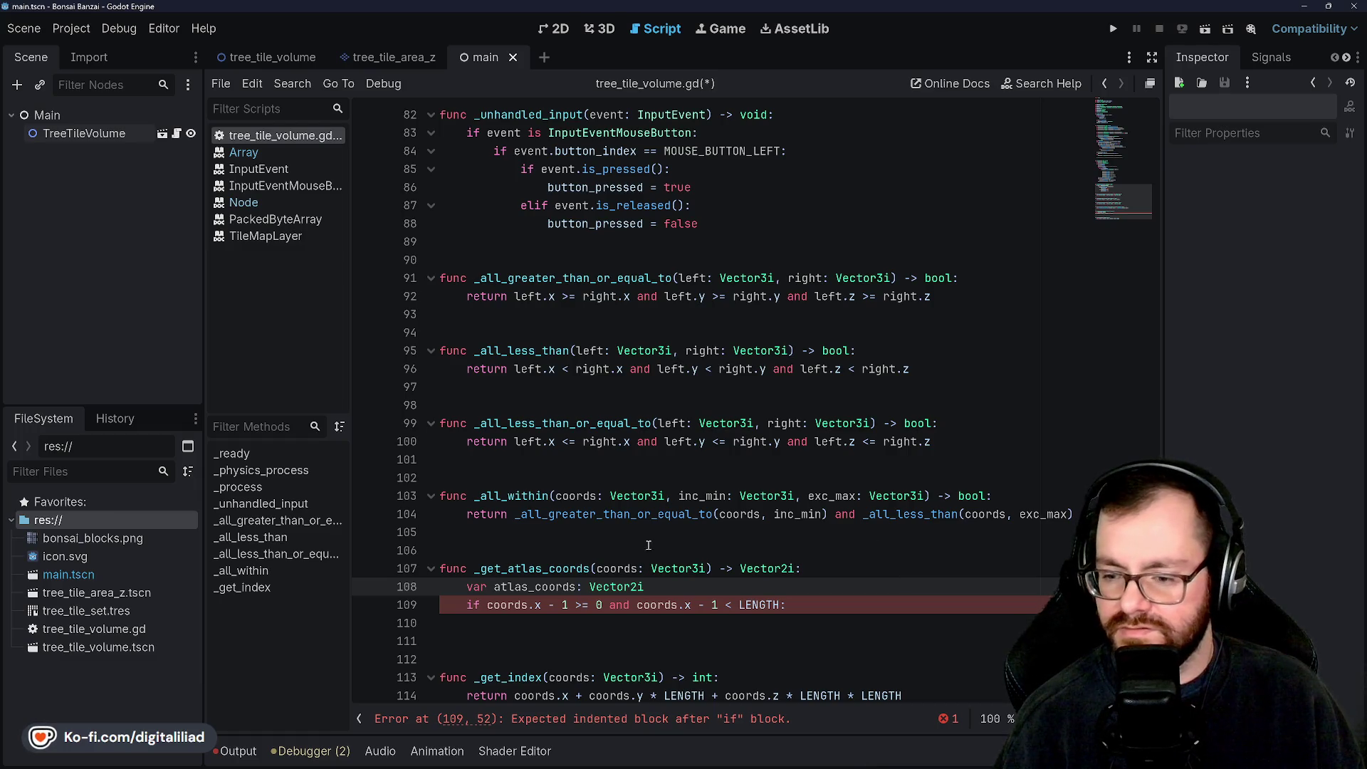
pyautogui.hotkey('ctrl', 'Left')
pyautogui.press('Left')
pyautogui.write('=')
pyautogui.press('End')
pyautogui.write('.Z')
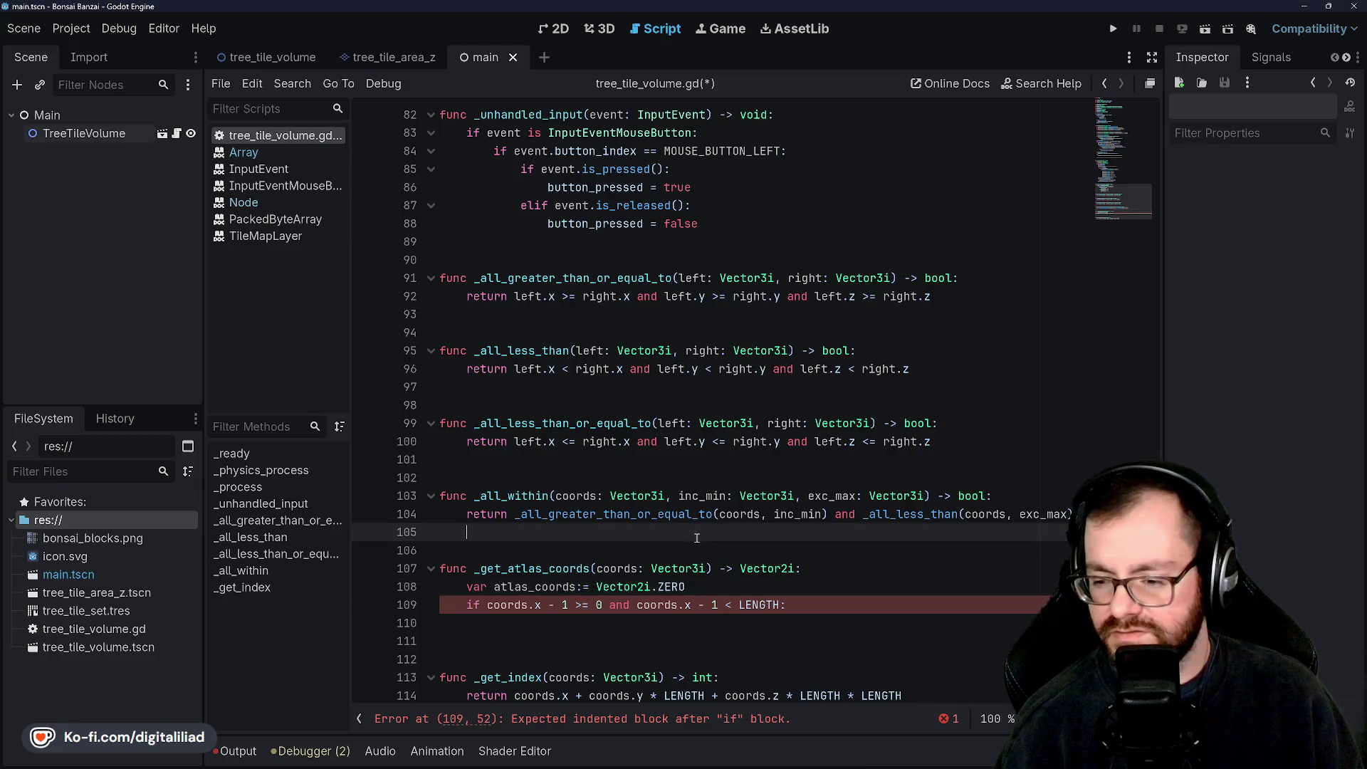
# Step: Add 'atlas_coords.x += 1' inside the if block and save
pyautogui.scroll(-1, 641, 591)
pyautogui.click(624, 619)
pyautogui.click(642, 605)
pyautogui.write('atla')
pyautogui.press('Return')
pyautogui.write('.')
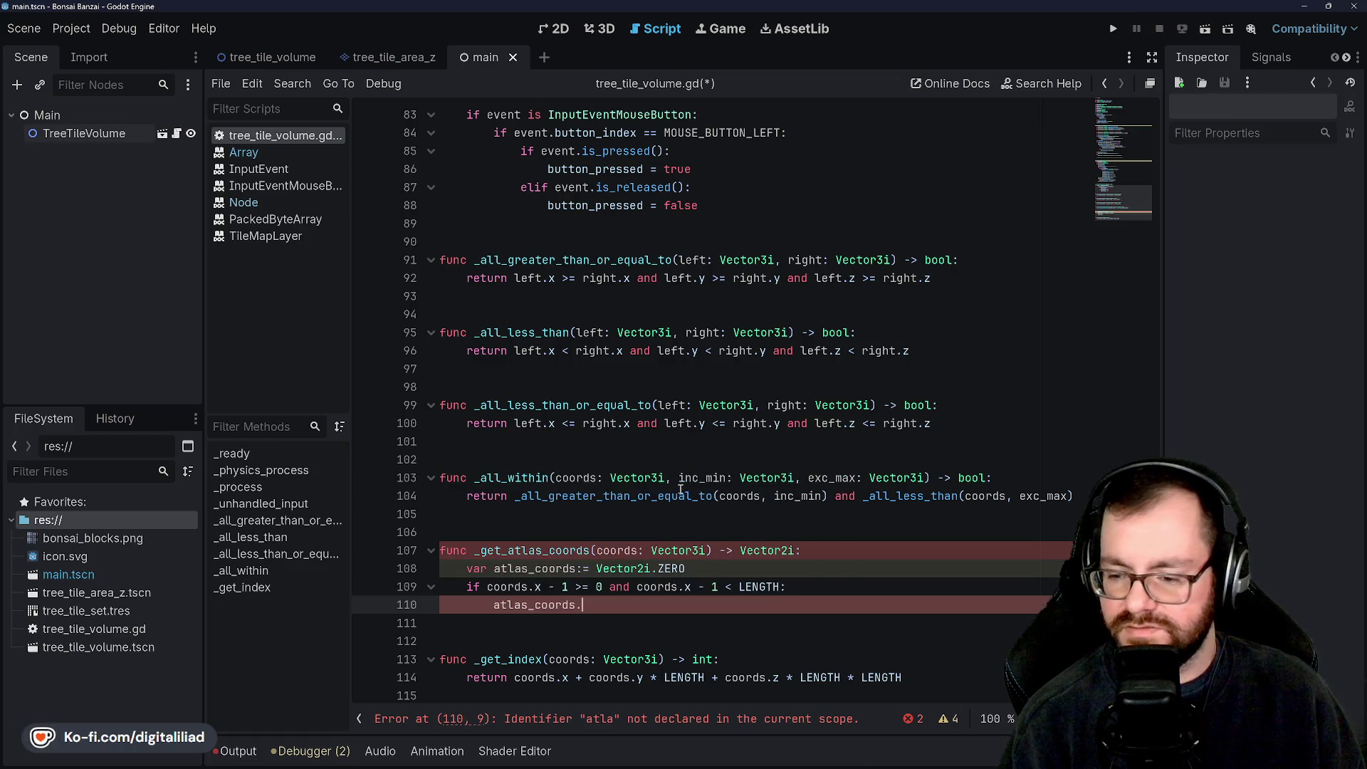
pyautogui.write('x =')
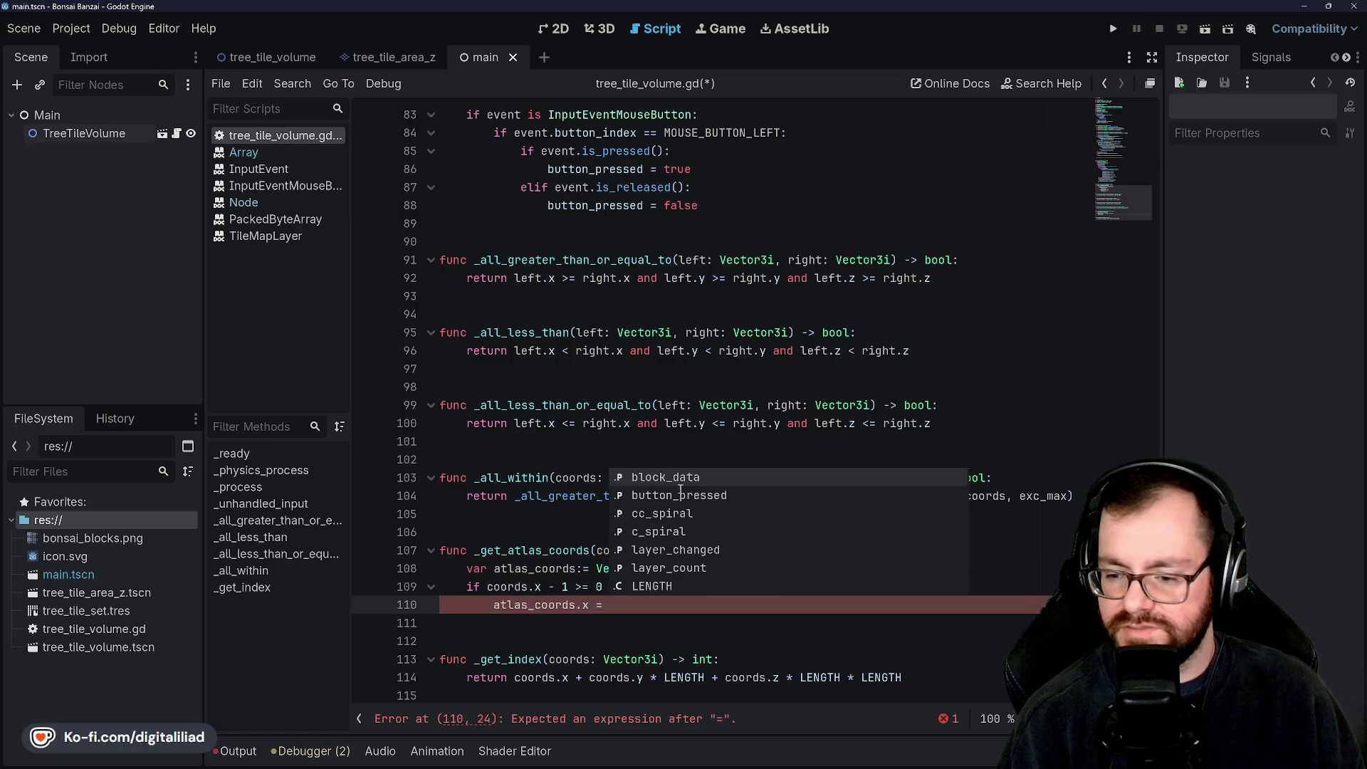
pyautogui.press('BackSpace')
pyautogui.write('+=')
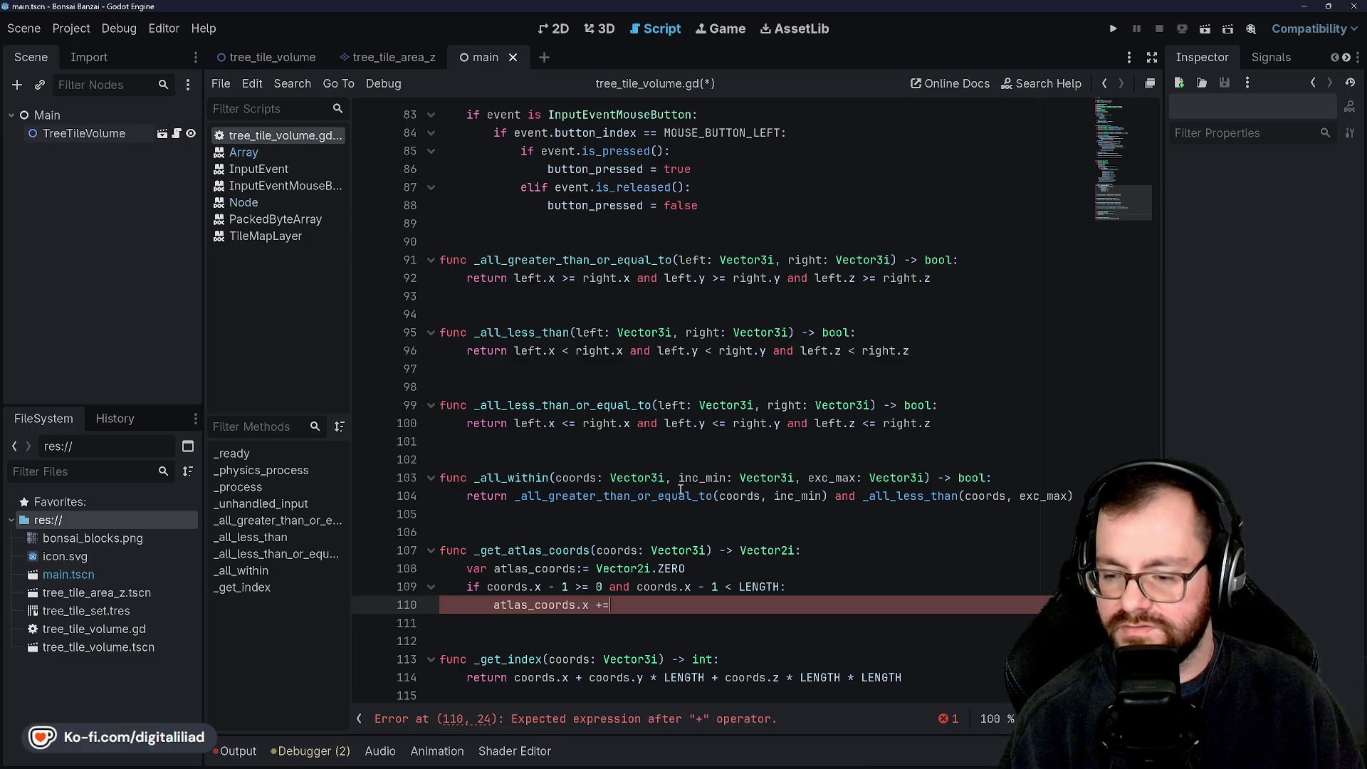
pyautogui.hotkey('ctrl', 's')
# Step: Select and review the increment on line 110 against the condition on line 109
pyautogui.click(649, 434)
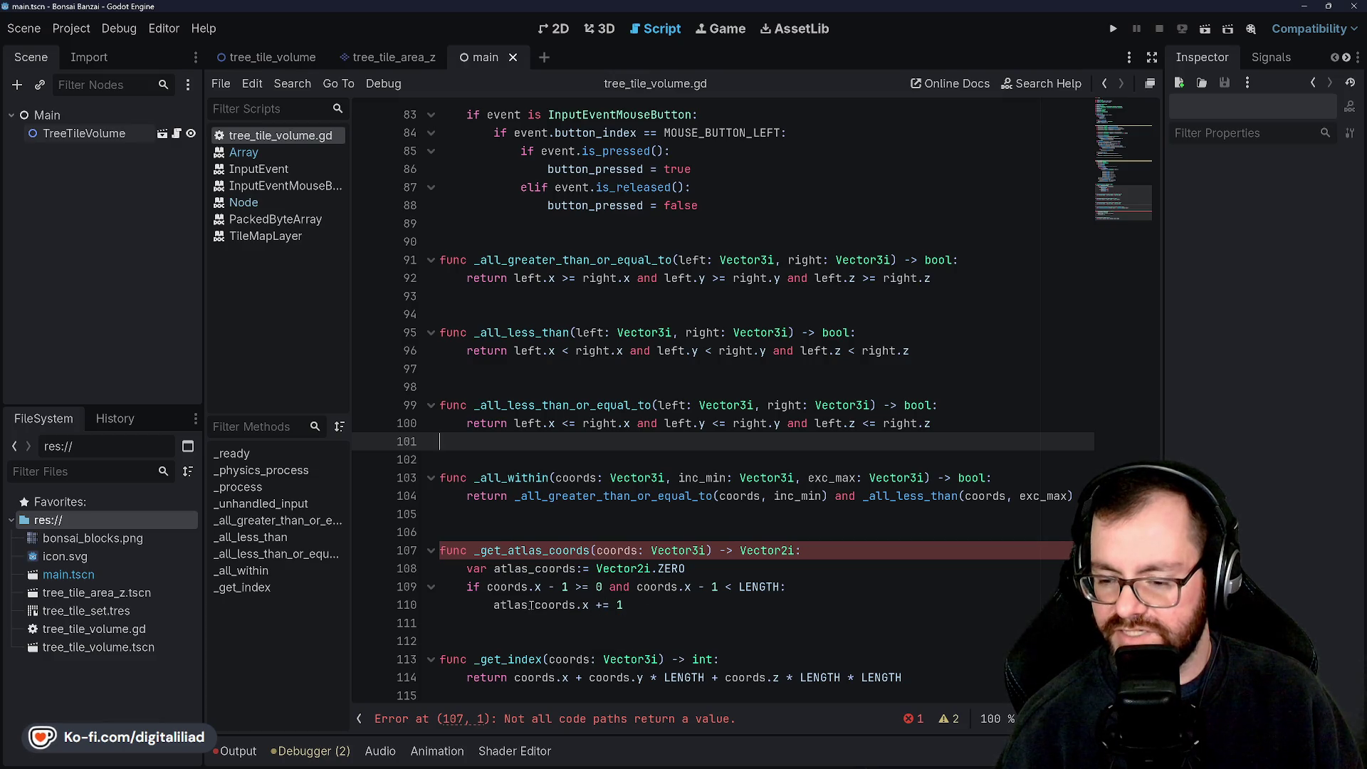
pyautogui.click(583, 604)
pyautogui.hotkey('shift', 'End')
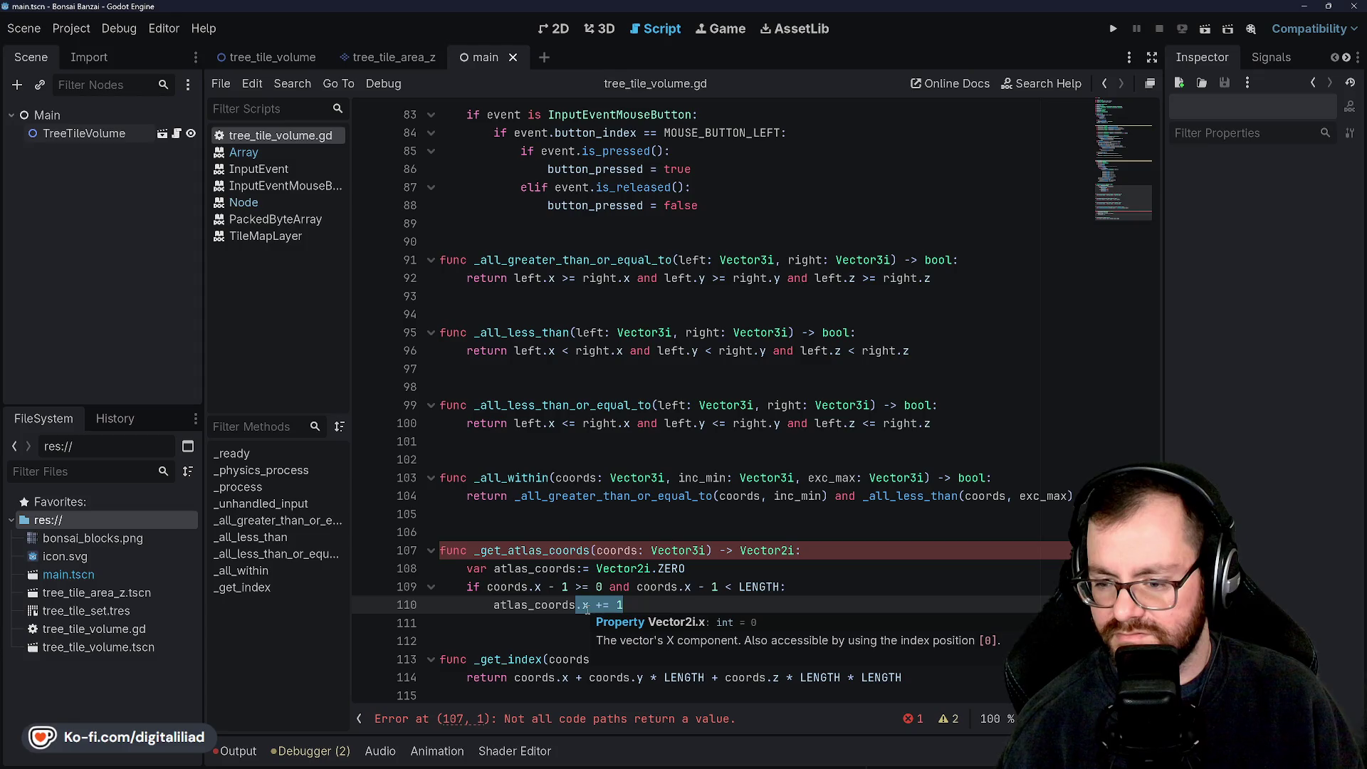
pyautogui.click(601, 586)
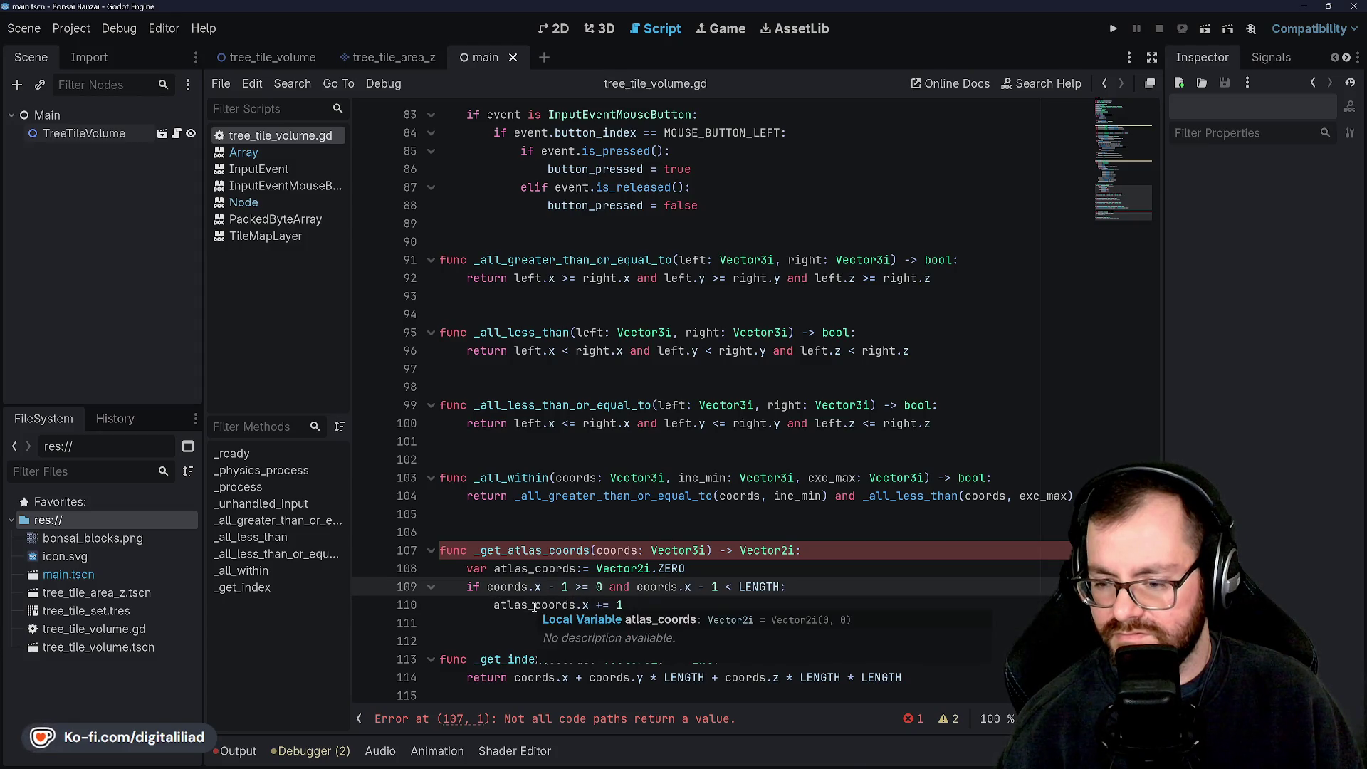
pyautogui.moveTo(624, 605); pyautogui.dragTo(595, 605)
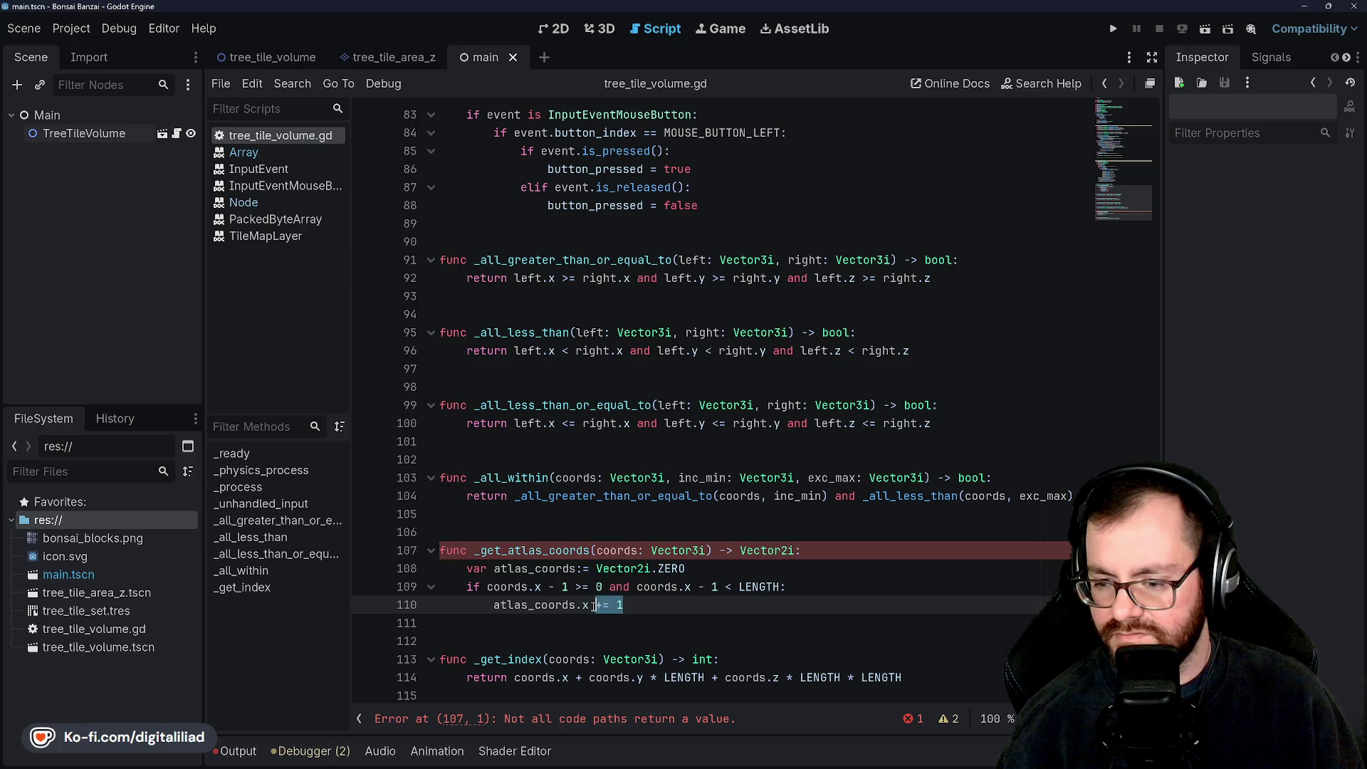
pyautogui.click(595, 512)
pyautogui.moveTo(623, 605); pyautogui.dragTo(578, 604)
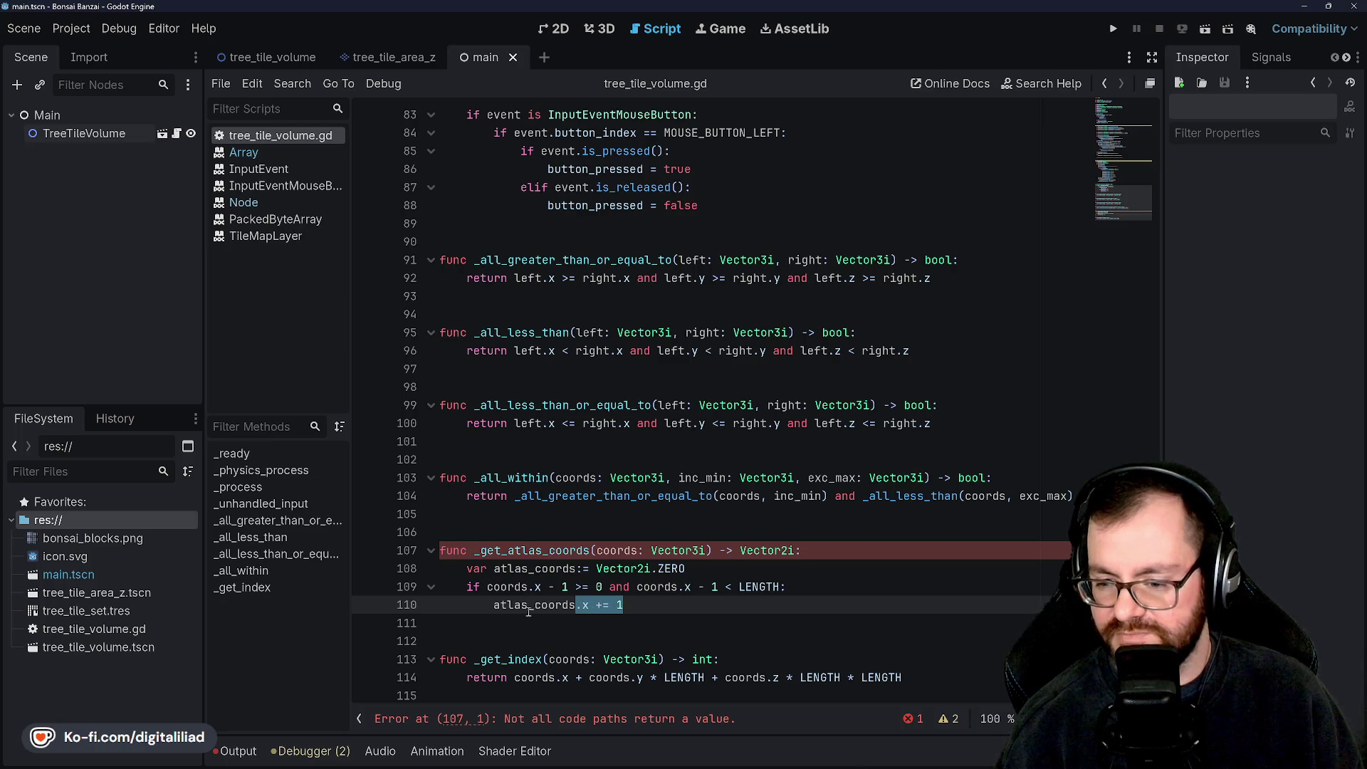
pyautogui.click(668, 611)
# Step: Remove the upper-bound comparison from the coords.x - 1 condition on line 109
pyautogui.press('Return')
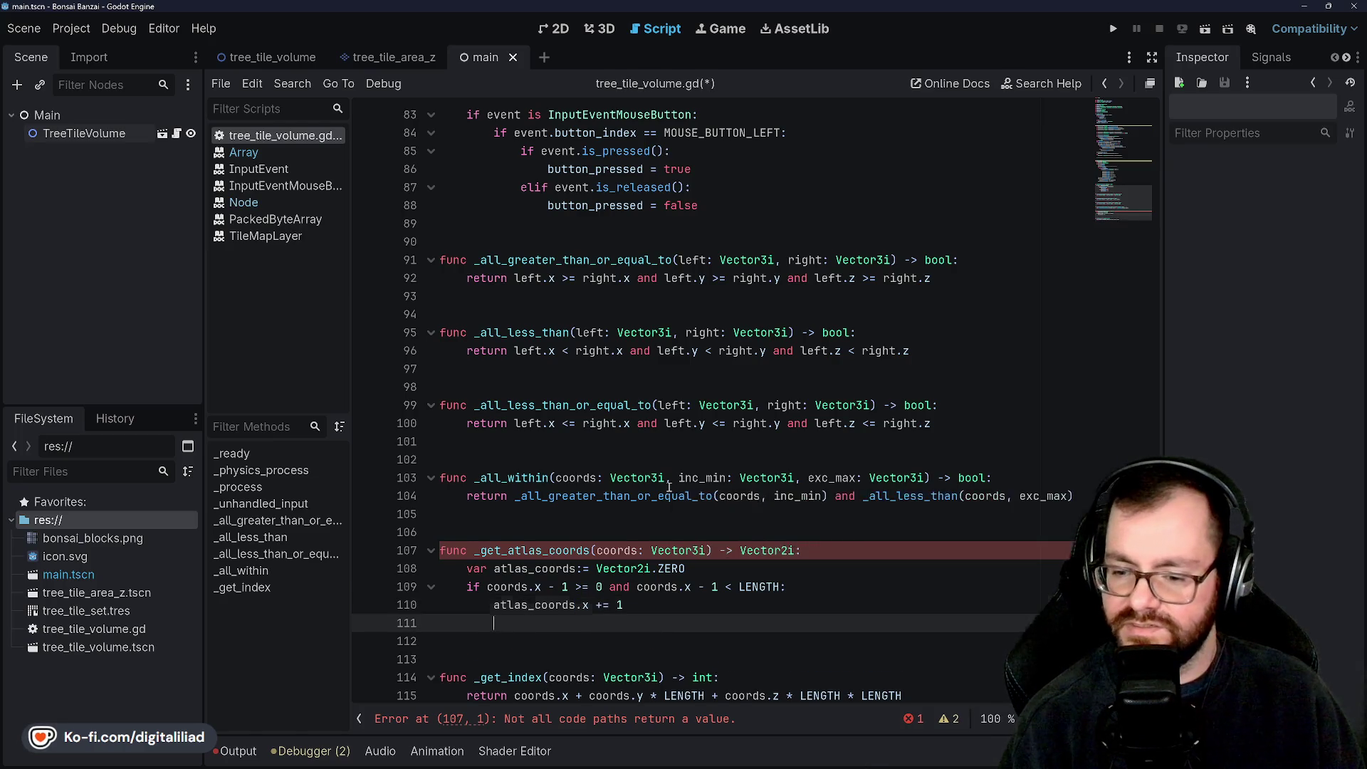
pyautogui.write('if')
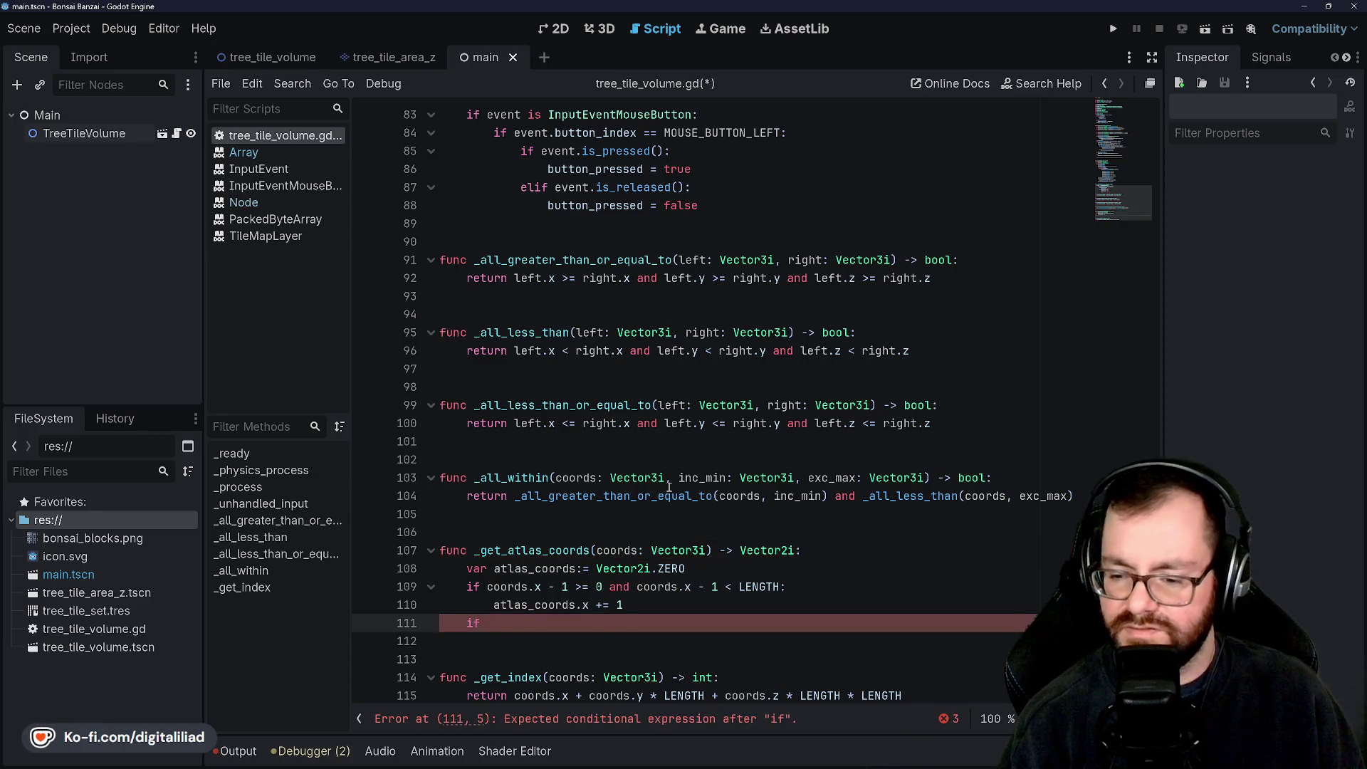
pyautogui.write(' coords')
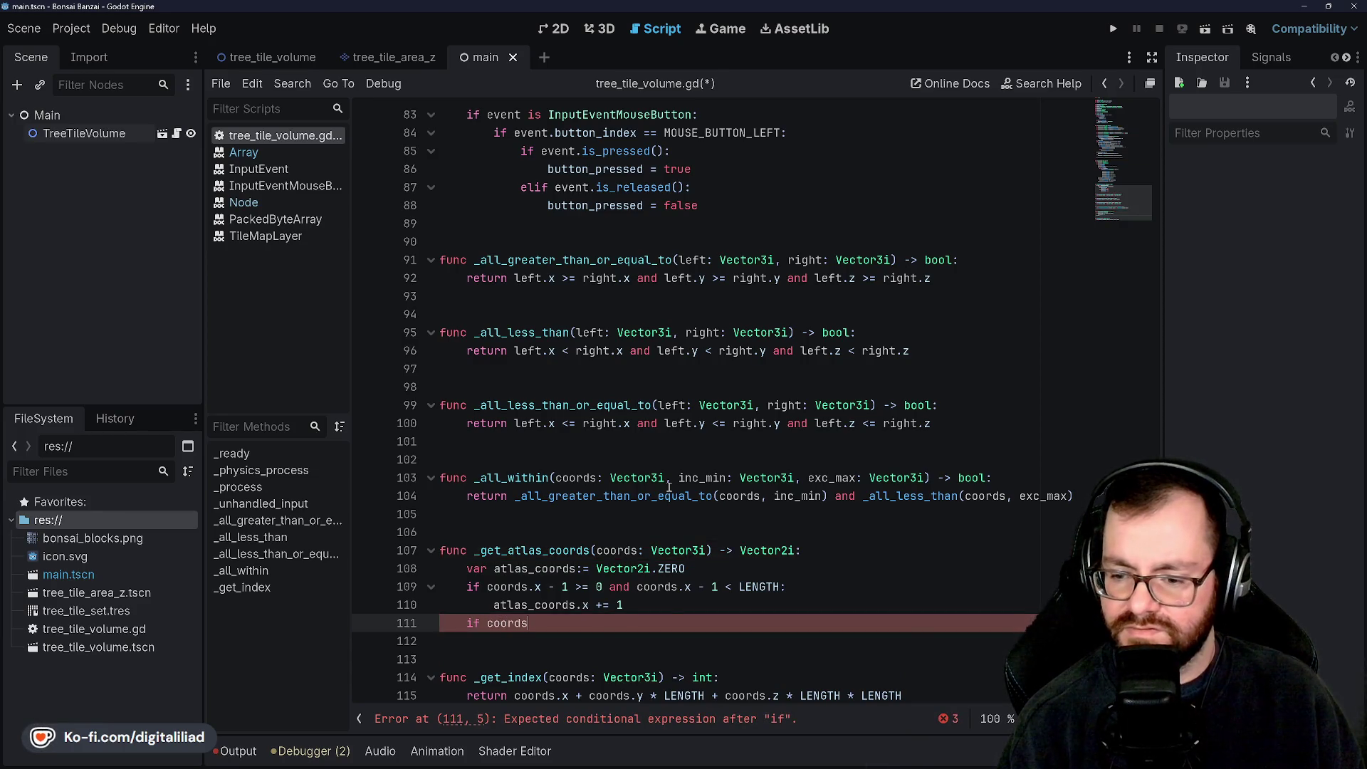
pyautogui.write('.x + 1 >')
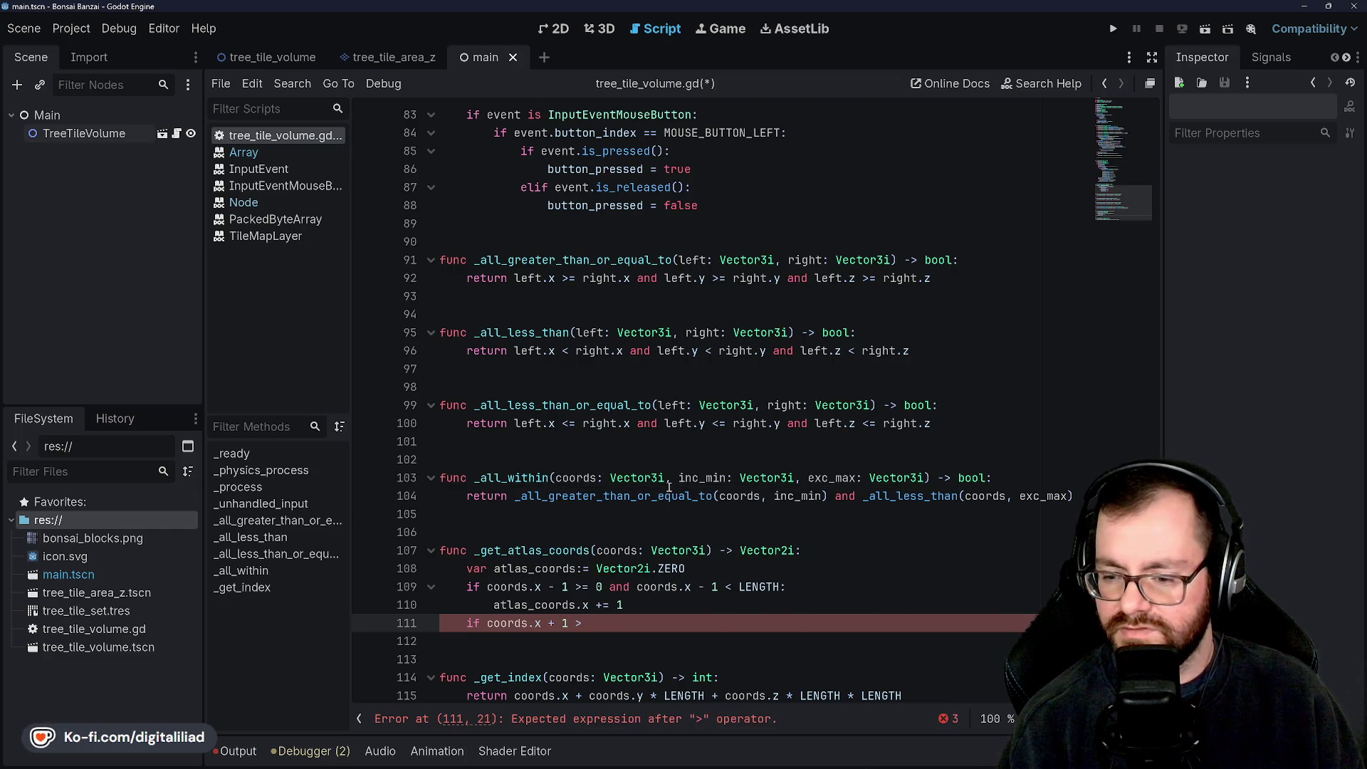
pyautogui.click(643, 455)
pyautogui.click(584, 532)
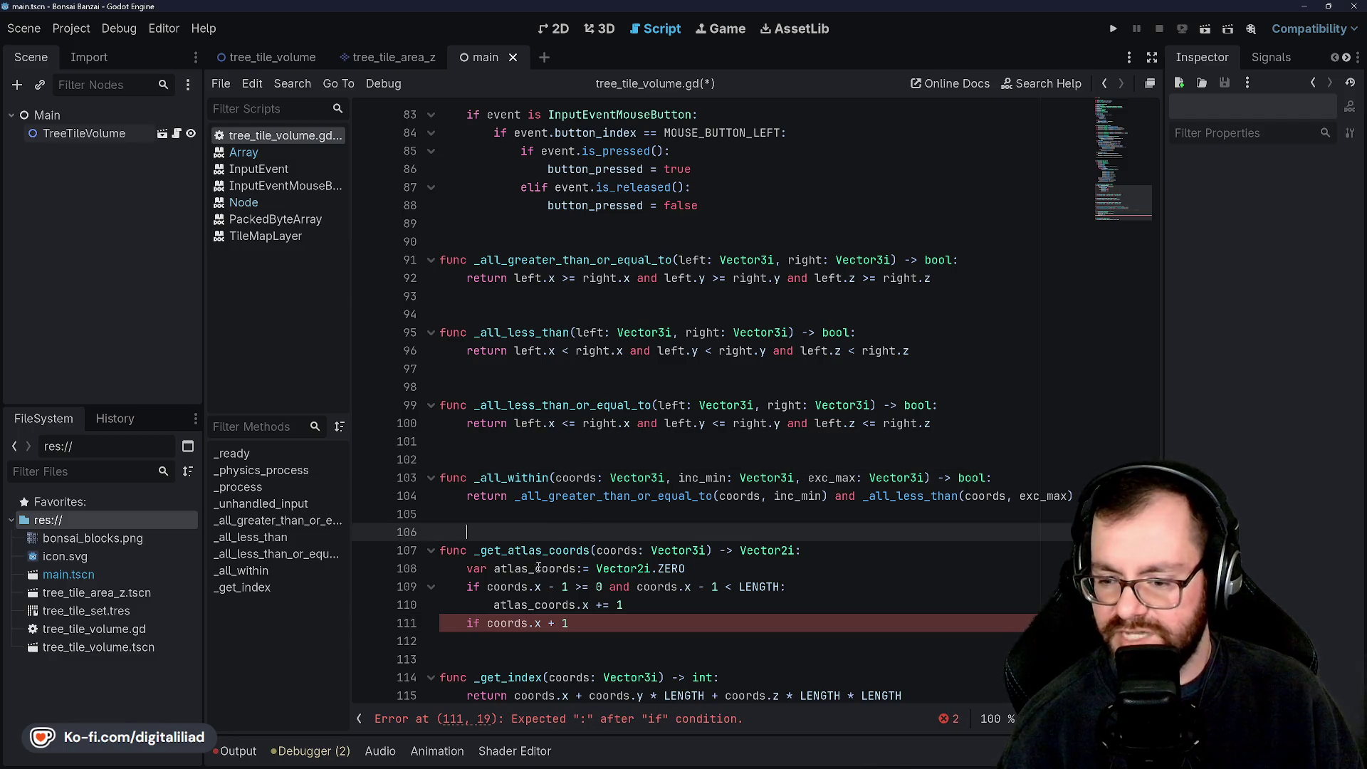
pyautogui.click(535, 568)
pyautogui.click(634, 586)
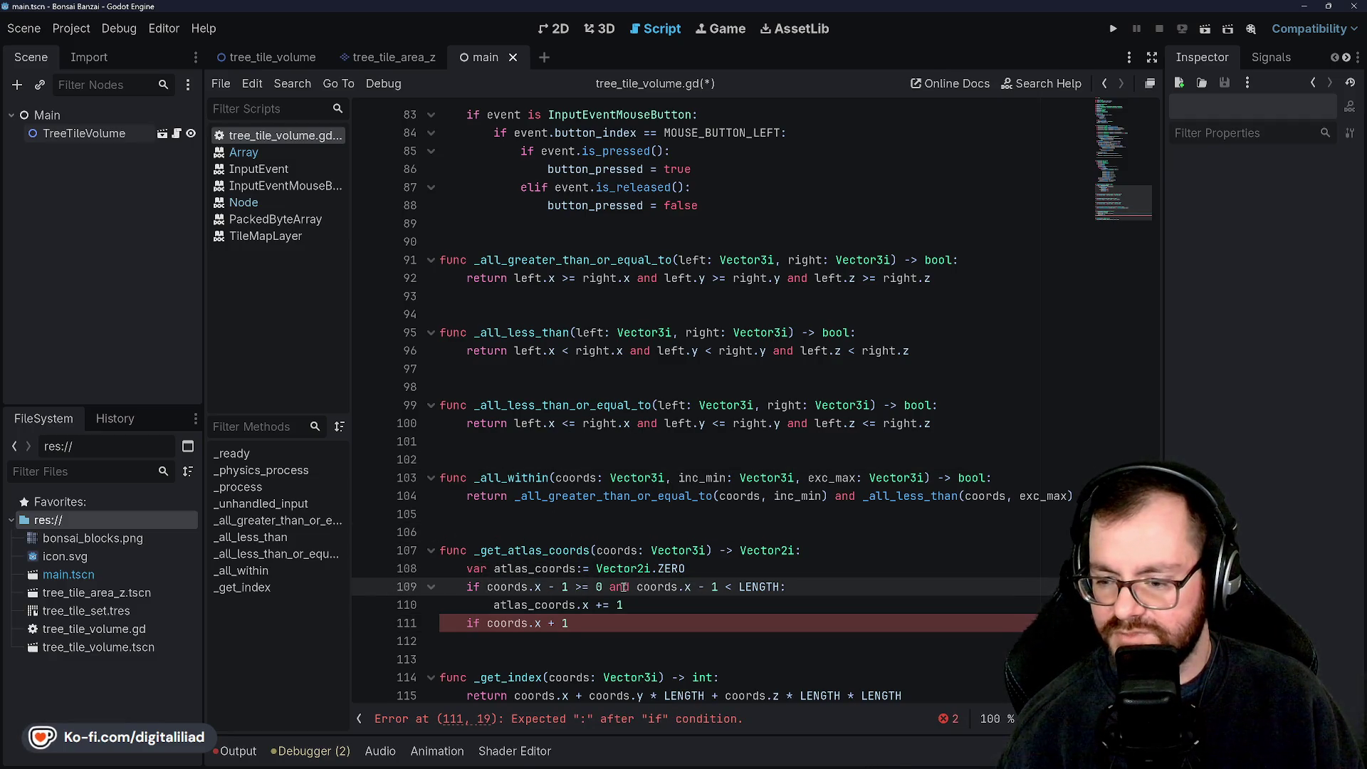
pyautogui.moveTo(609, 587); pyautogui.dragTo(782, 586)
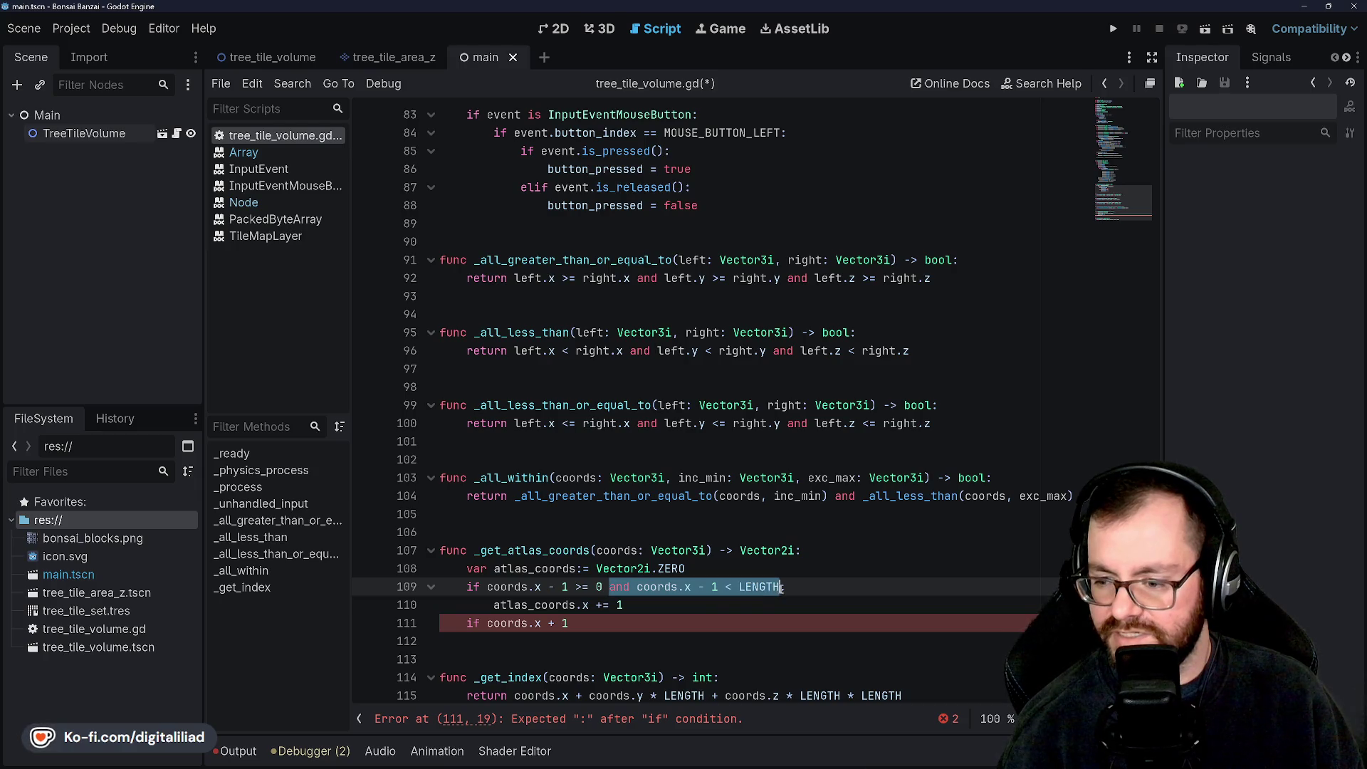
pyautogui.press('BackSpace')
pyautogui.scroll(-1, 620, 545)
pyautogui.press('End')
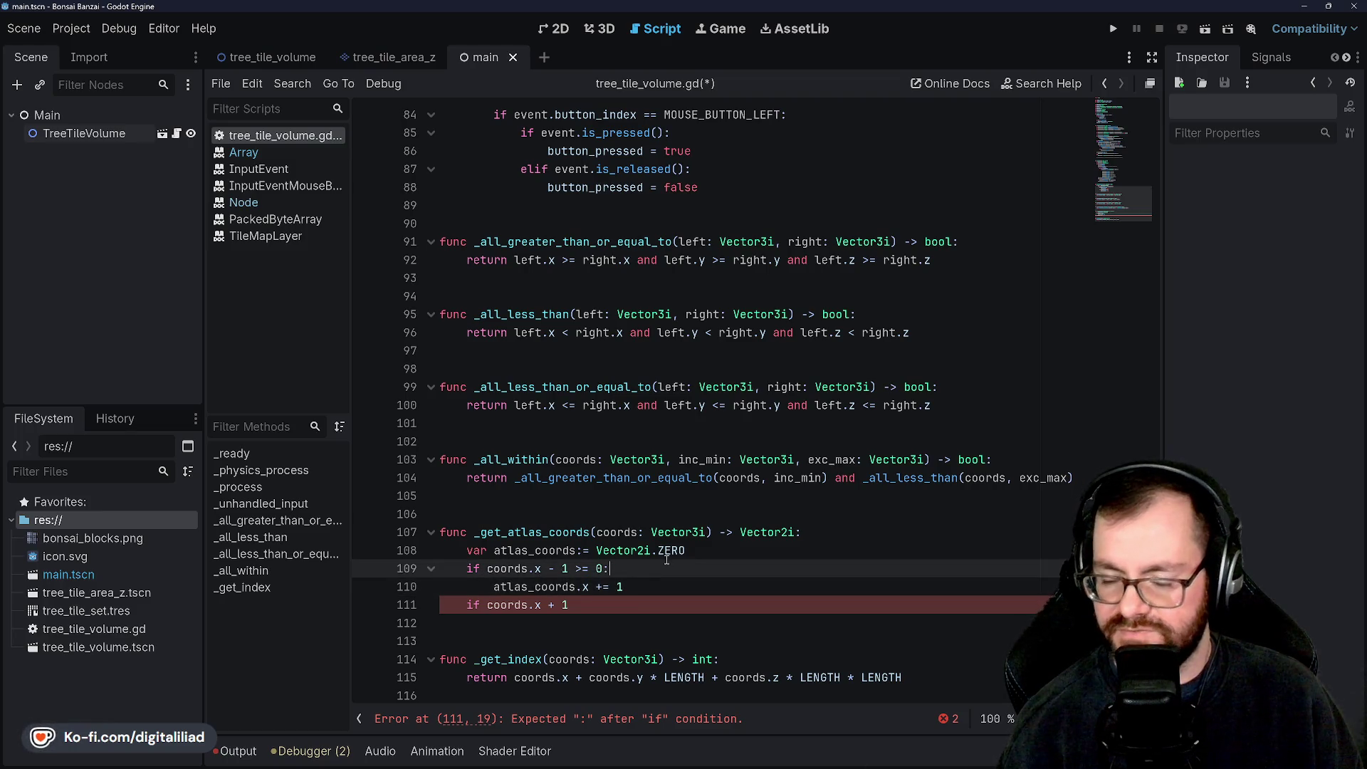
# Step: Add a nested check that block_data at _get_index(coords - Vector3i.LEFT) is greater than 0
pyautogui.press('Return')
pyautogui.write('if')
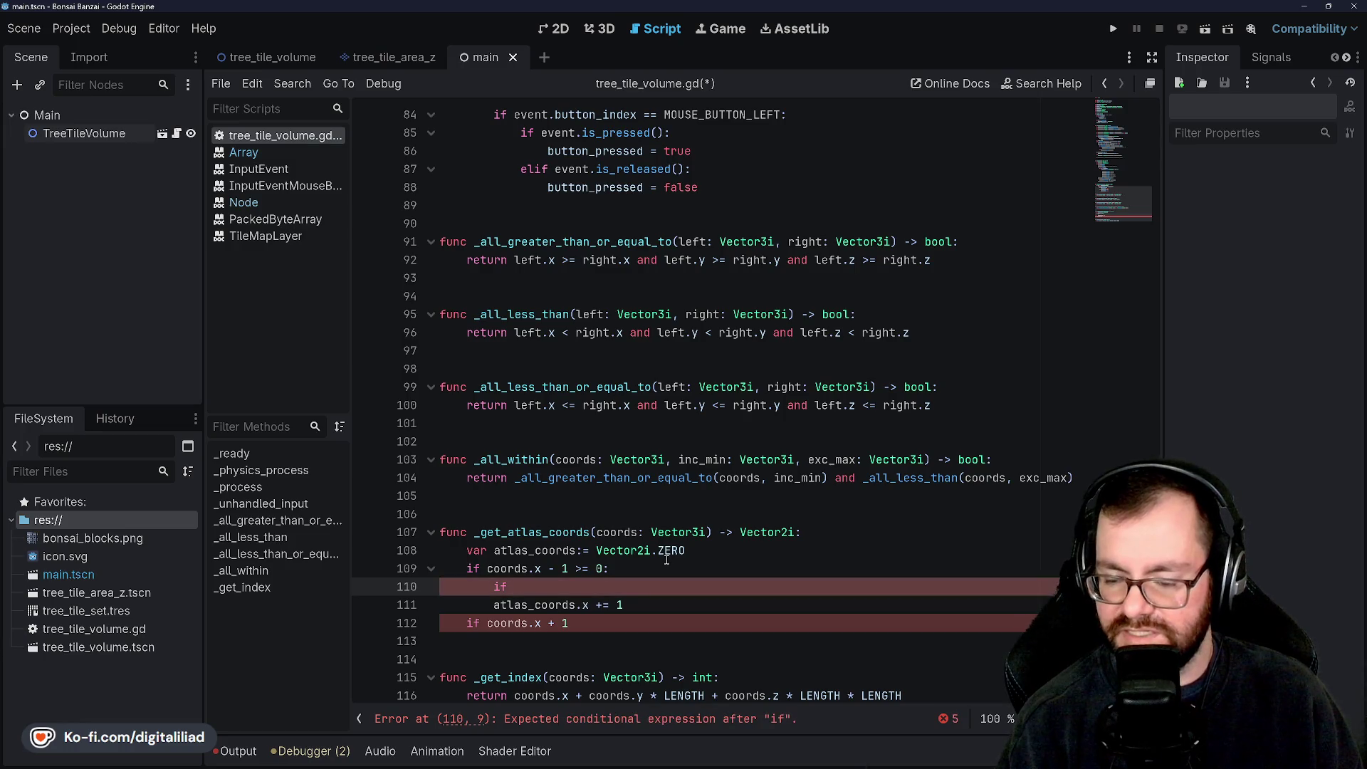
pyautogui.write('_')
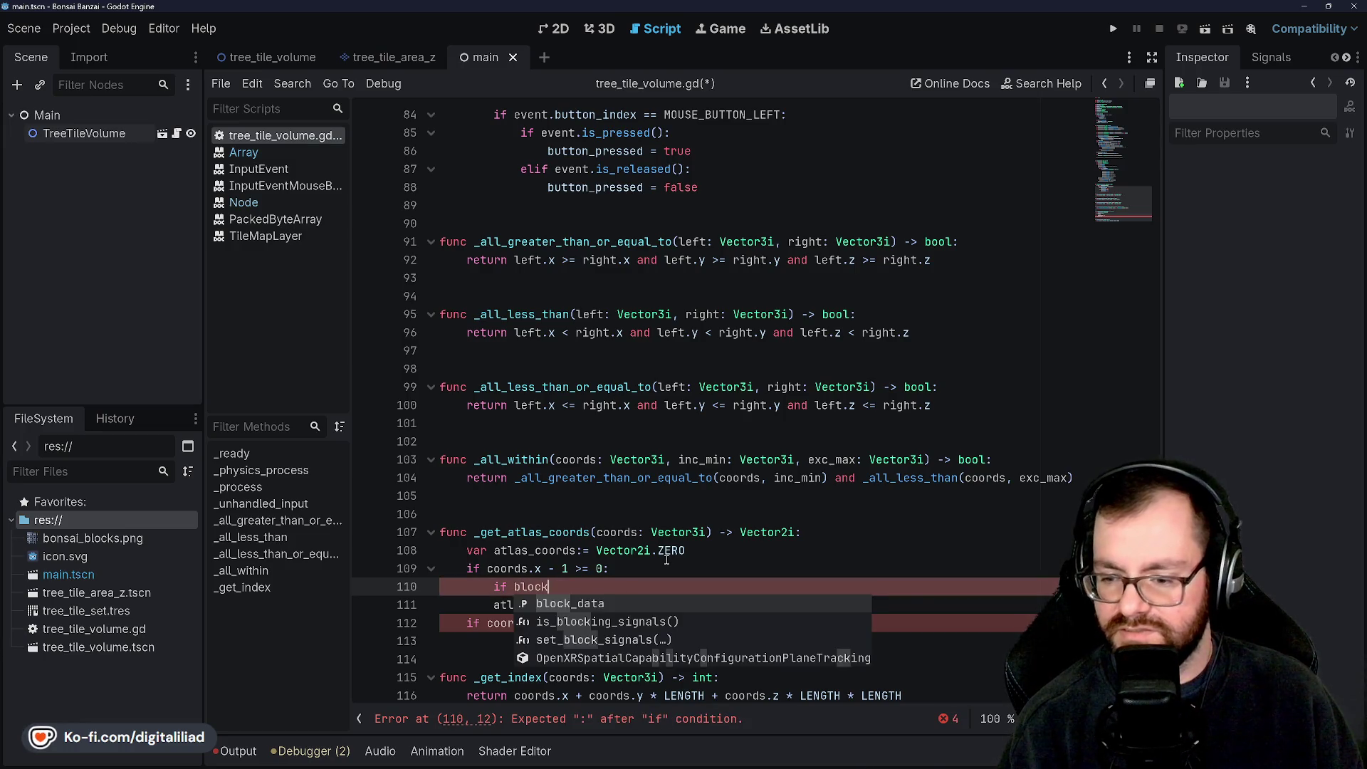
pyautogui.press('Return')
pyautogui.write('[_get_index')
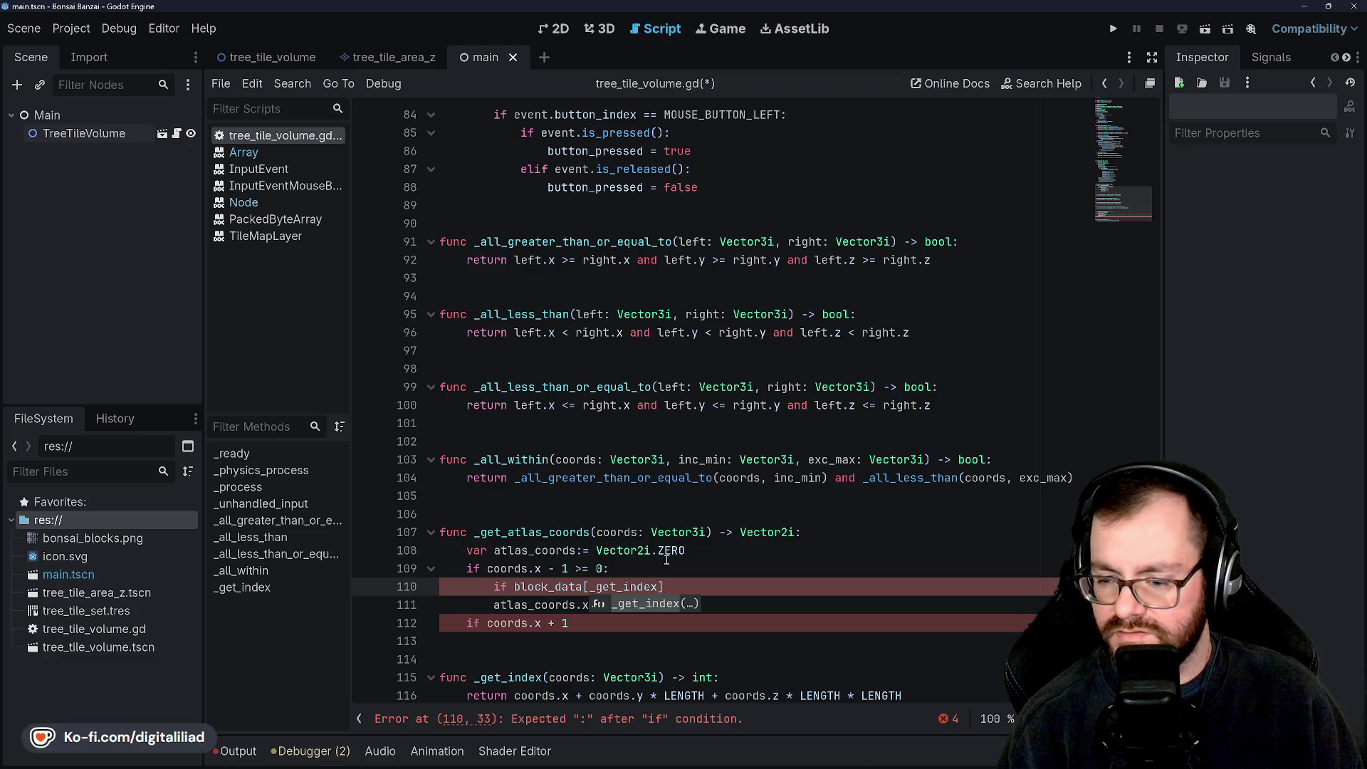
pyautogui.write('(coords')
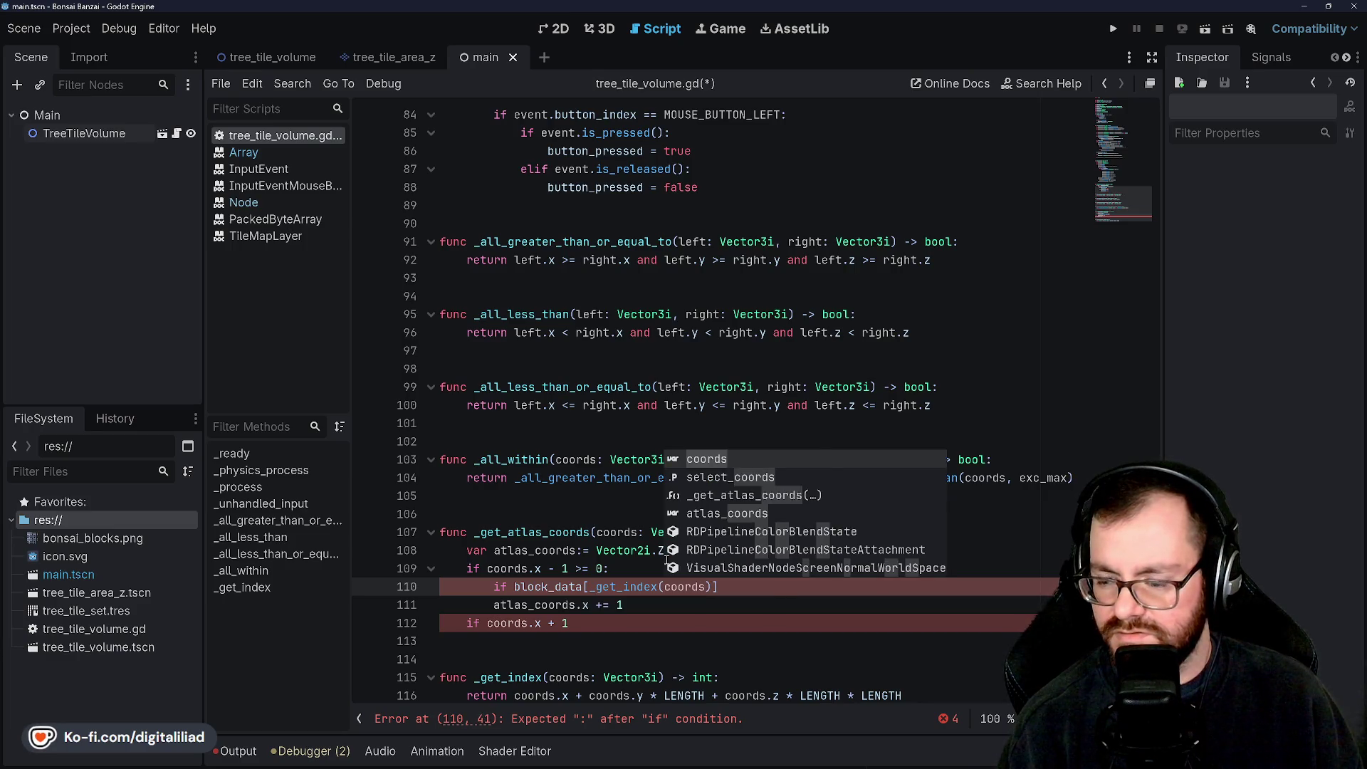
pyautogui.write(' -')
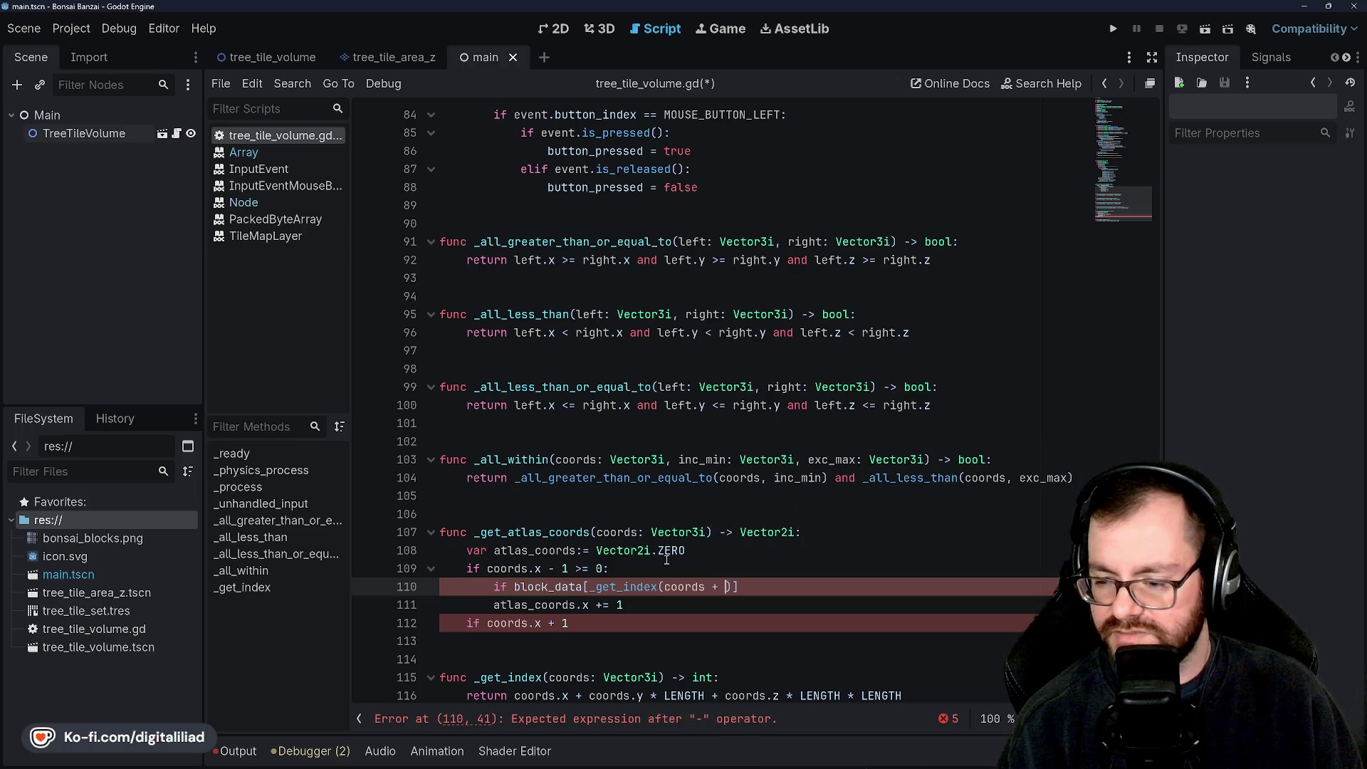
pyautogui.write('Vecto')
pyautogui.write('r3i.LEFT')
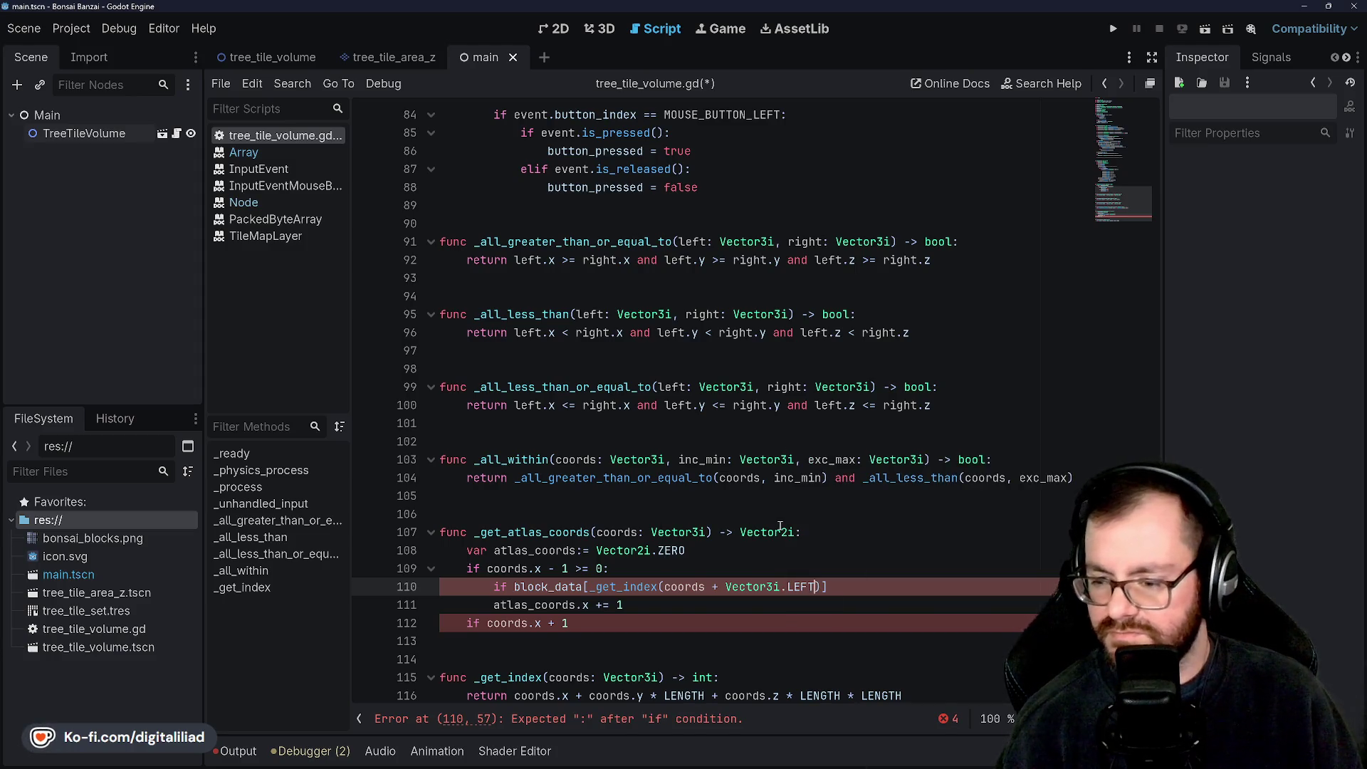
pyautogui.click(755, 519)
pyautogui.scroll(-1, 755, 519)
pyautogui.click(634, 551)
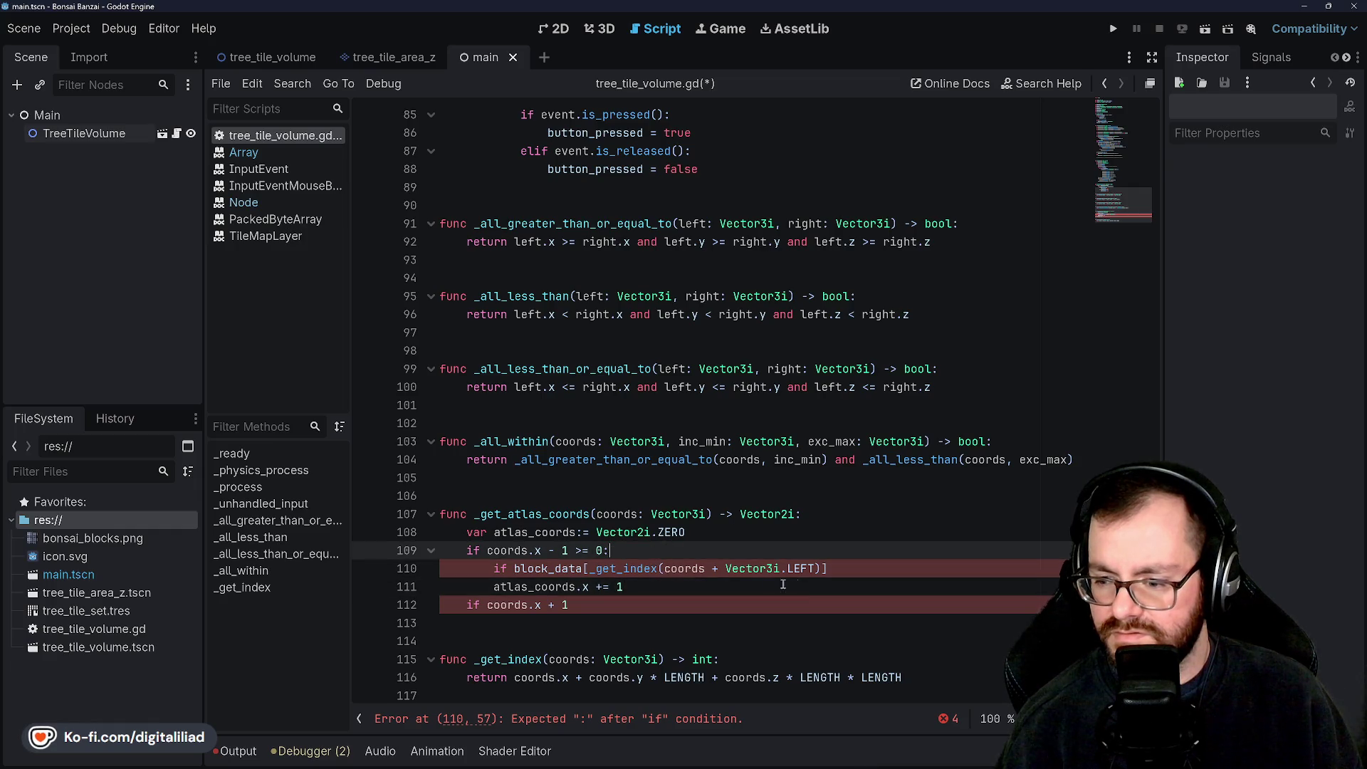
pyautogui.click(829, 569)
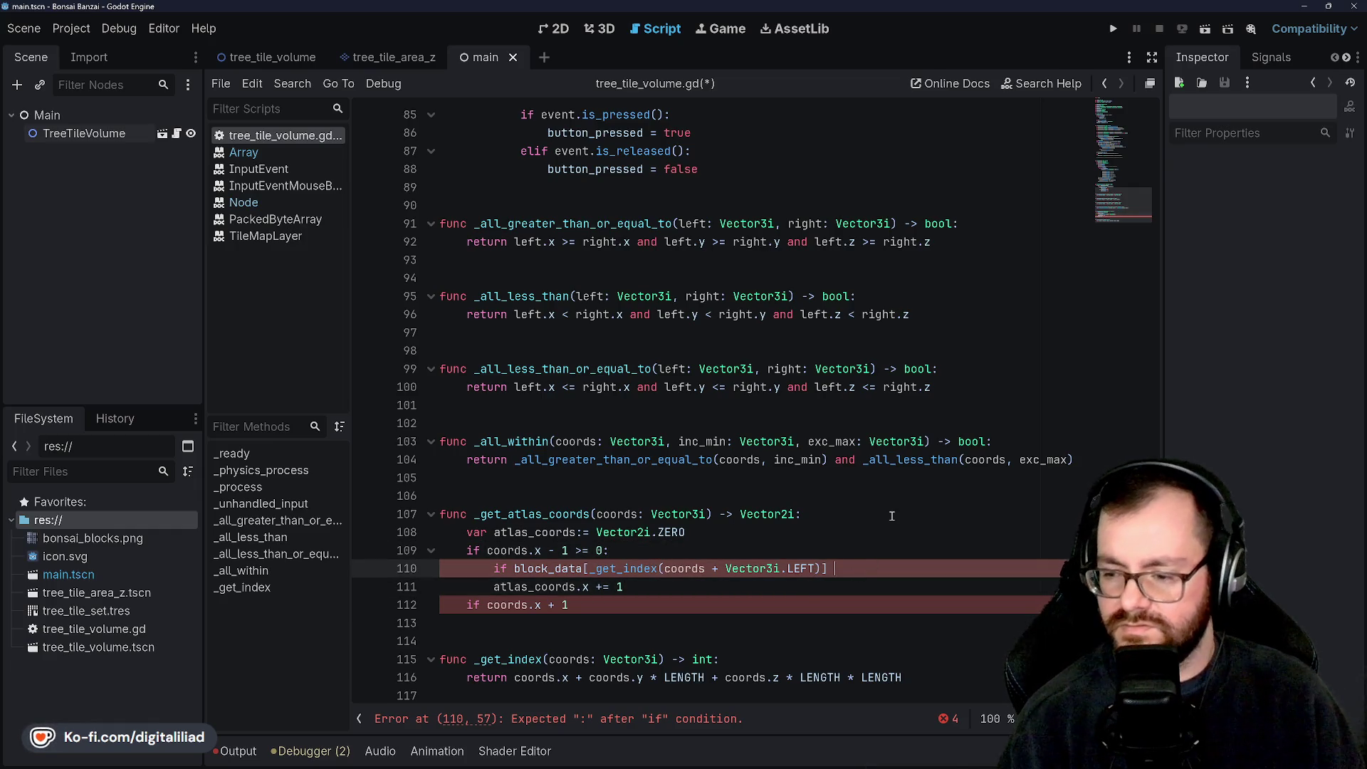
pyautogui.write('> 0:')
# Step: Indent the atlas_coords.x increment under the new left-neighbour check and save
pyautogui.click(494, 586)
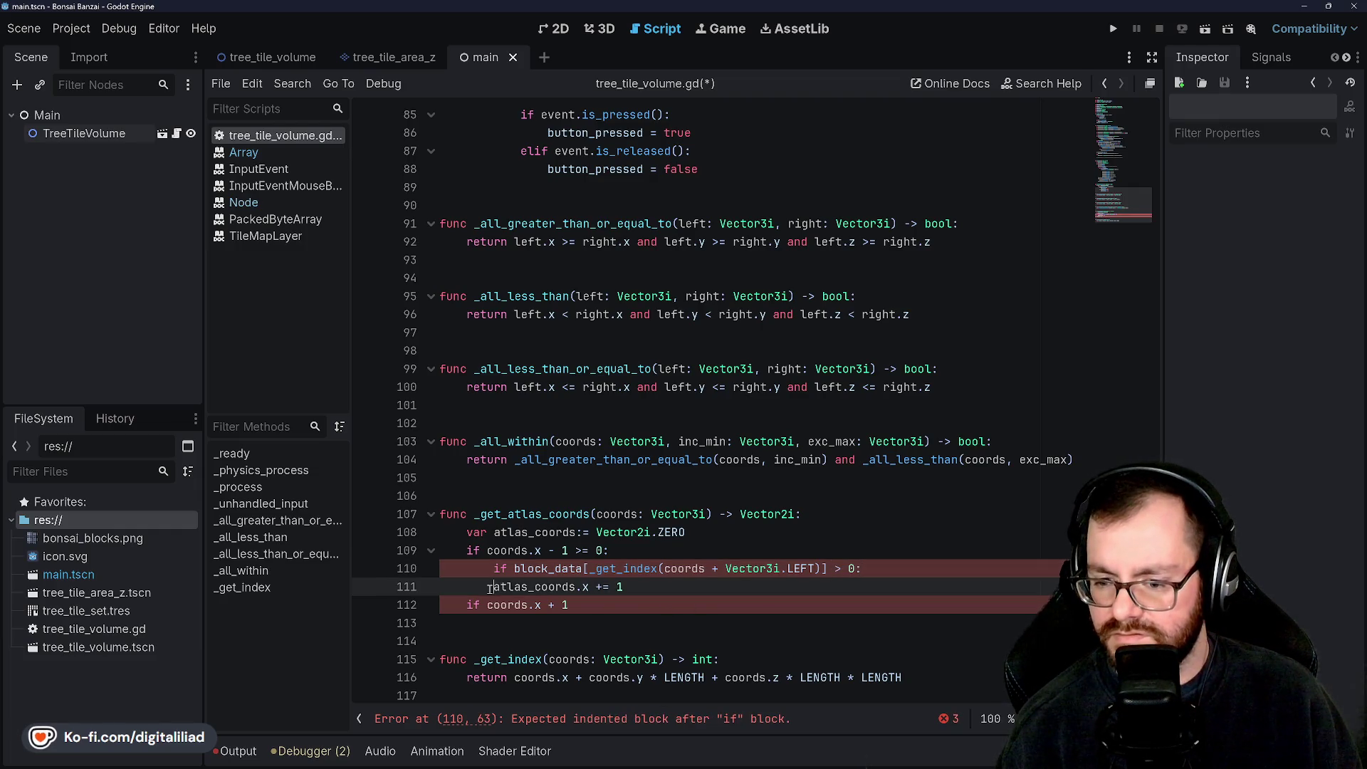
pyautogui.press('Tab')
pyautogui.click(570, 532)
pyautogui.hotkey('ctrl', 's')
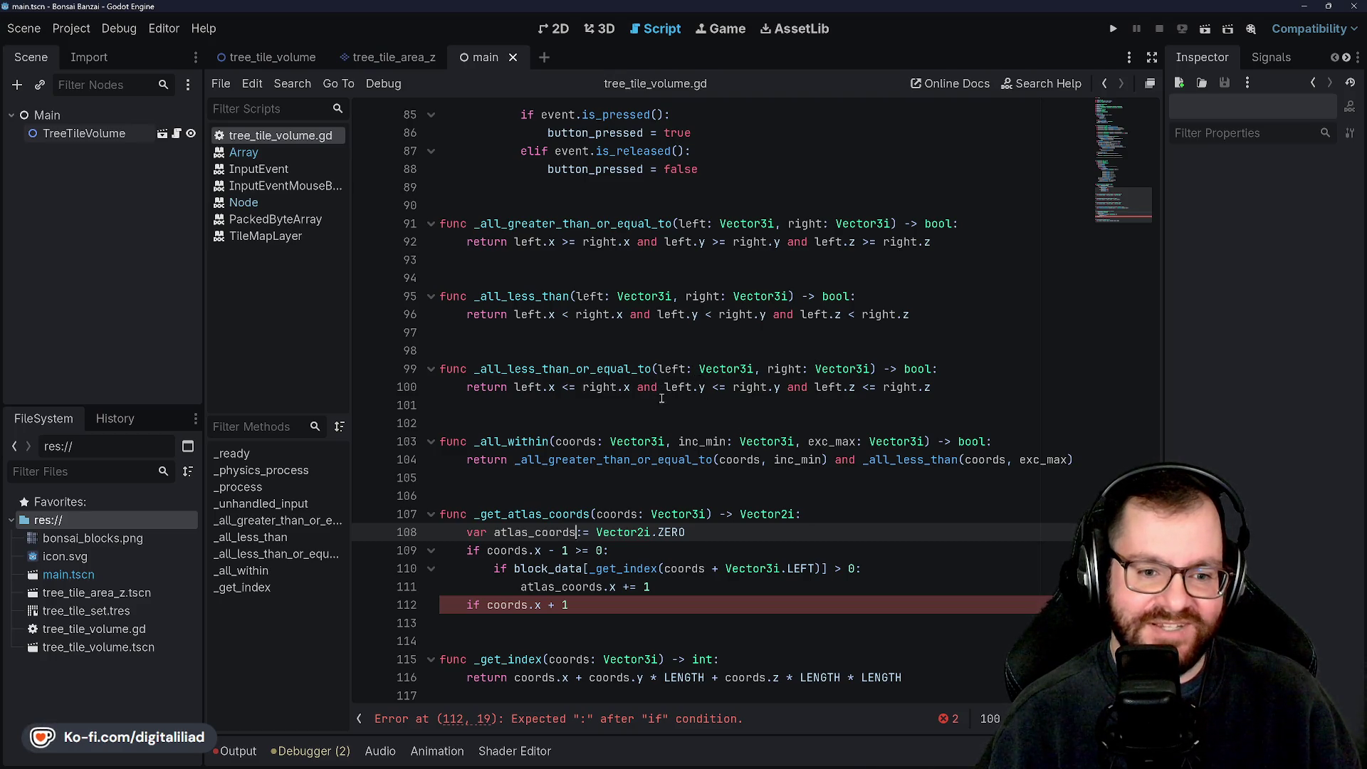
pyautogui.click(847, 612)
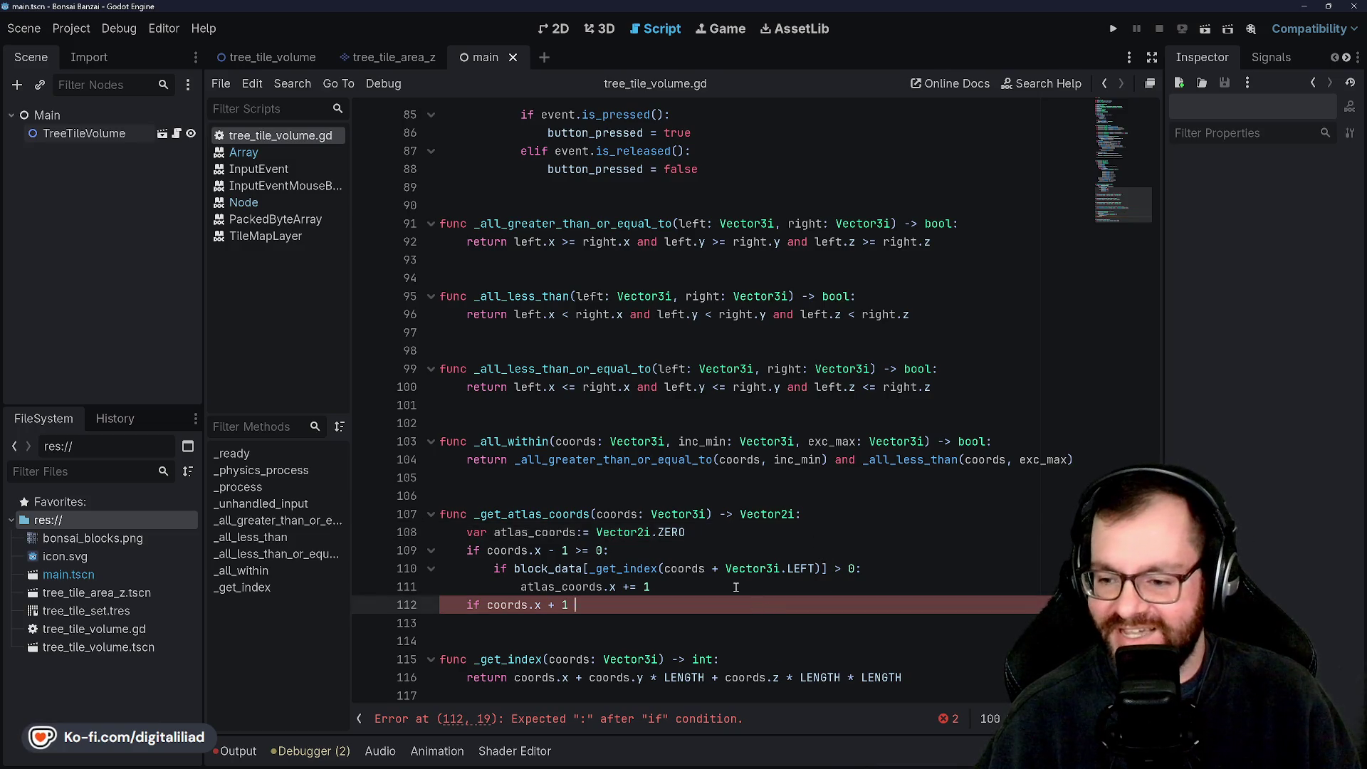
# Step: Finish the bounds check with '< LENGTH:', nest the RIGHT block_data test adding 2 to atlas_coords.x, and save
pyautogui.press('BackSpace')
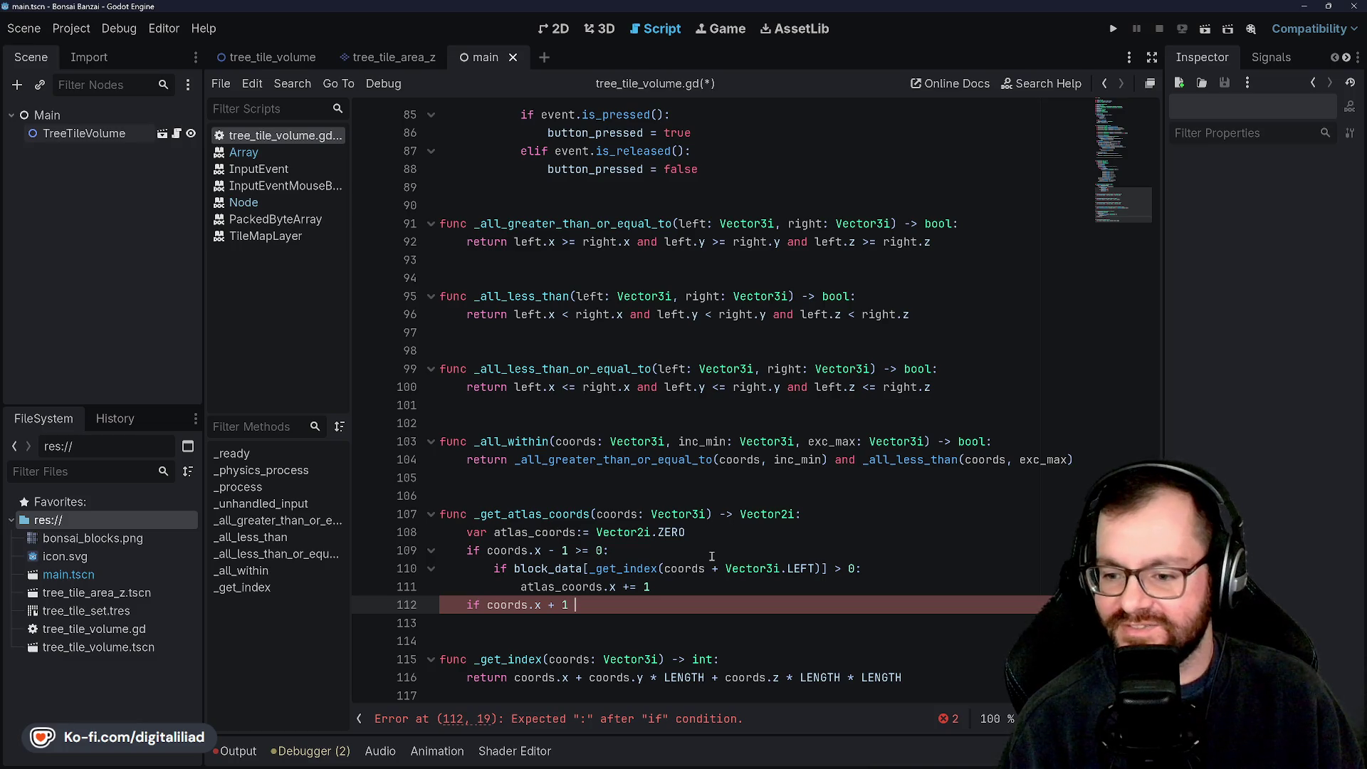
pyautogui.write('< LENGTH:')
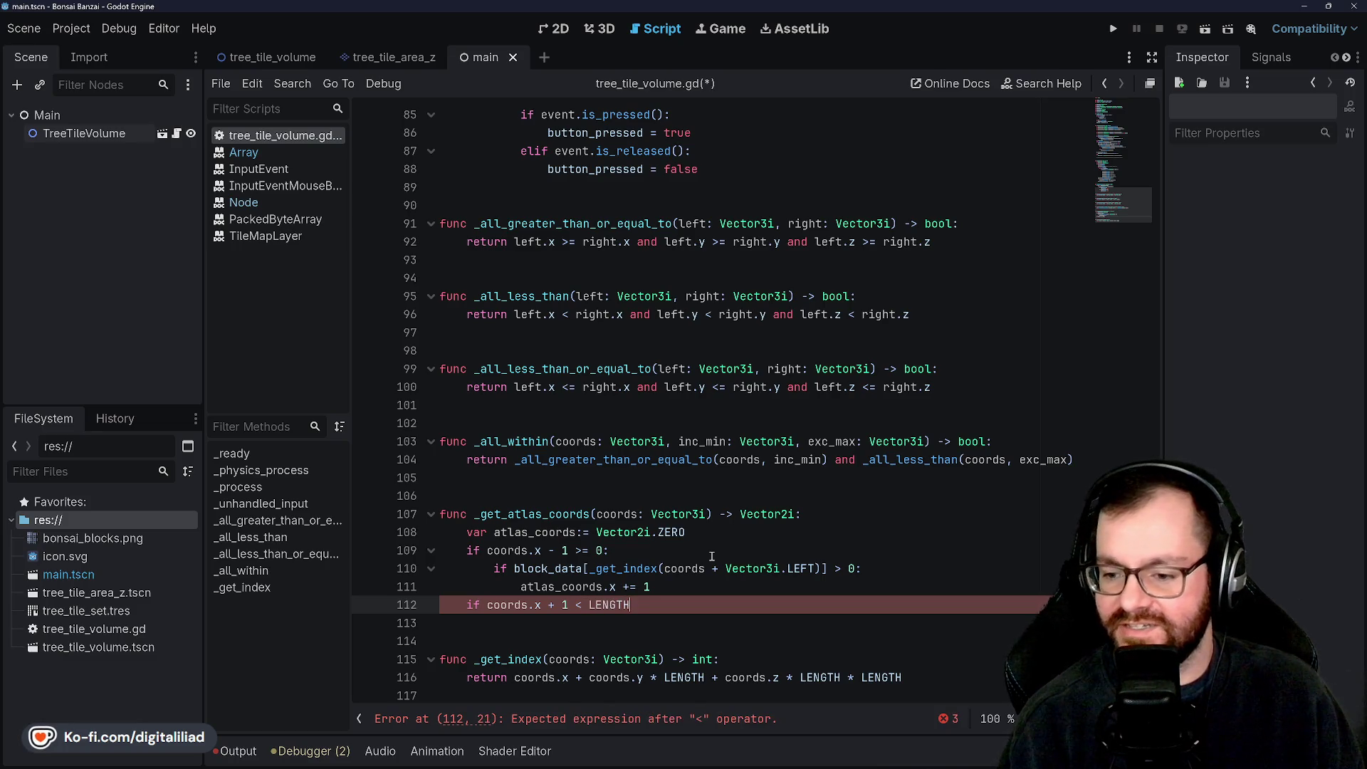
pyautogui.press('Return')
pyautogui.write('if block_data')
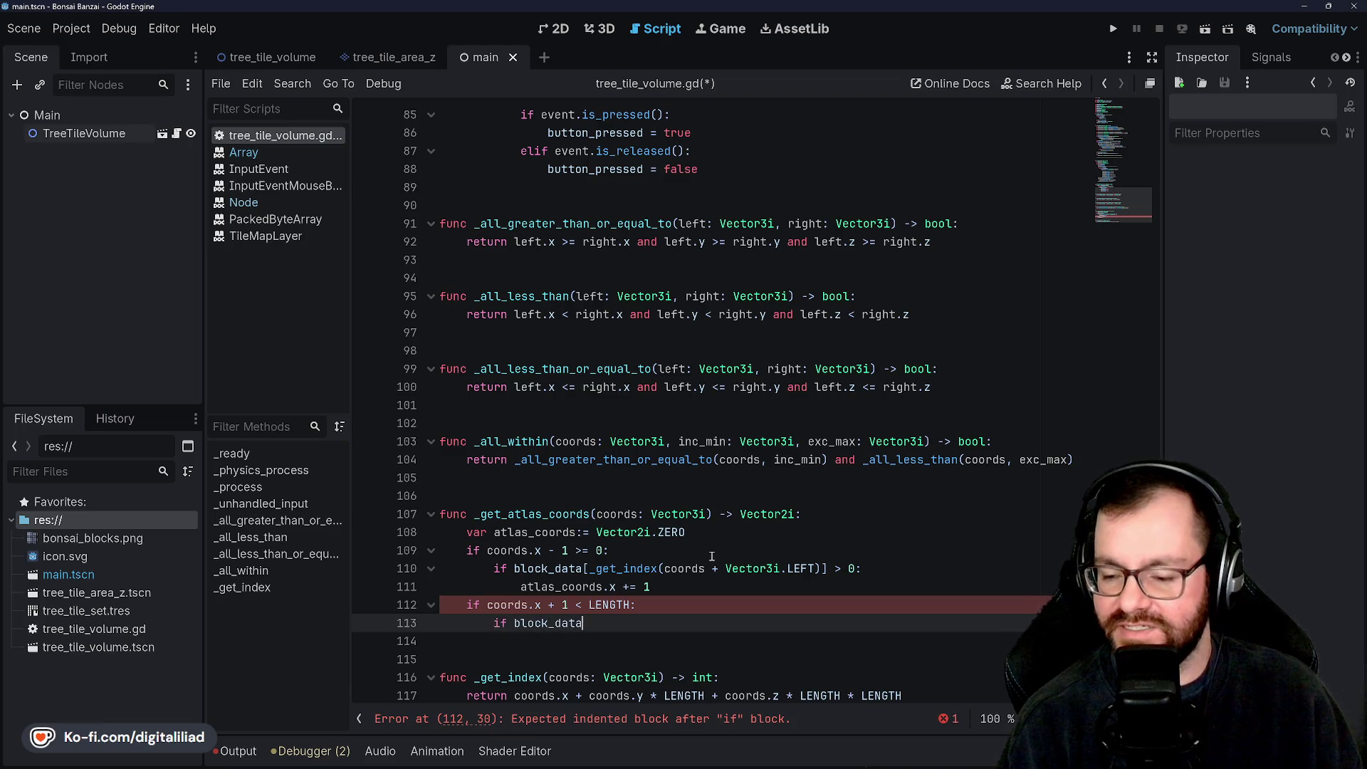
pyautogui.write('[_')
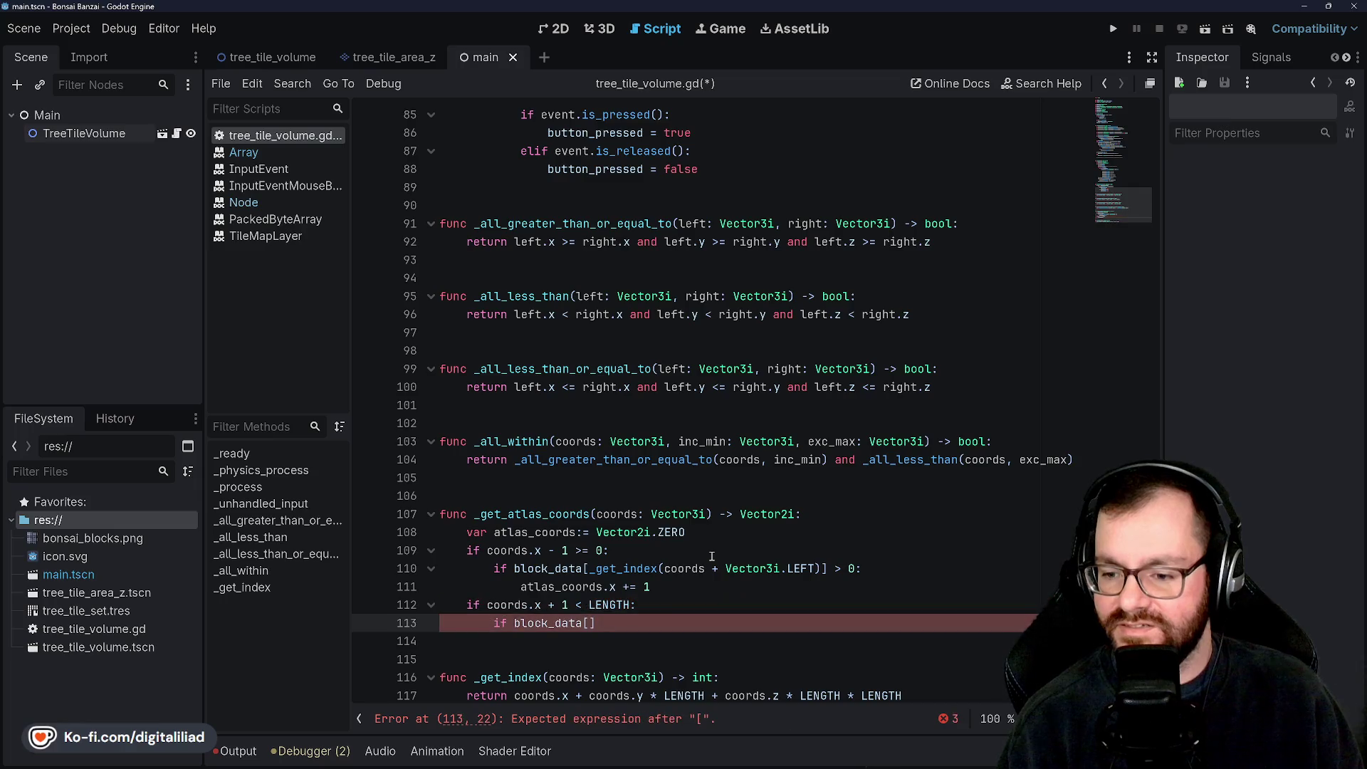
pyautogui.write('get_index')
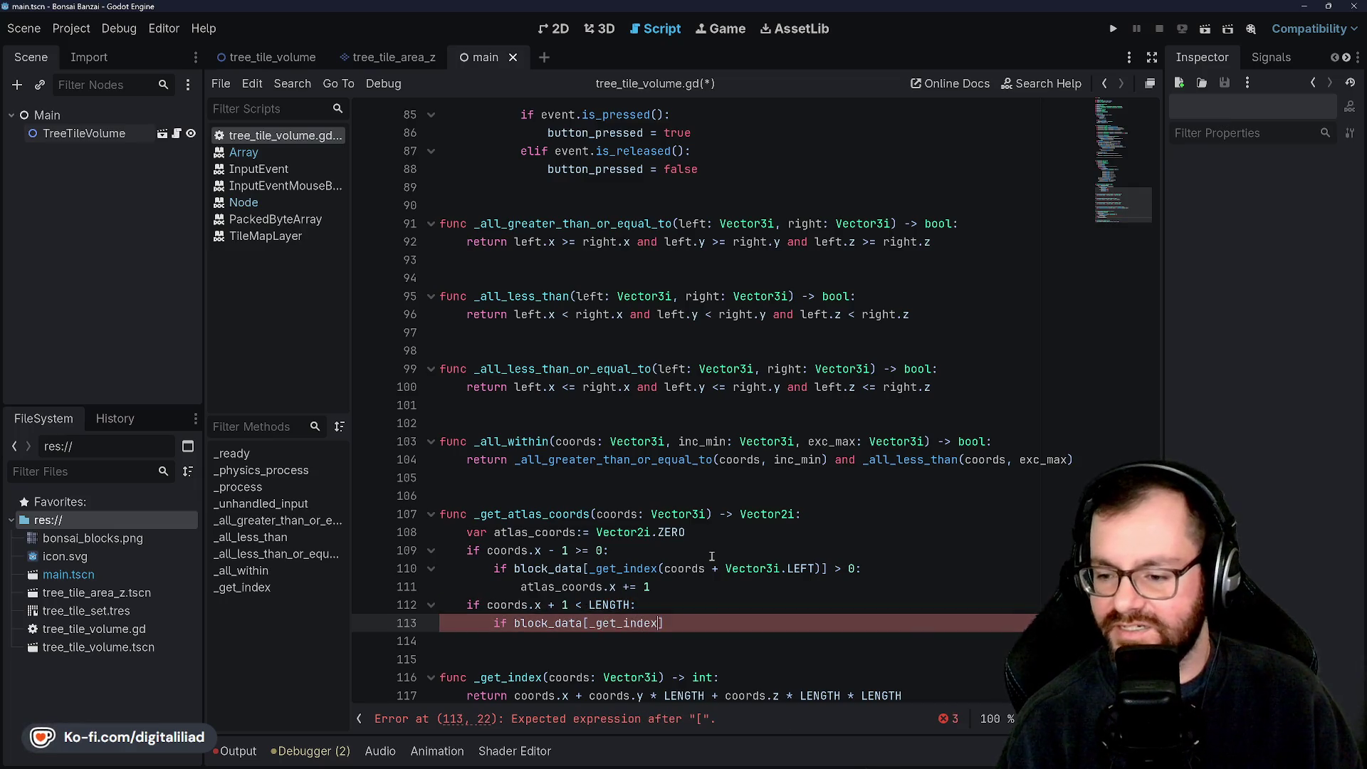
pyautogui.write('(coords + Ve')
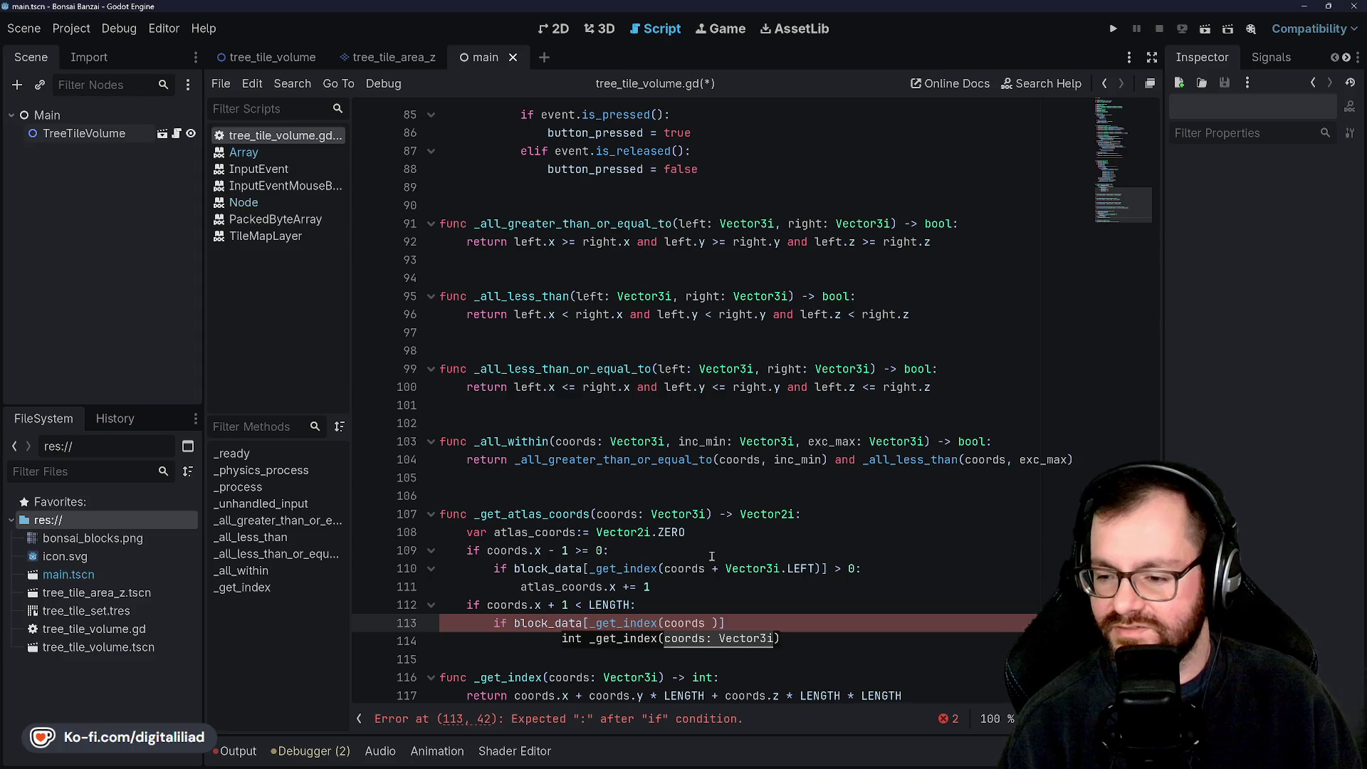
pyautogui.write('ctor3i.RIGHT')
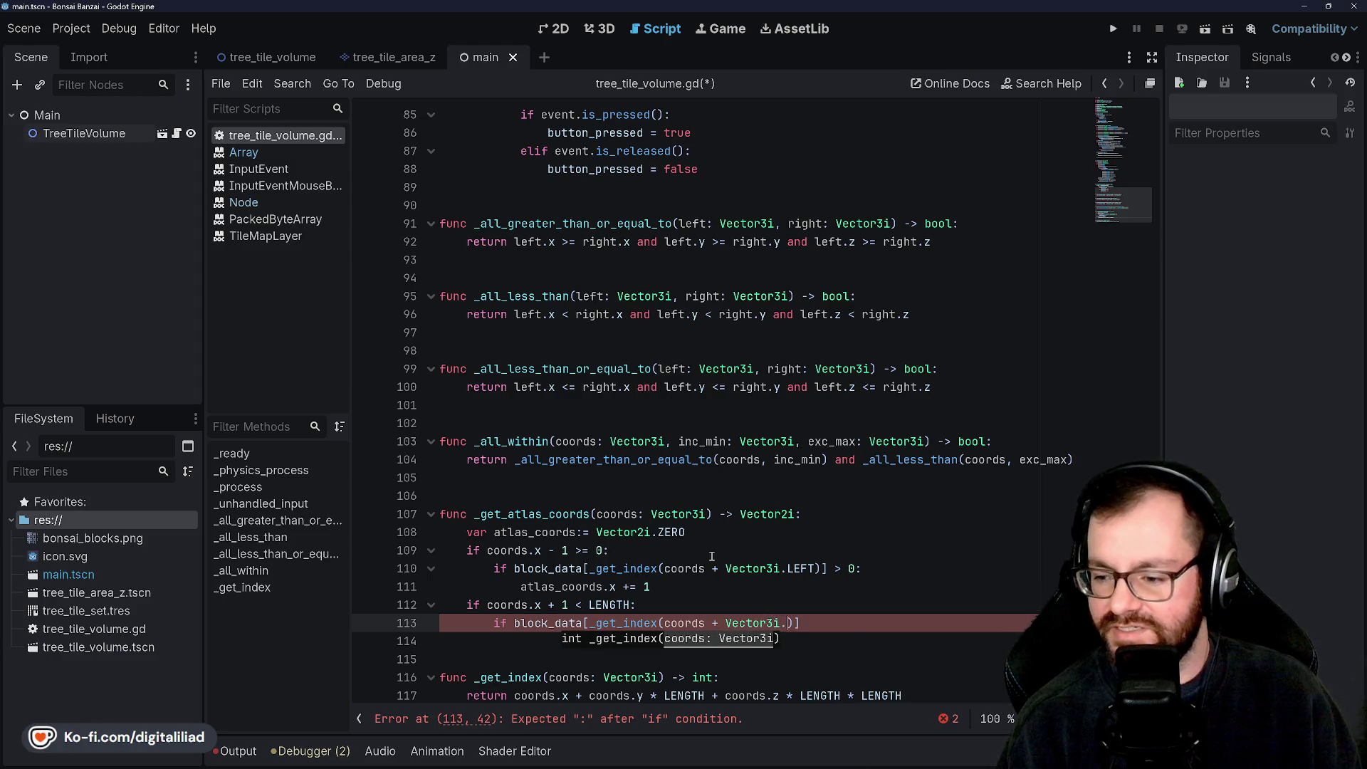
pyautogui.write(')]')
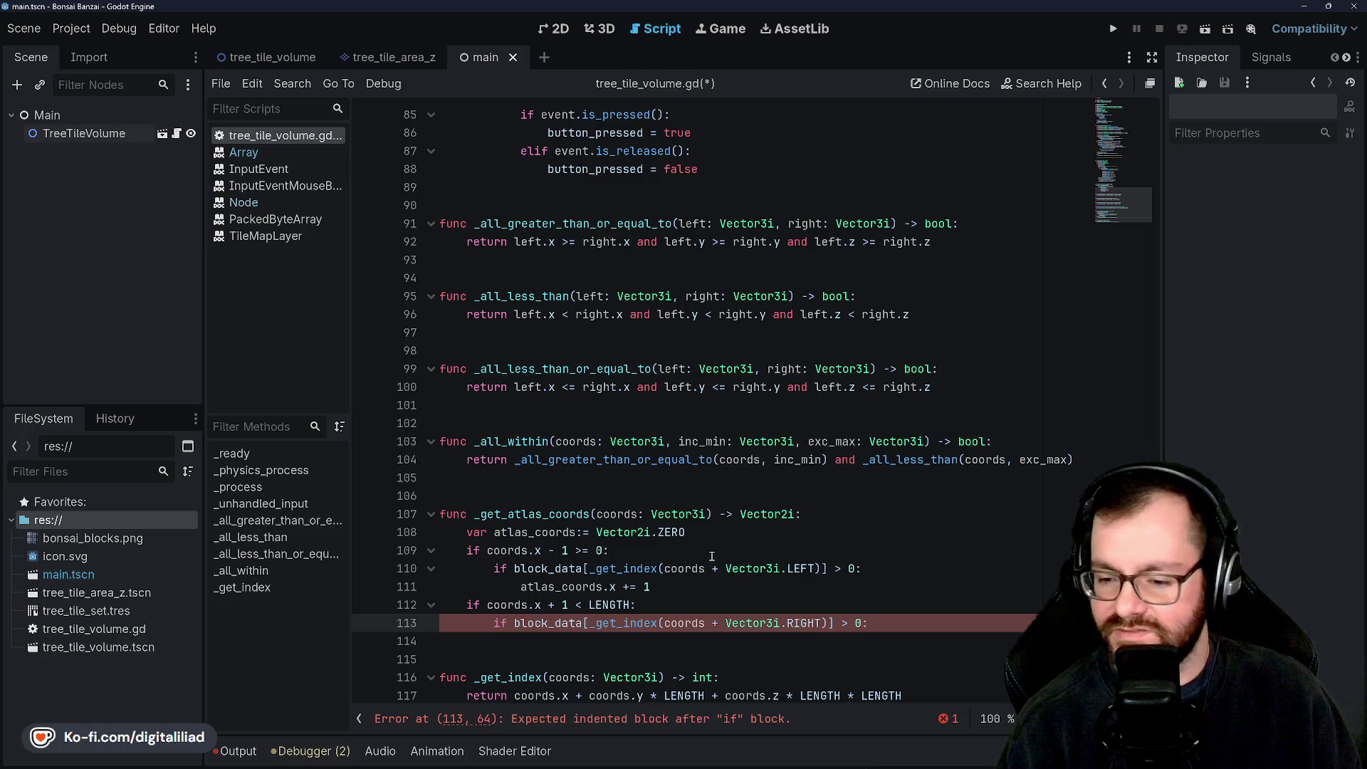
pyautogui.press('Return')
pyautogui.write('las_coor')
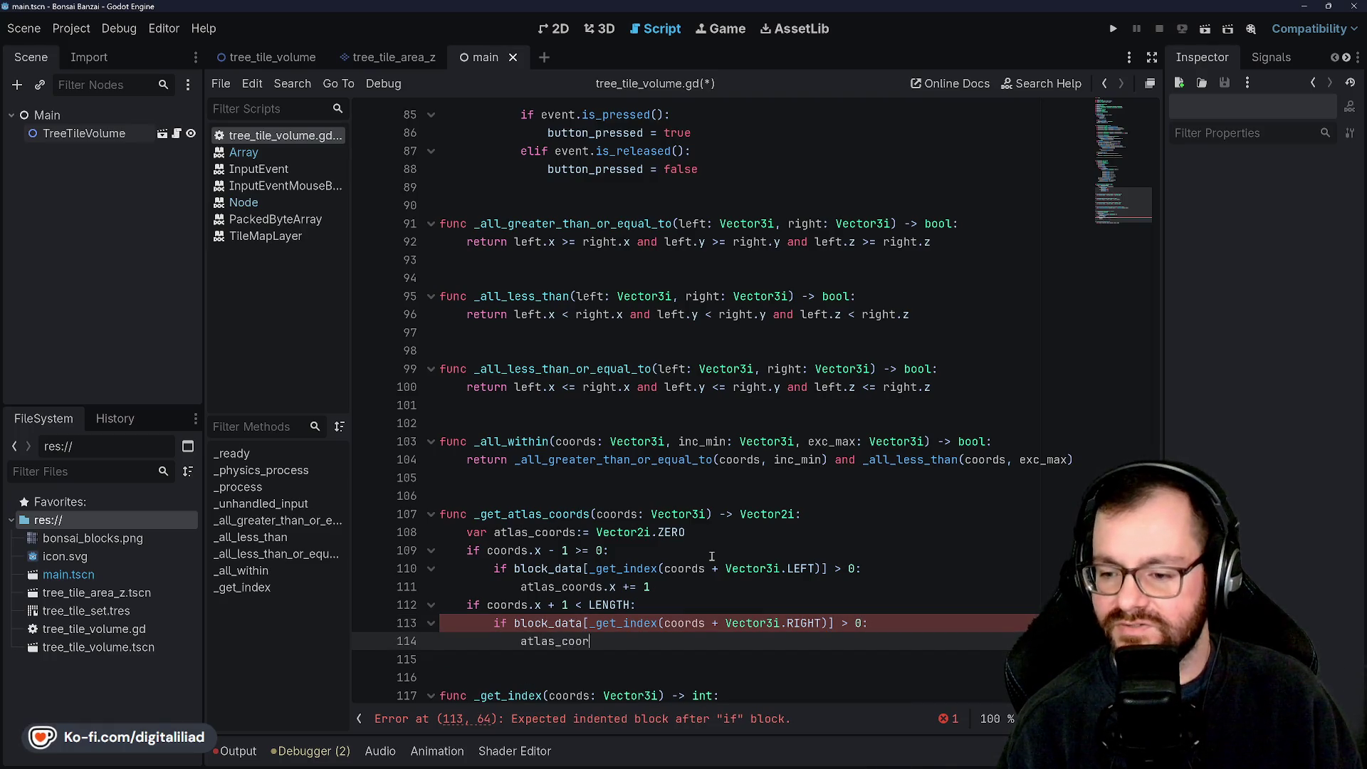
pyautogui.write('ds.x += 2')
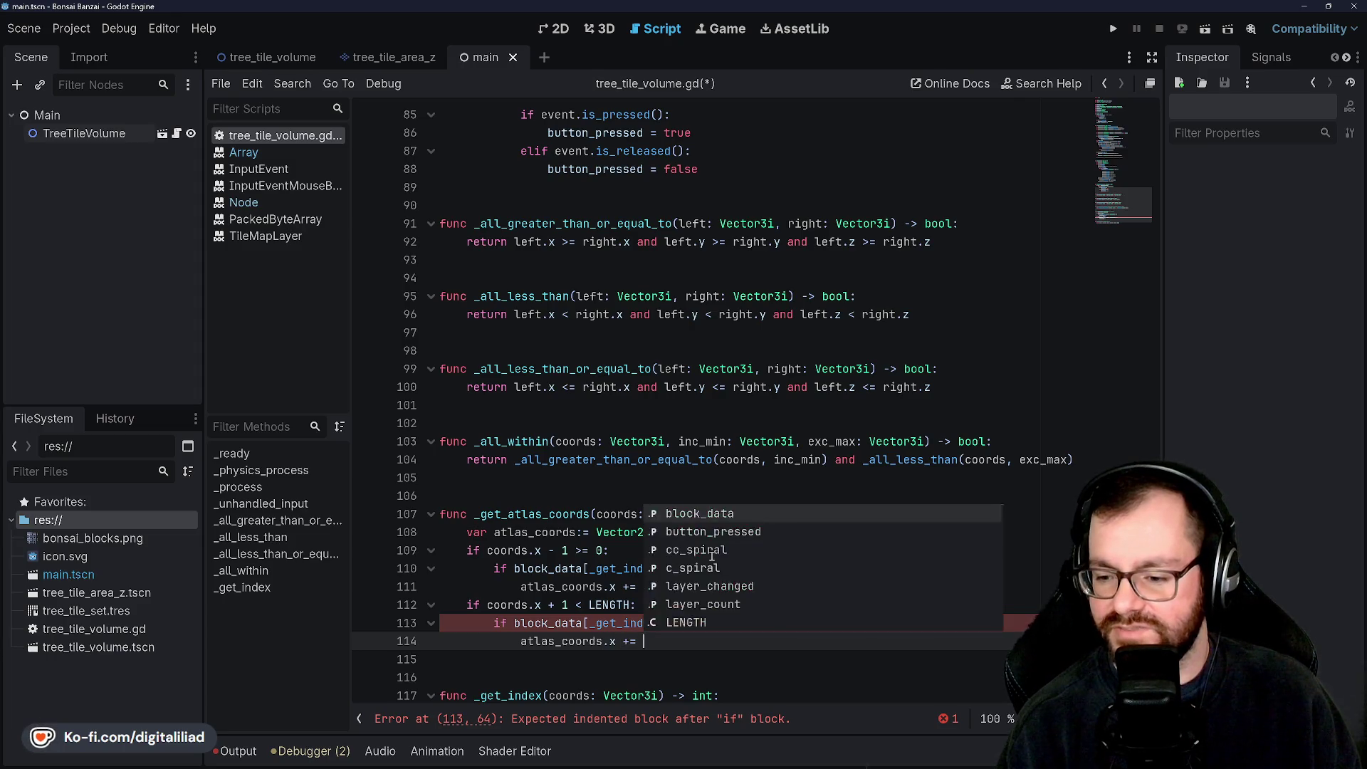
pyautogui.hotkey('ctrl', 's')
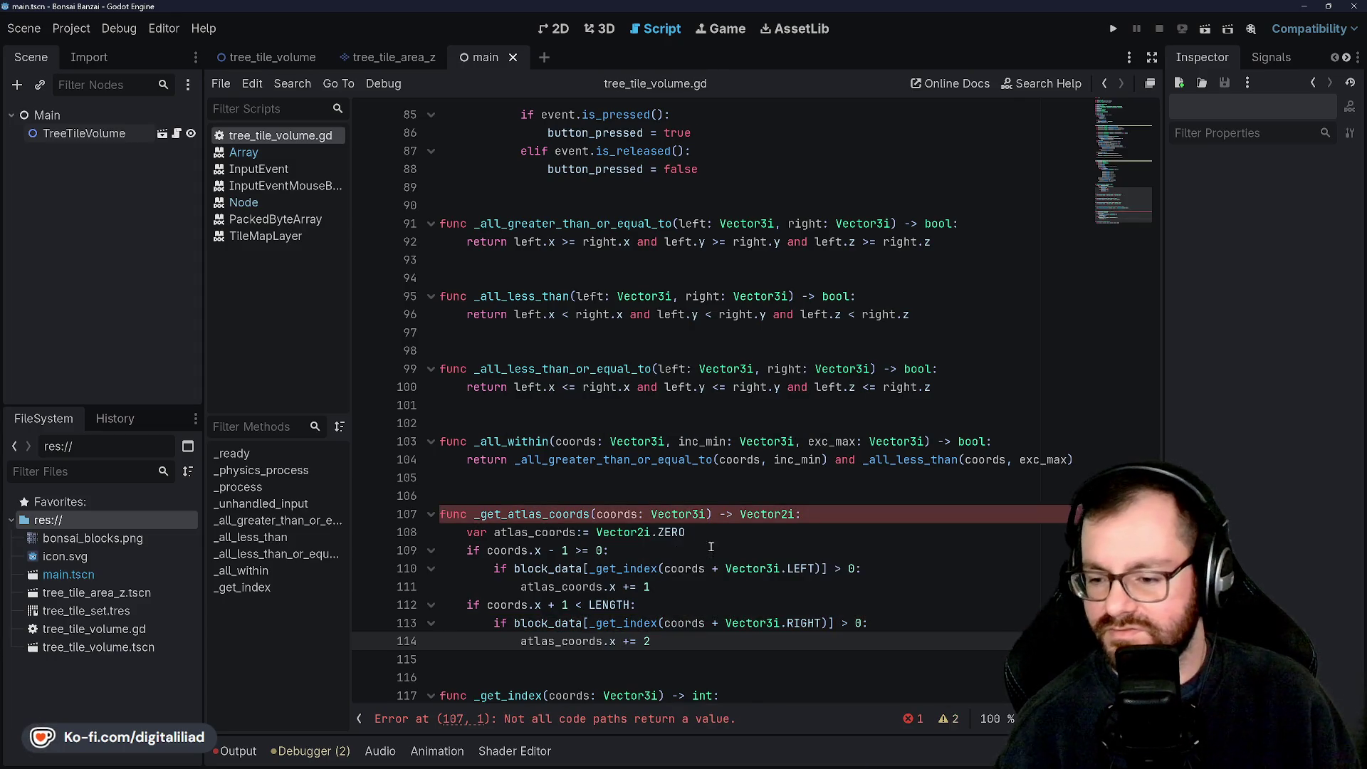
# Step: Highlight every use of atlas_coords in the script, then deselect it
pyautogui.scroll(-1, 710, 498)
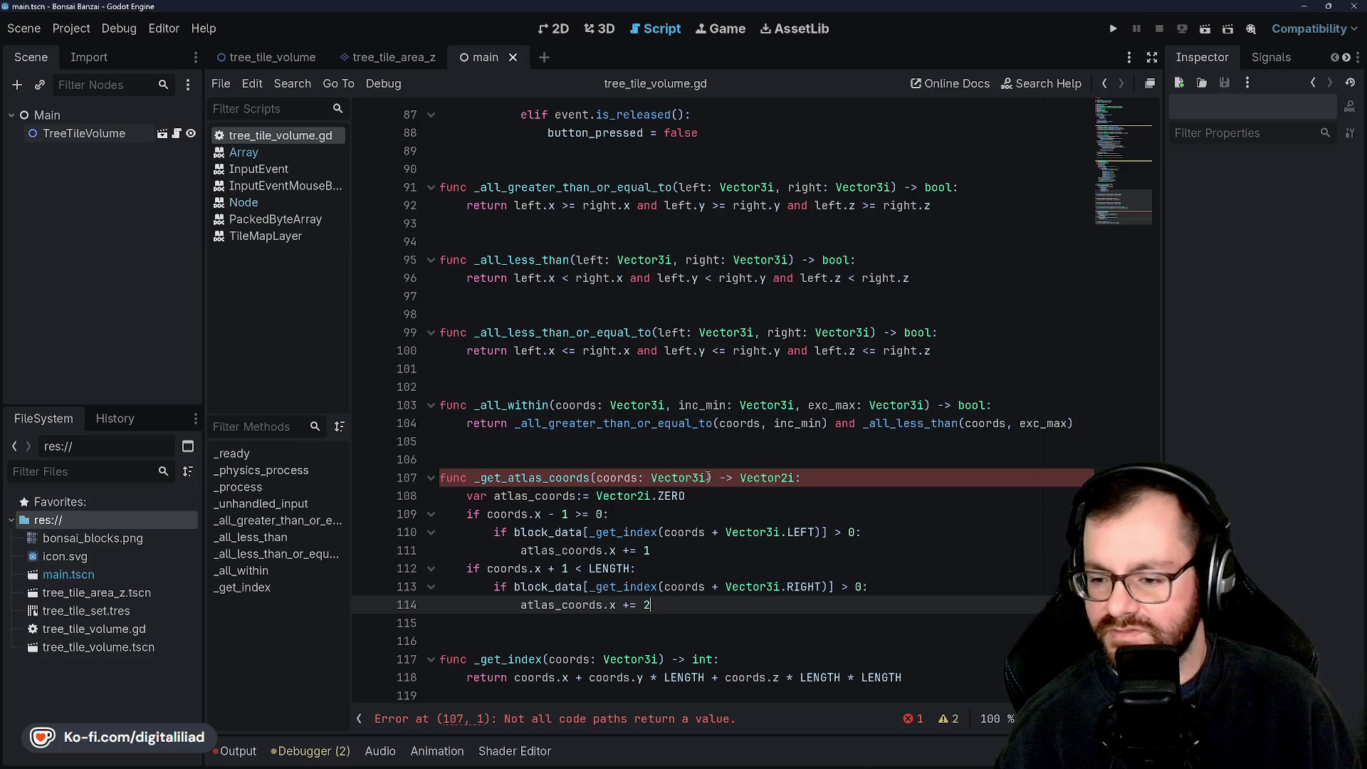
pyautogui.doubleClick(539, 500)
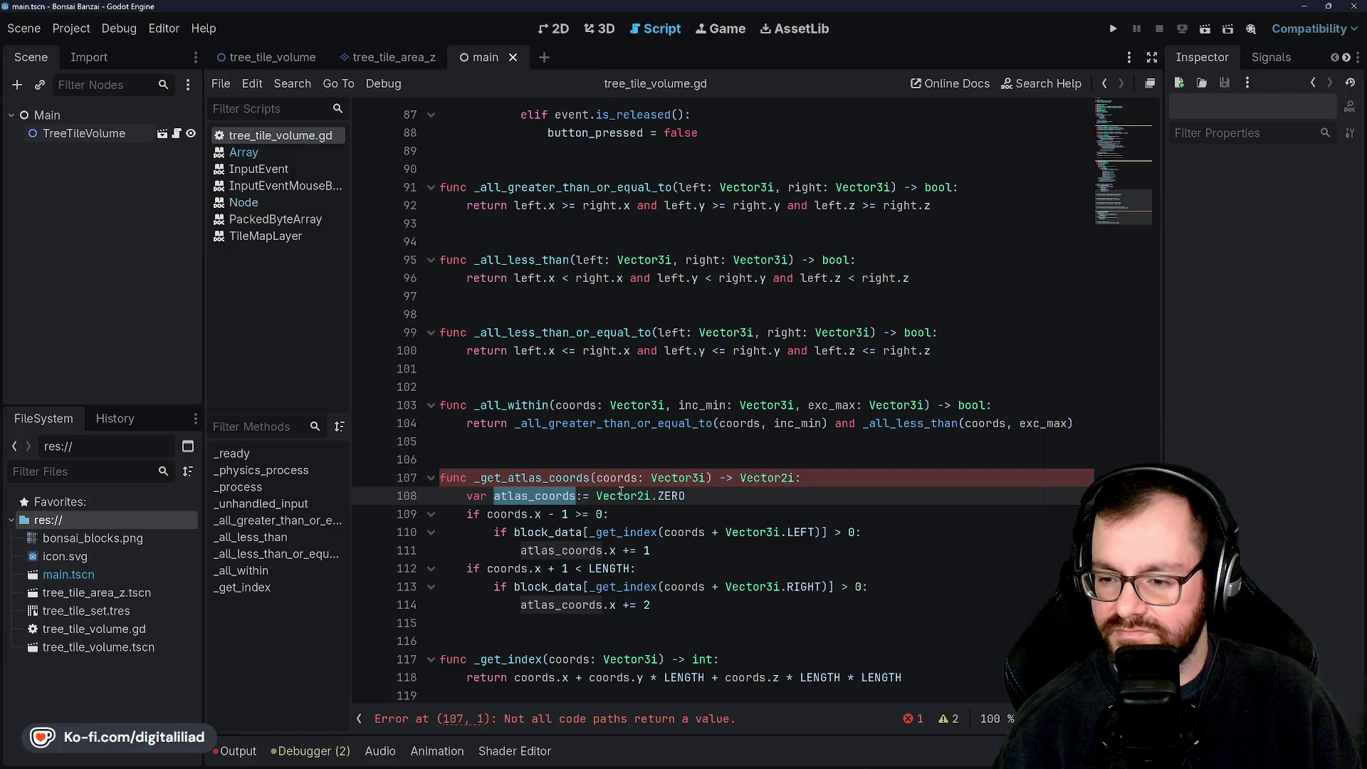
pyautogui.moveTo(621, 496)
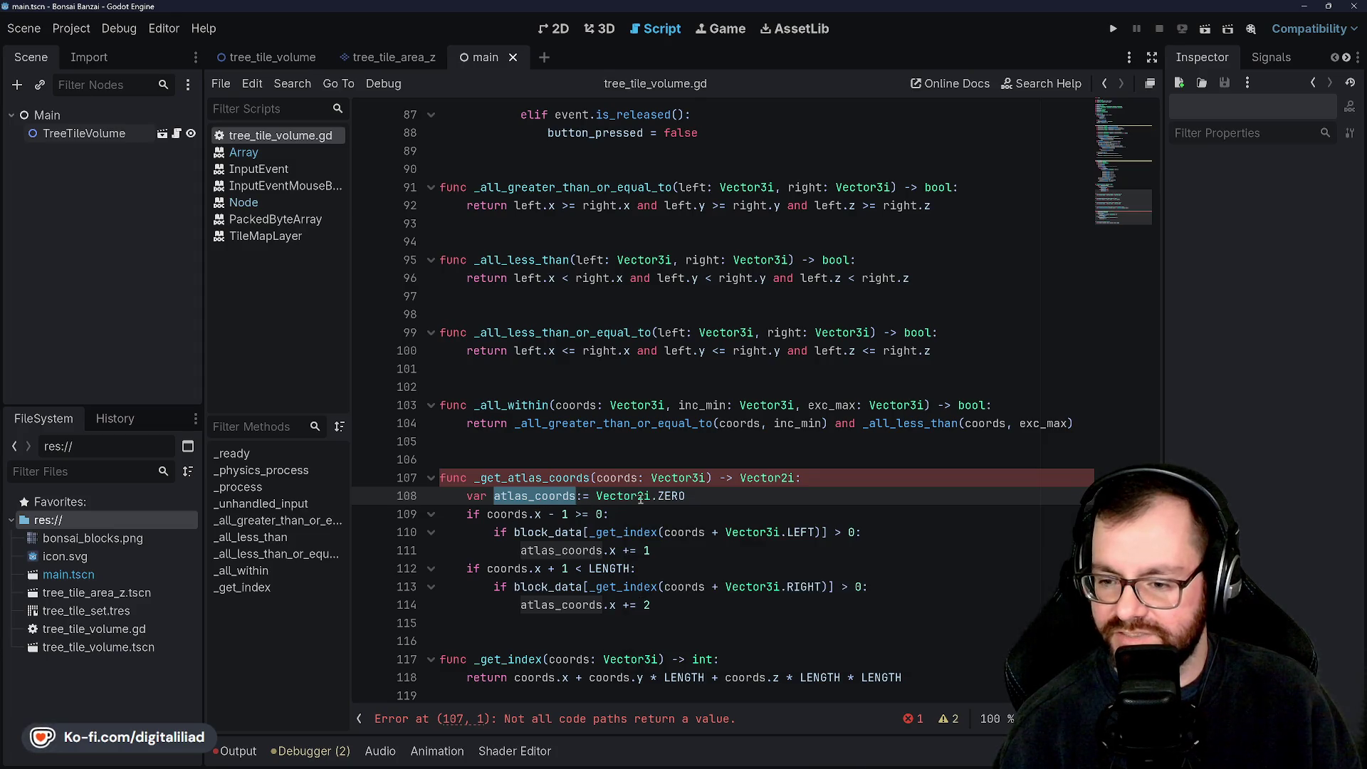
pyautogui.click(632, 515)
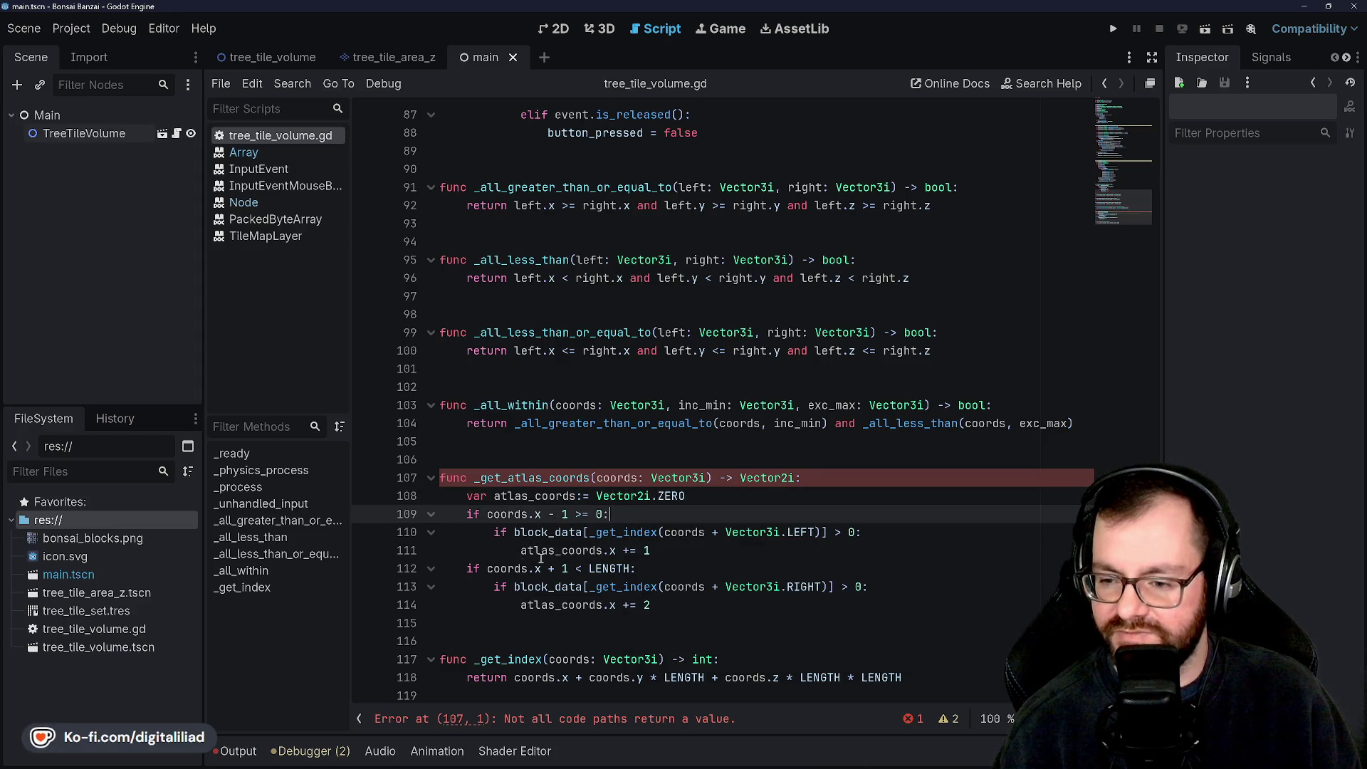
# Step: Add an 'if coords.y - 1 >= 0:' check and begin the Vector3i.DOWN block_data test beneath it
pyautogui.click(663, 611)
pyautogui.press('Return')
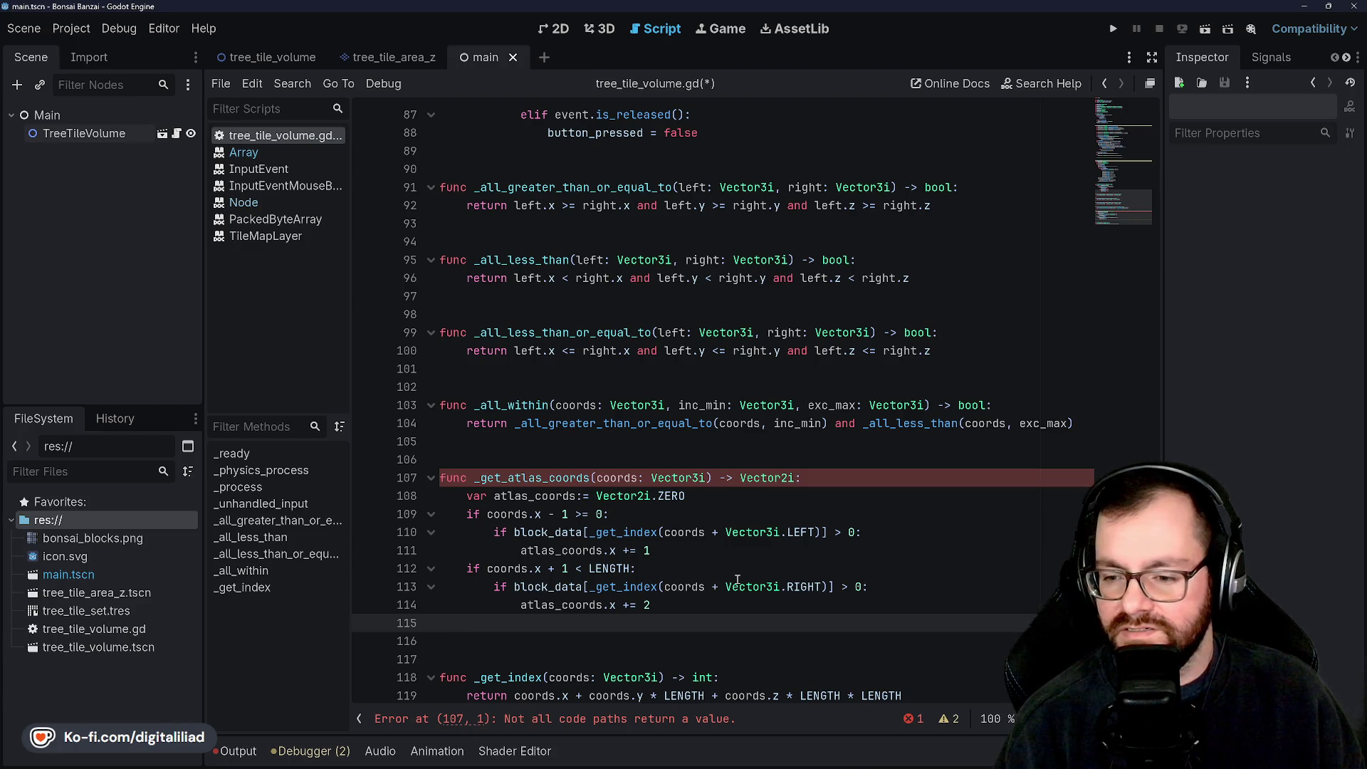
pyautogui.write('if ')
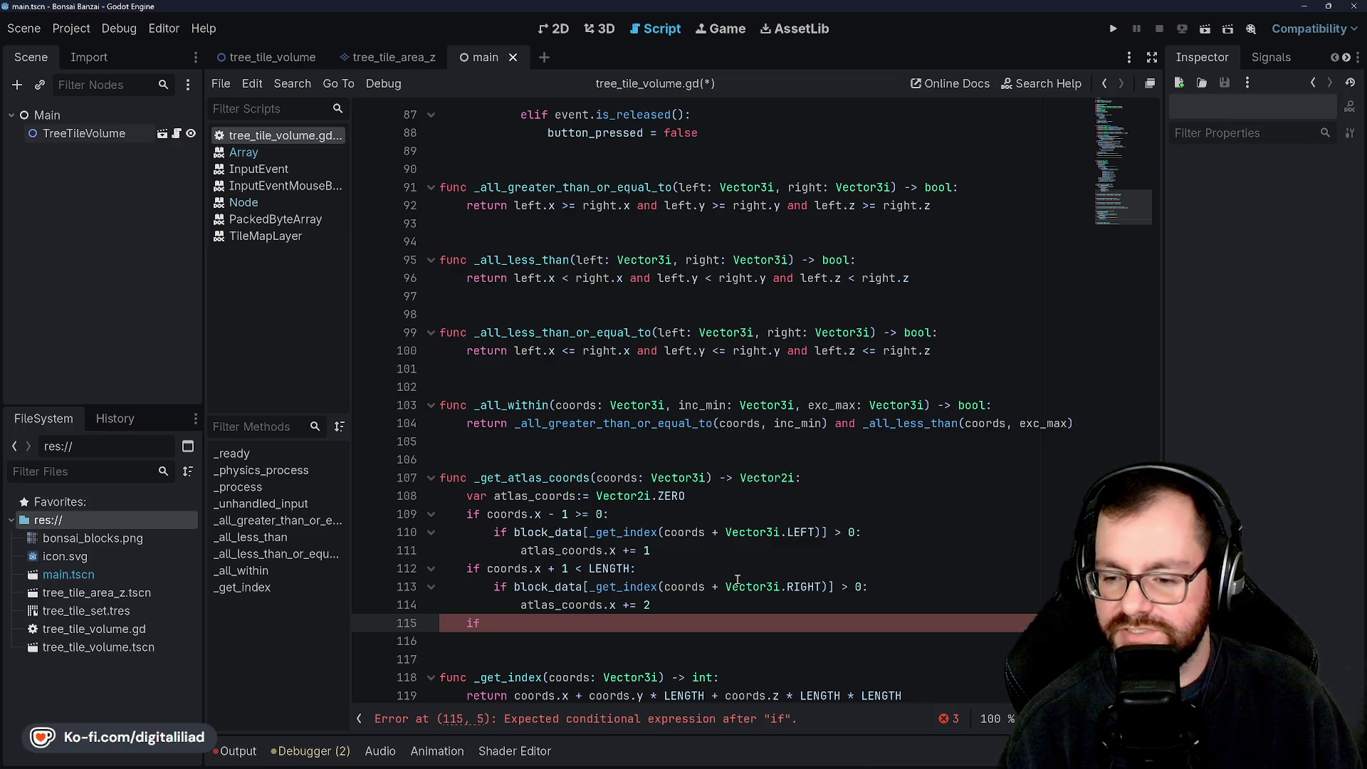
pyautogui.write('coords.y - 1')
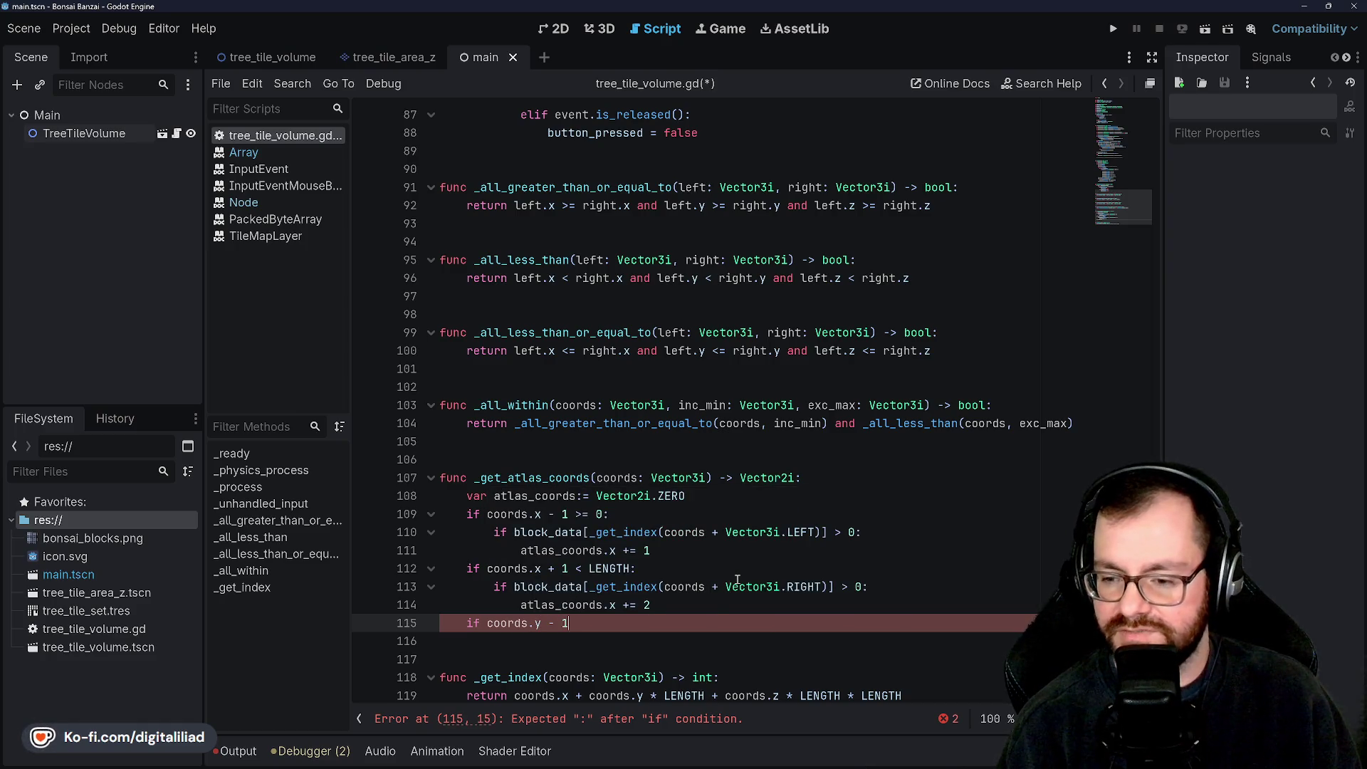
pyautogui.write(' >= 0:')
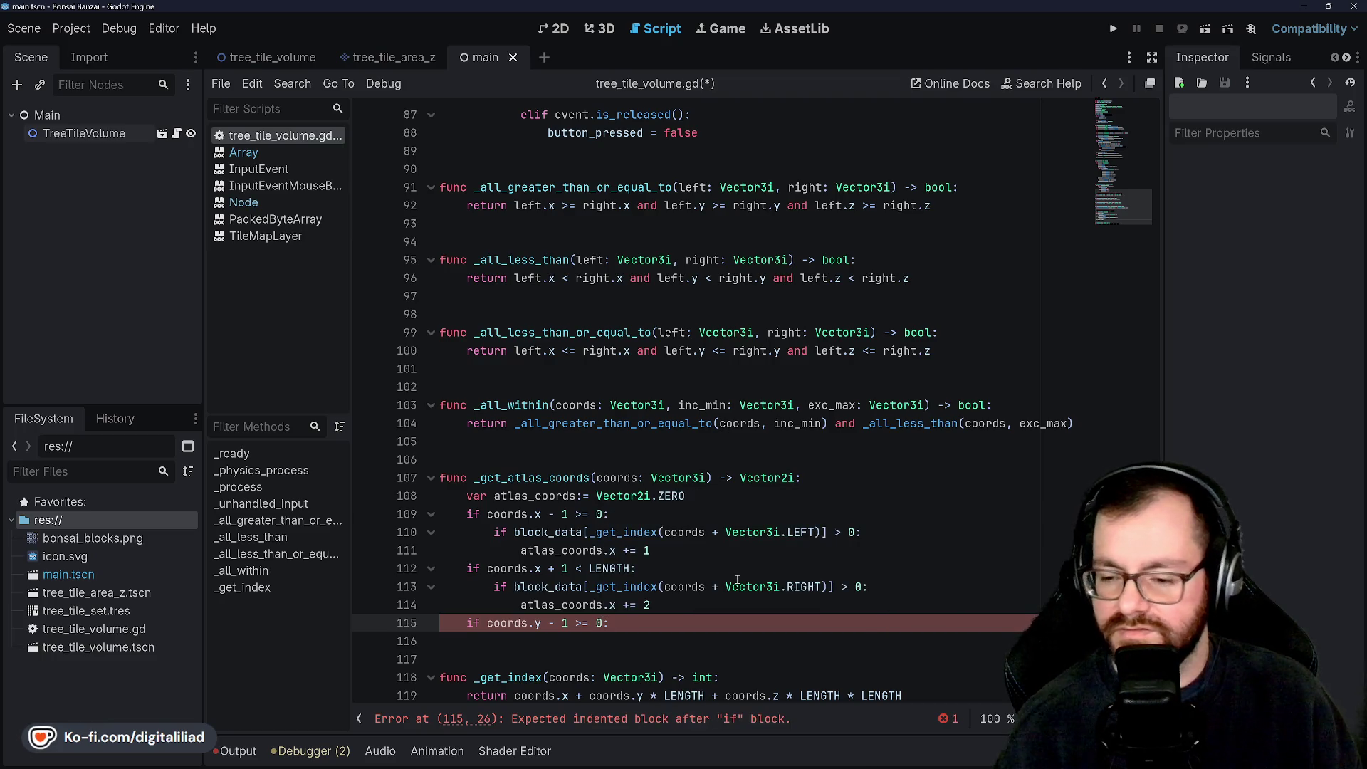
pyautogui.press('Return')
pyautogui.write('if block_data[_get_index')
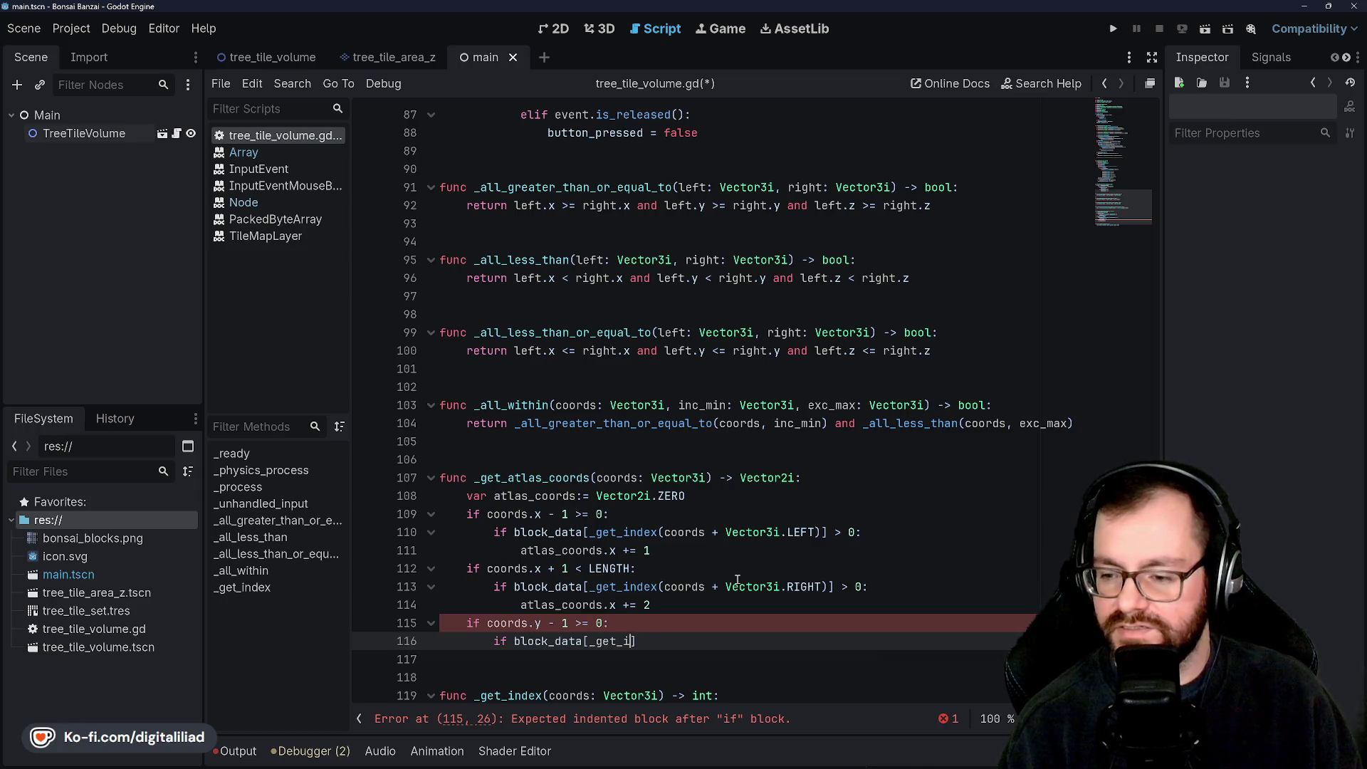
pyautogui.write('(coords + Ve')
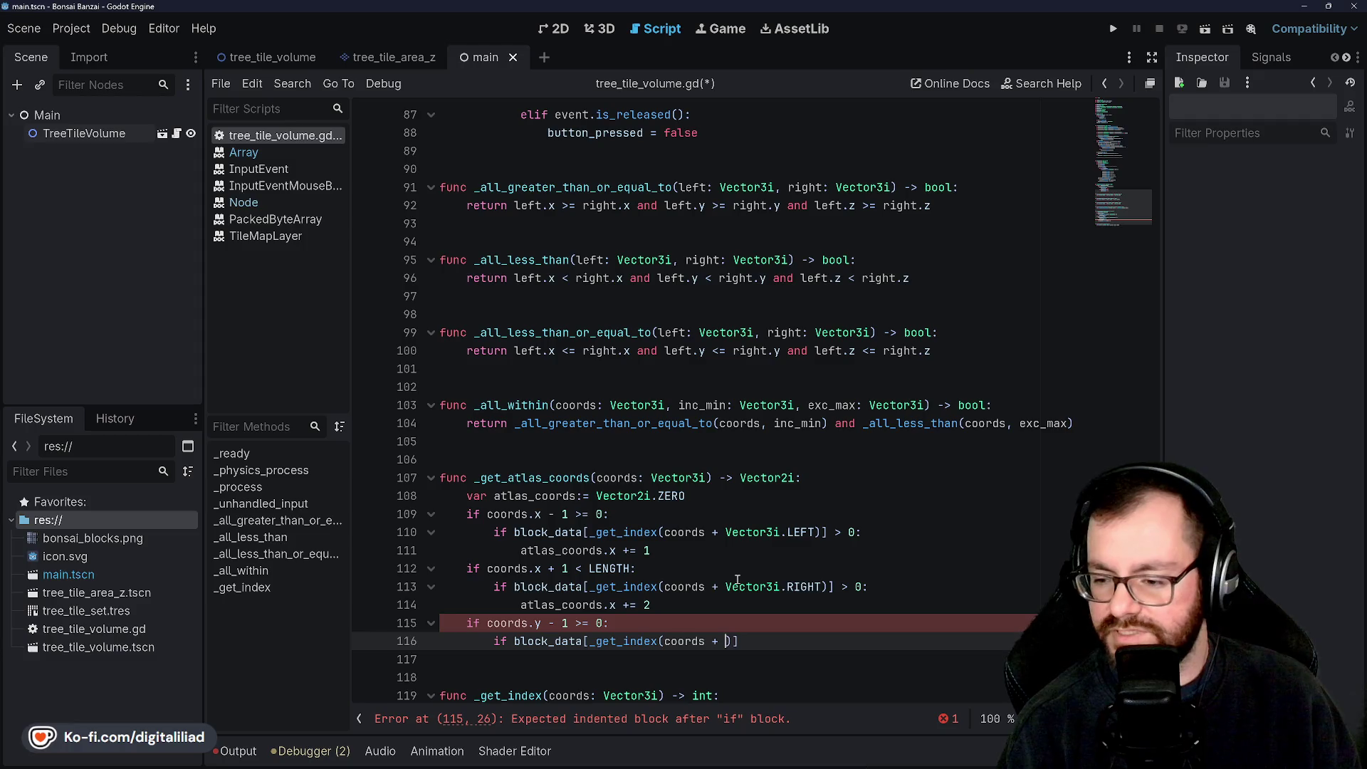
pyautogui.write('ctor3i.DOW')
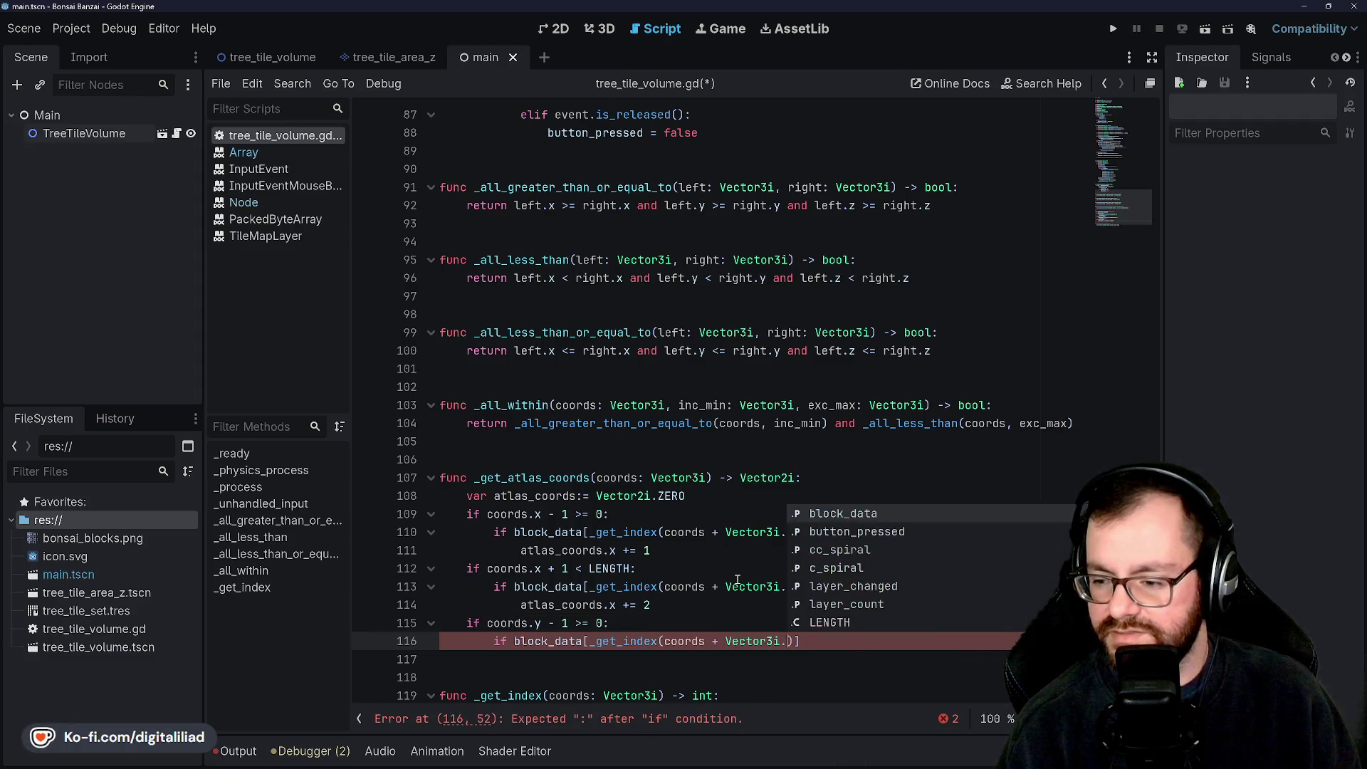
pyautogui.write('N')
# Step: Complete the DOWN test with '> 0:' and add 'atlas_coords.y += 1' in its body
pyautogui.click(737, 494)
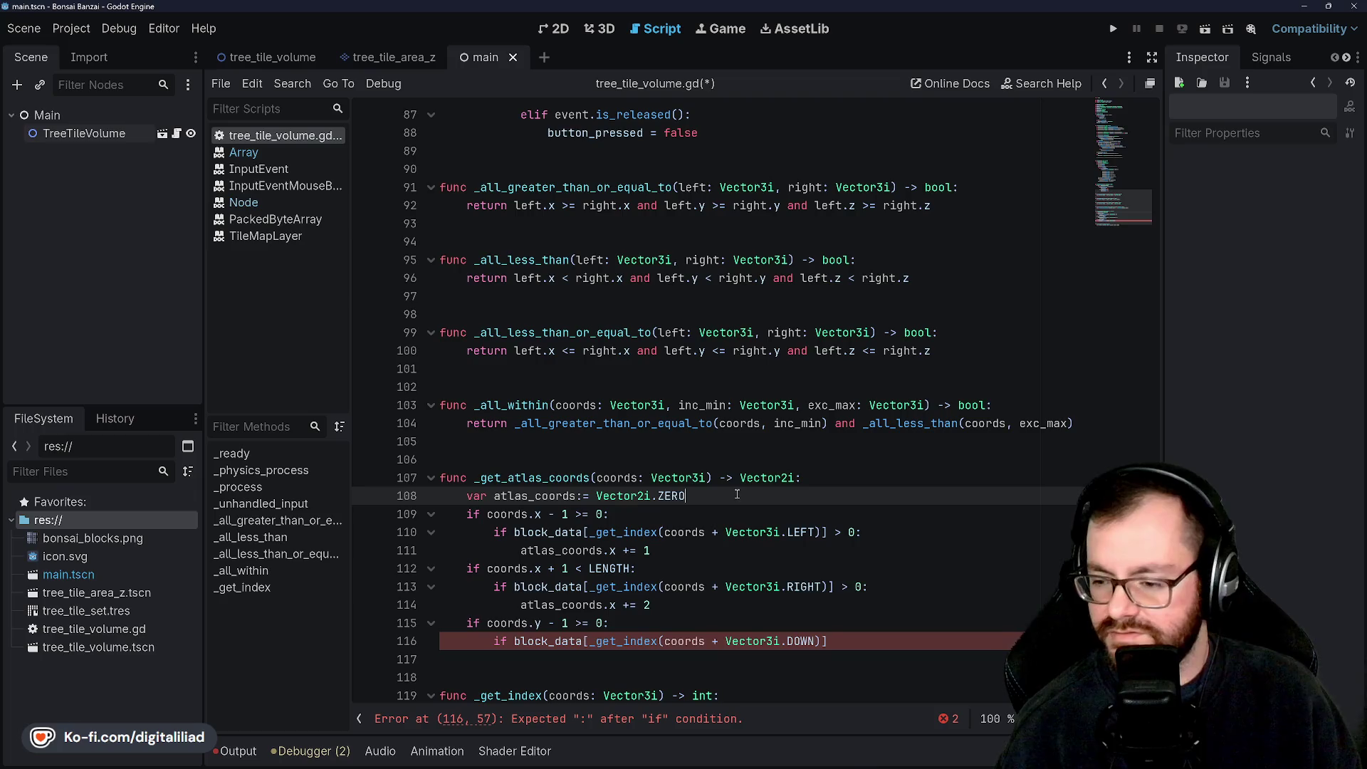
pyautogui.click(793, 639)
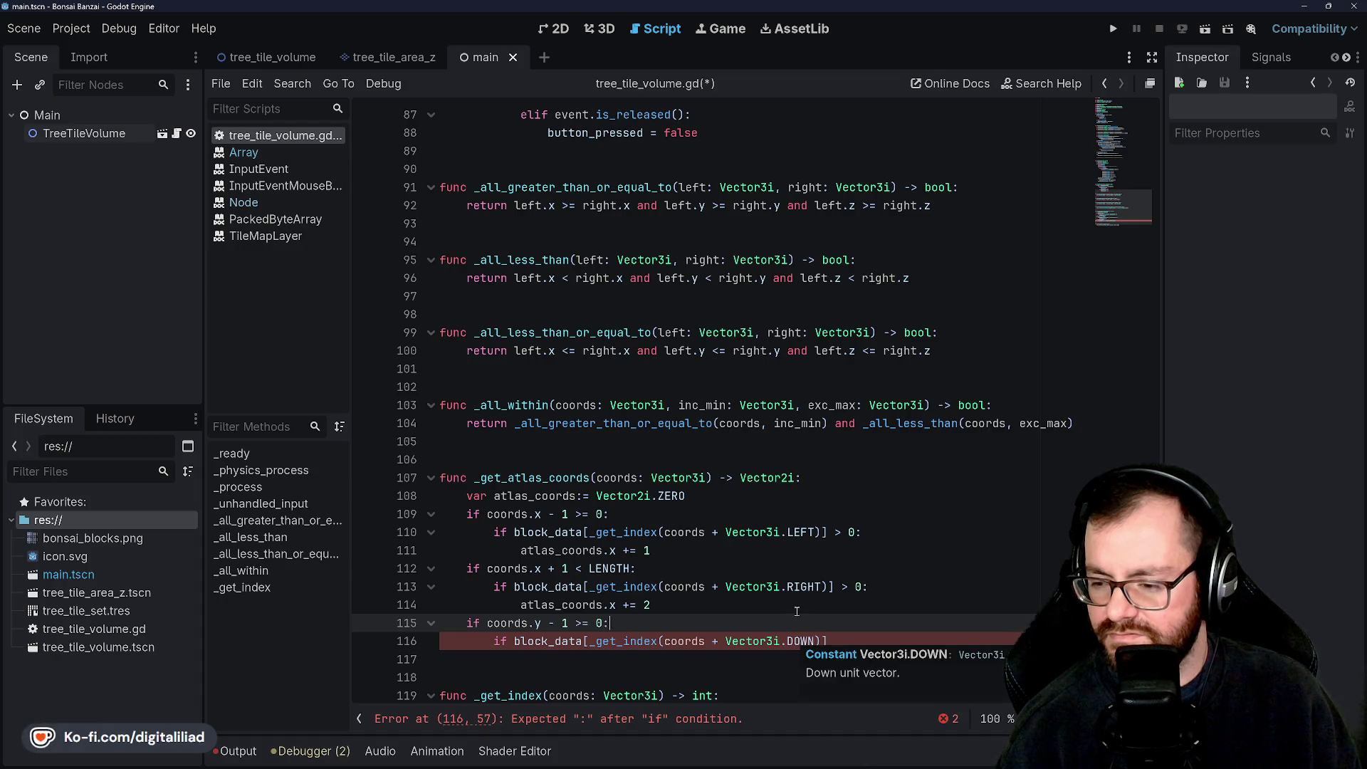
pyautogui.click(815, 640)
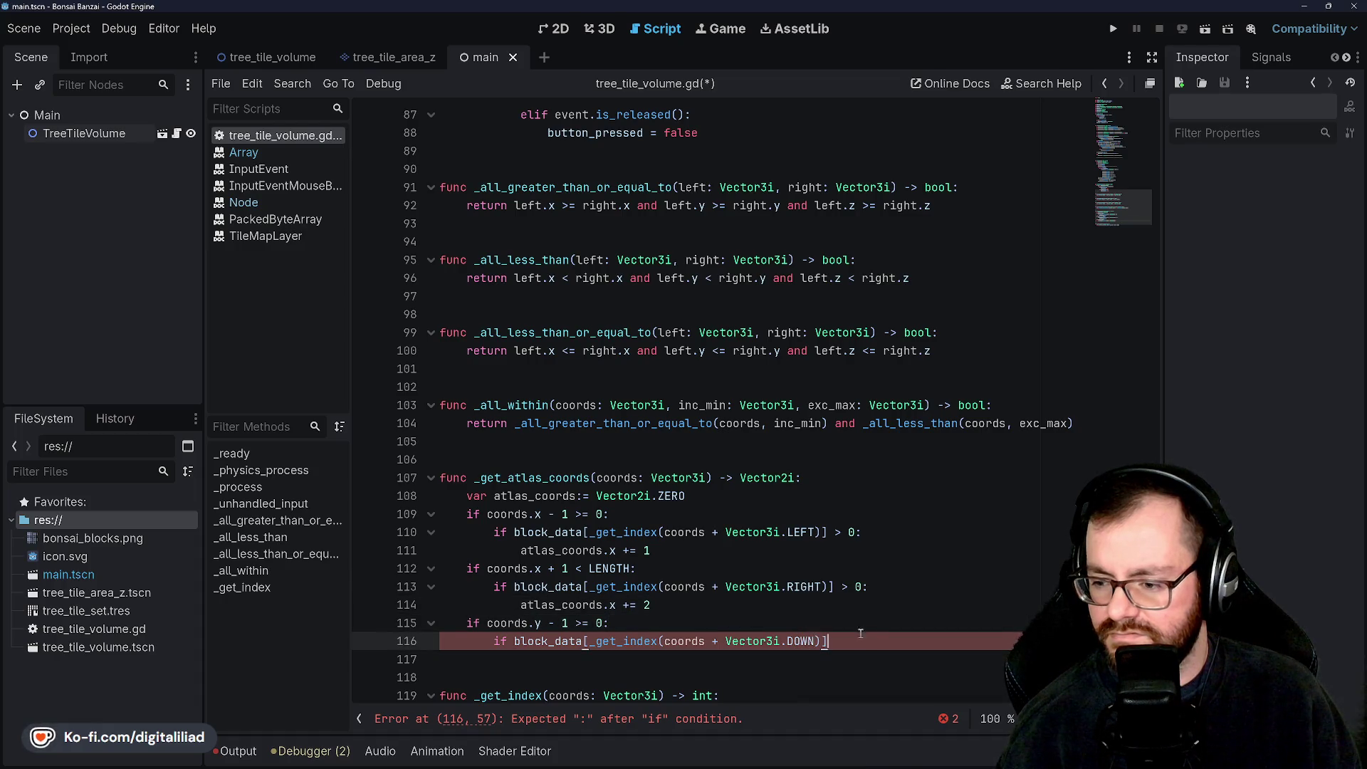
pyautogui.write(' > 0:')
pyautogui.press('Return')
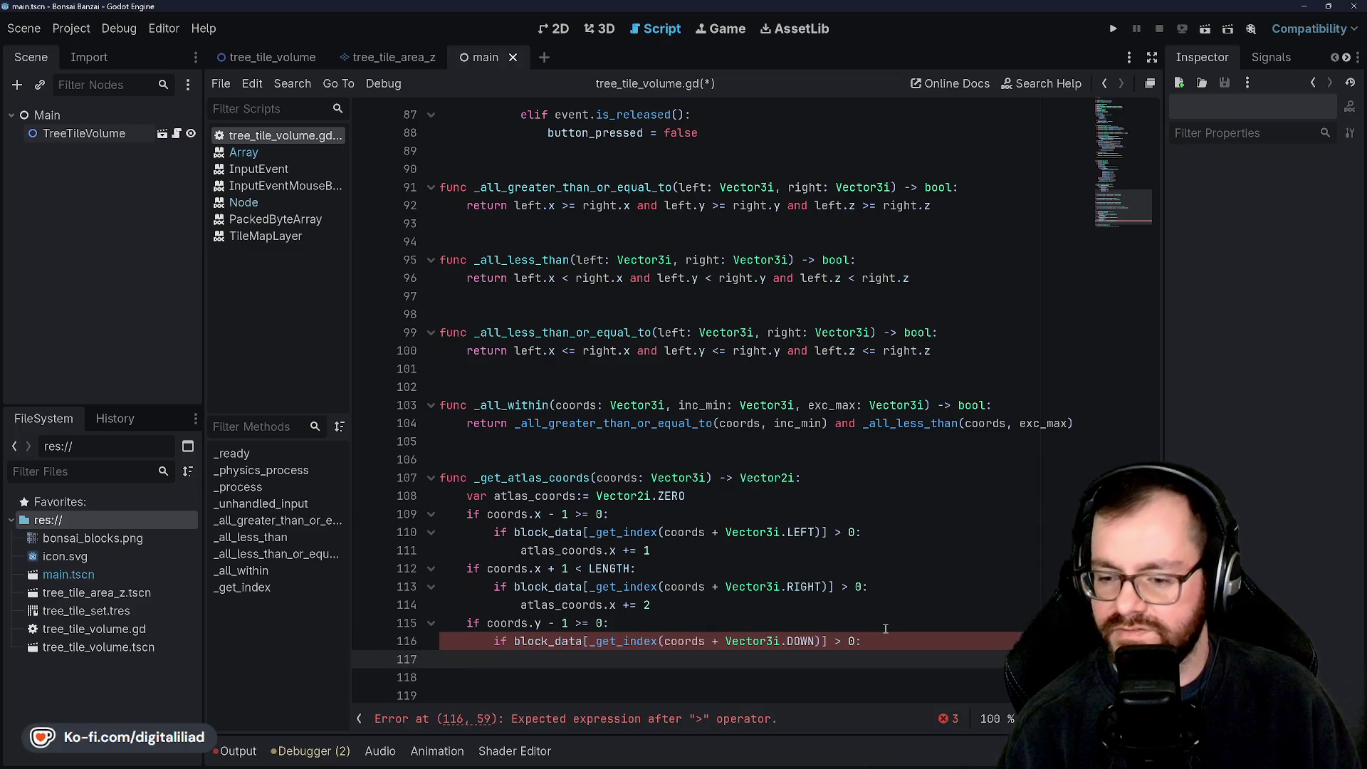
pyautogui.write('atlas_coords.y ')
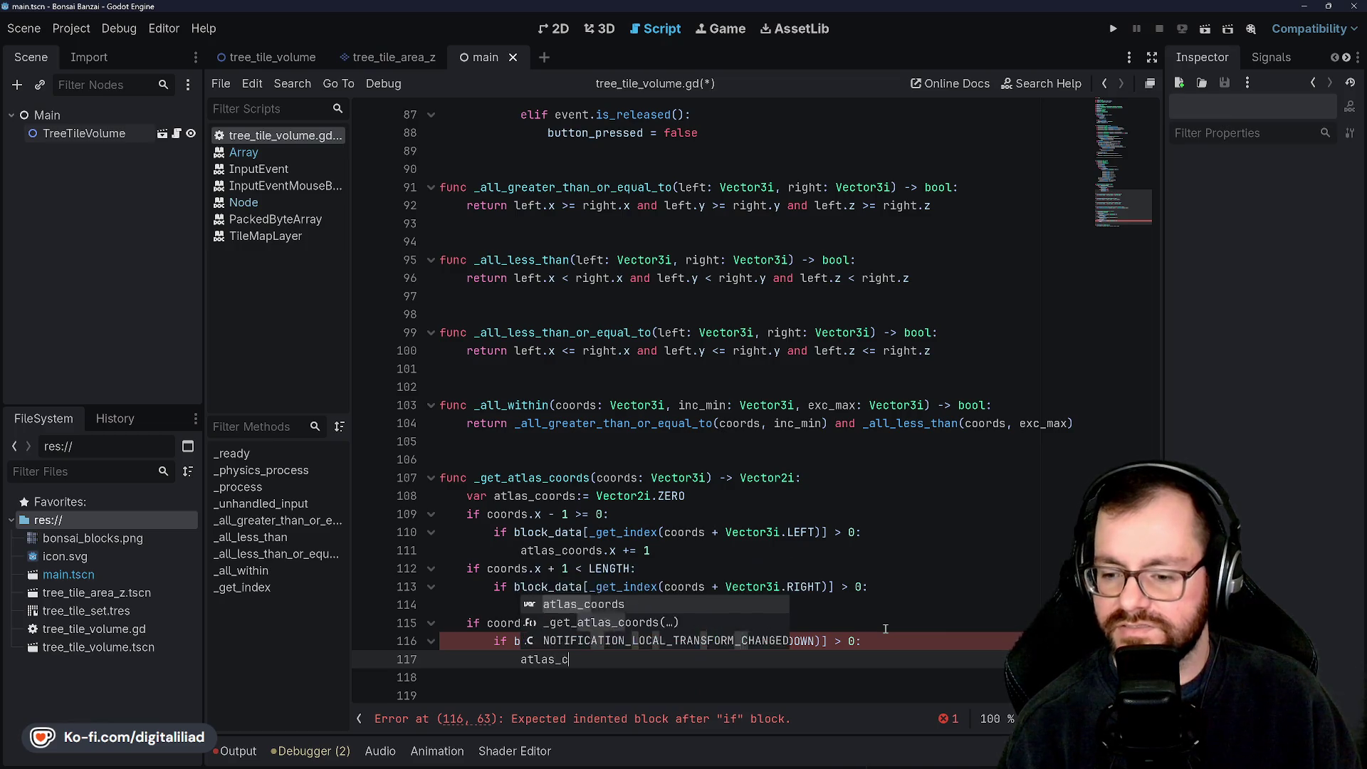
pyautogui.write('+= 1')
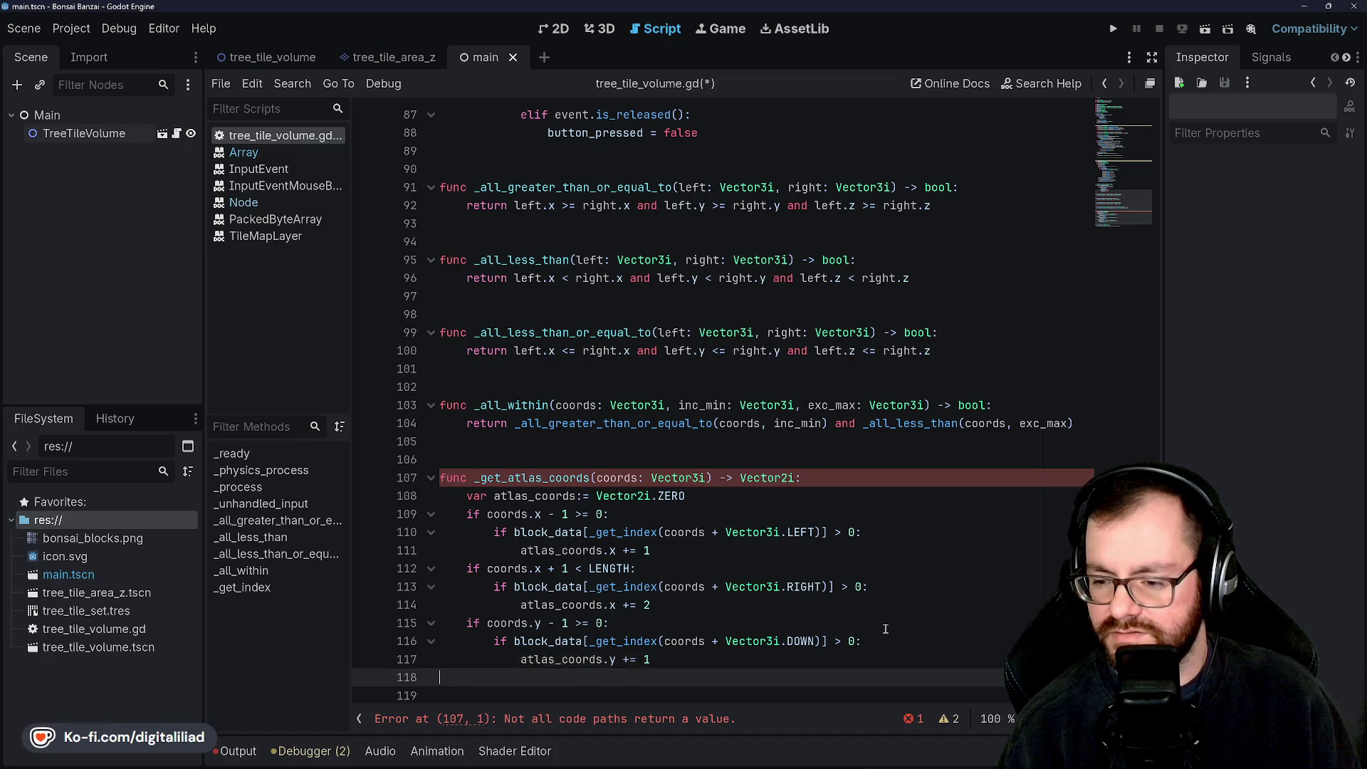
pyautogui.scroll(-1, 725, 503)
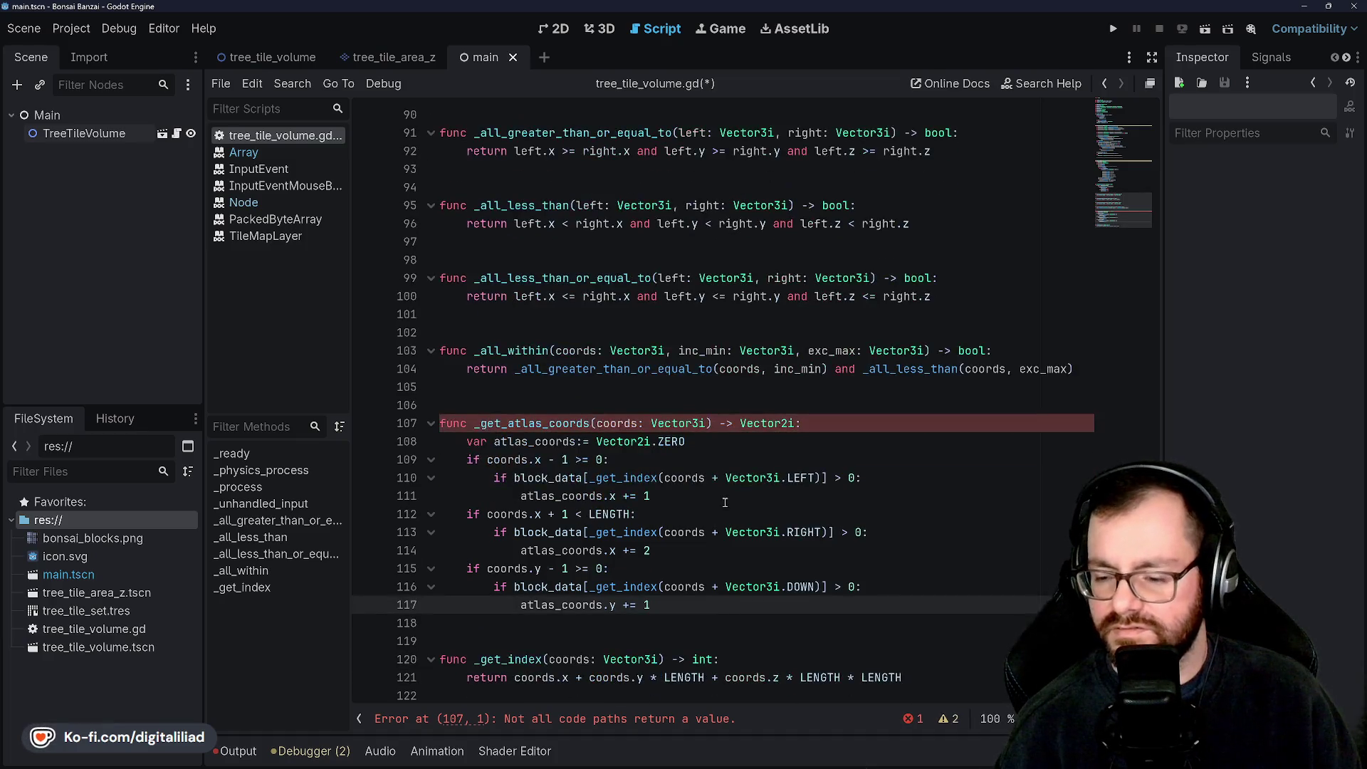
pyautogui.press('Return')
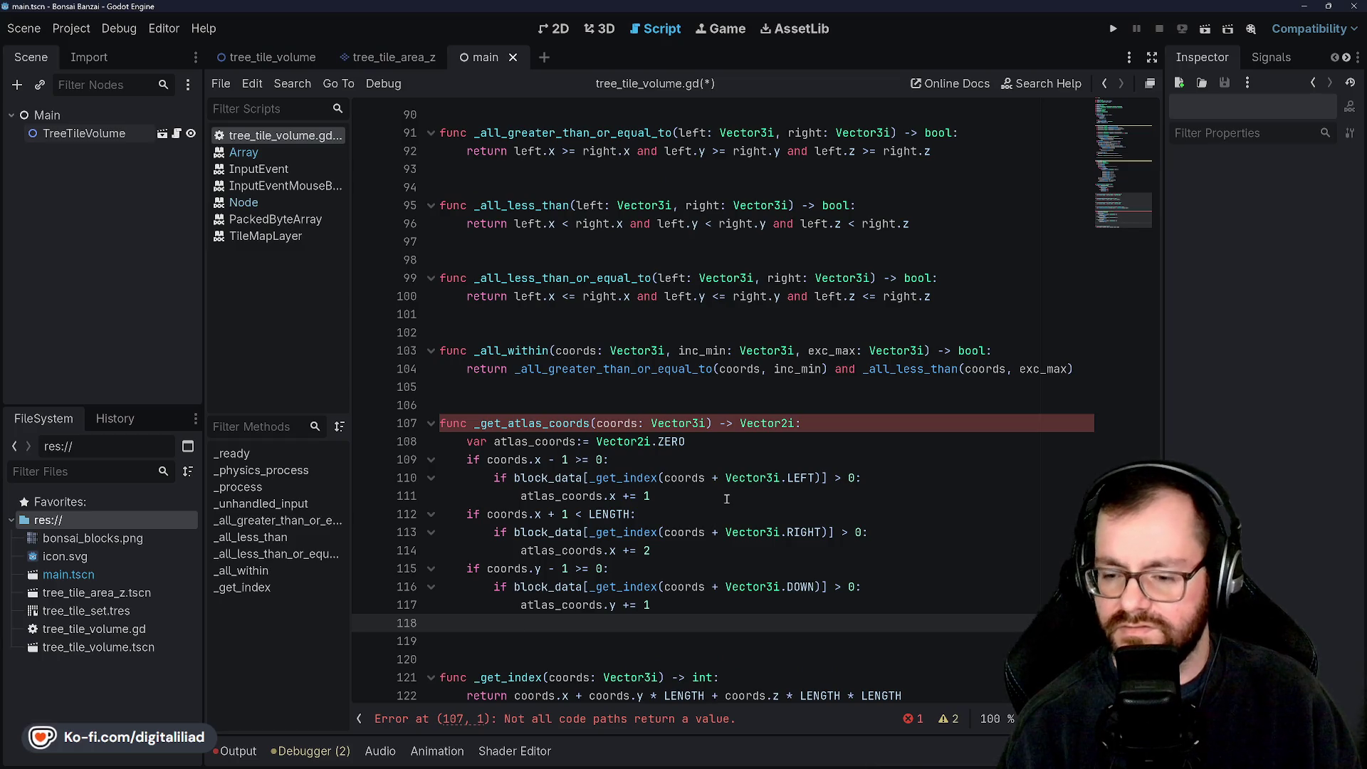
# Step: Add the 'if coords.y + 1 < LENGTH:' bounds check, correcting the stray semicolon
pyautogui.write('if')
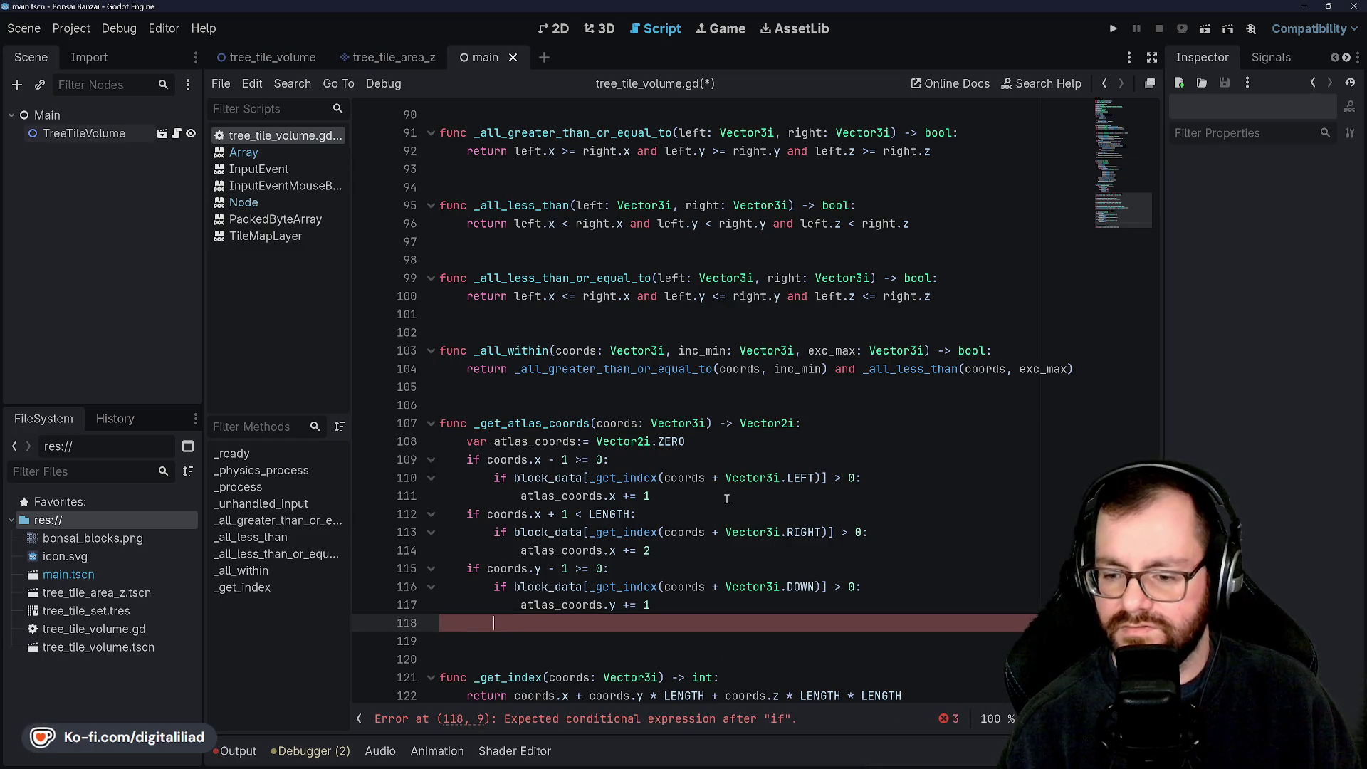
pyautogui.write(' coords.y')
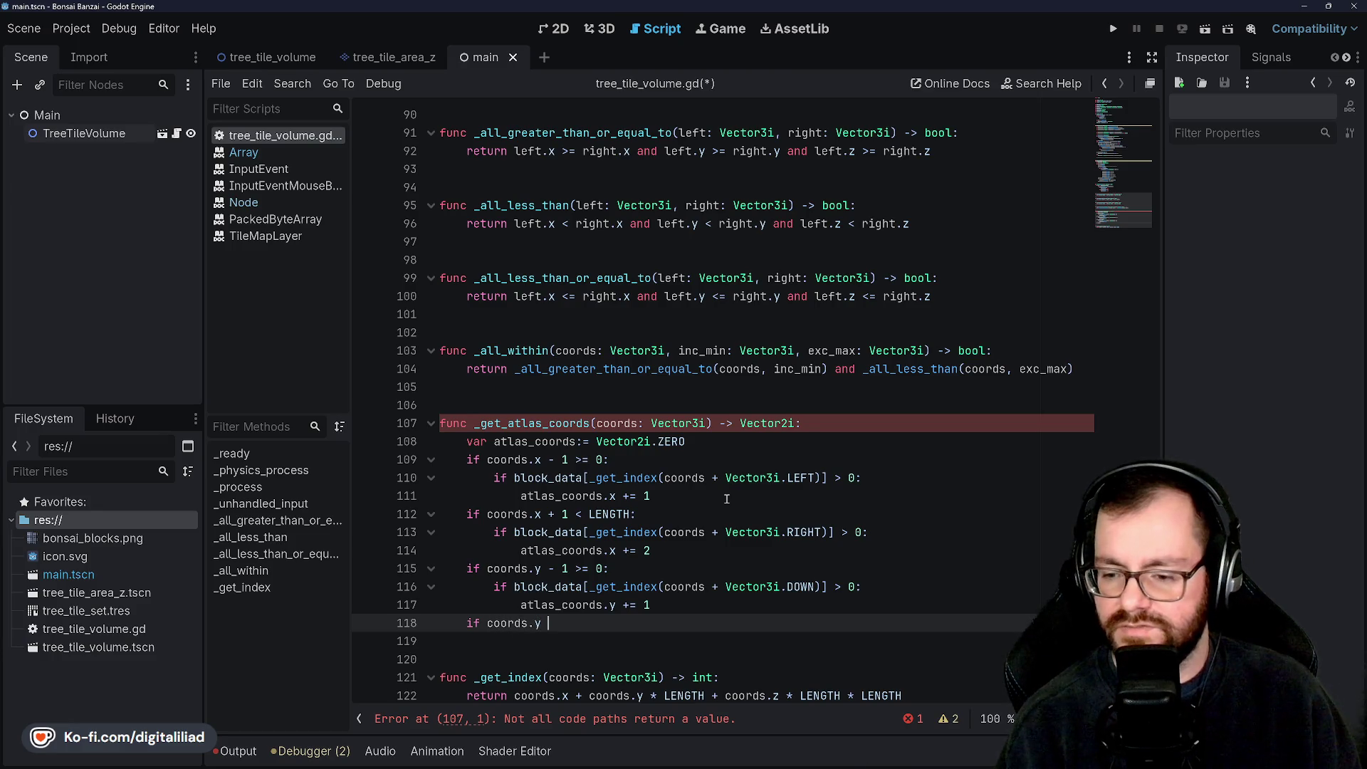
pyautogui.write(' + 1 < LENGTH;')
pyautogui.press('Return')
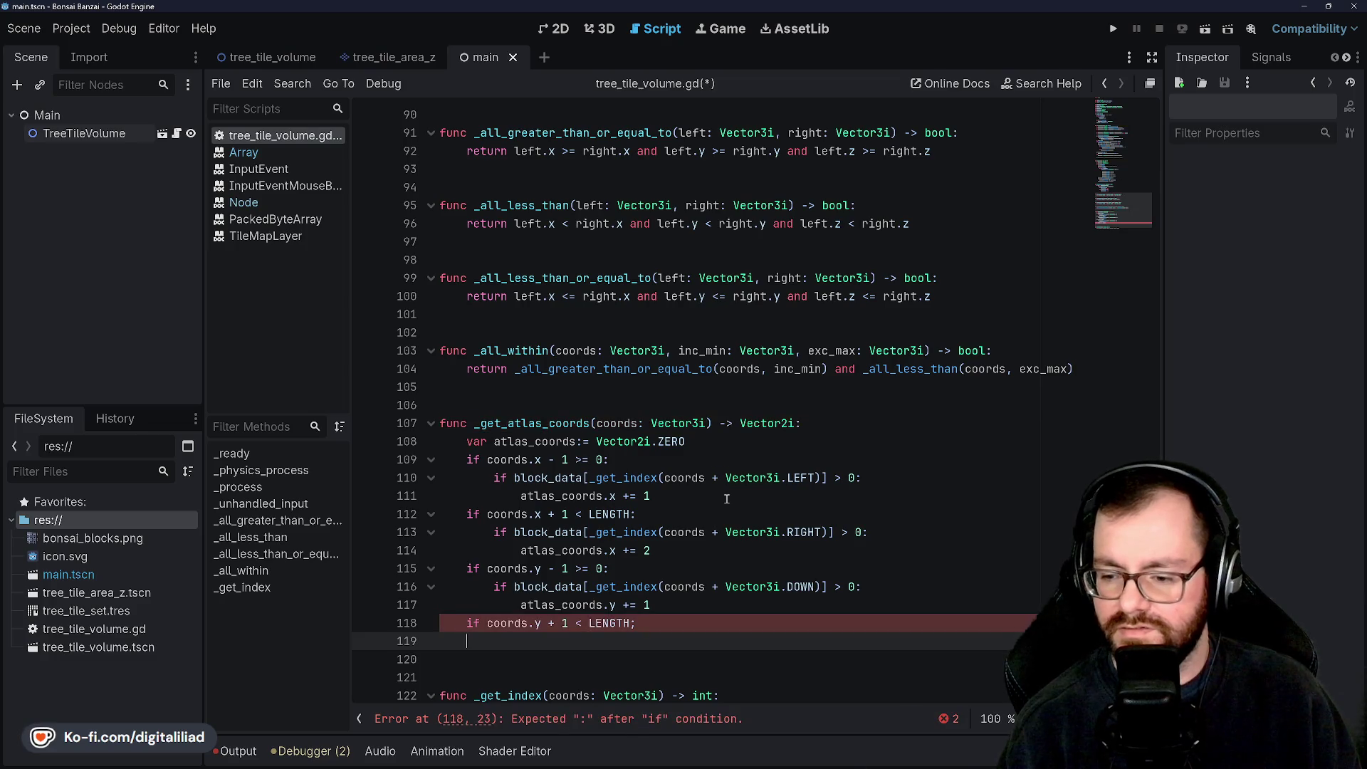
pyautogui.press('BackSpace')
pyautogui.press('BackSpace')
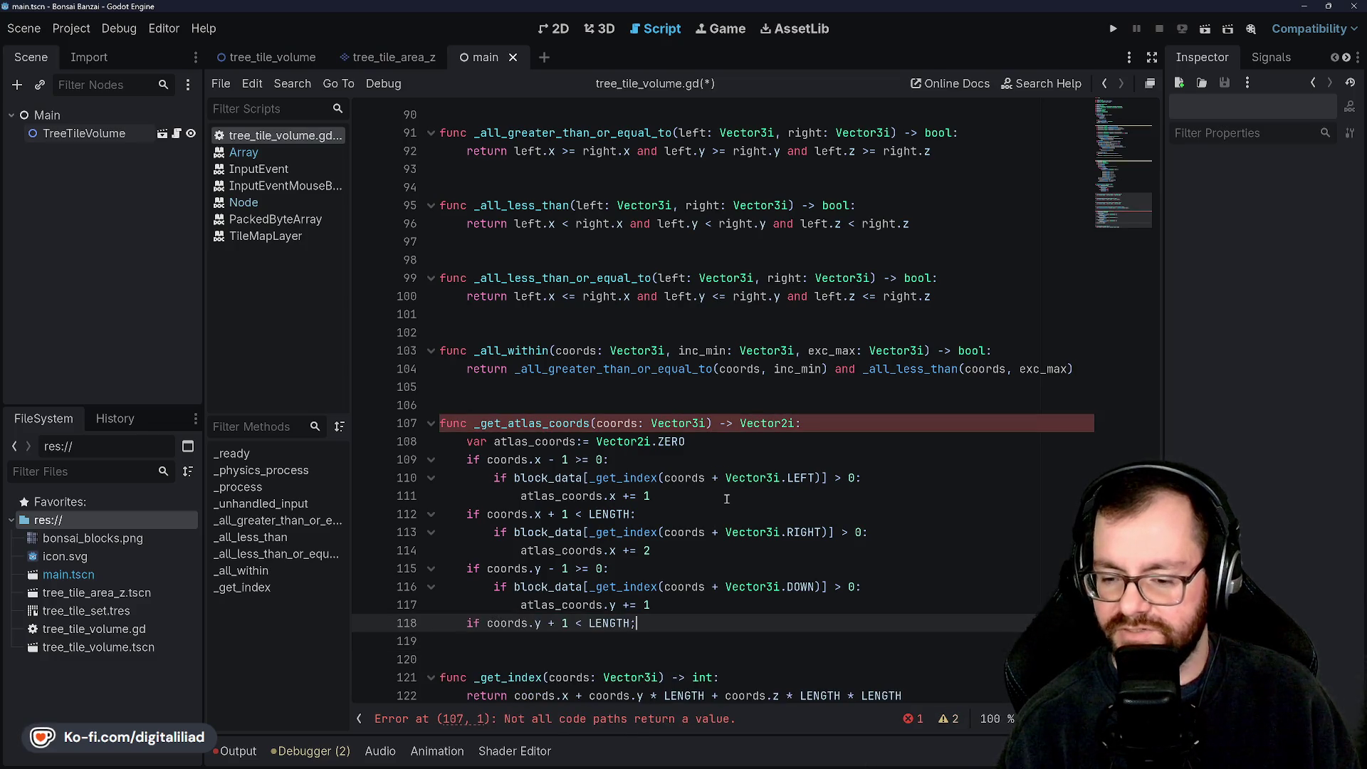
pyautogui.press('BackSpace')
pyautogui.press('Return')
# Step: Nest a Vector3i.UP block_data test that adds 2 to atlas_coords.y
pyautogui.write('if block_data[')
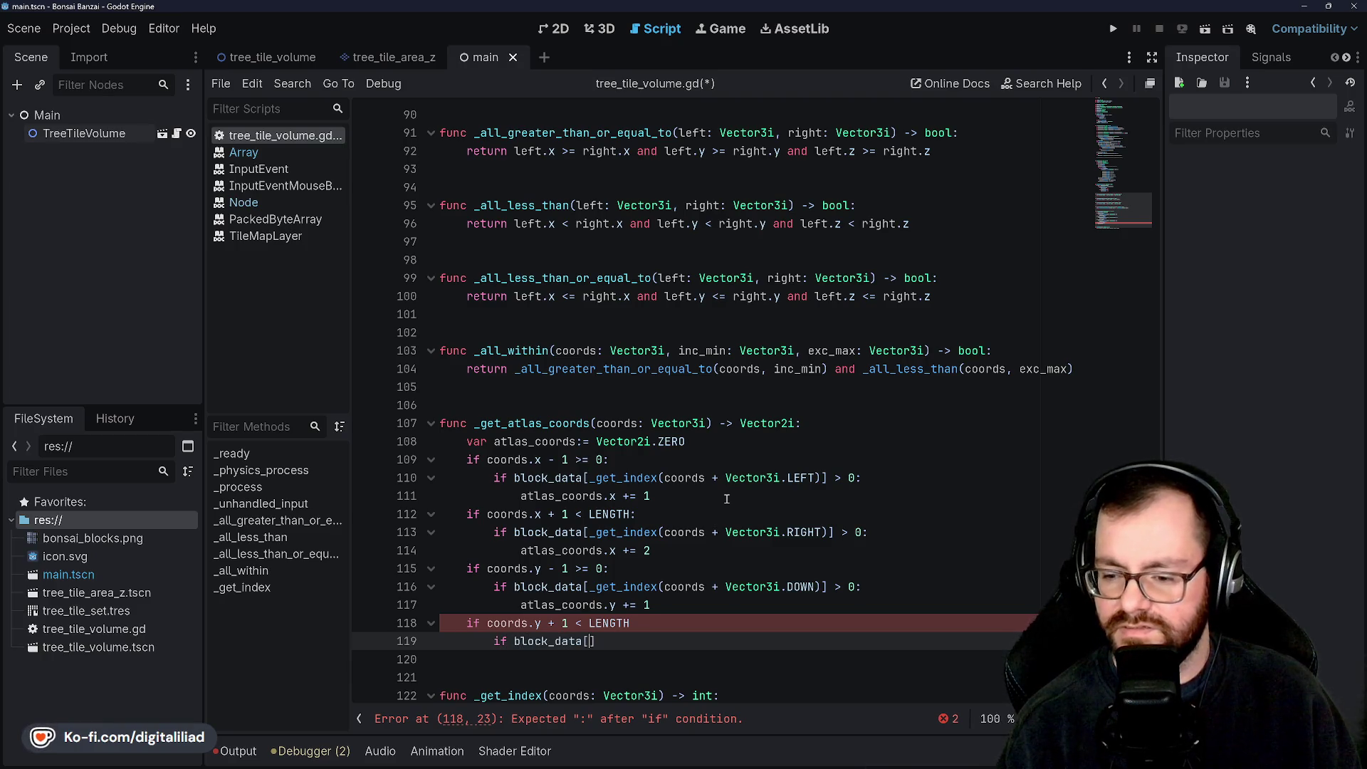
pyautogui.write('_g')
pyautogui.write('et_index(coords ')
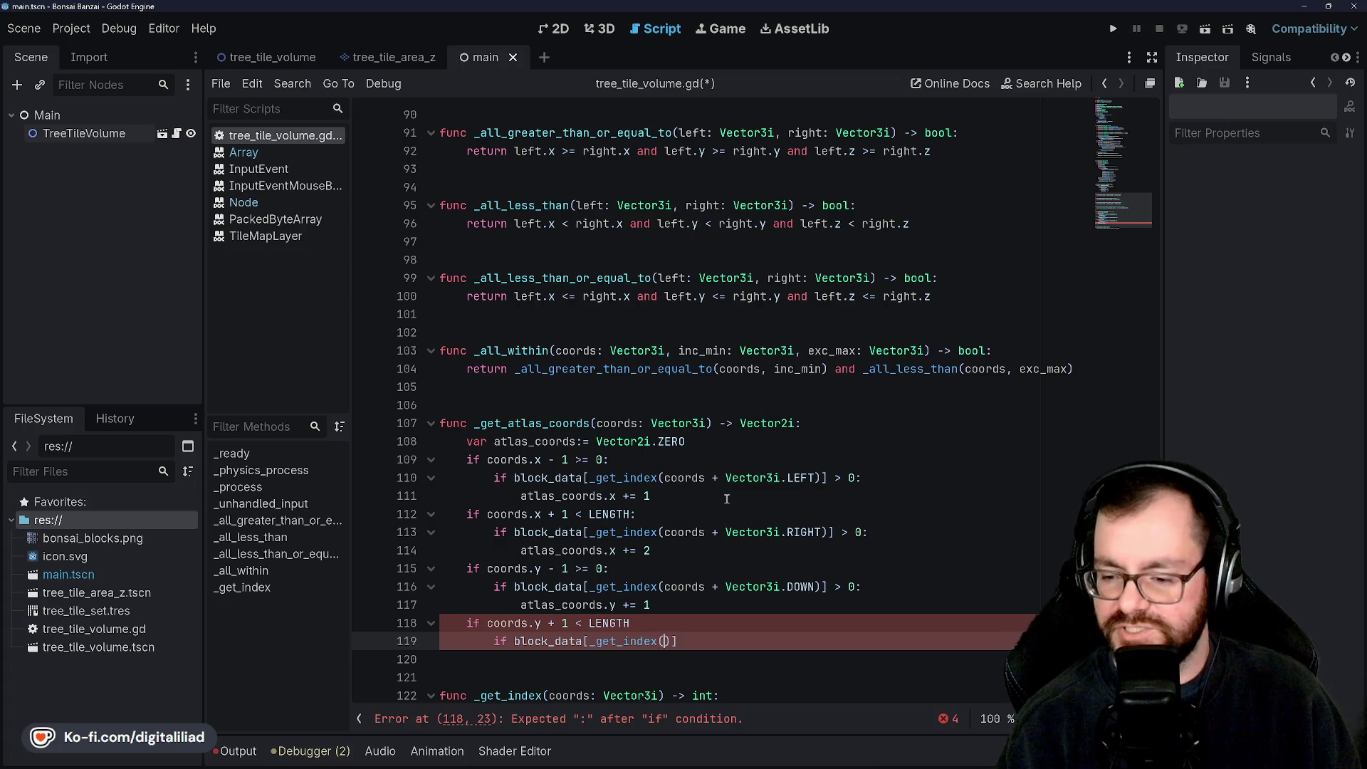
pyautogui.write('+ ')
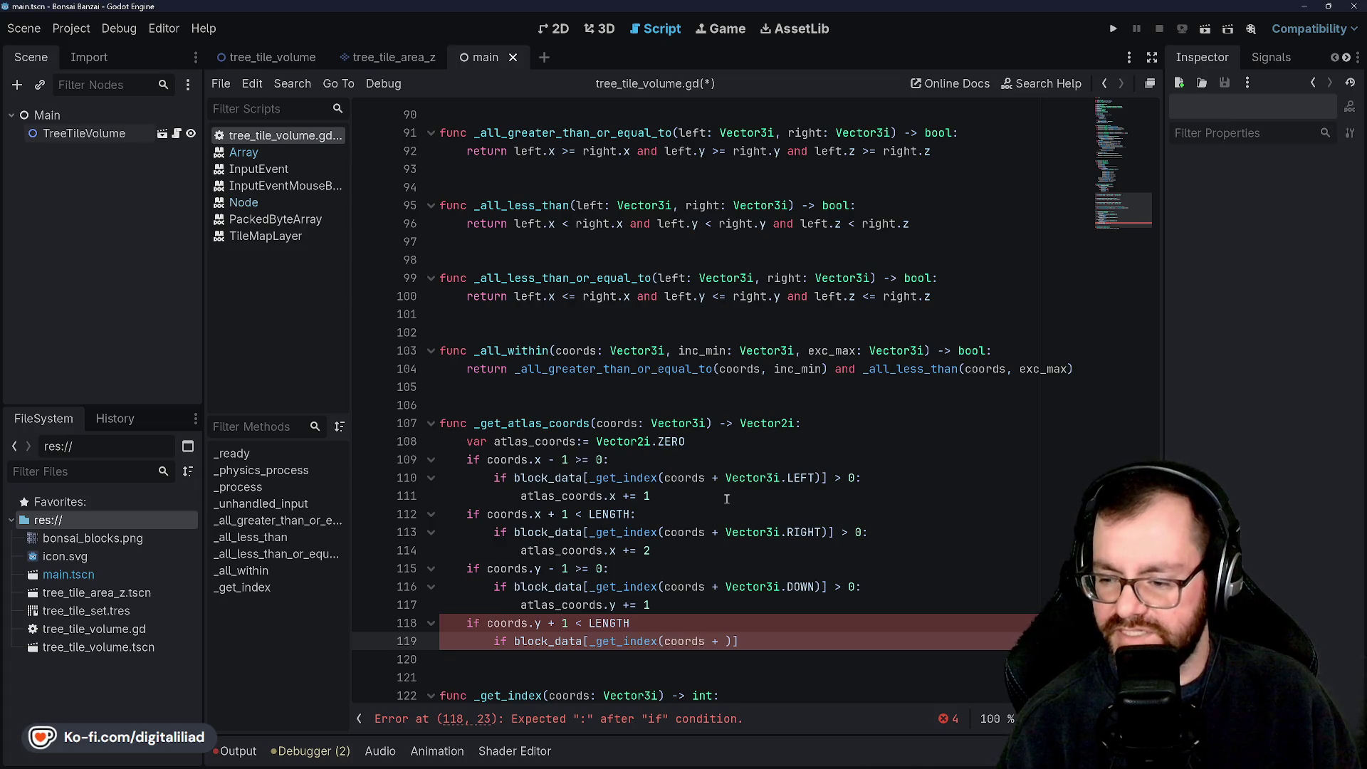
pyautogui.write('Vector3i')
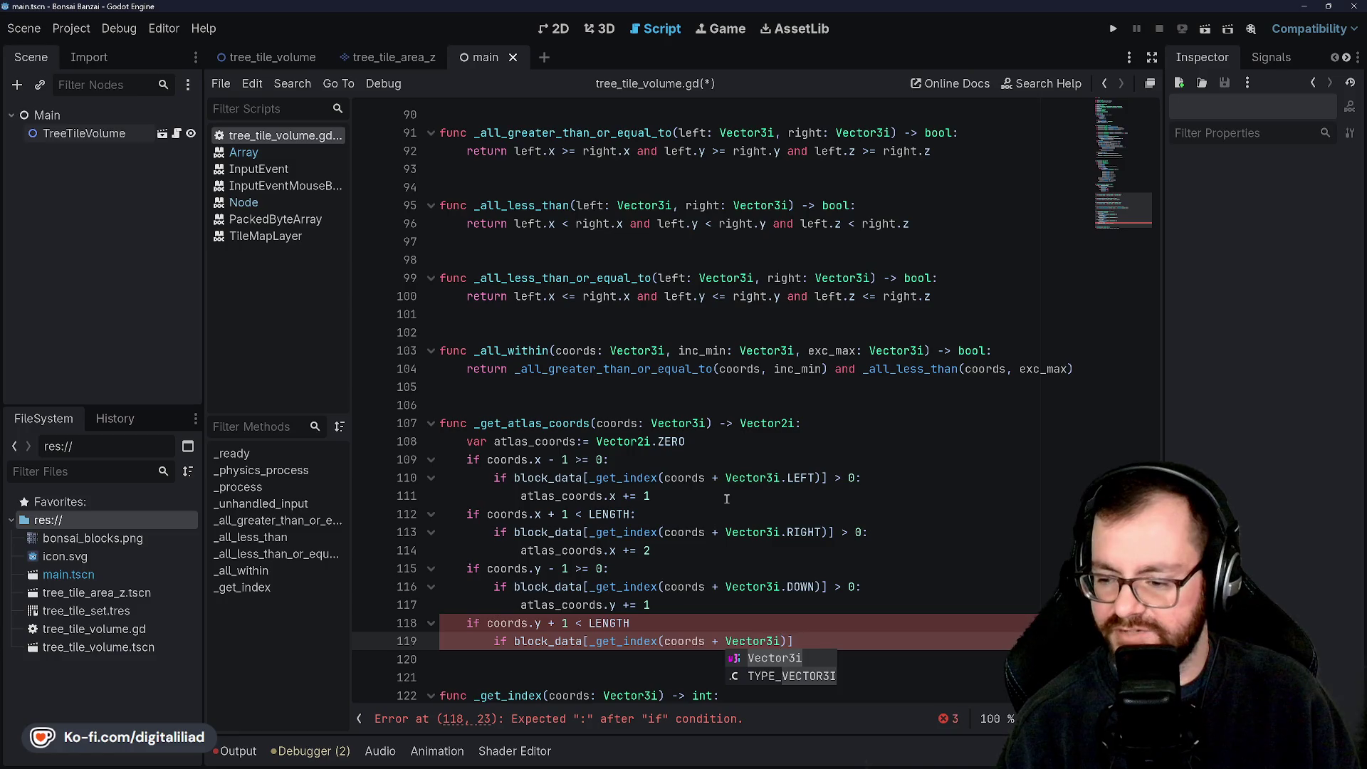
pyautogui.write('.')
pyautogui.press('Escape')
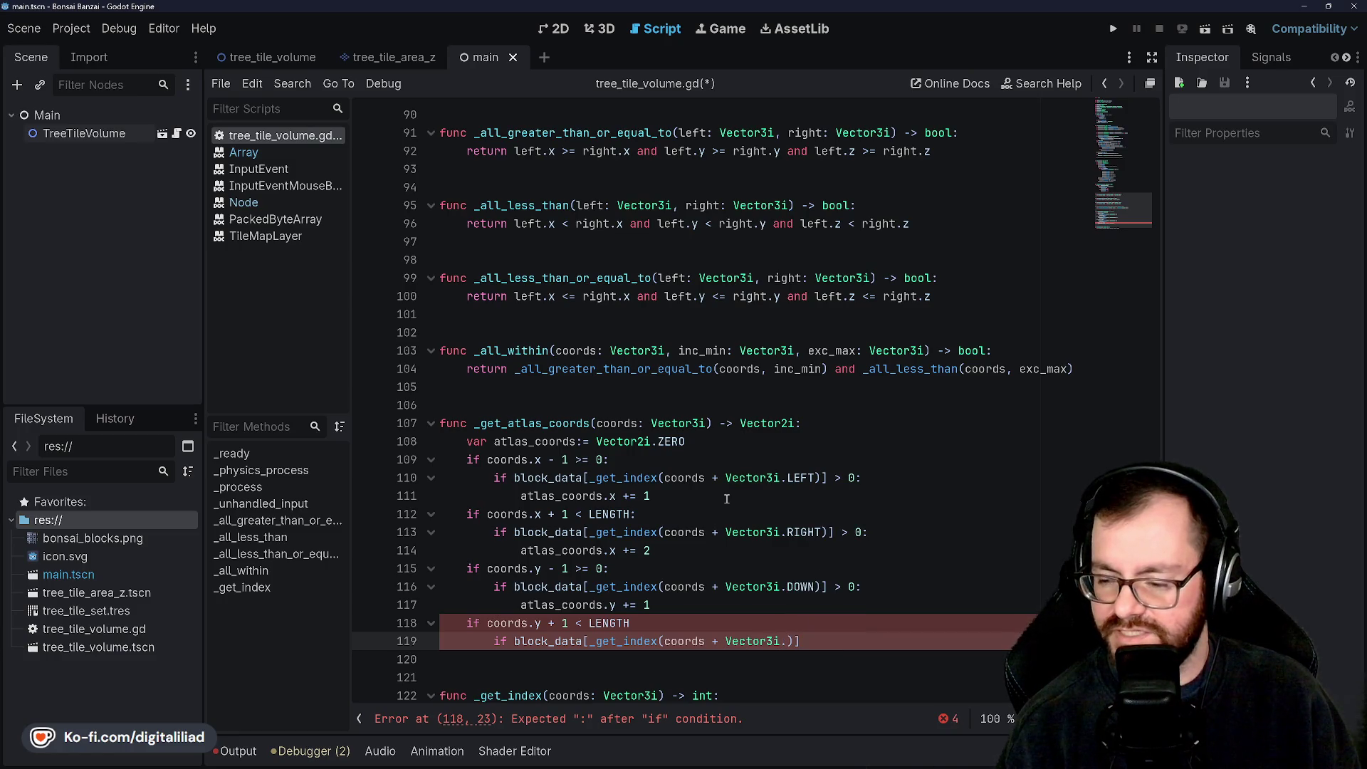
pyautogui.write('UP')
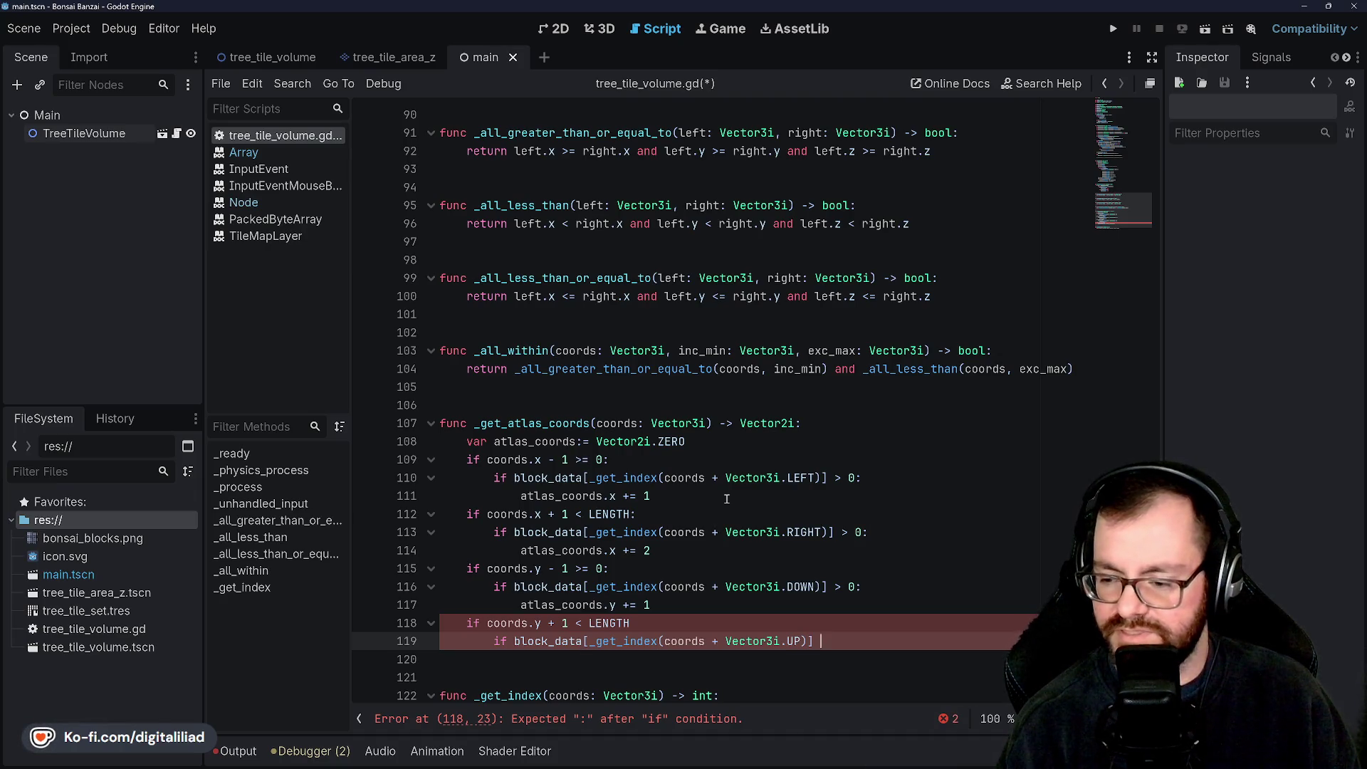
pyautogui.press('Return')
pyautogui.write('atlas_coords.y += ')
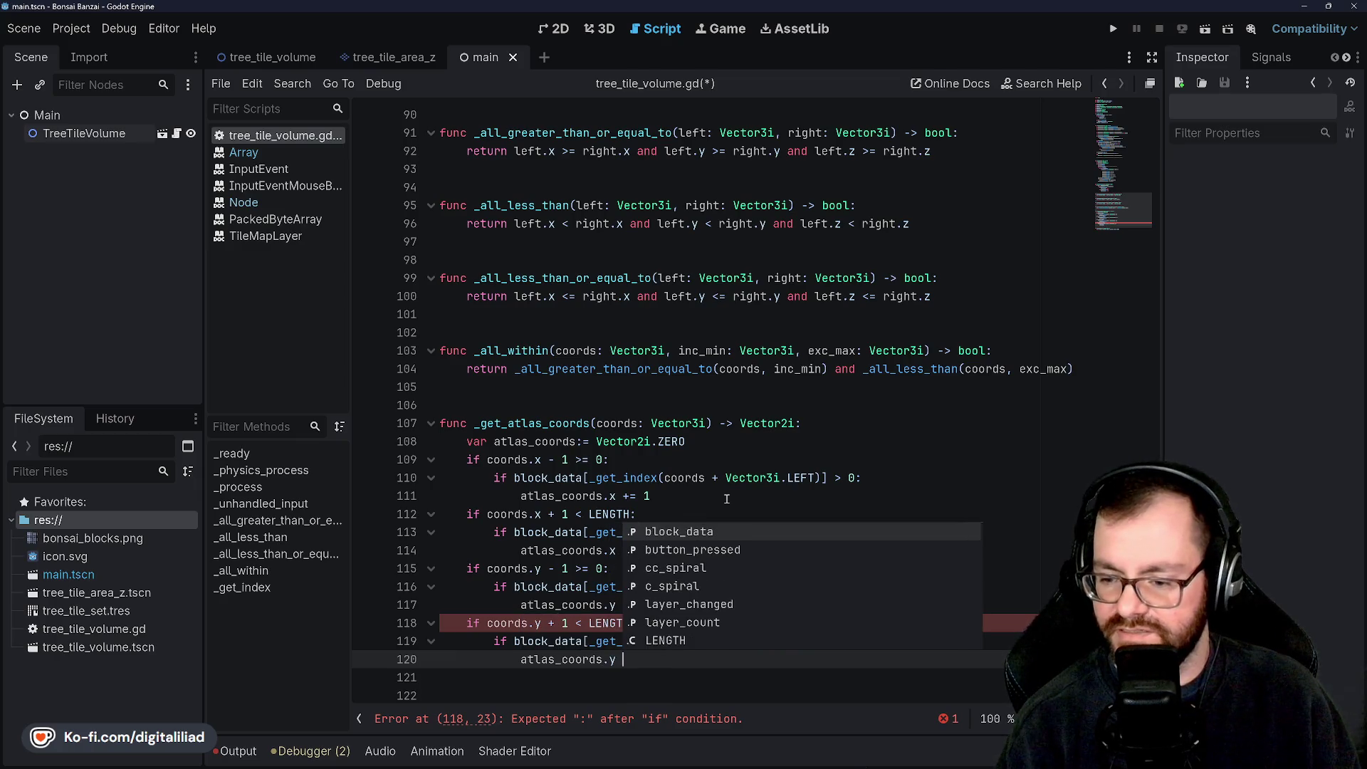
pyautogui.write('2')
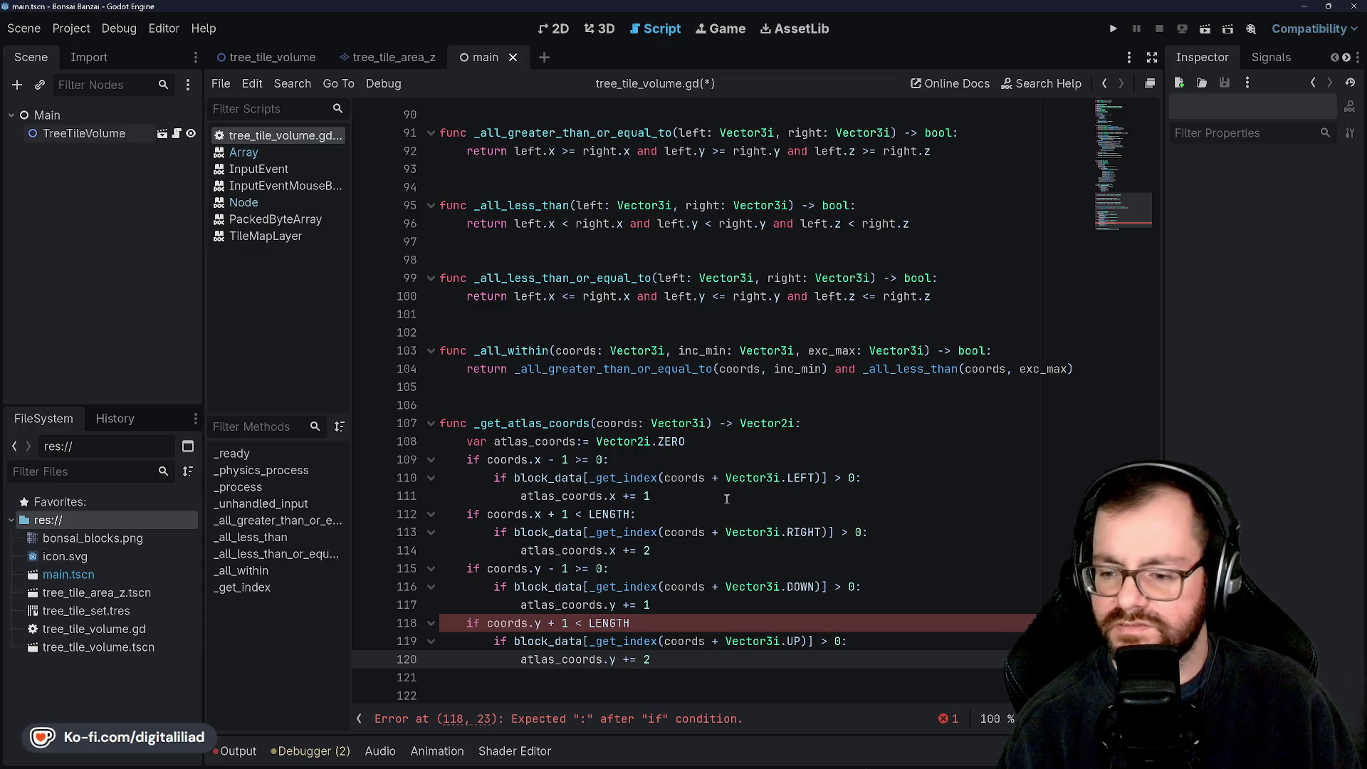
pyautogui.press('Up')
pyautogui.press('Up')
pyautogui.press('Down')
pyautogui.press('Down')
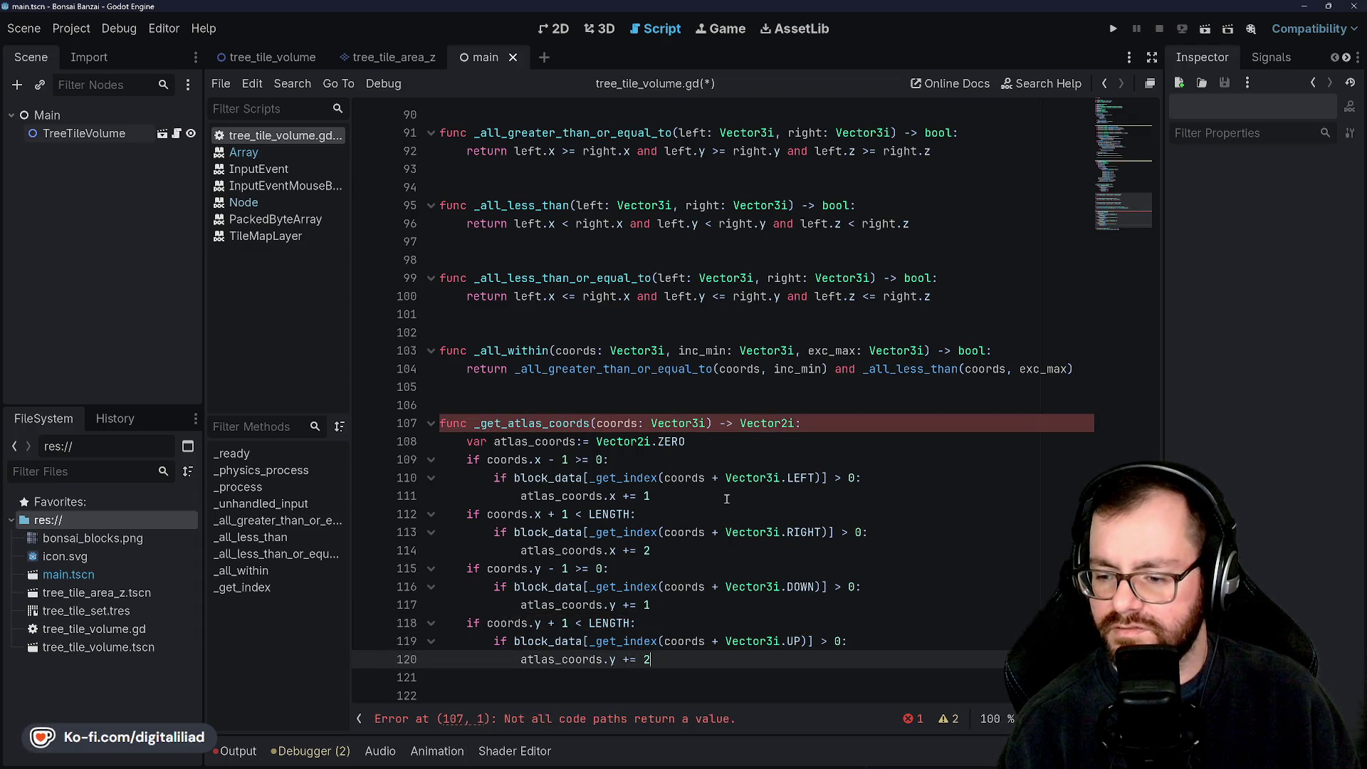
pyautogui.press('Return')
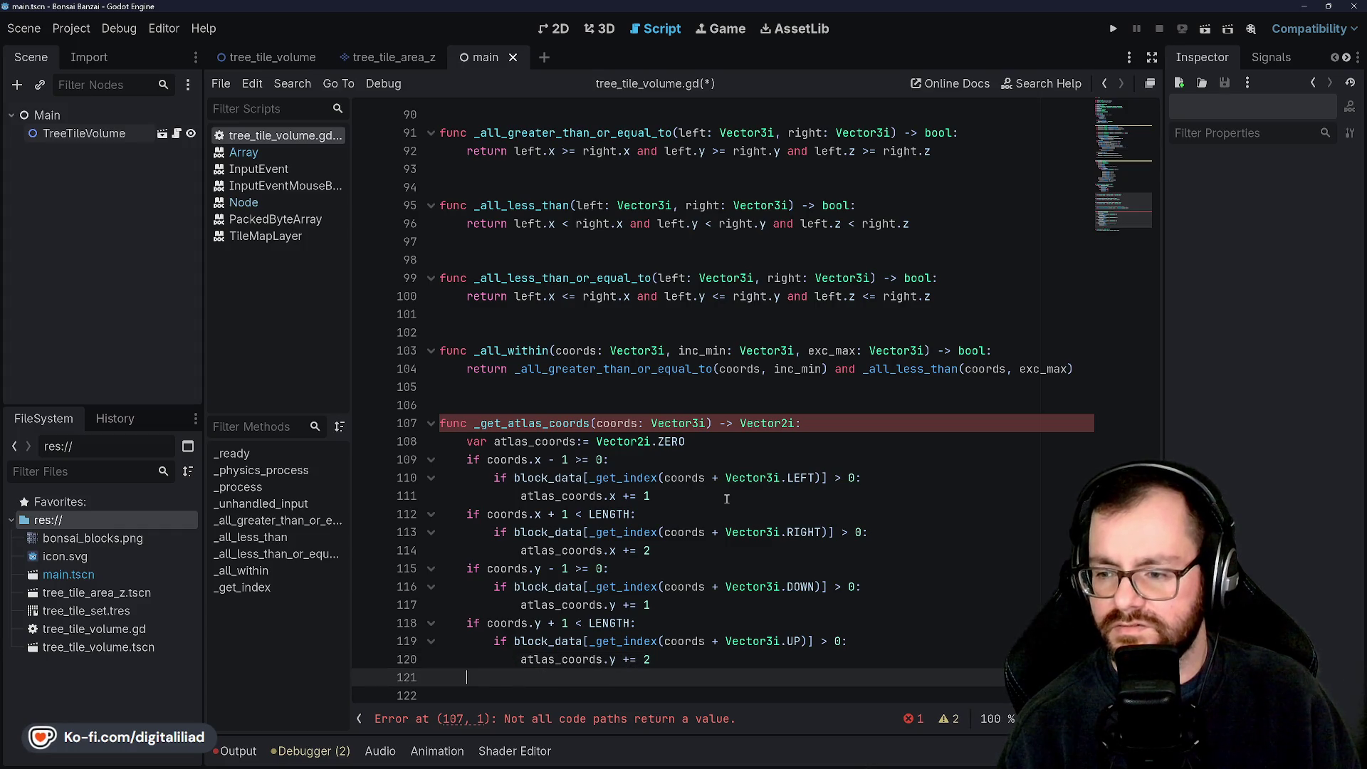
# Step: Write the 'coords.z - 1 >= 0' check with a nested Vector3i.FORWARD test, then view the bonsai_blocks atlas in Aseprite
pyautogui.write('if coords.z - 1')
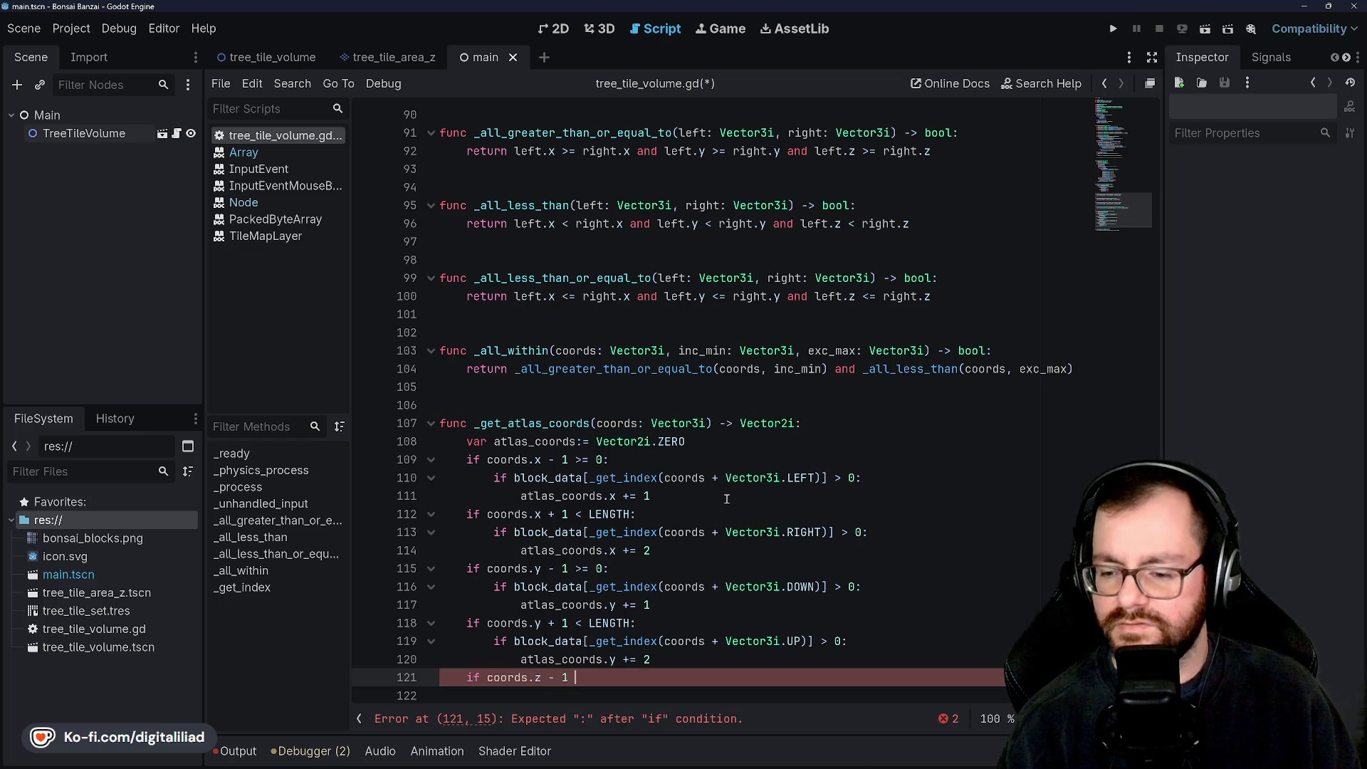
pyautogui.write(' 0:')
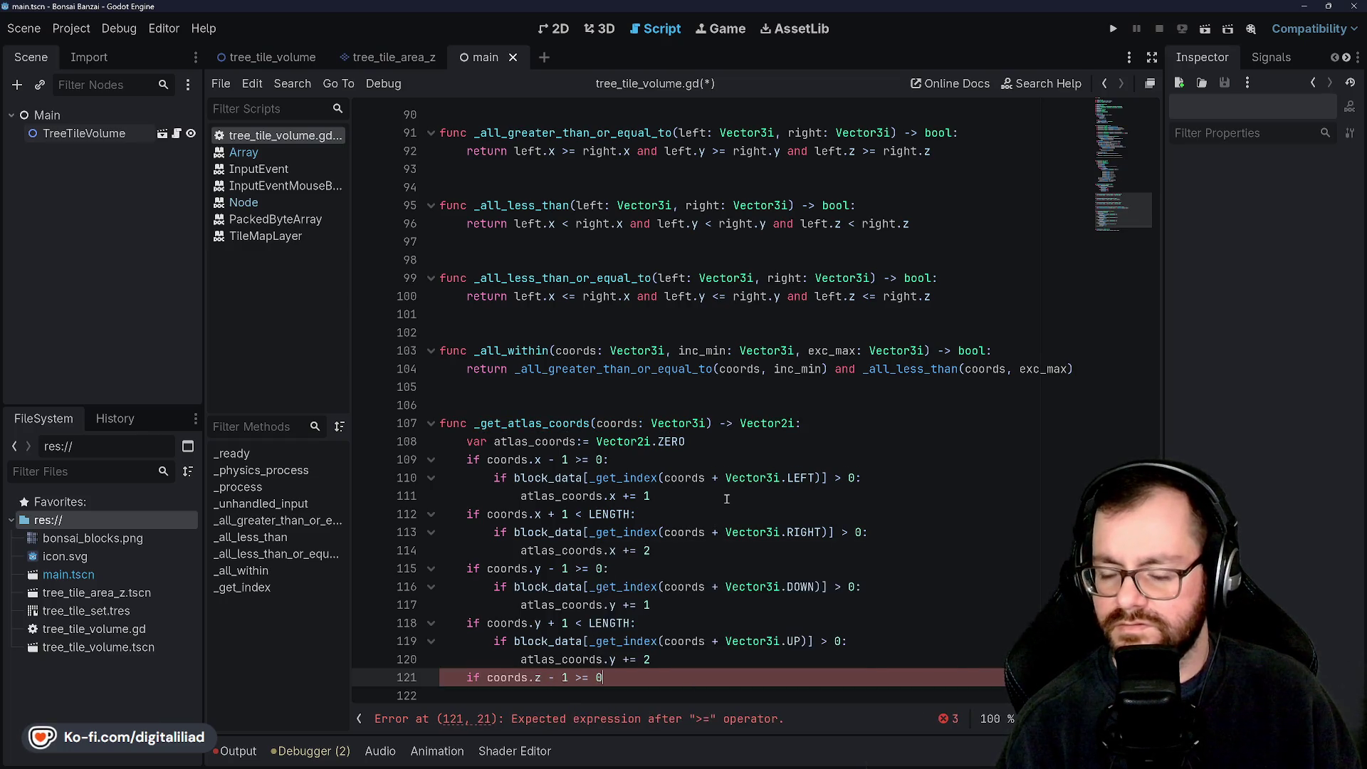
pyautogui.press('Return')
pyautogui.write('if block_data[_get_inde')
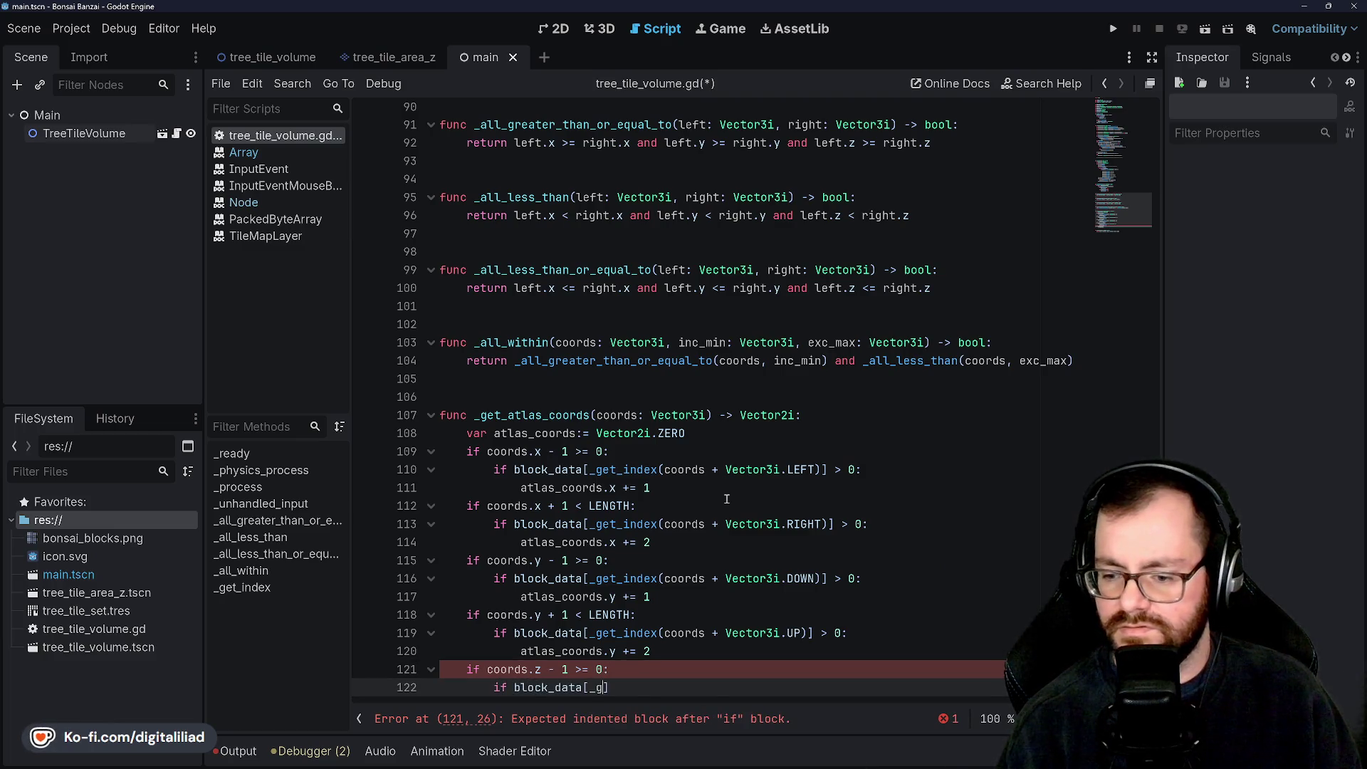
pyautogui.write('x(coords')
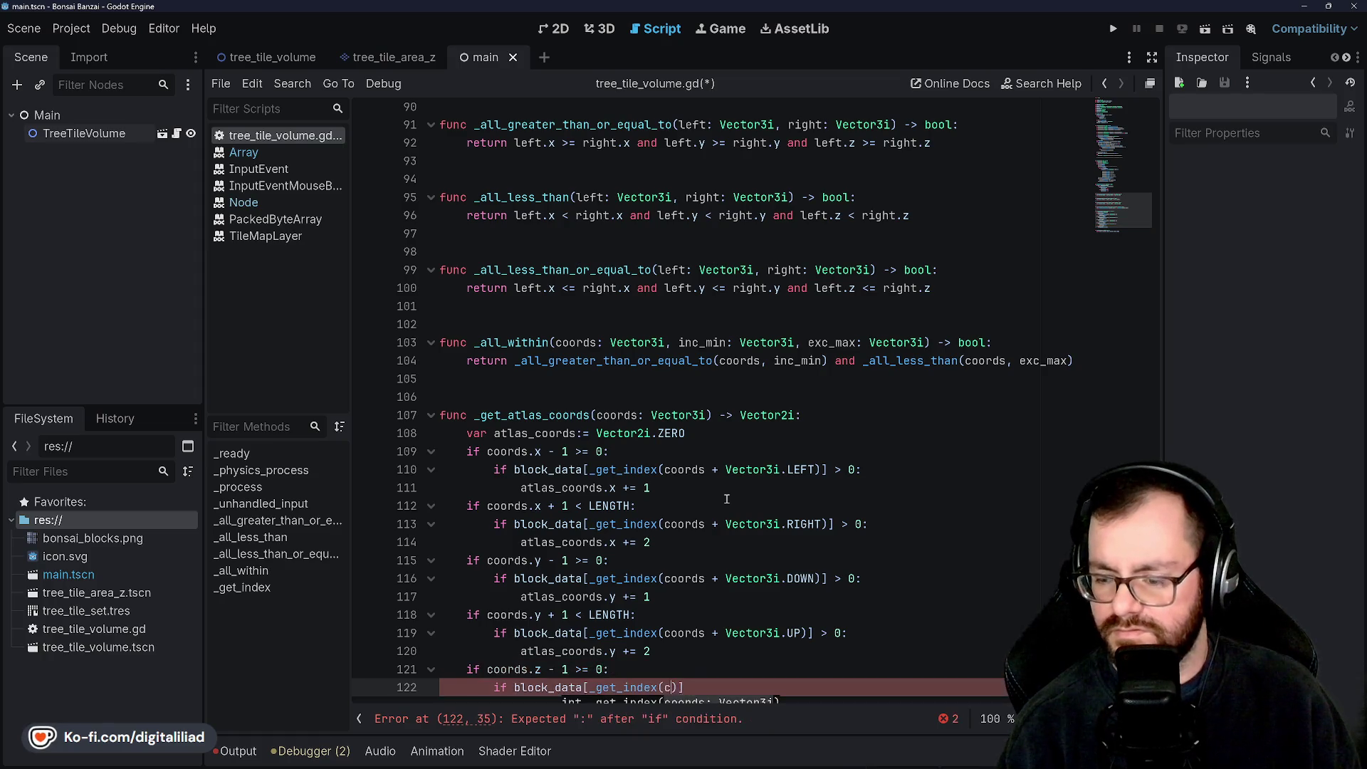
pyautogui.write(' + Vector3')
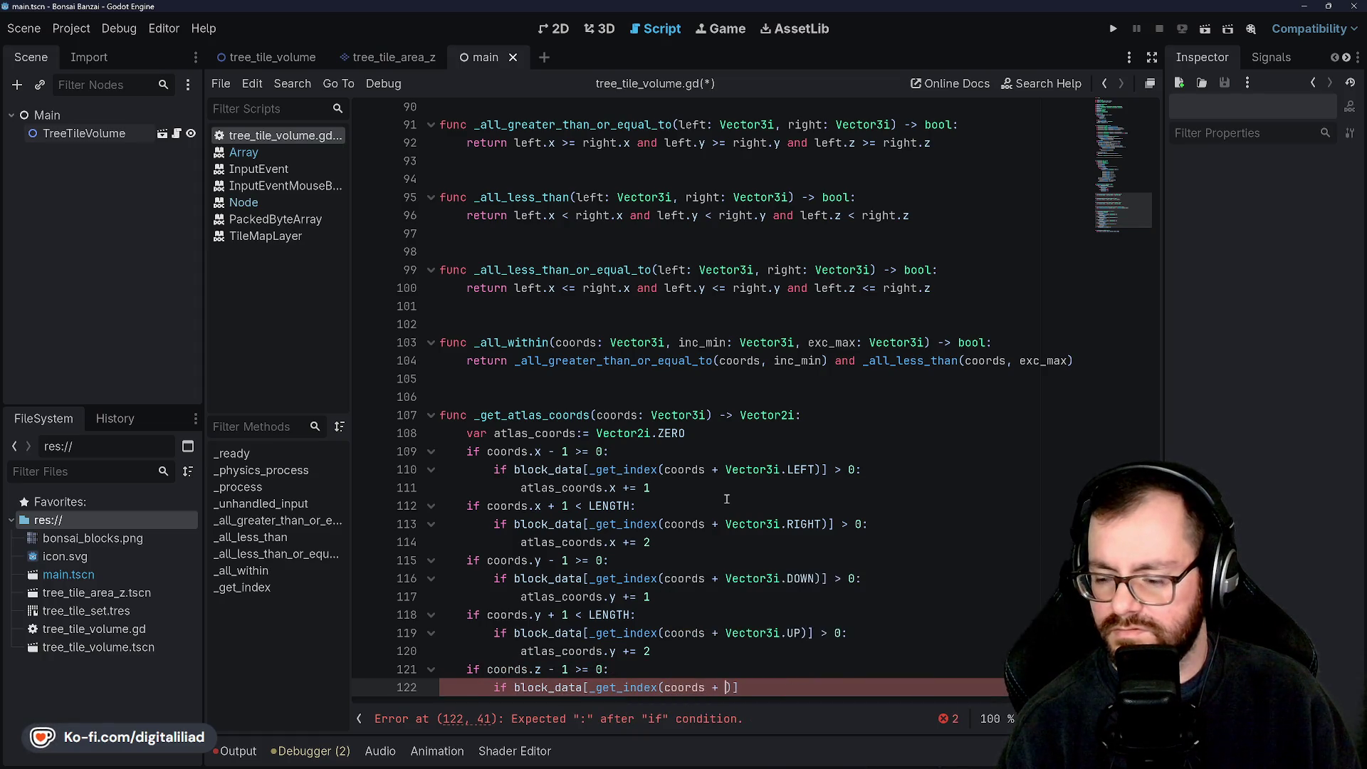
pyautogui.write('i.FORWARD)')
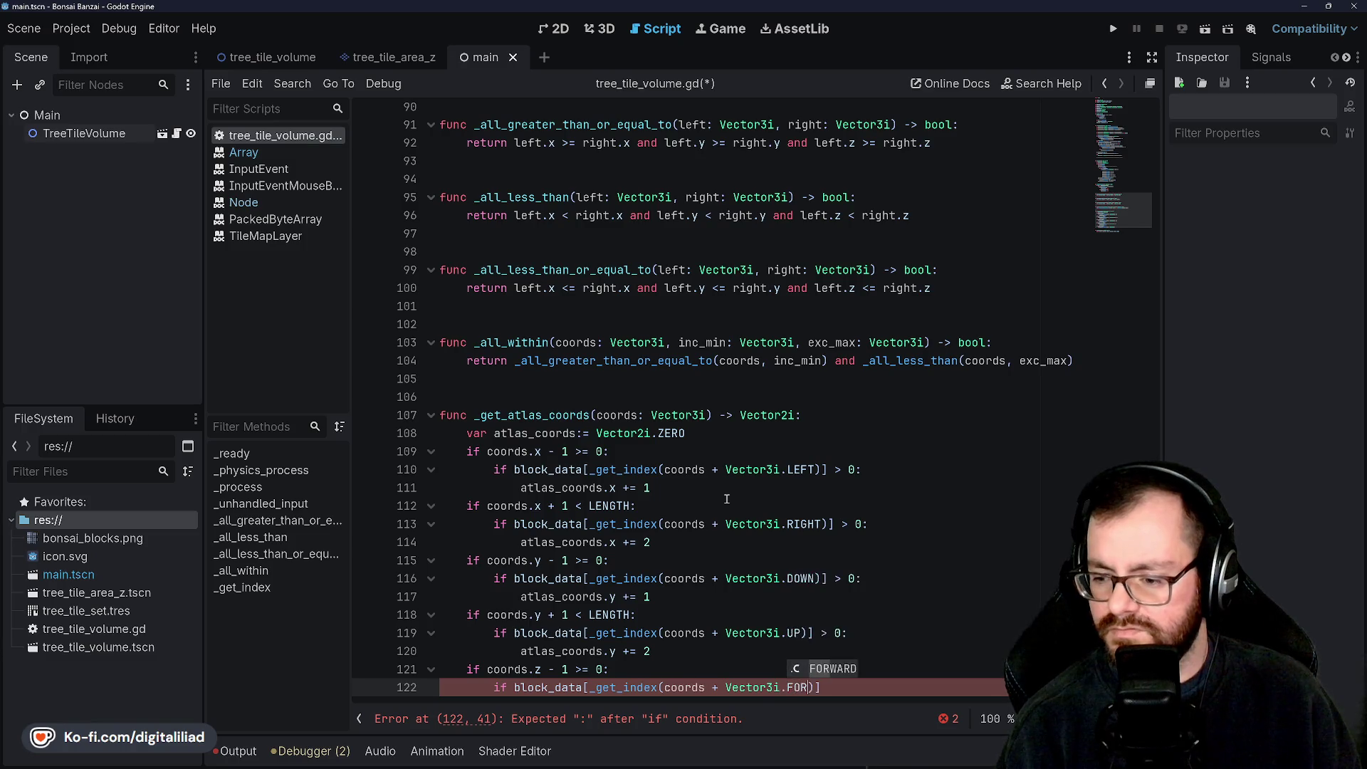
pyautogui.write('] > 0:')
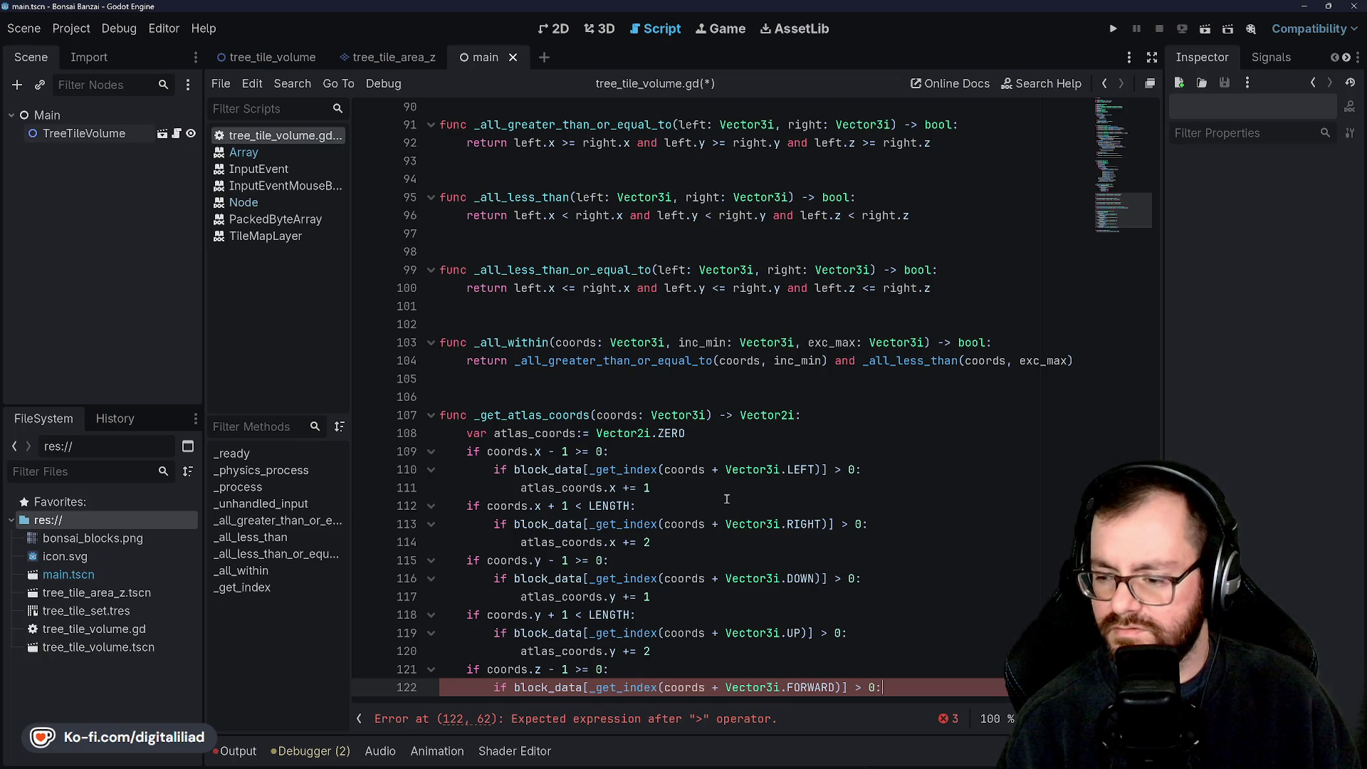
pyautogui.press('Return')
pyautogui.write('atlas_coor')
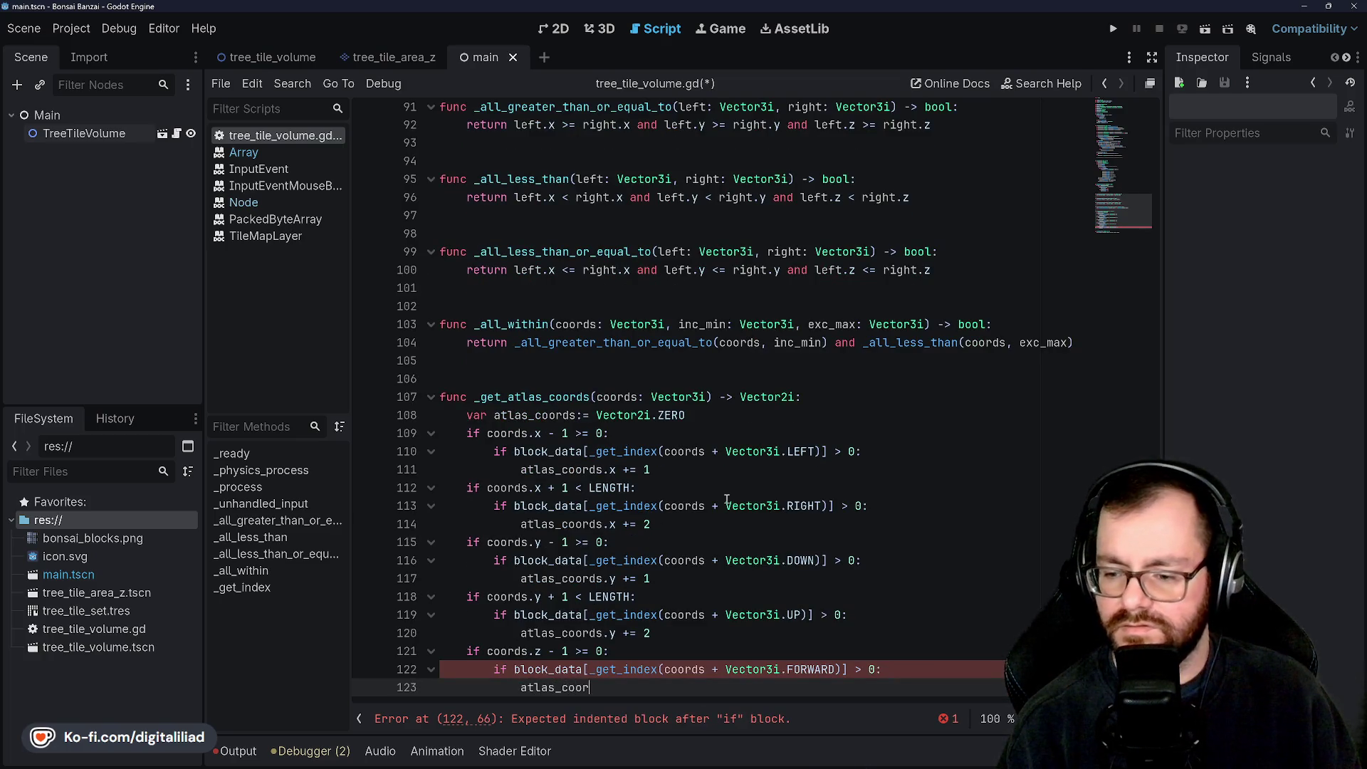
pyautogui.write('ds.z')
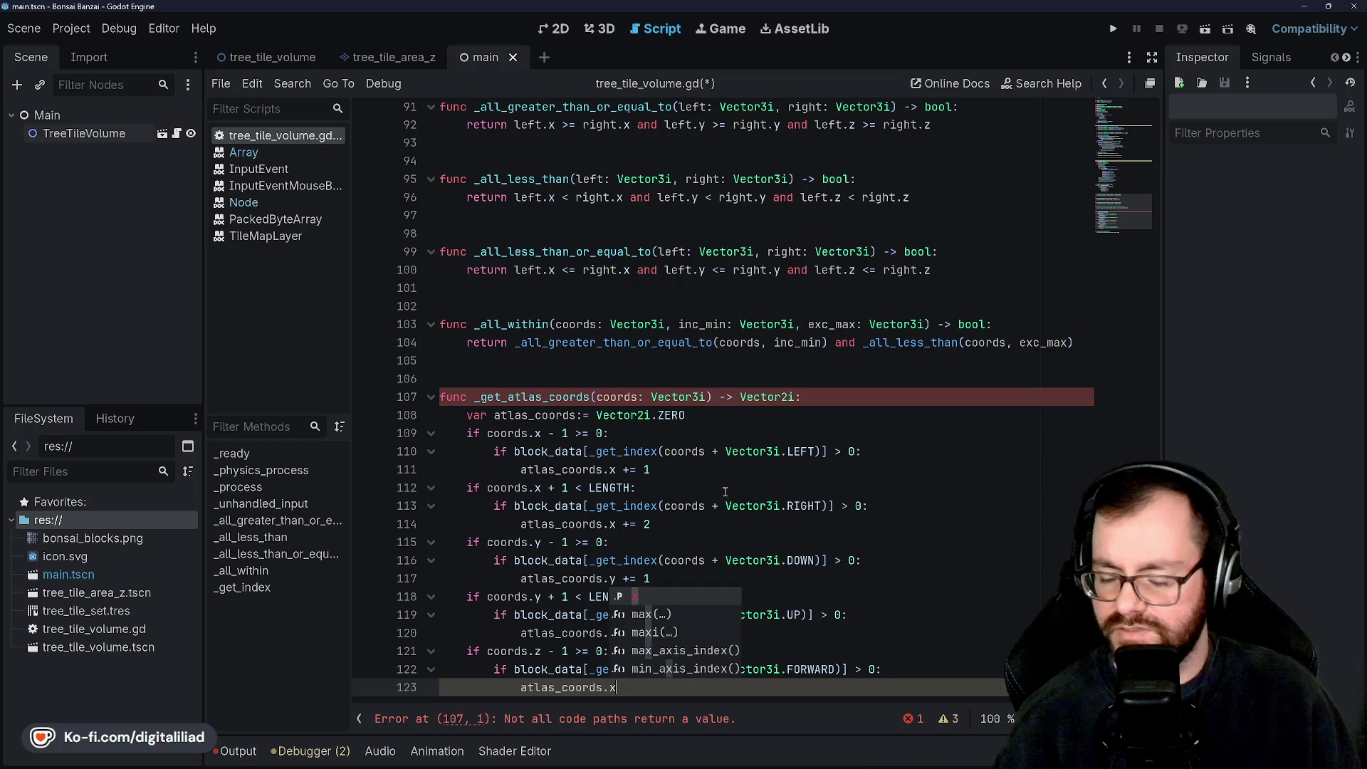
pyautogui.click(687, 415)
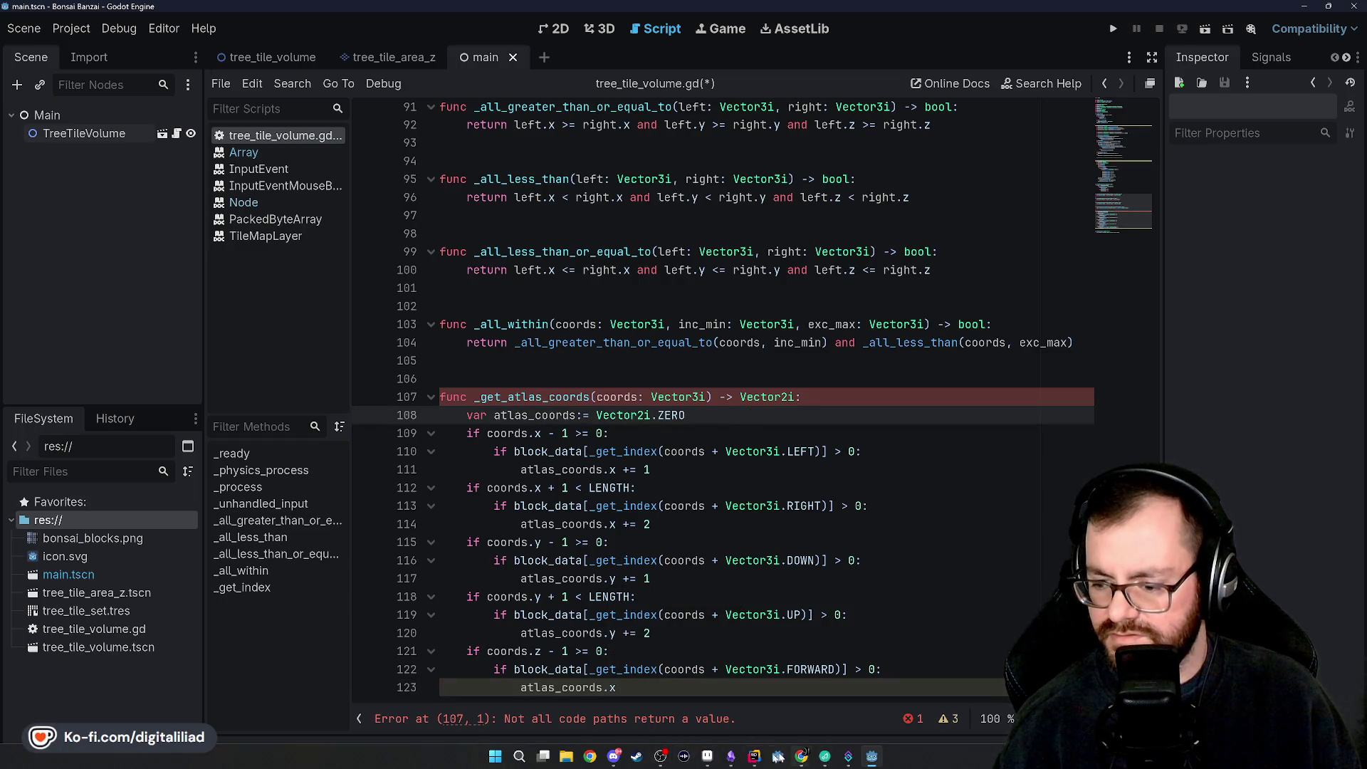
pyautogui.click(707, 756)
# Step: Pan over the rows of isometric tiles in the bonsai_blocks atlas, then return to Godot's script
pyautogui.moveTo(682, 278); pyautogui.dragTo(679, 372)
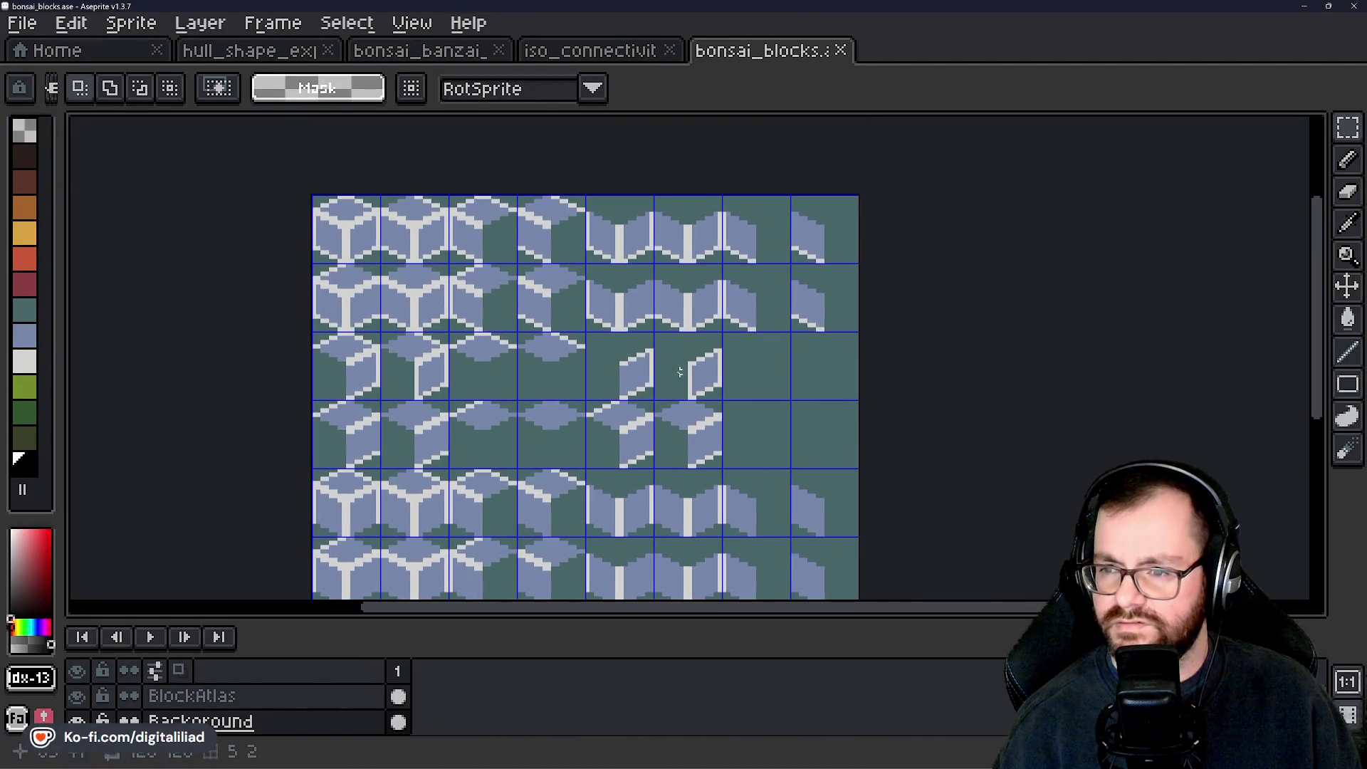
pyautogui.scroll(-5, 621, 243)
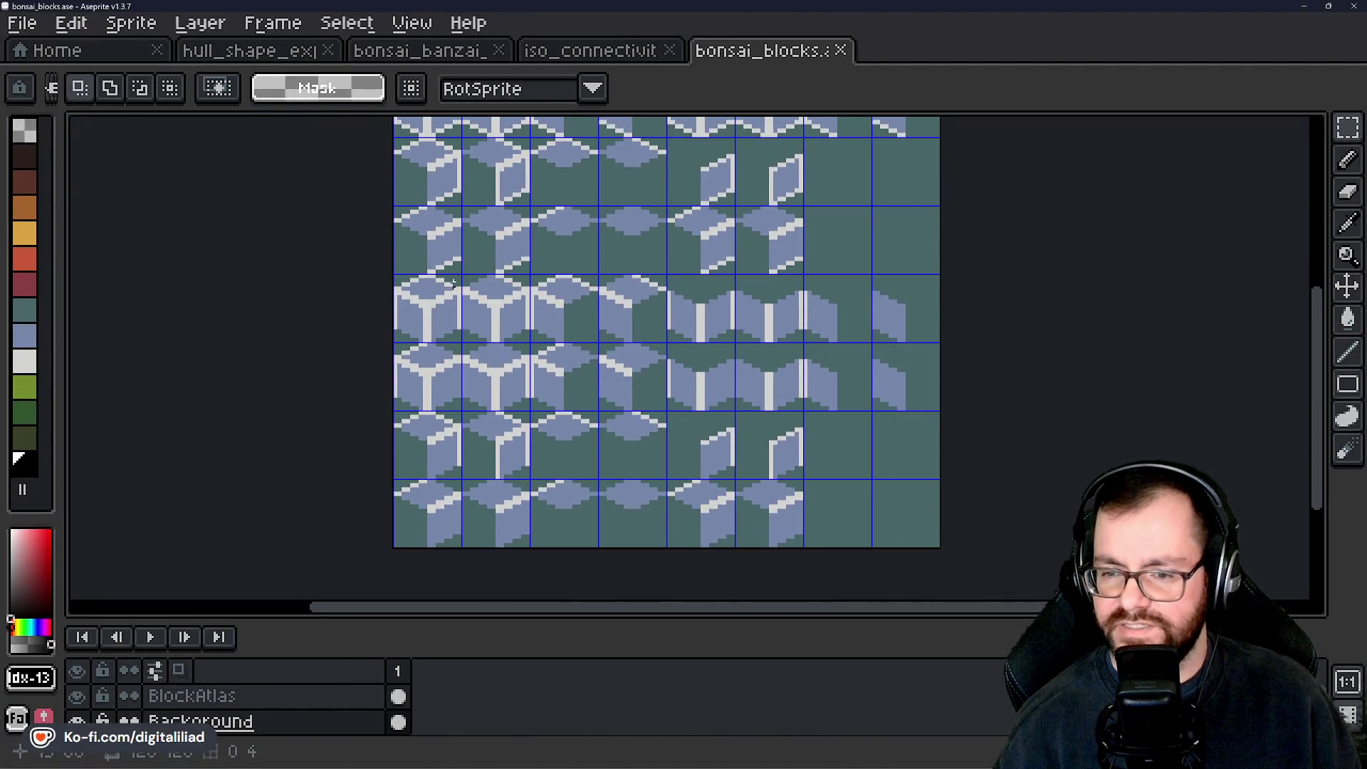
pyautogui.moveTo(425, 297)
pyautogui.mouseDown()
pyautogui.moveTo(430, 506)
pyautogui.moveTo(451, 432)
pyautogui.mouseUp()
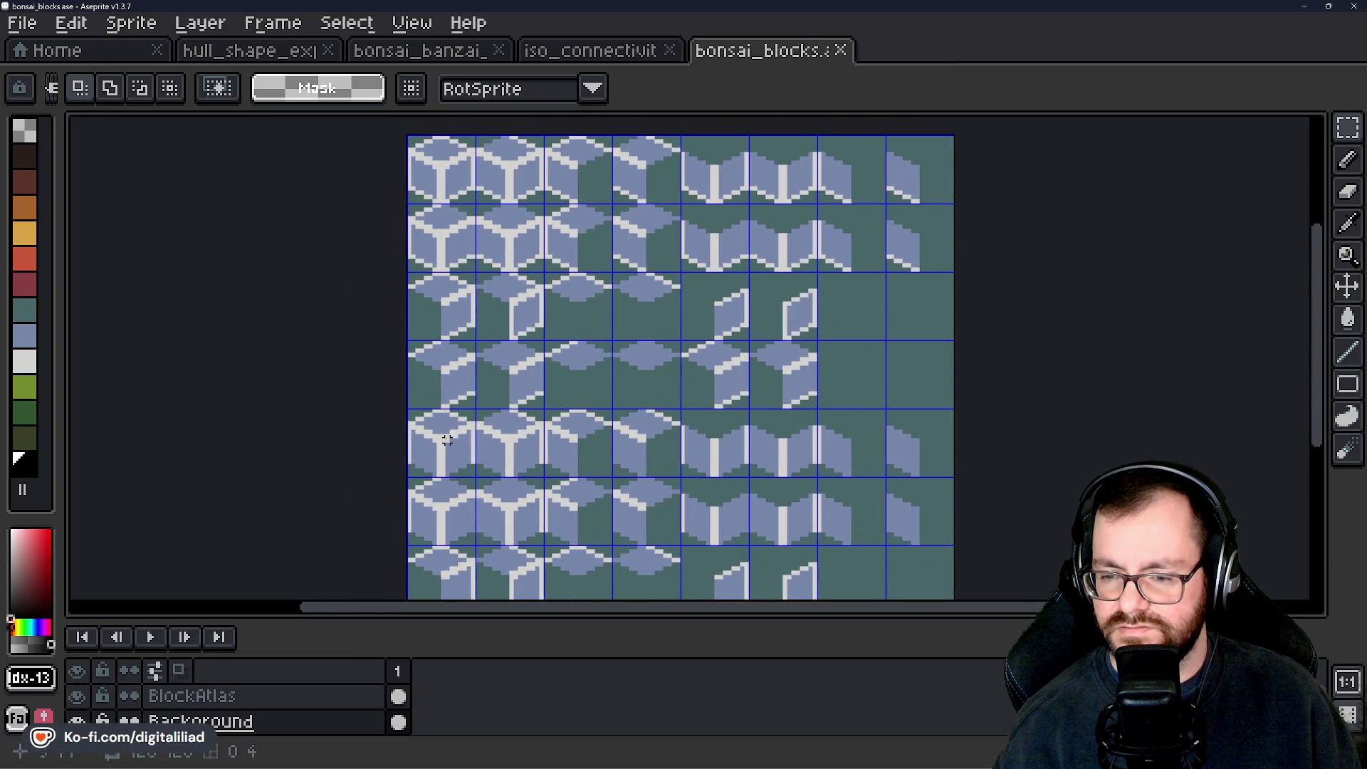
pyautogui.scroll(-2, 567, 466)
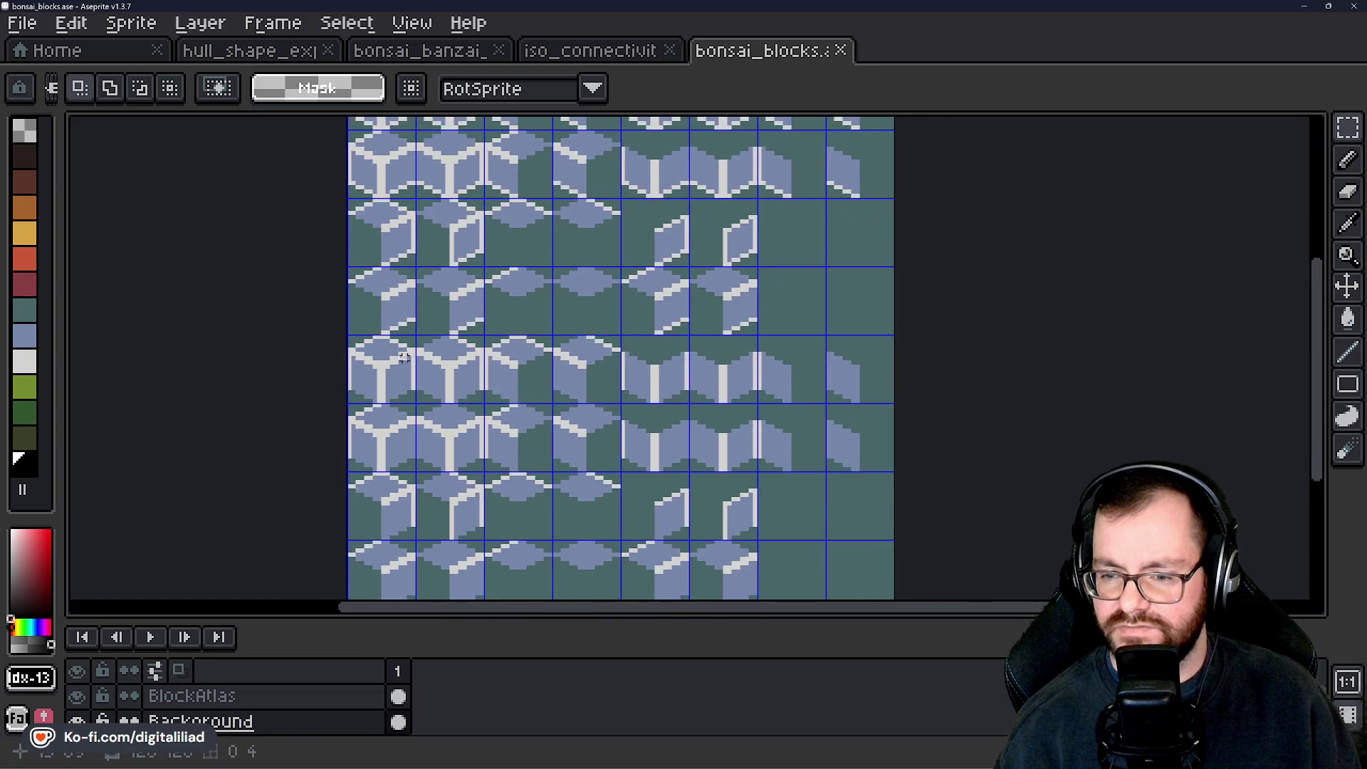
pyautogui.click(756, 759)
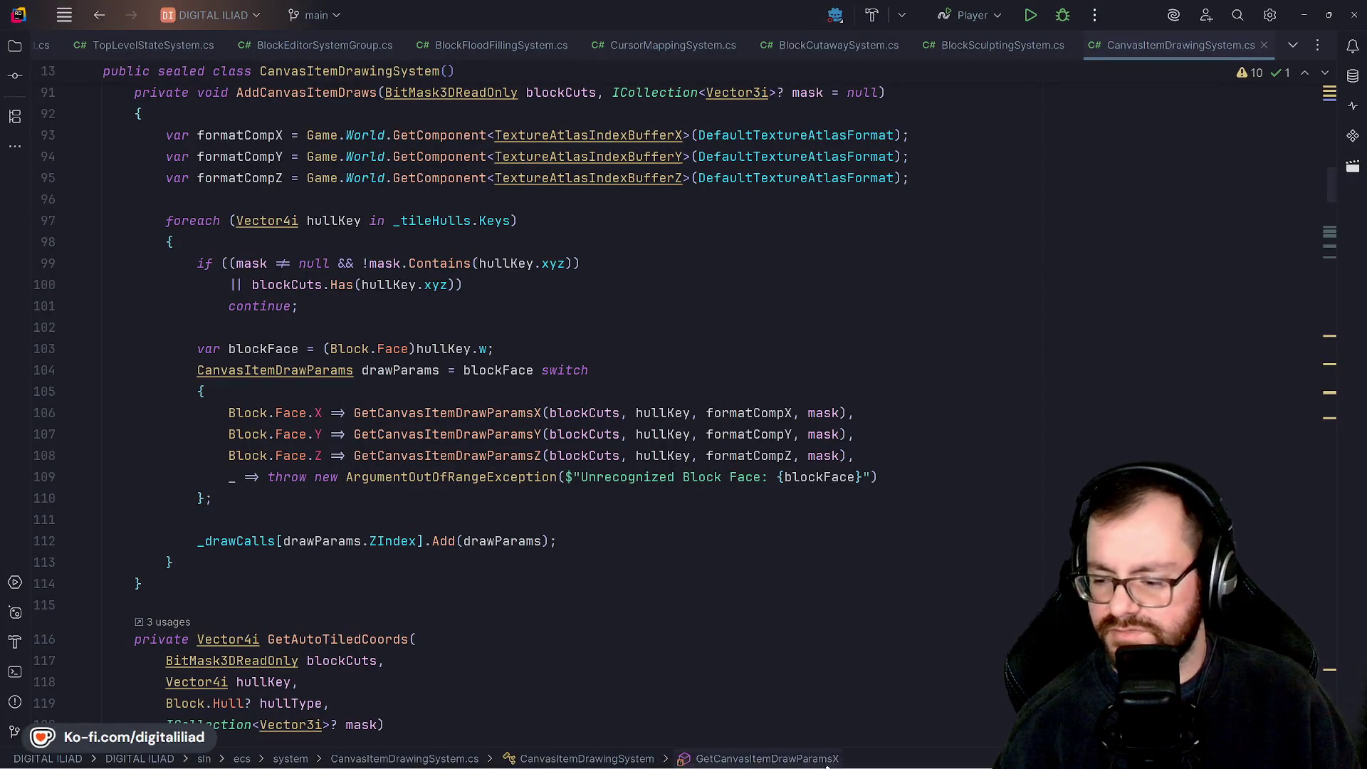
pyautogui.click(871, 755)
# Step: Change the forward-neighbour body on line 123 to 'atlas_coords.y += 4'
pyautogui.scroll(-1, 606, 554)
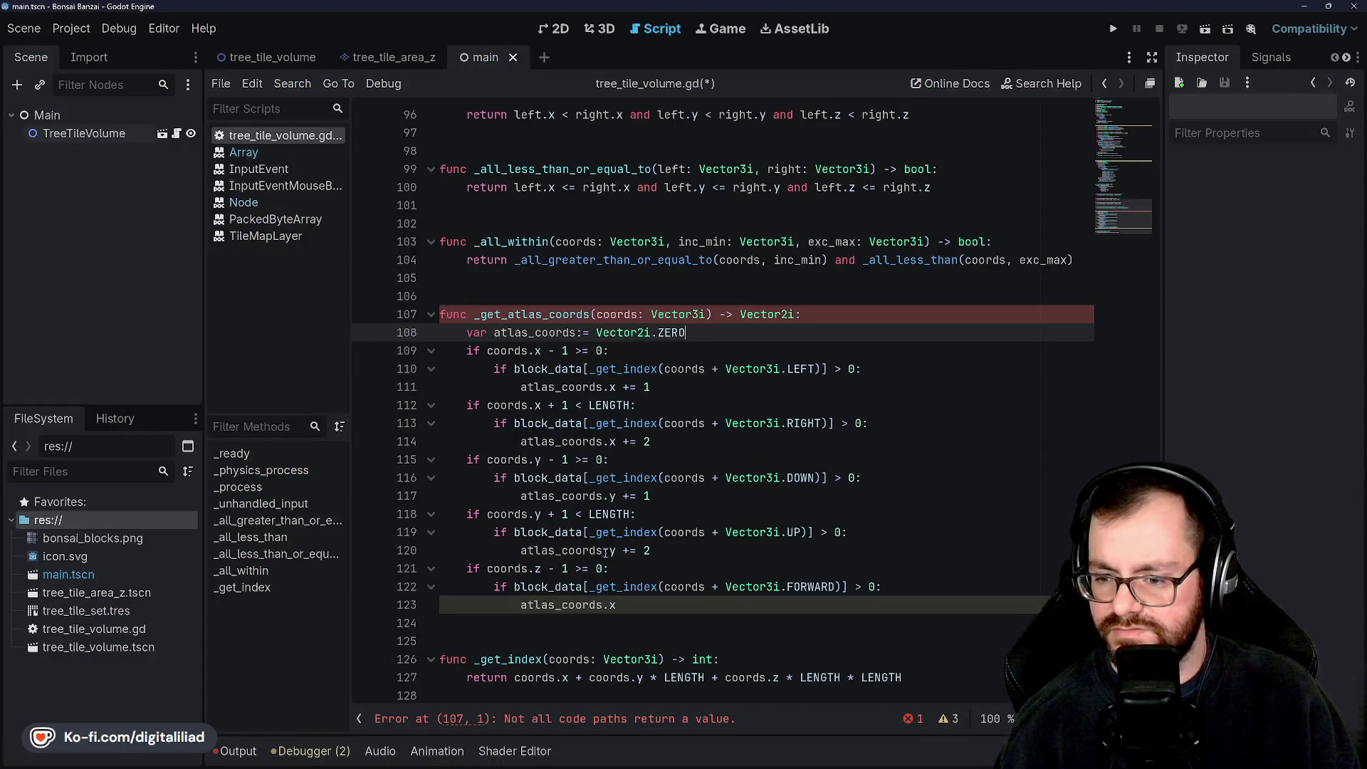
pyautogui.click(641, 604)
pyautogui.press('BackSpace')
pyautogui.write('y ')
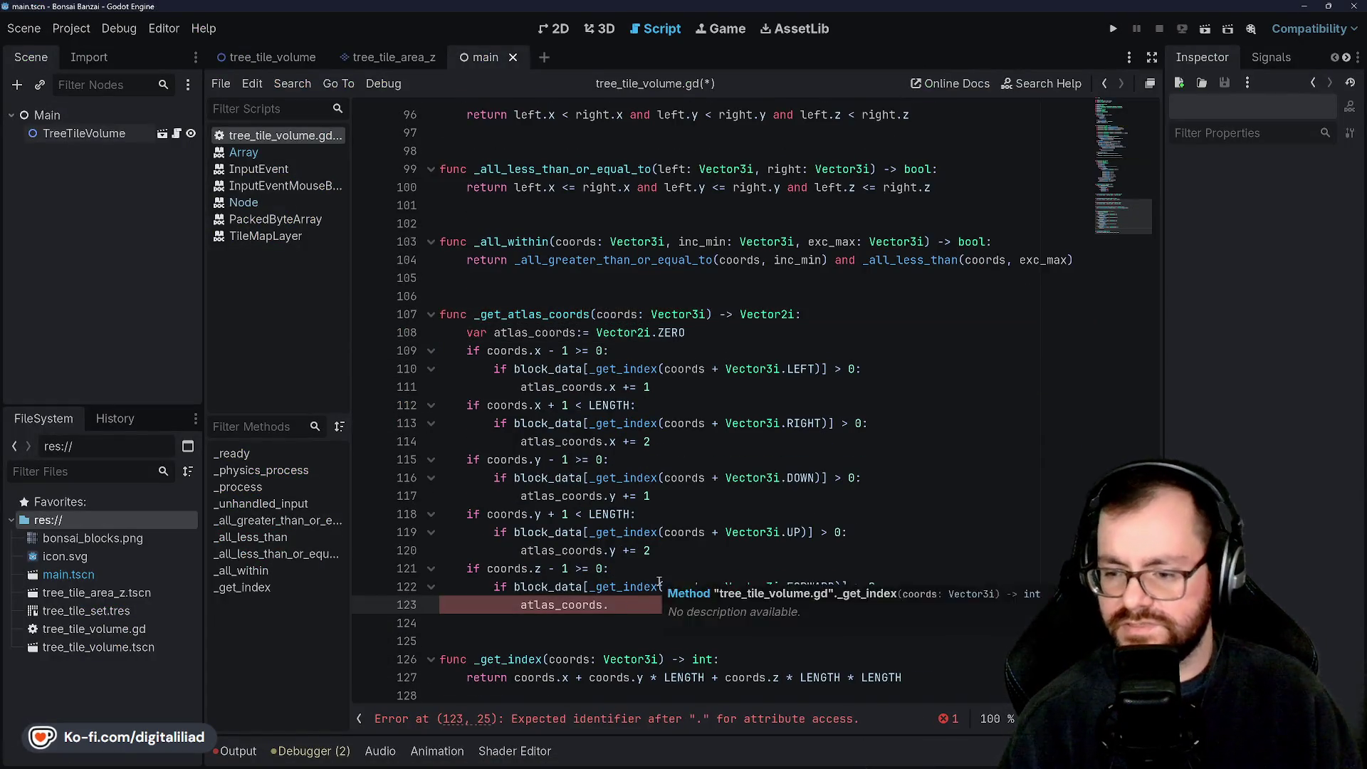
pyautogui.write('+= 4')
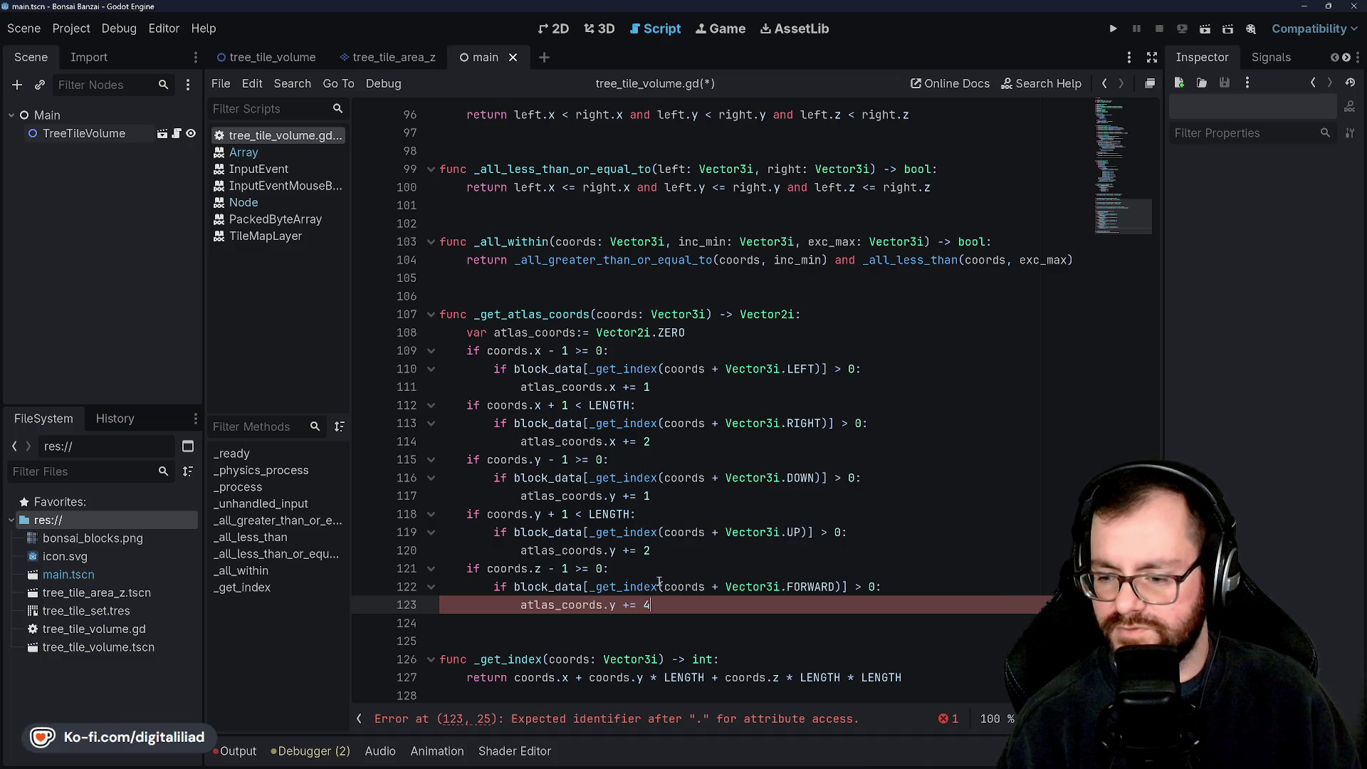
pyautogui.press('Return')
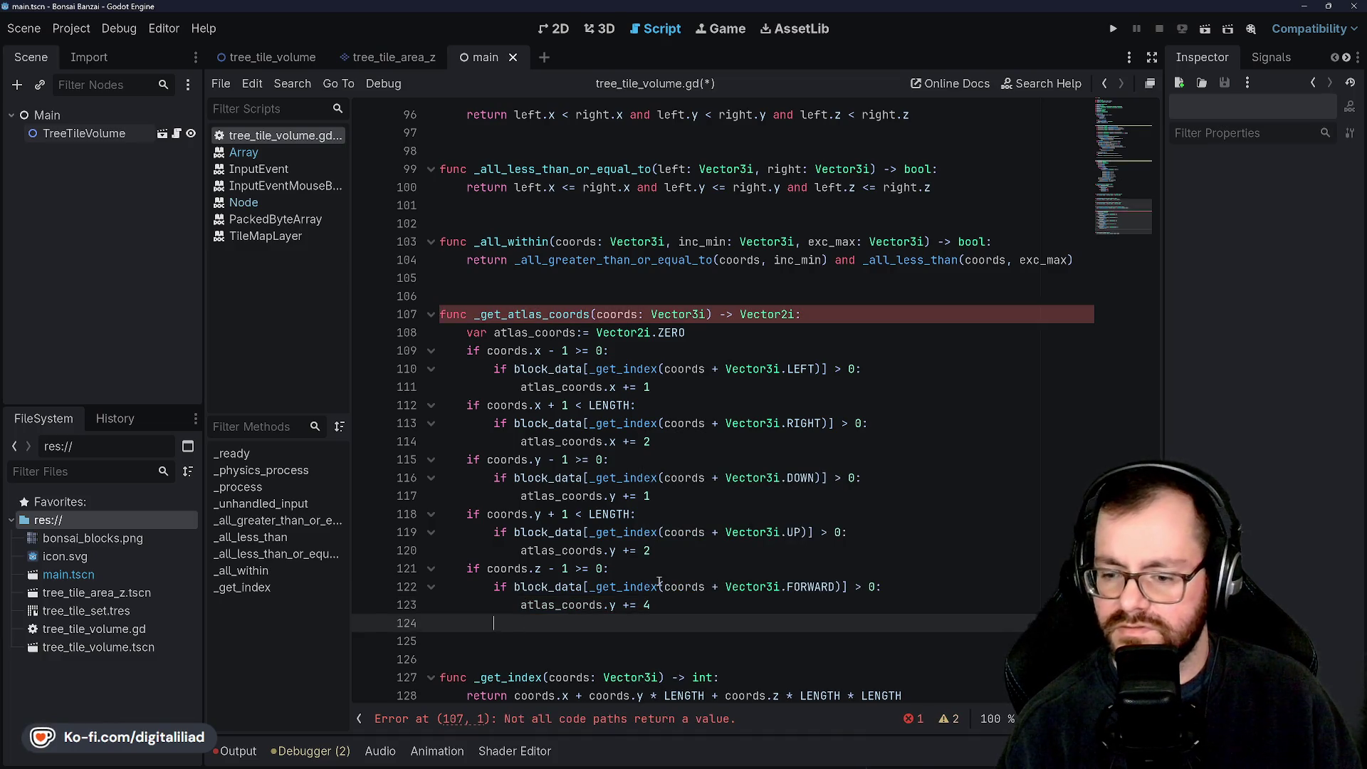
pyautogui.write('if')
# Step: Add a 'coords.z + 1 < LENGTH' check with a nested Vector3i.BACK test adding 4 to atlas_coords.x, and save
pyautogui.press('BackSpace')
pyautogui.press('BackSpace')
pyautogui.write('coords.')
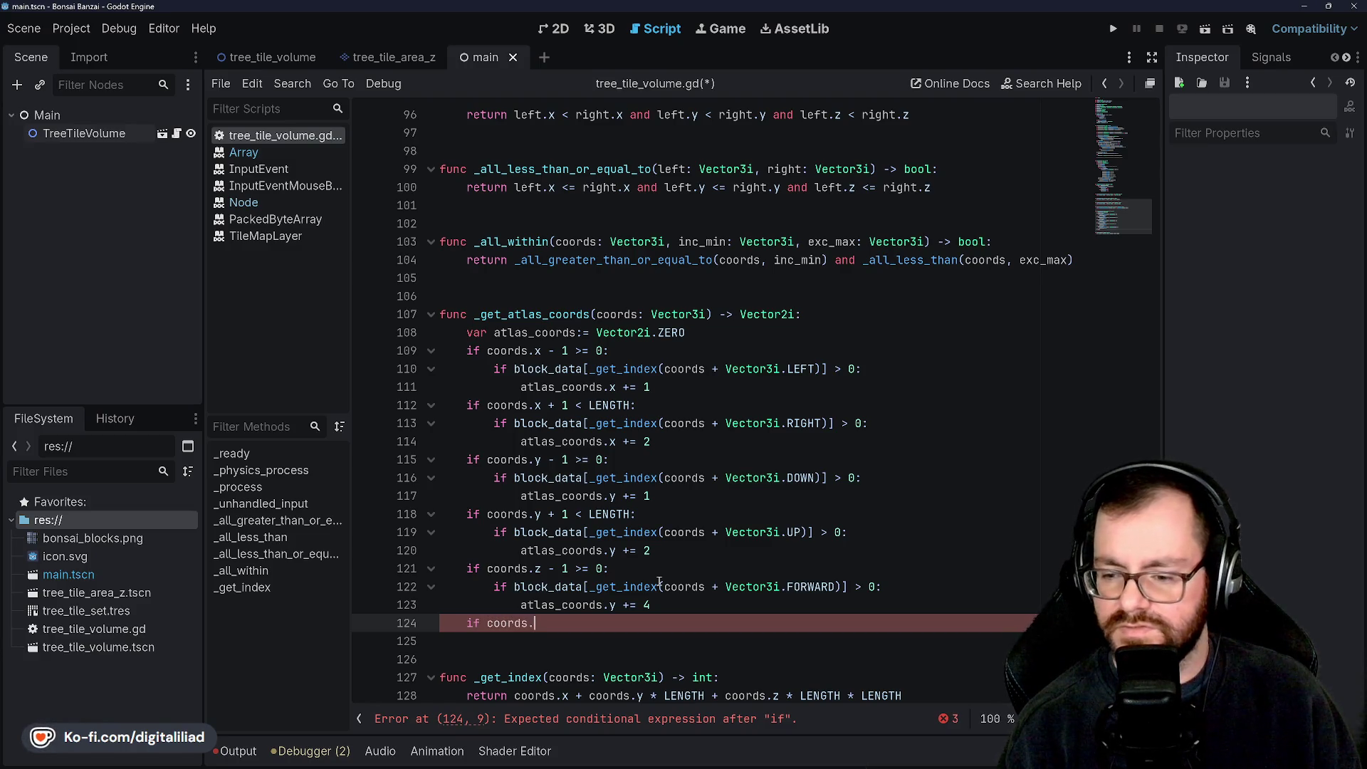
pyautogui.write('z + 1 ')
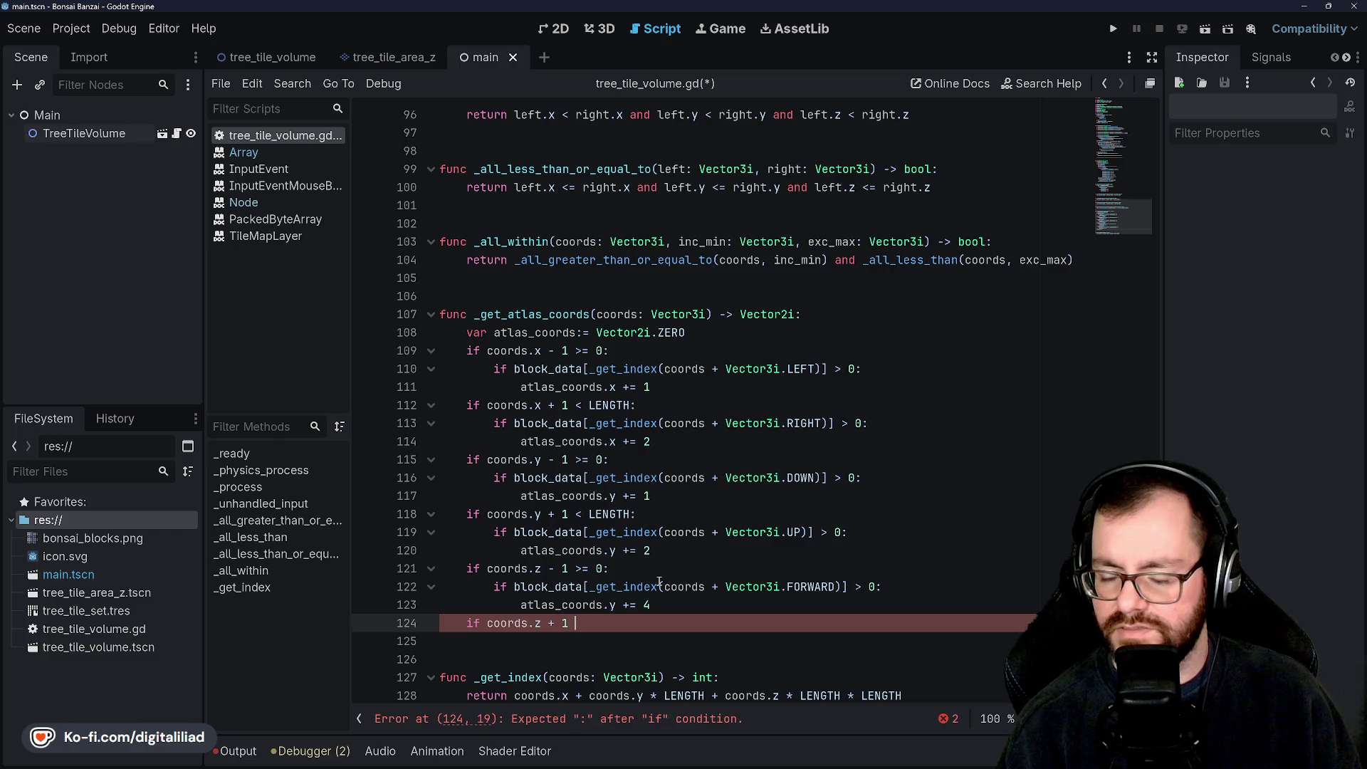
pyautogui.write('< LENGTH:')
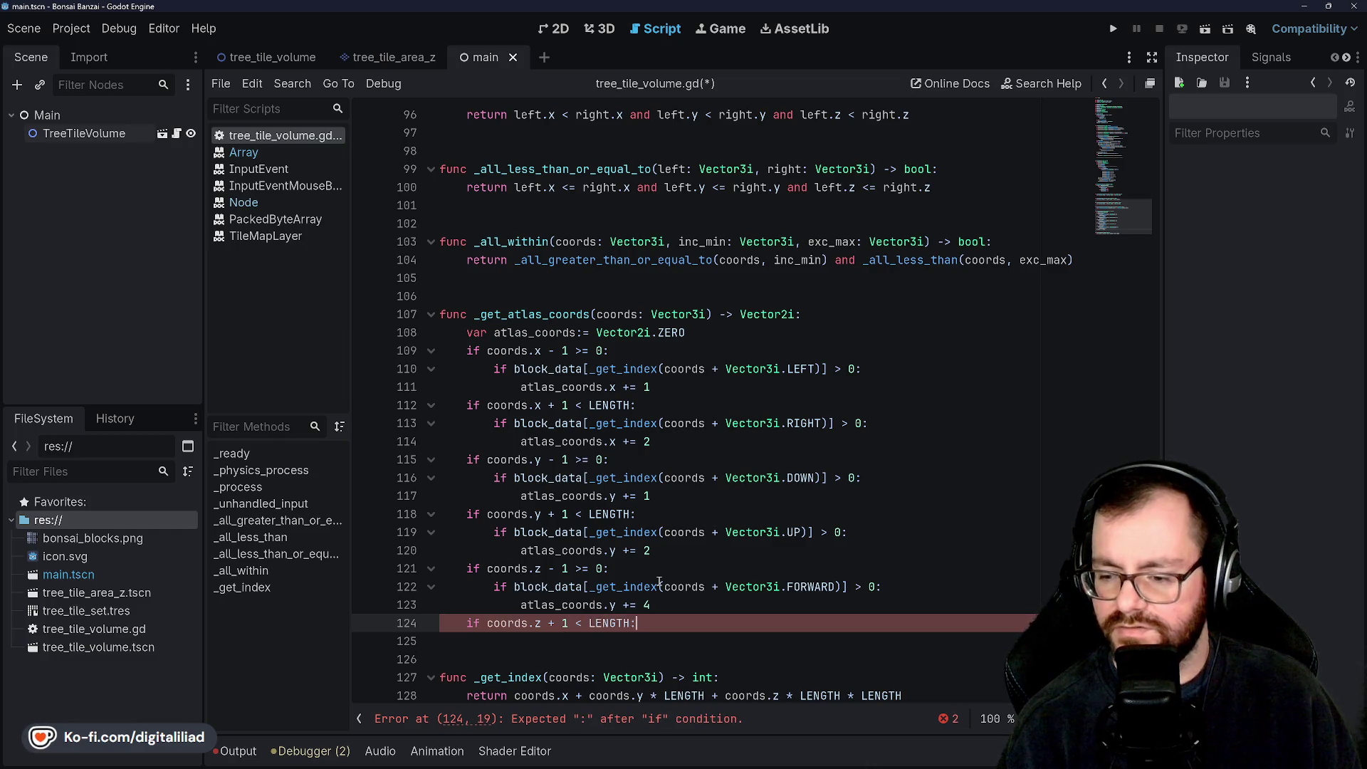
pyautogui.press('Return')
pyautogui.write('if')
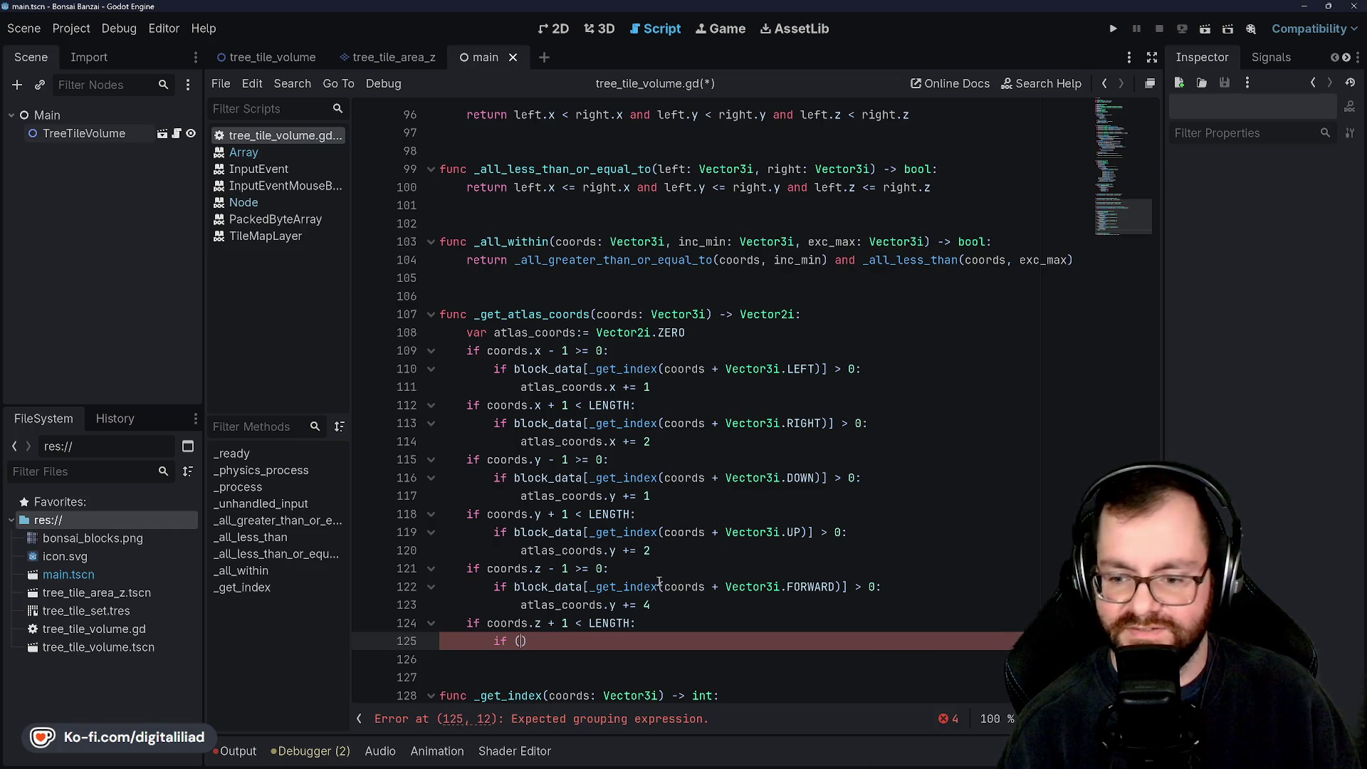
pyautogui.write('block_data')
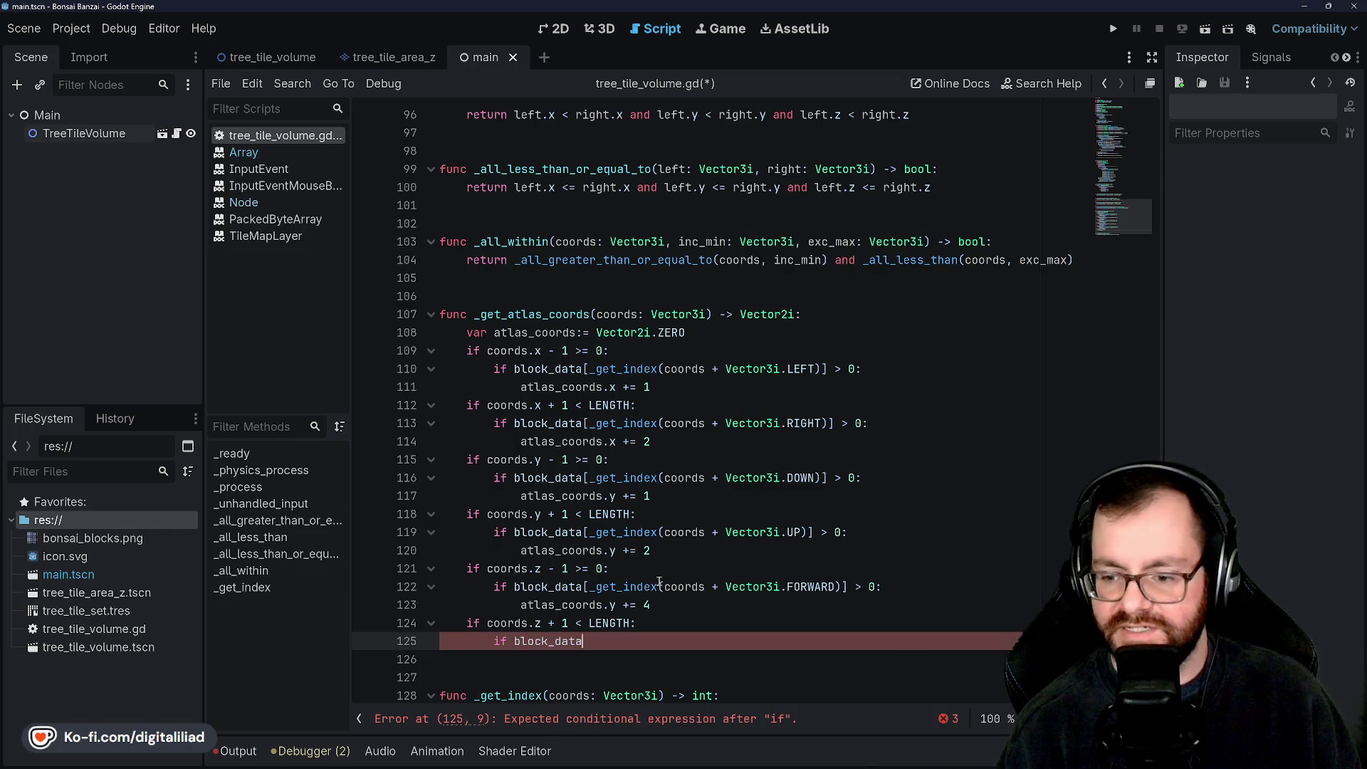
pyautogui.write('[_get_ind')
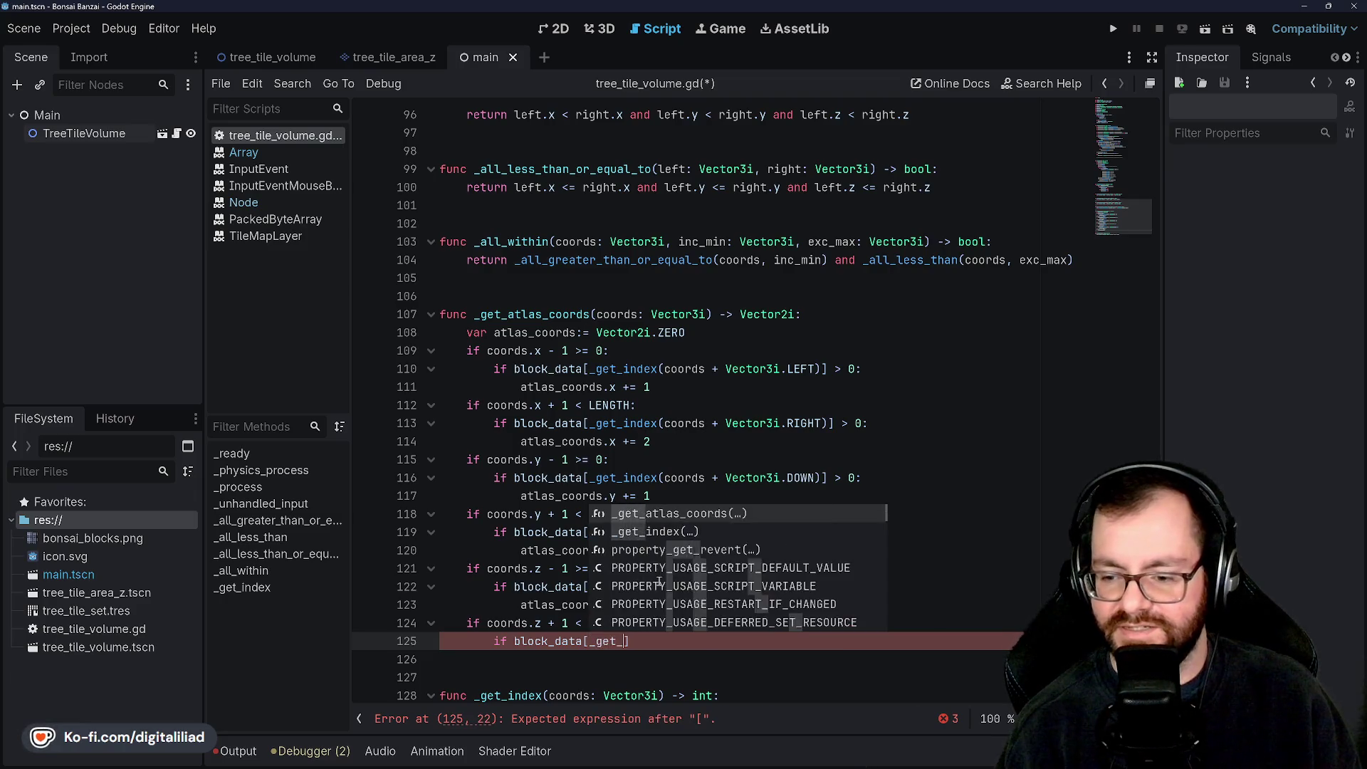
pyautogui.press('Return')
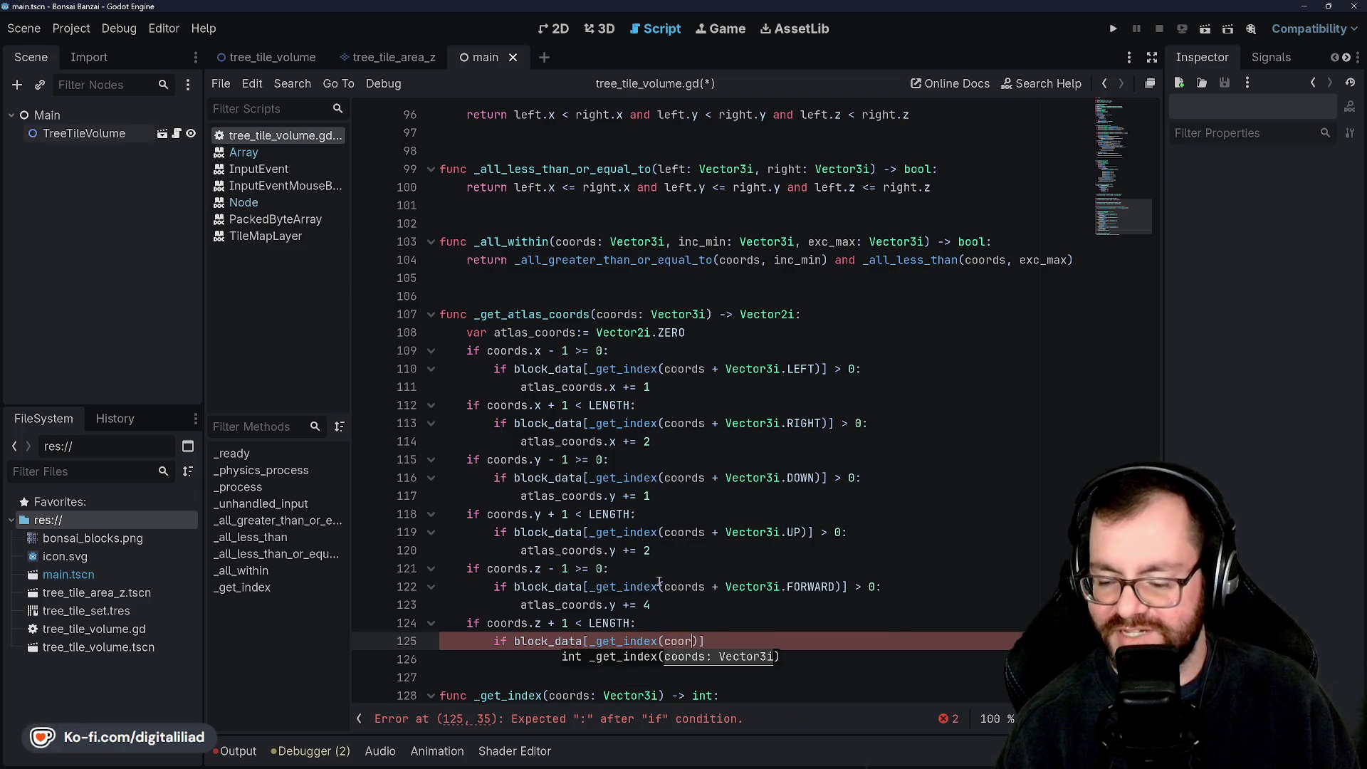
pyautogui.write('ds')
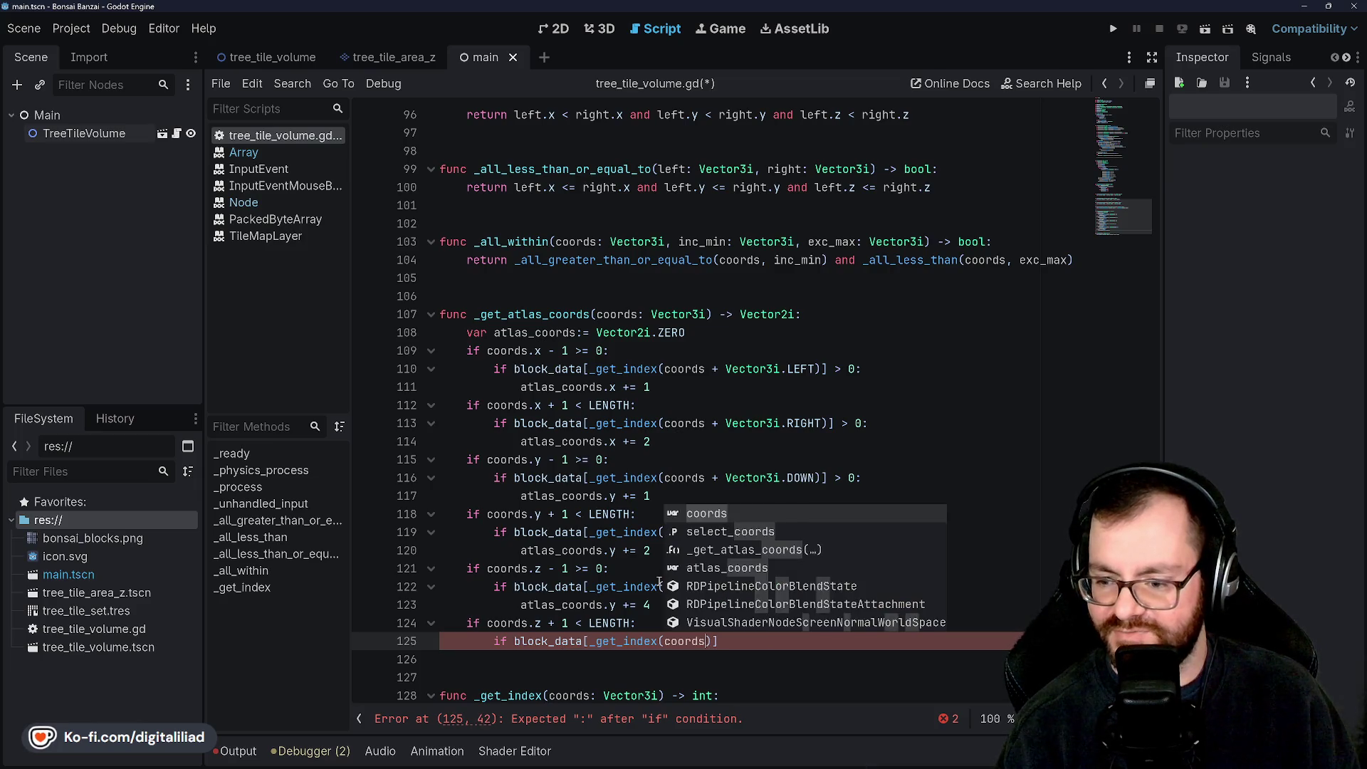
pyautogui.press('Escape')
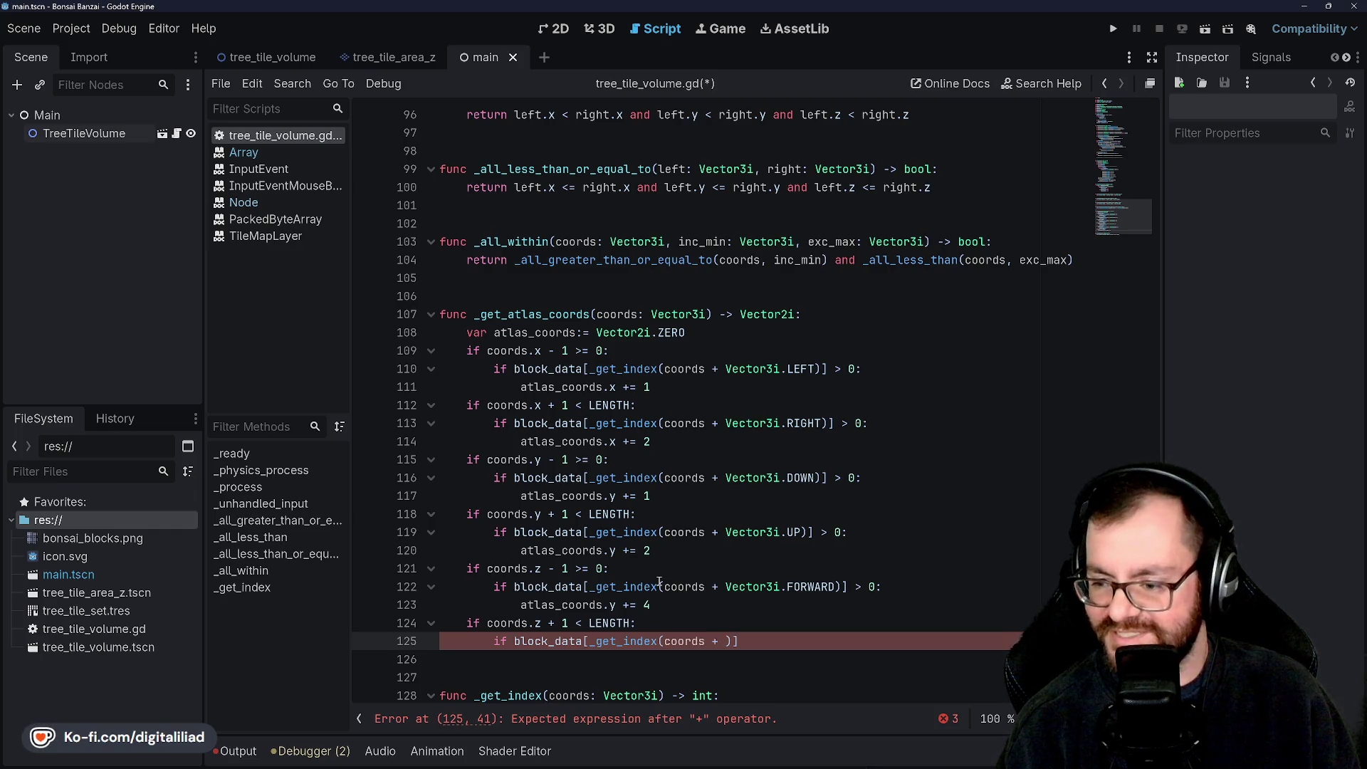
pyautogui.write('Vector3i.BA')
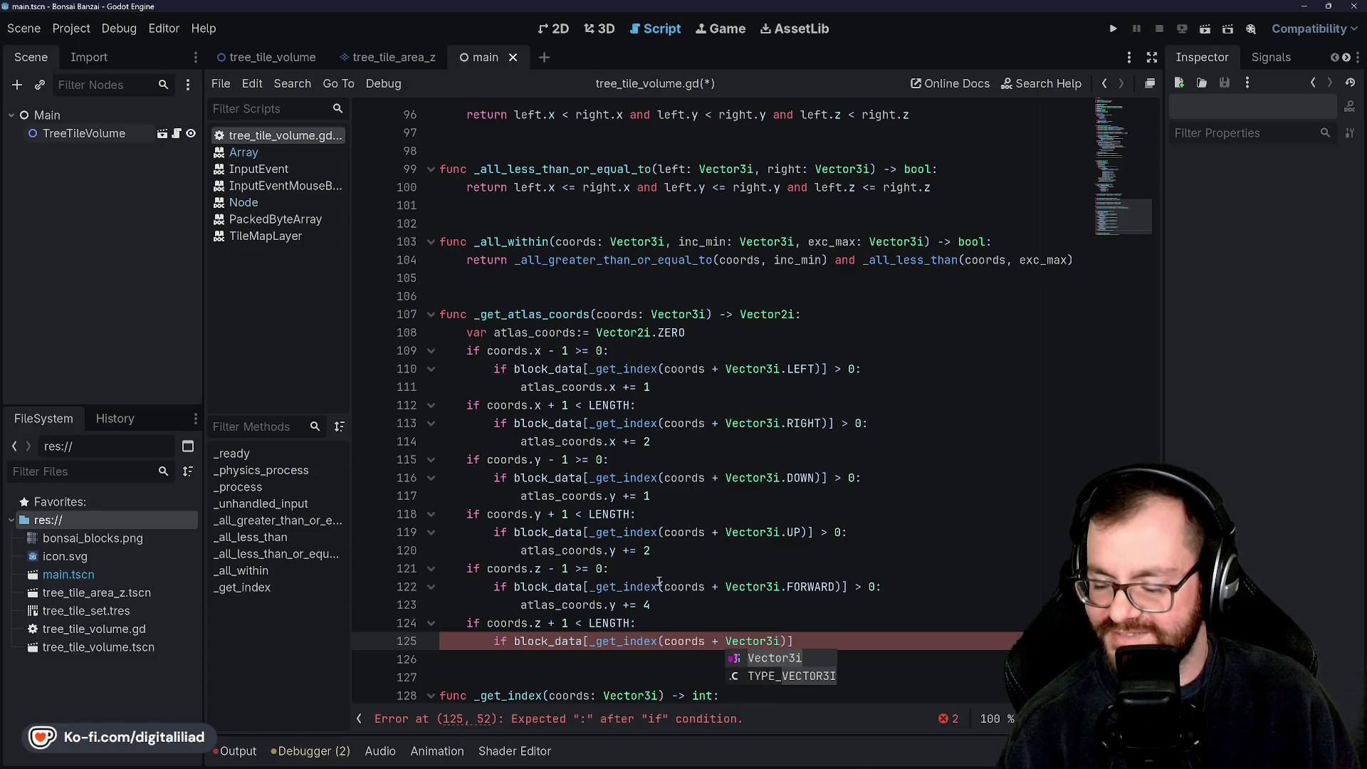
pyautogui.write('CK)')
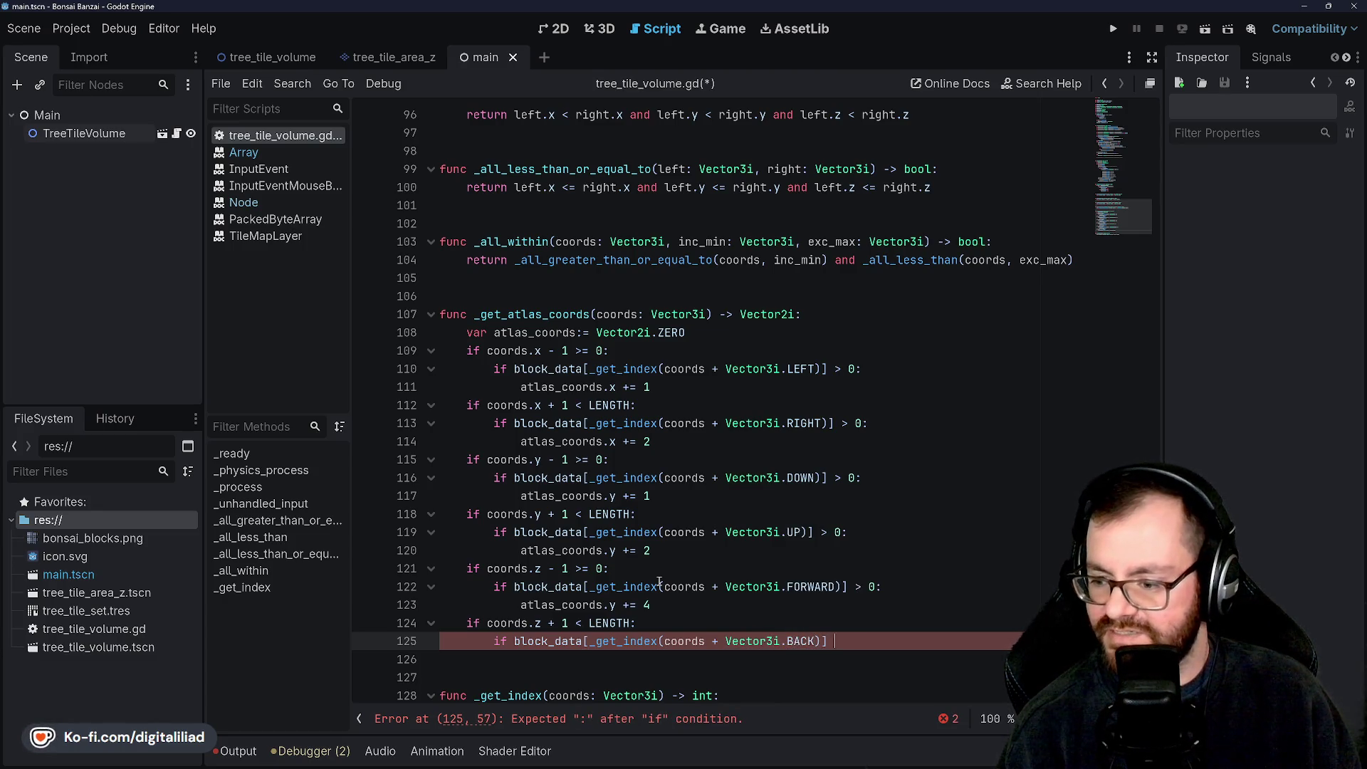
pyautogui.write('> 0:')
pyautogui.press('Return')
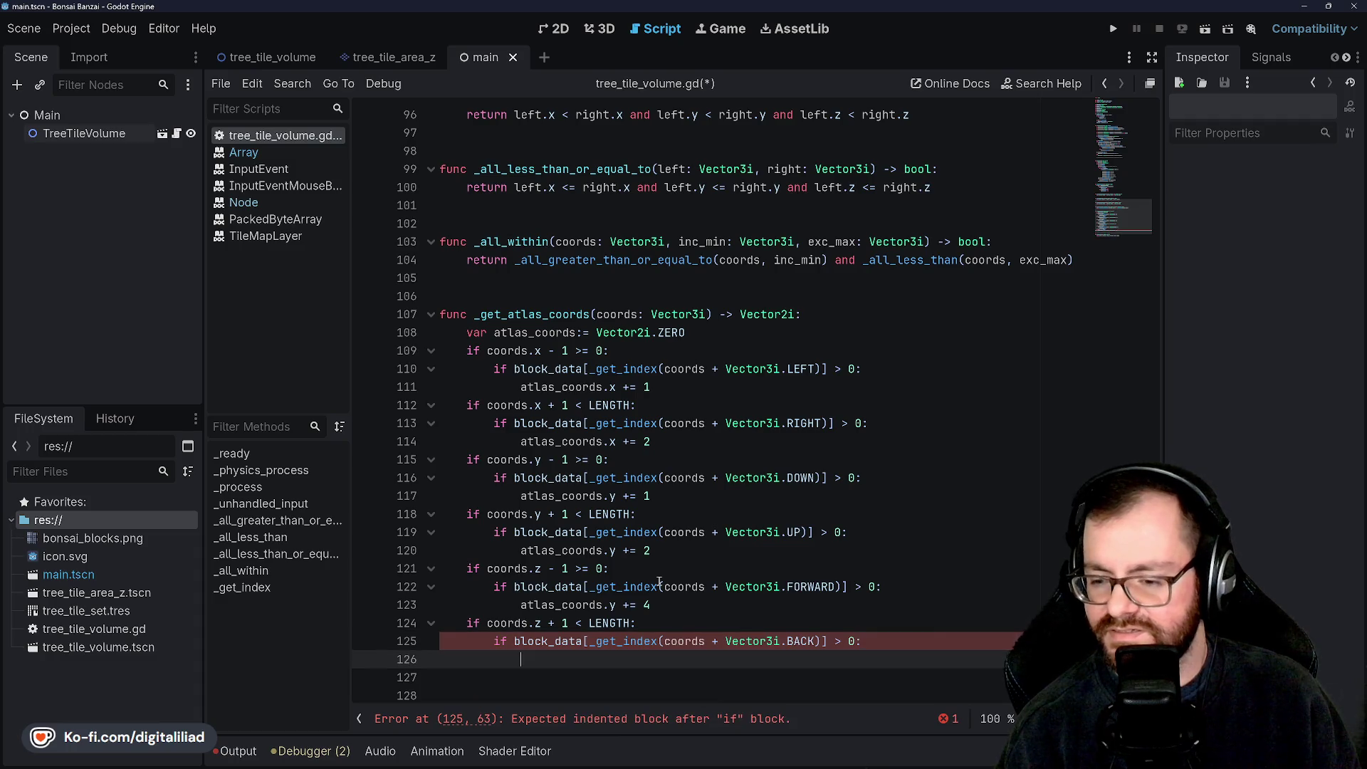
pyautogui.write('atlas_coords.y')
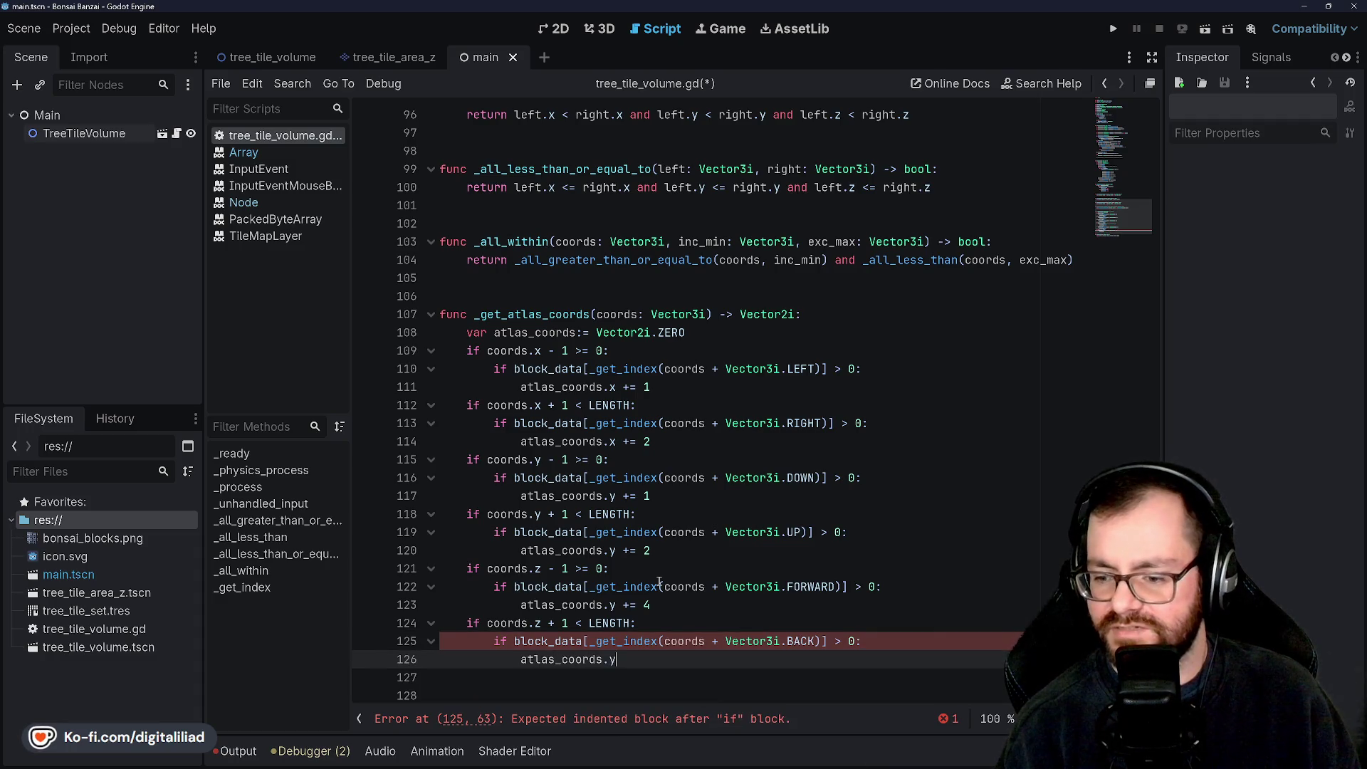
pyautogui.write('x')
pyautogui.write('x +')
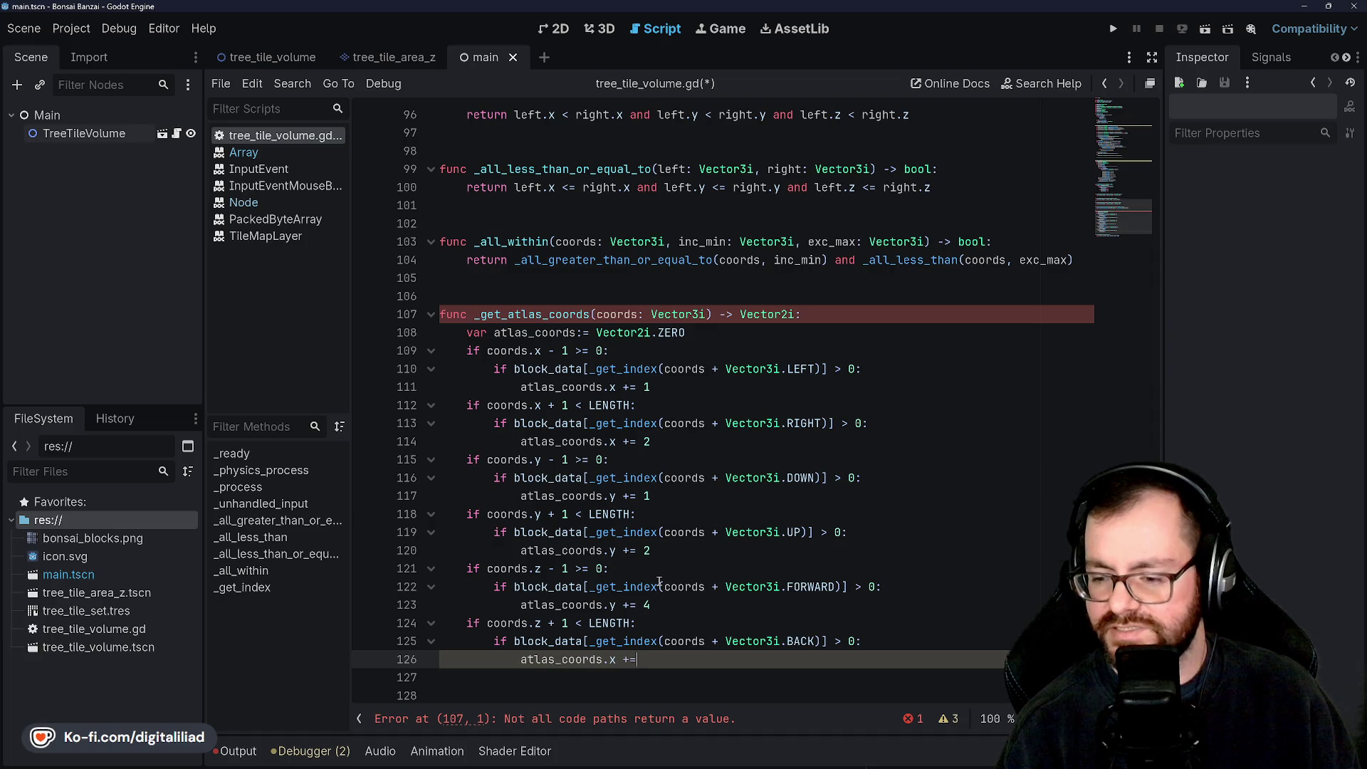
pyautogui.hotkey('ctrl', 's')
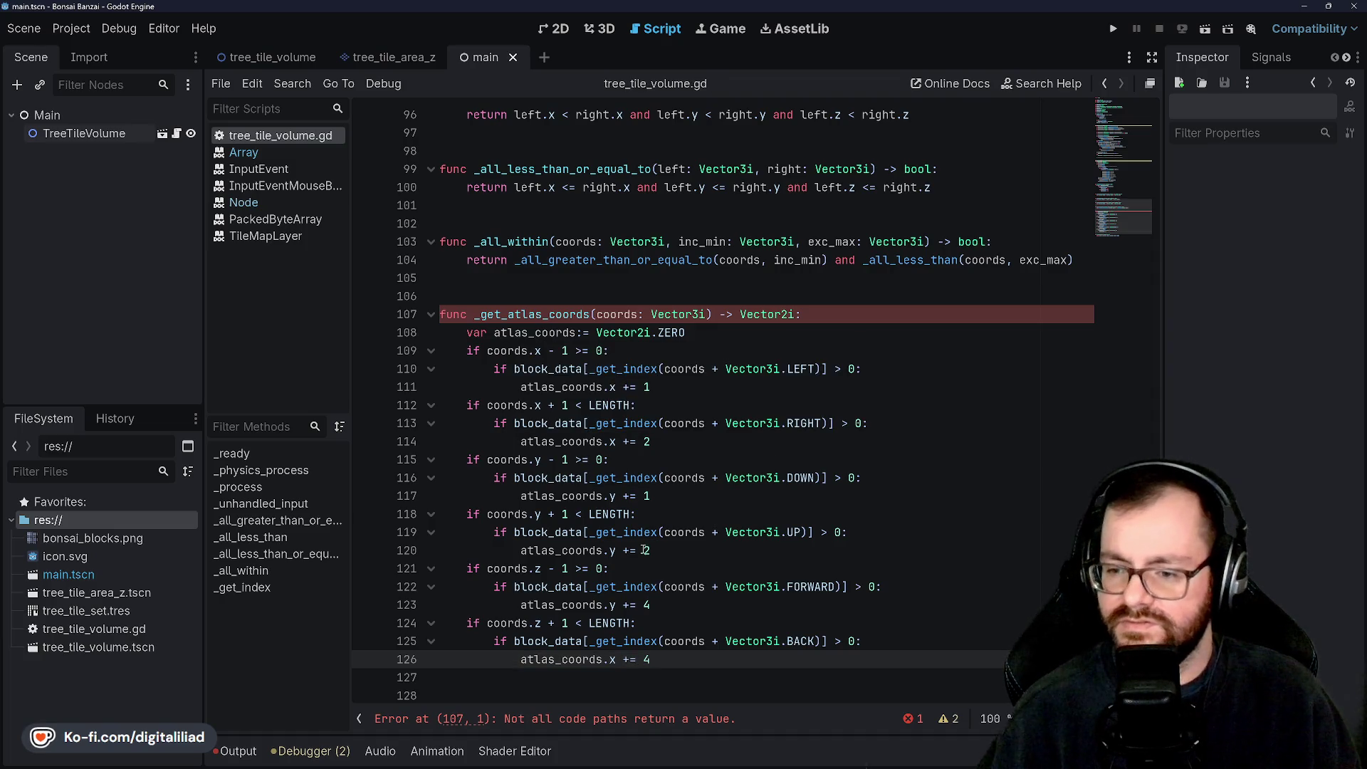
# Step: End _get_atlas_coords with 'return atlas_coords' and save the script
pyautogui.scroll(-1, 697, 405)
pyautogui.press('Return')
pyautogui.press('Return')
pyautogui.press('BackSpace')
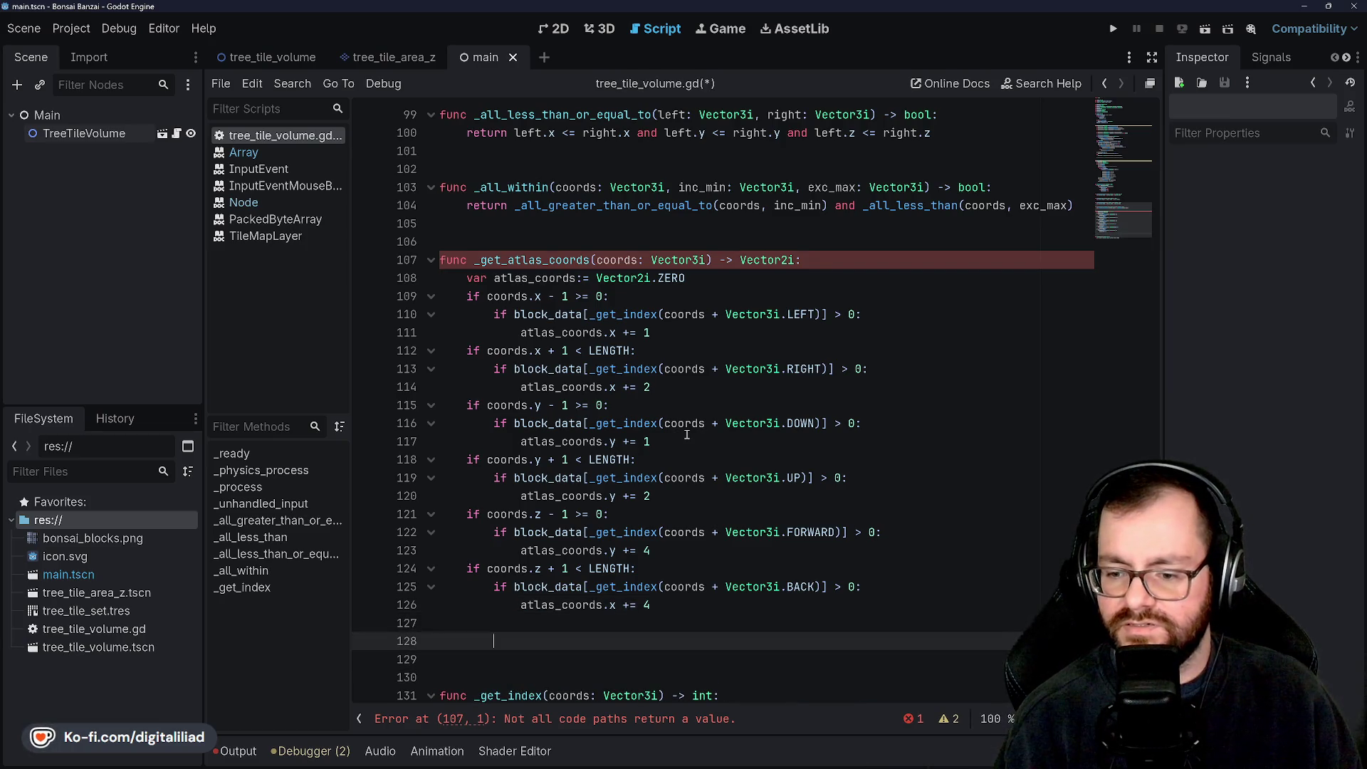
pyautogui.press('BackSpace')
pyautogui.press('BackSpace')
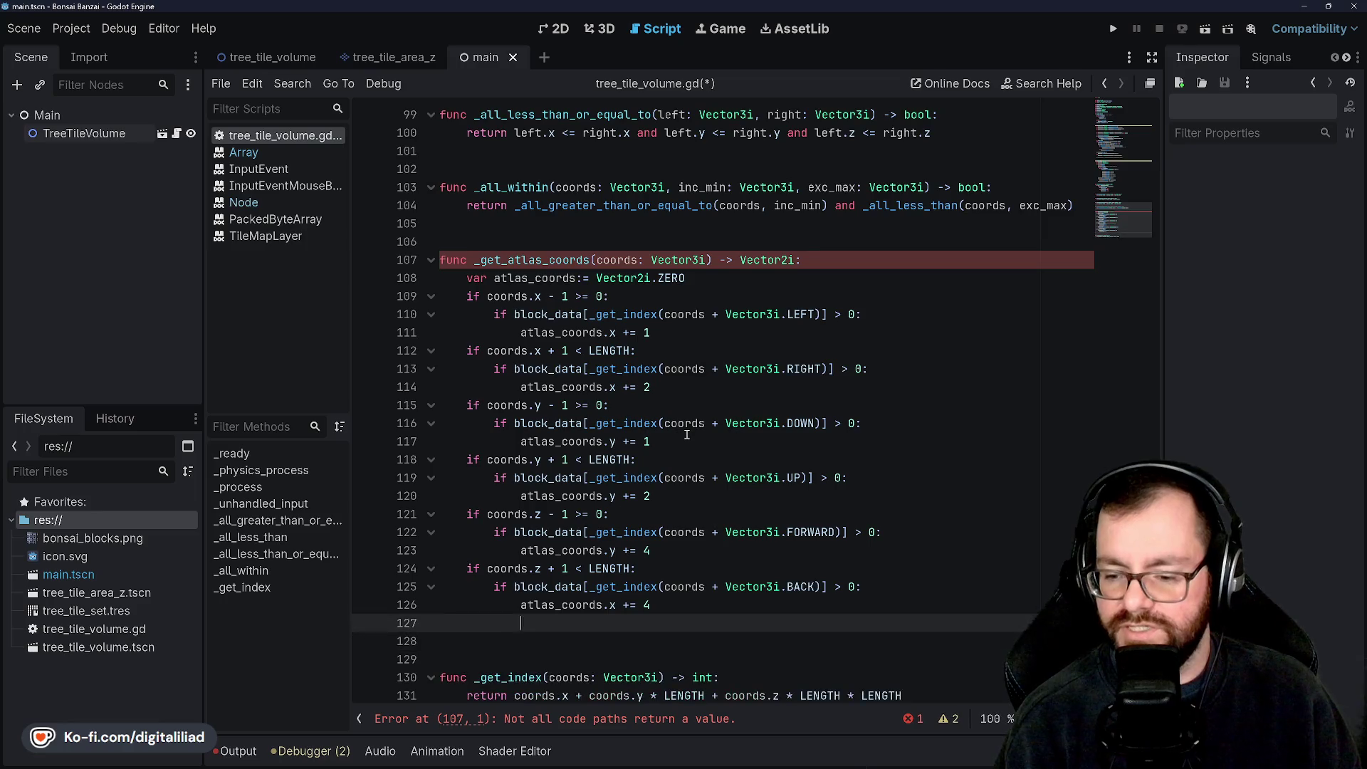
pyautogui.write('return atlas_coords')
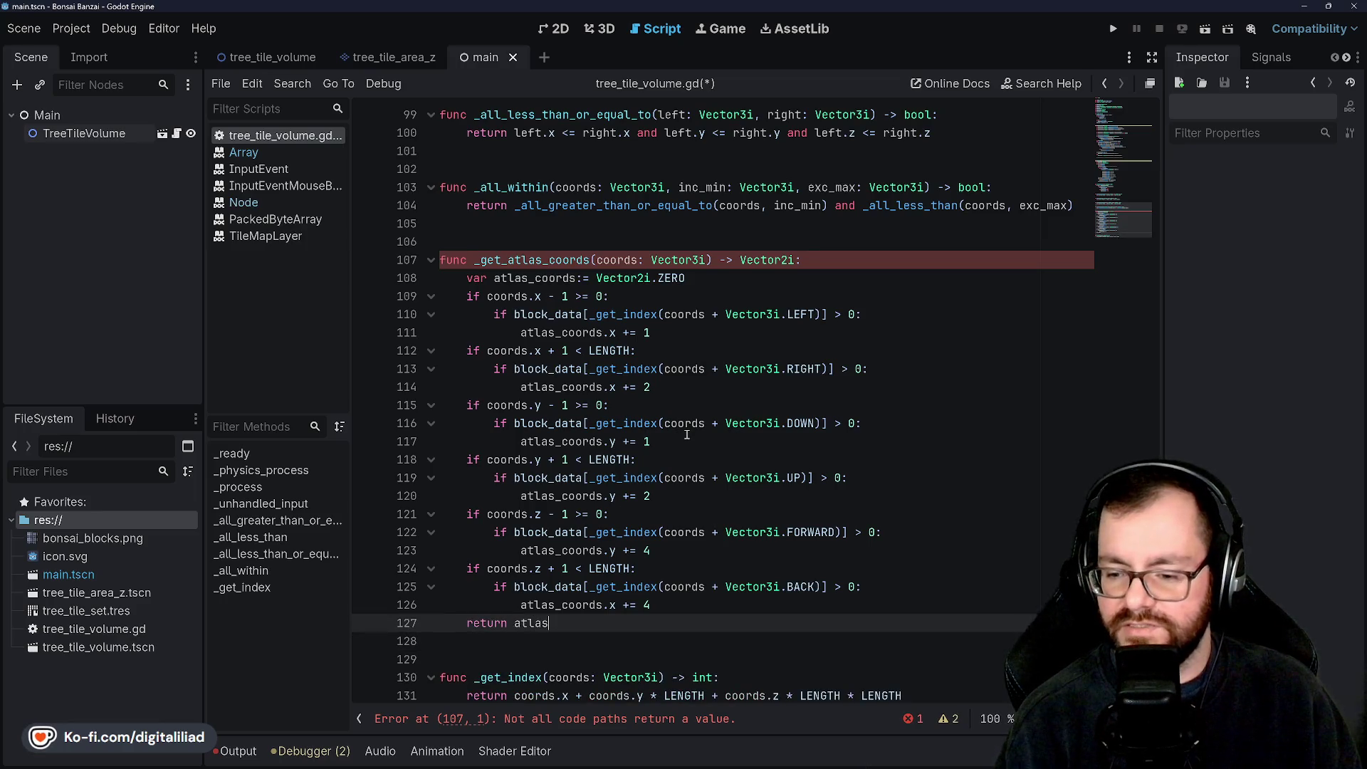
pyautogui.hotkey('ctrl', 's')
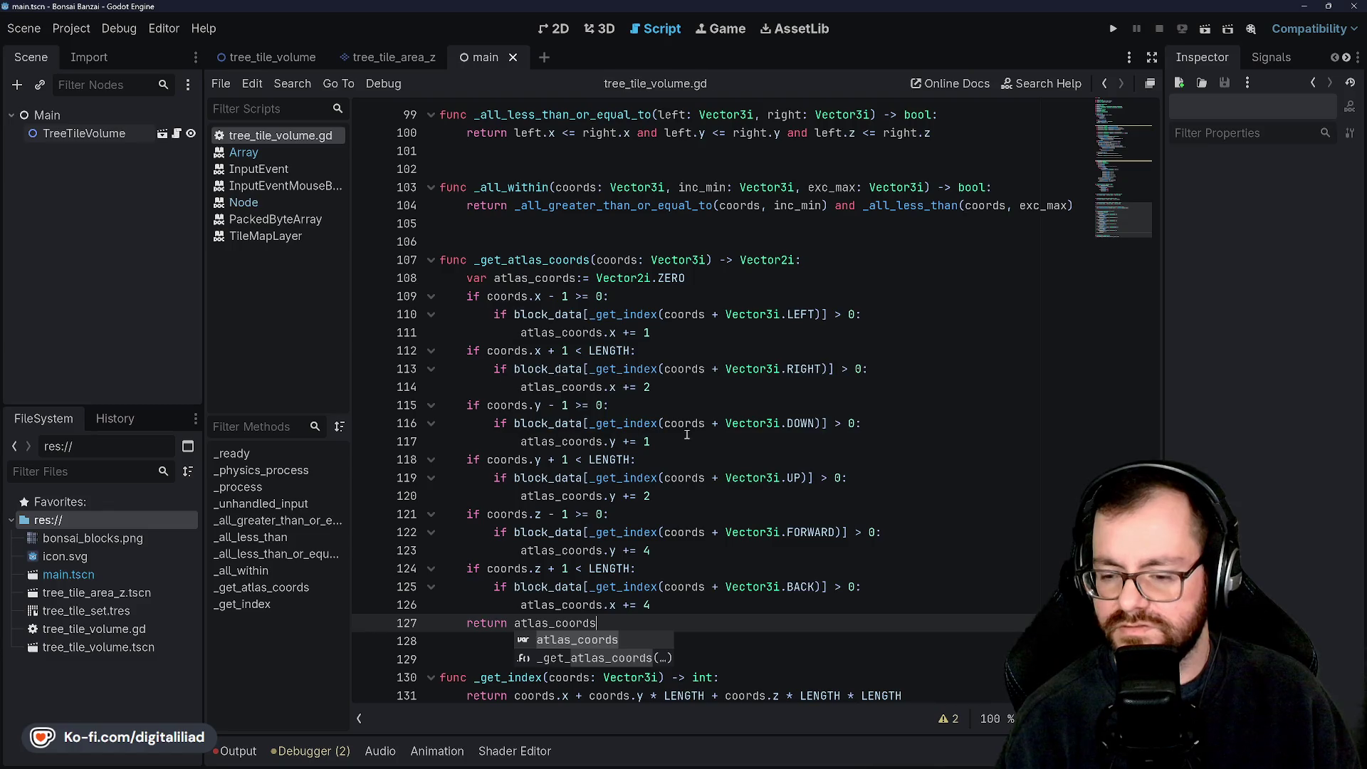
pyautogui.scroll(-1, 645, 411)
pyautogui.scroll(14, 645, 410)
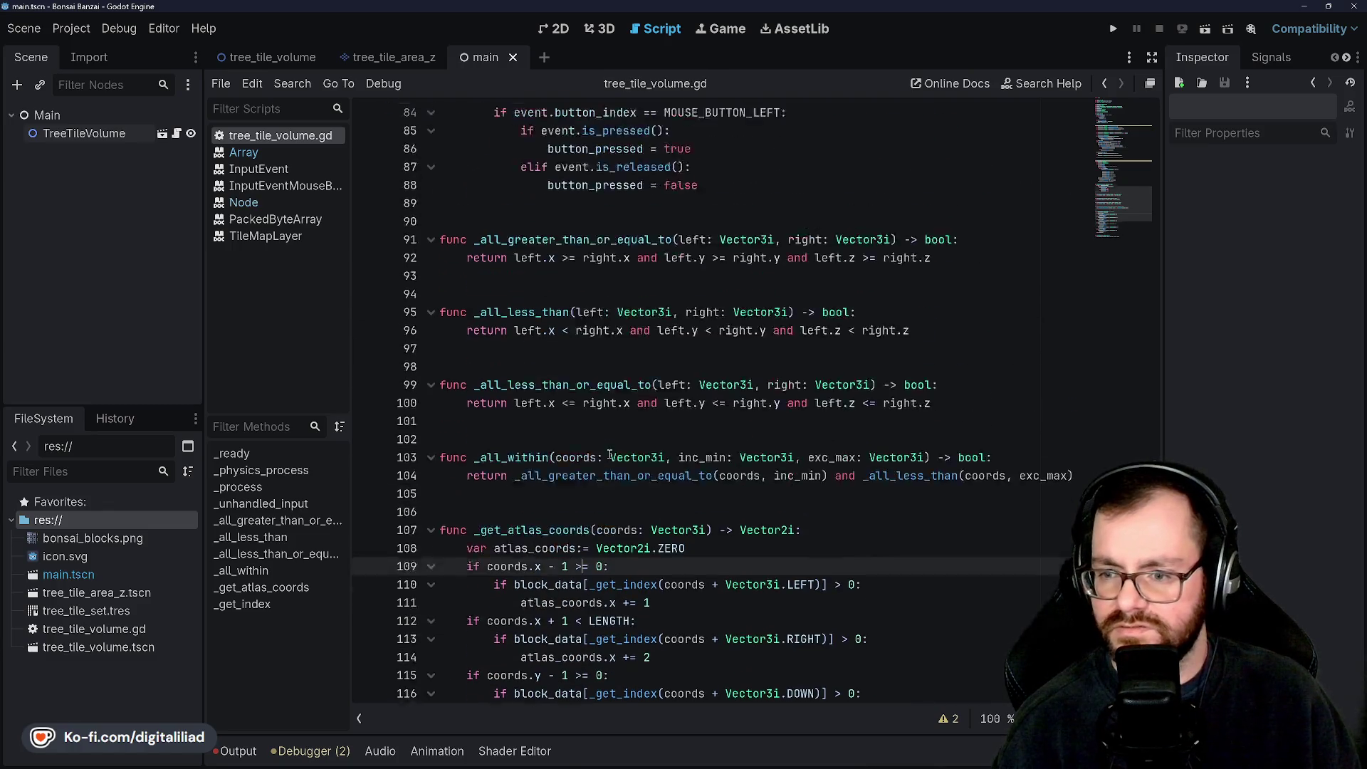
# Step: Declare 'var atlas_coords: Vector2i = _get_atlas_coords(Vector3i(x, y, z))' on line 69 and save
pyautogui.scroll(2, 607, 423)
pyautogui.click(616, 421)
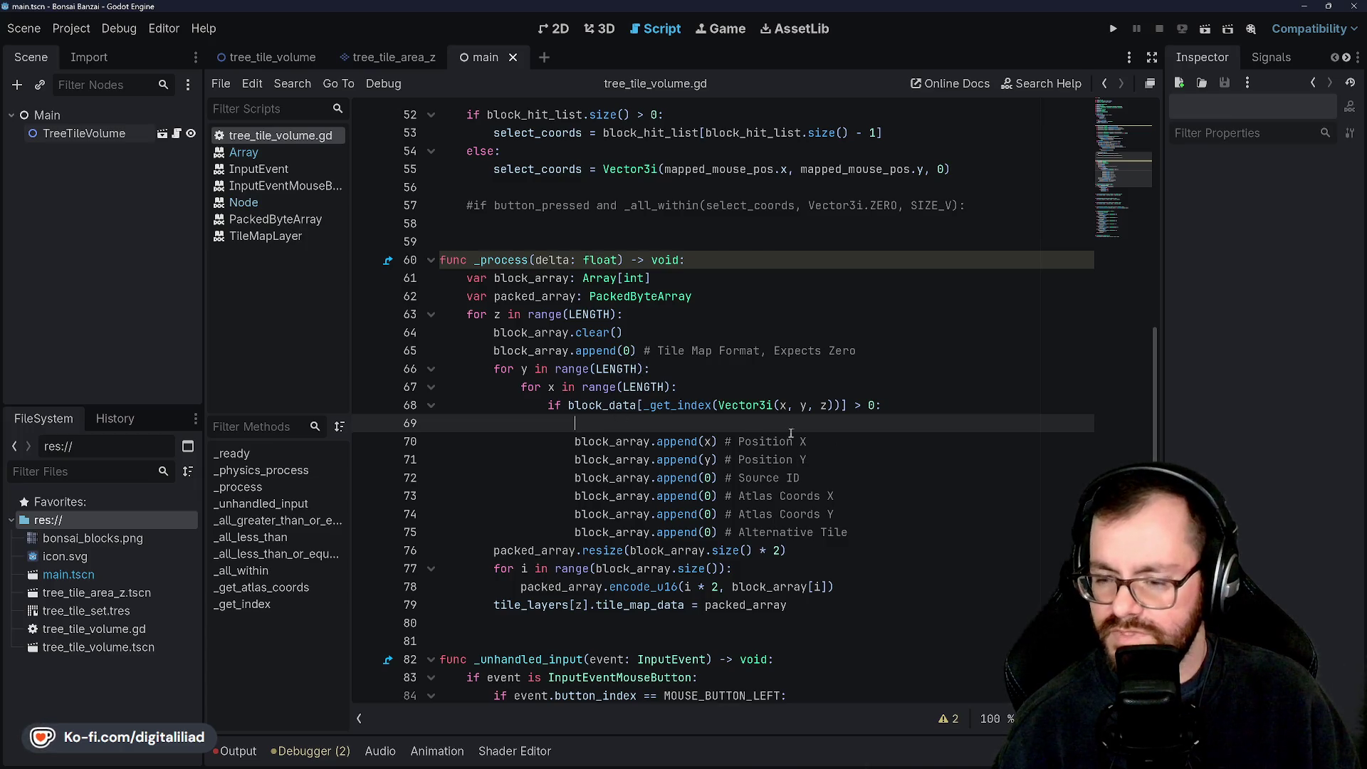
pyautogui.write('atla')
pyautogui.press('BackSpace')
pyautogui.press('BackSpace')
pyautogui.press('BackSpace')
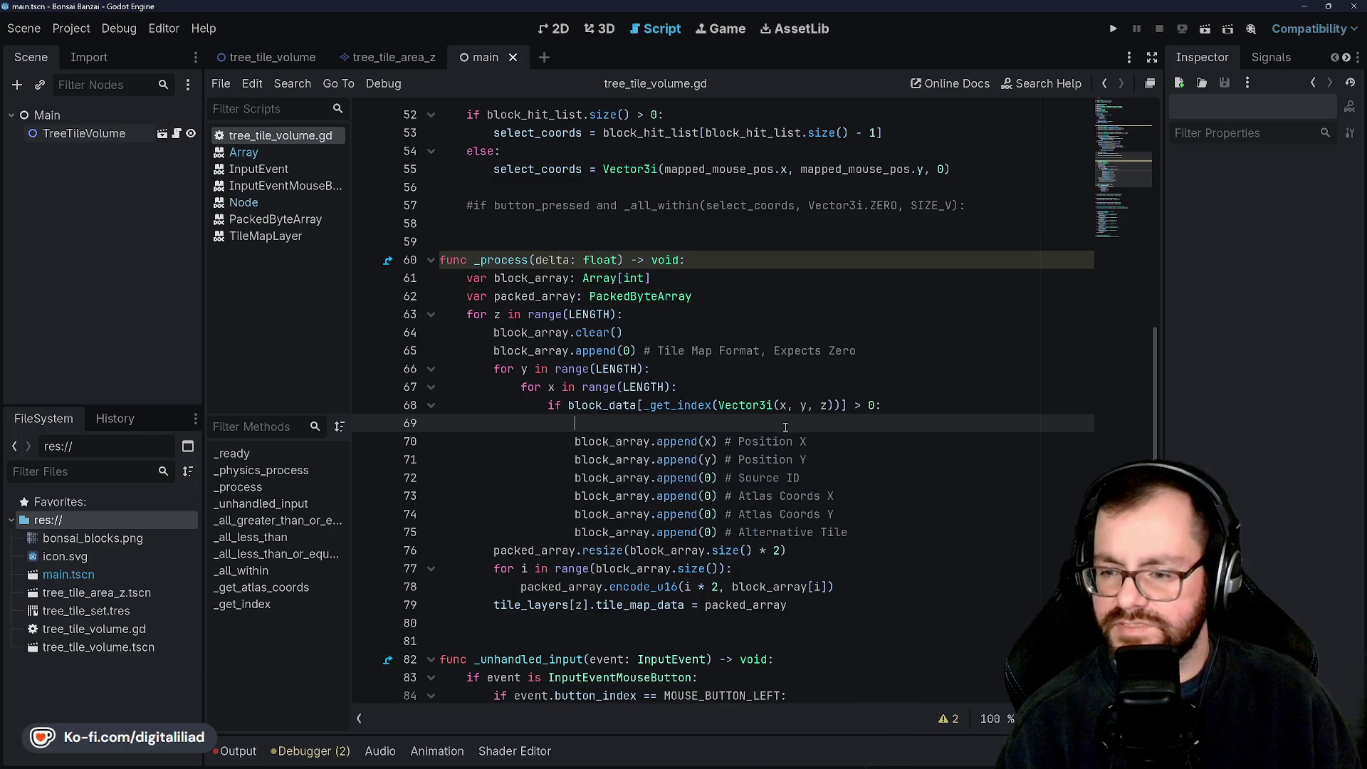
pyautogui.write('var atlas_coords: Vecto')
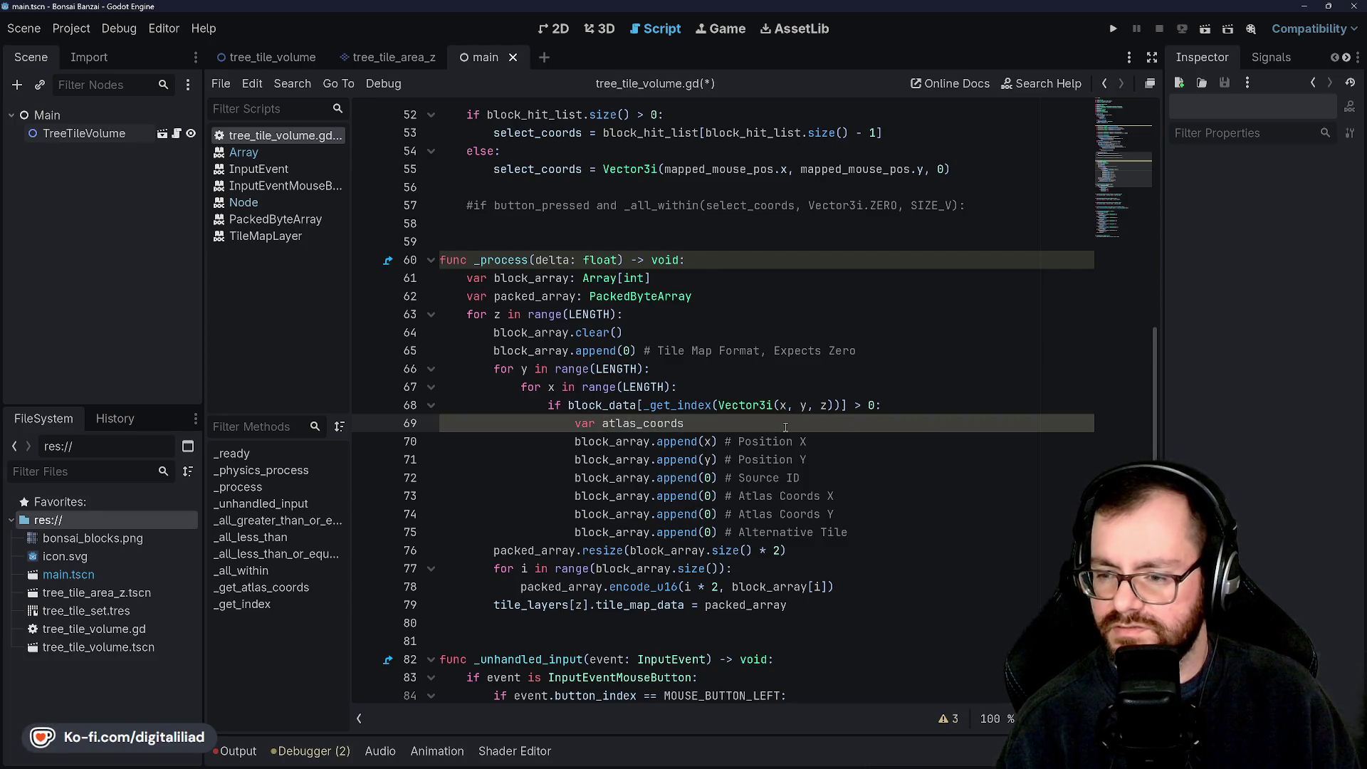
pyautogui.write('r2i = ')
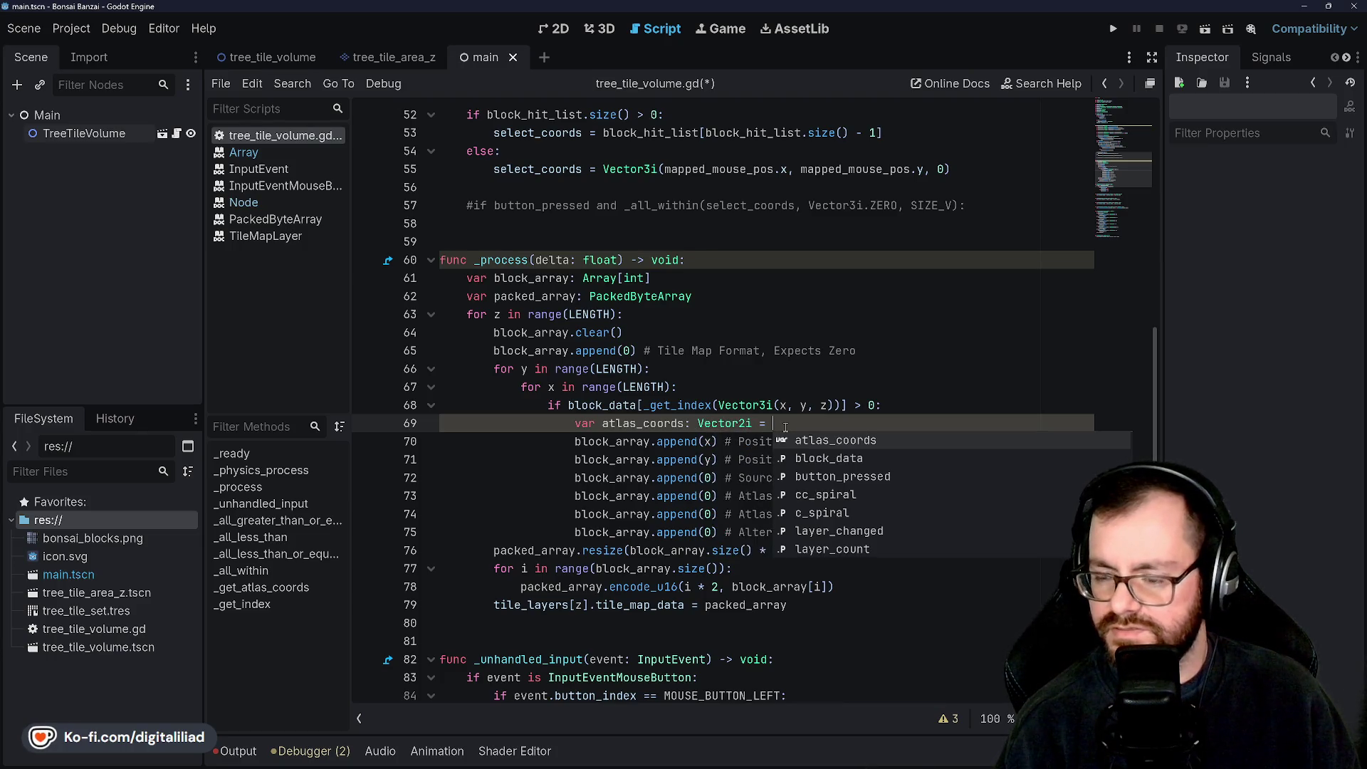
pyautogui.write('_get')
pyautogui.press('Return')
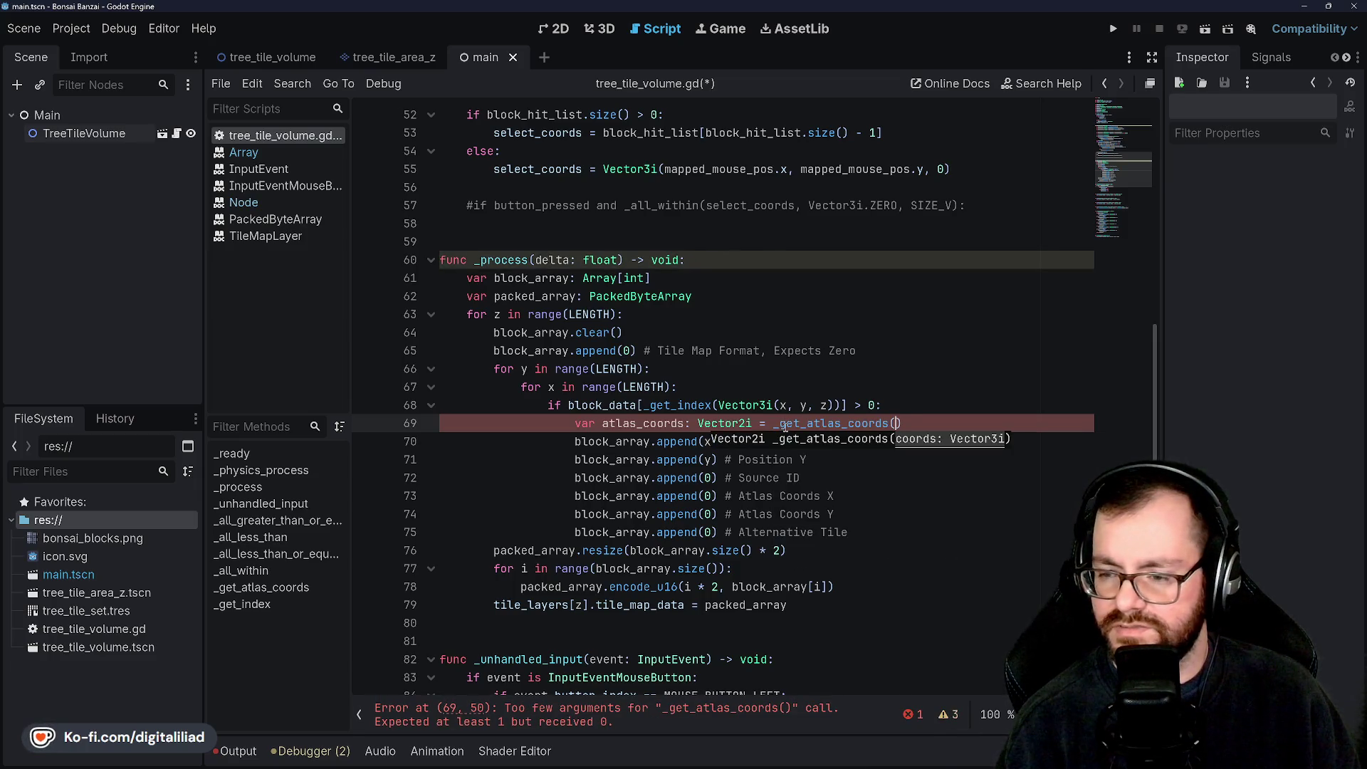
pyautogui.write('Vetc')
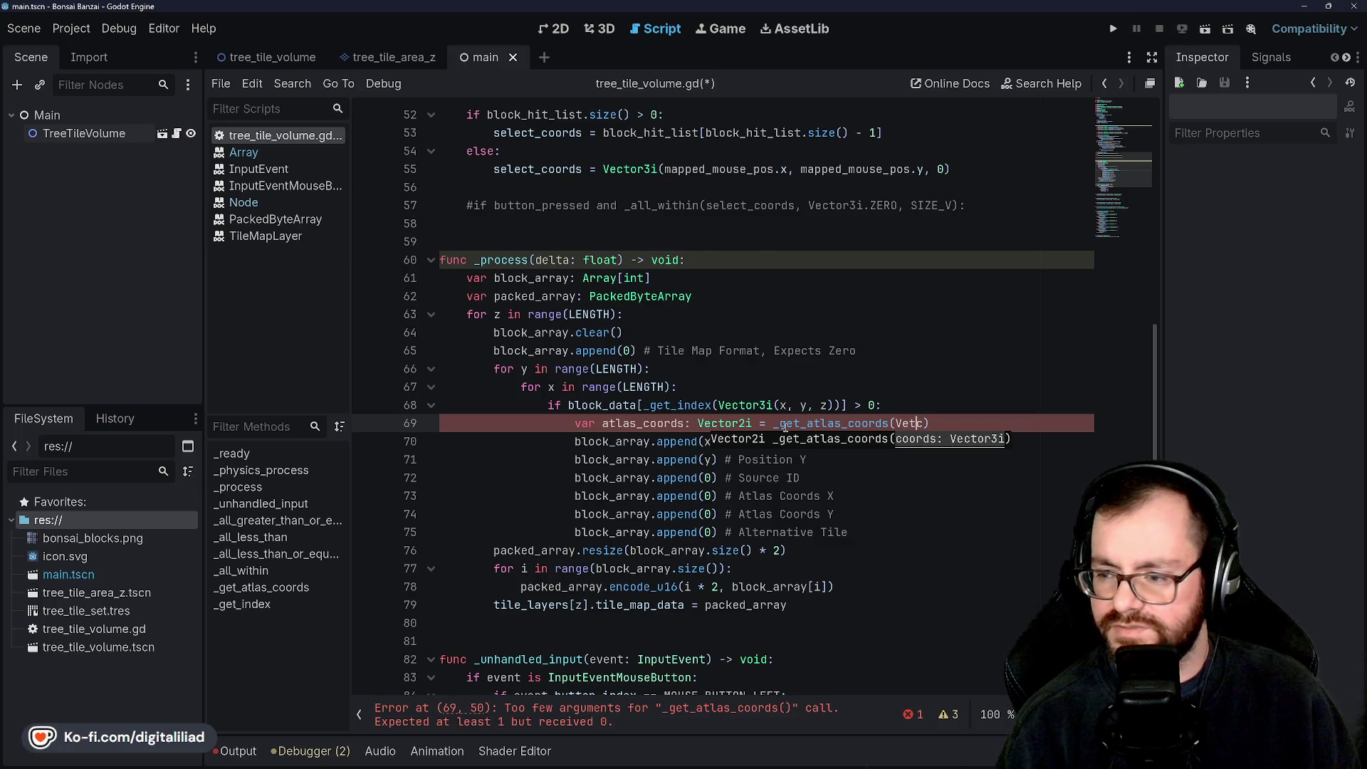
pyautogui.press('BackSpace')
pyautogui.press('BackSpace')
pyautogui.write('ctor')
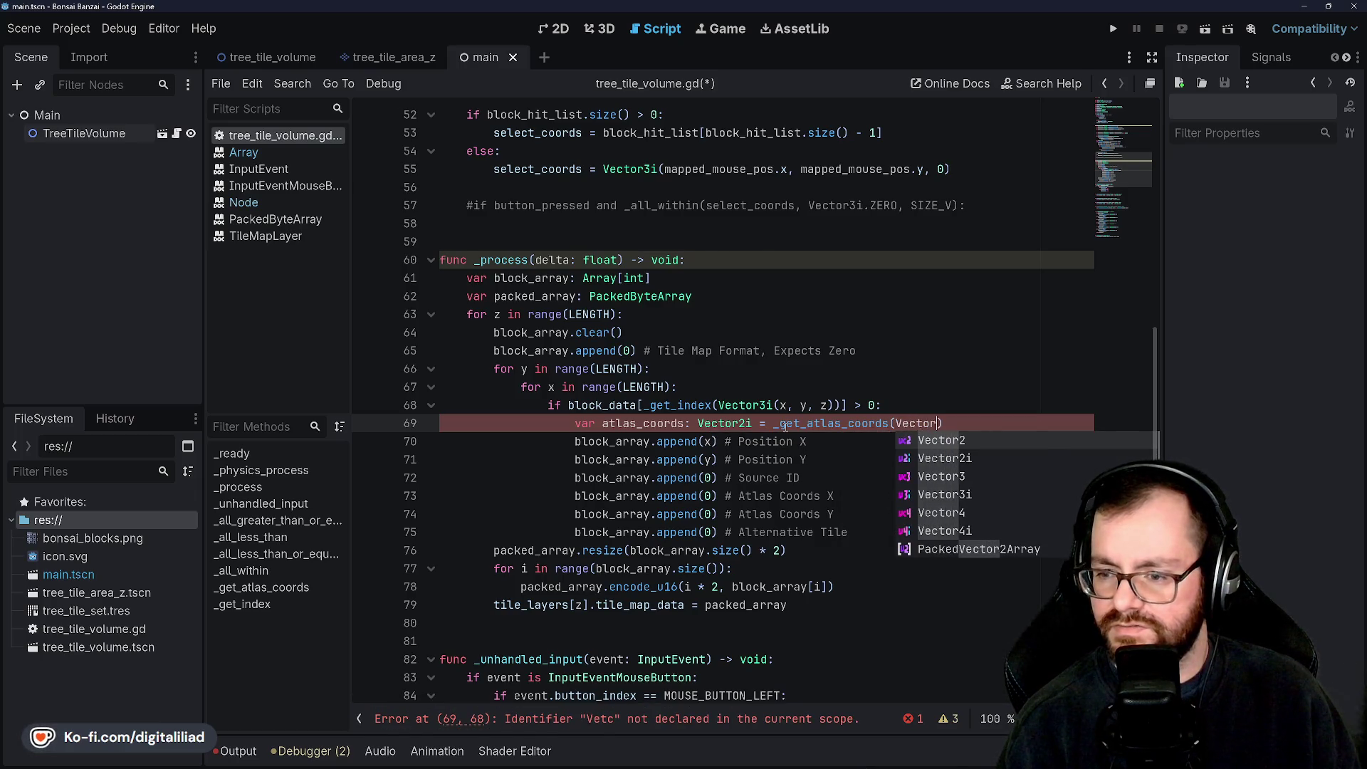
pyautogui.write('3i')
pyautogui.press('Return')
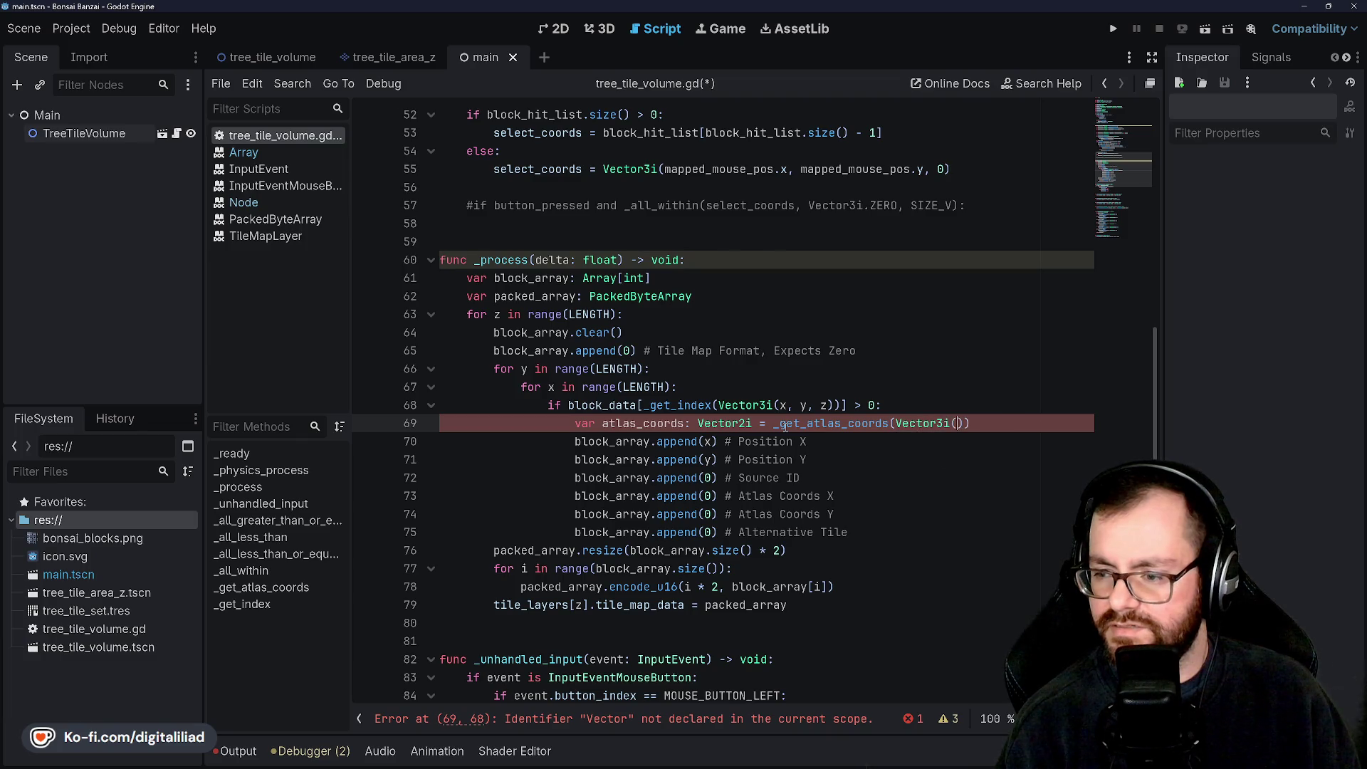
pyautogui.write('x, y, z')
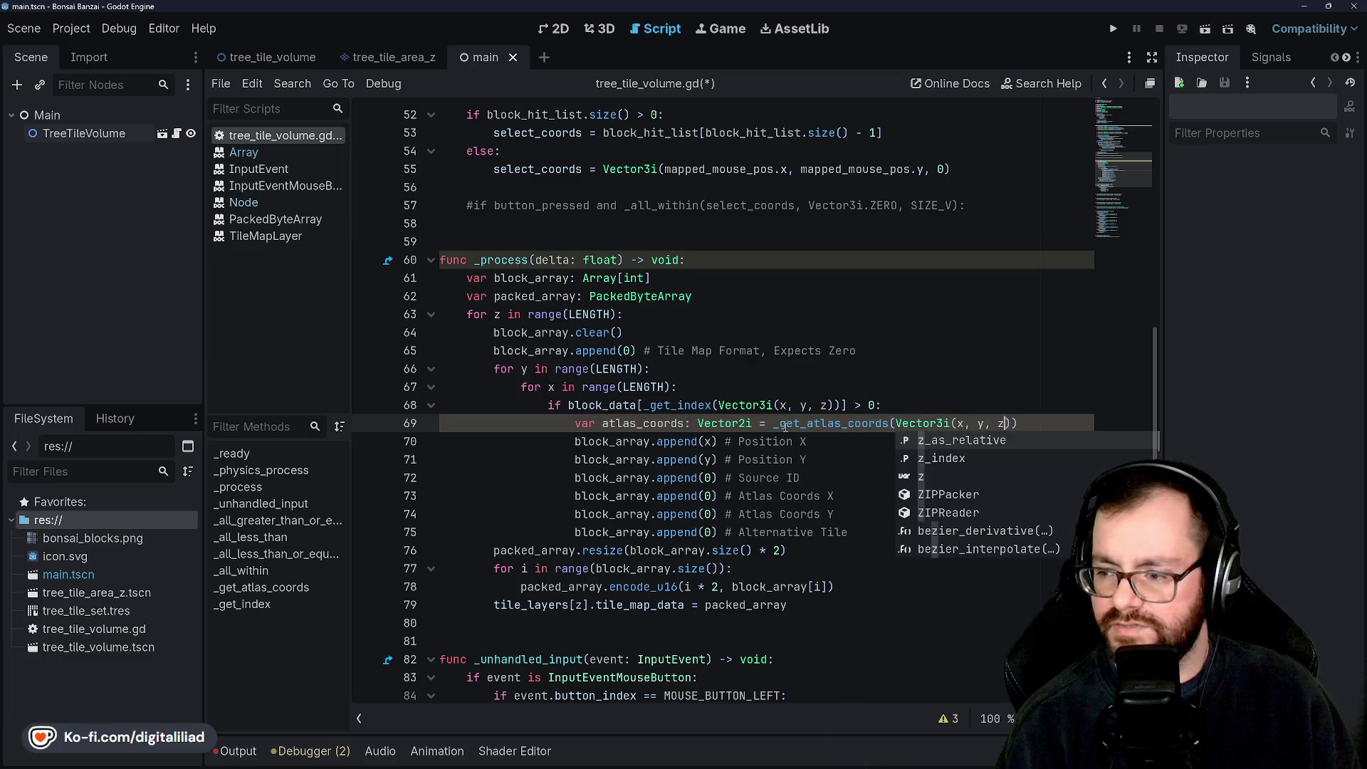
pyautogui.hotkey('ctrl', 's')
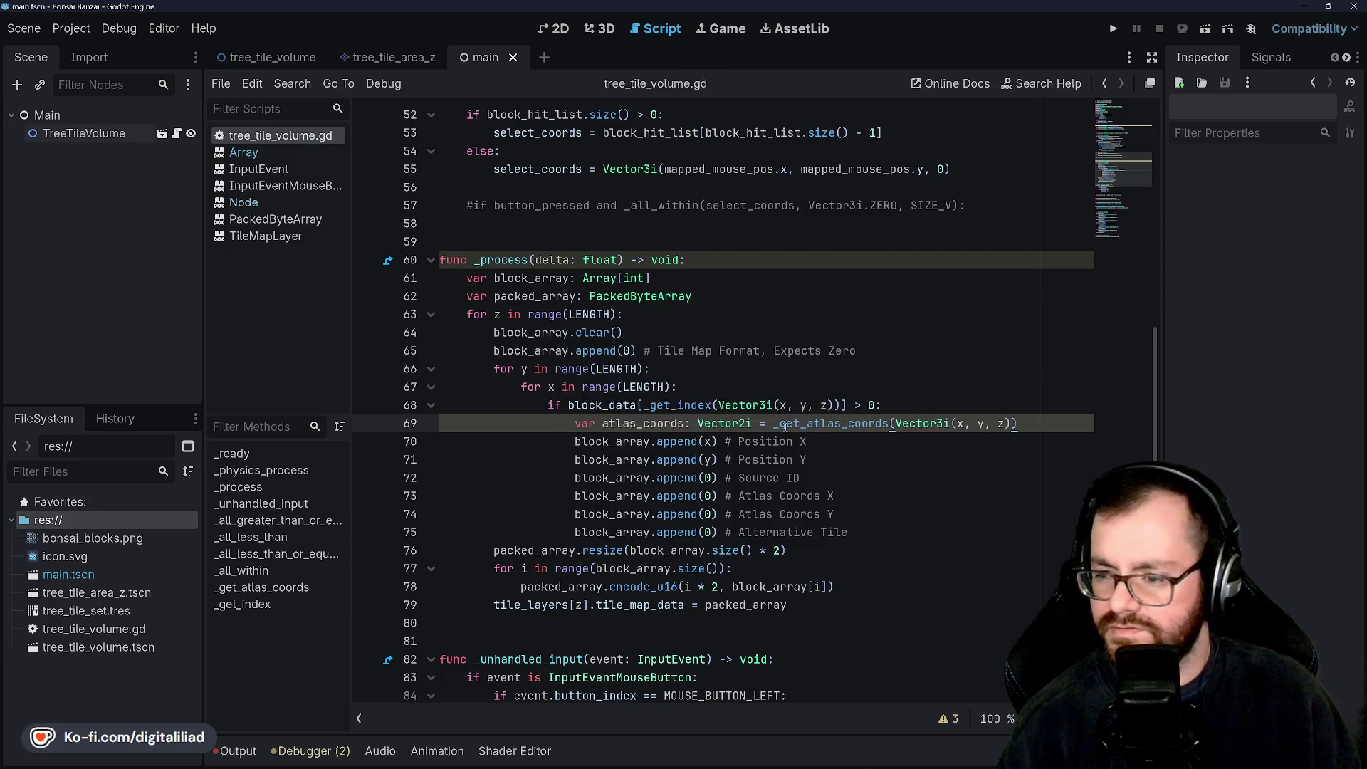
pyautogui.click(786, 405)
pyautogui.scroll(-2, 791, 399)
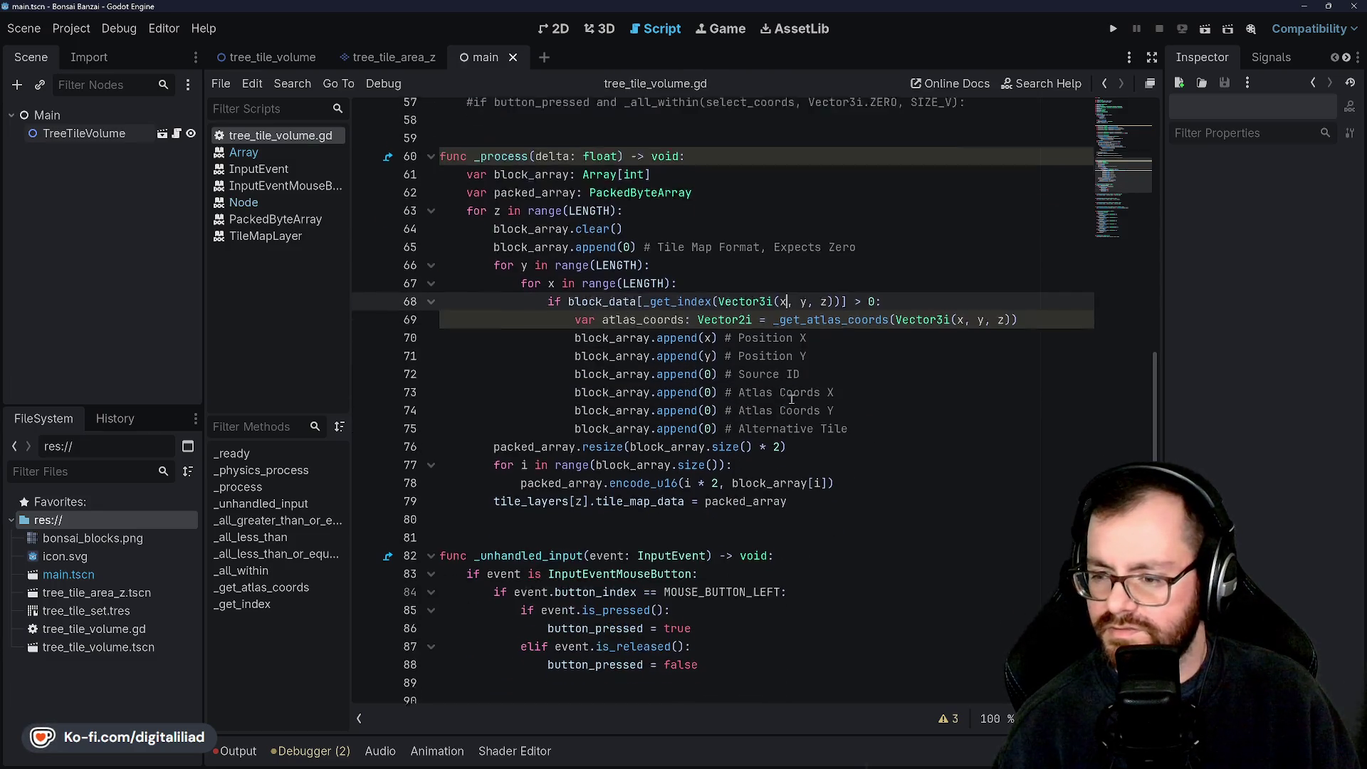
# Step: Replace the placeholder 0s on lines 73 and 74 with atlas_coords.x and atlas_coords.y, and save
pyautogui.click(714, 387)
pyautogui.press('BackSpace')
pyautogui.write('atlas')
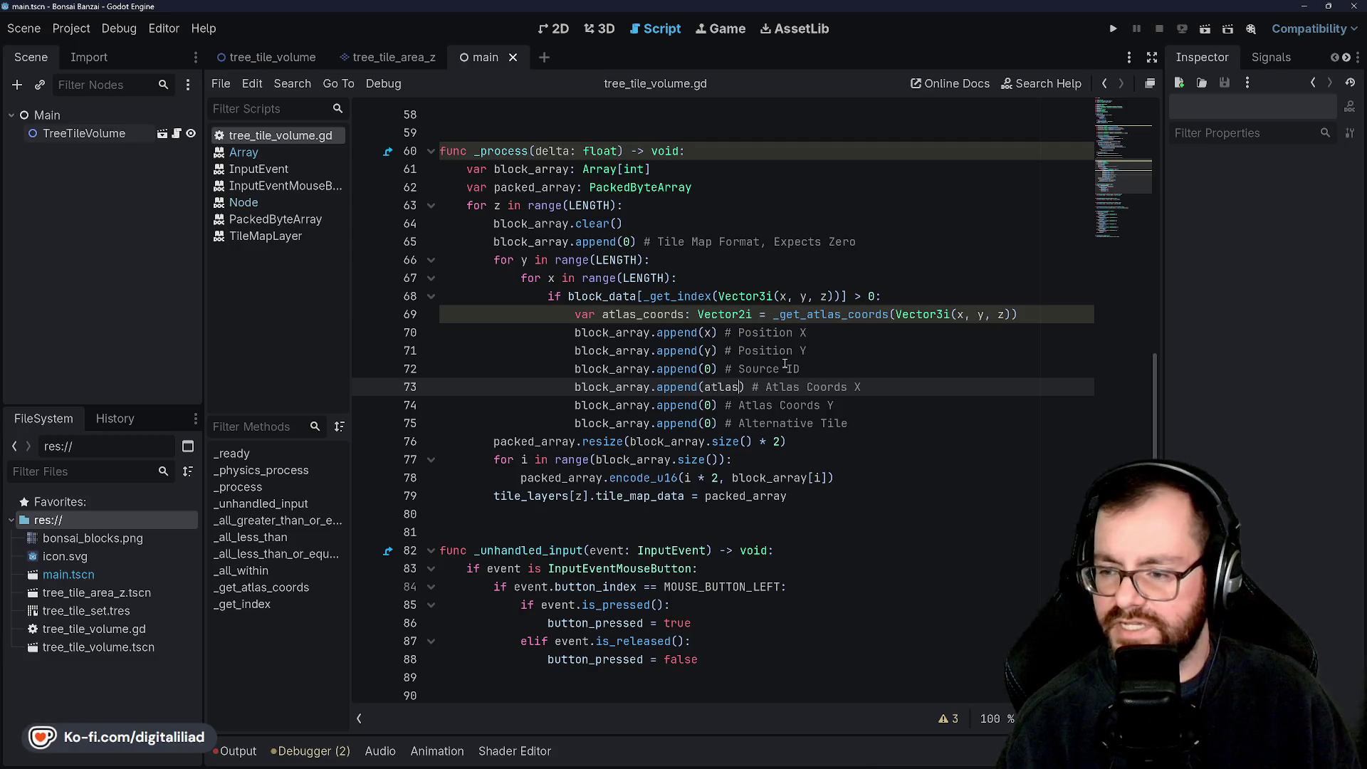
pyautogui.write('_coords.x')
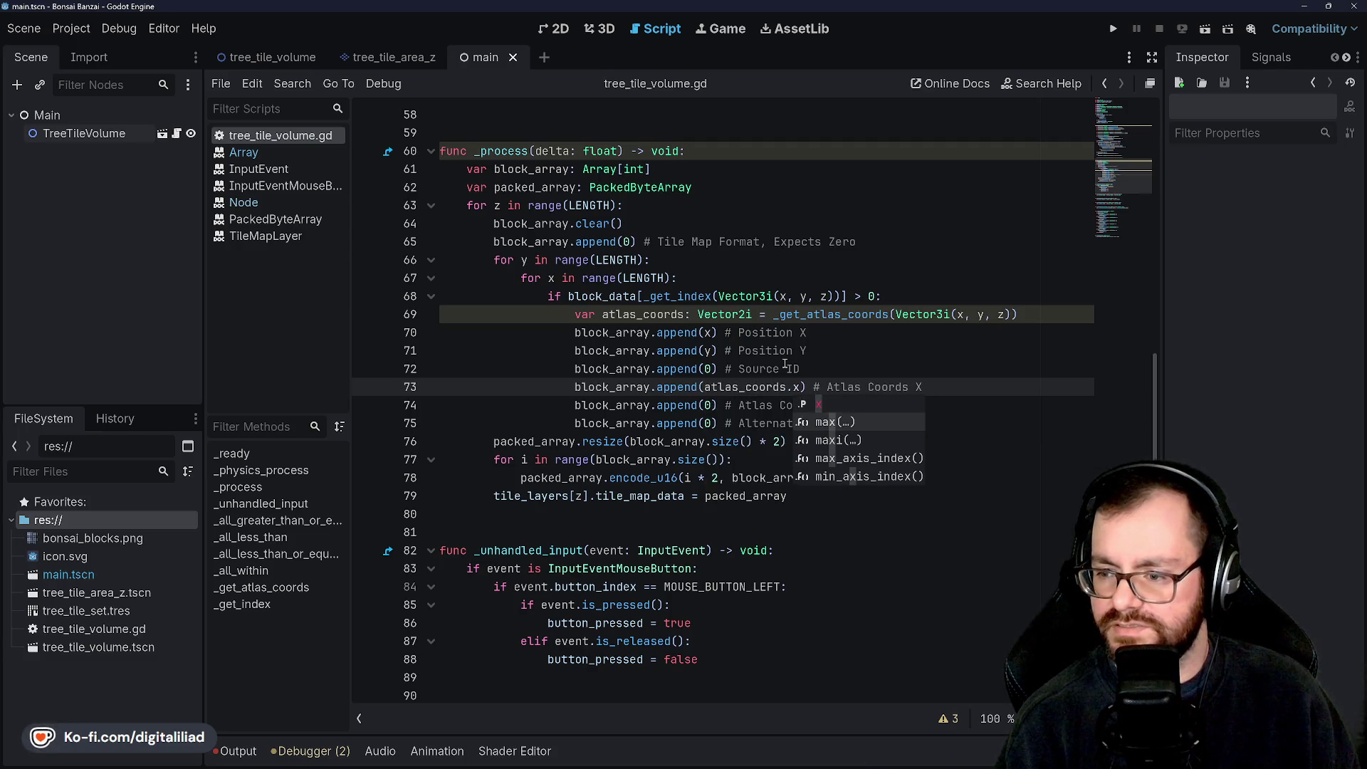
pyautogui.press('Escape')
pyautogui.press('Down')
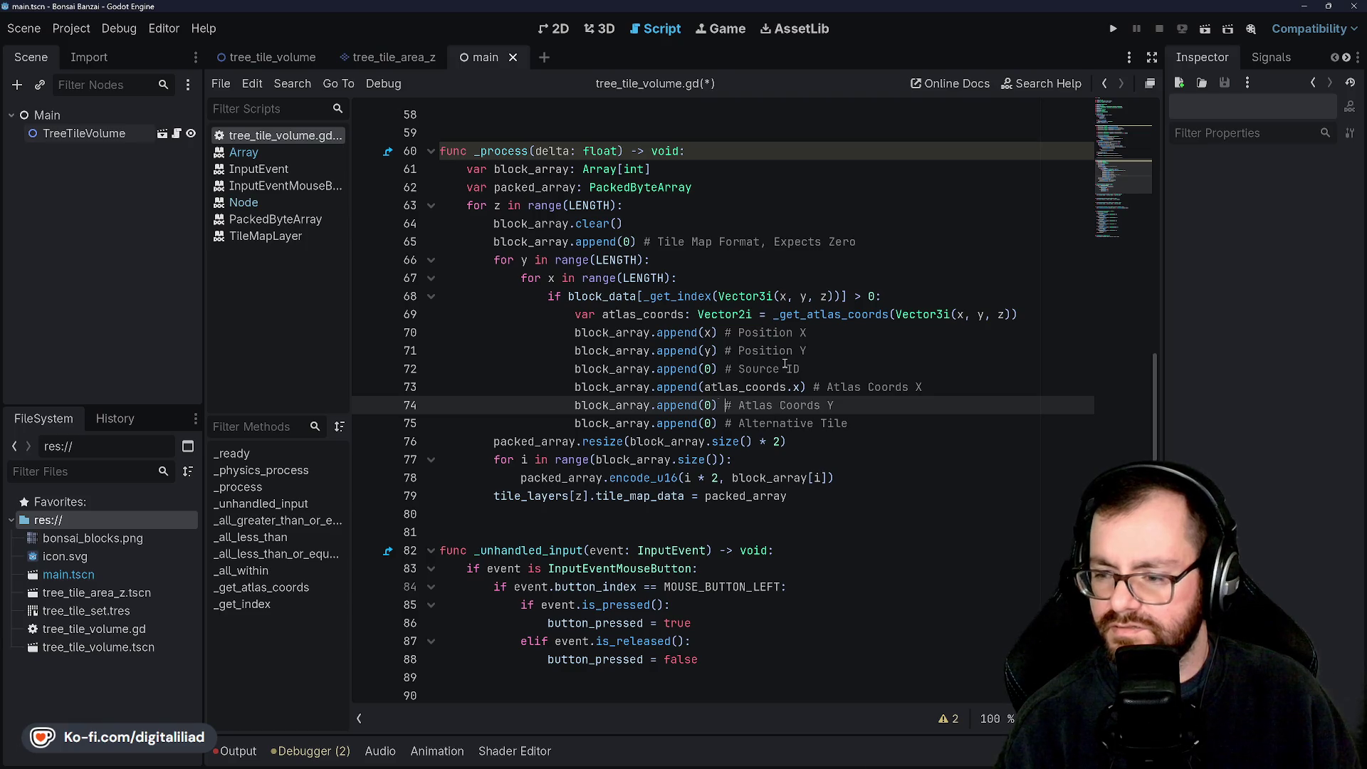
pyautogui.press('Delete')
pyautogui.write('atl')
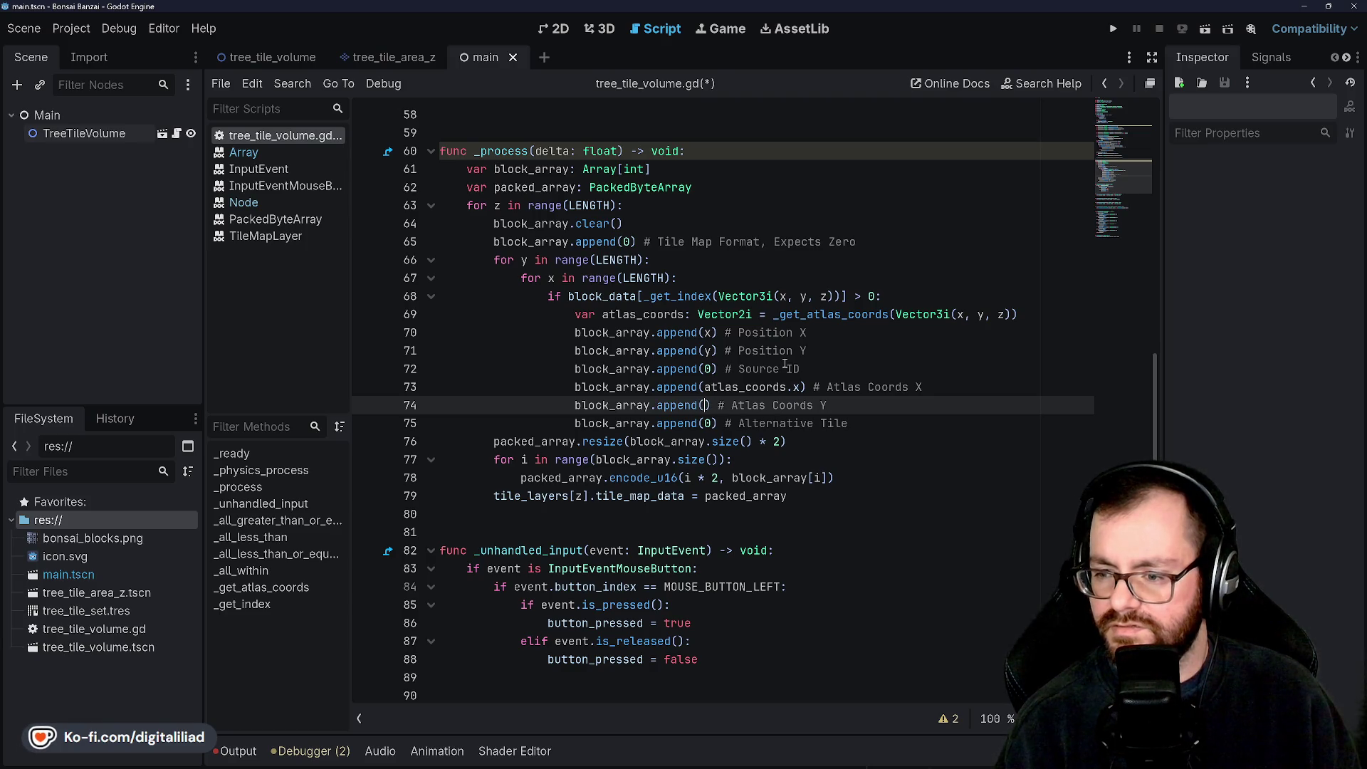
pyautogui.write('as_coors')
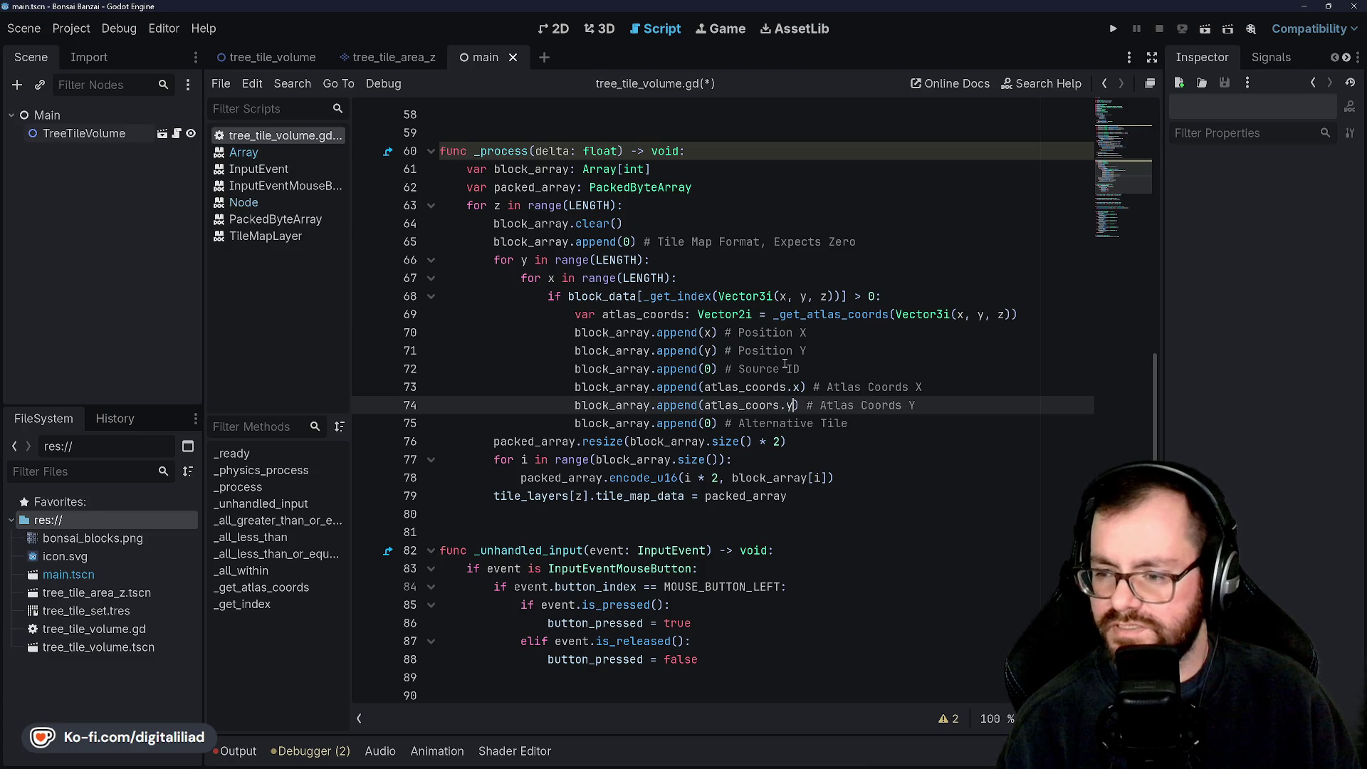
pyautogui.press('BackSpace')
pyautogui.write('ds.y')
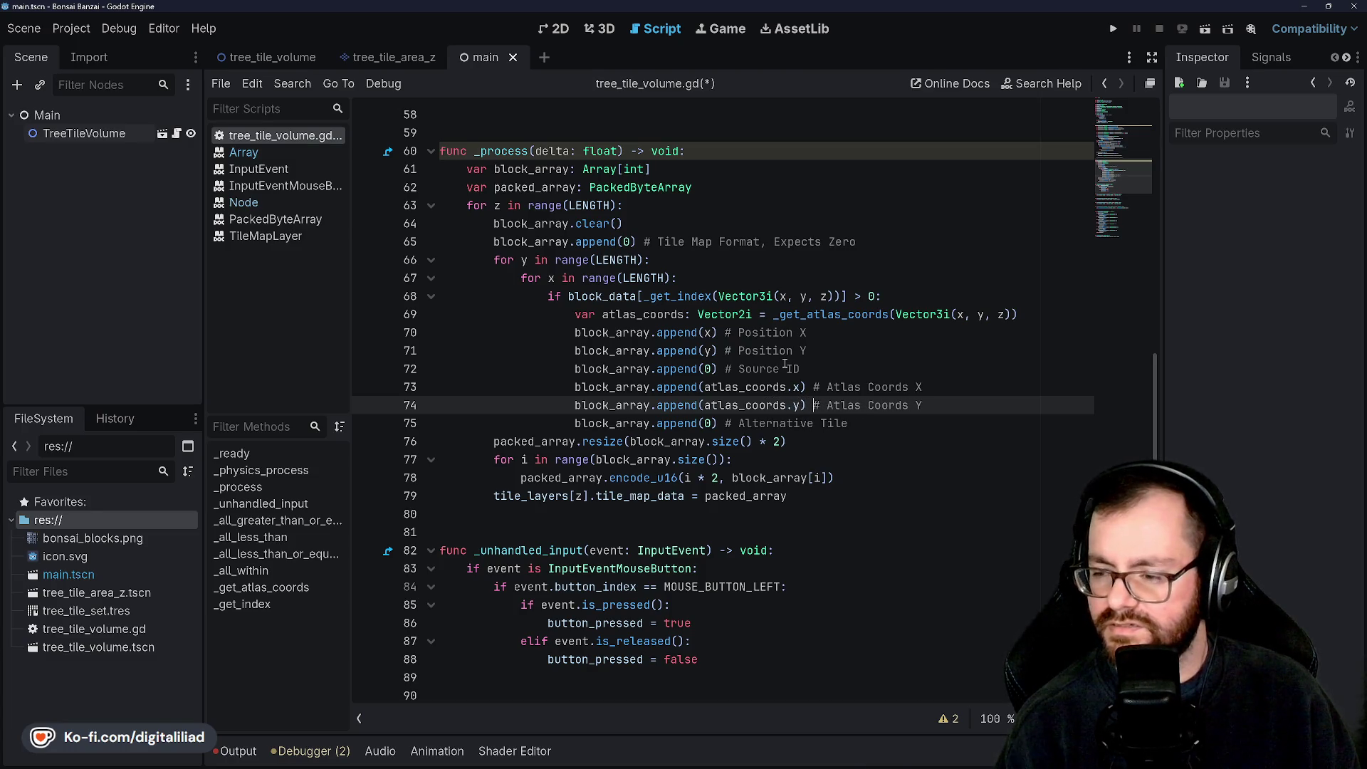
pyautogui.hotkey('ctrl', 's')
pyautogui.click(785, 364)
pyautogui.scroll(-1, 819, 381)
# Step: Review the updated tile script, then run the project to launch the voxel cube scene
pyautogui.click(859, 396)
pyautogui.click(859, 400)
pyautogui.click(838, 314)
pyautogui.scroll(-2, 824, 334)
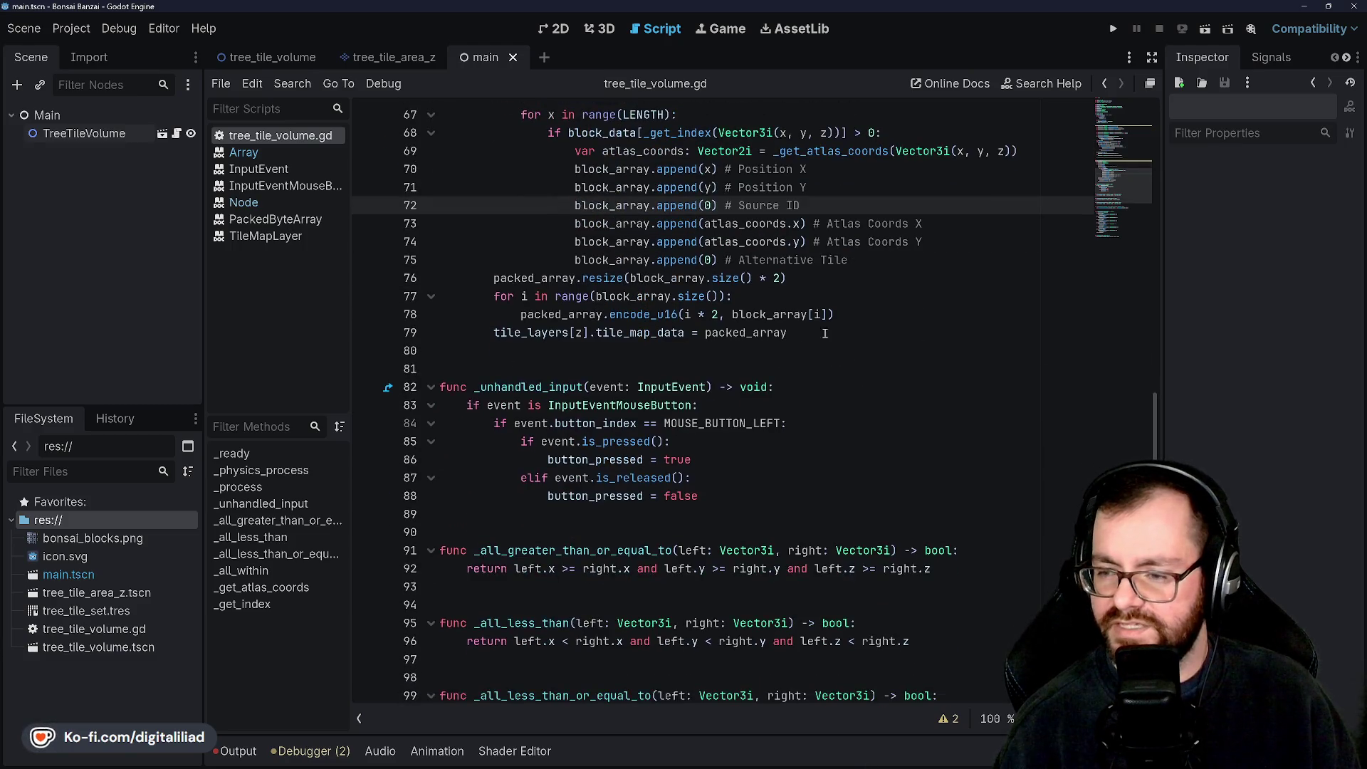
pyautogui.scroll(3, 643, 426)
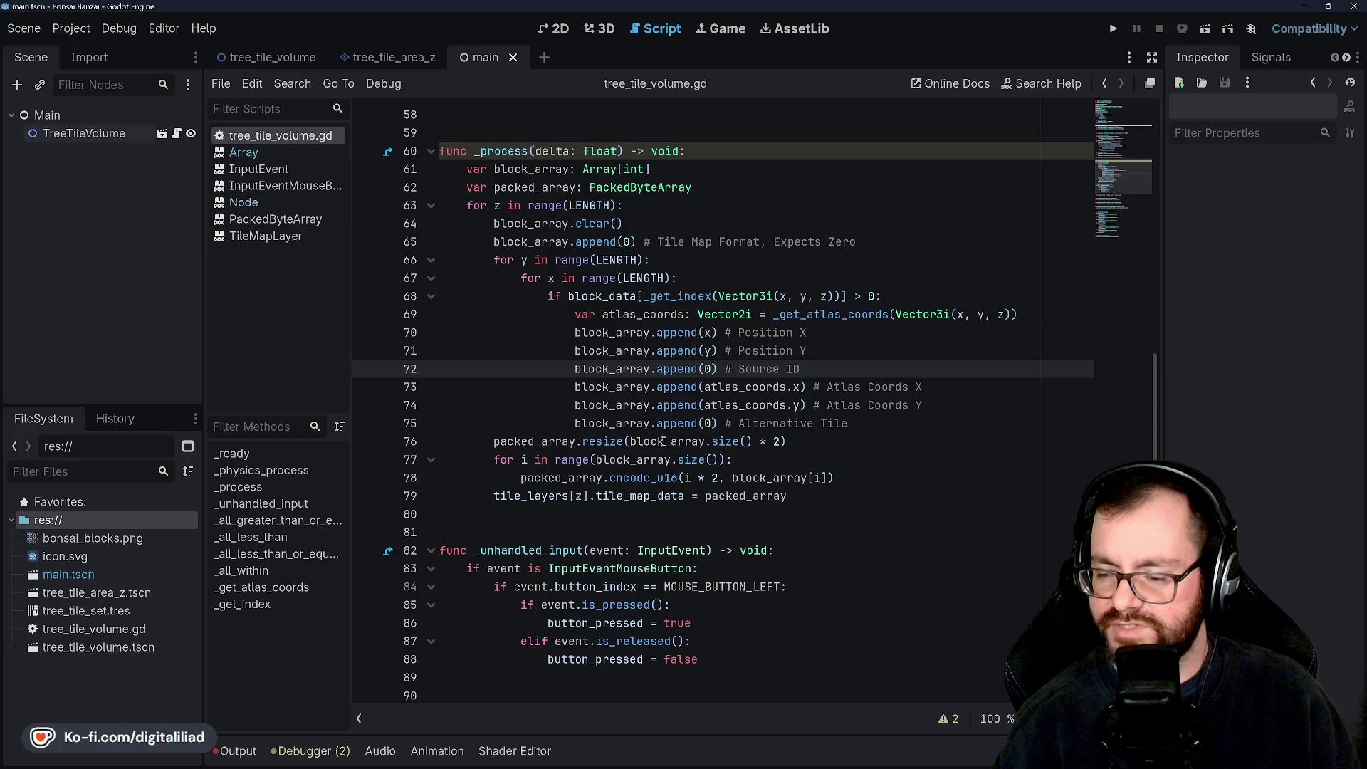
pyautogui.scroll(-1, 664, 441)
pyautogui.scroll(-3, 704, 475)
pyautogui.scroll(4, 711, 384)
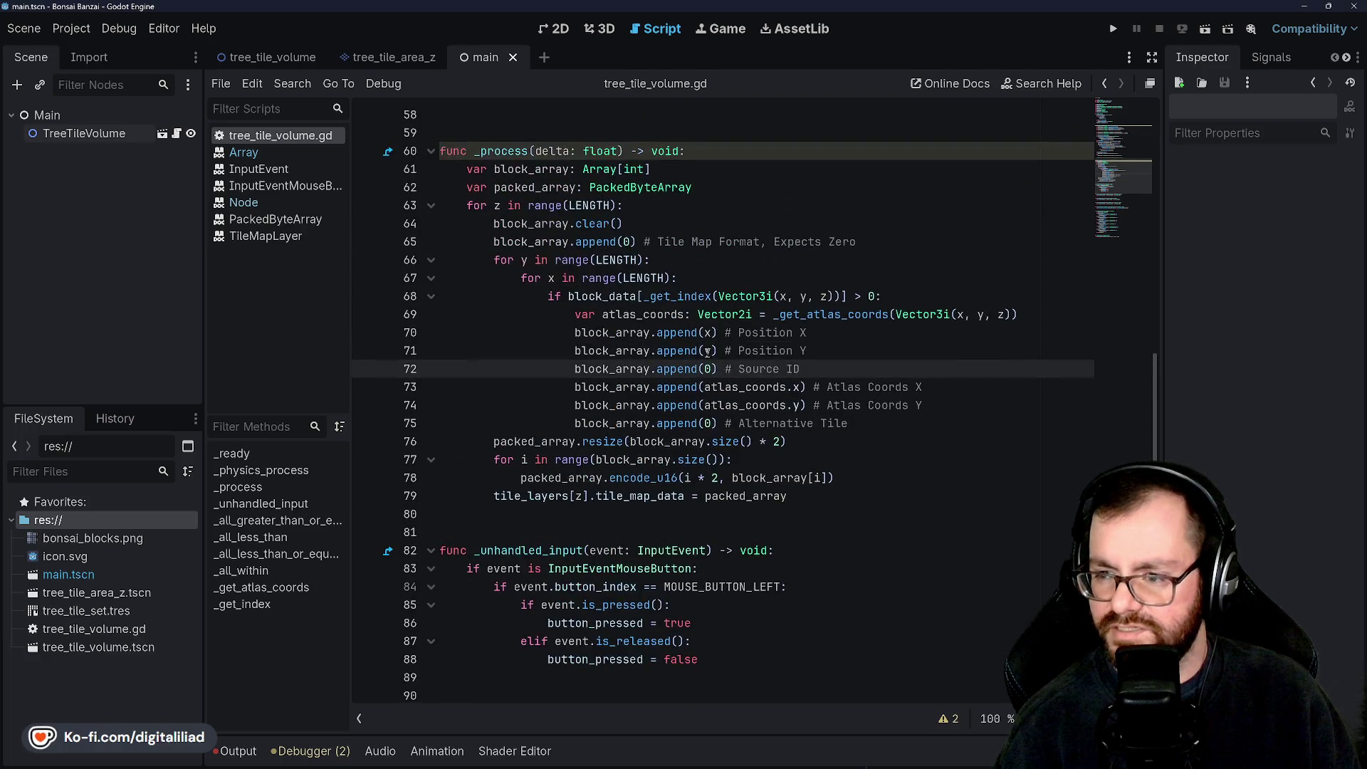
pyautogui.scroll(-10, 719, 378)
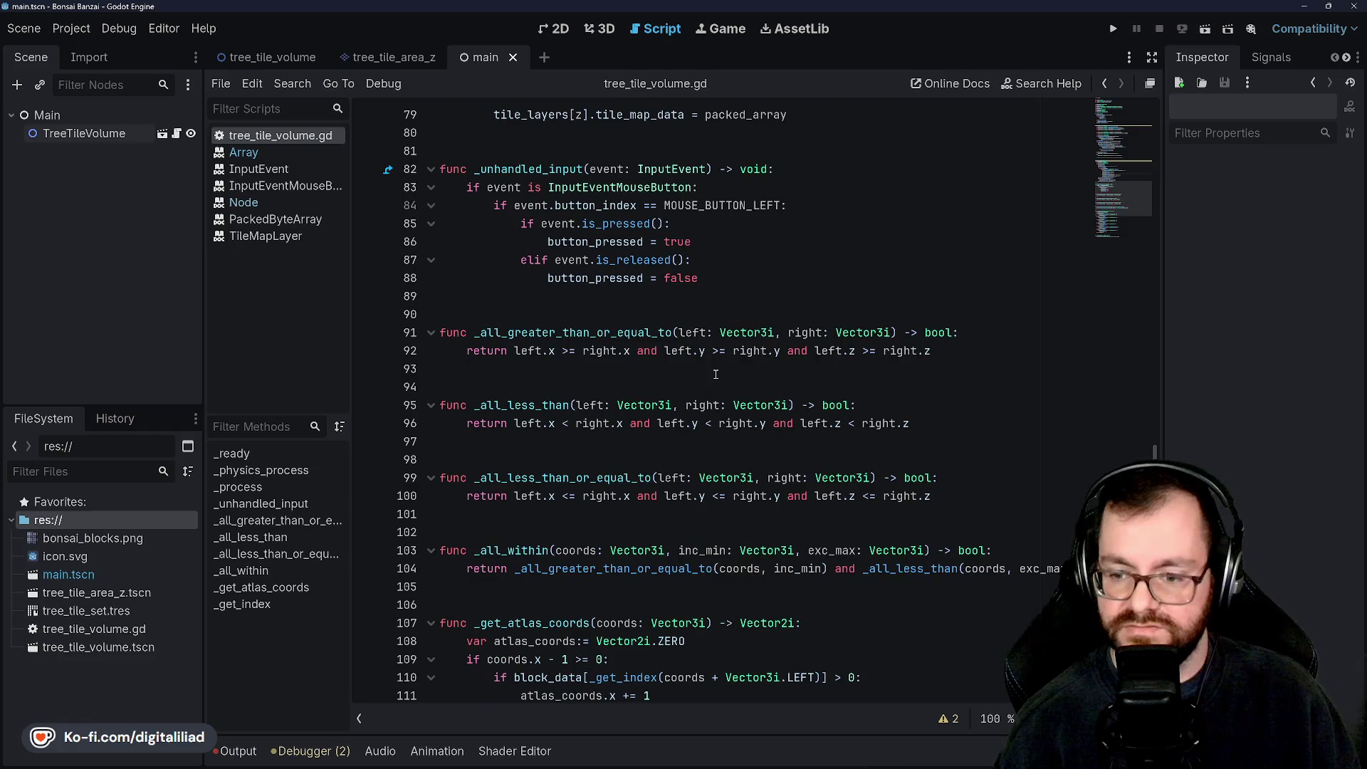
pyautogui.scroll(-2, 726, 395)
pyautogui.scroll(20, 890, 263)
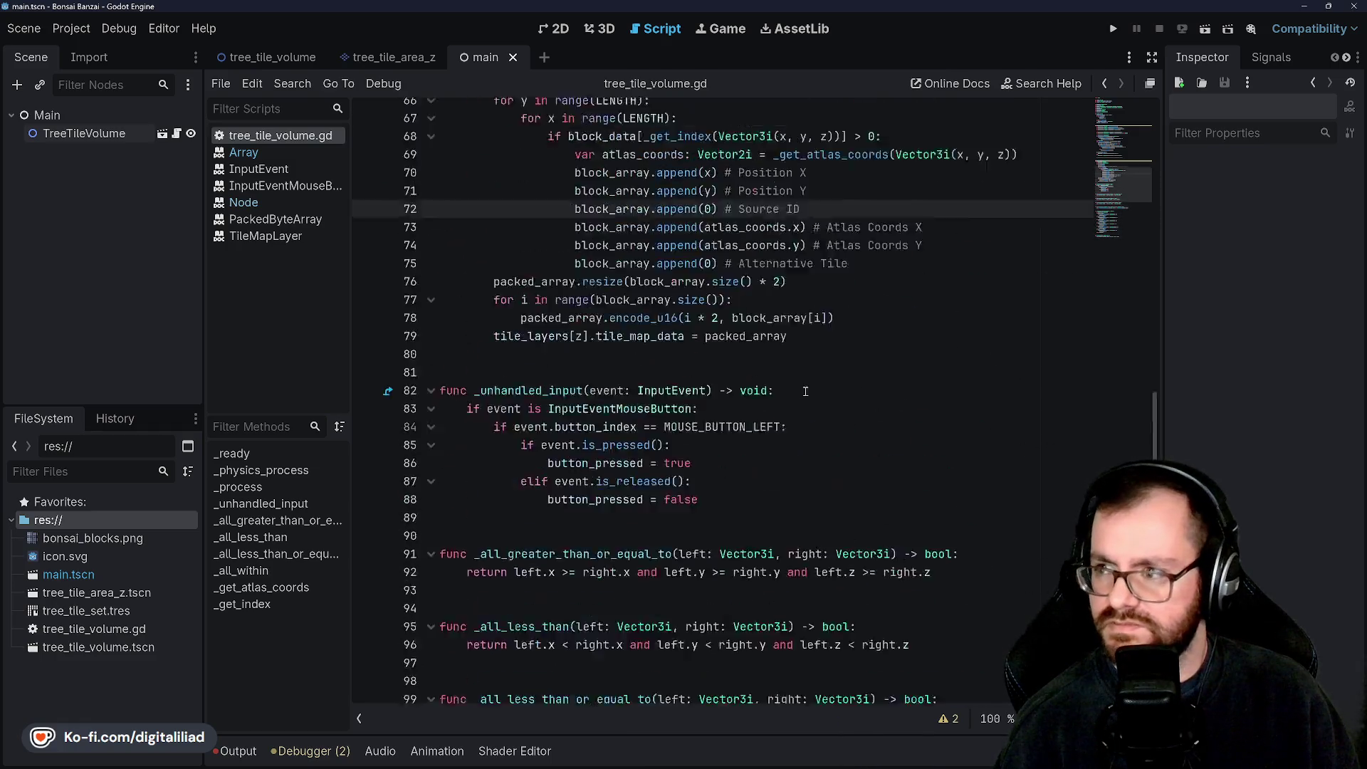
pyautogui.click(1112, 29)
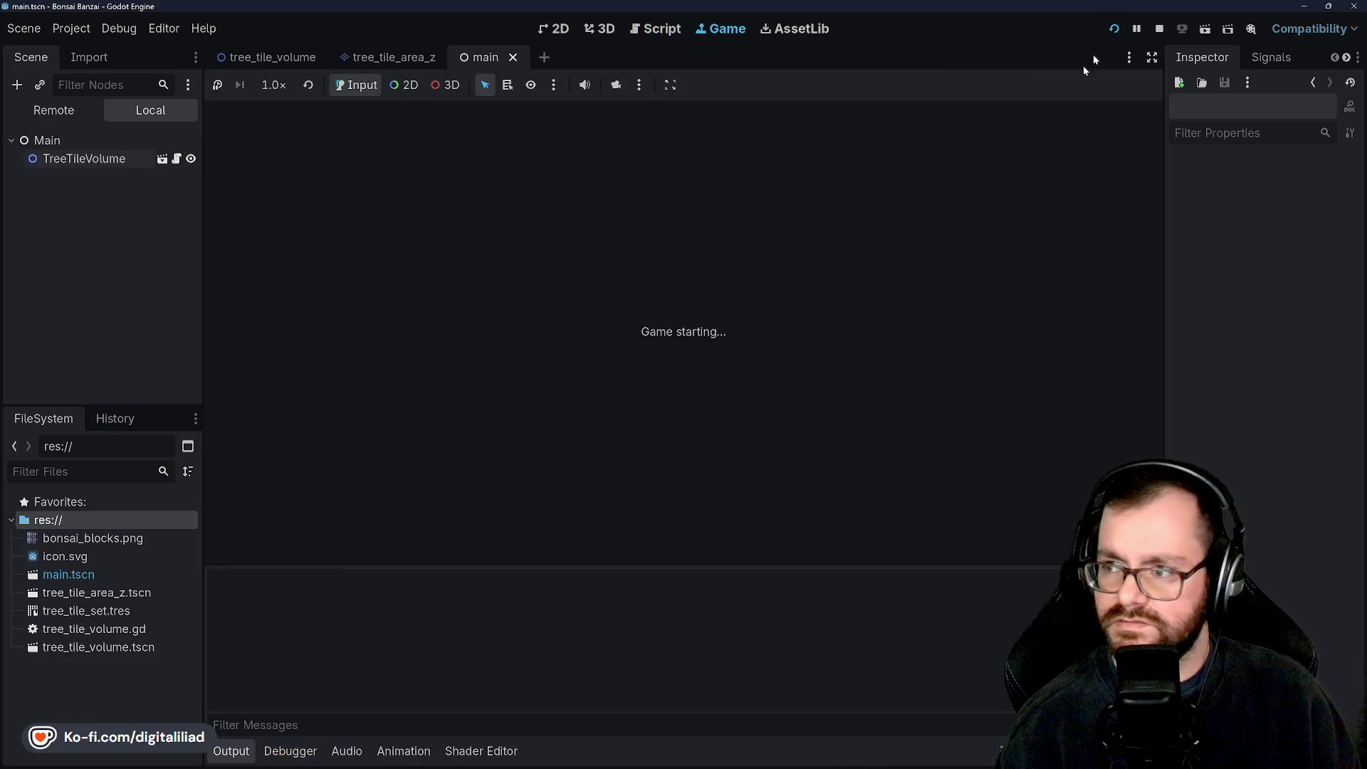